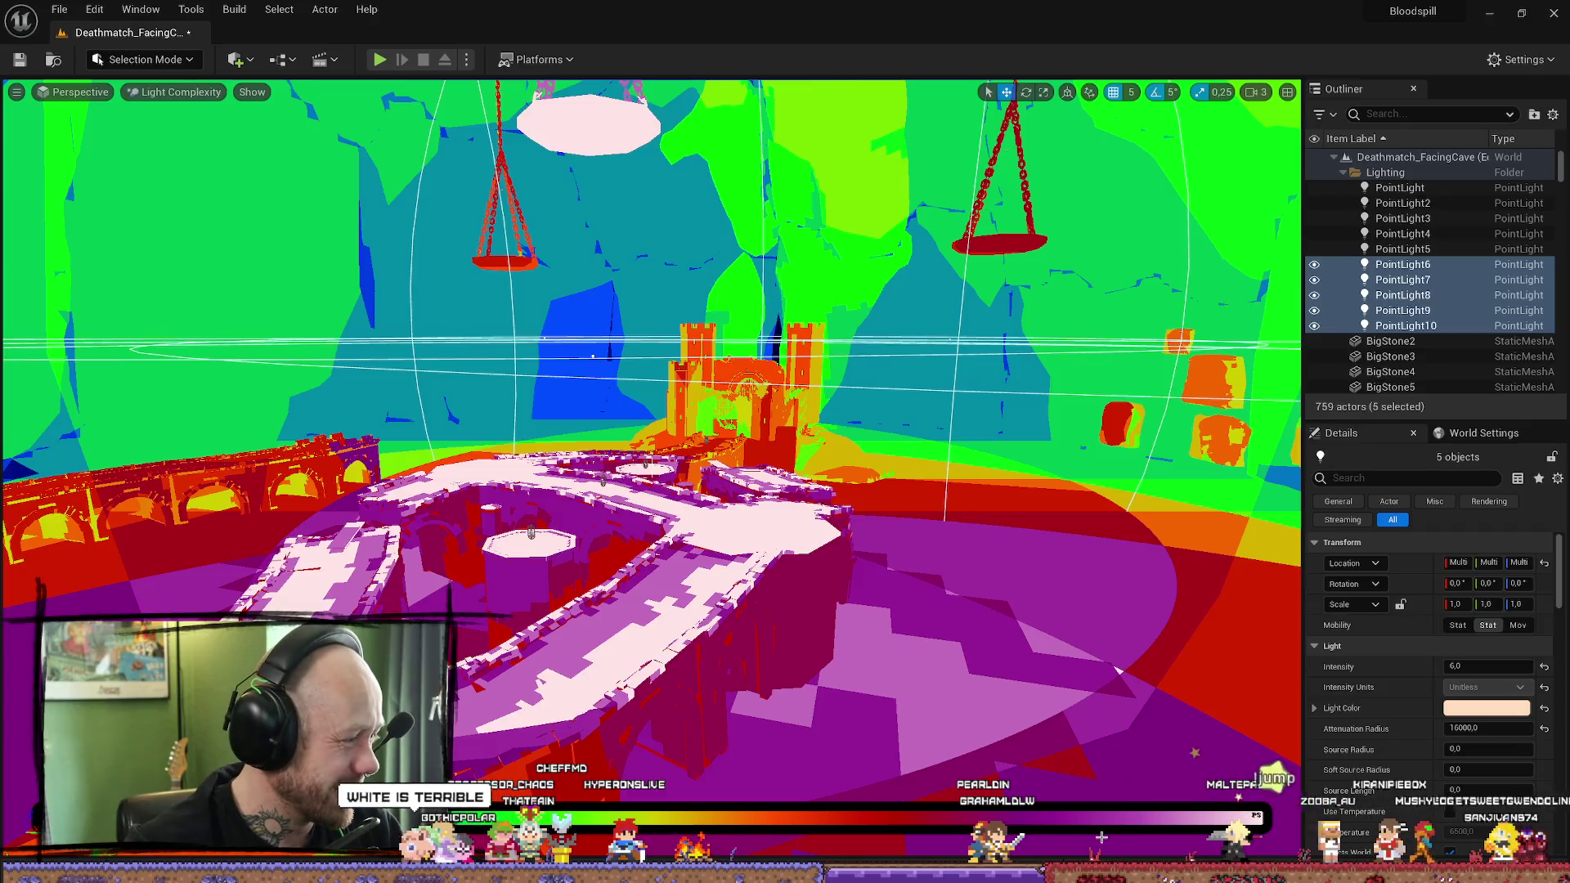
# Step: Survey the castle and ceiling braziers in Light Complexity view and bring up the view mode list
pyautogui.moveTo(1086, 562); pyautogui.dragTo(651, 467)
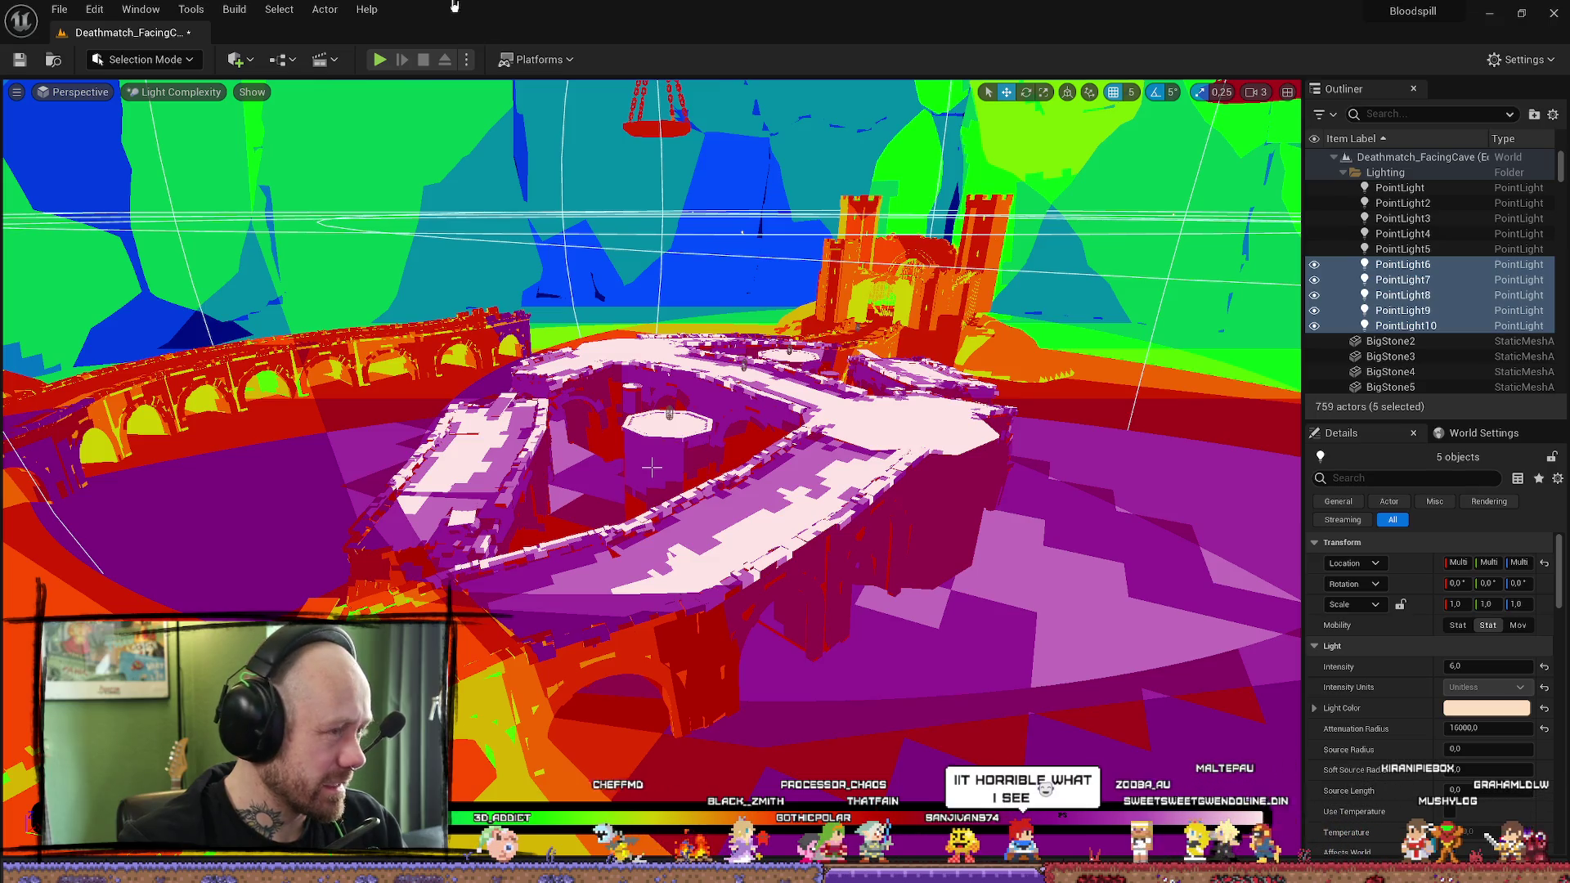
pyautogui.moveTo(651, 467); pyautogui.dragTo(651, 467)
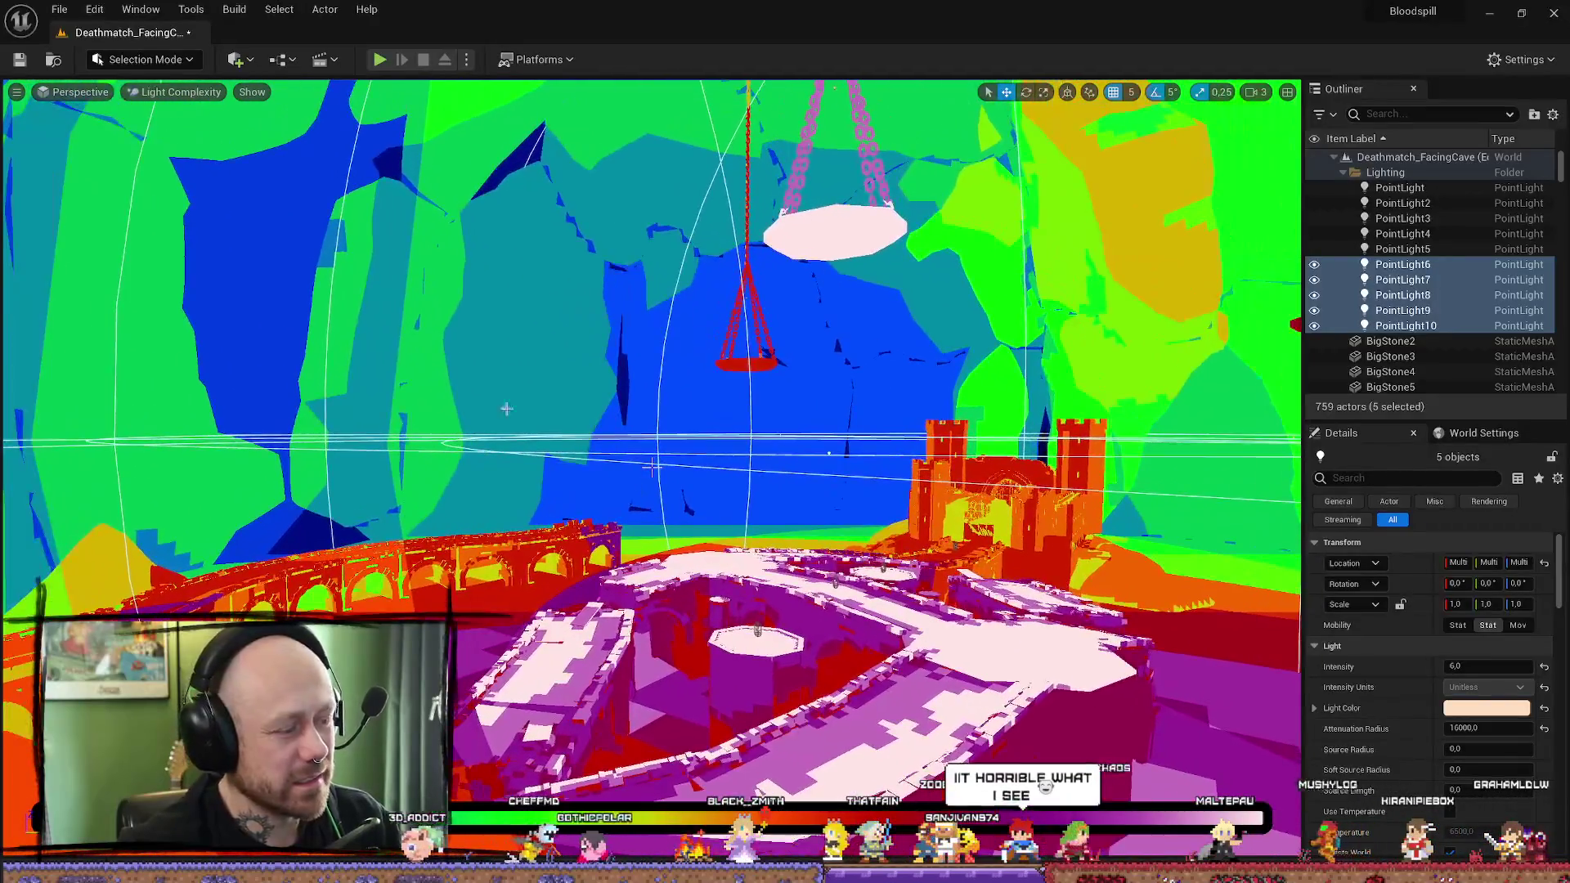
pyautogui.click(152, 96)
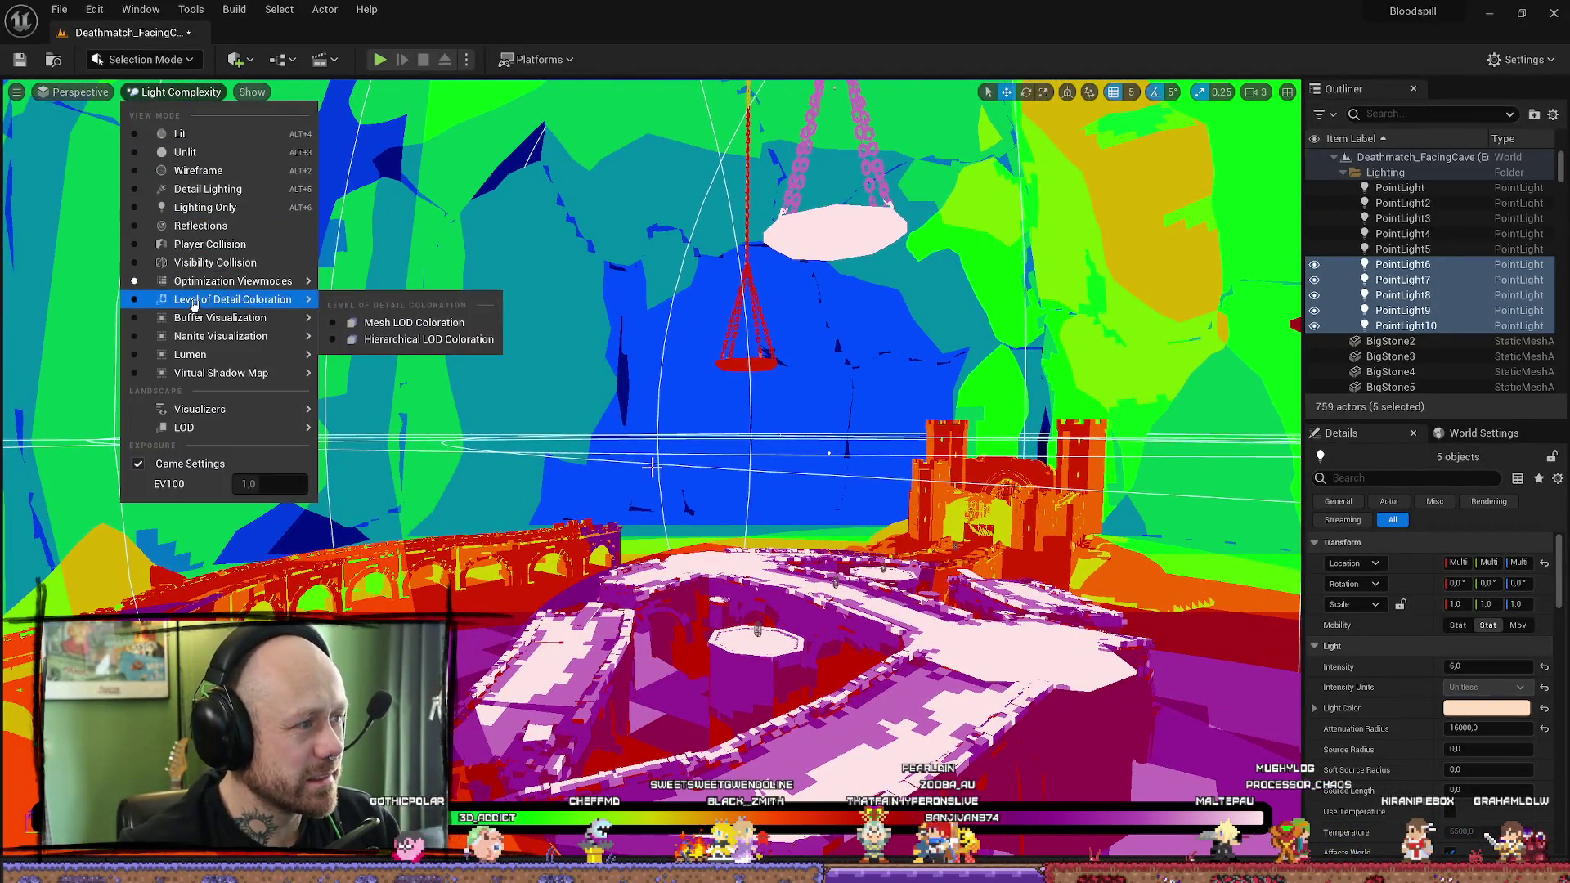
# Step: Switch to Shader Complexity and fly toward the red spikes and hanging braziers
pyautogui.moveTo(269, 285)
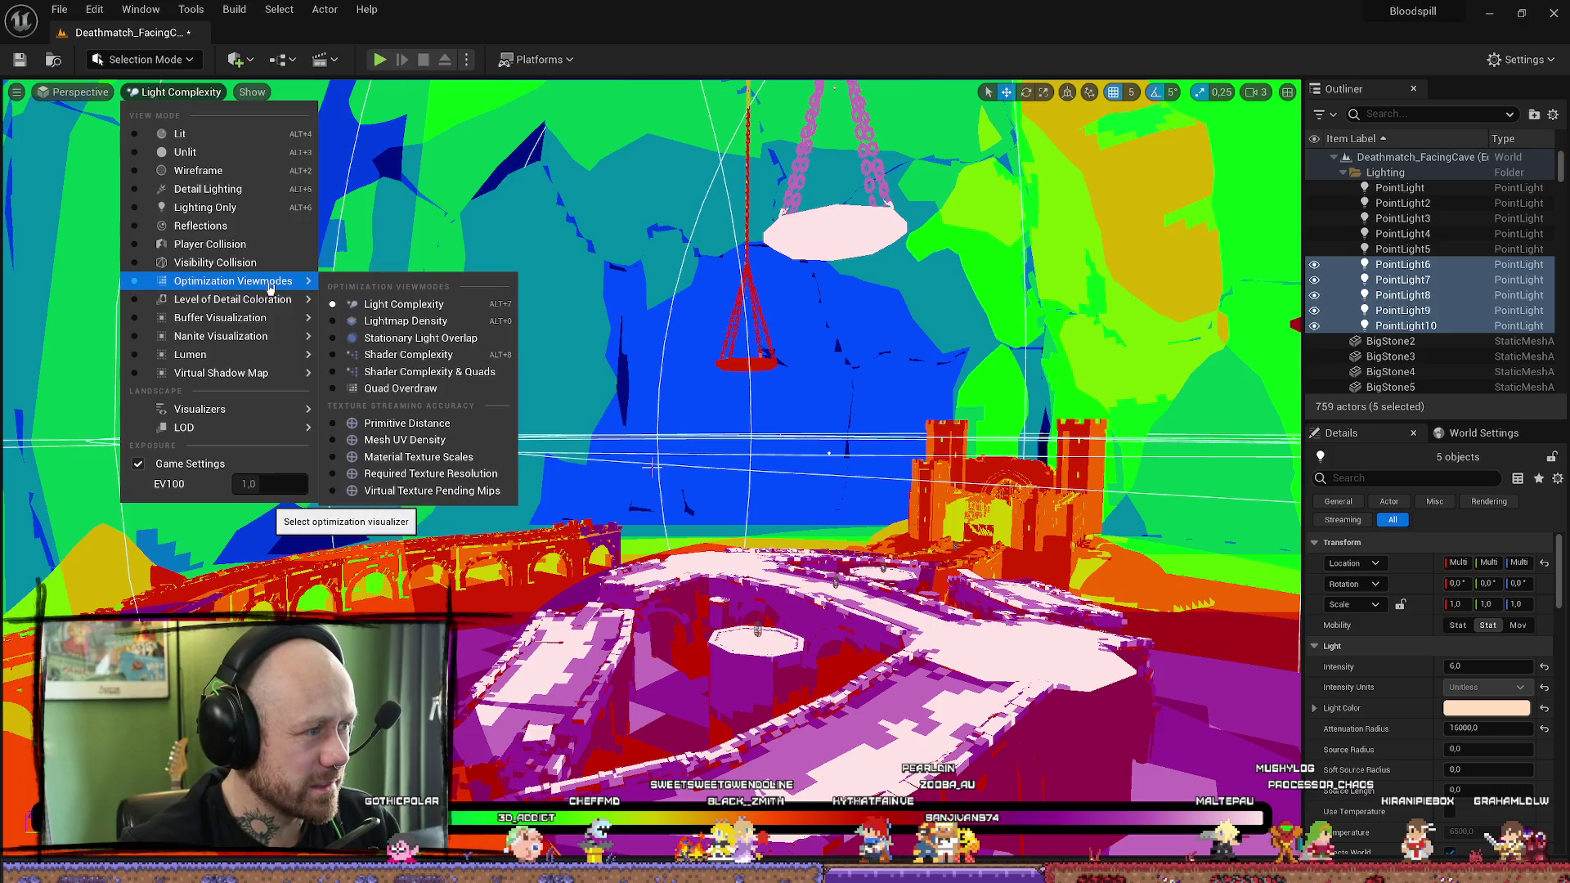
pyautogui.click(431, 352)
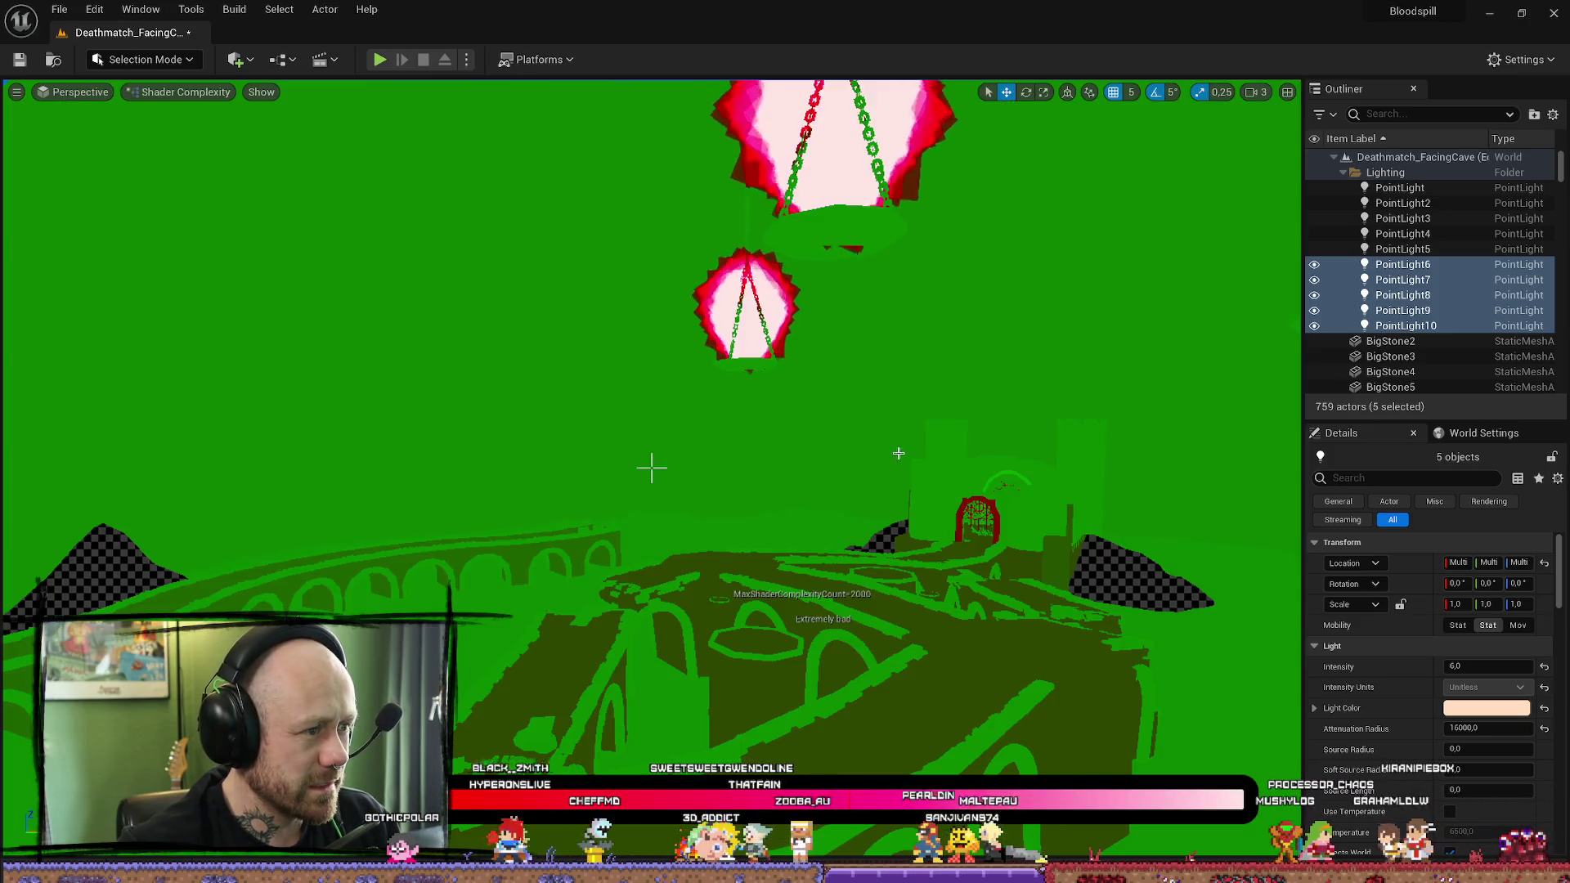
pyautogui.moveTo(801, 448); pyautogui.dragTo(817, 393)
pyautogui.moveTo(652, 467); pyautogui.dragTo(651, 468)
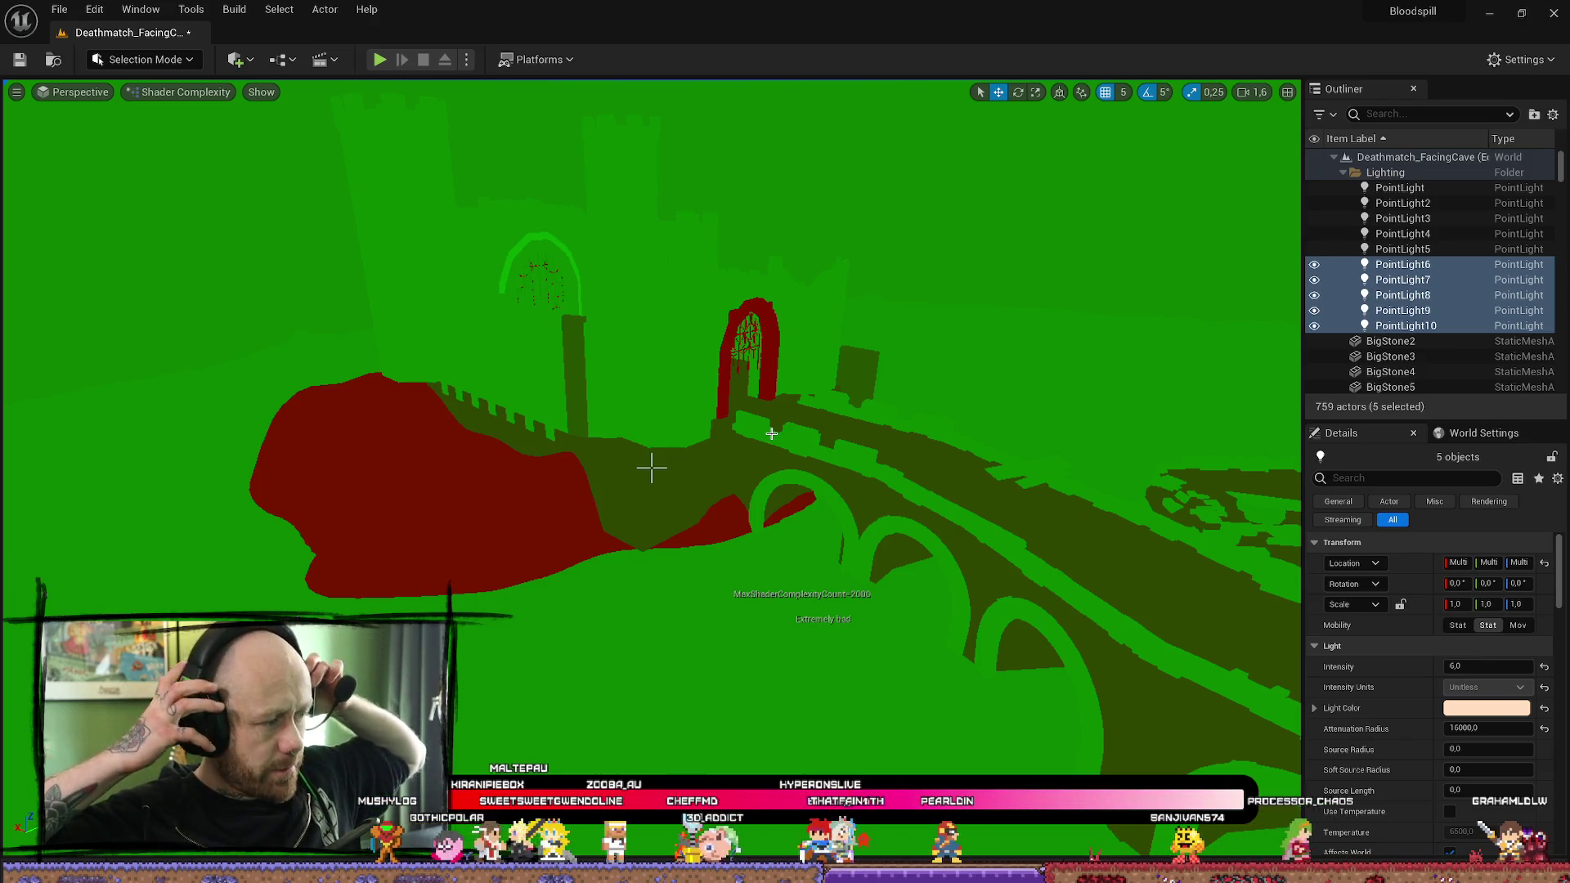
pyautogui.moveTo(715, 203); pyautogui.dragTo(740, 210)
pyautogui.moveTo(1037, 175); pyautogui.dragTo(1037, 175)
pyautogui.moveTo(899, 270); pyautogui.dragTo(964, 273)
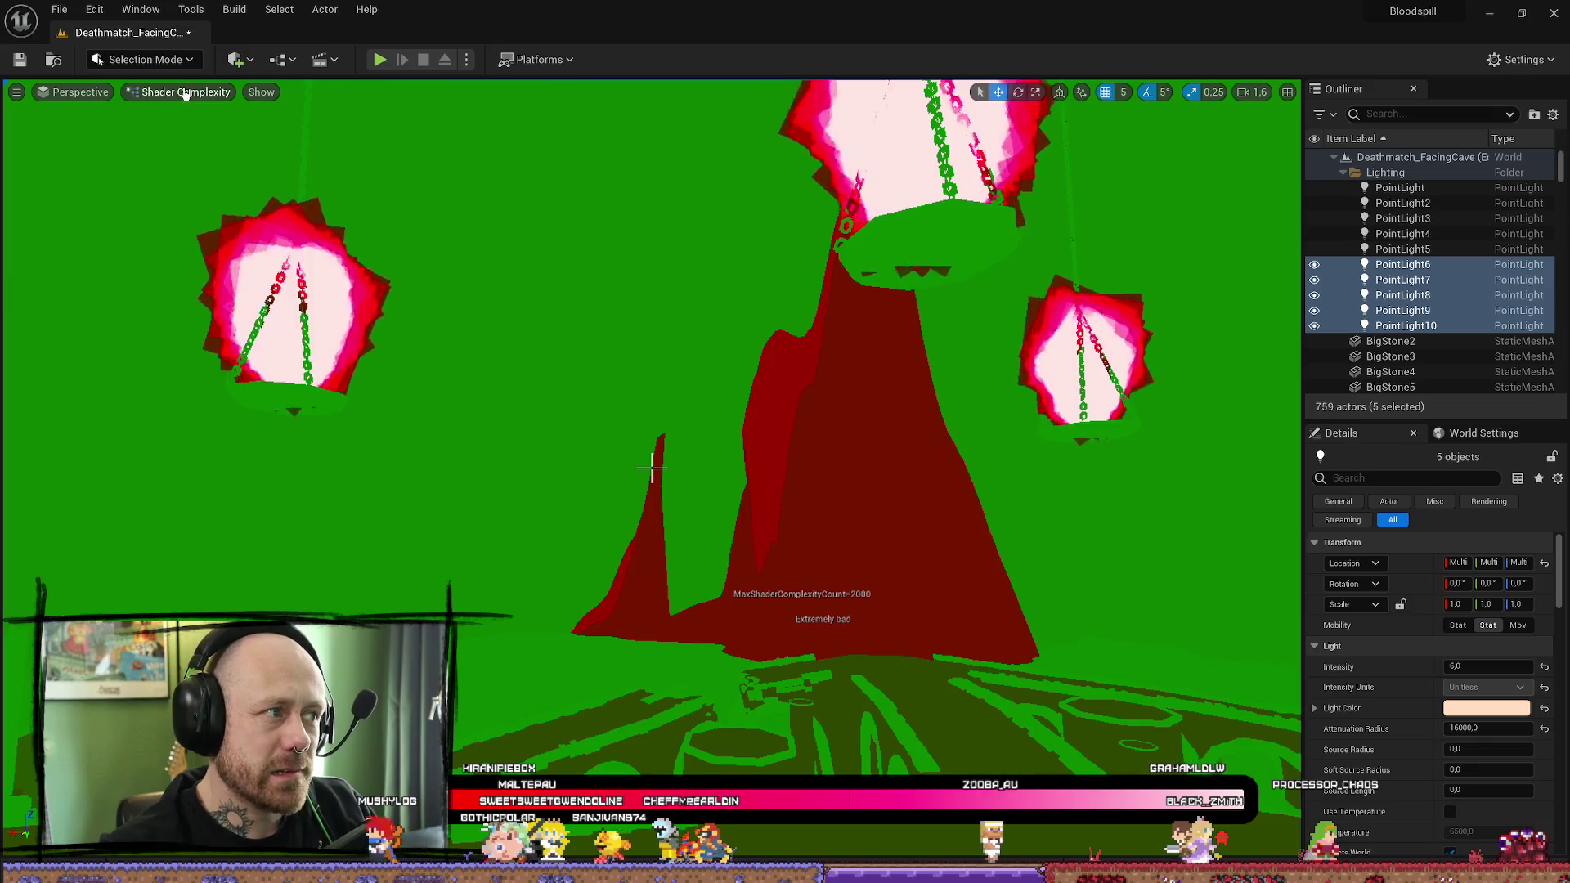
# Step: Return the viewport to Light Complexity and tilt down to the arena floor
pyautogui.click(186, 92)
pyautogui.moveTo(214, 283)
pyautogui.click(393, 300)
pyautogui.moveTo(545, 340); pyautogui.dragTo(545, 417)
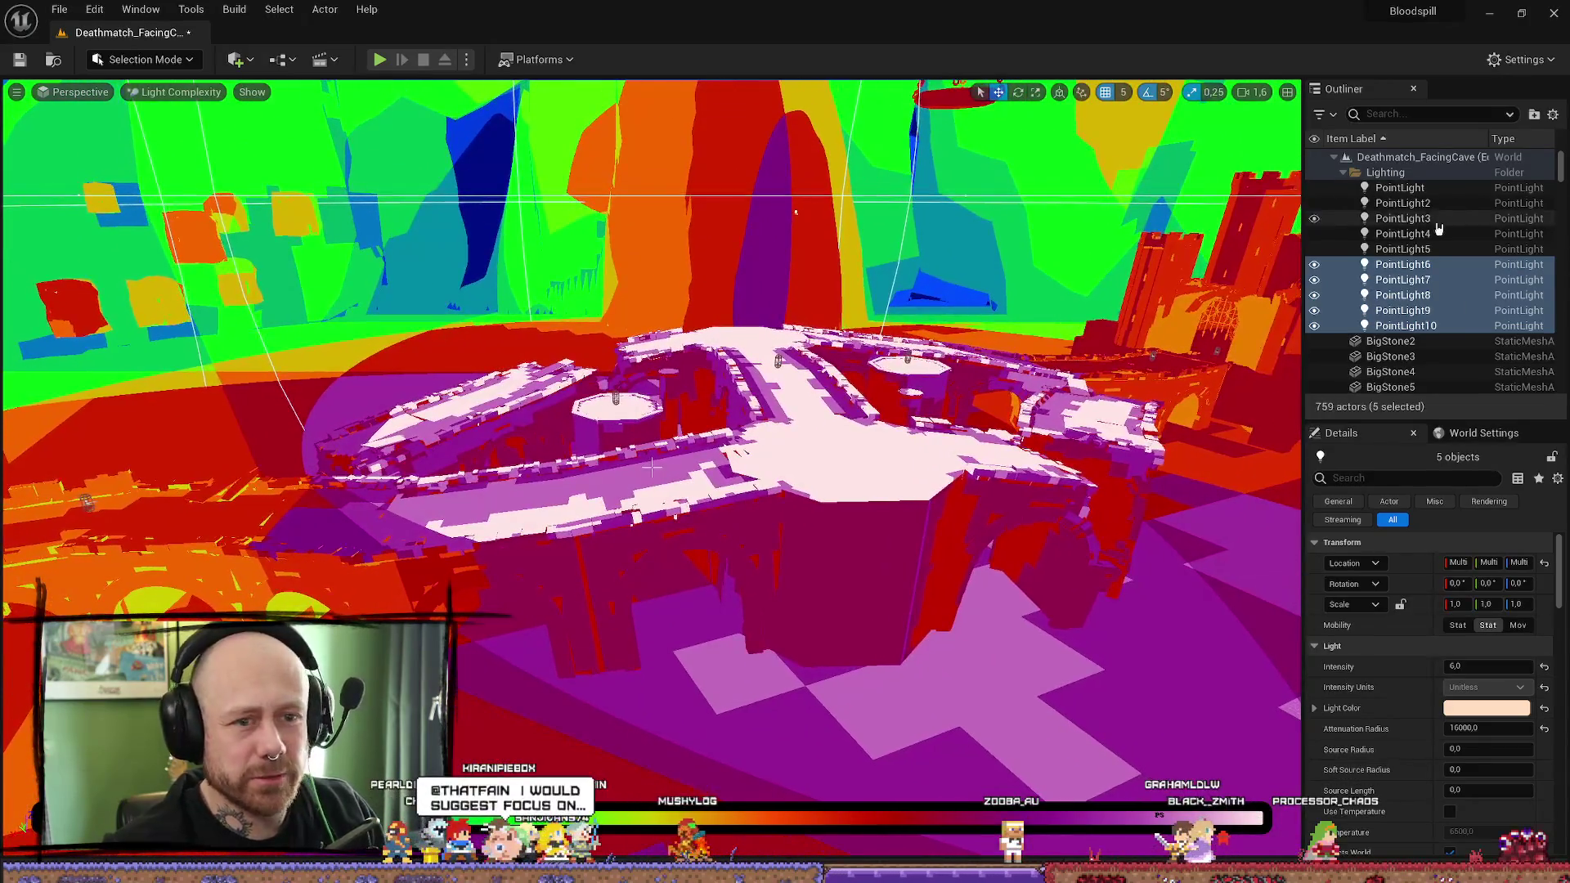
# Step: Select PointLight through PointLight5 and try Movable, then Stationary mobility
pyautogui.click(1403, 249)
pyautogui.keyDown('shift'); pyautogui.click(1399, 188); pyautogui.keyUp('shift')
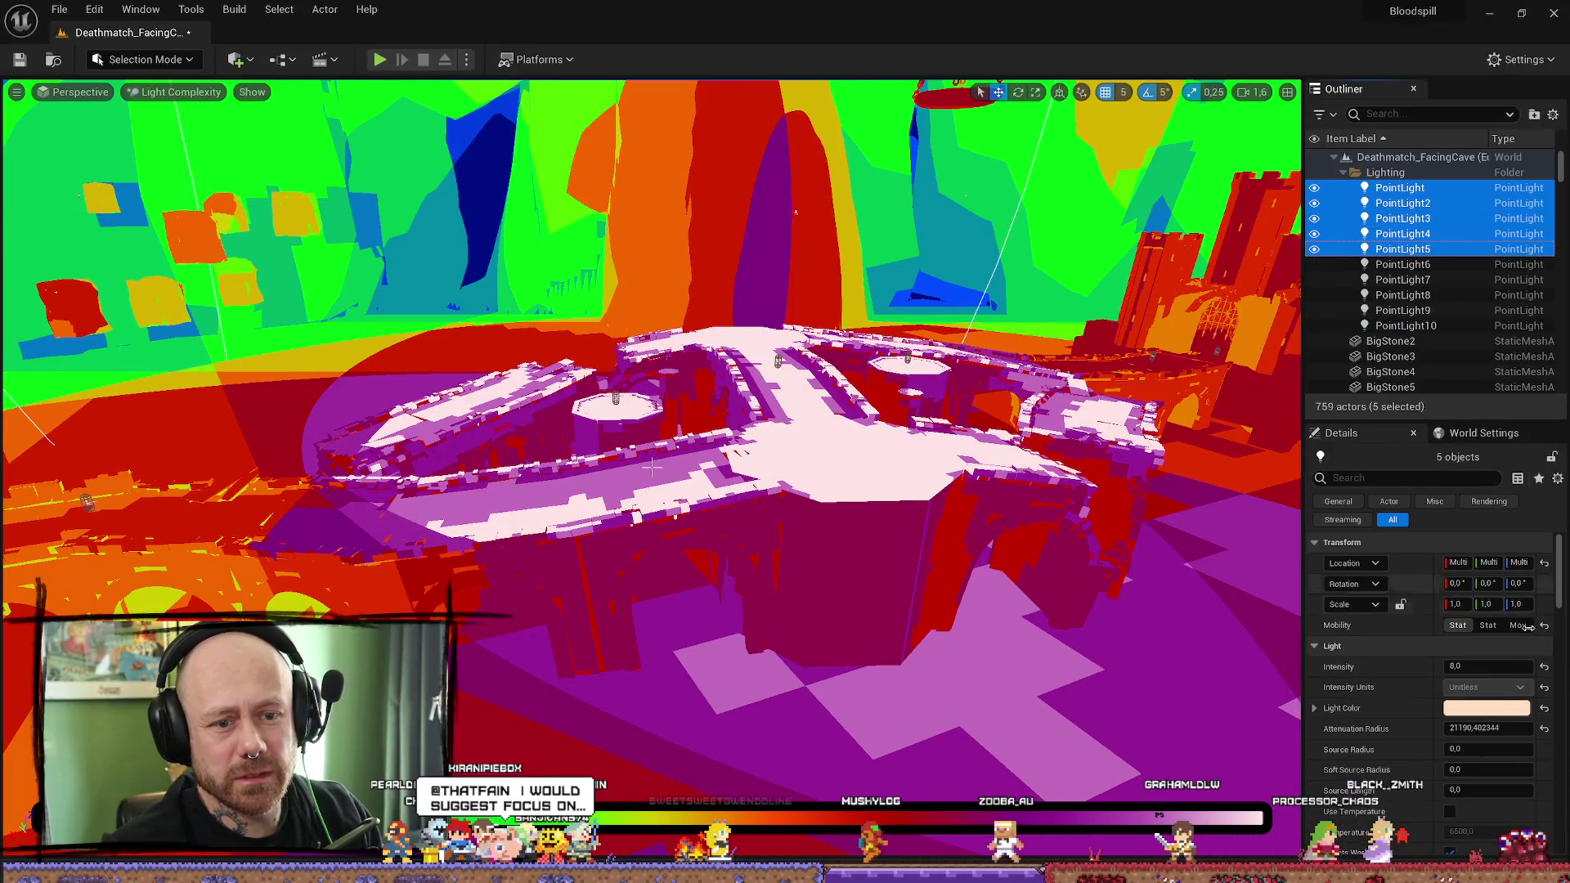
pyautogui.click(1520, 626)
pyautogui.moveTo(652, 466)
pyautogui.mouseDown()
pyautogui.moveTo(652, 409)
pyautogui.moveTo(719, 445)
pyautogui.moveTo(931, 381)
pyautogui.mouseUp()
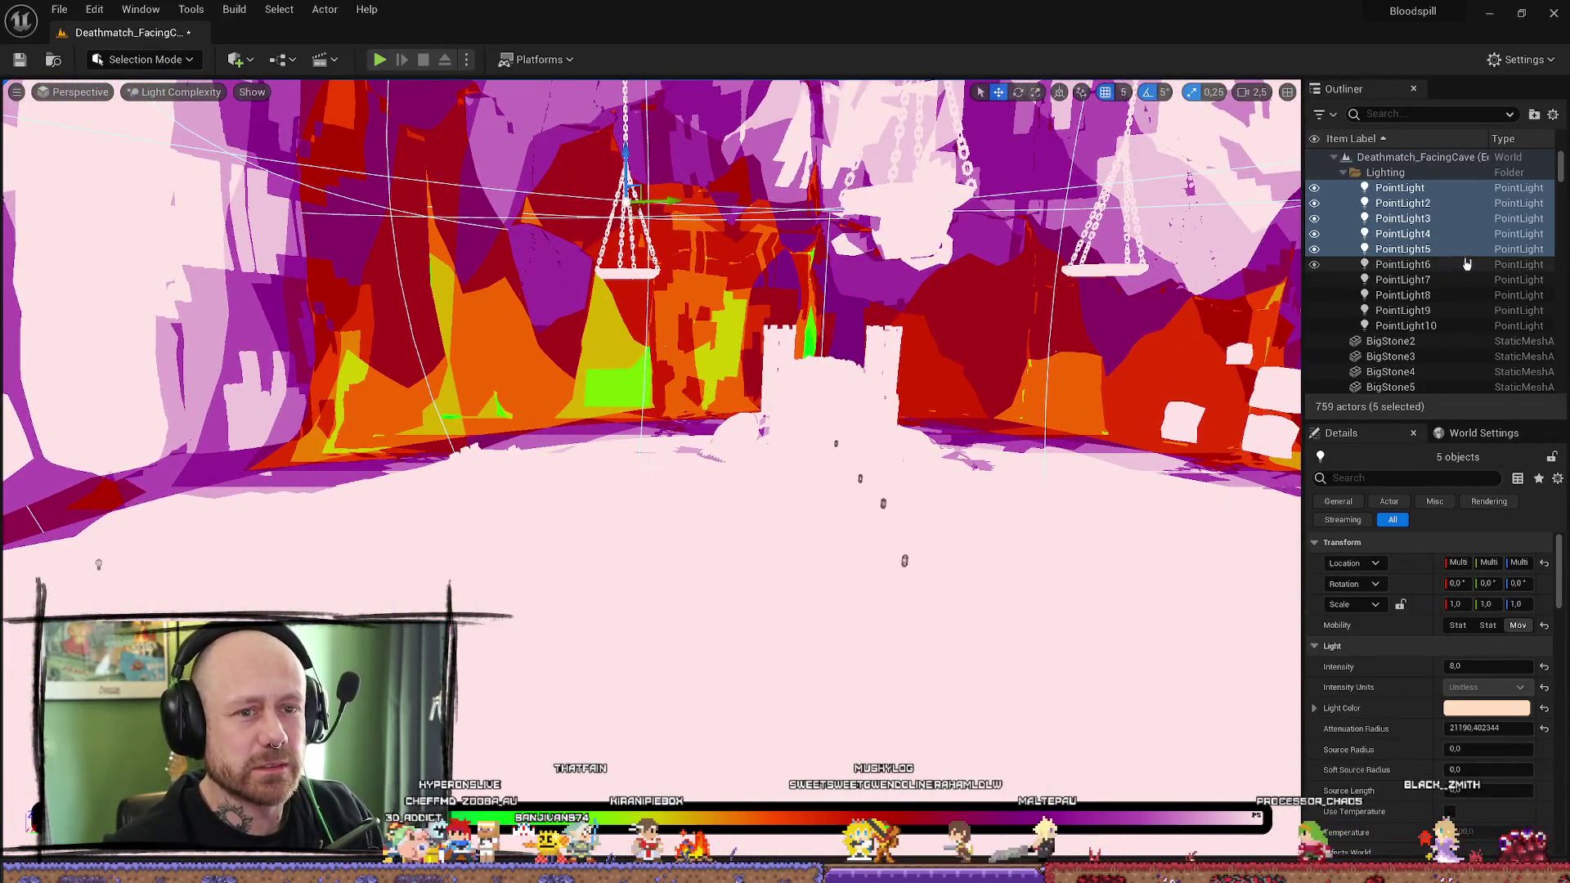
pyautogui.click(1488, 625)
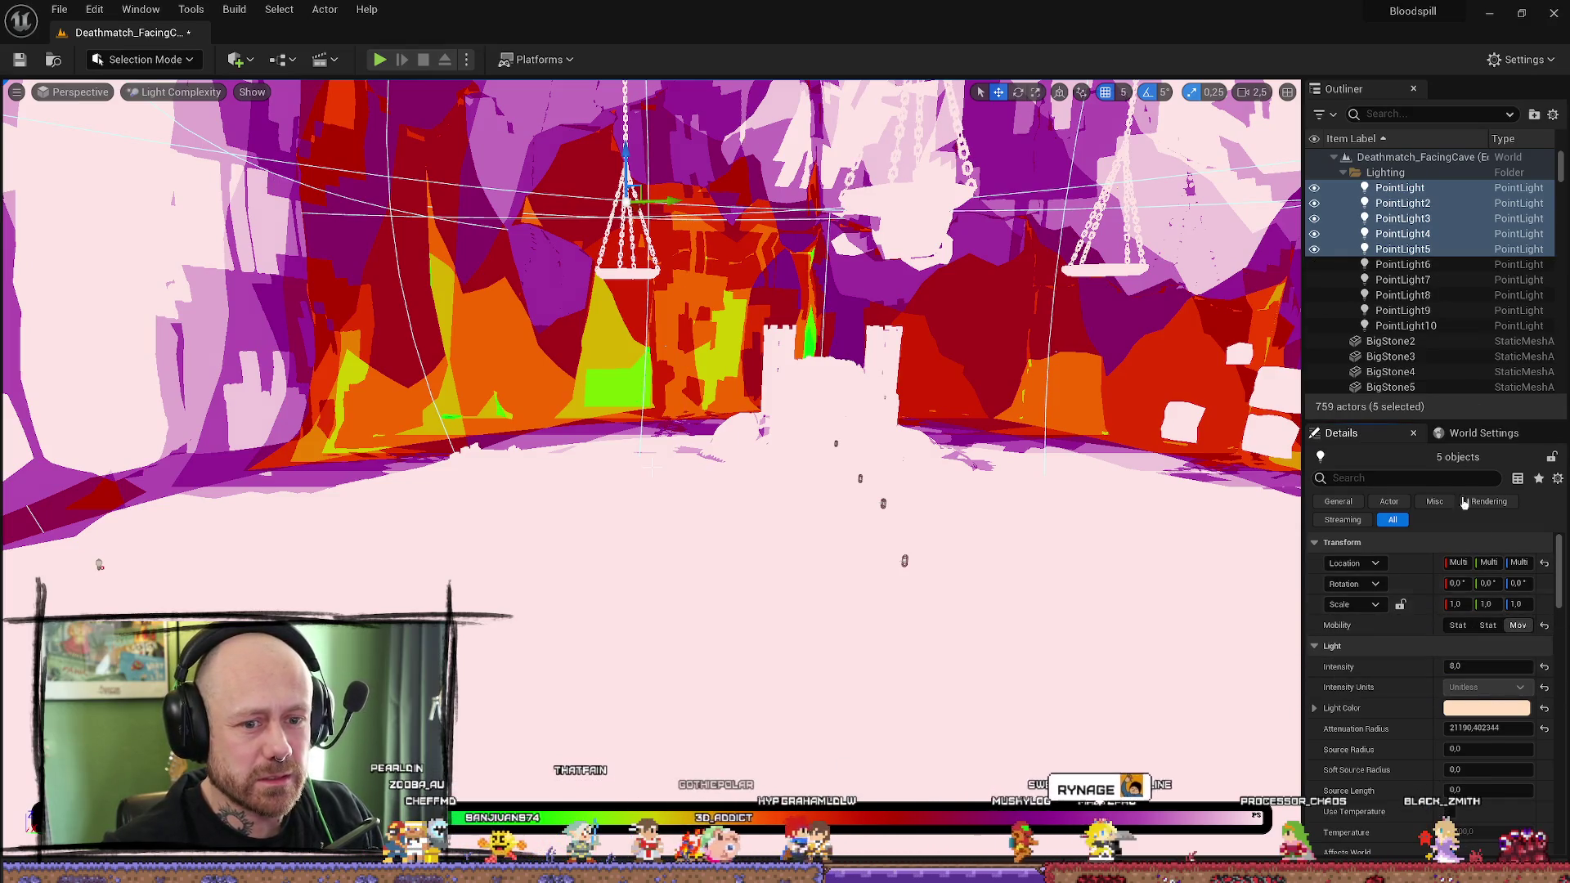
# Step: Make all ten point lights Movable, then undo the mobility changes
pyautogui.click(1431, 325)
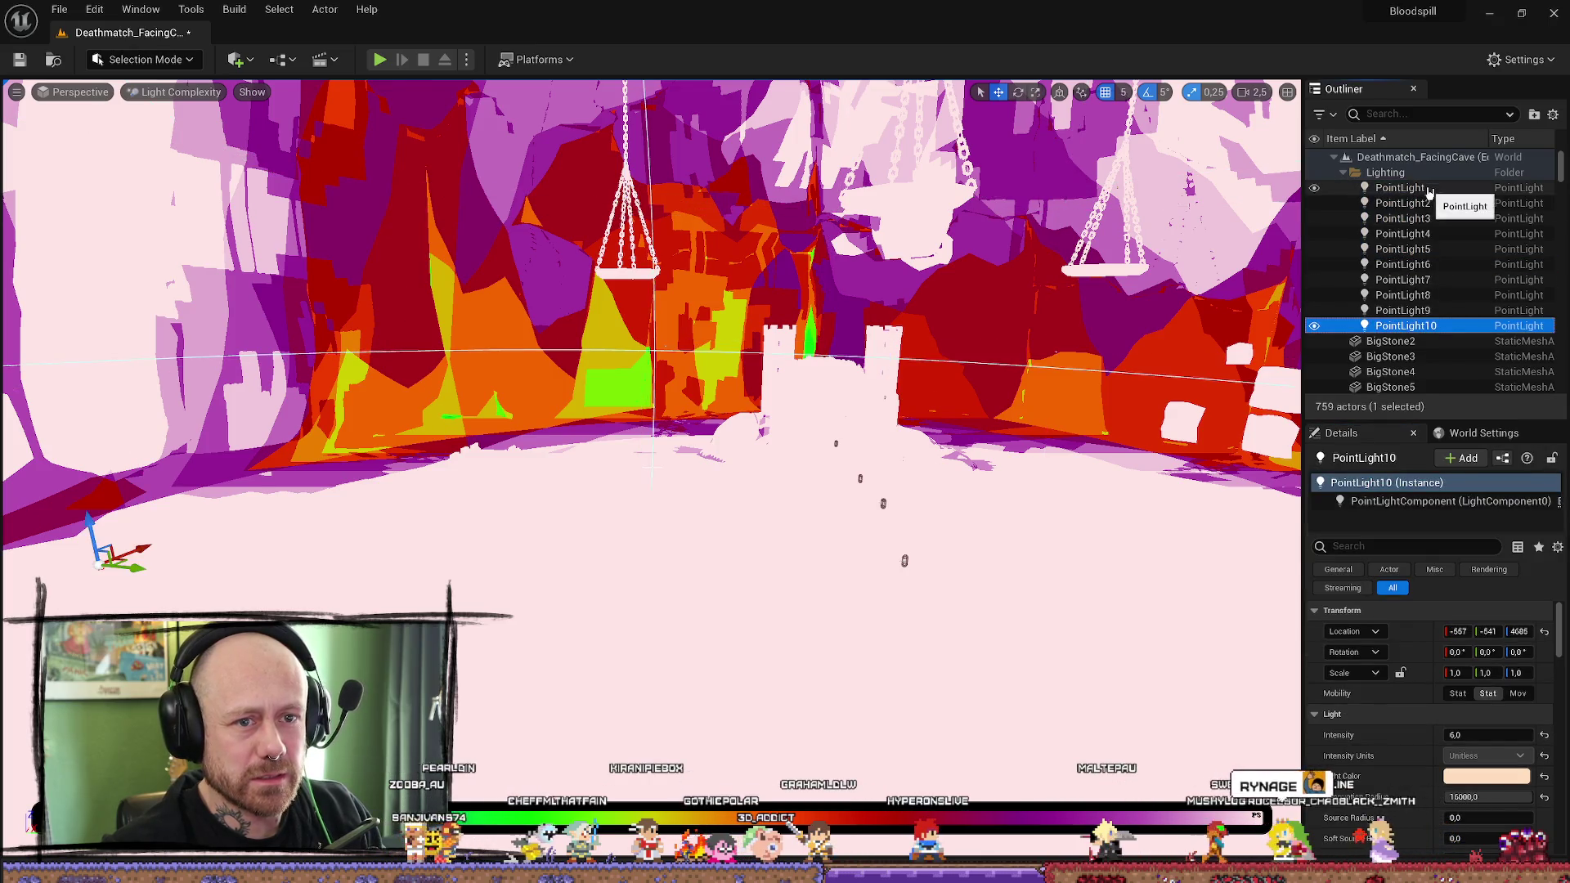
pyautogui.keyDown('shift'); pyautogui.click(1399, 187); pyautogui.keyUp('shift')
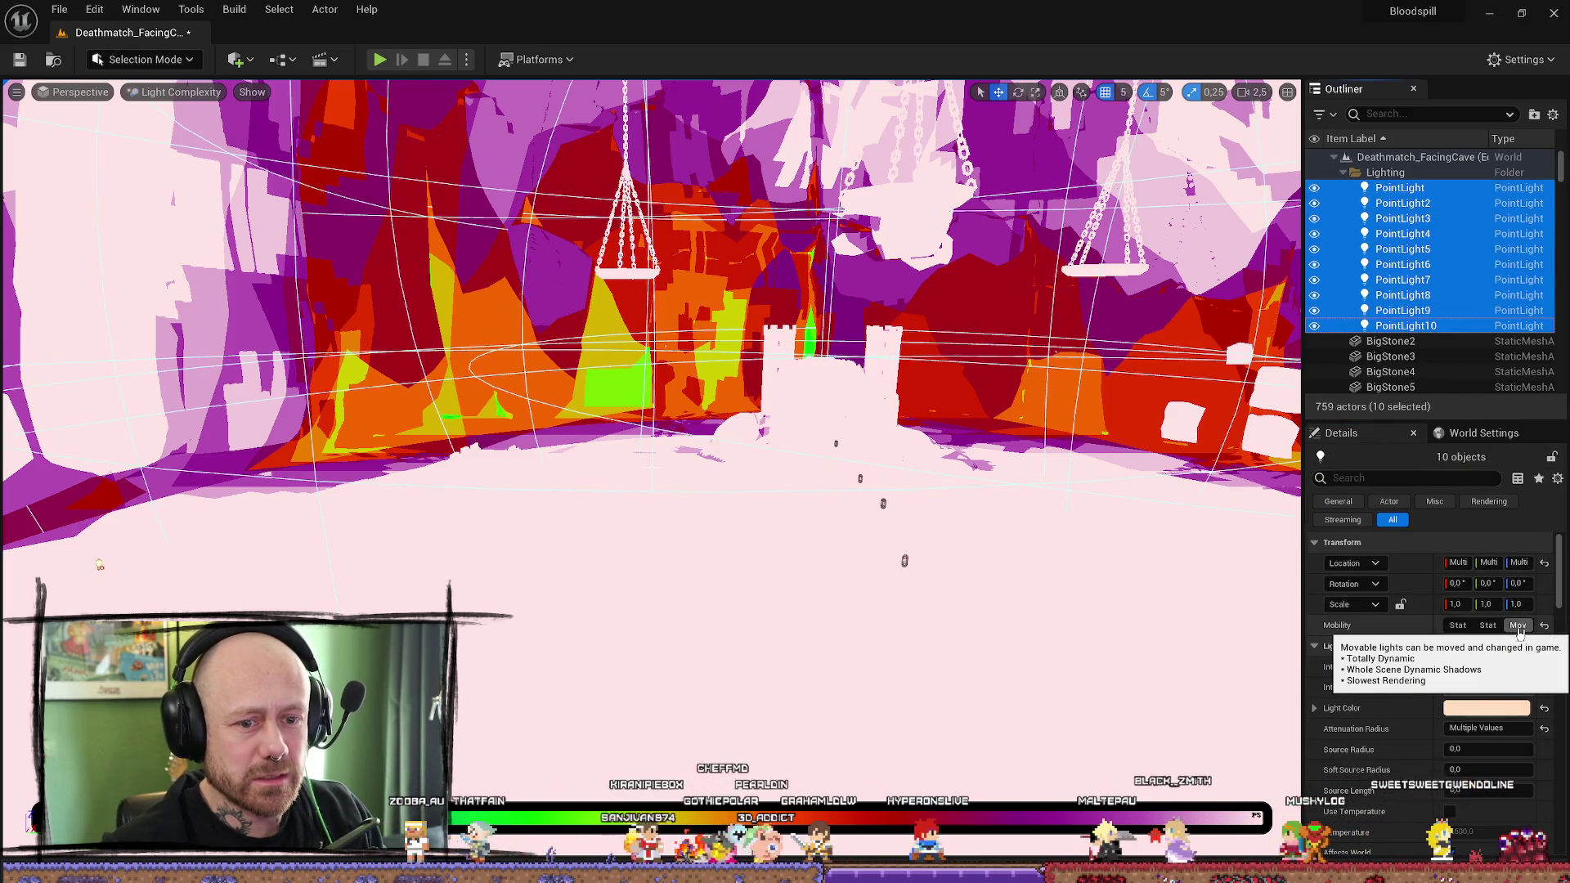
pyautogui.click(1519, 627)
pyautogui.hotkey('ctrl', 'z')
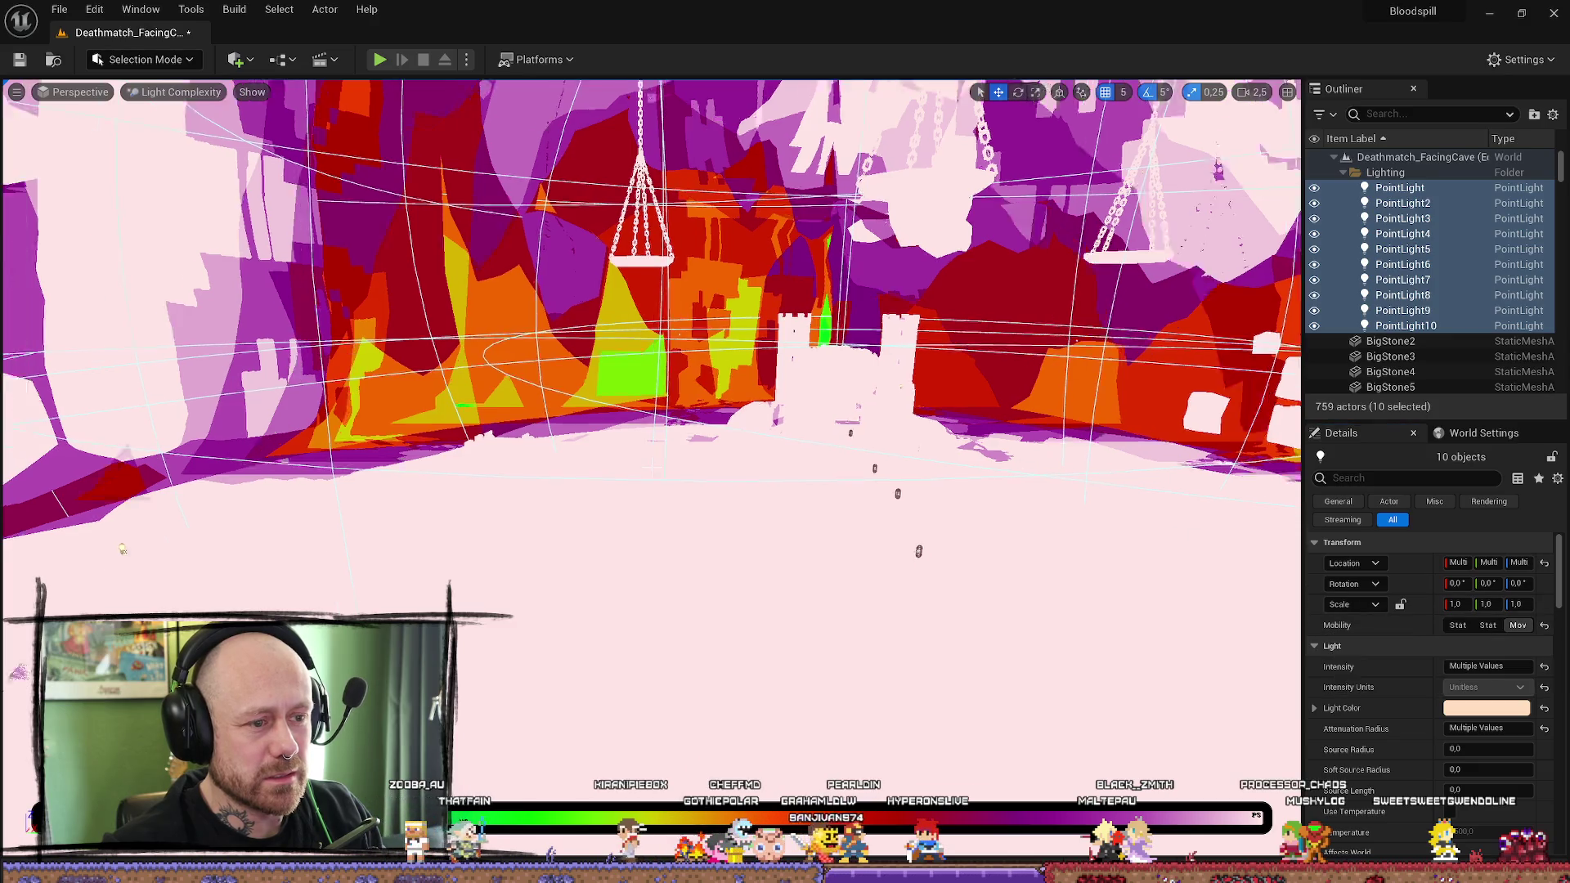
pyautogui.scroll(2, 654, 311)
pyautogui.hotkey('ctrl', 'z')
pyautogui.hotkey('ctrl', 'z')
pyautogui.hotkey('ctrl', 'z')
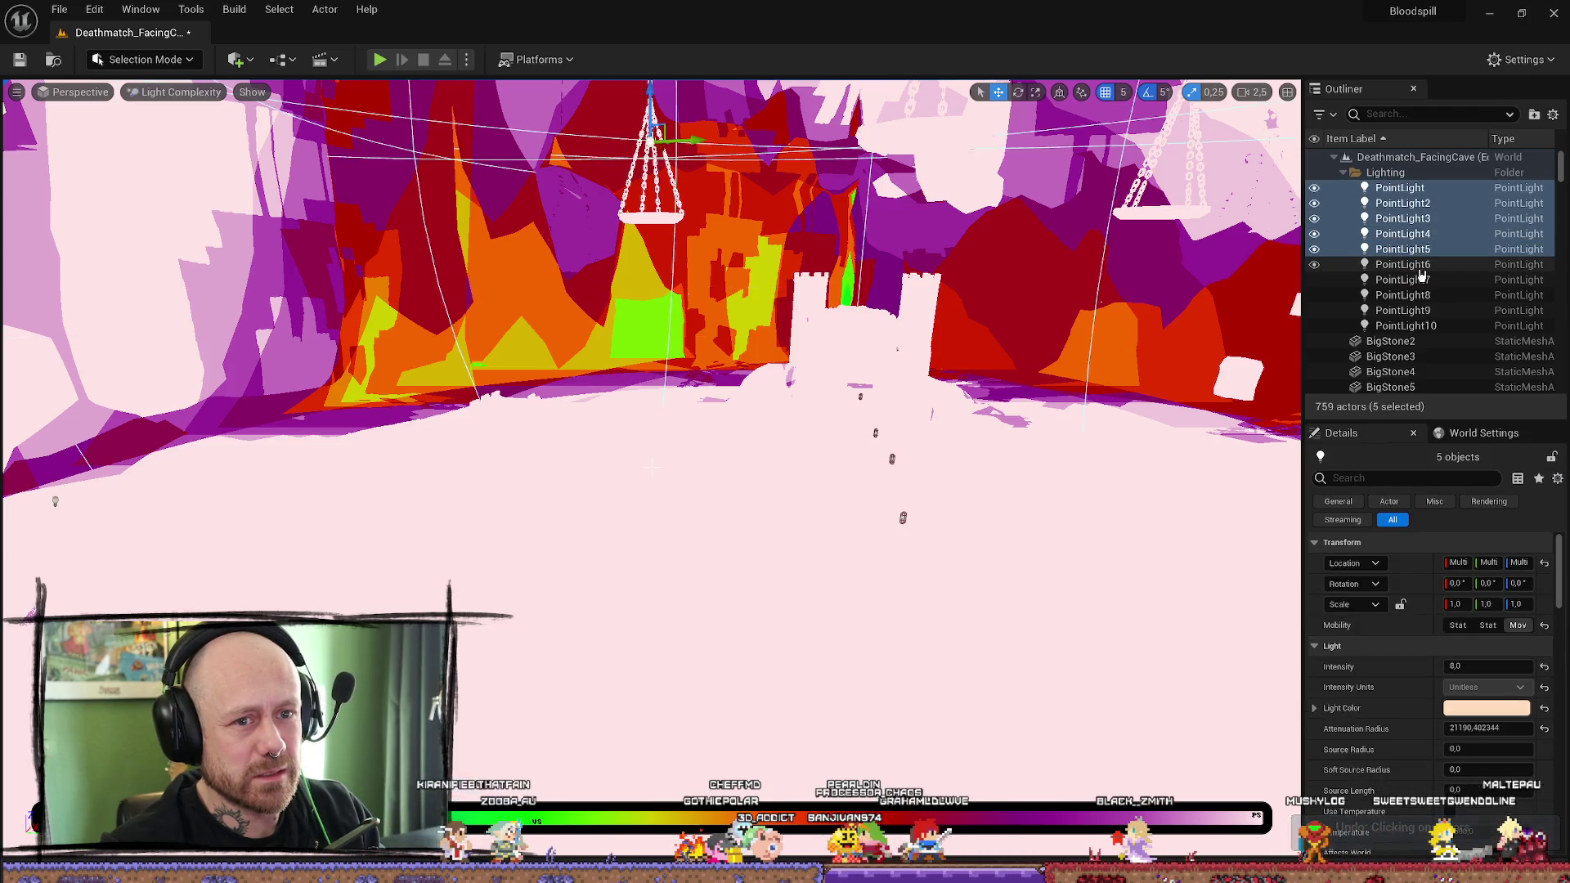
pyautogui.hotkey('ctrl', 'z')
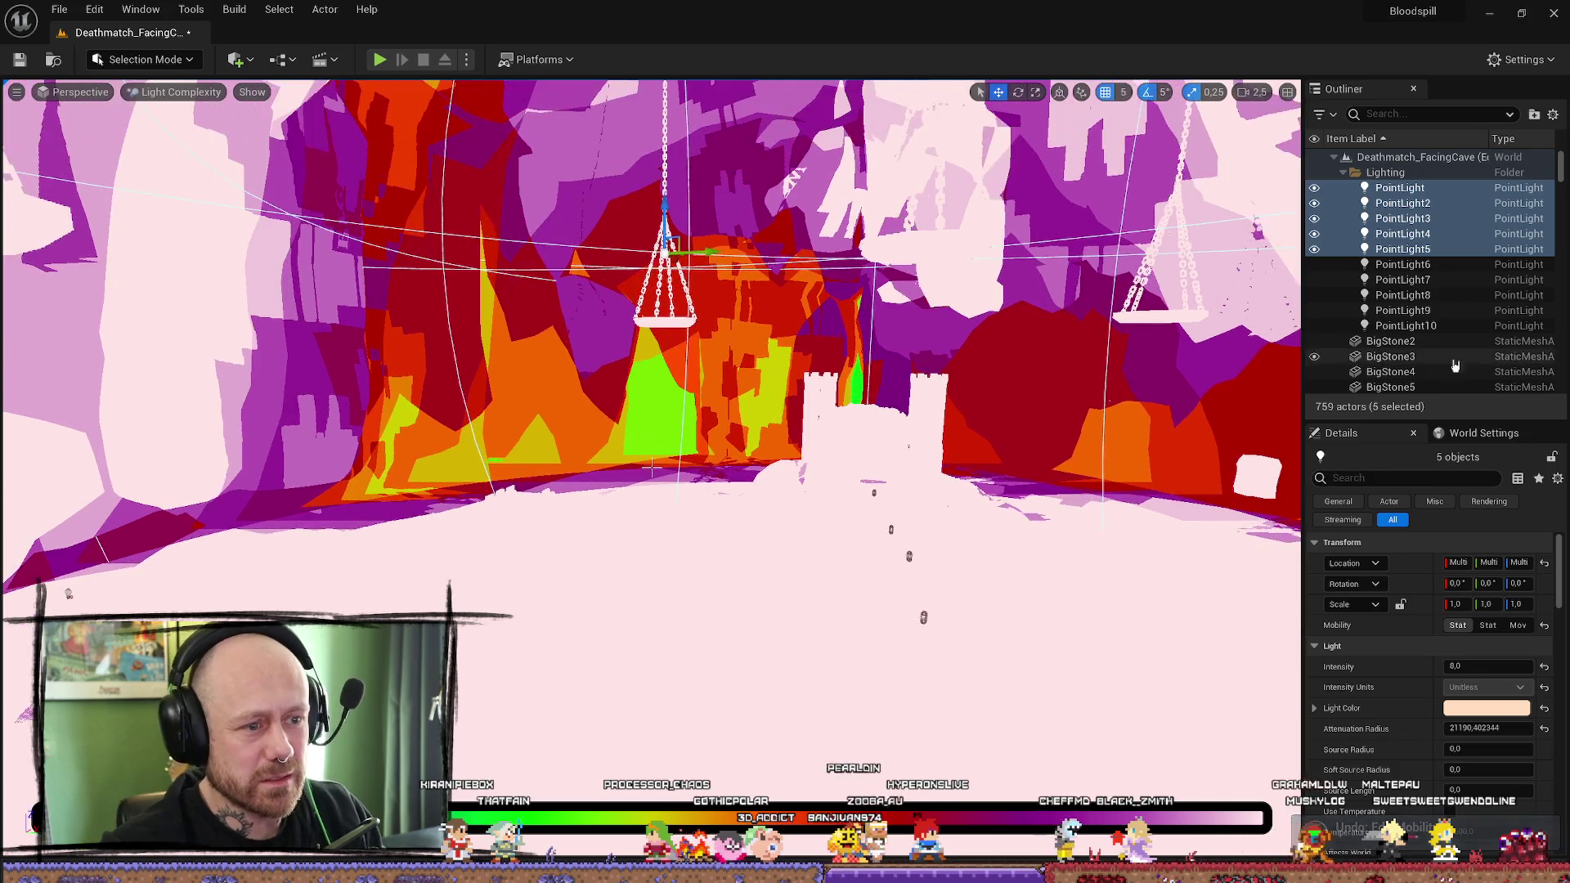
# Step: Select PointLight through PointLight5, frame them, and delete them
pyautogui.click(1406, 248)
pyautogui.keyDown('ctrl'); pyautogui.click(1402, 218); pyautogui.keyUp('ctrl')
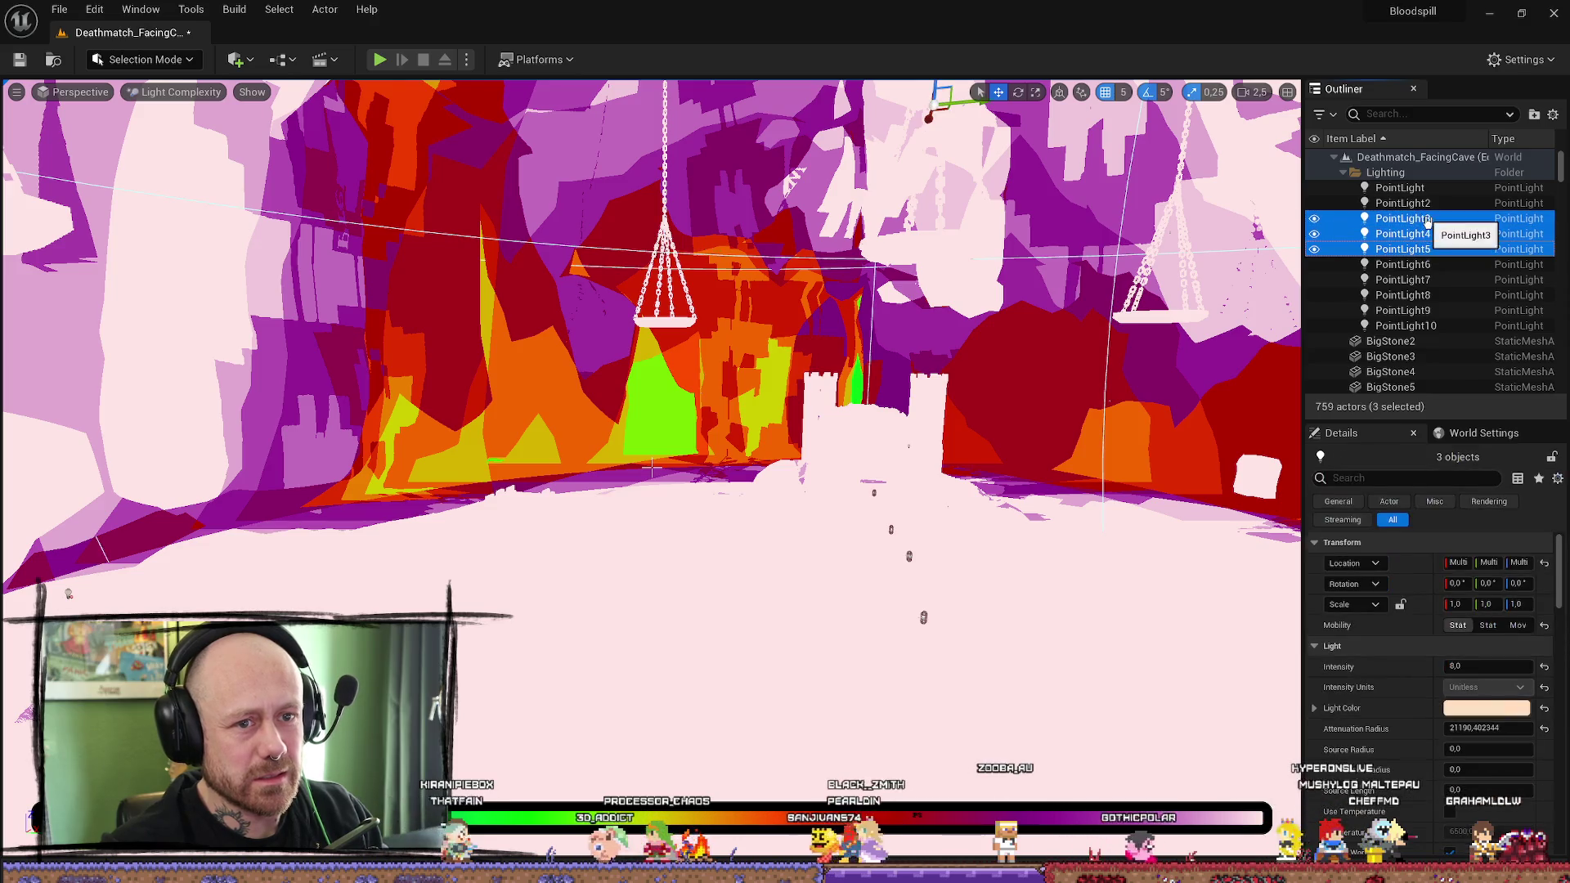
pyautogui.keyDown('ctrl'); pyautogui.click(1402, 203); pyautogui.keyUp('ctrl')
pyautogui.keyDown('ctrl'); pyautogui.click(1399, 187); pyautogui.keyUp('ctrl')
pyautogui.press('f')
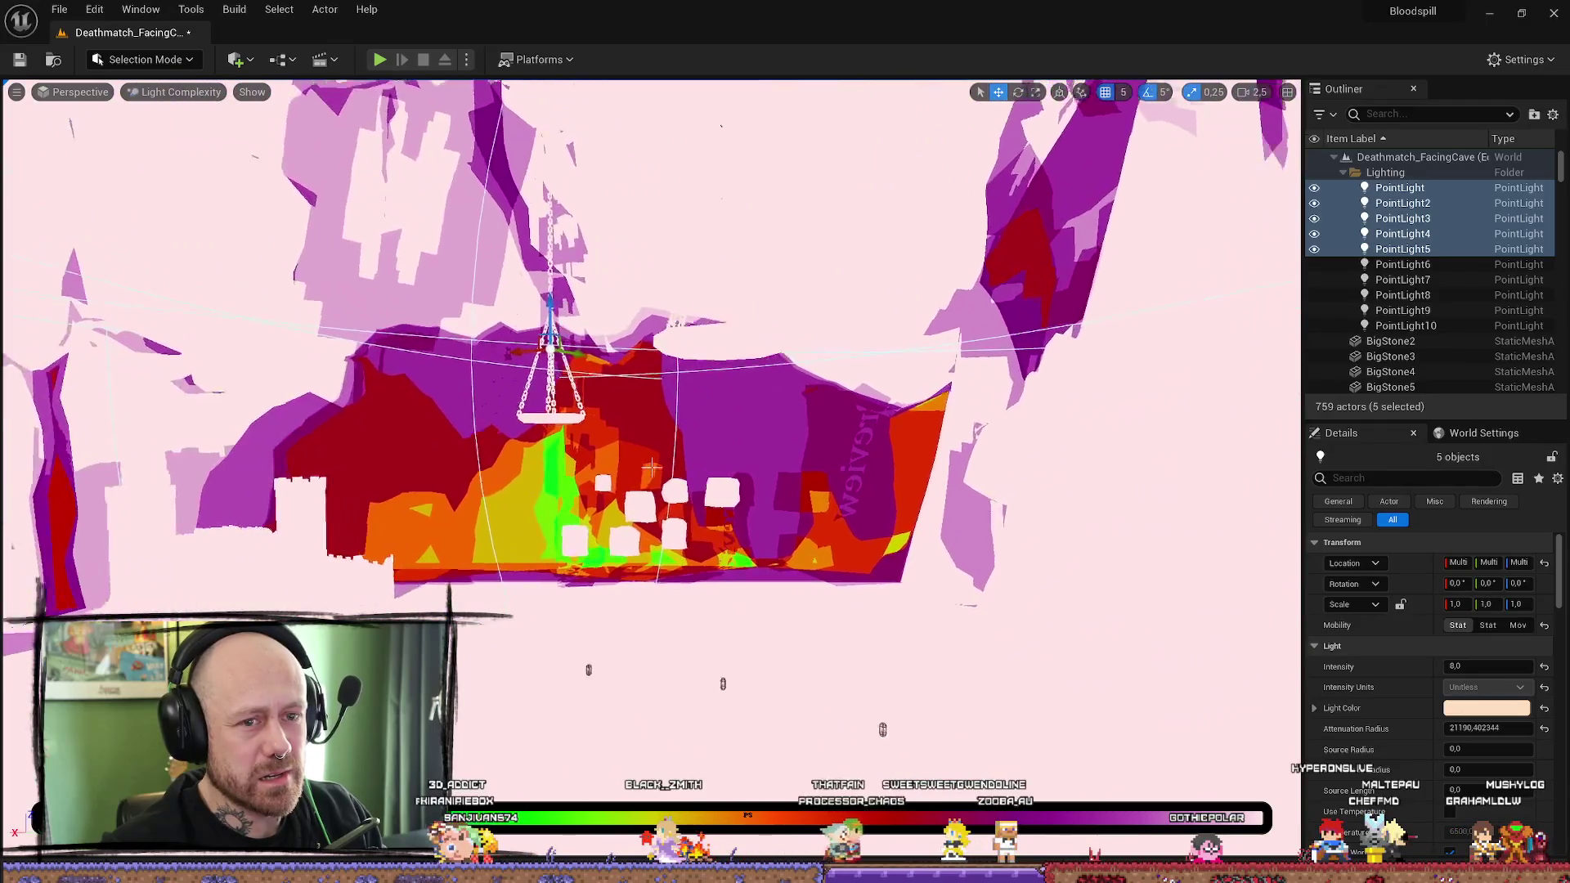
pyautogui.press('Delete')
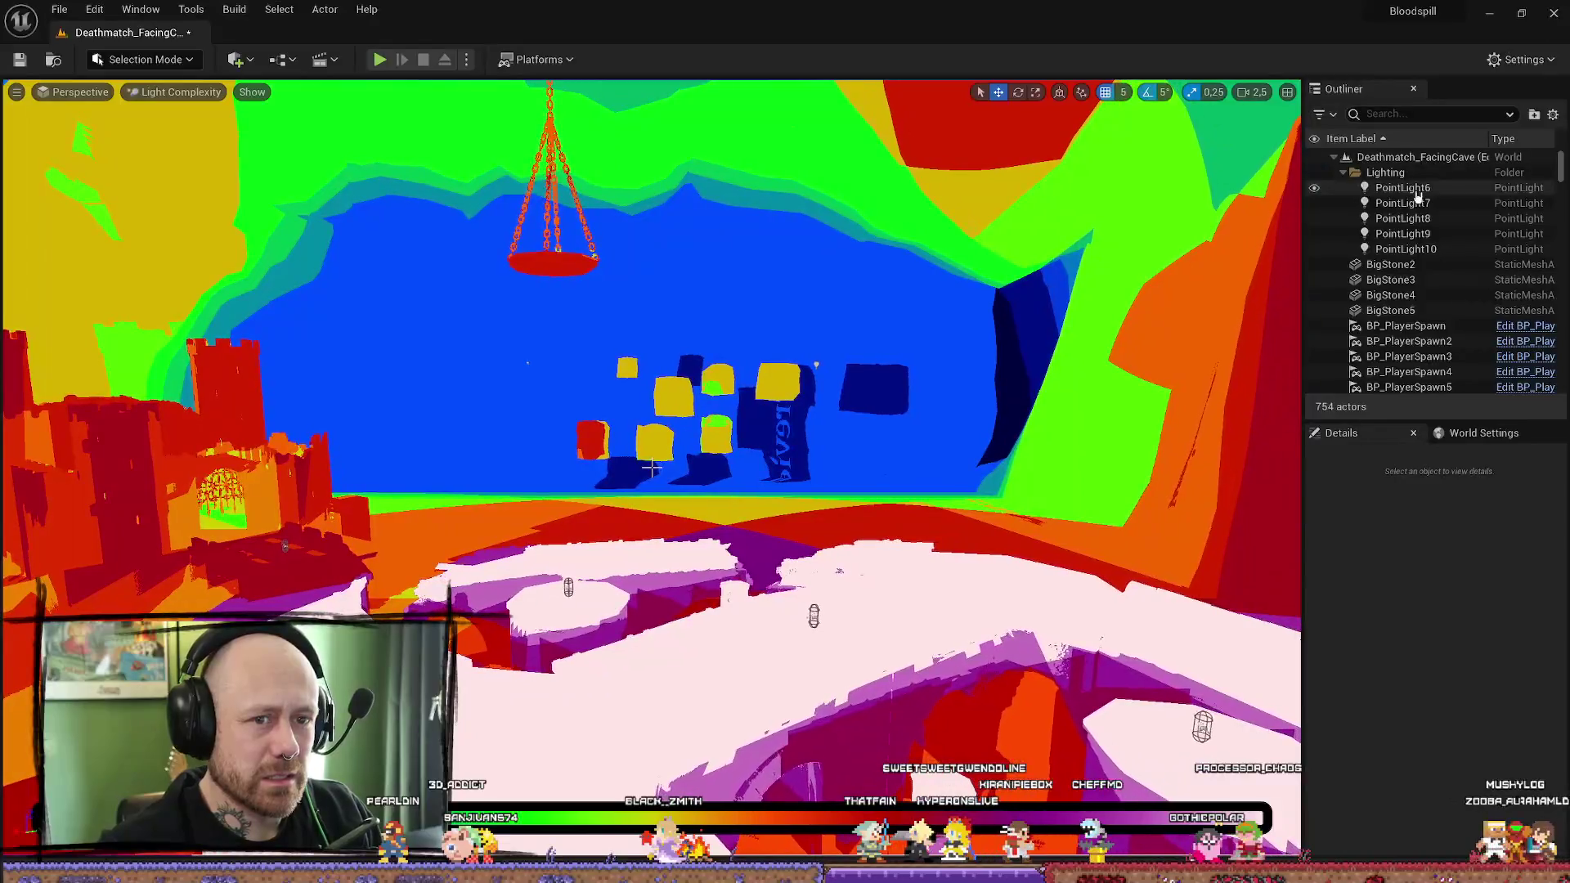
# Step: Select PointLight6 through PointLight9 and look over the arena floor and cave wall
pyautogui.click(1417, 189)
pyautogui.keyDown('ctrl'); pyautogui.click(1420, 203); pyautogui.keyUp('ctrl')
pyautogui.keyDown('ctrl'); pyautogui.click(1422, 218); pyautogui.keyUp('ctrl')
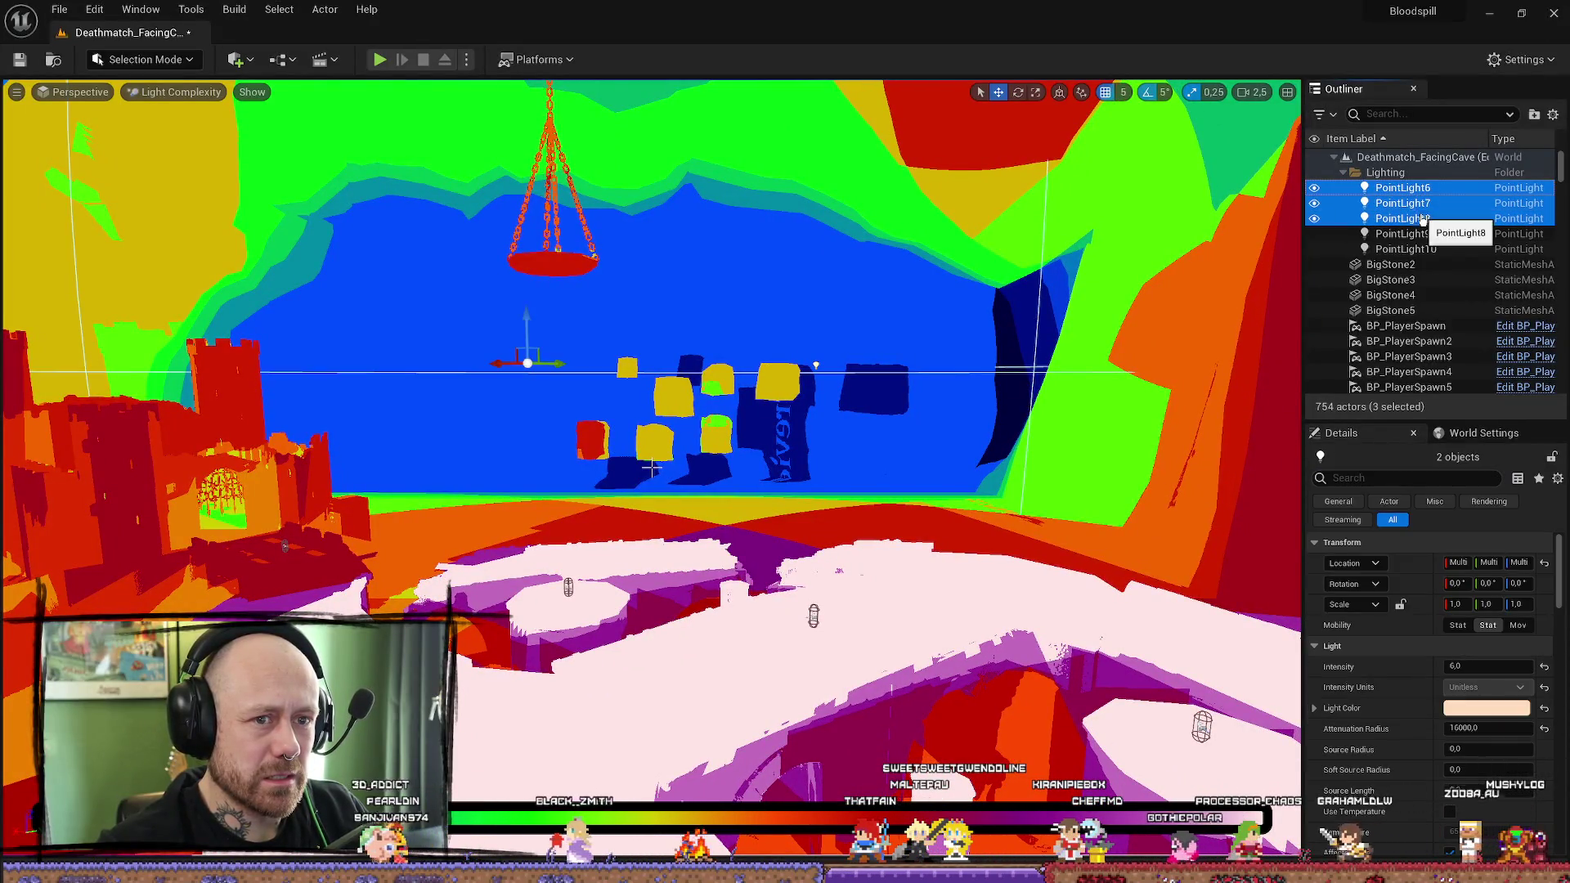
pyautogui.keyDown('ctrl'); pyautogui.click(1425, 236); pyautogui.keyUp('ctrl')
pyautogui.moveTo(1187, 316); pyautogui.dragTo(1187, 317)
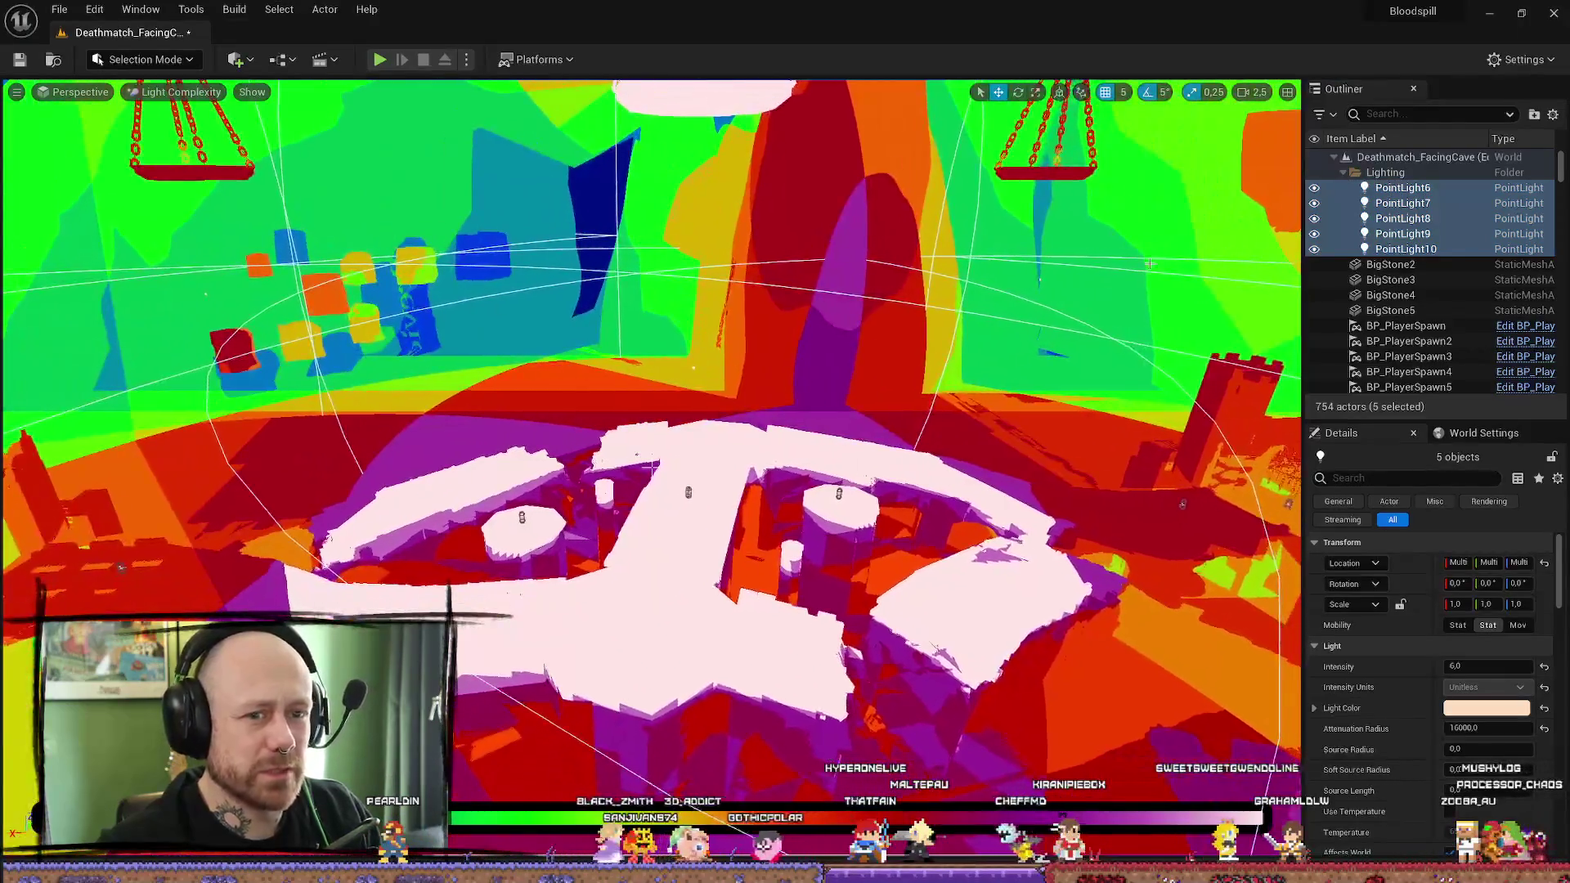
pyautogui.moveTo(650, 467); pyautogui.dragTo(652, 468)
# Step: Inspect PointLight6 through PointLight10 individually in the Outliner and save the level
pyautogui.click(650, 467)
pyautogui.scroll(8, 1464, 233)
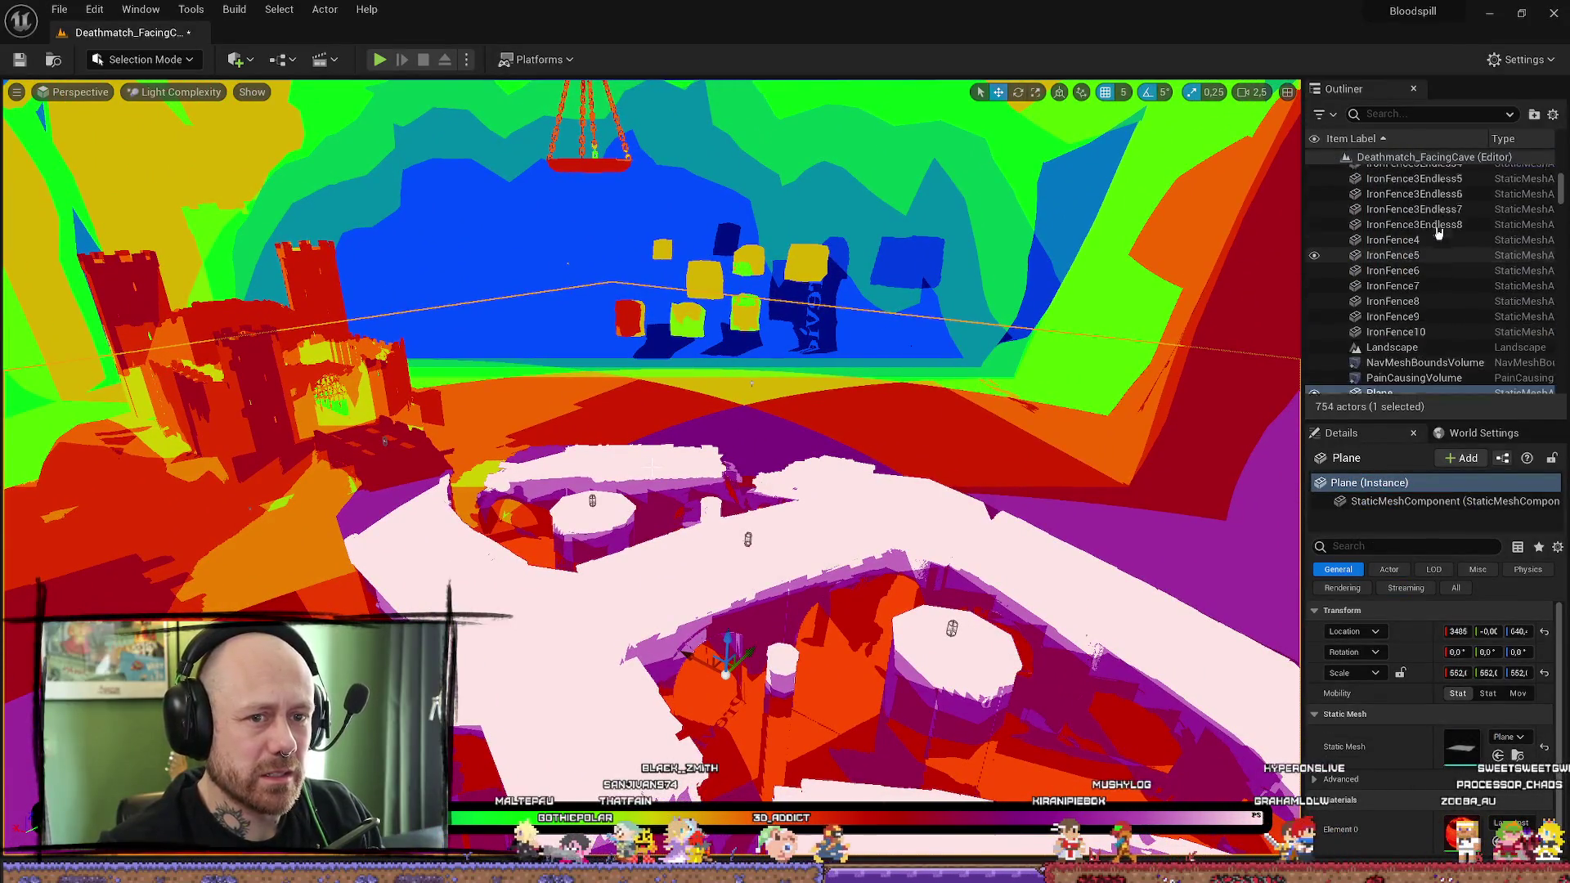
pyautogui.scroll(10, 1463, 231)
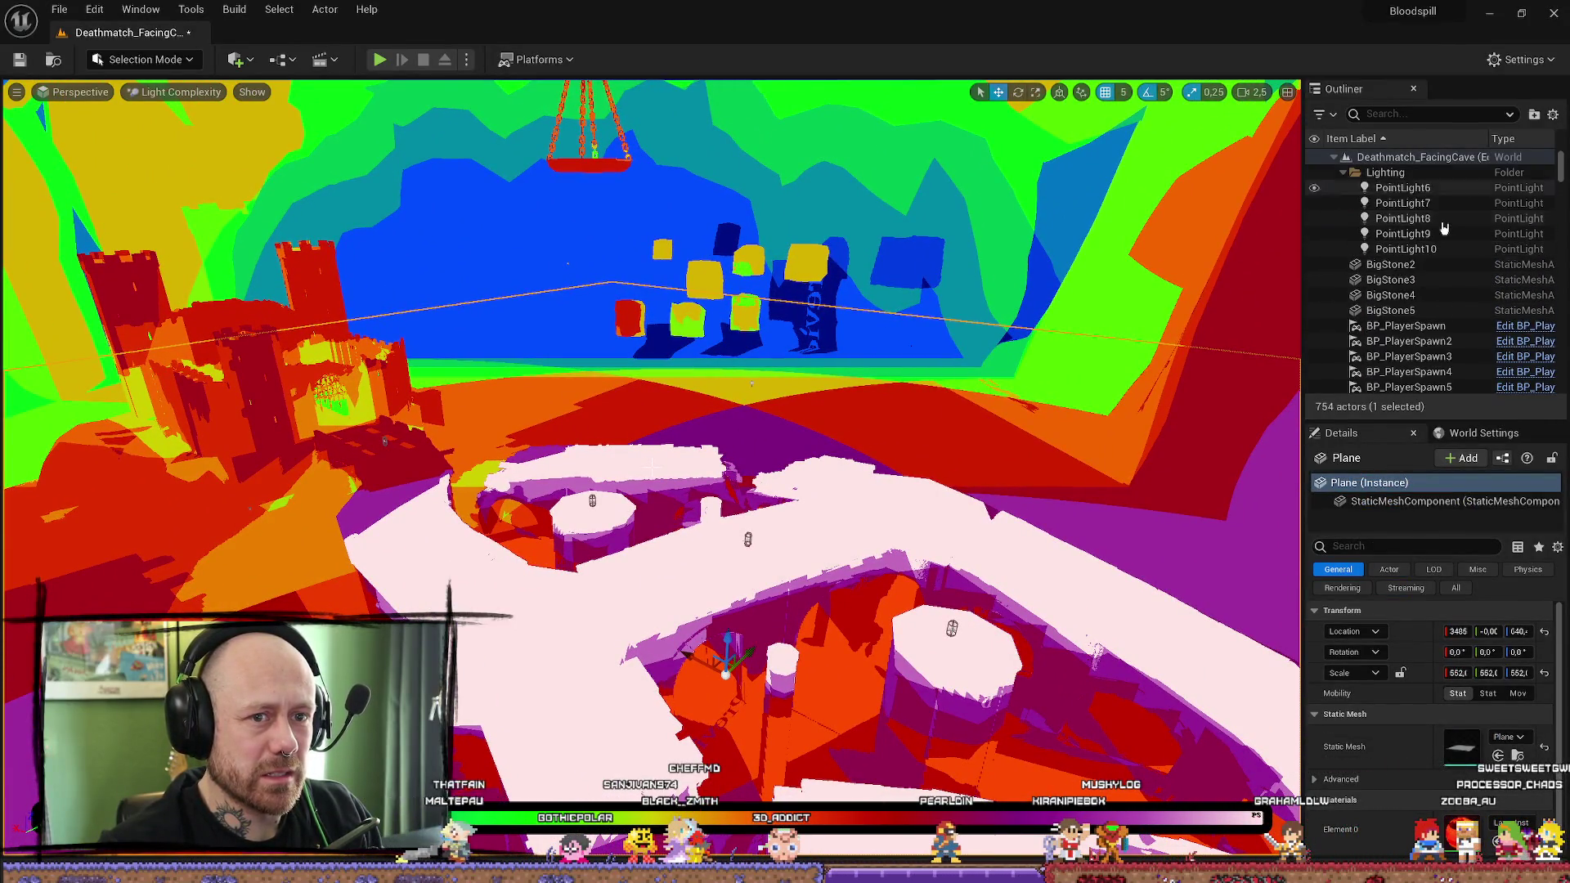
pyautogui.click(1402, 187)
pyautogui.keyDown('shift'); pyautogui.click(1447, 249); pyautogui.keyUp('shift')
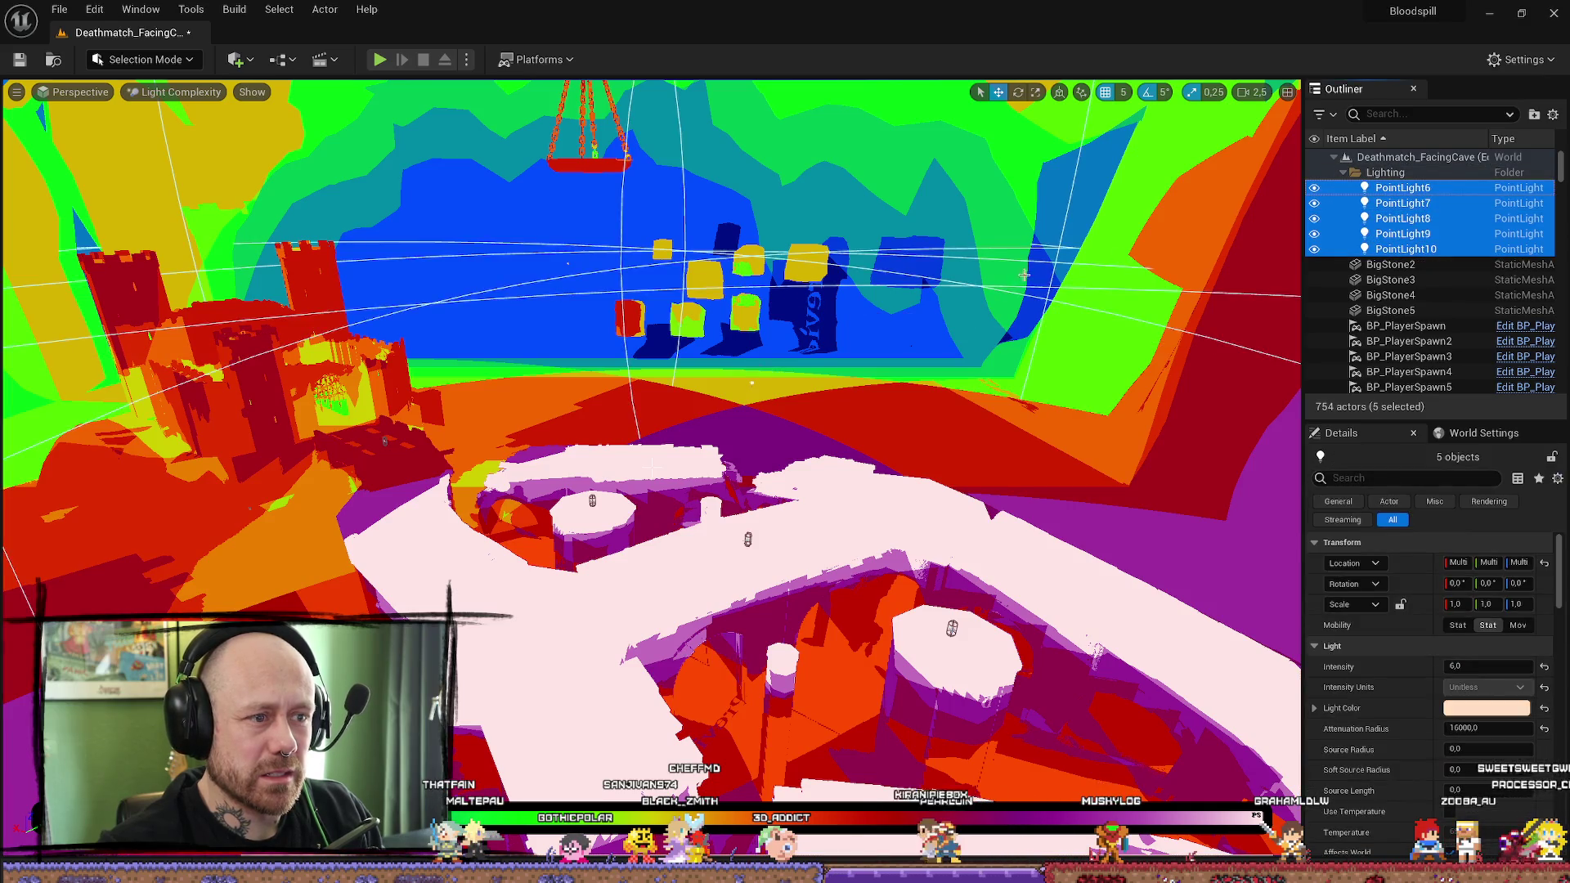
pyautogui.click(1402, 203)
pyautogui.click(1406, 218)
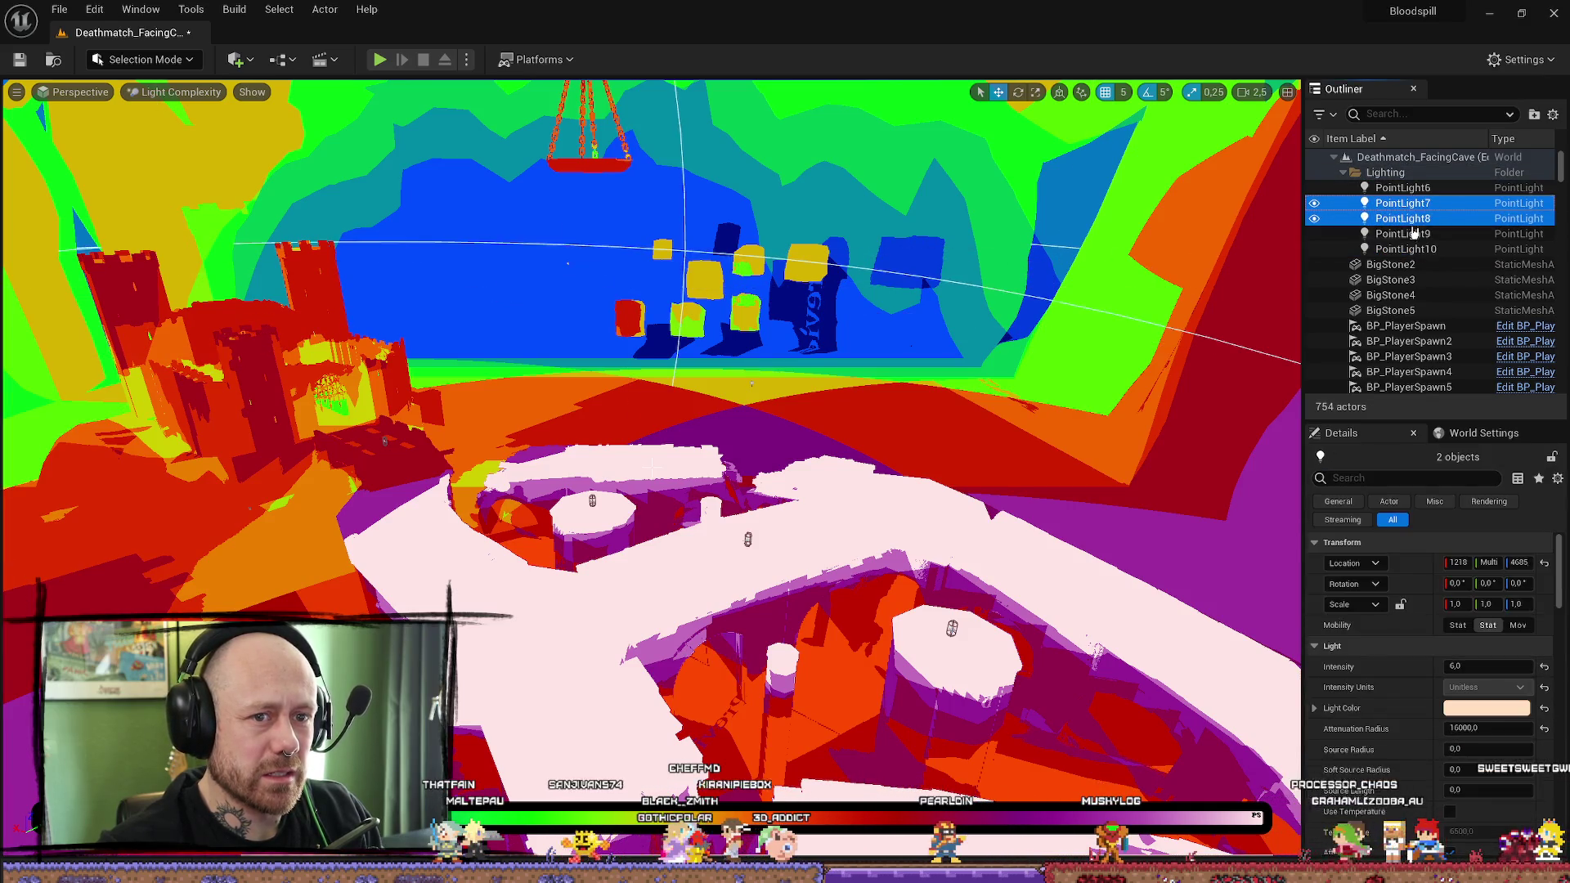
pyautogui.click(1418, 249)
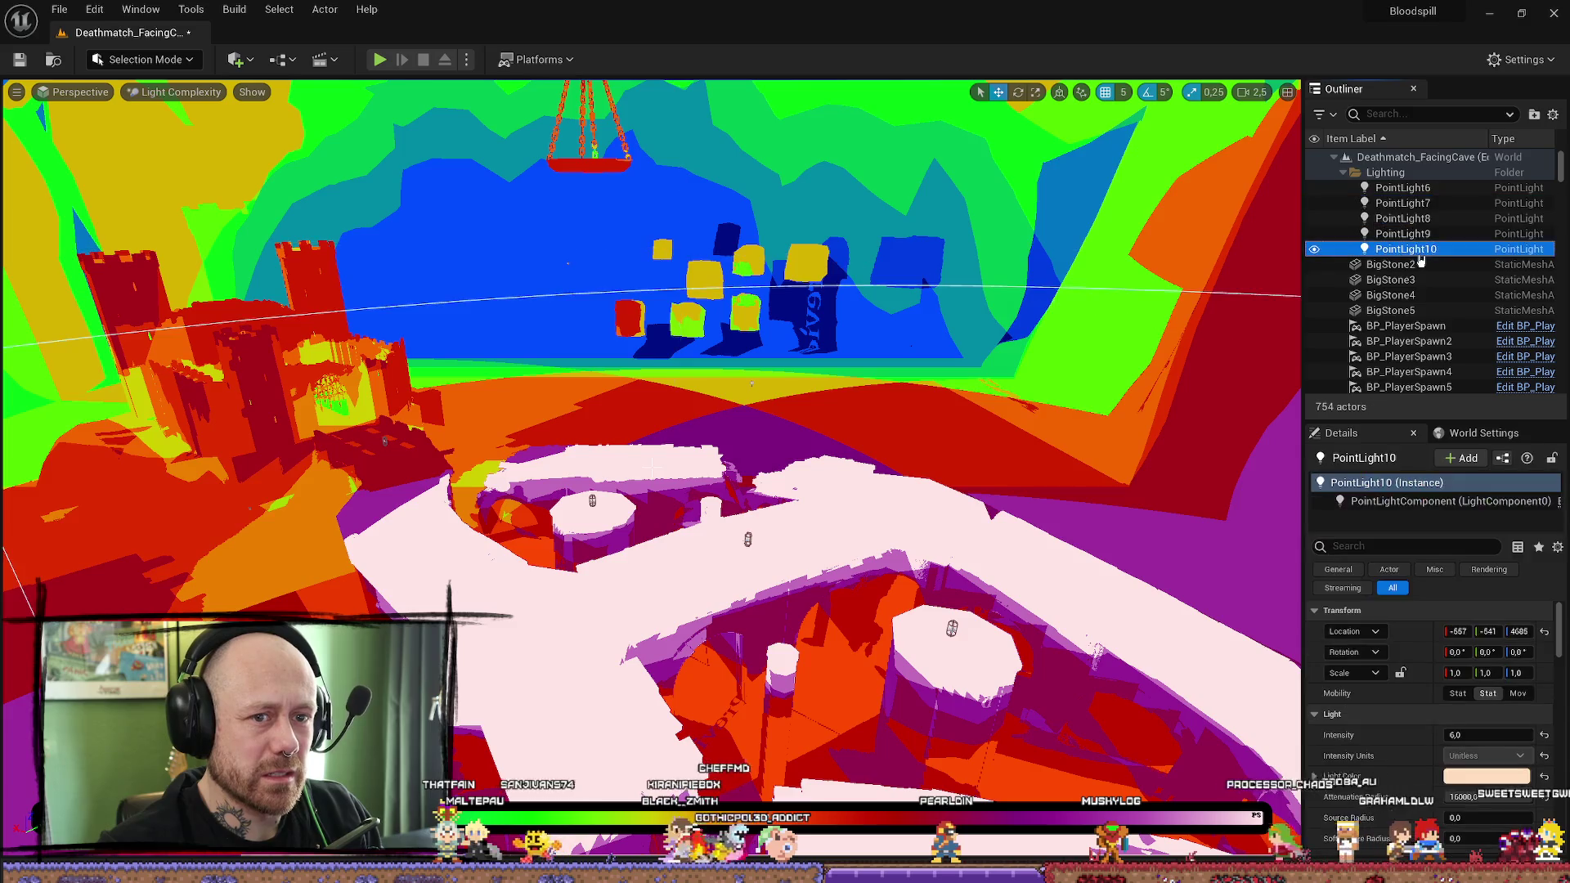
pyautogui.click(19, 61)
# Step: Locate PointLight7, PointLight6 and PointLight10 in the arena and bring up the Build menu
pyautogui.click(1403, 202)
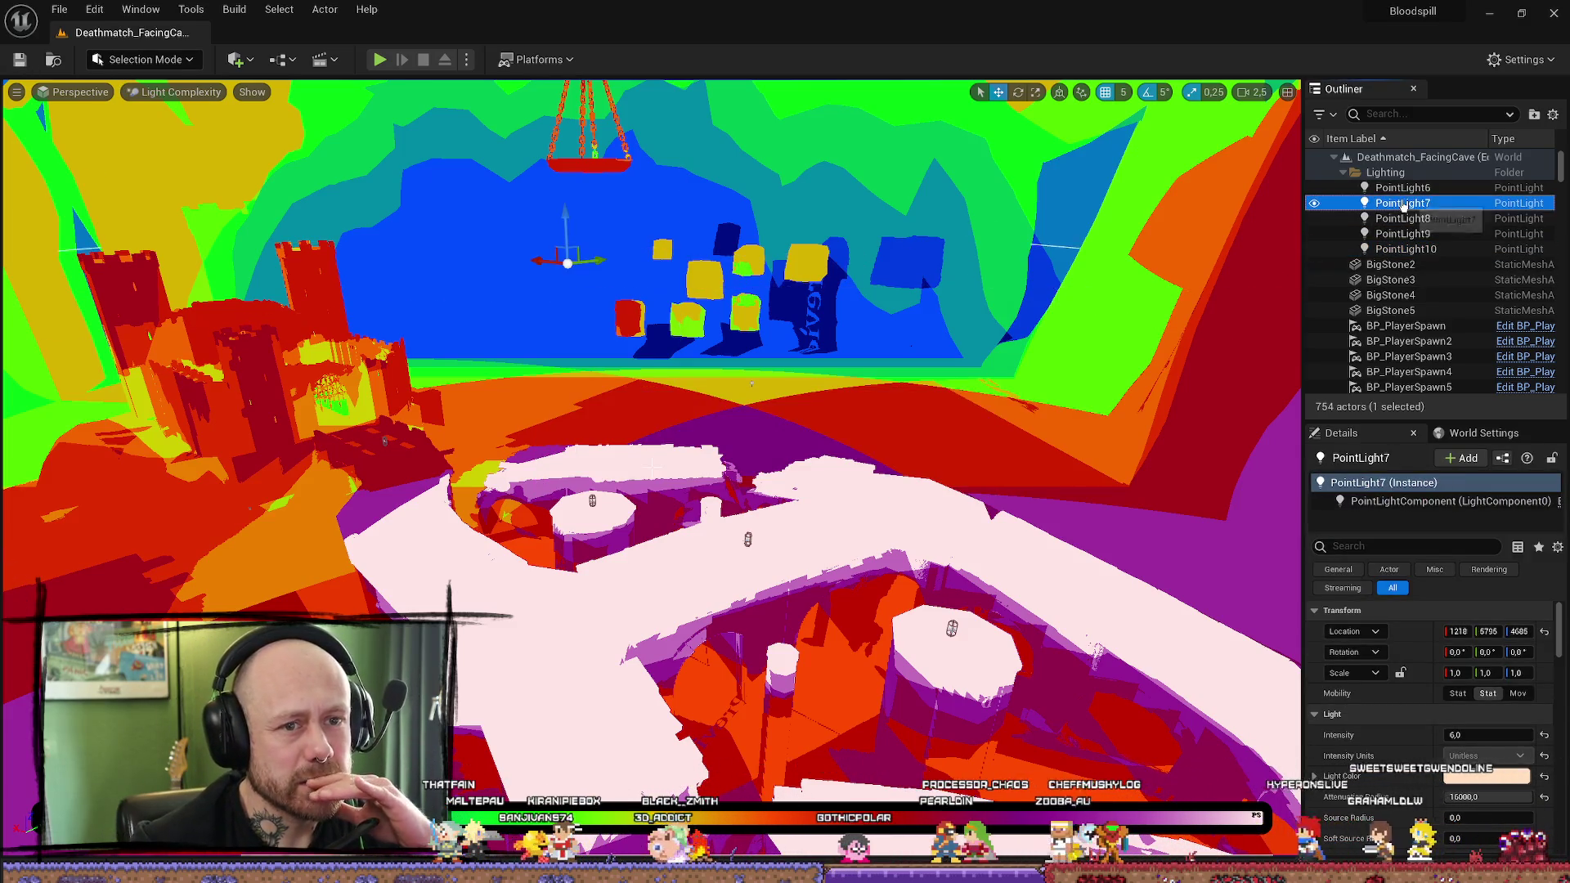
pyautogui.click(1403, 187)
pyautogui.click(1407, 247)
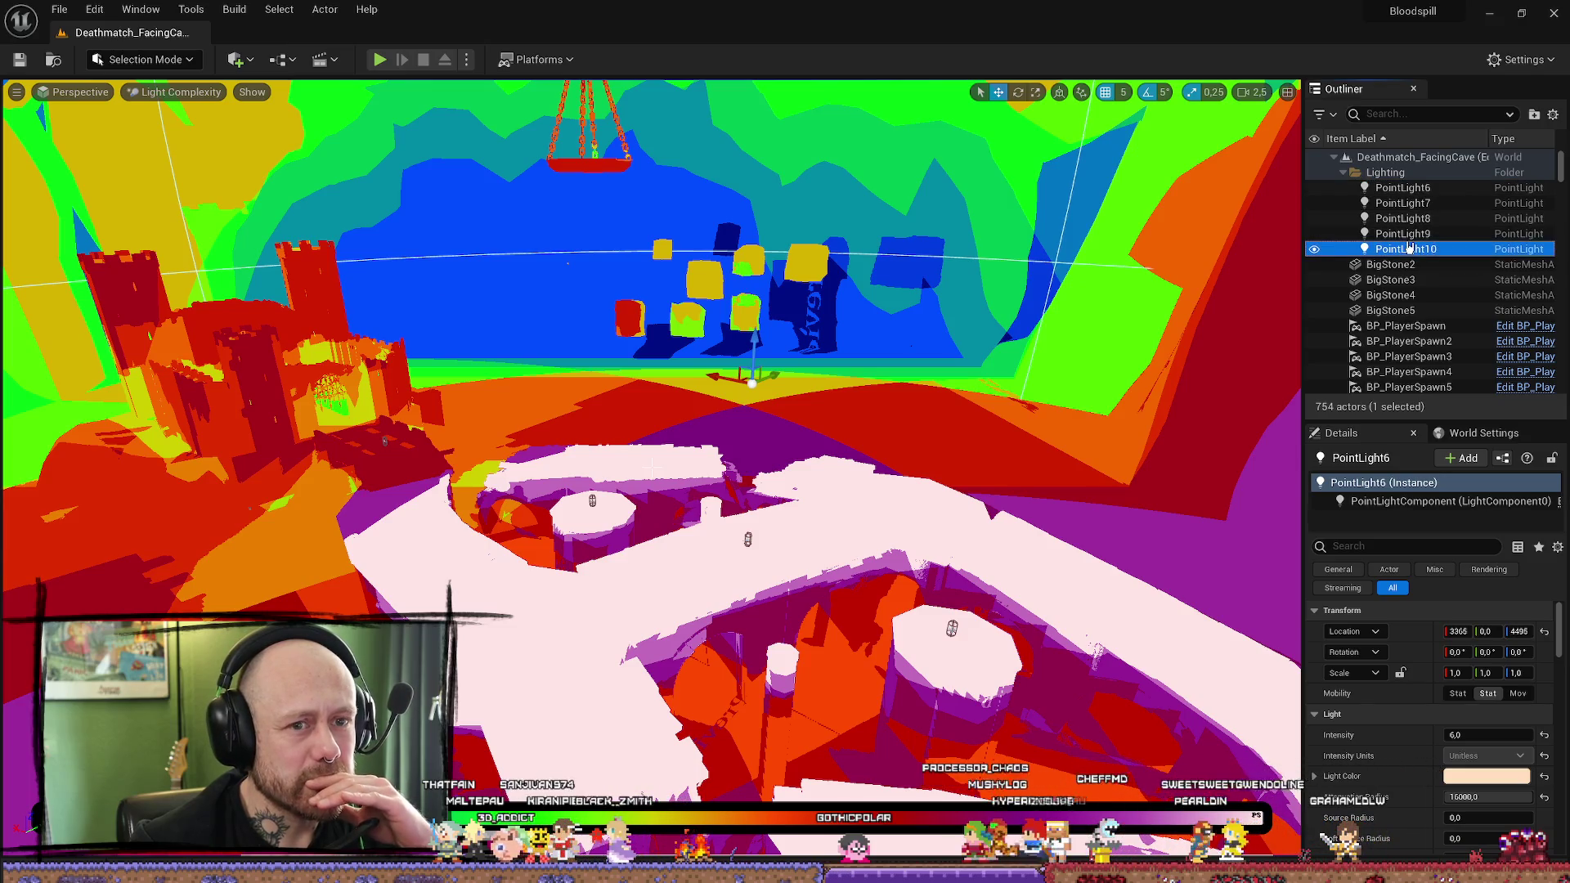
pyautogui.moveTo(801, 352)
pyautogui.mouseDown()
pyautogui.moveTo(801, 426)
pyautogui.moveTo(804, 319)
pyautogui.mouseUp()
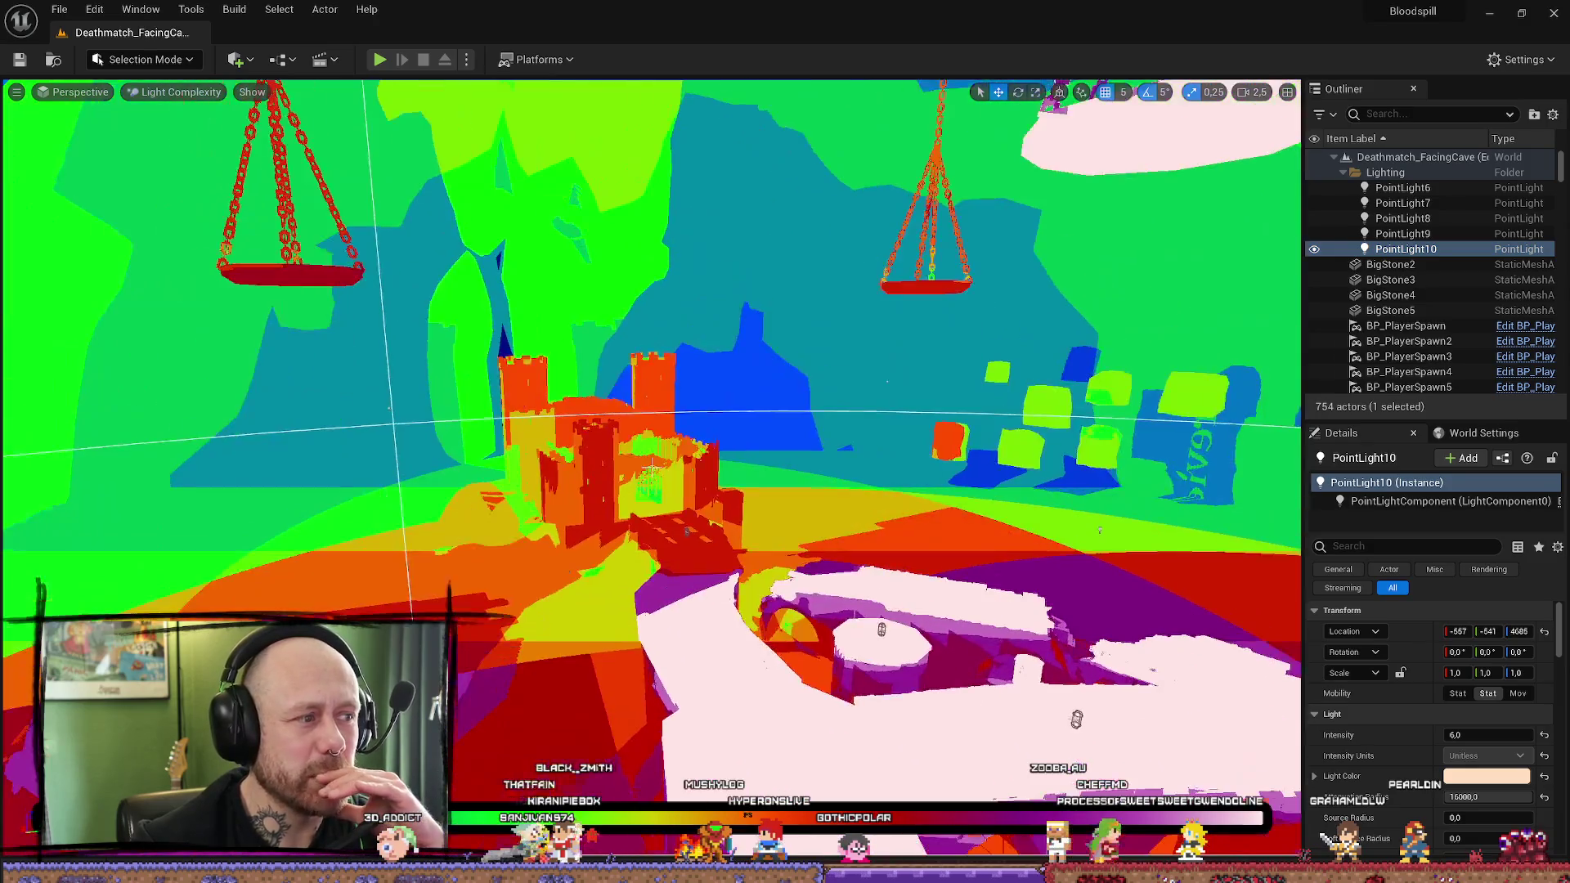
pyautogui.moveTo(809, 376); pyautogui.dragTo(652, 467)
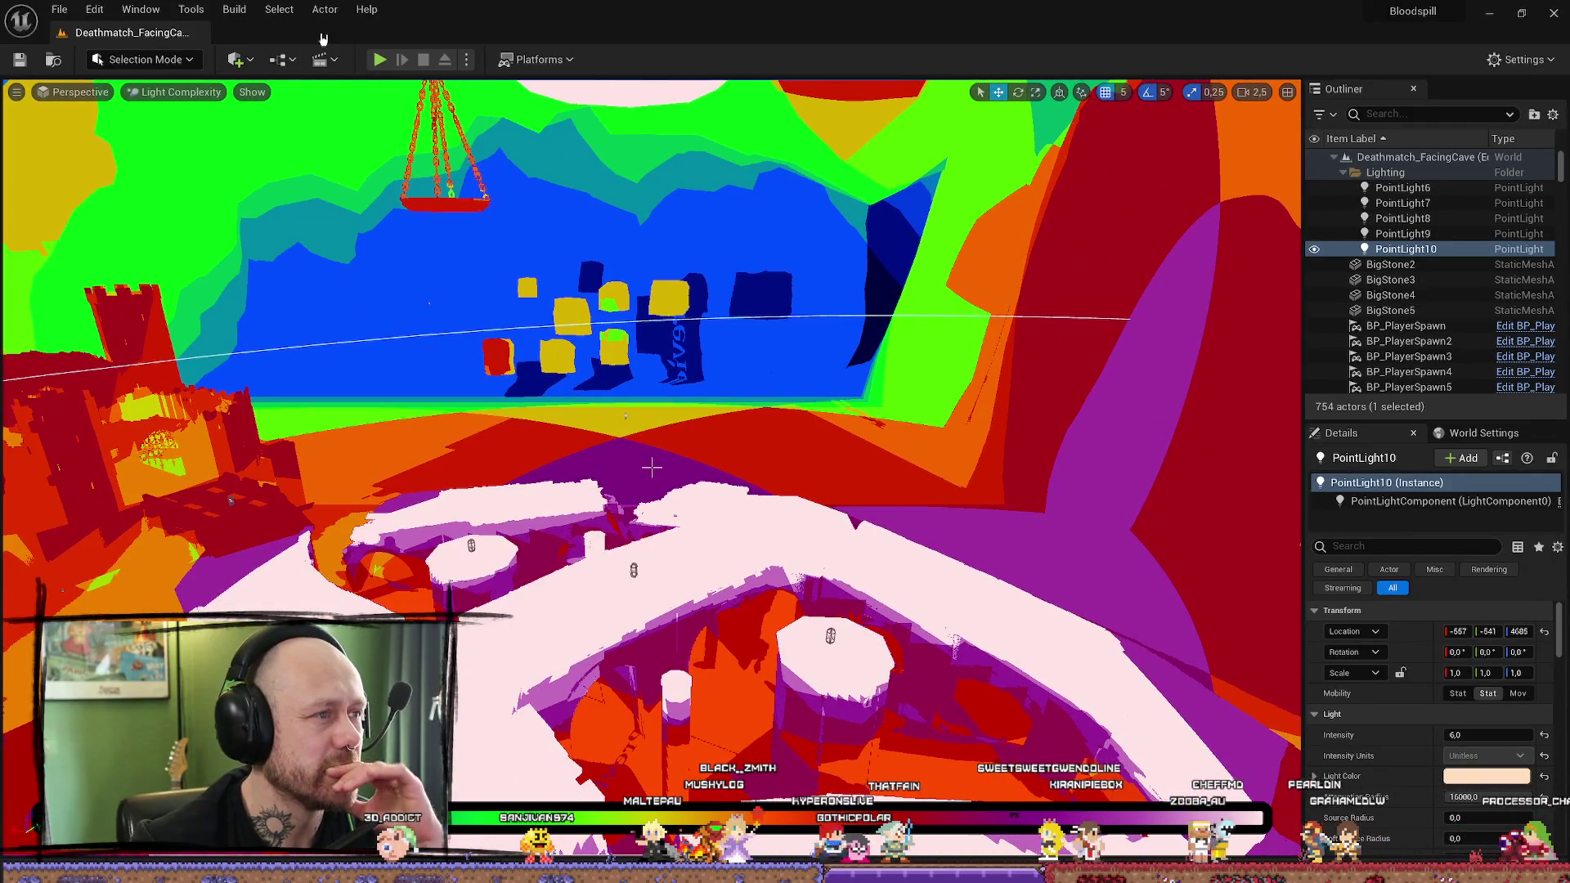
pyautogui.click(234, 9)
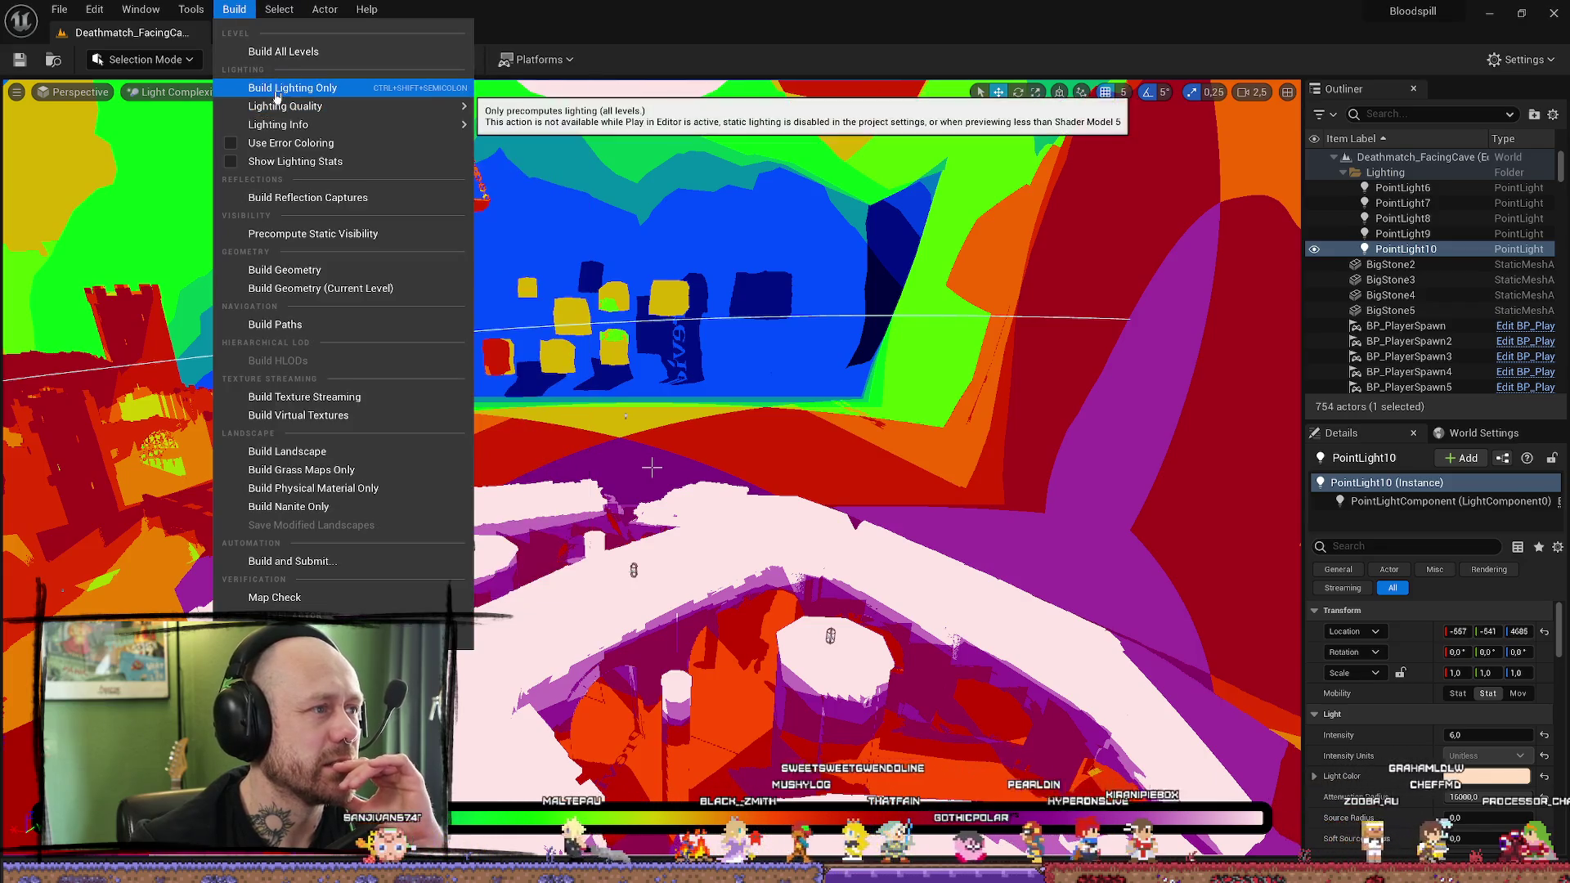
# Step: Build lighting only, review the 34 warnings including the shadowmap overlap, and close the log
pyautogui.click(294, 92)
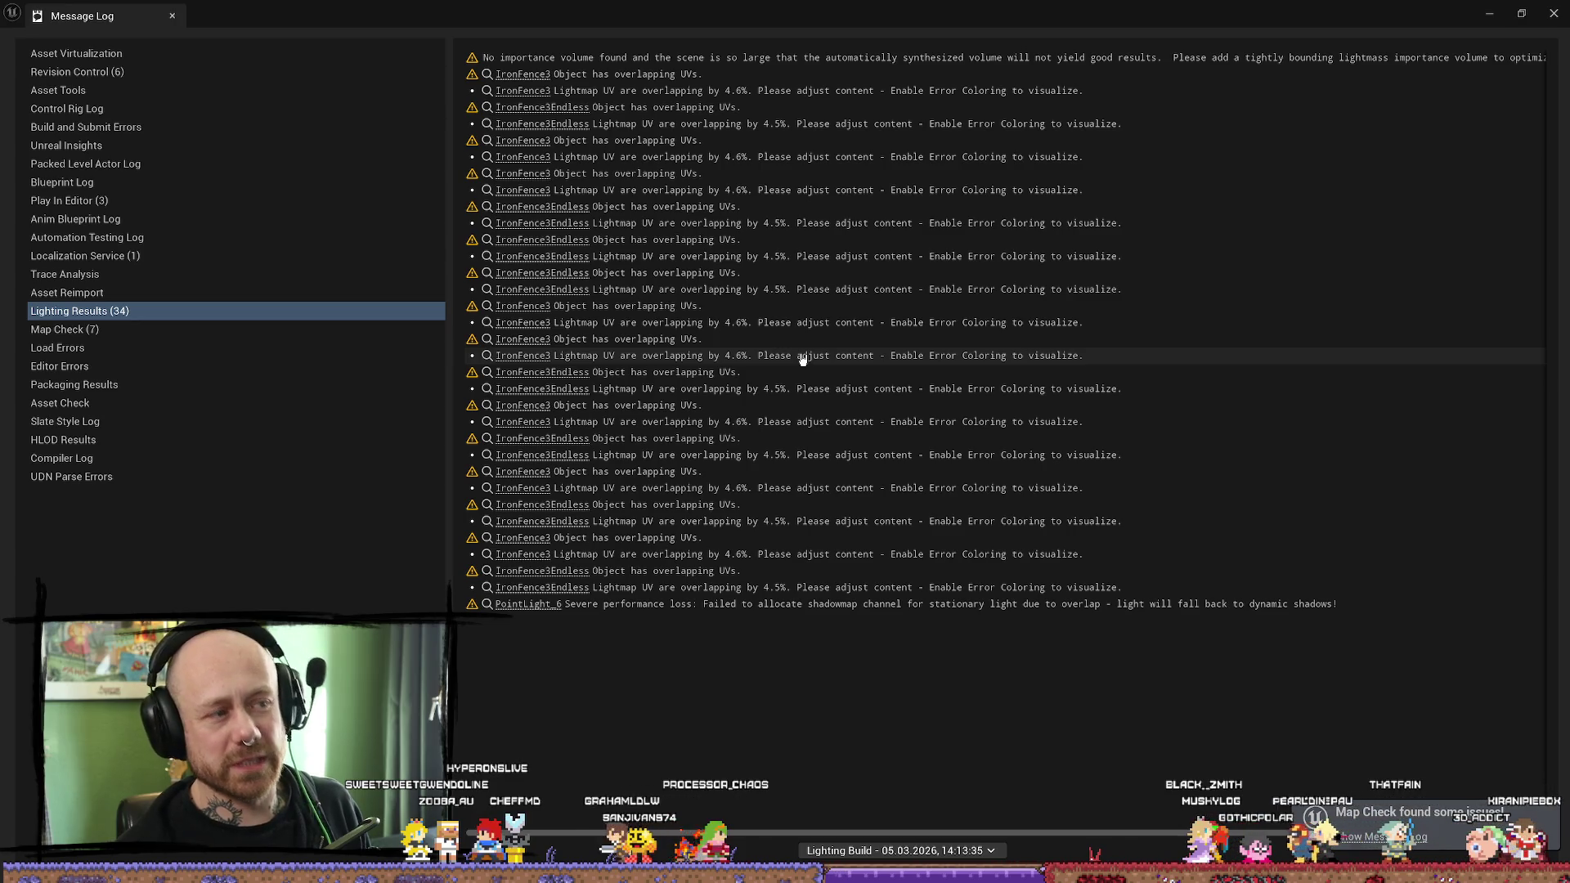
pyautogui.click(1553, 14)
pyautogui.moveTo(652, 467); pyautogui.dragTo(652, 466)
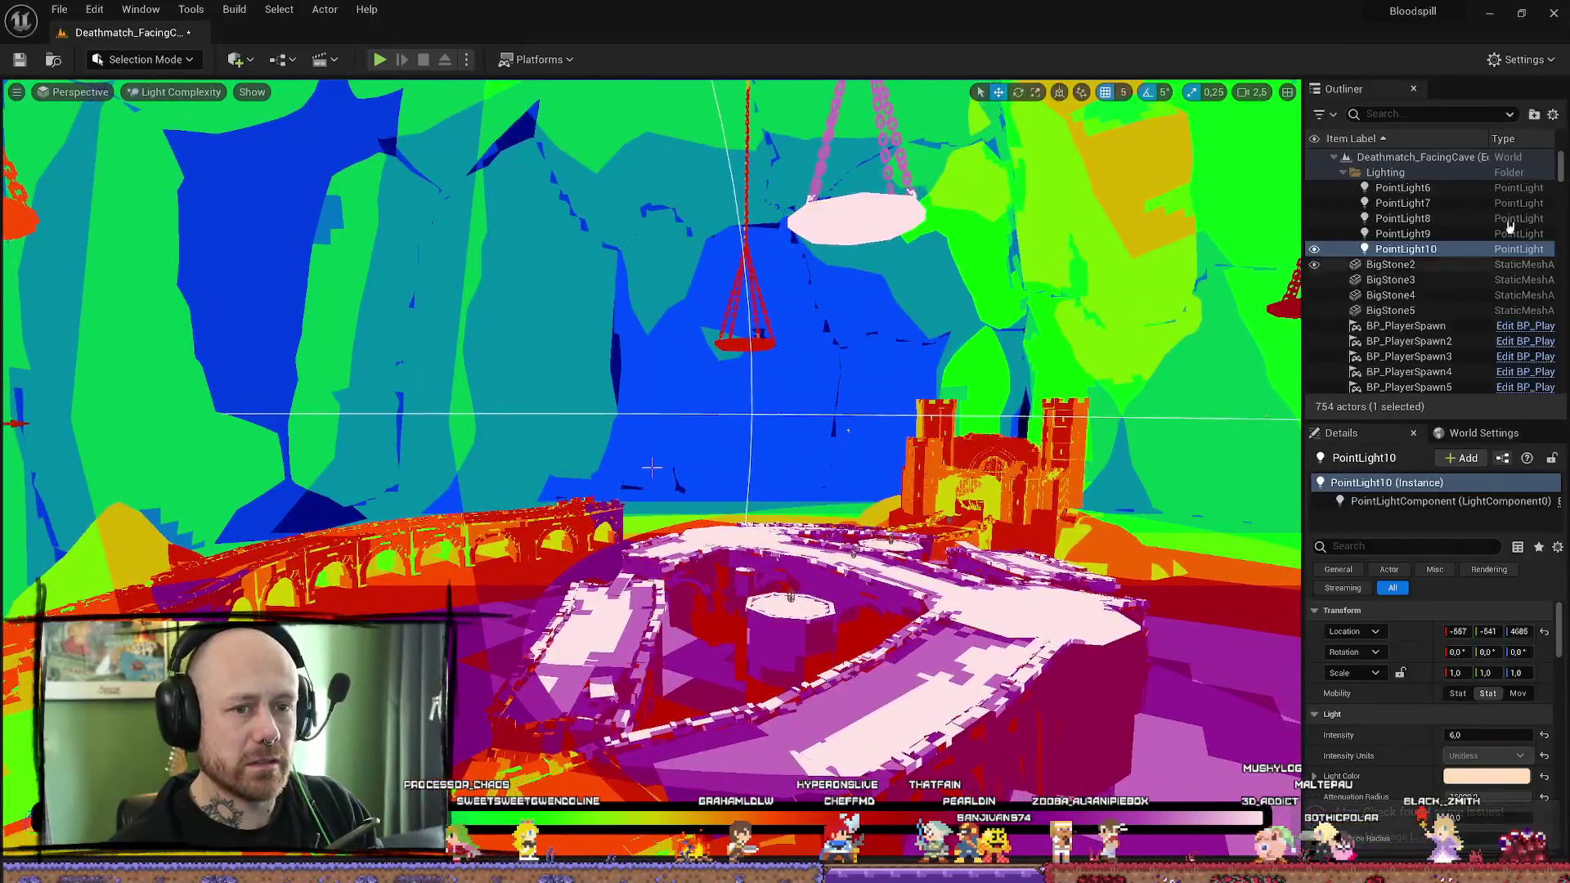
# Step: Set PointLight6–10 to Static mobility, rebuild lighting only, and close the results log
pyautogui.keyDown('shift'); pyautogui.click(1451, 188); pyautogui.keyUp('shift')
pyautogui.click(1459, 625)
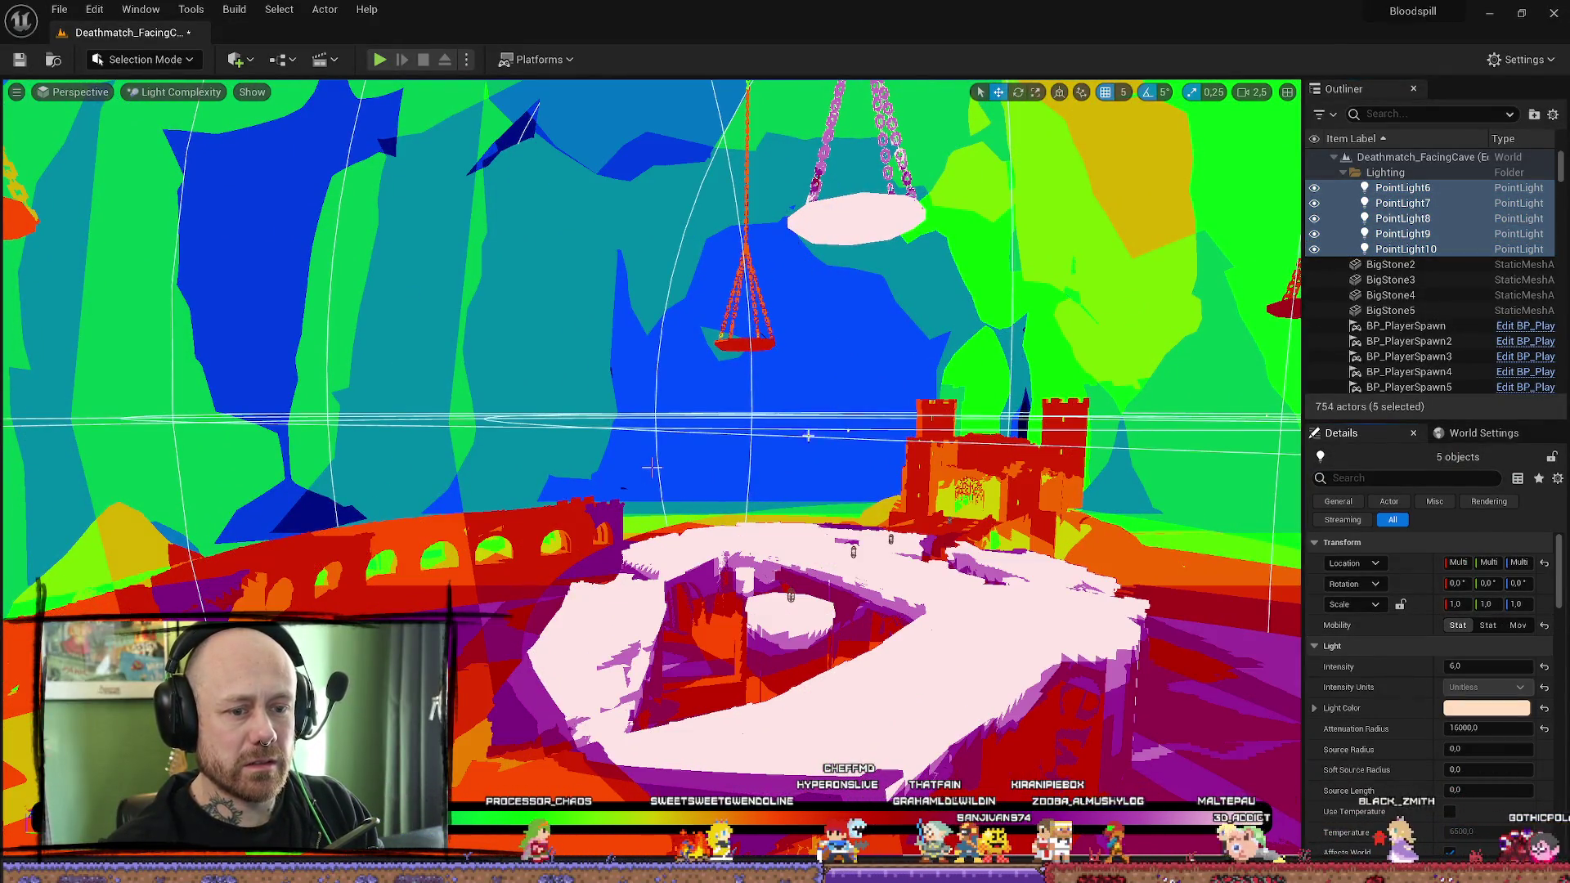
pyautogui.click(250, 14)
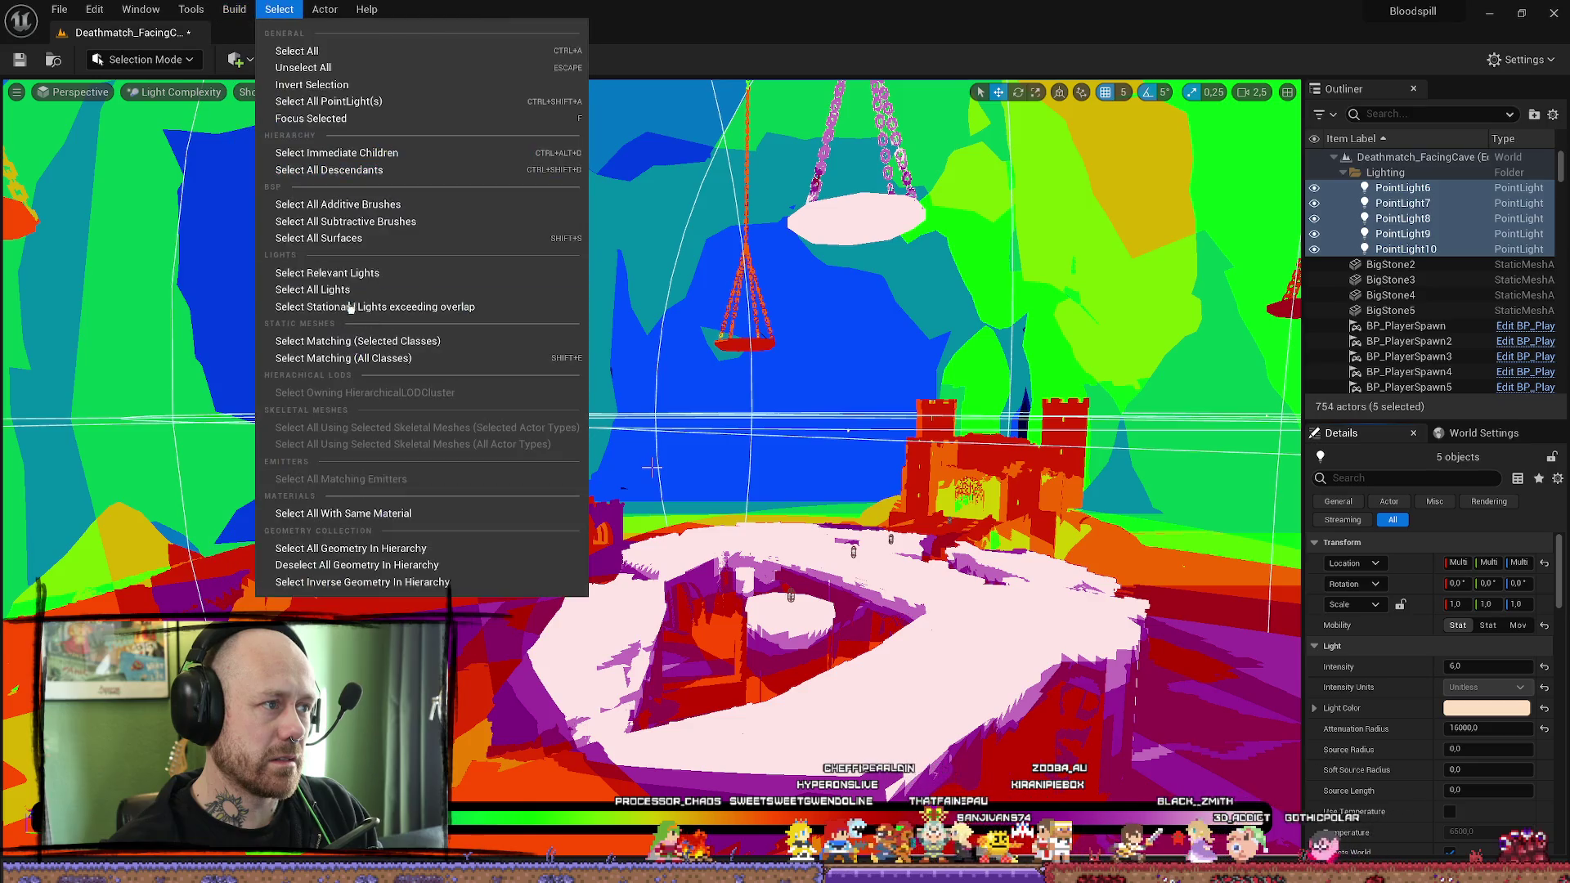
pyautogui.click(296, 87)
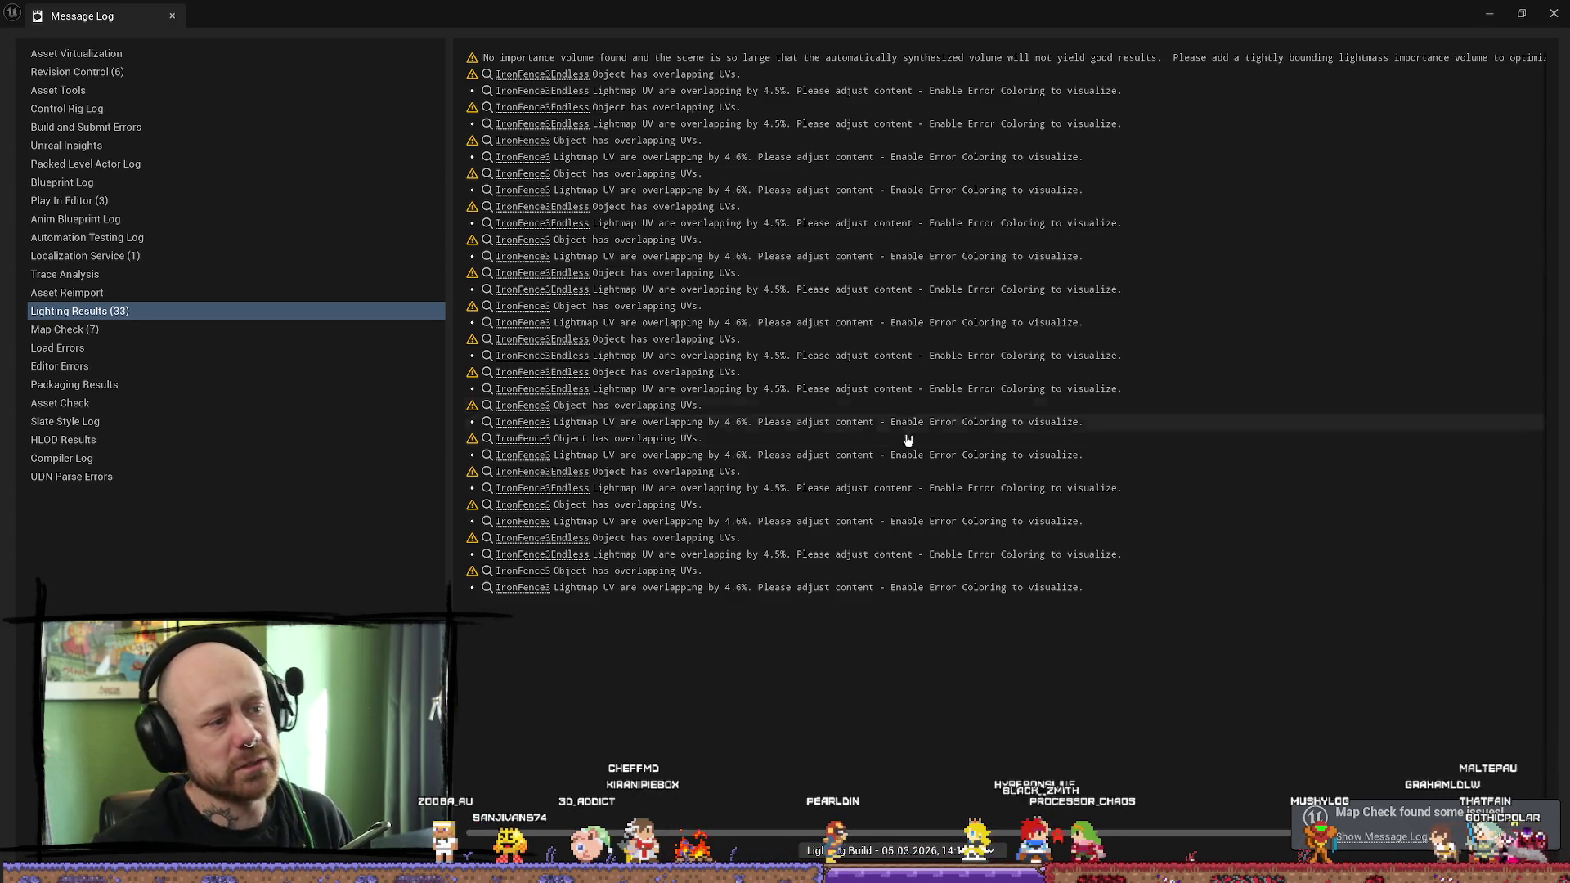
pyautogui.click(1555, 14)
# Step: Look across the arena and switch the viewport to the Lit view mode
pyautogui.moveTo(651, 466); pyautogui.dragTo(652, 467)
pyautogui.click(195, 89)
pyautogui.click(155, 133)
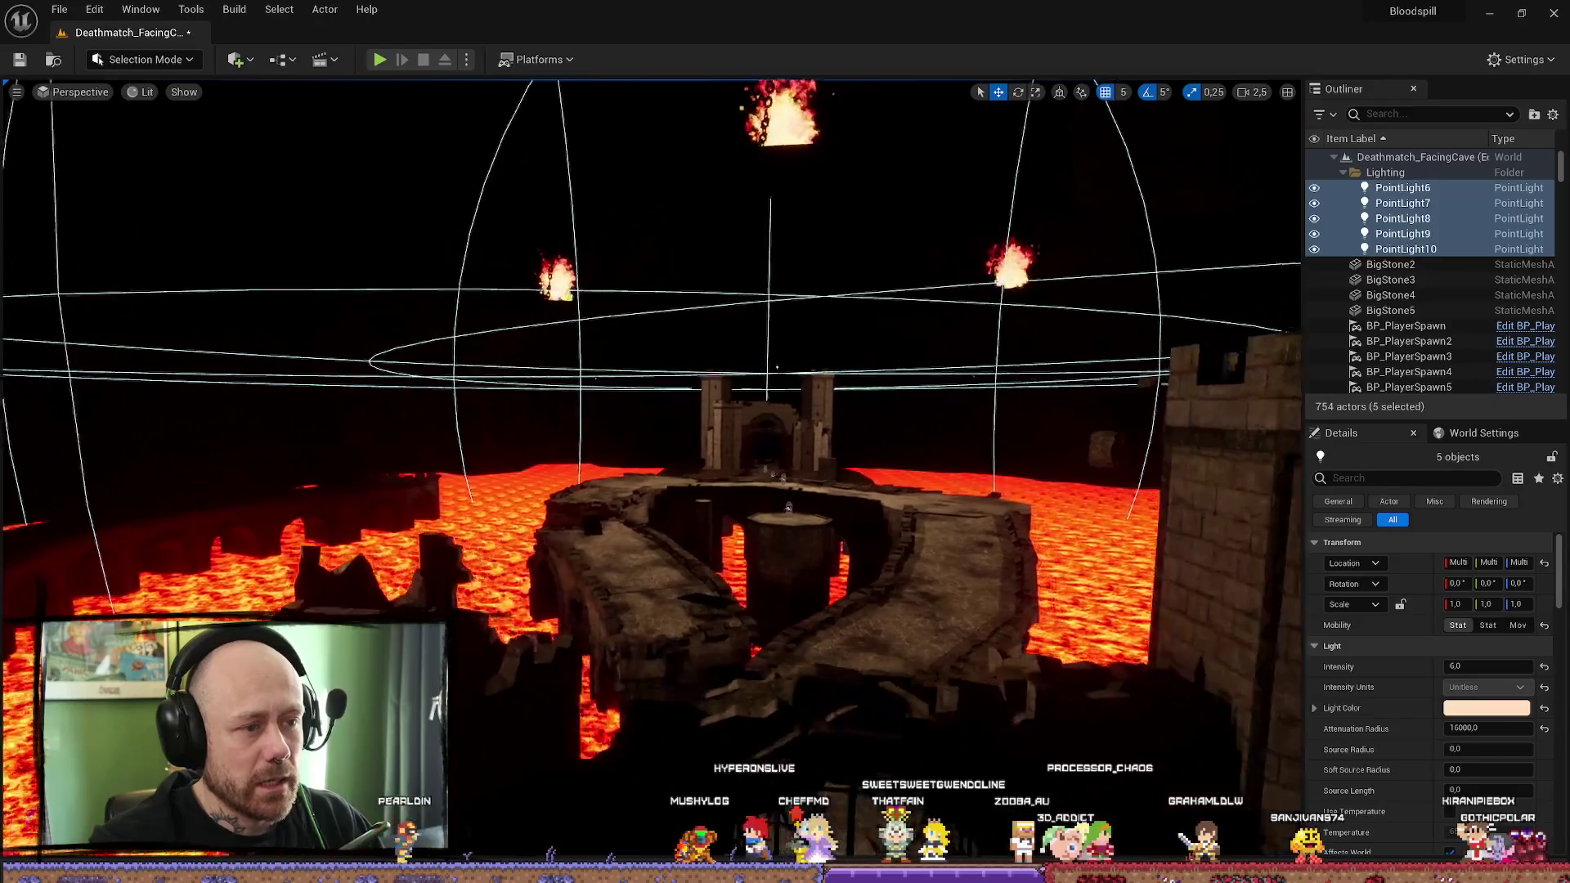
# Step: Fly down around the lava bridge and castle gate, then start a playtest
pyautogui.moveTo(759, 457); pyautogui.dragTo(759, 457)
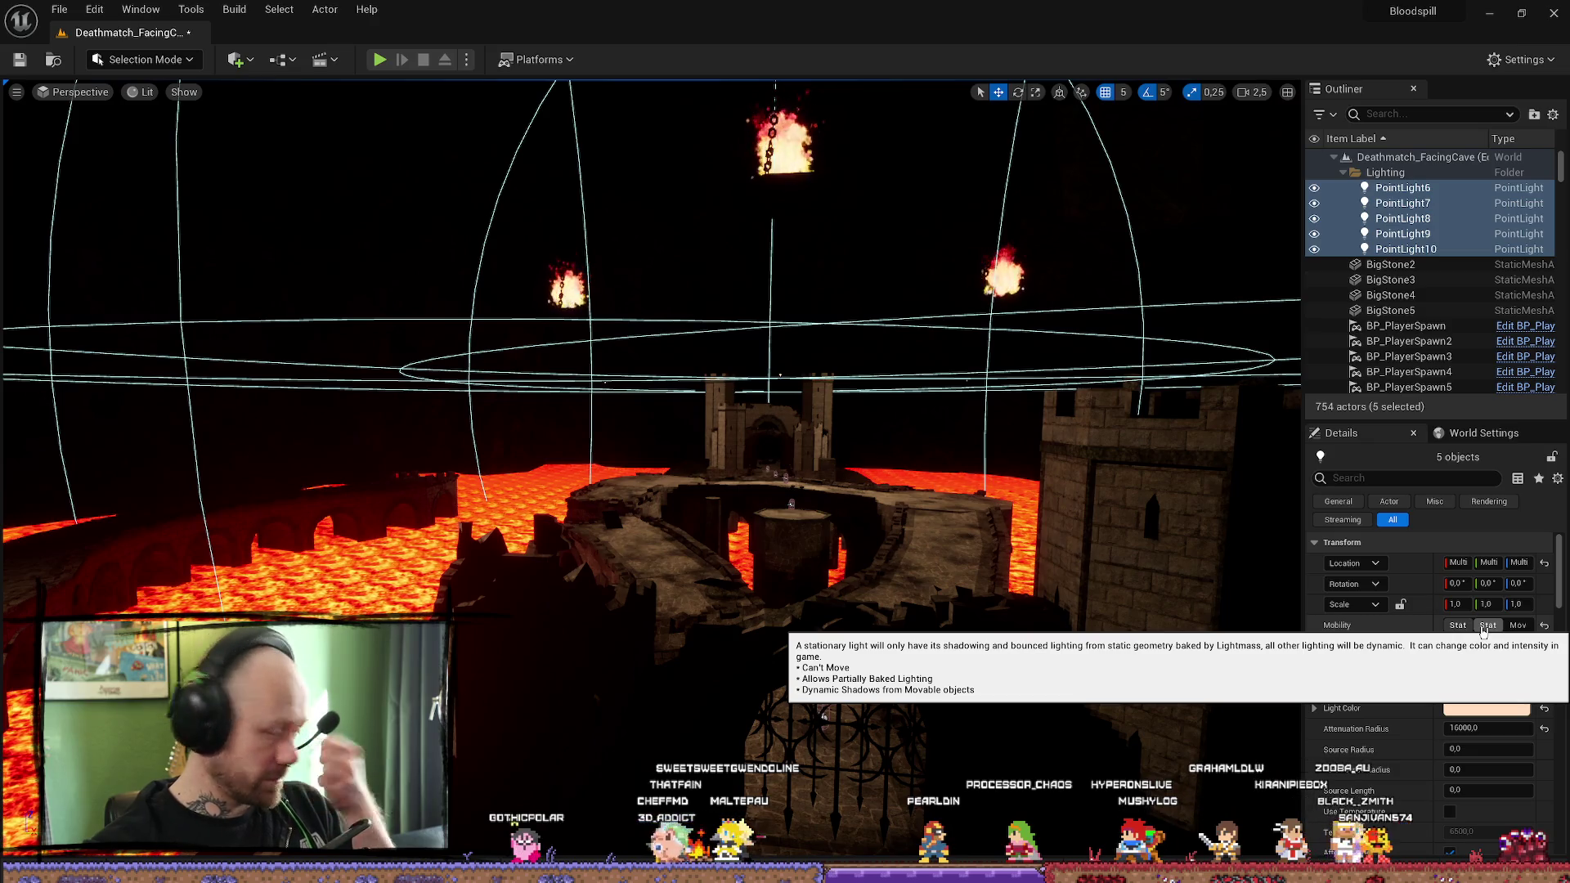
pyautogui.moveTo(1186, 491)
pyautogui.mouseDown()
pyautogui.moveTo(1216, 330)
pyautogui.moveTo(650, 488)
pyautogui.moveTo(703, 413)
pyautogui.mouseUp()
pyautogui.click(381, 60)
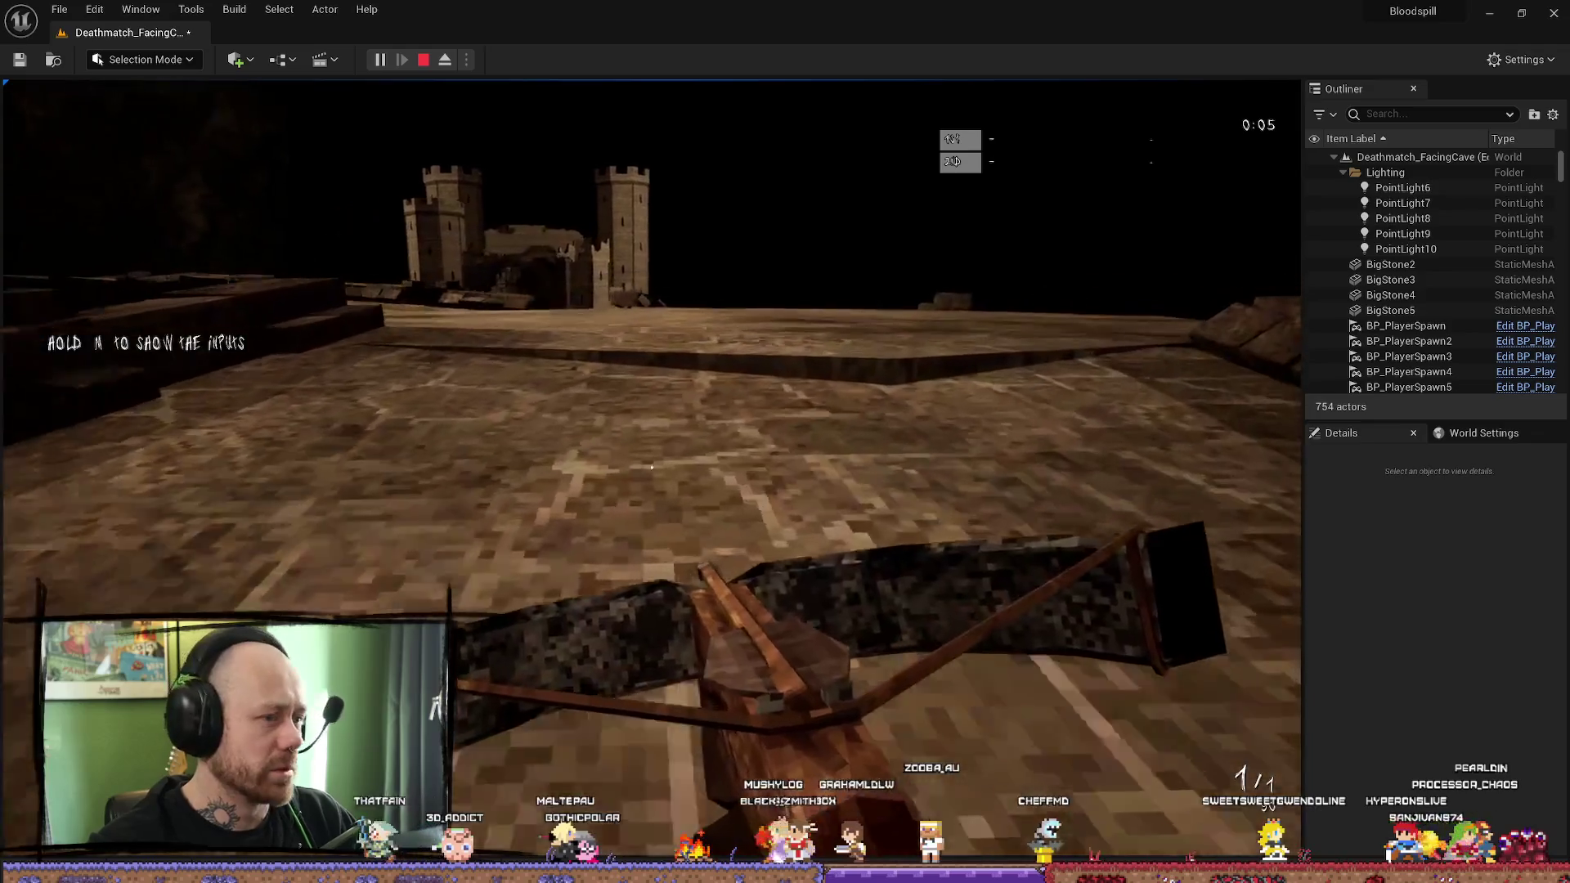
# Step: Release the mouse, stop the playtest, and dismiss the Play options
pyautogui.hotkey('shift', 'F1')
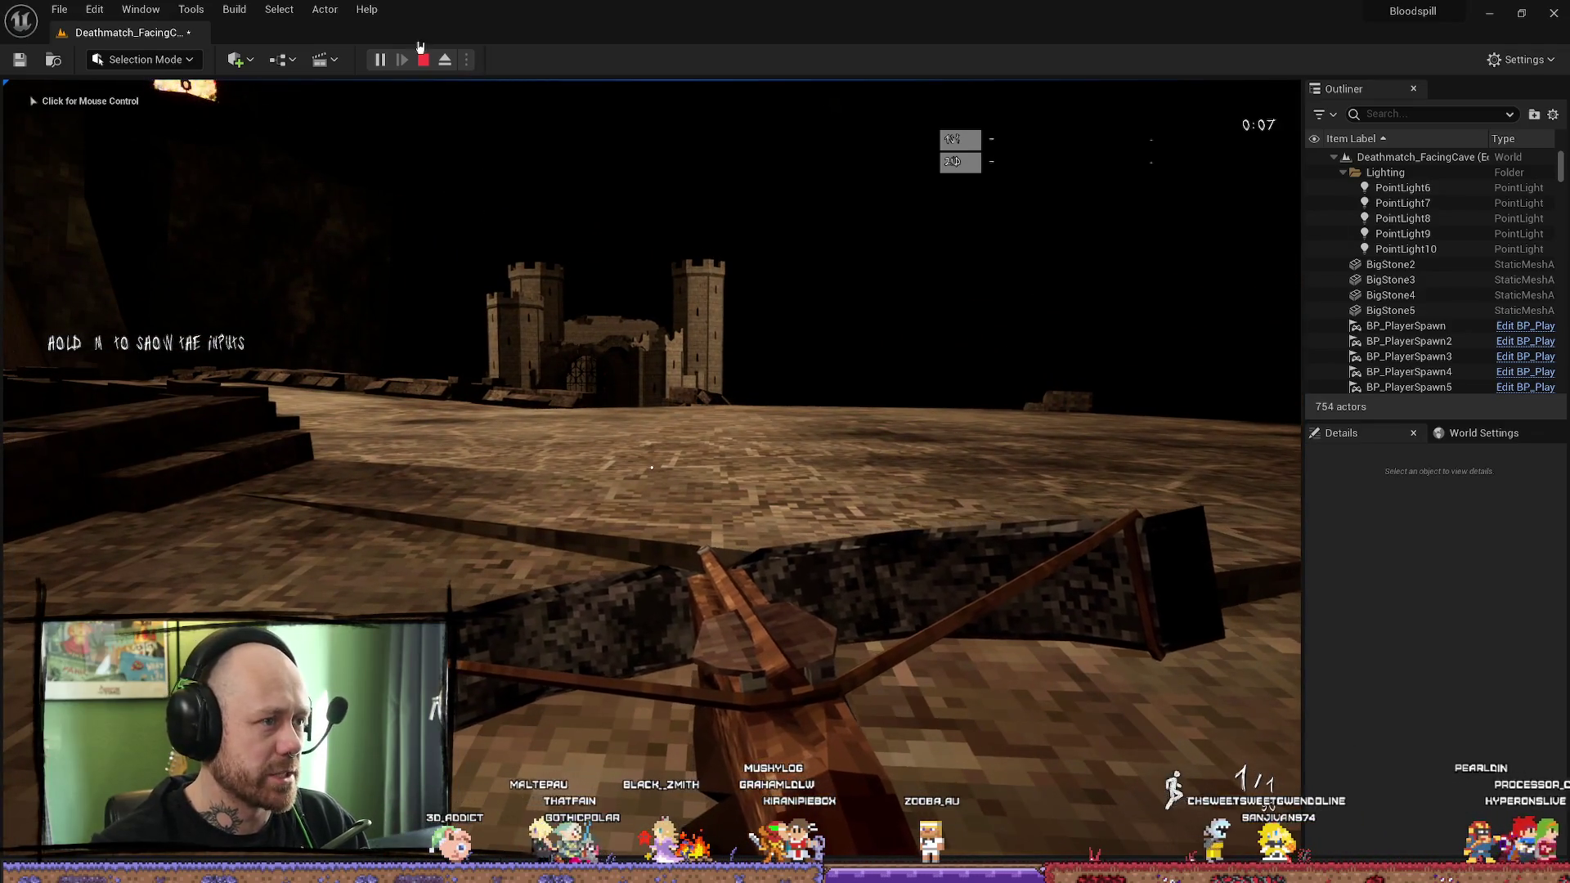
pyautogui.press('Escape')
pyautogui.click(468, 62)
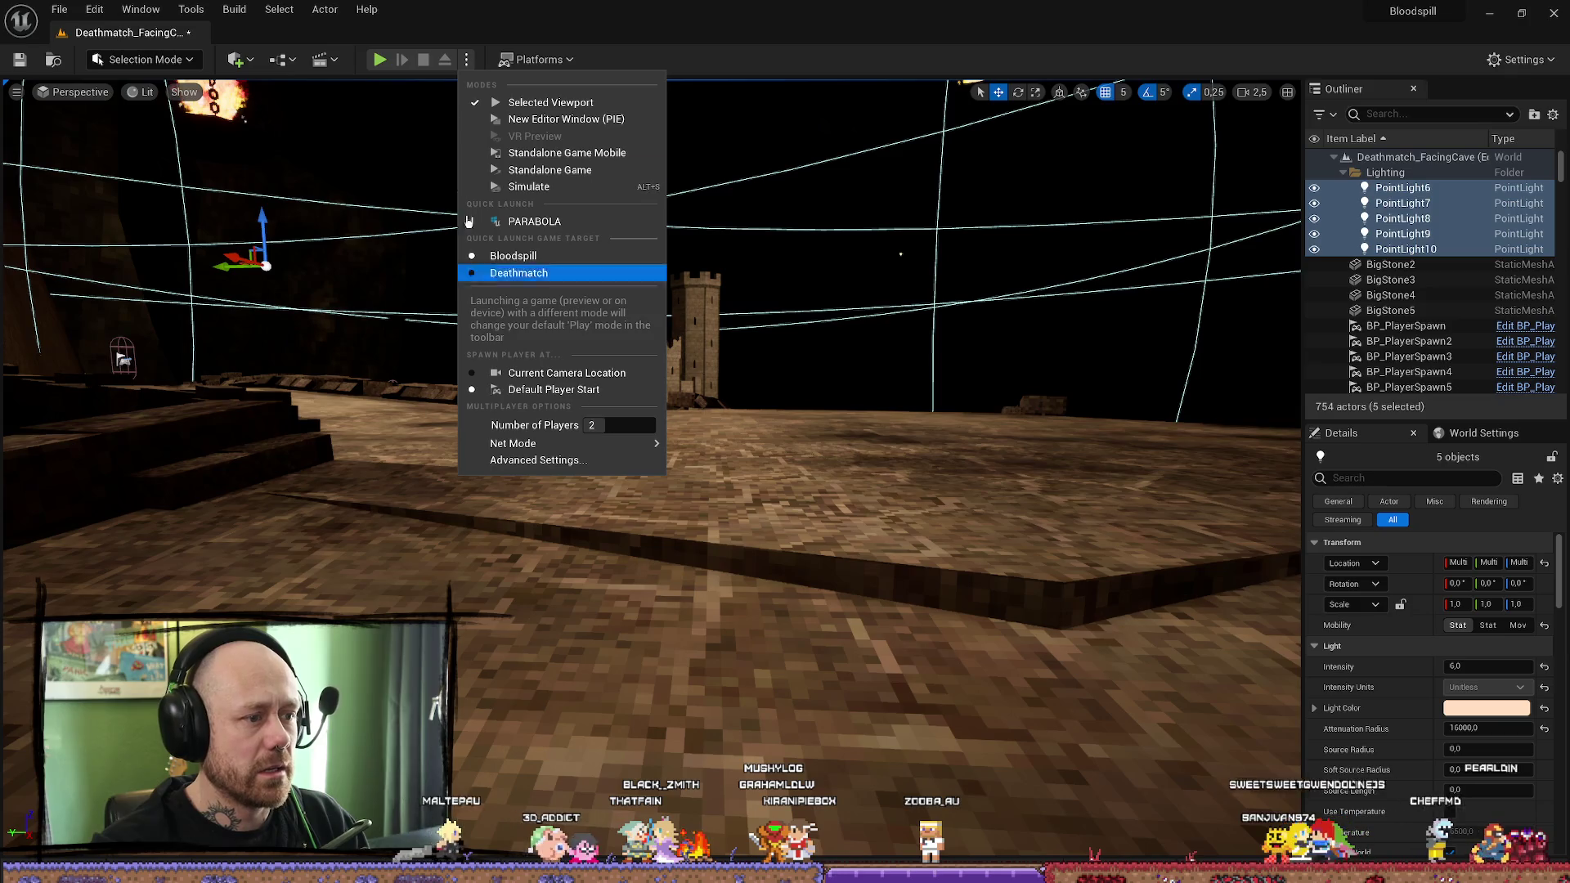
pyautogui.click(384, 61)
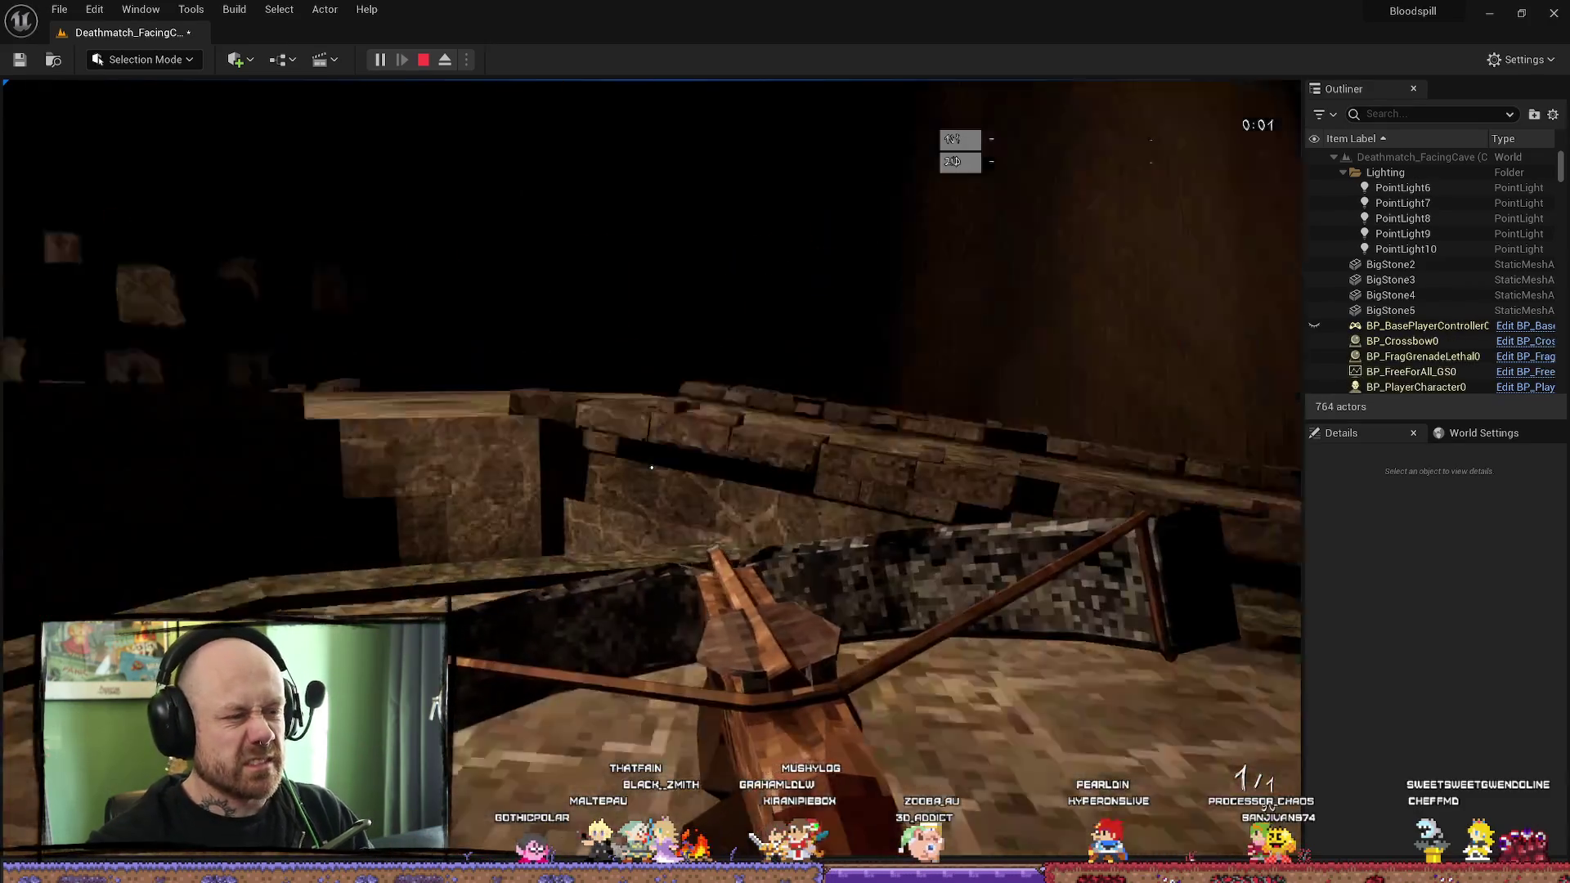
# Step: Walk the lava bridge toward the castle, end the playtest, and set the lights Stationary
pyautogui.press('w')
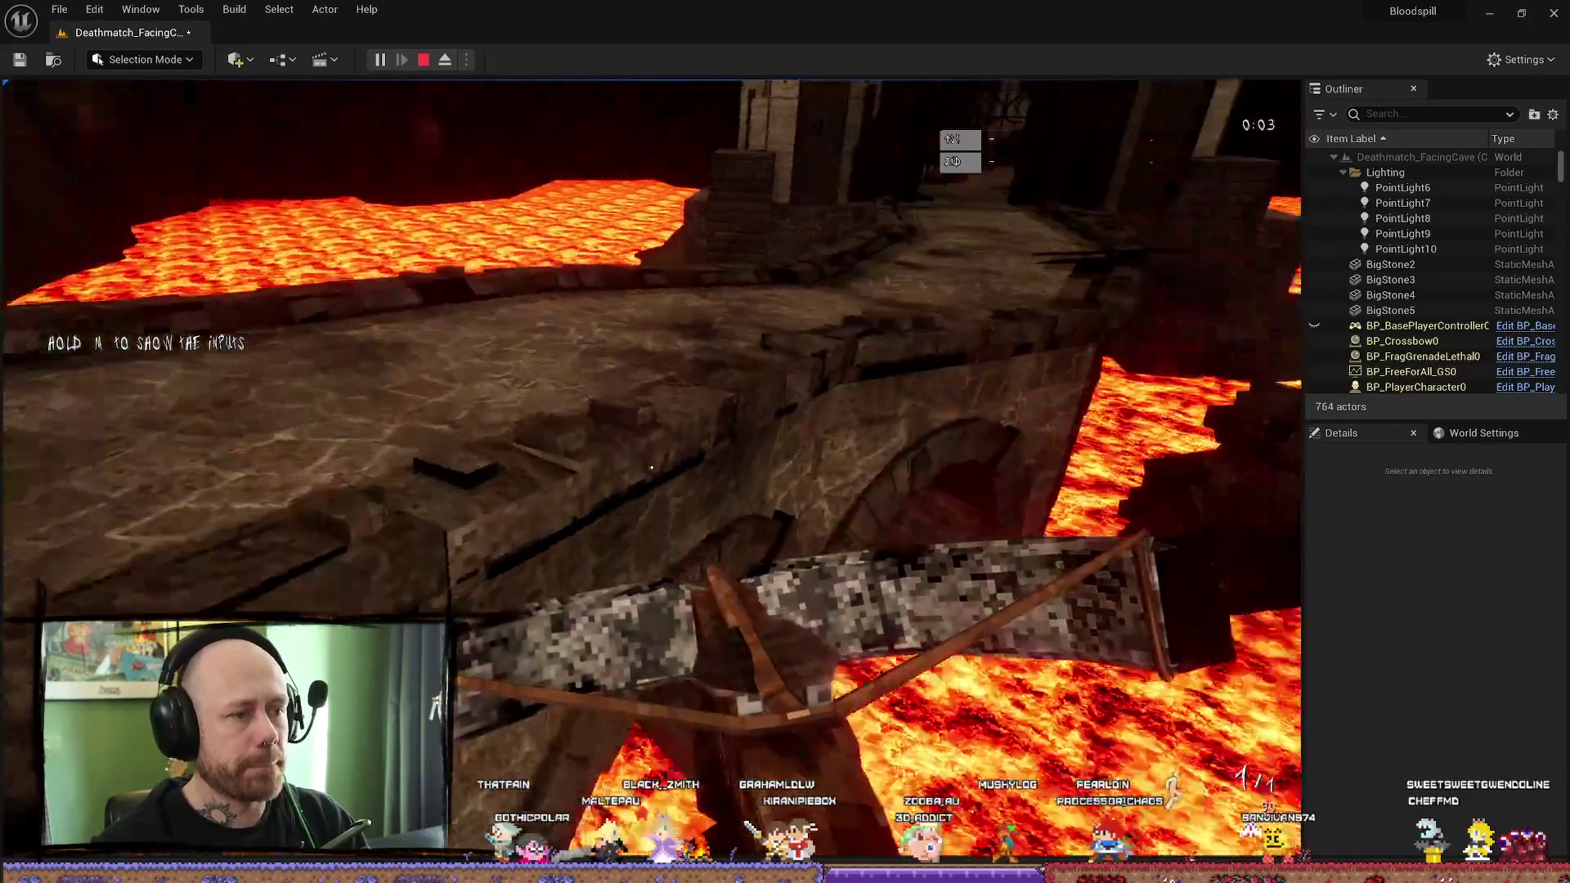
pyautogui.press('w')
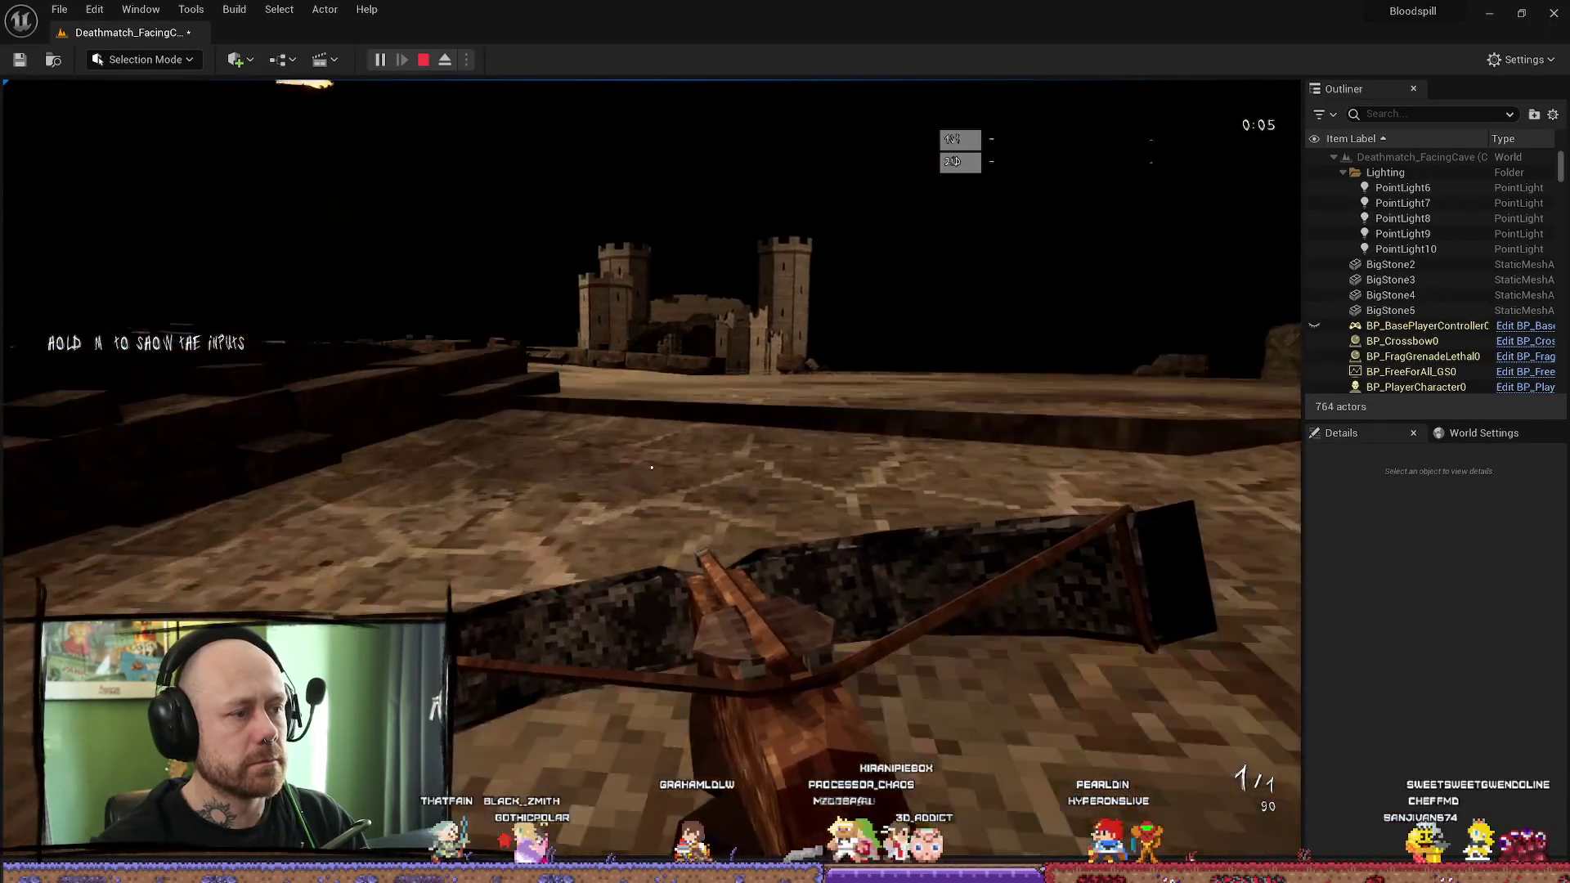
pyautogui.press('w')
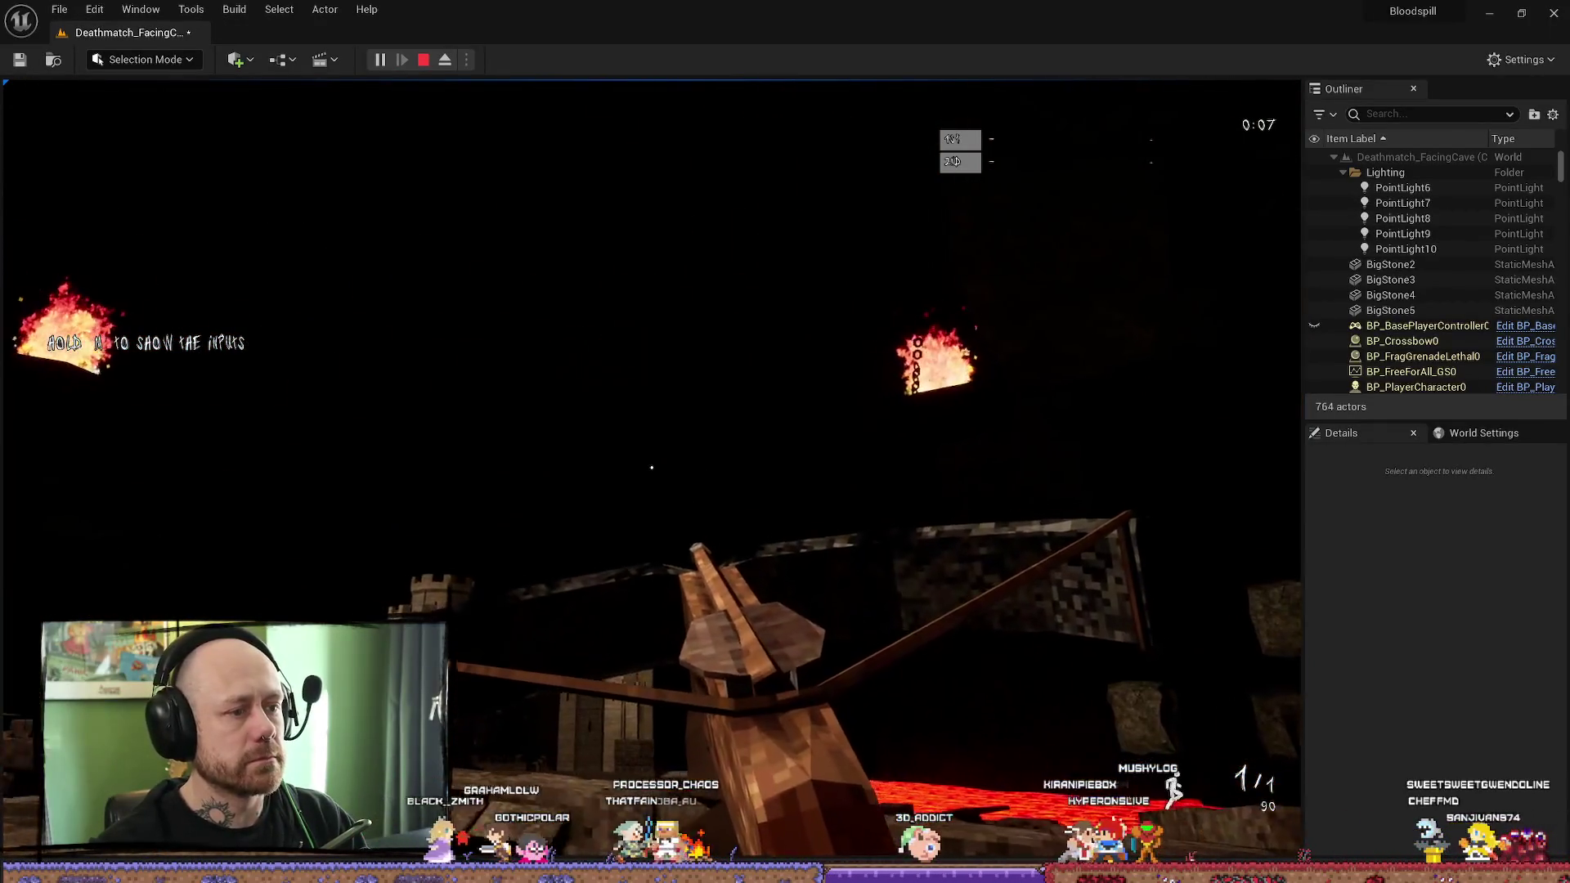
pyautogui.press('w')
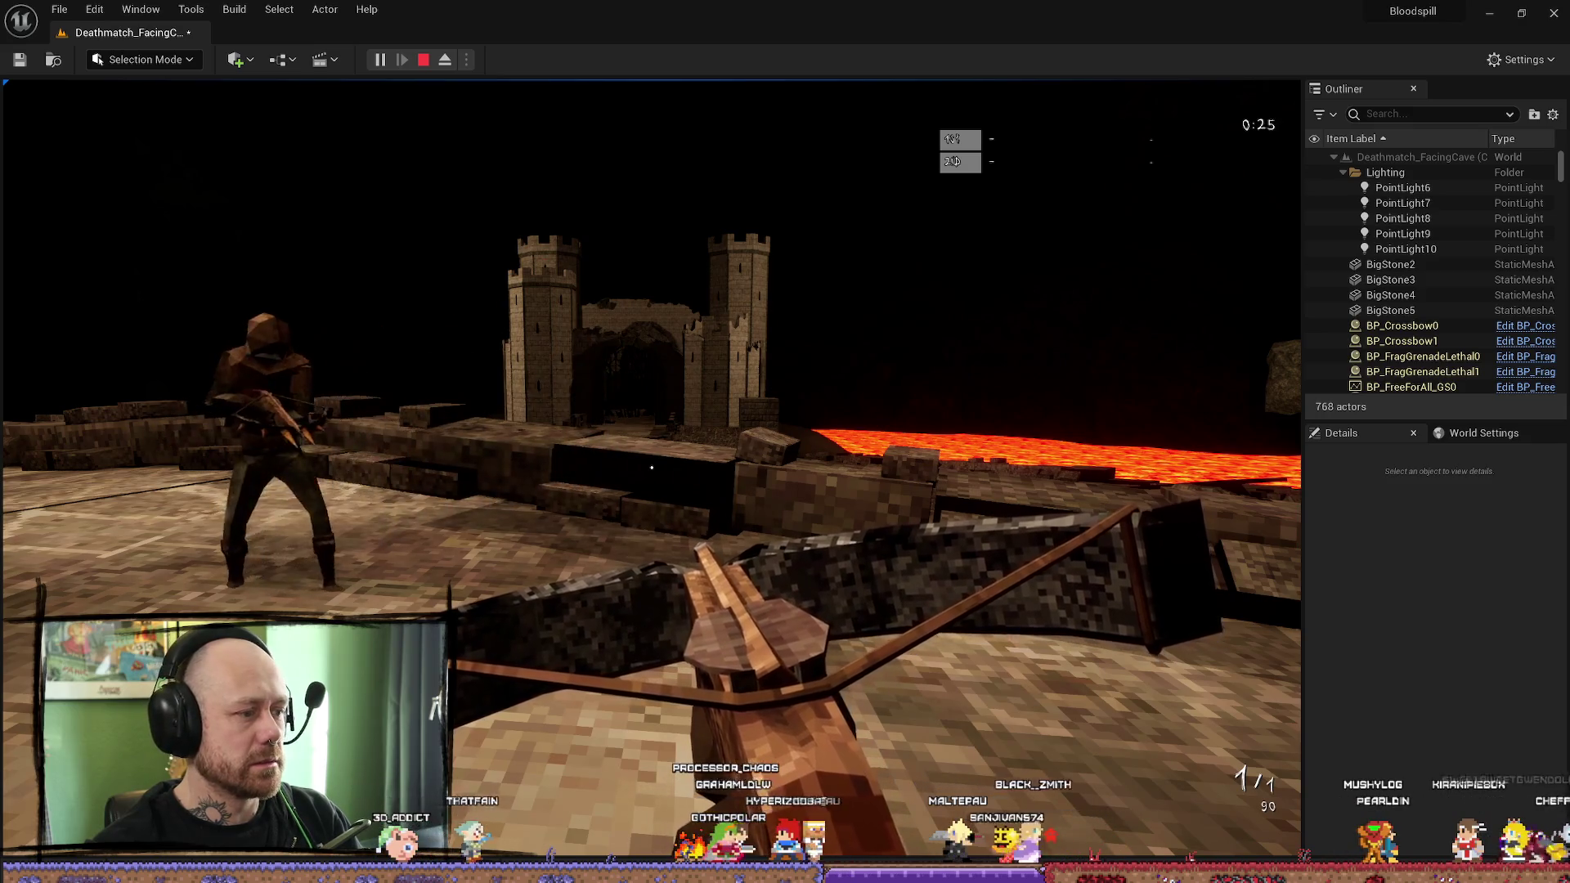
pyautogui.press('Escape')
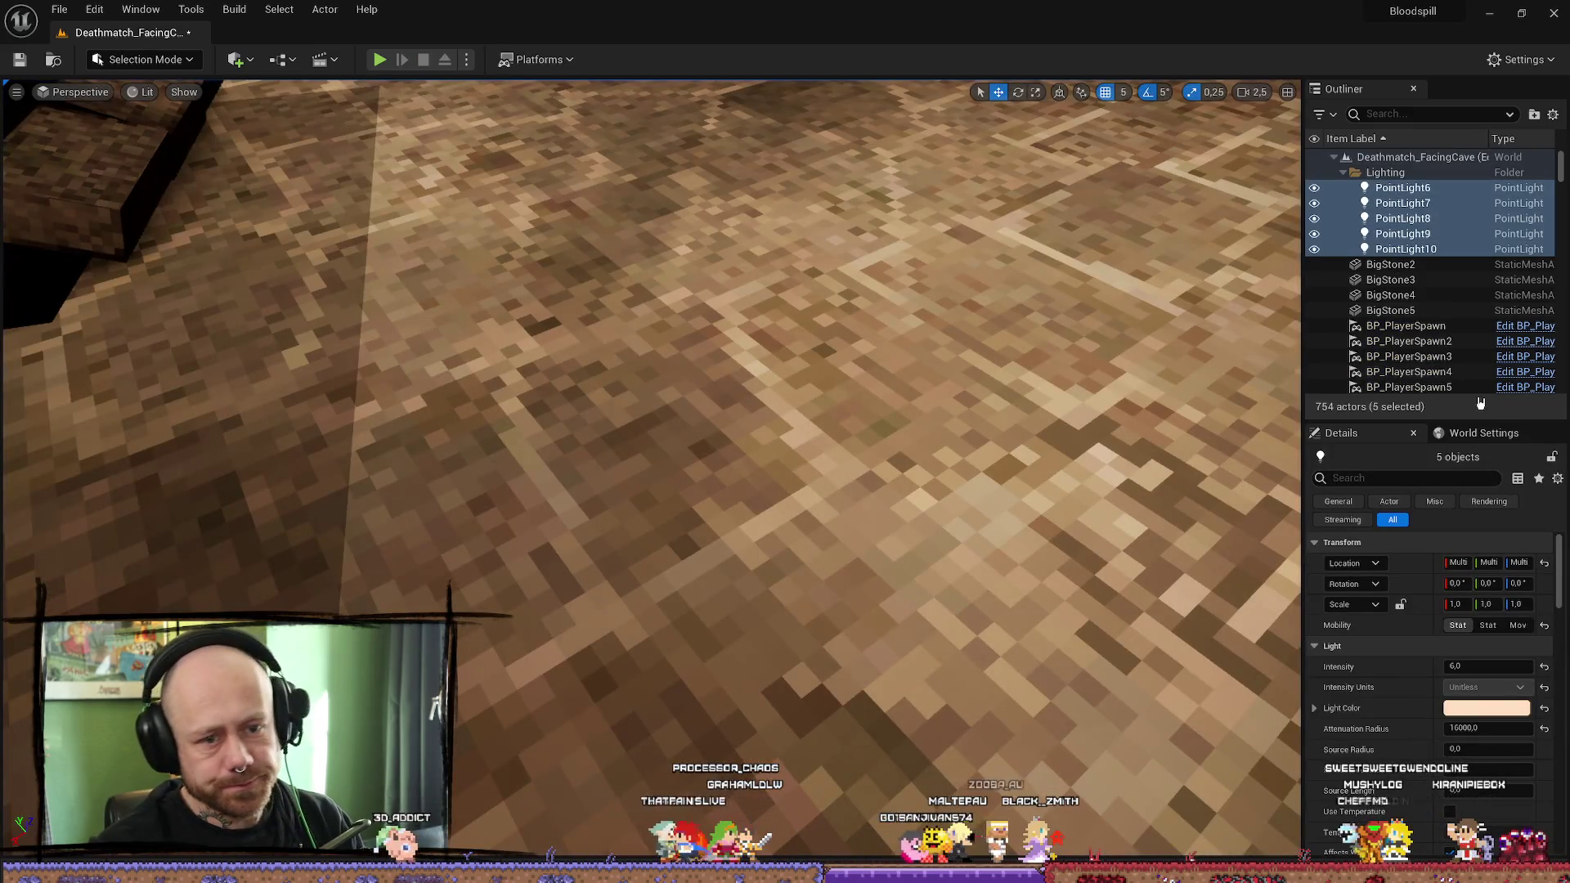
pyautogui.click(1488, 625)
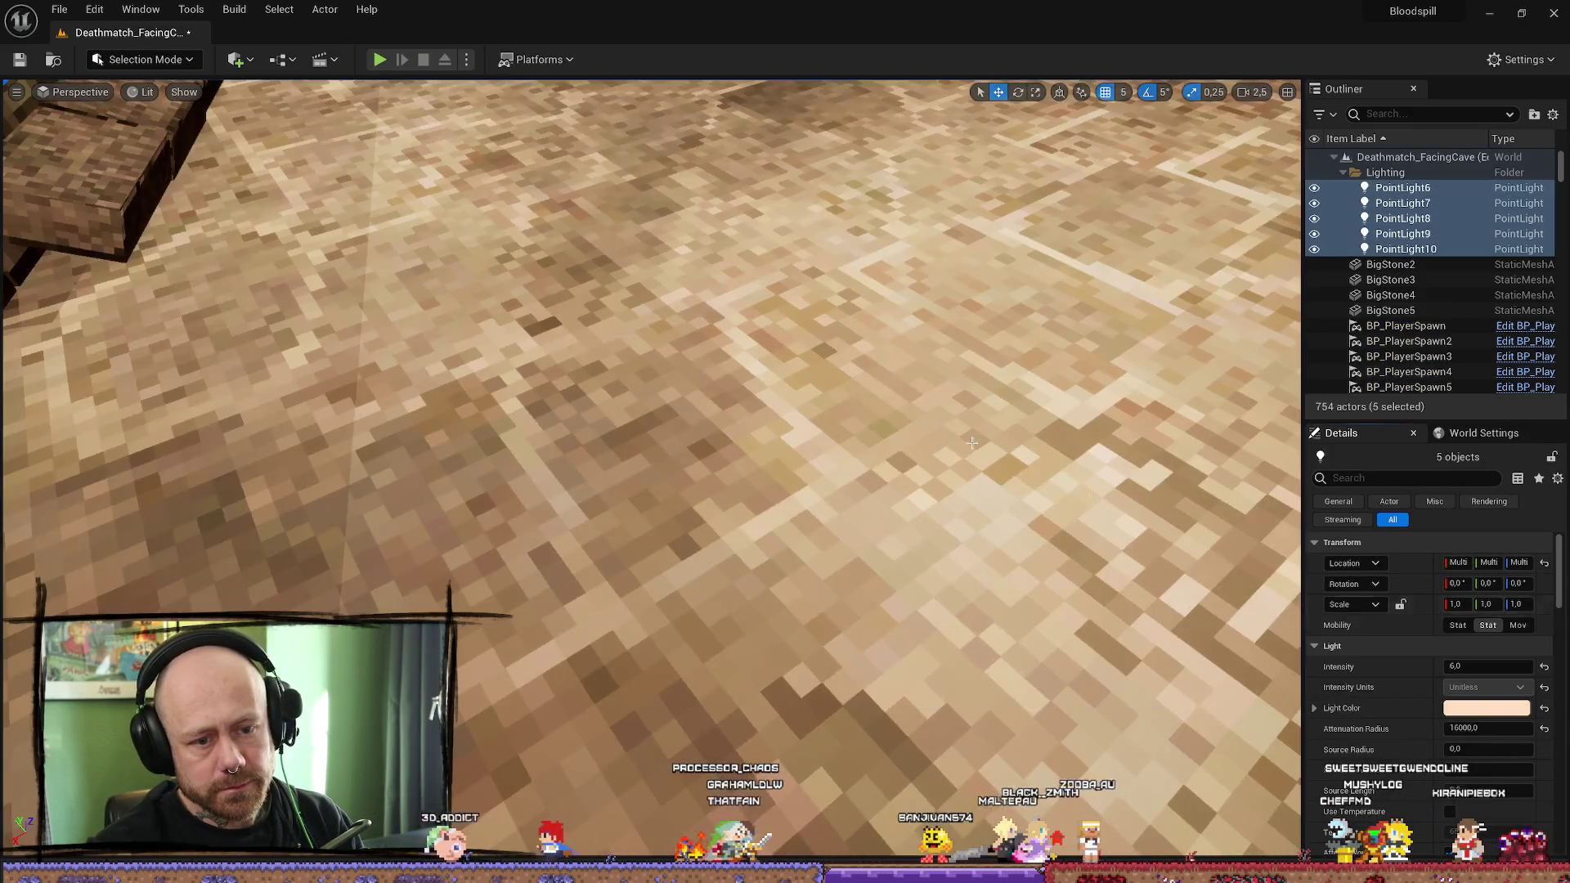
# Step: Save the level and run a quick playtest that is immediately stopped
pyautogui.click(20, 62)
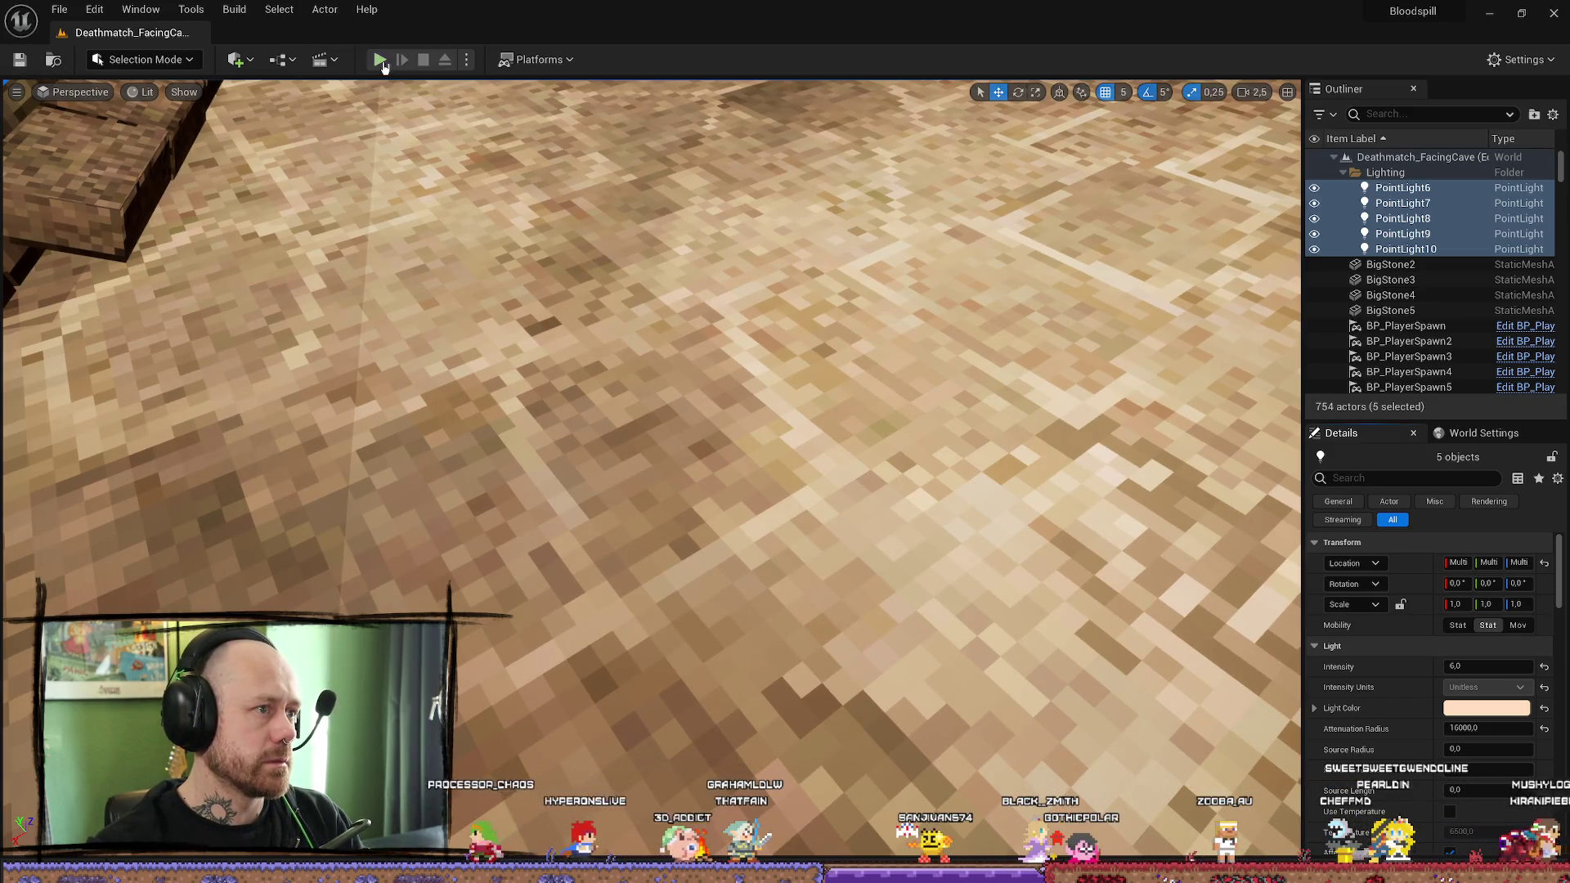
pyautogui.click(380, 60)
pyautogui.press('Escape')
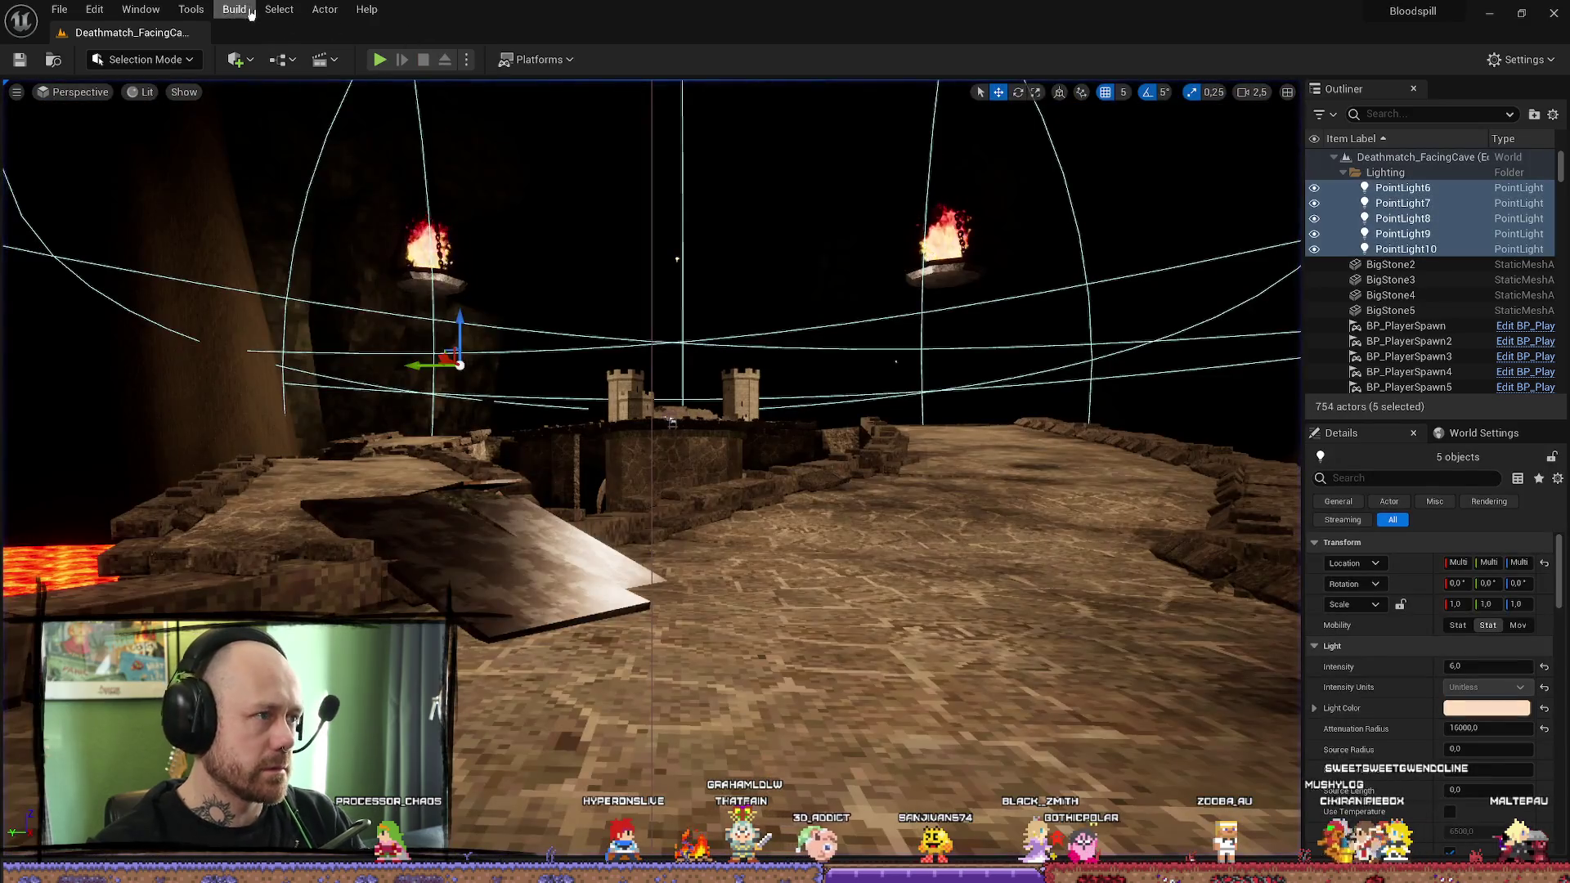
# Step: Rebuild lighting only, close the results log, and launch a new playtest
pyautogui.click(245, 10)
pyautogui.click(269, 90)
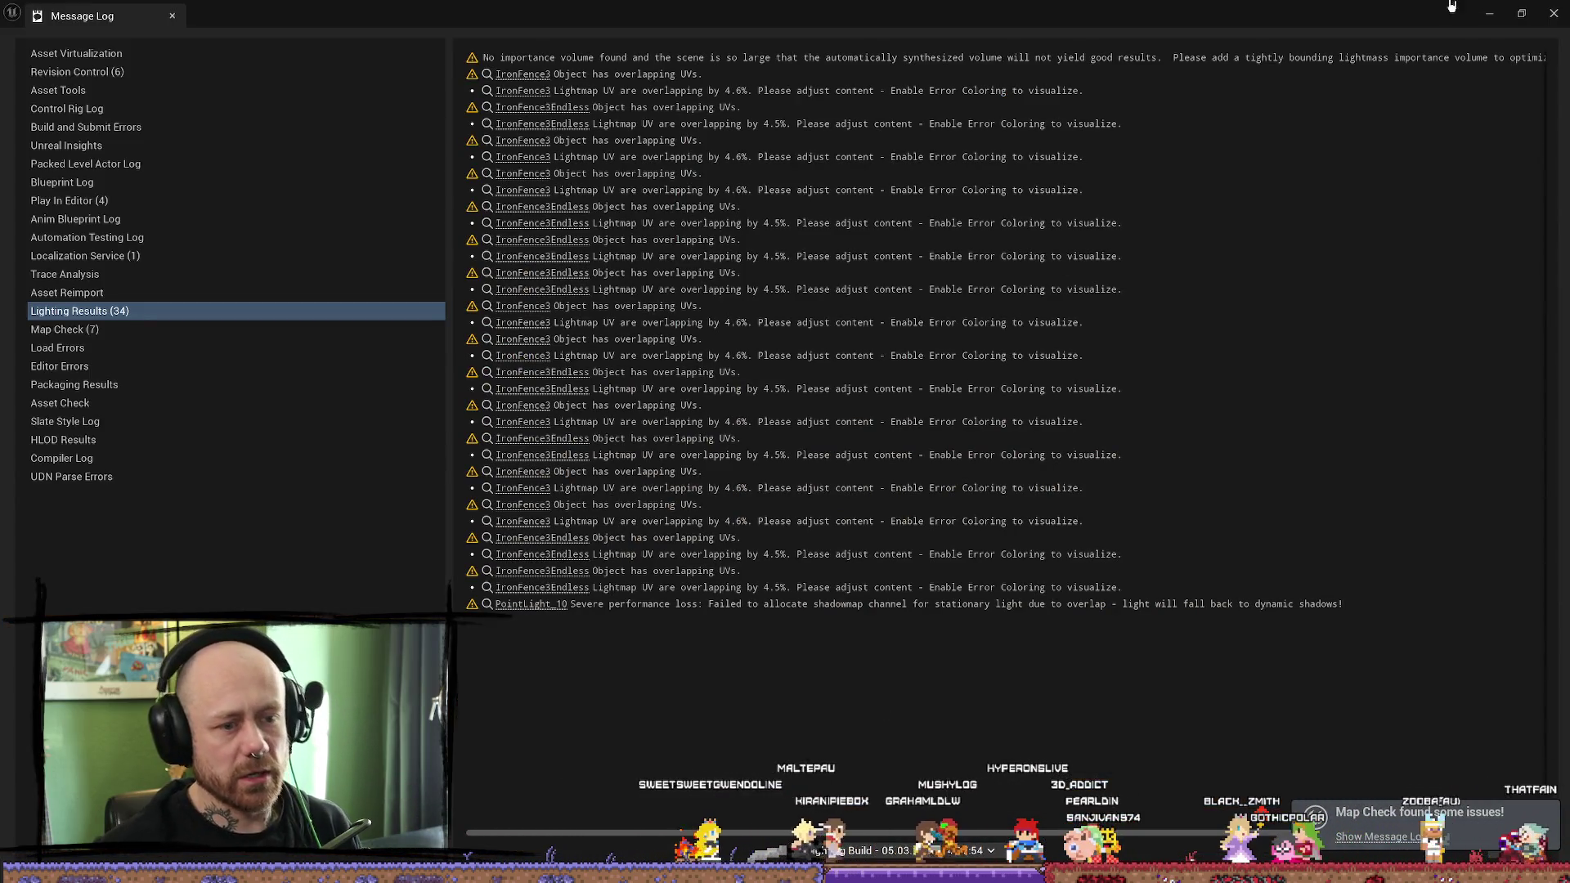
pyautogui.click(1562, 8)
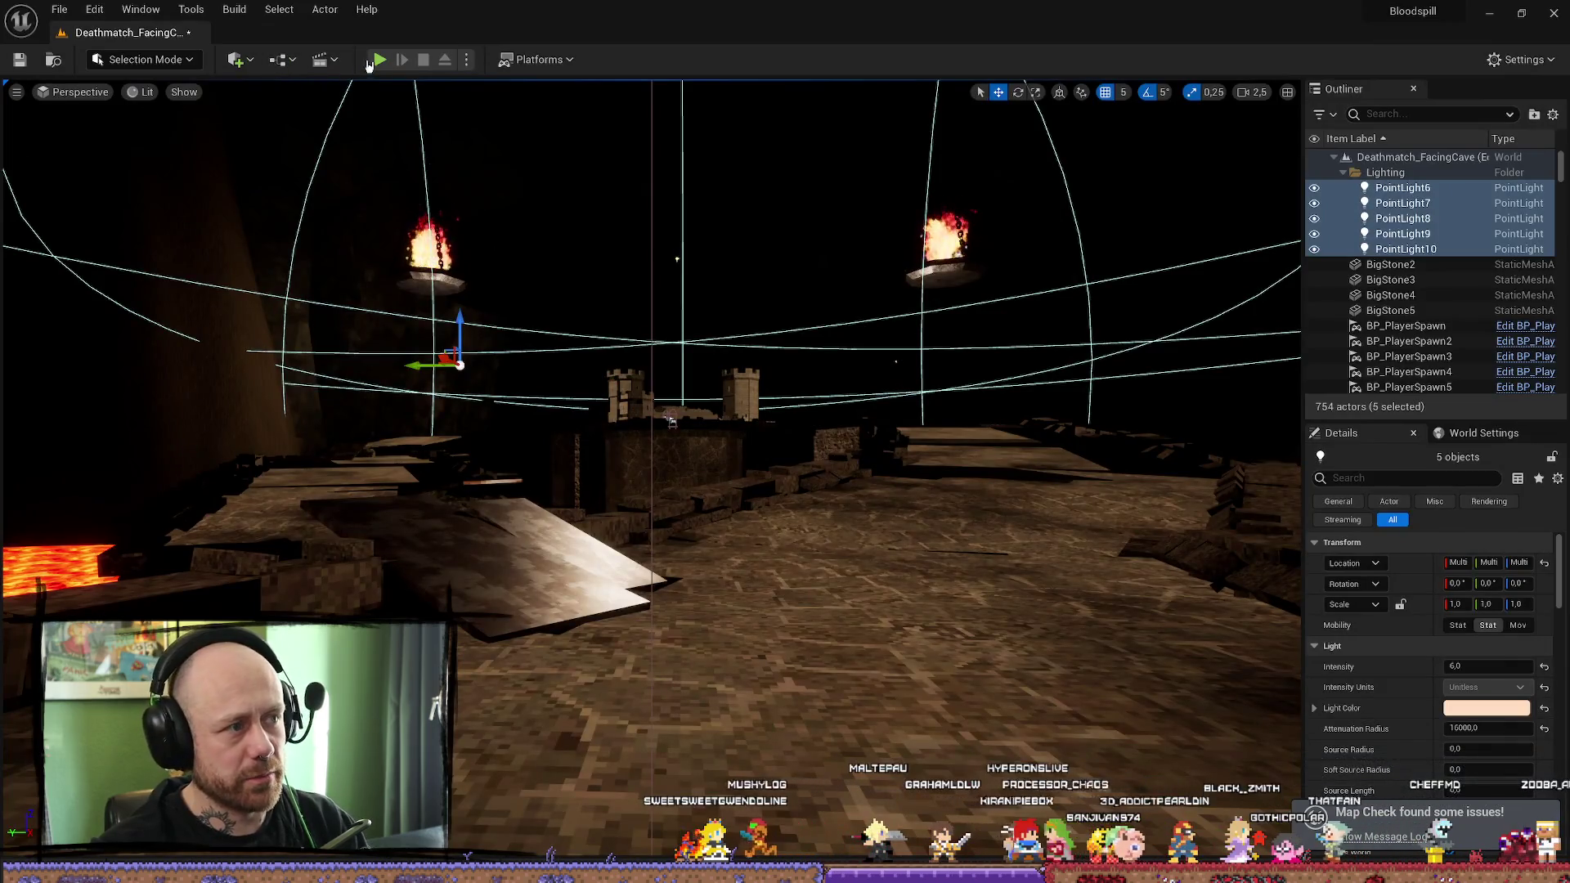
pyautogui.click(379, 59)
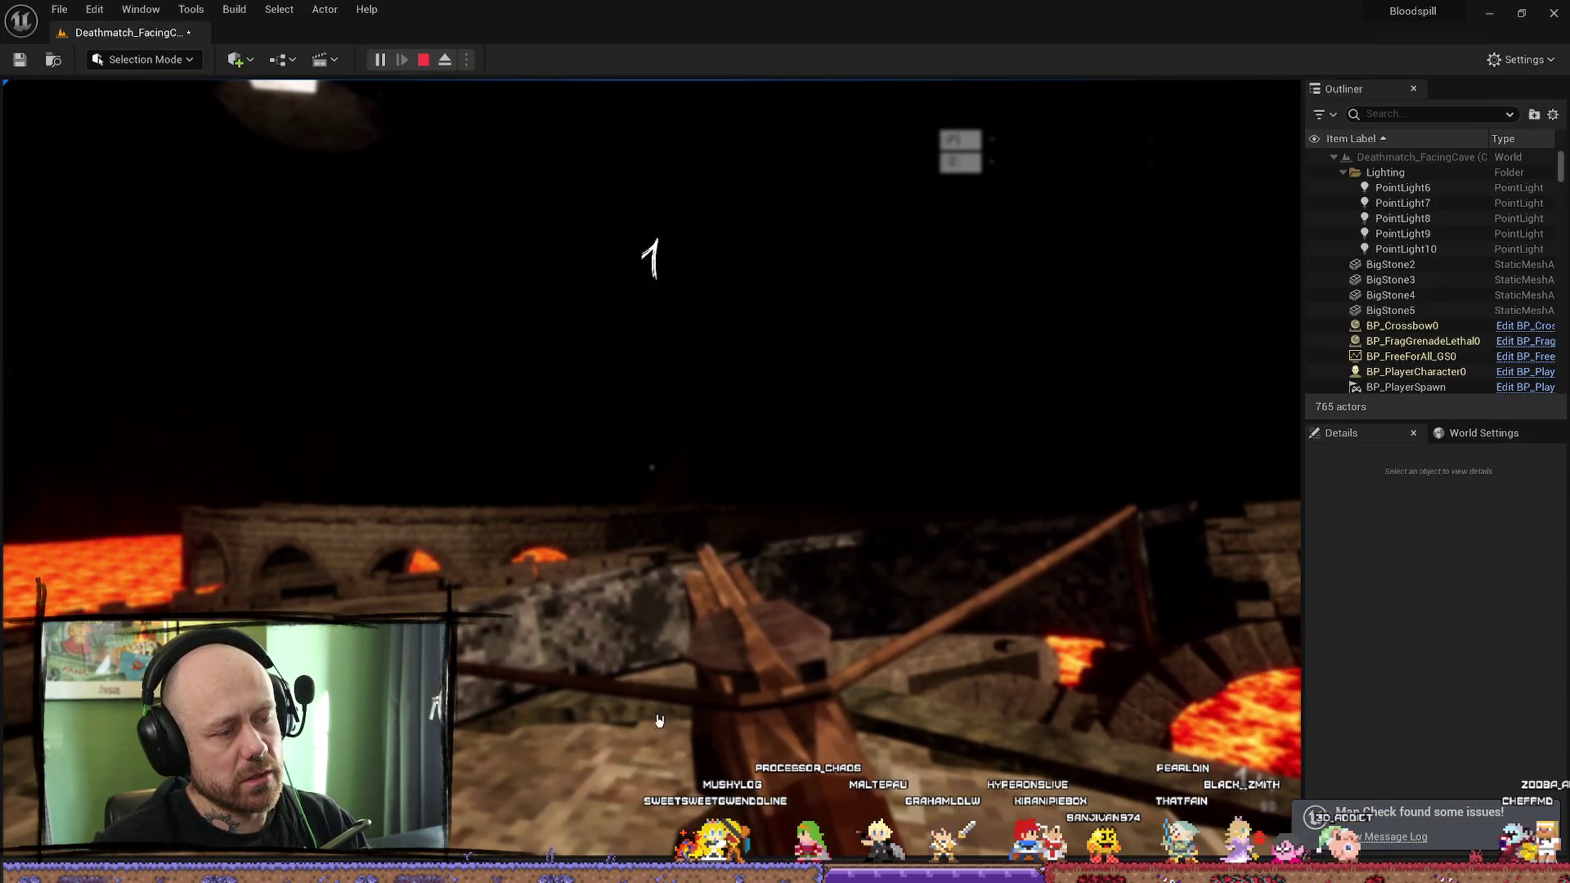
# Step: Kill an enemy with the sword, walk toward the castle, then stop and frame the braziers
pyautogui.click(659, 719)
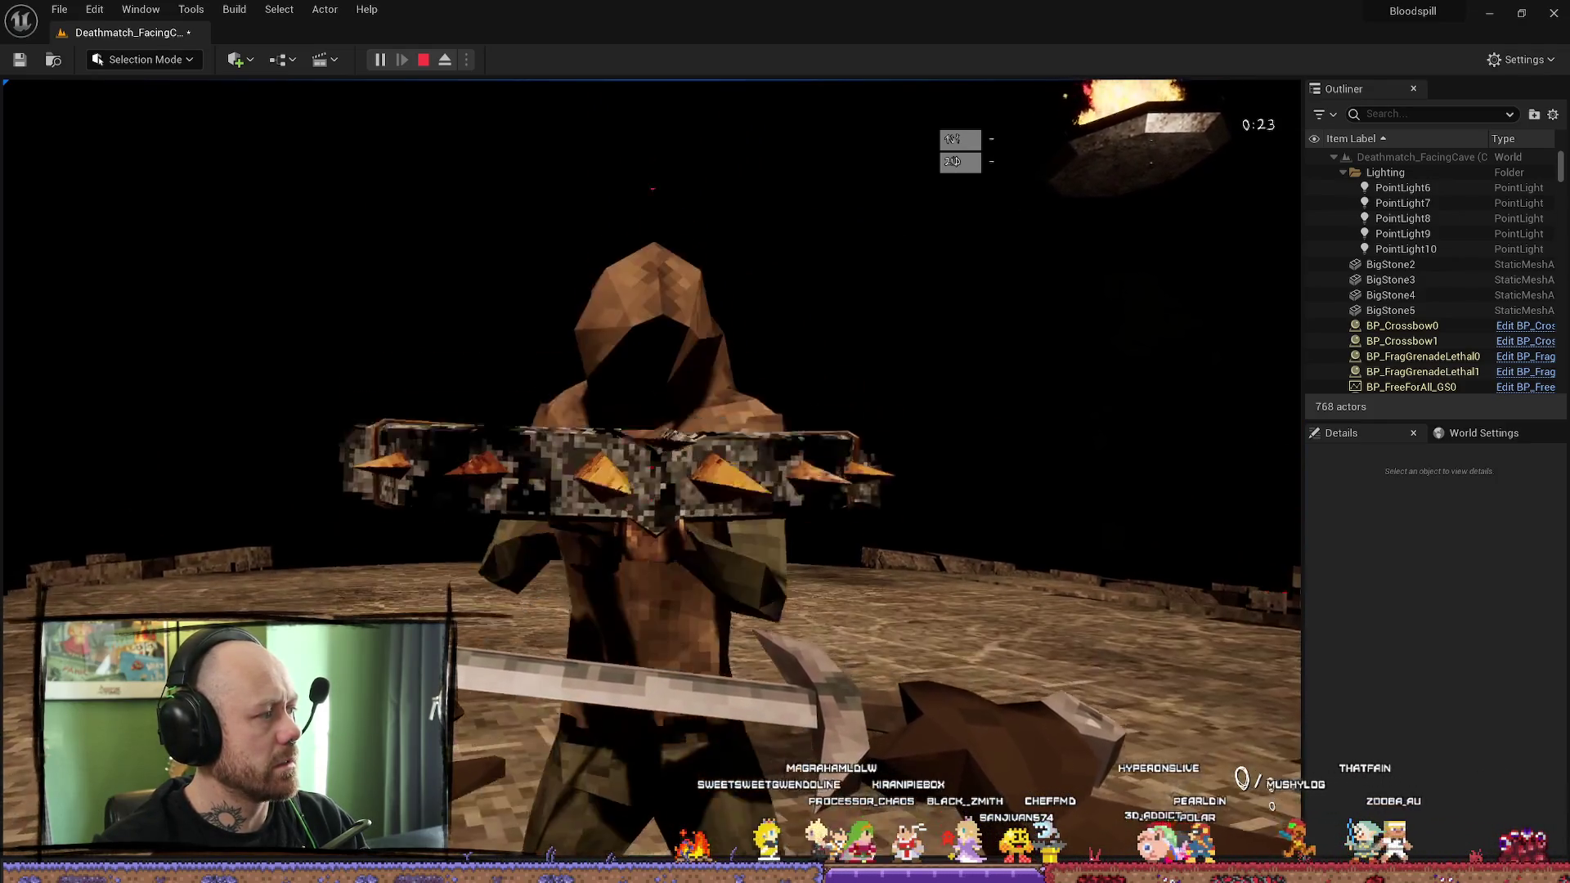
pyautogui.click(651, 468)
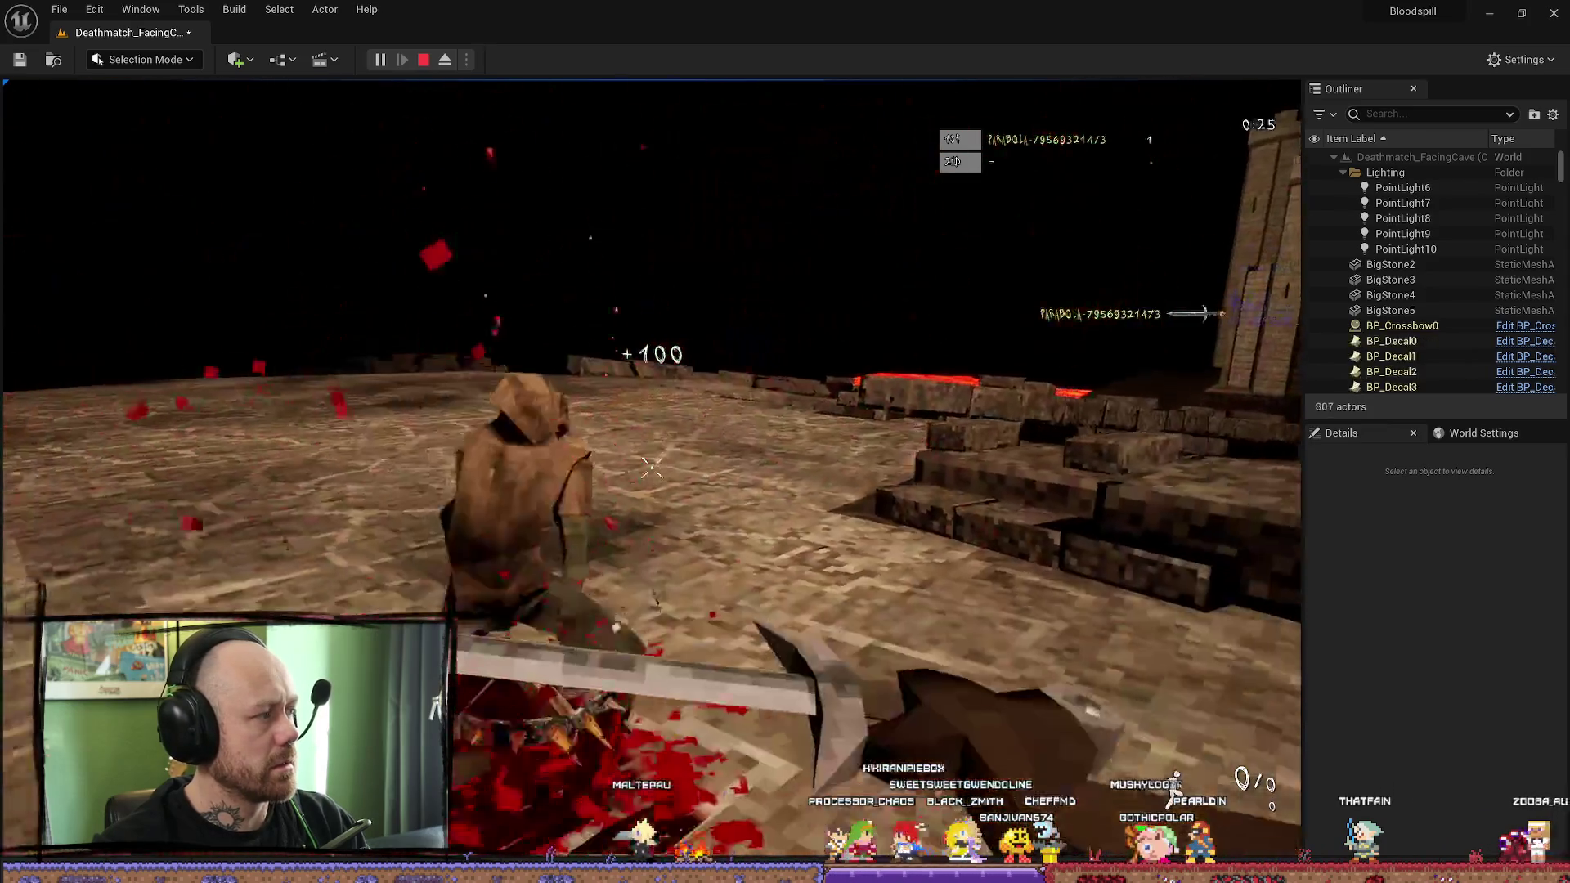
pyautogui.press('s')
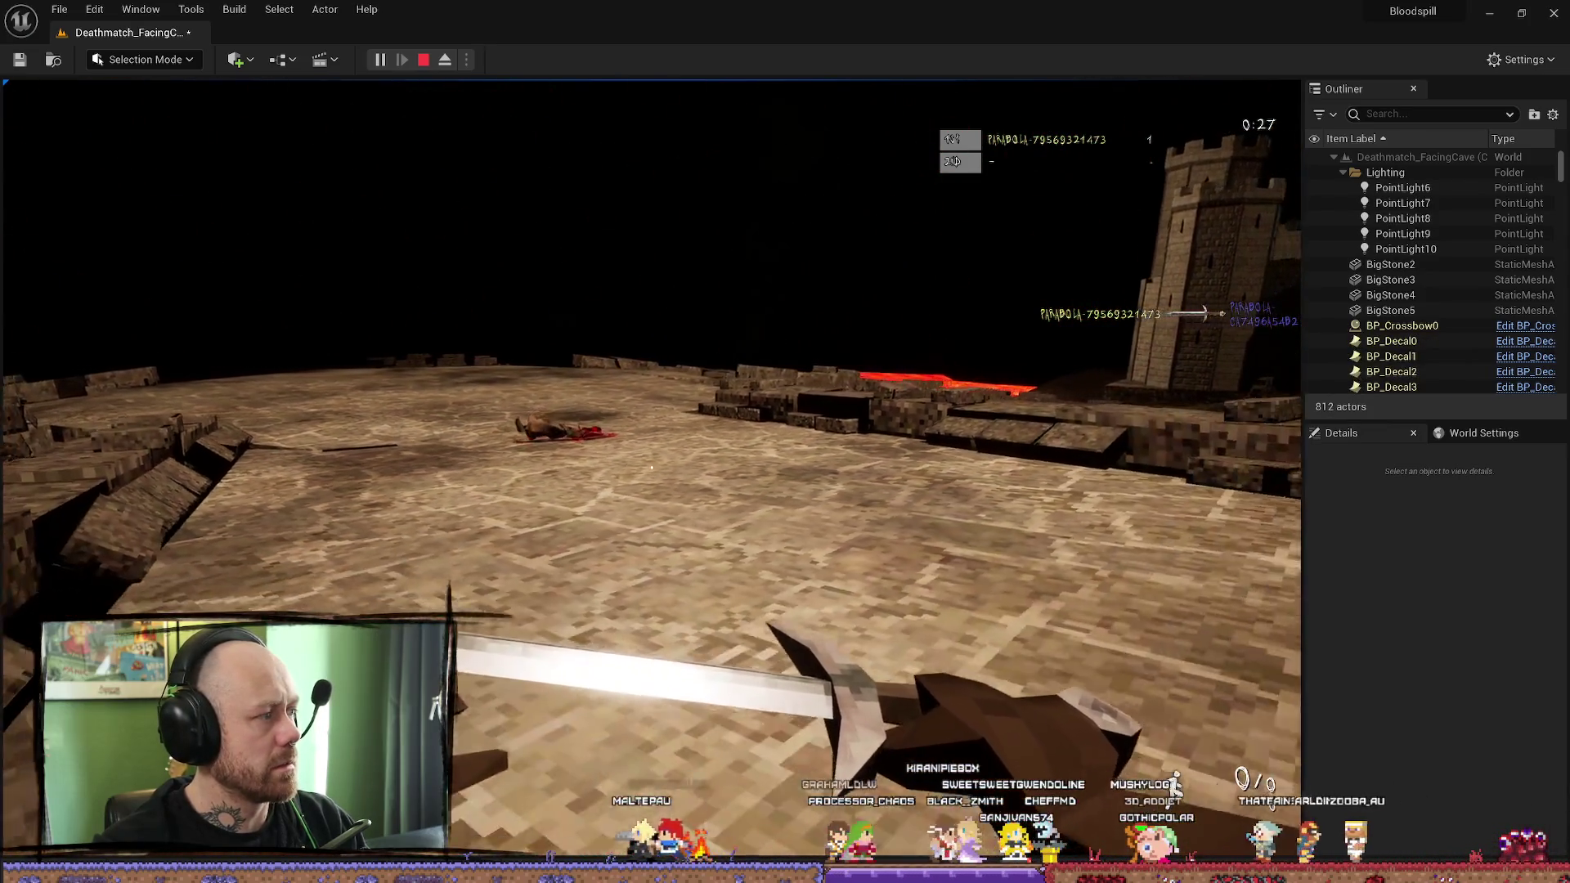
pyautogui.press('w')
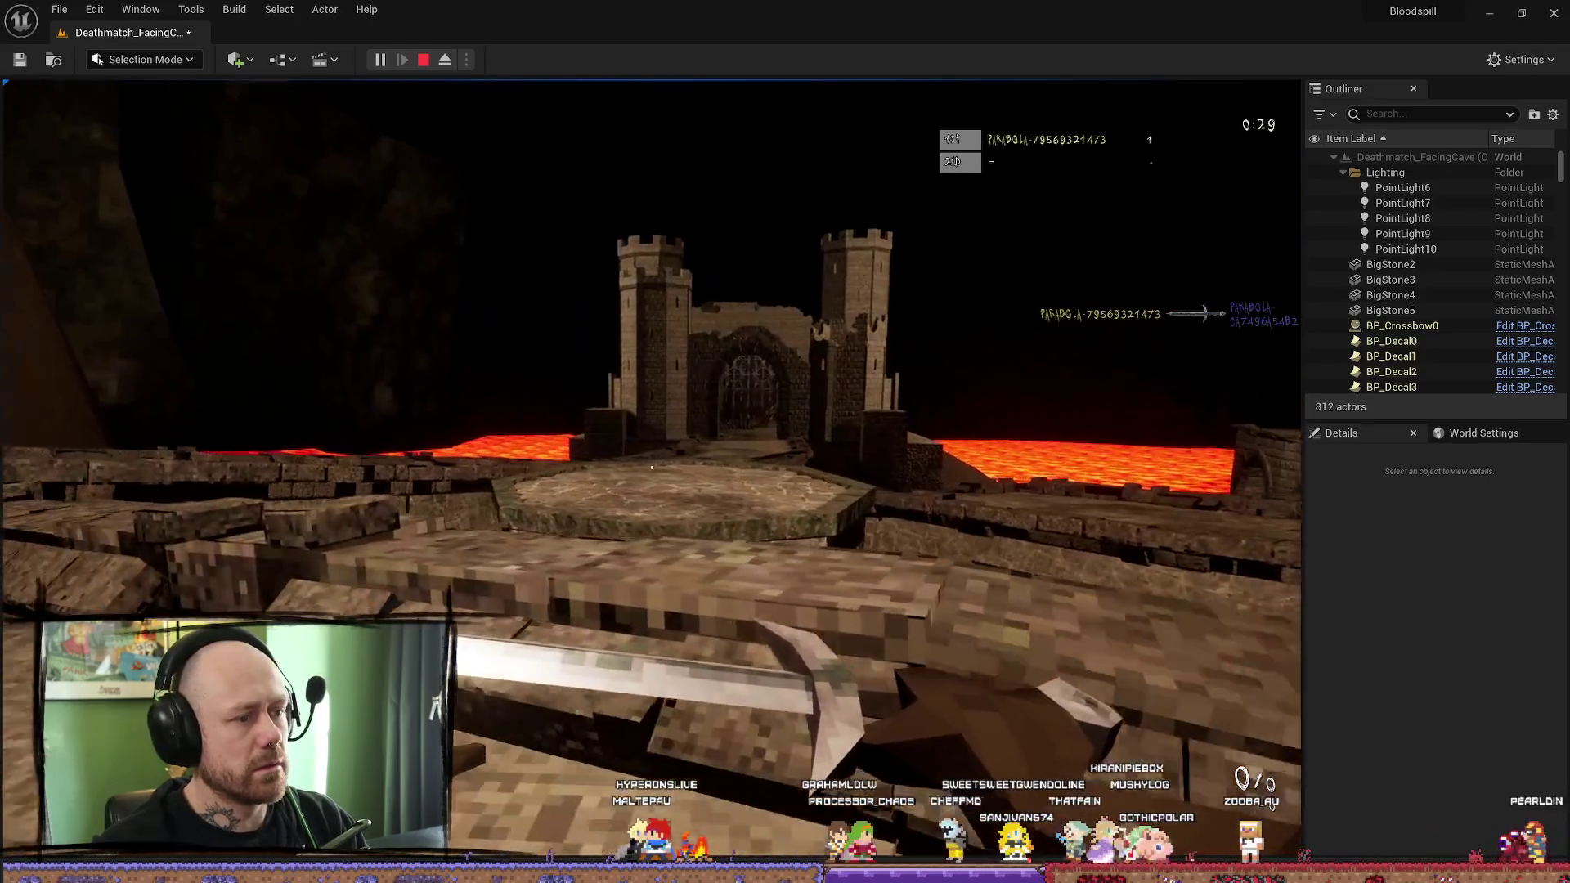
pyautogui.press('w')
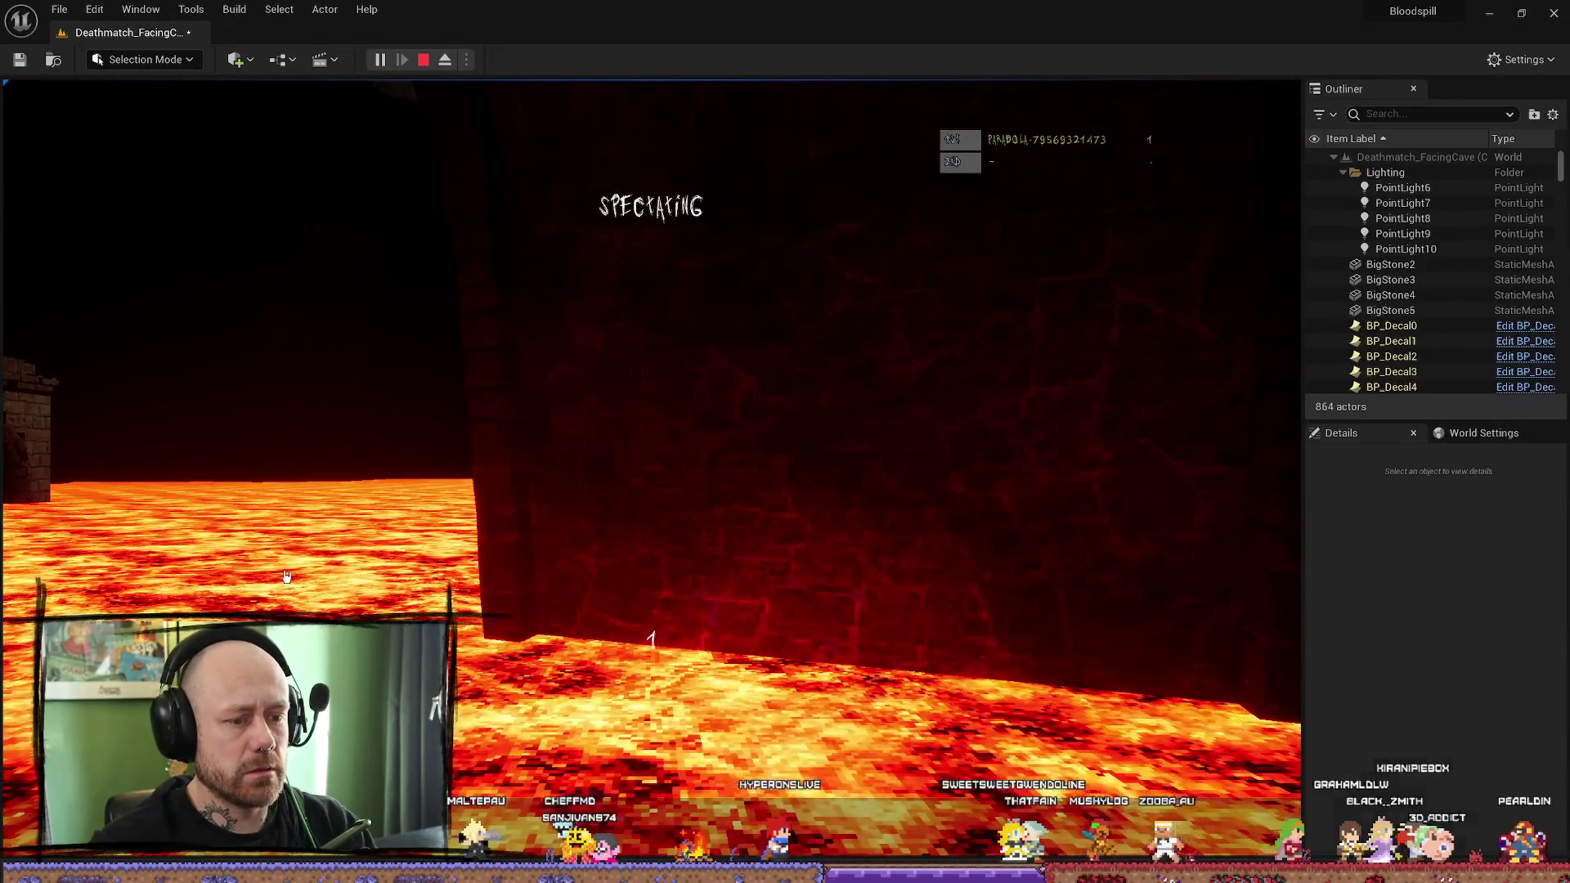
pyautogui.press('Escape')
pyautogui.press('f')
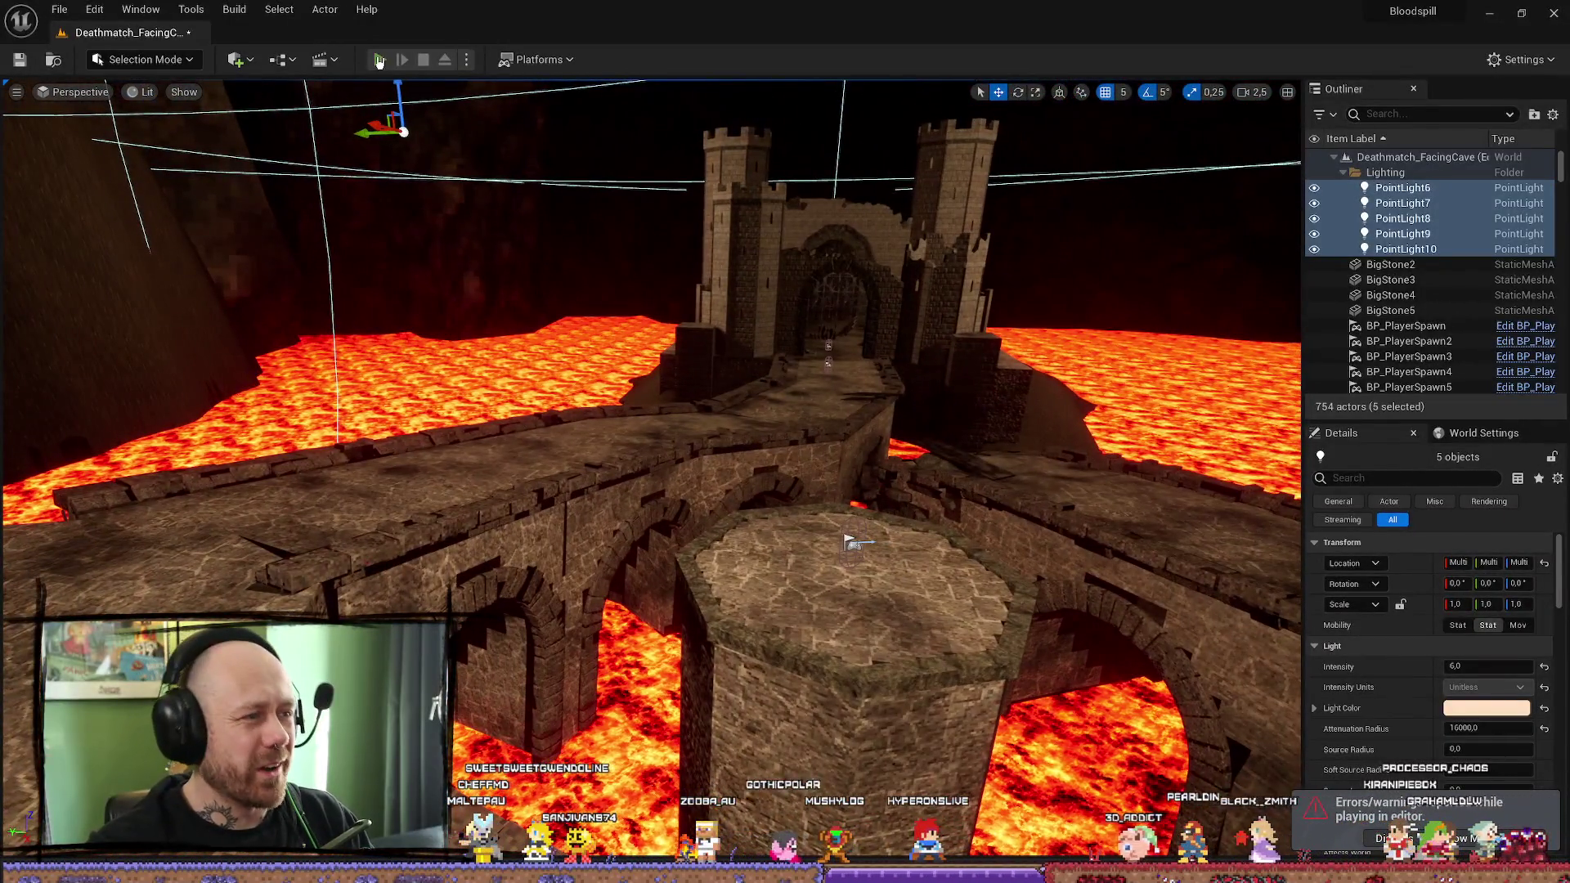
# Step: Playtest the lava-cave match: spawn, respawn twice, fire the crossbow at the lava, then stop
pyautogui.click(379, 60)
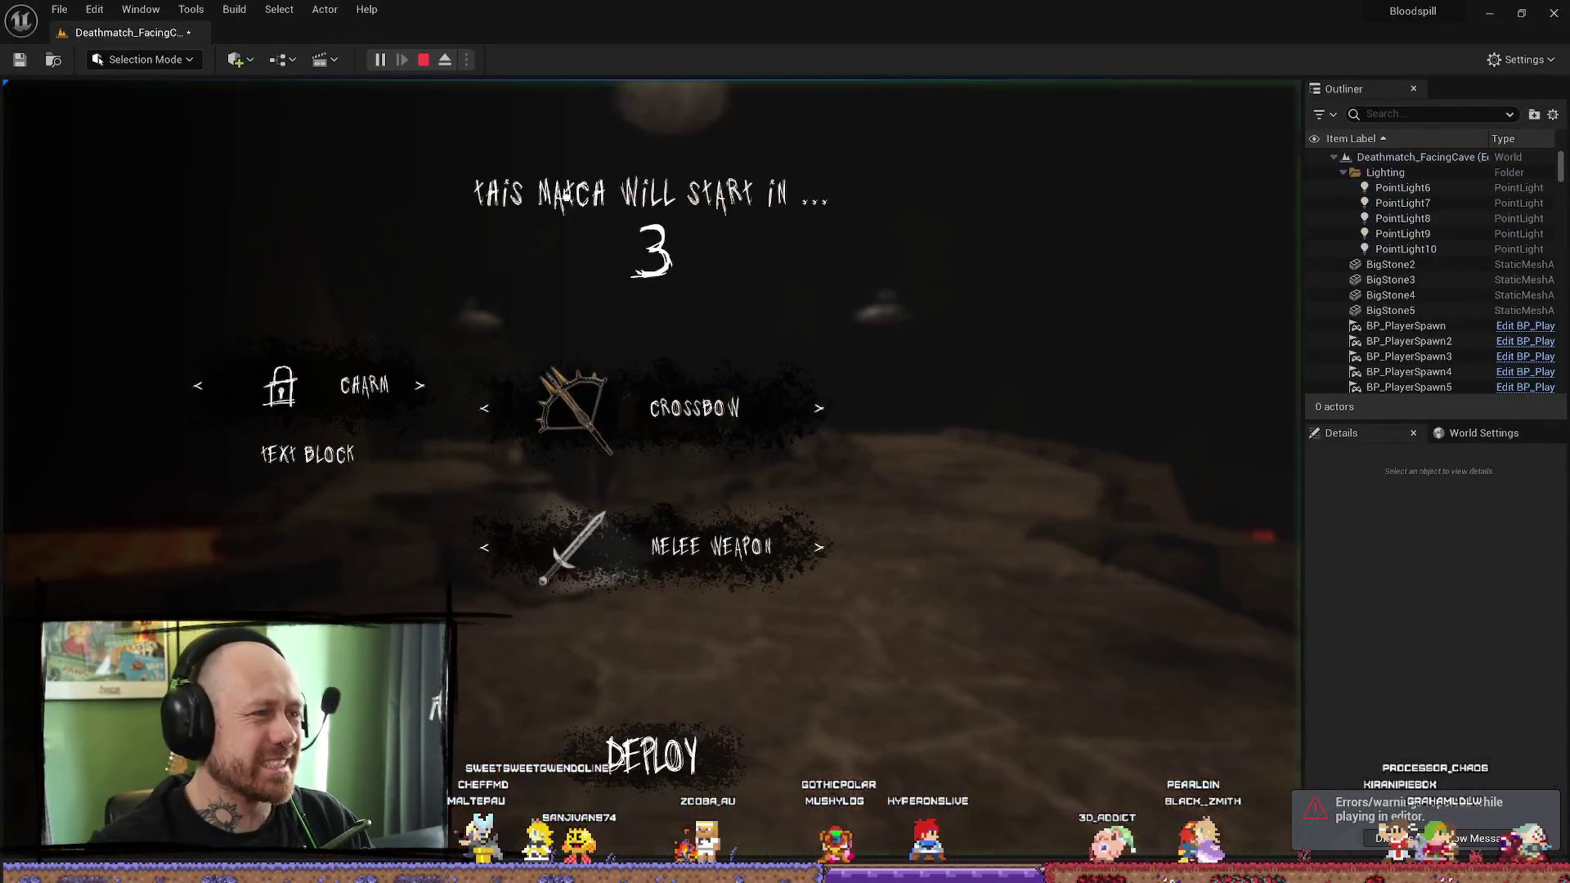
pyautogui.click(689, 682)
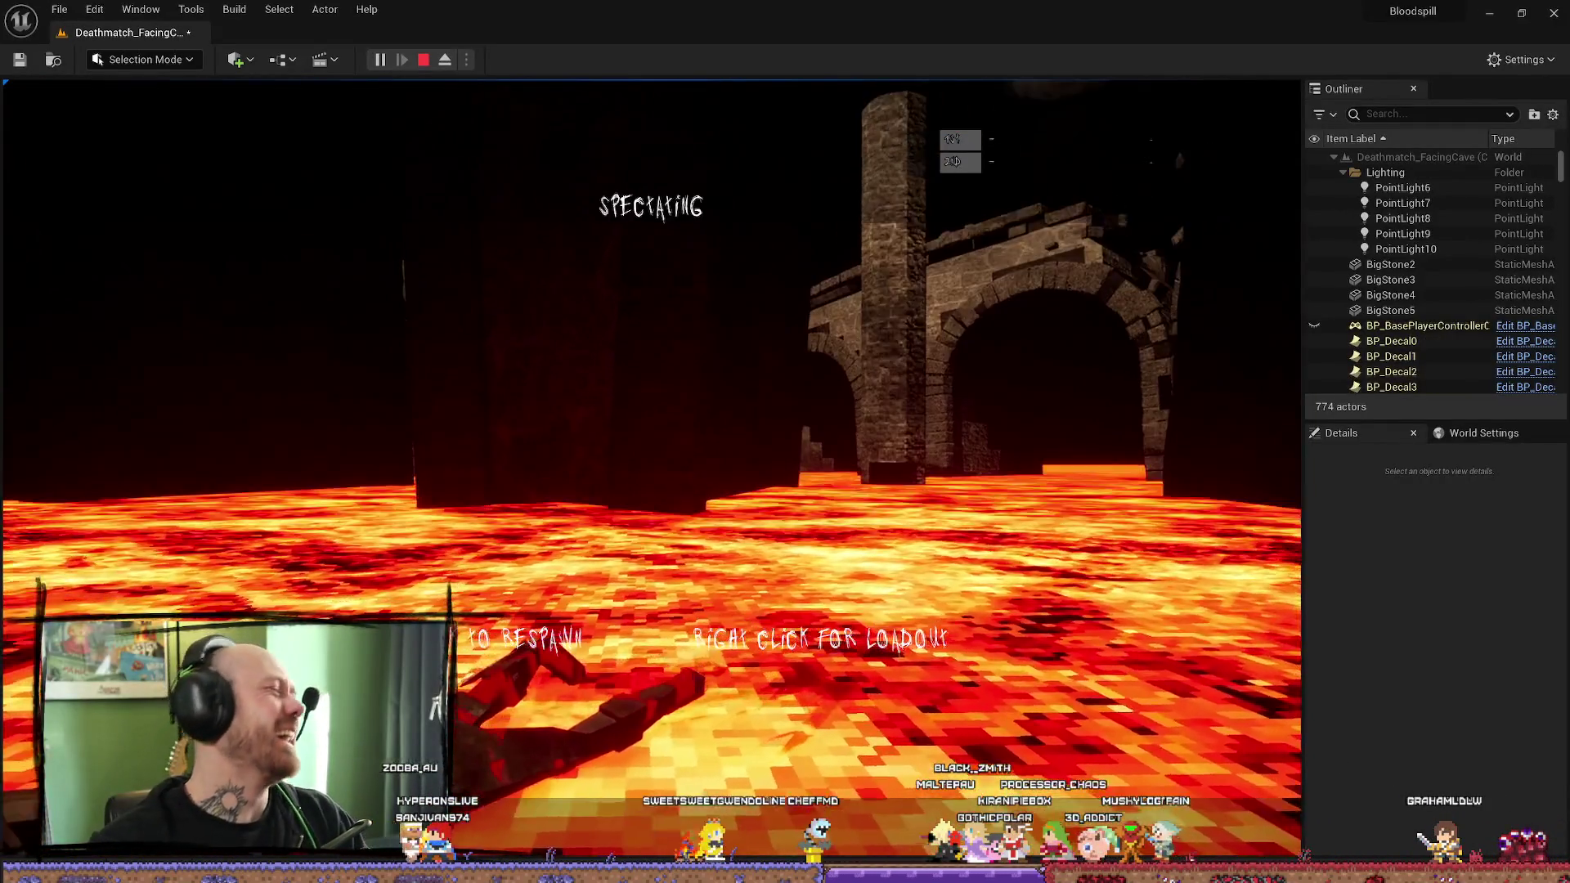
pyautogui.click(651, 467)
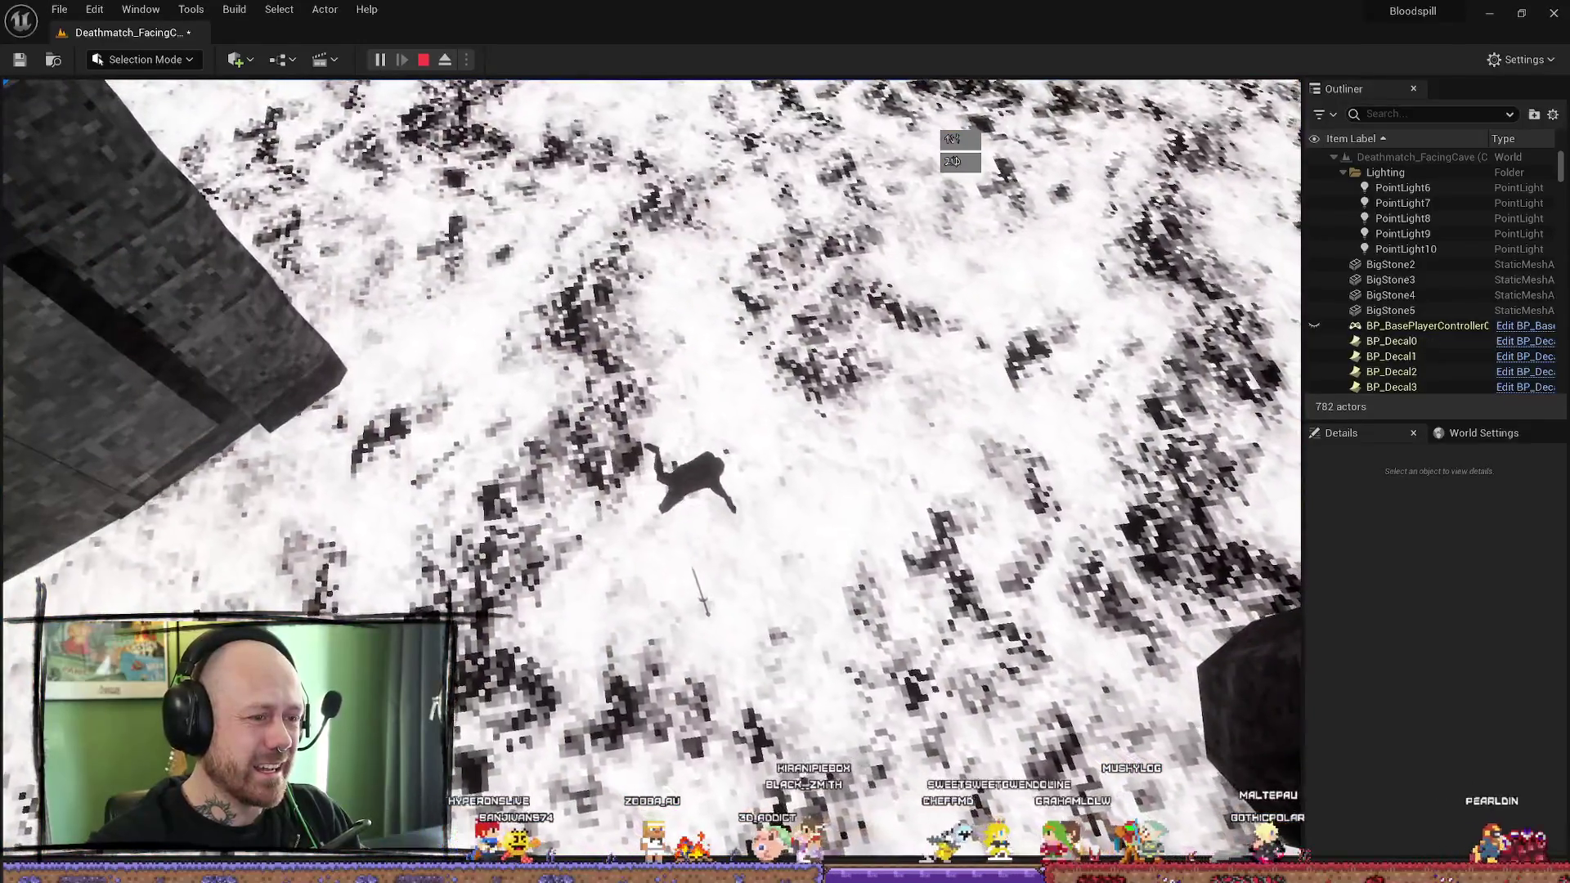
pyautogui.click(652, 467)
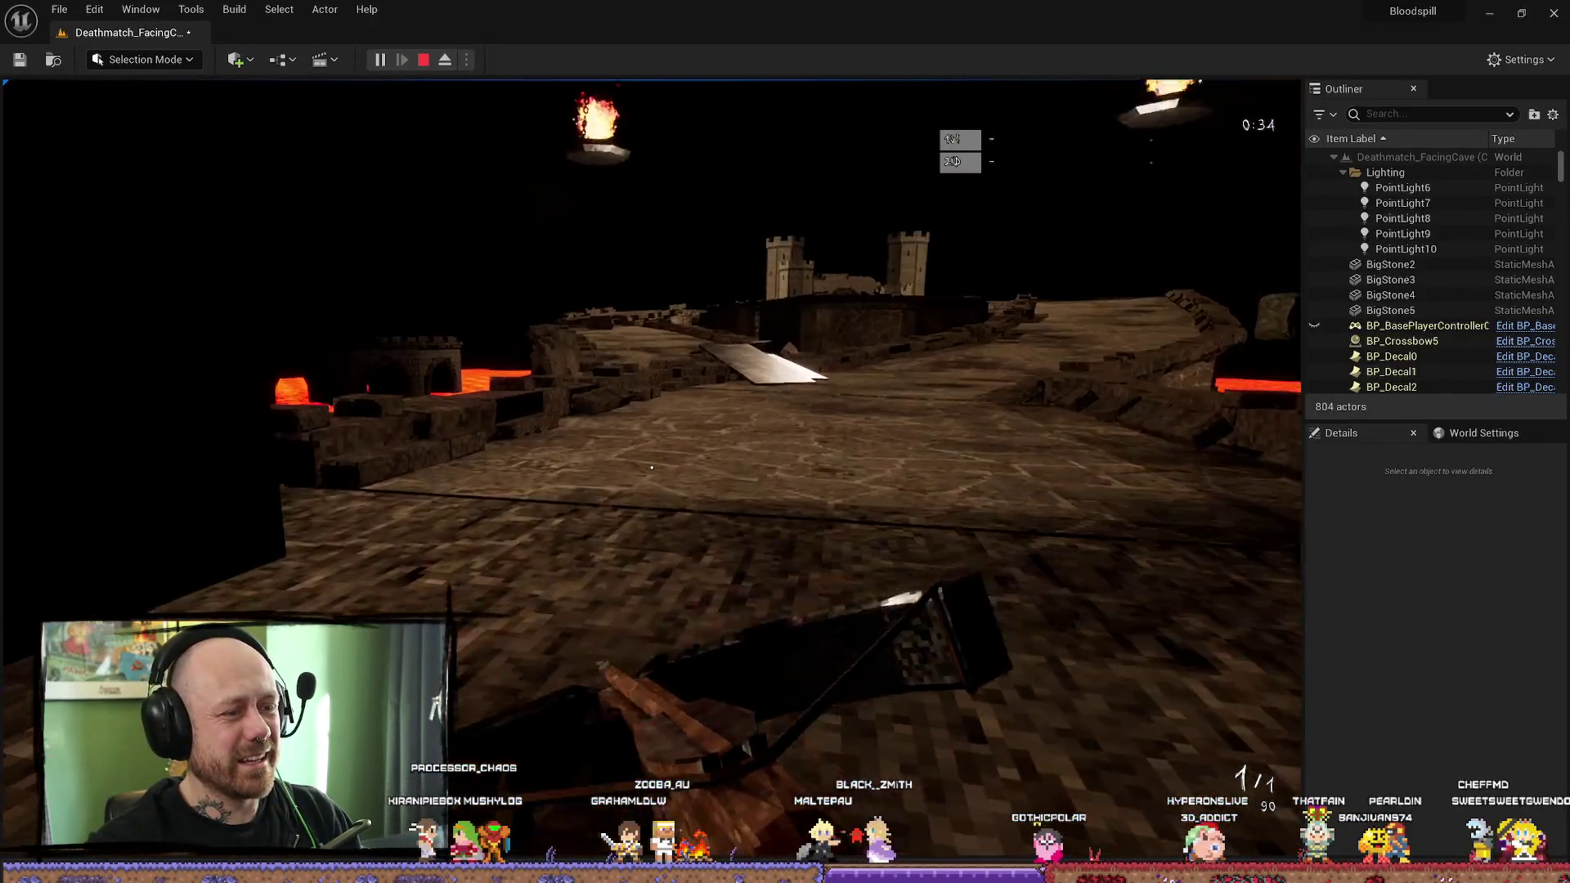
pyautogui.click(652, 467)
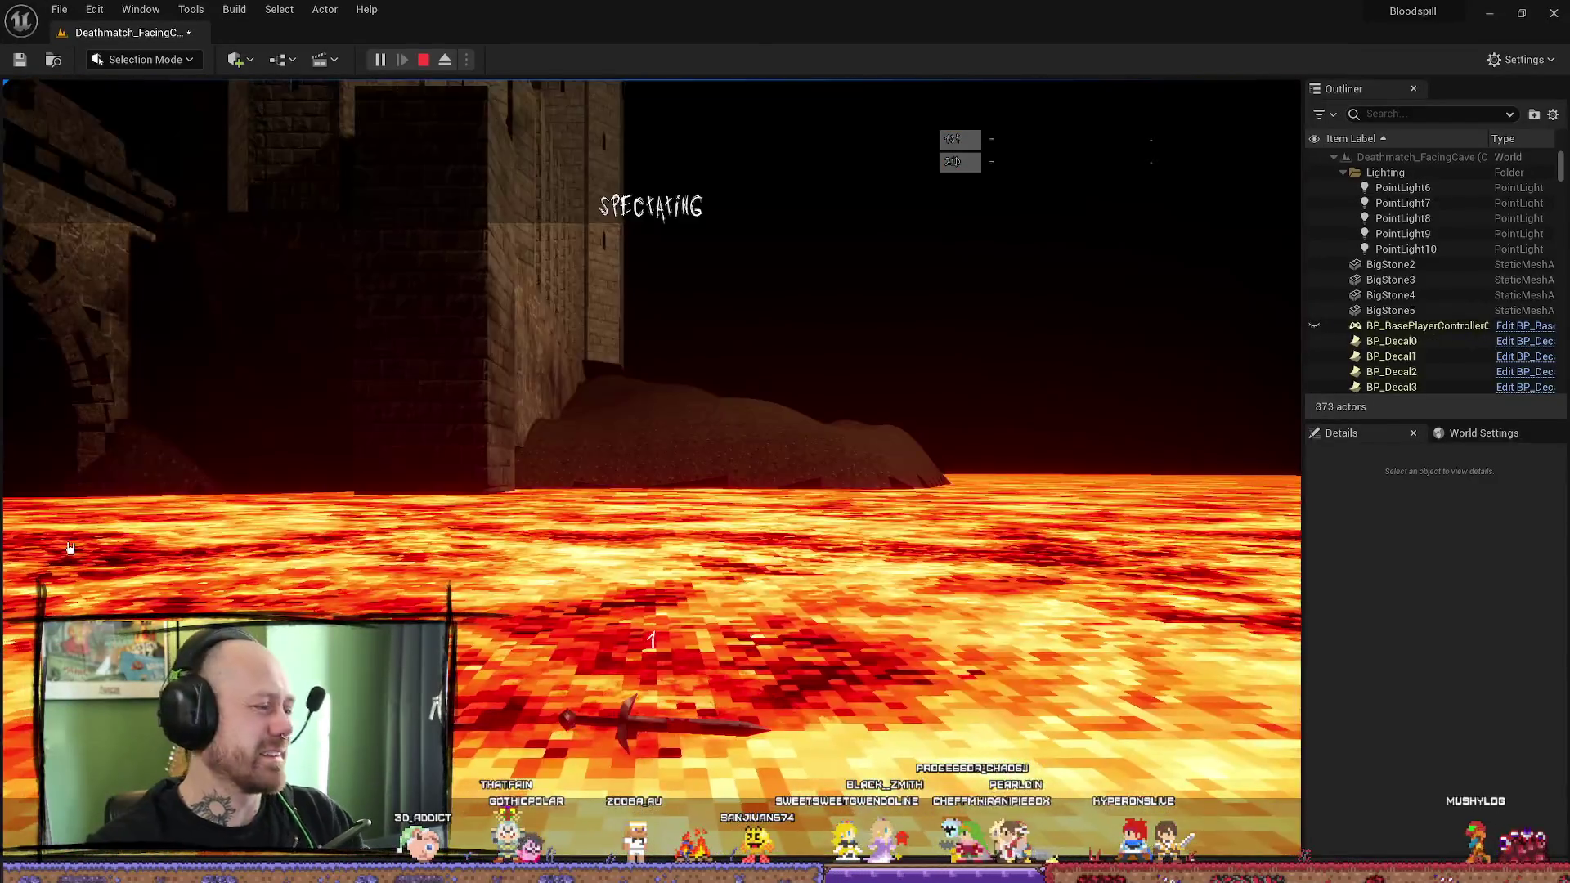
pyautogui.press('Escape')
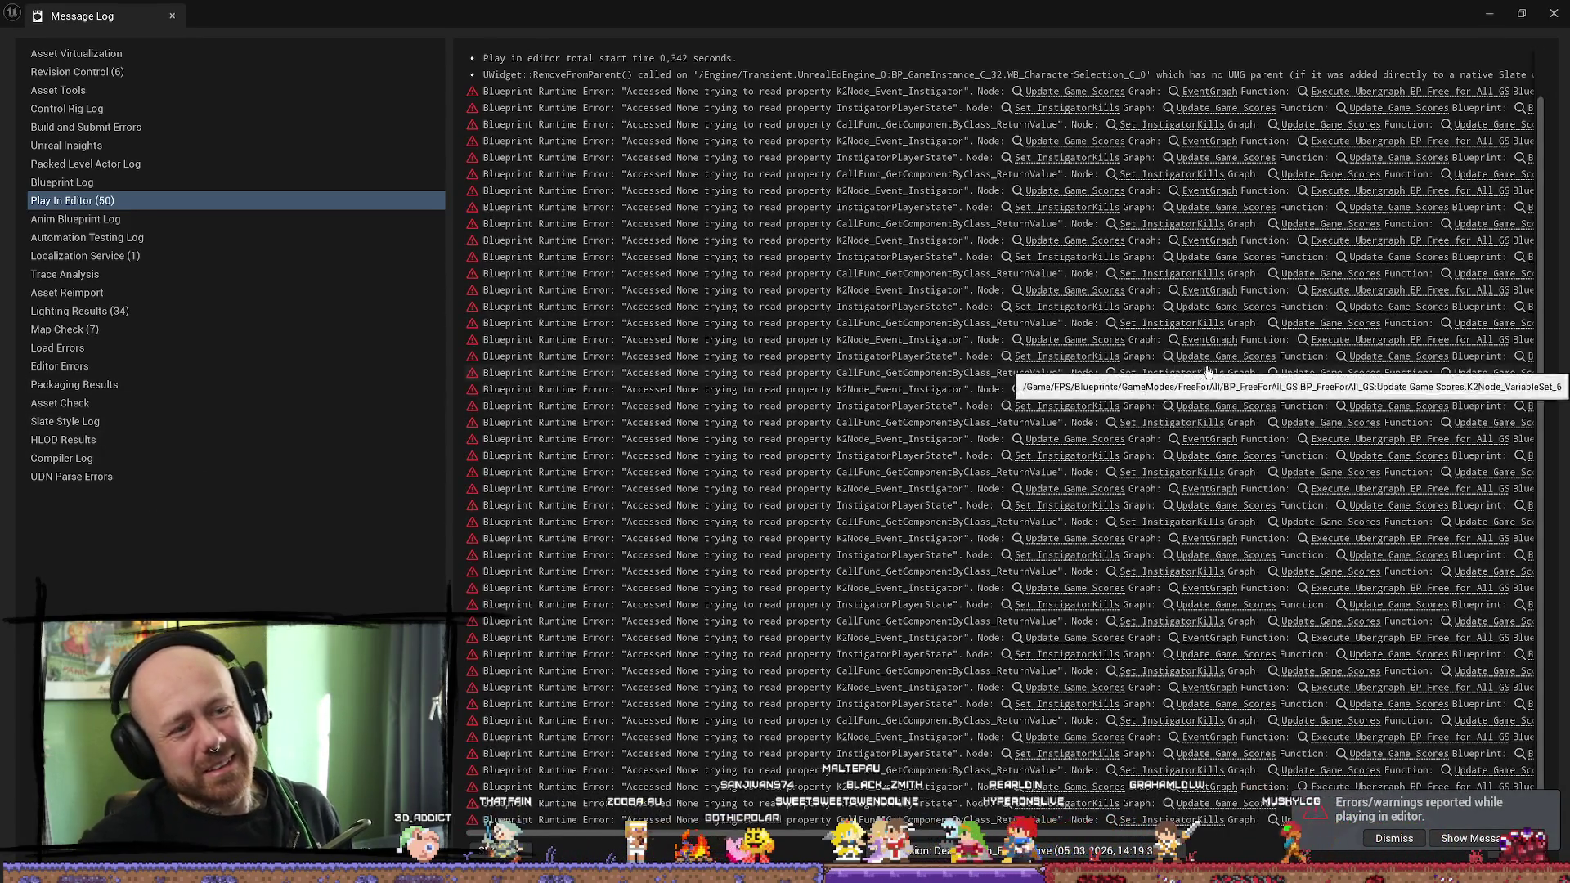
# Step: Close the Message Log, select PointLight6 over the lava arena, and open the view-mode list
pyautogui.click(1501, 8)
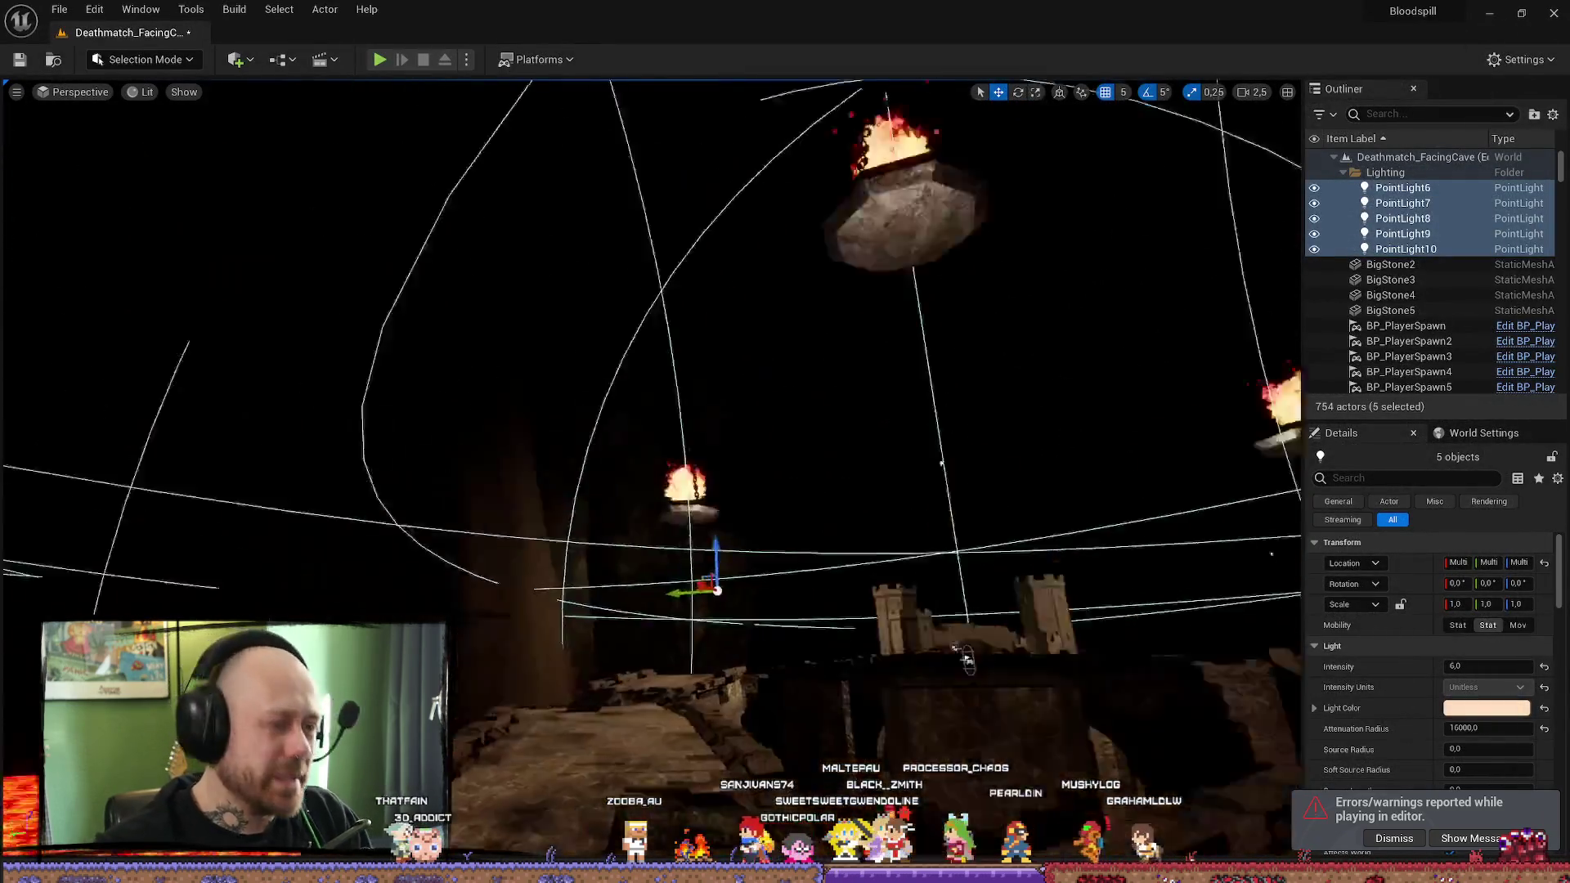
pyautogui.moveTo(964, 658)
pyautogui.mouseDown()
pyautogui.moveTo(866, 564)
pyautogui.moveTo(850, 589)
pyautogui.moveTo(851, 556)
pyautogui.mouseUp()
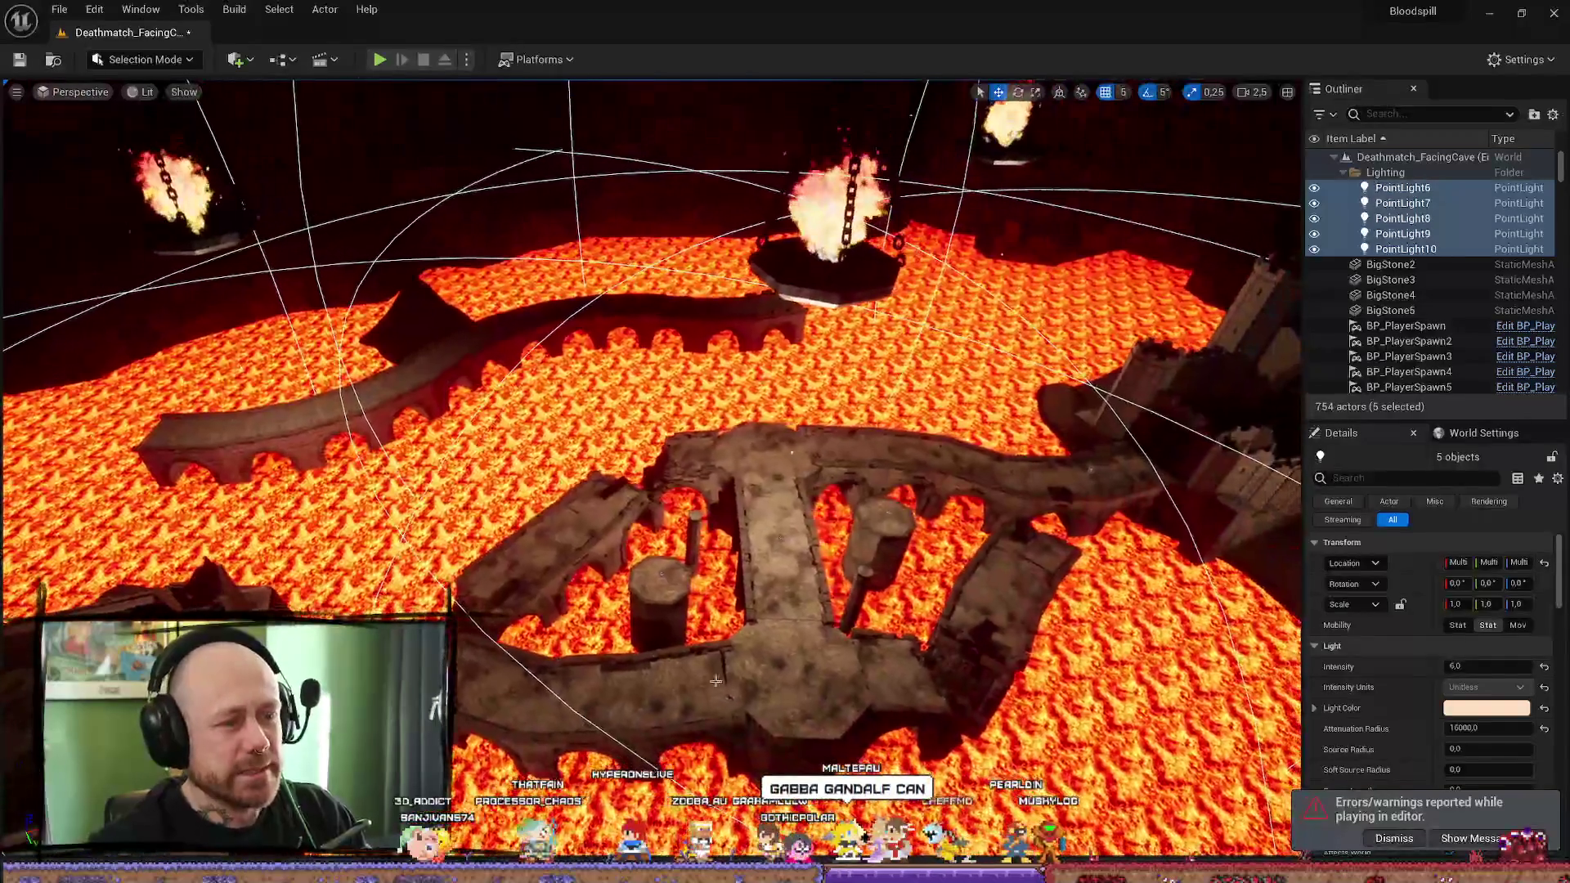
pyautogui.click(843, 441)
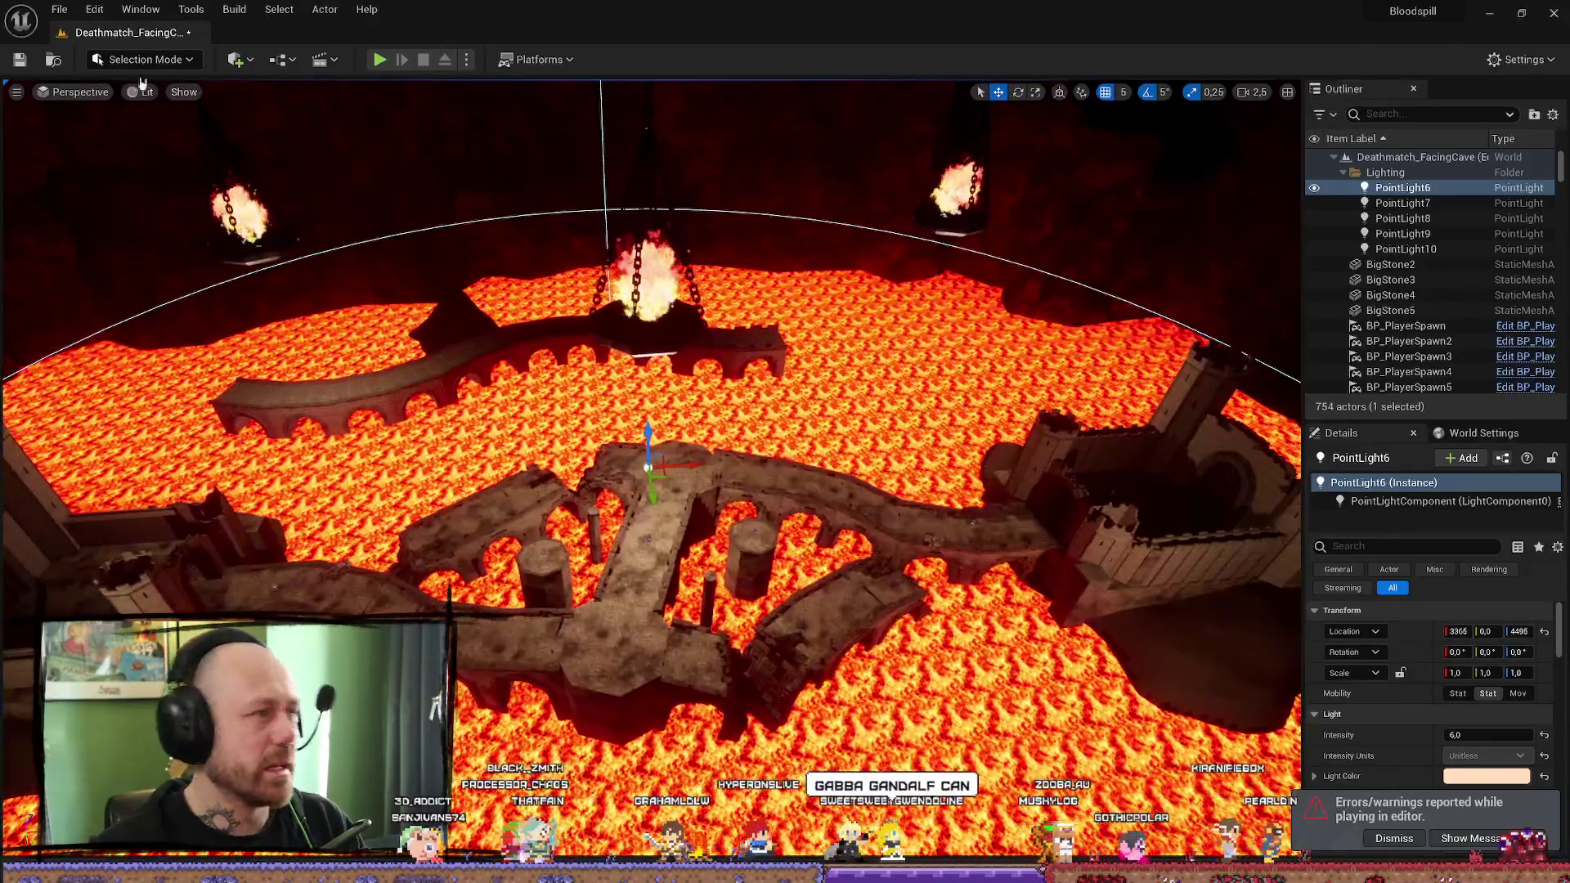
pyautogui.click(74, 91)
pyautogui.click(141, 92)
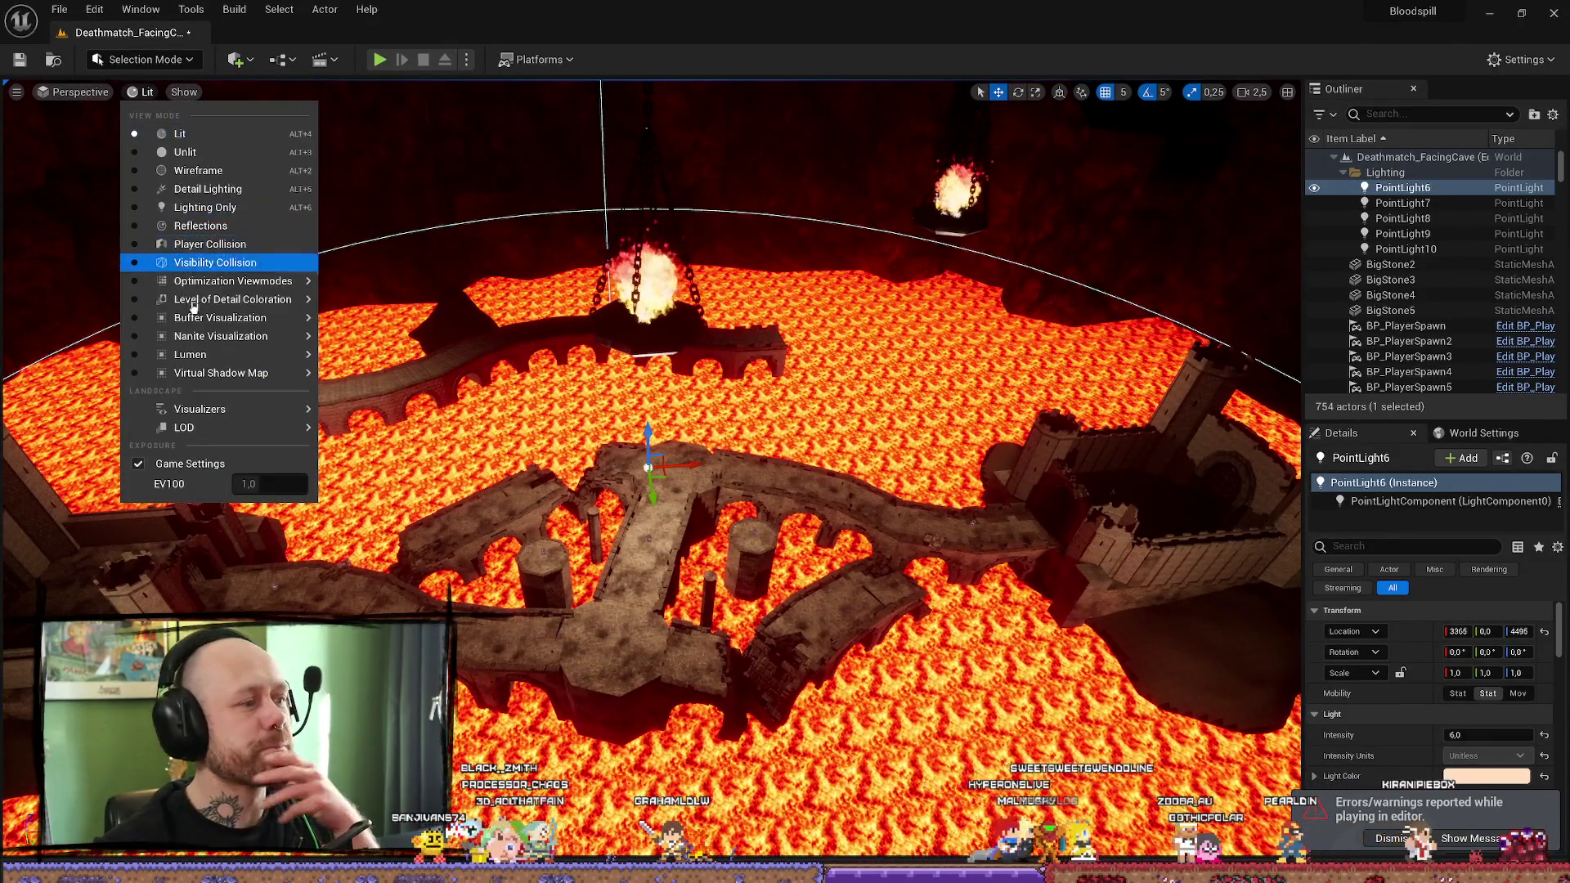
# Step: Try Detail Lighting, revert to Lit, then choose Optimization Viewmodes > Light Complexity
pyautogui.click(136, 192)
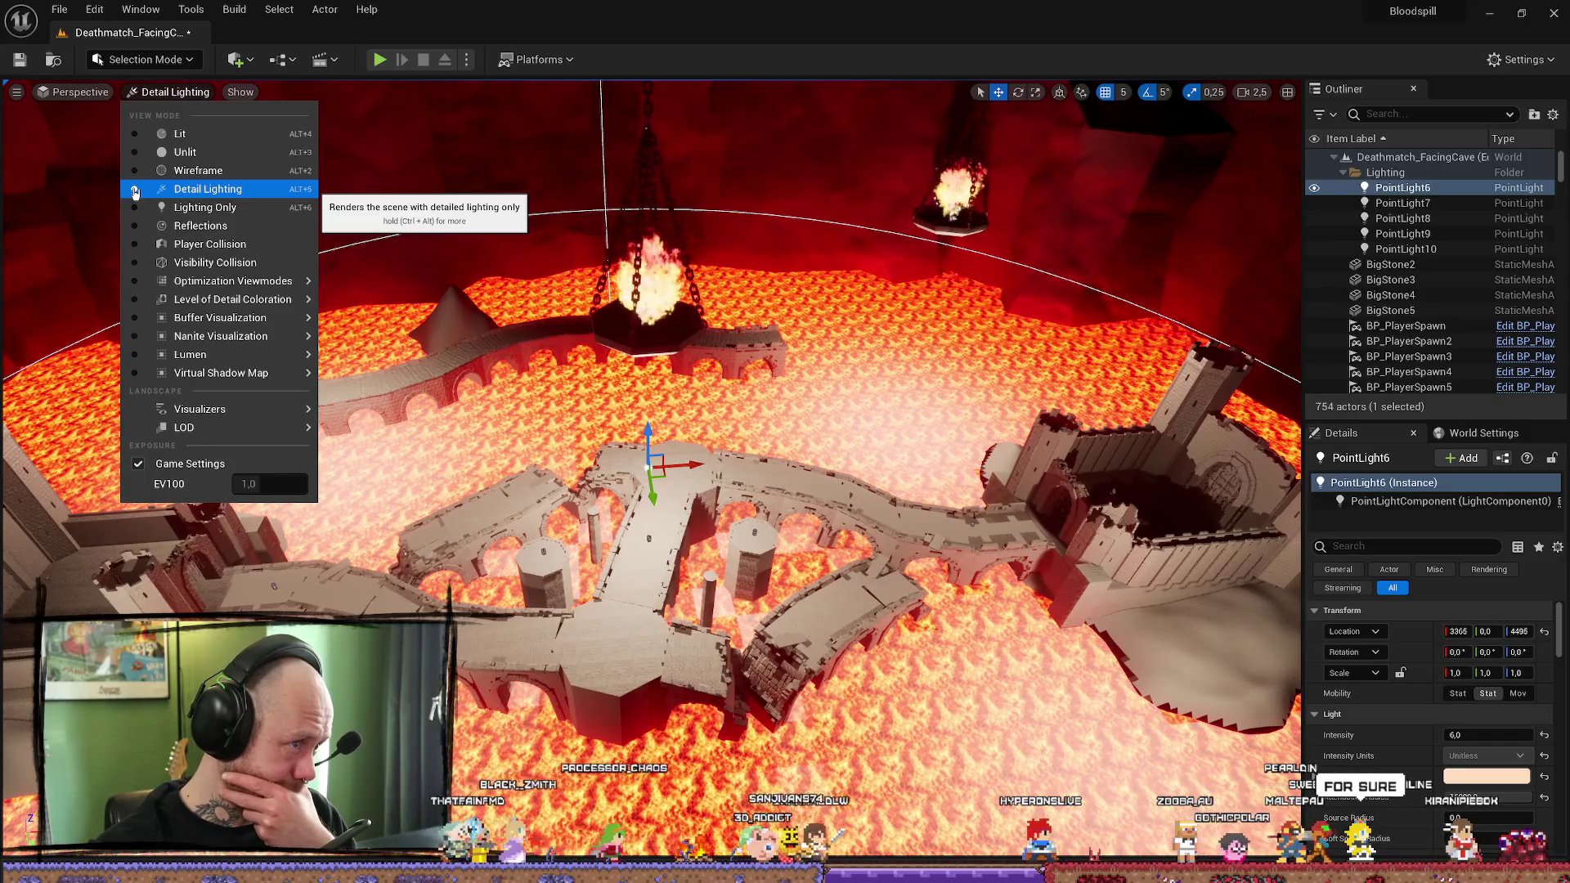
pyautogui.click(136, 137)
pyautogui.moveTo(135, 304)
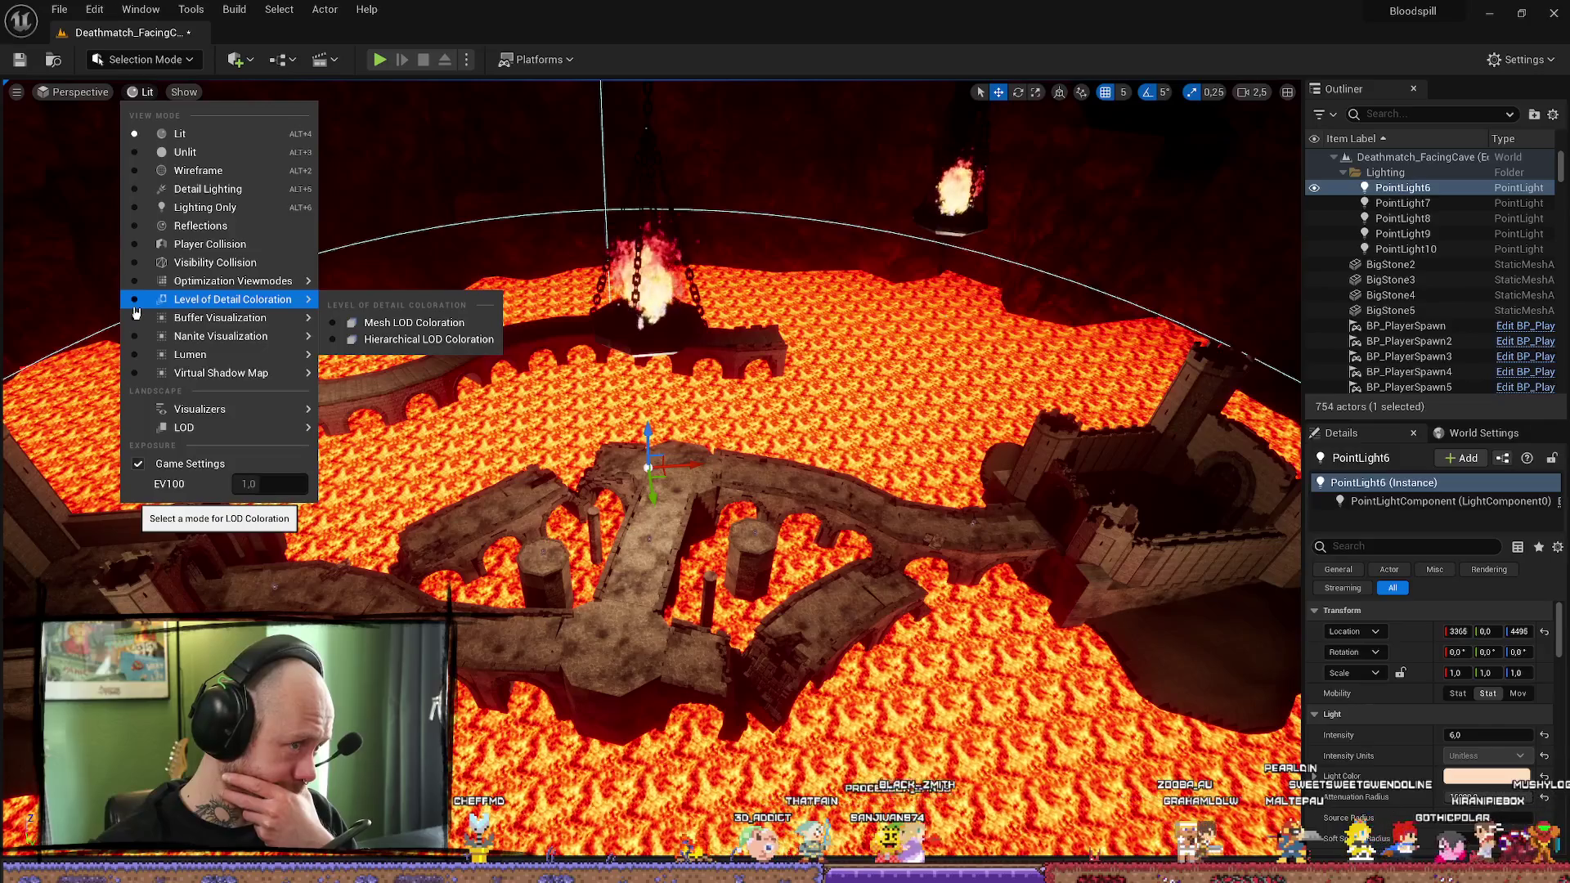
pyautogui.moveTo(142, 334)
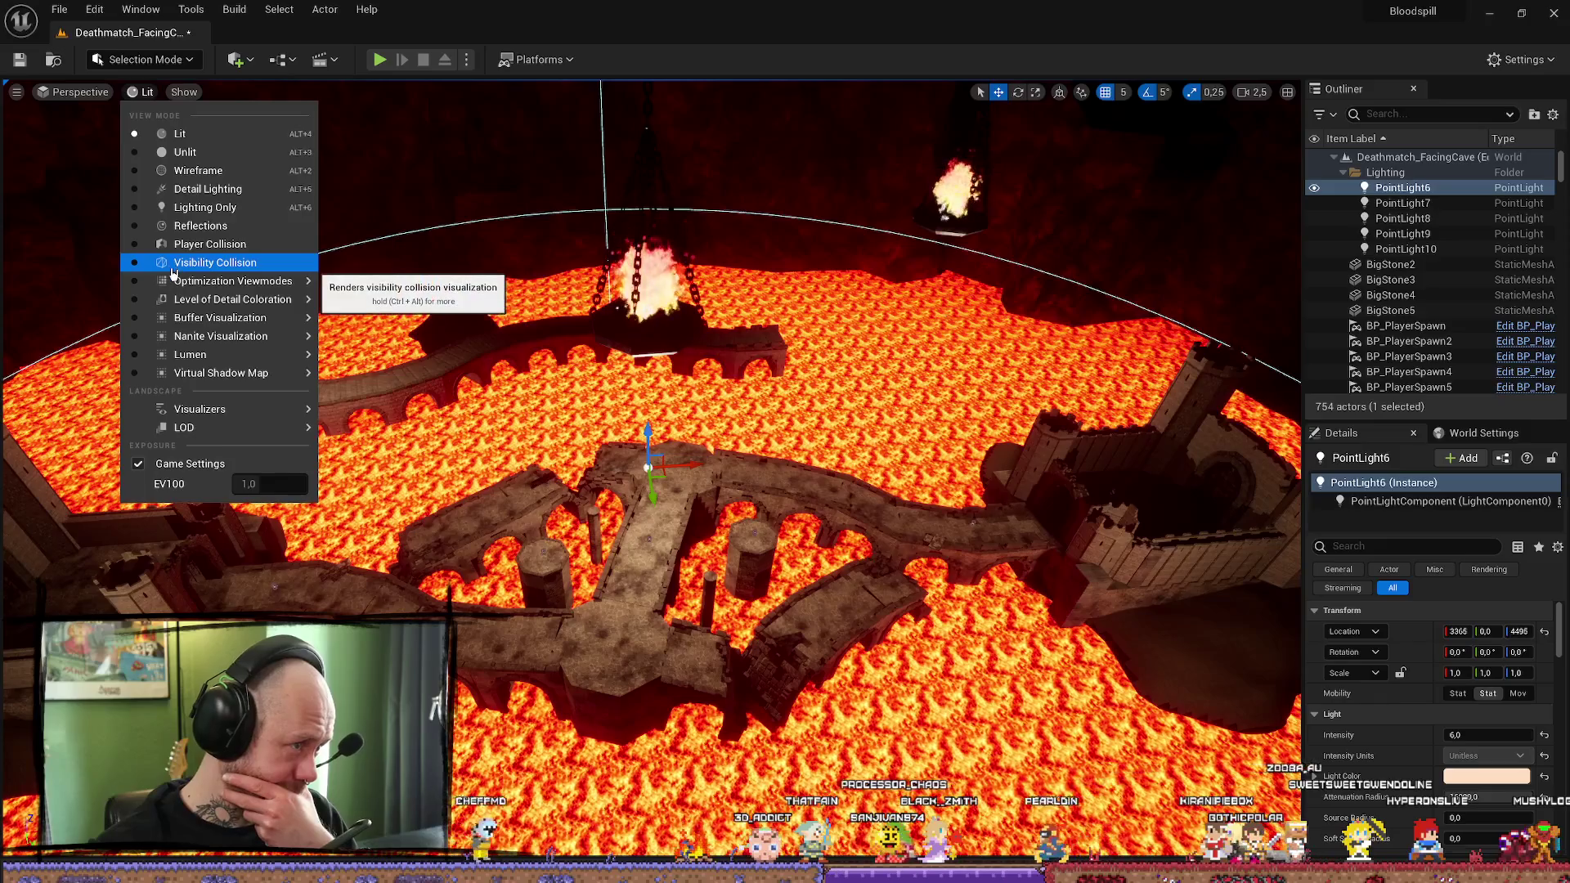
pyautogui.moveTo(194, 327)
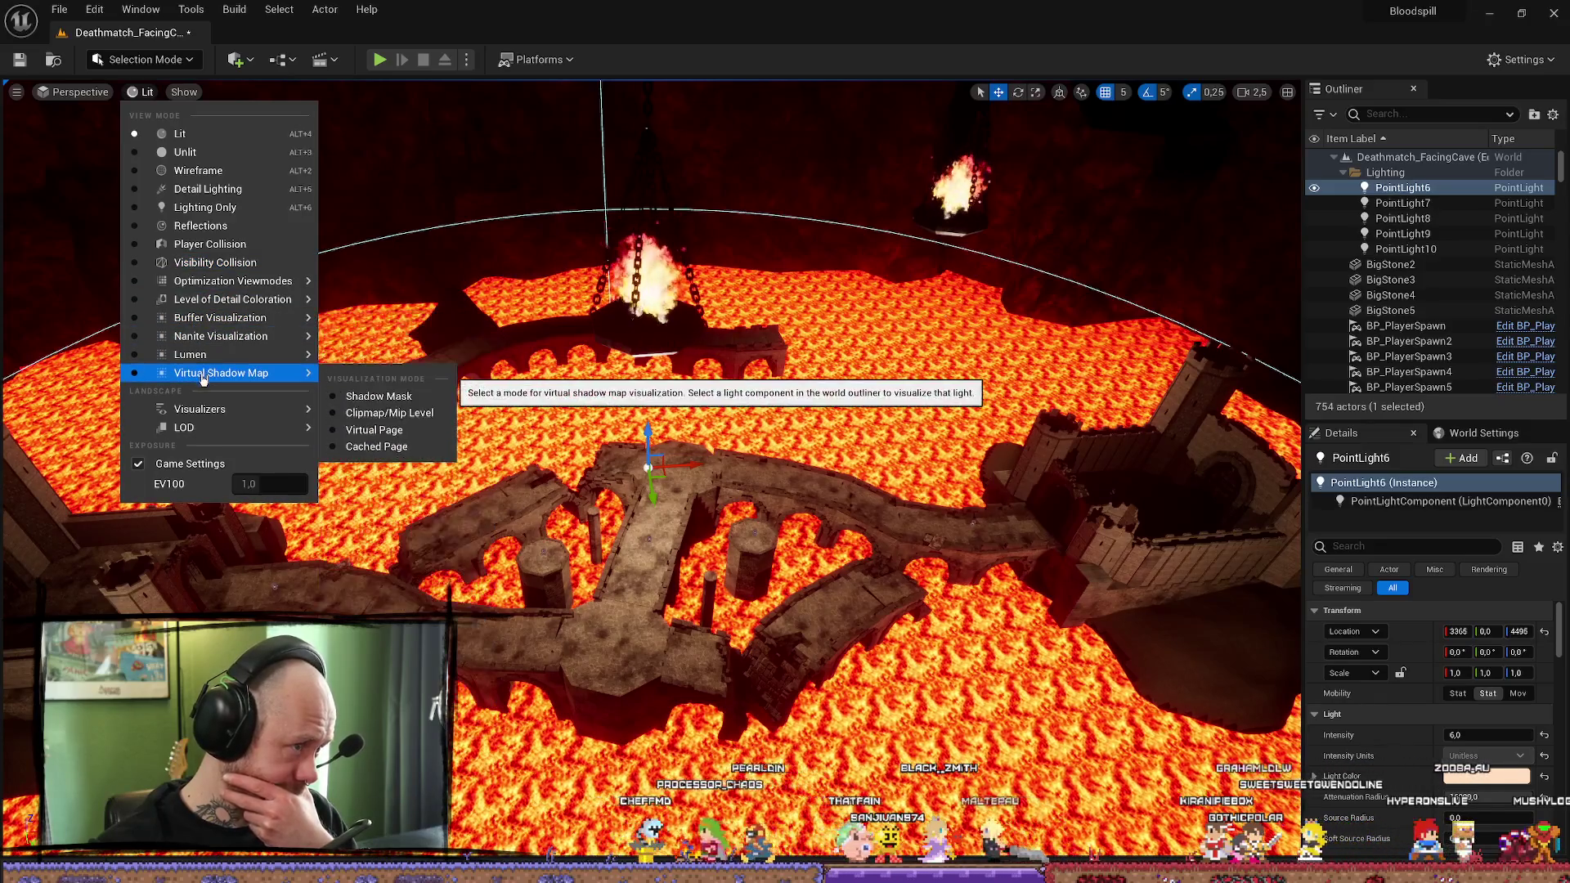
pyautogui.moveTo(255, 291)
pyautogui.click(390, 305)
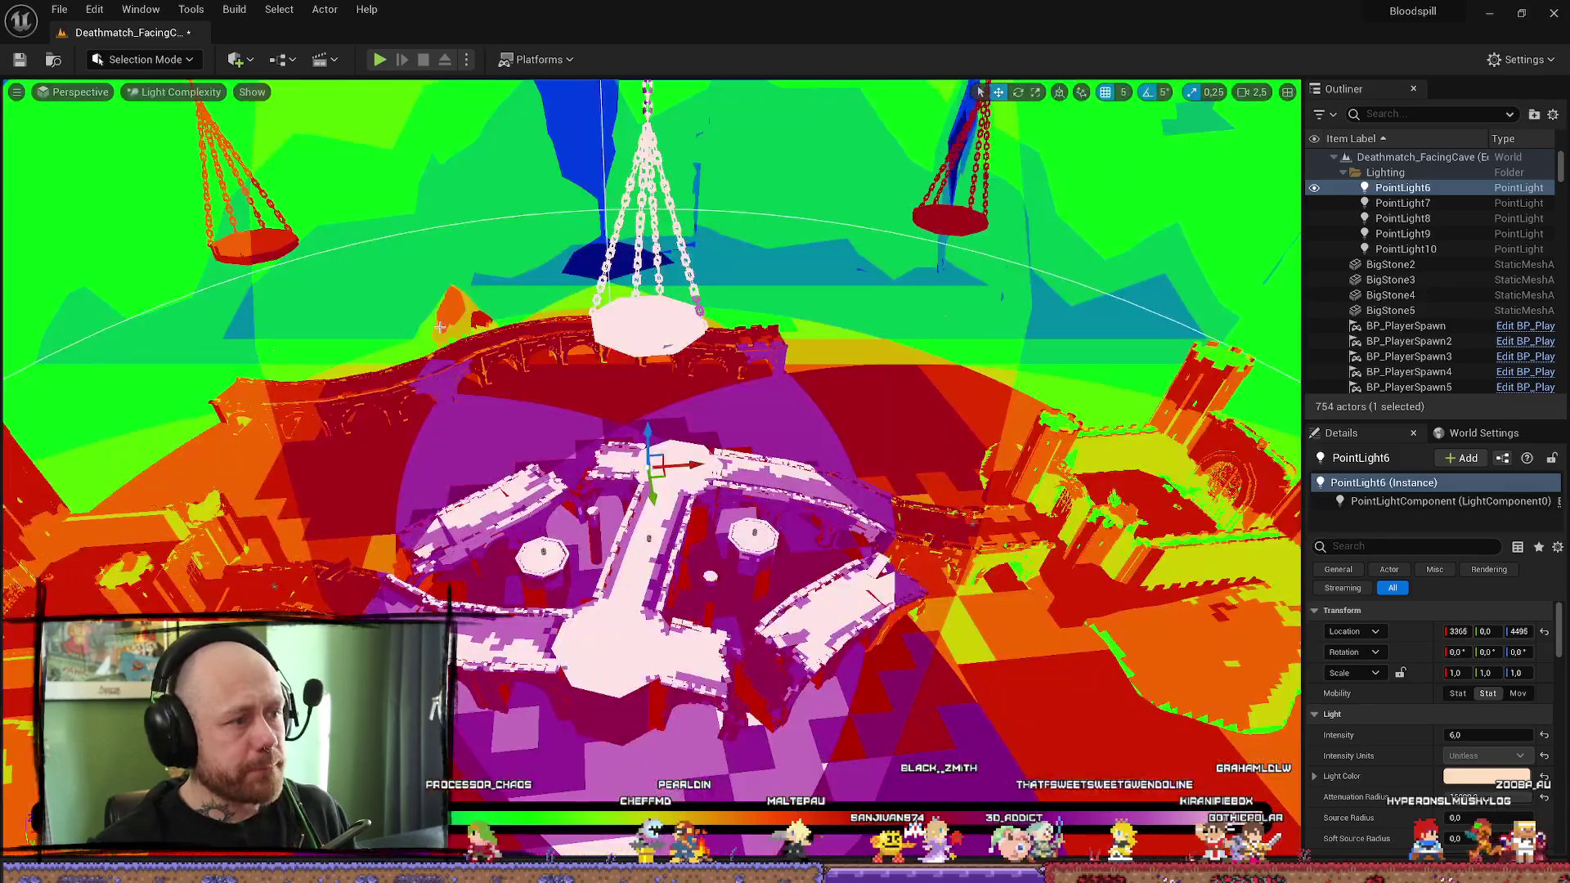
# Step: Try shrinking PointLight6's attenuation radius, then undo to keep its original value
pyautogui.moveTo(654, 409)
pyautogui.mouseDown()
pyautogui.moveTo(736, 385)
pyautogui.moveTo(670, 343)
pyautogui.moveTo(621, 343)
pyautogui.mouseUp()
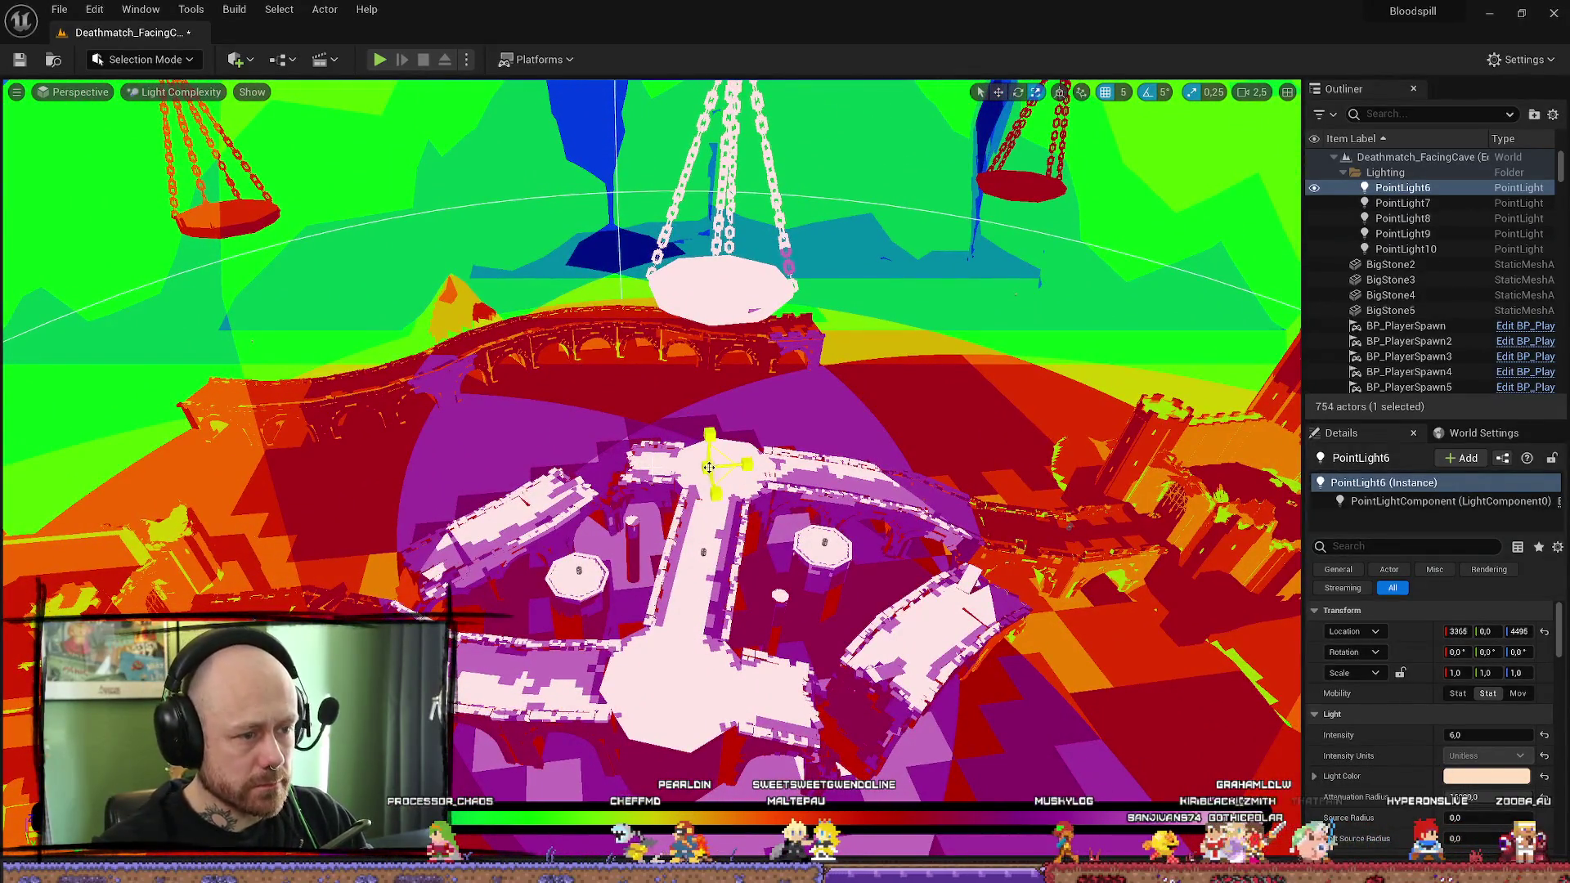
pyautogui.moveTo(1486, 796); pyautogui.dragTo(1334, 796)
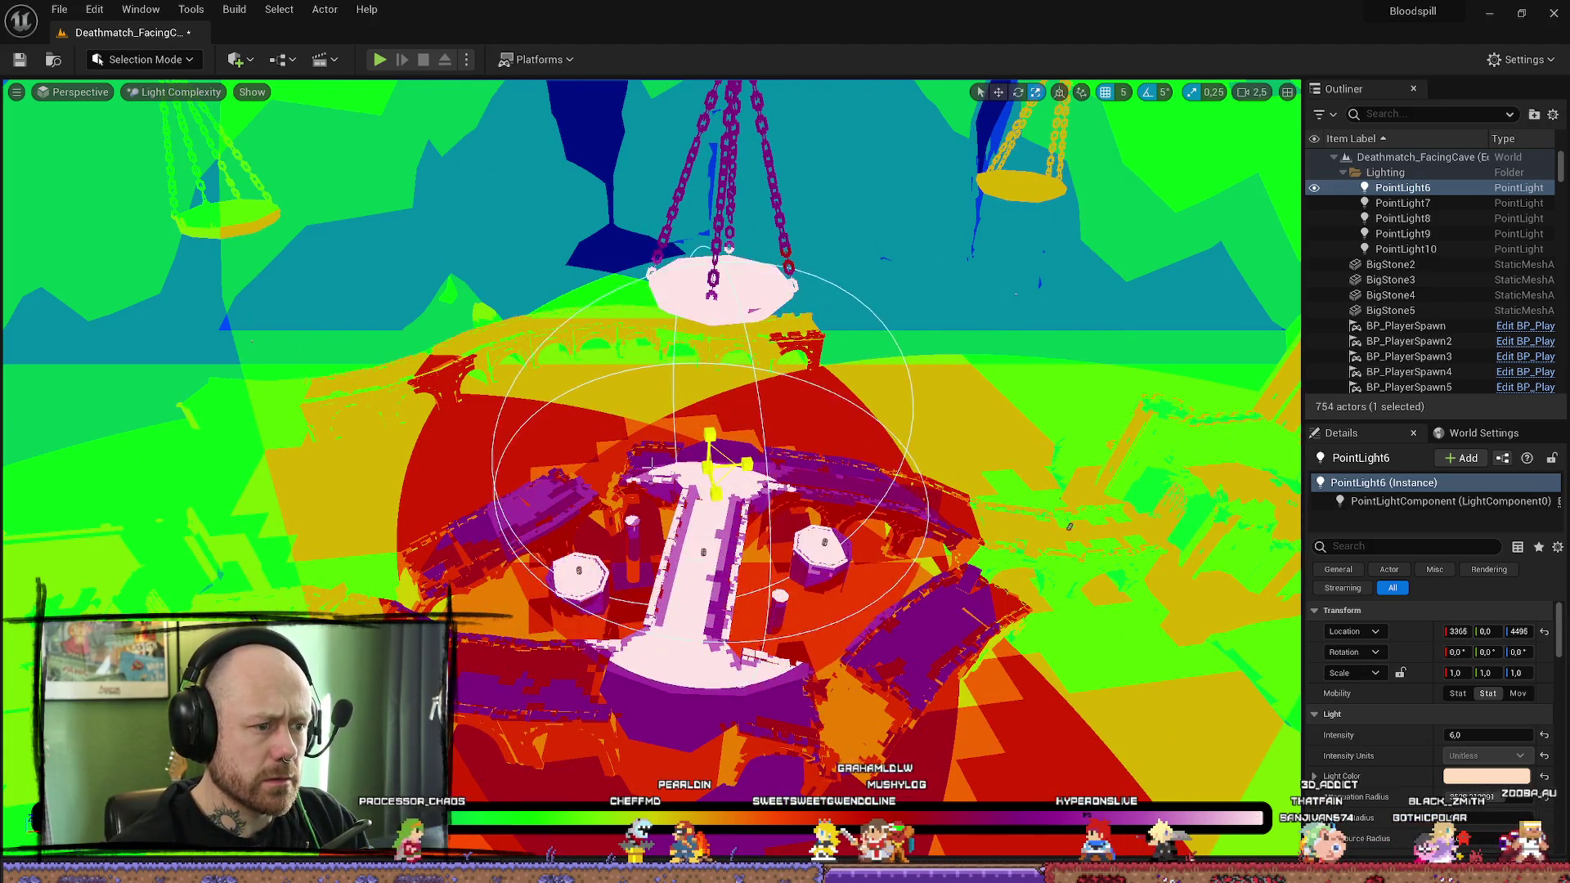
pyautogui.moveTo(651, 466); pyautogui.dragTo(651, 467)
pyautogui.hotkey('ctrl', 'z')
# Step: Select PointLight7 and reduce its attenuation radius to about 6734
pyautogui.click(651, 466)
pyautogui.moveTo(959, 394)
pyautogui.mouseDown()
pyautogui.moveTo(1014, 368)
pyautogui.moveTo(964, 393)
pyautogui.moveTo(990, 380)
pyautogui.mouseUp()
pyautogui.moveTo(557, 283); pyautogui.dragTo(589, 393)
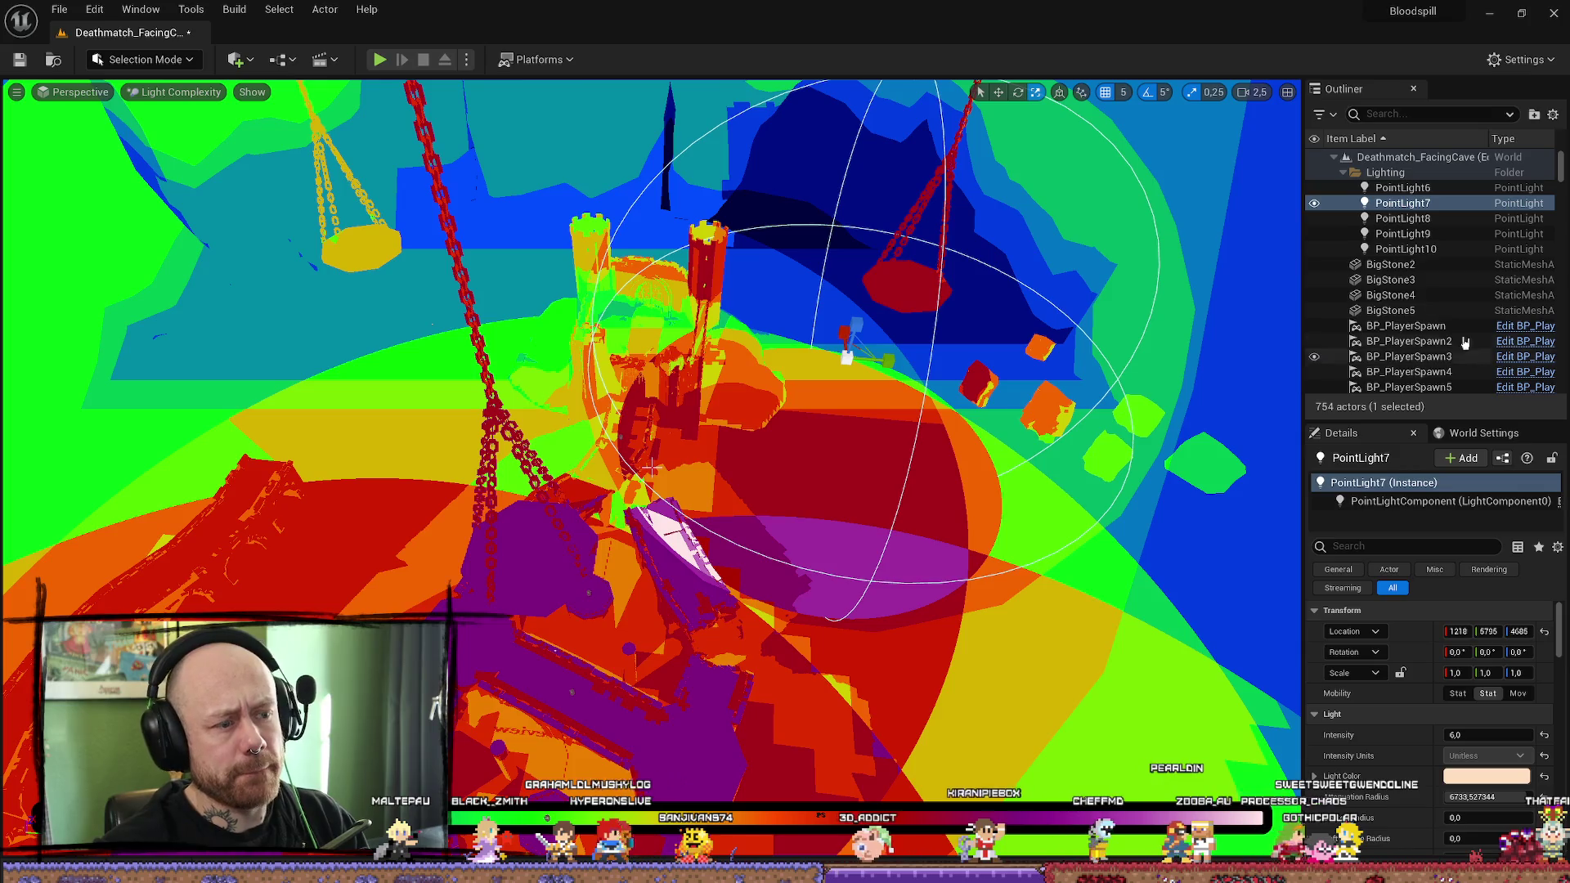
# Step: Shrink PointLight8's attenuation radius to about 9150, then focus on PointLight9 and adjust its radius
pyautogui.click(1410, 219)
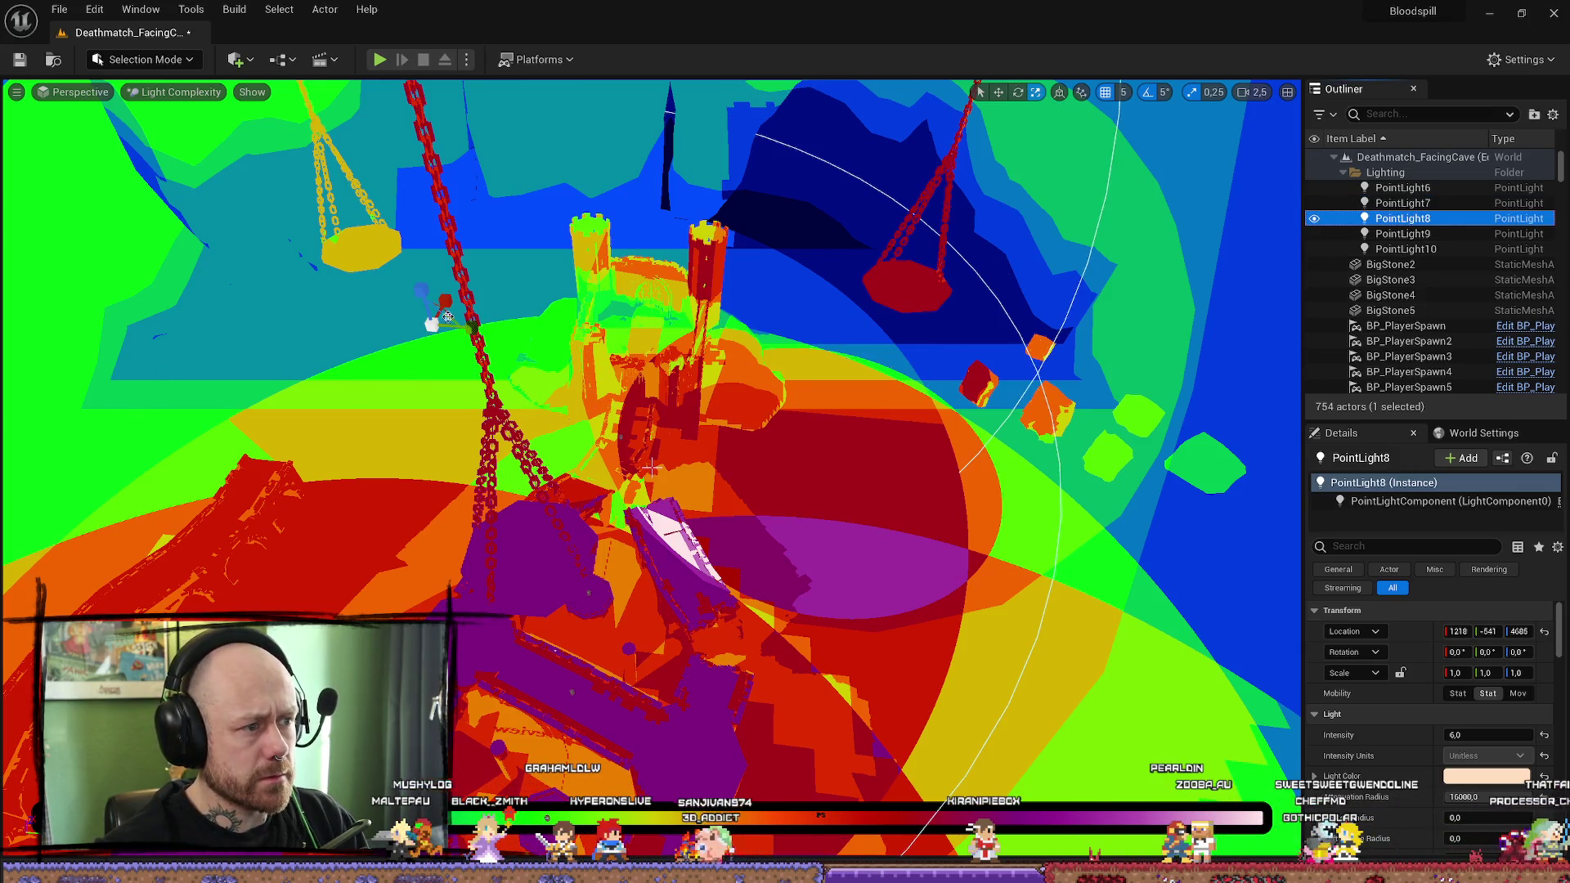
pyautogui.moveTo(430, 328); pyautogui.dragTo(407, 343)
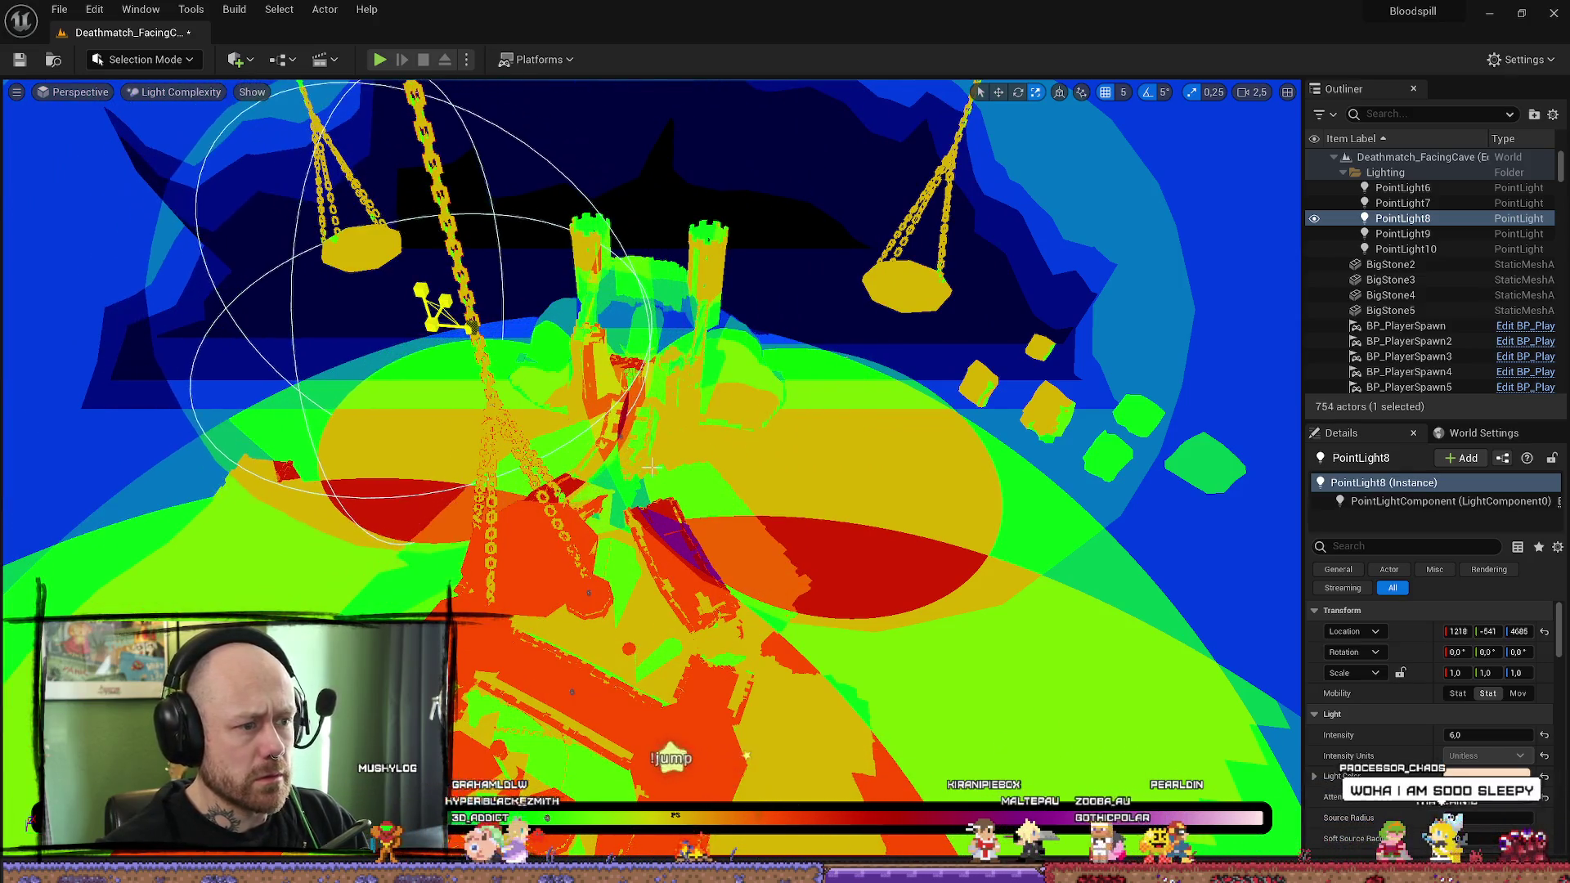
pyautogui.moveTo(651, 467); pyautogui.dragTo(591, 386)
pyautogui.click(1433, 235)
pyautogui.doubleClick(1432, 235)
pyautogui.press('e')
pyautogui.moveTo(1486, 797); pyautogui.dragTo(1485, 798)
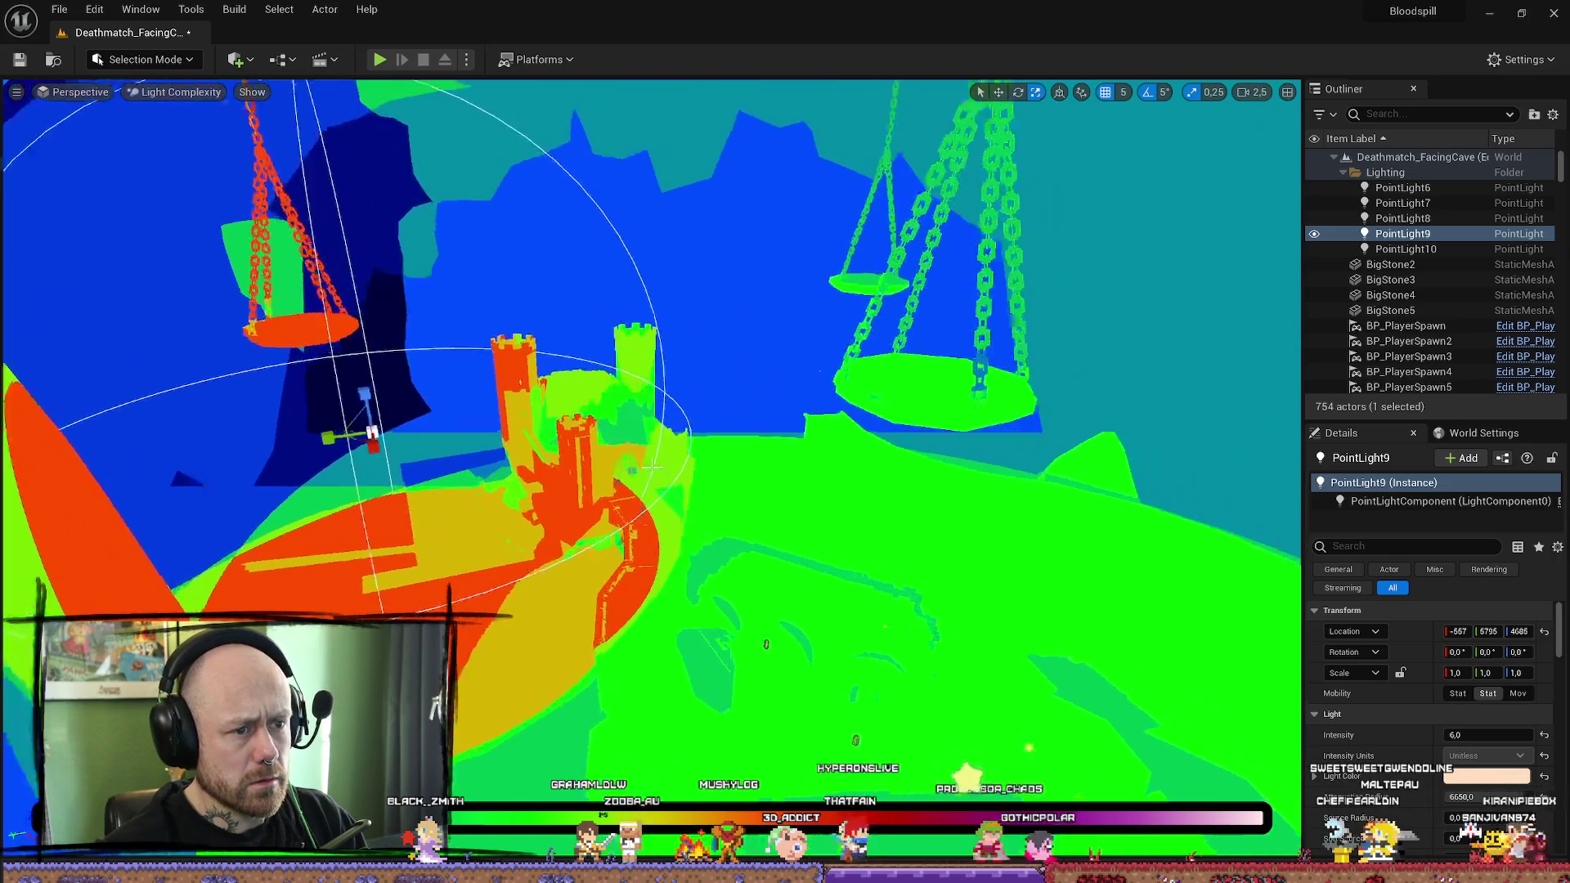
# Step: Reduce PointLight10's attenuation radius to about 4612
pyautogui.click(772, 376)
pyautogui.moveTo(804, 393); pyautogui.dragTo(867, 361)
pyautogui.moveTo(1486, 797)
pyautogui.mouseDown()
pyautogui.moveTo(1438, 797)
pyautogui.moveTo(1455, 797)
pyautogui.mouseUp()
pyautogui.moveTo(652, 467); pyautogui.dragTo(679, 430)
pyautogui.click(652, 467)
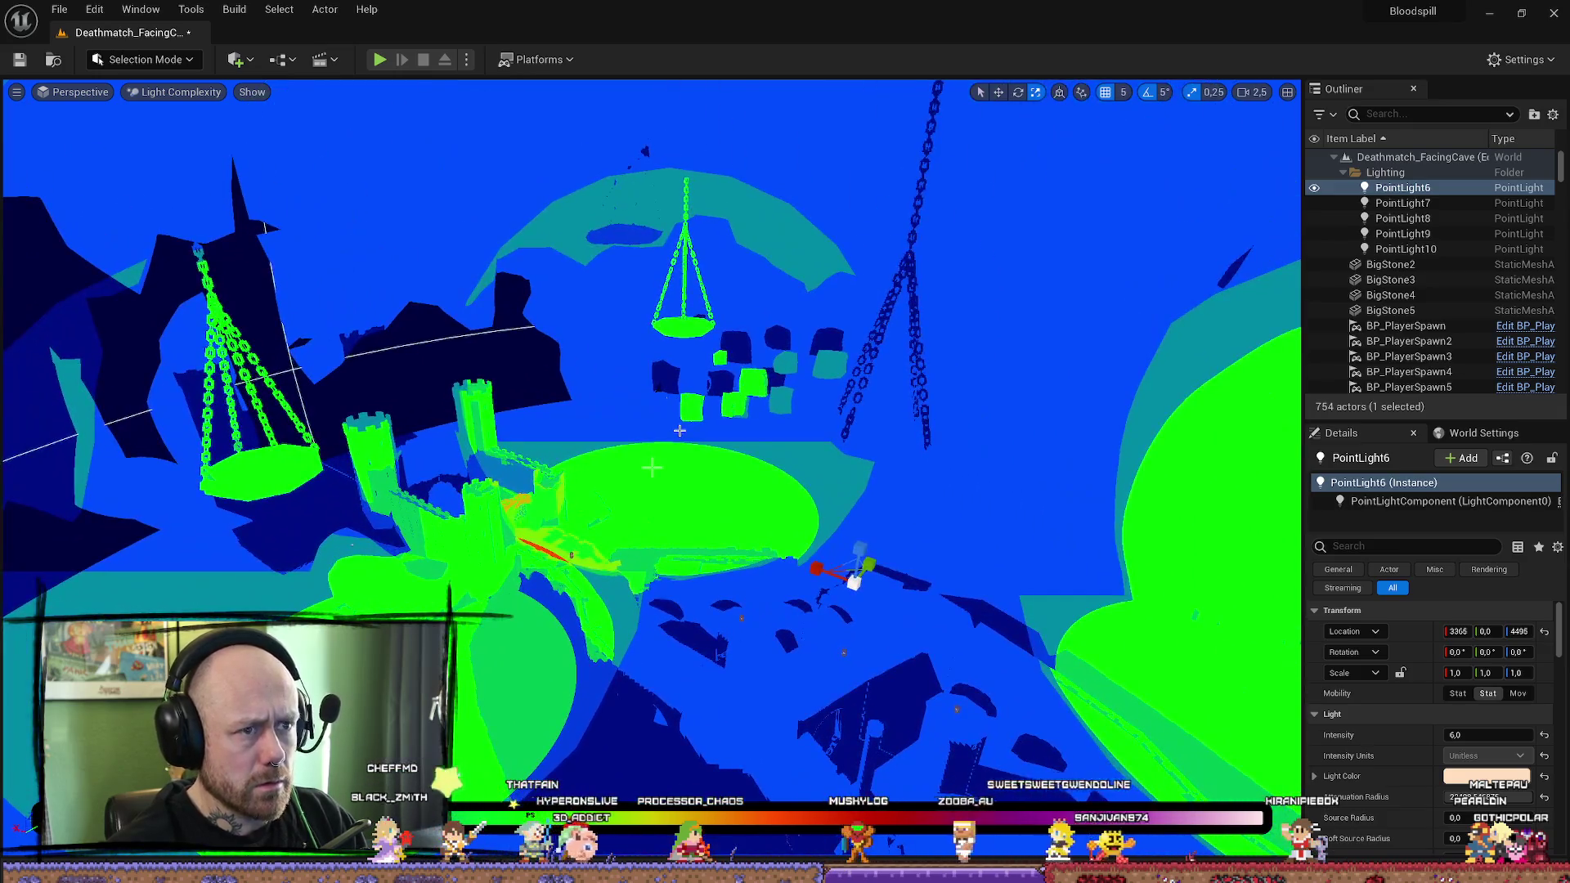
# Step: Return the viewport to Lit rendering, facing a brazier fire
pyautogui.click(187, 102)
pyautogui.click(168, 135)
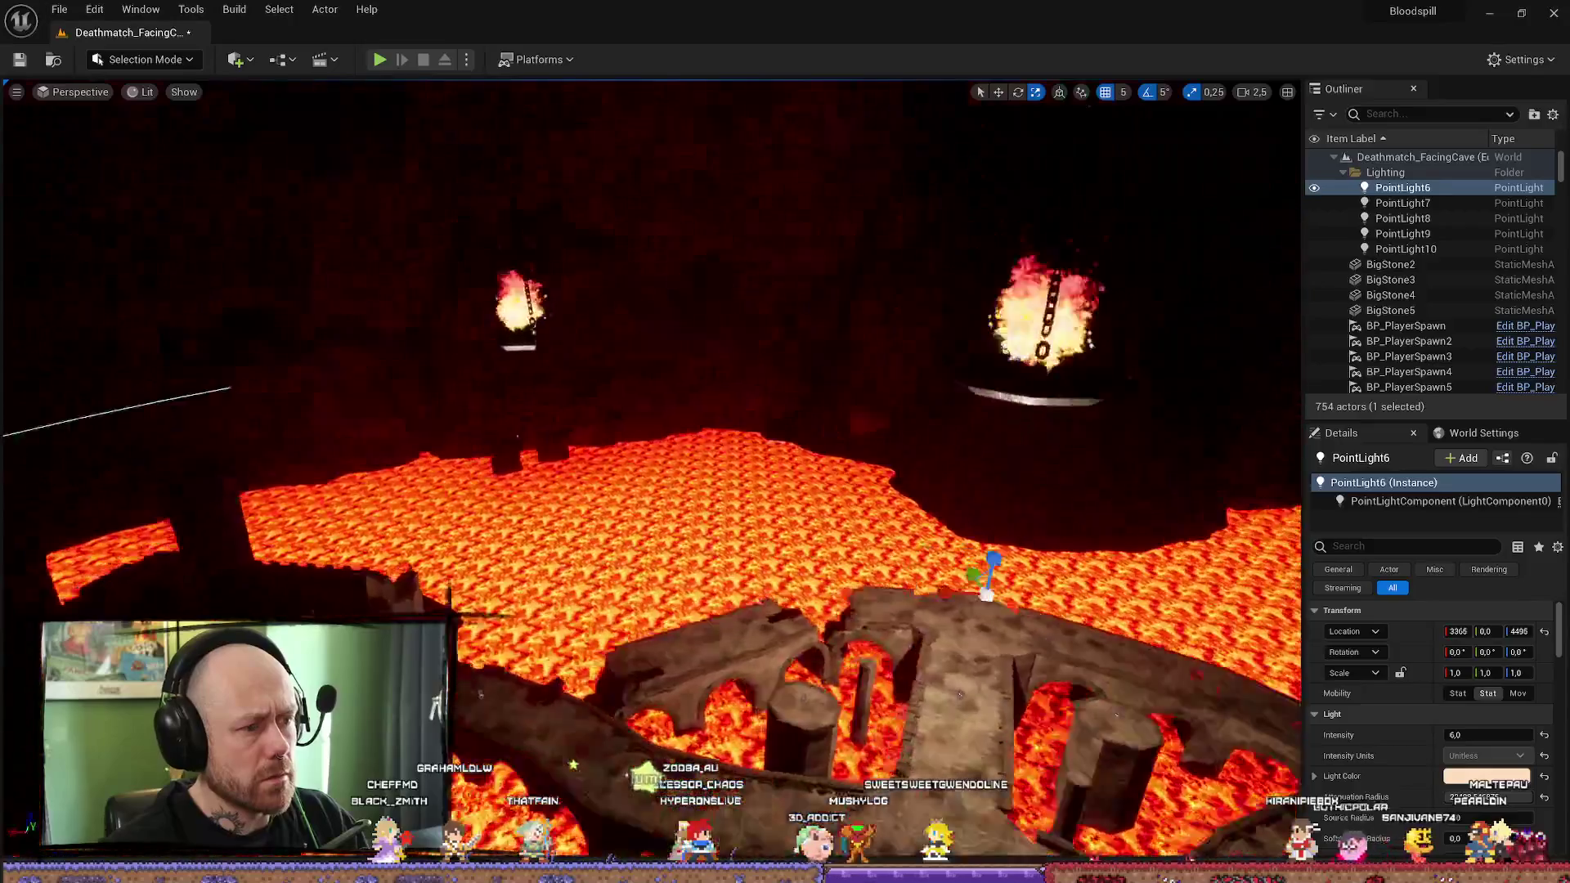
pyautogui.moveTo(652, 467); pyautogui.dragTo(652, 425)
# Step: Select PointLight7 at the brazier and set its intensity to about 2717.5
pyautogui.click(677, 529)
pyautogui.moveTo(677, 529); pyautogui.dragTo(677, 474)
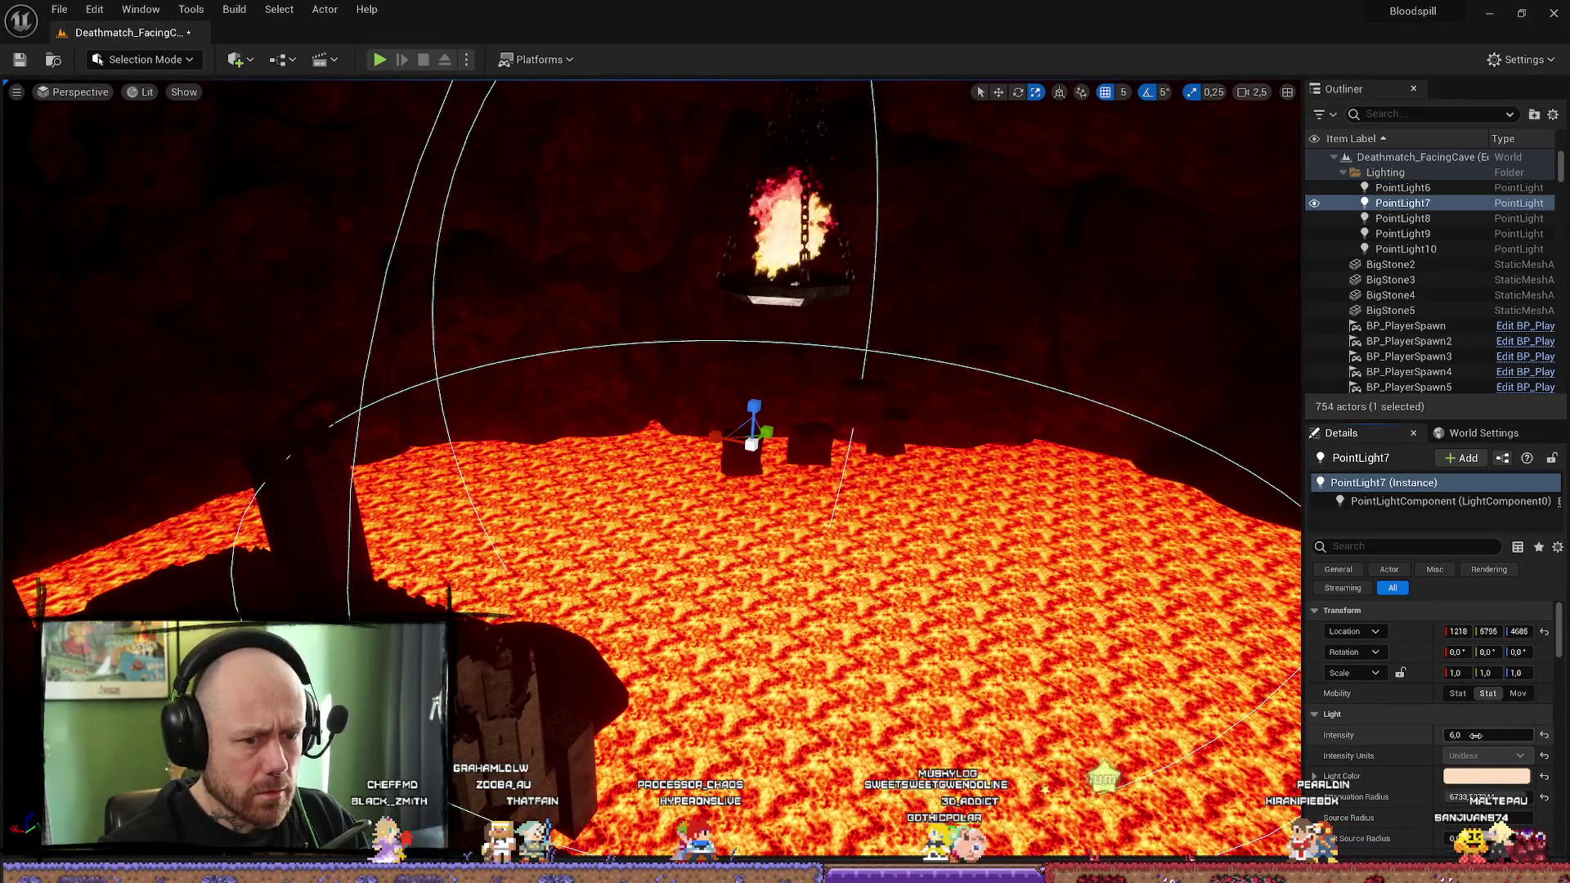
pyautogui.moveTo(1487, 735)
pyautogui.mouseDown()
pyautogui.moveTo(1504, 735)
pyautogui.moveTo(1341, 747)
pyautogui.mouseUp()
pyautogui.moveTo(359, 546)
pyautogui.mouseDown()
pyautogui.moveTo(471, 600)
pyautogui.moveTo(411, 584)
pyautogui.mouseUp()
pyautogui.moveTo(1490, 734); pyautogui.dragTo(1520, 734)
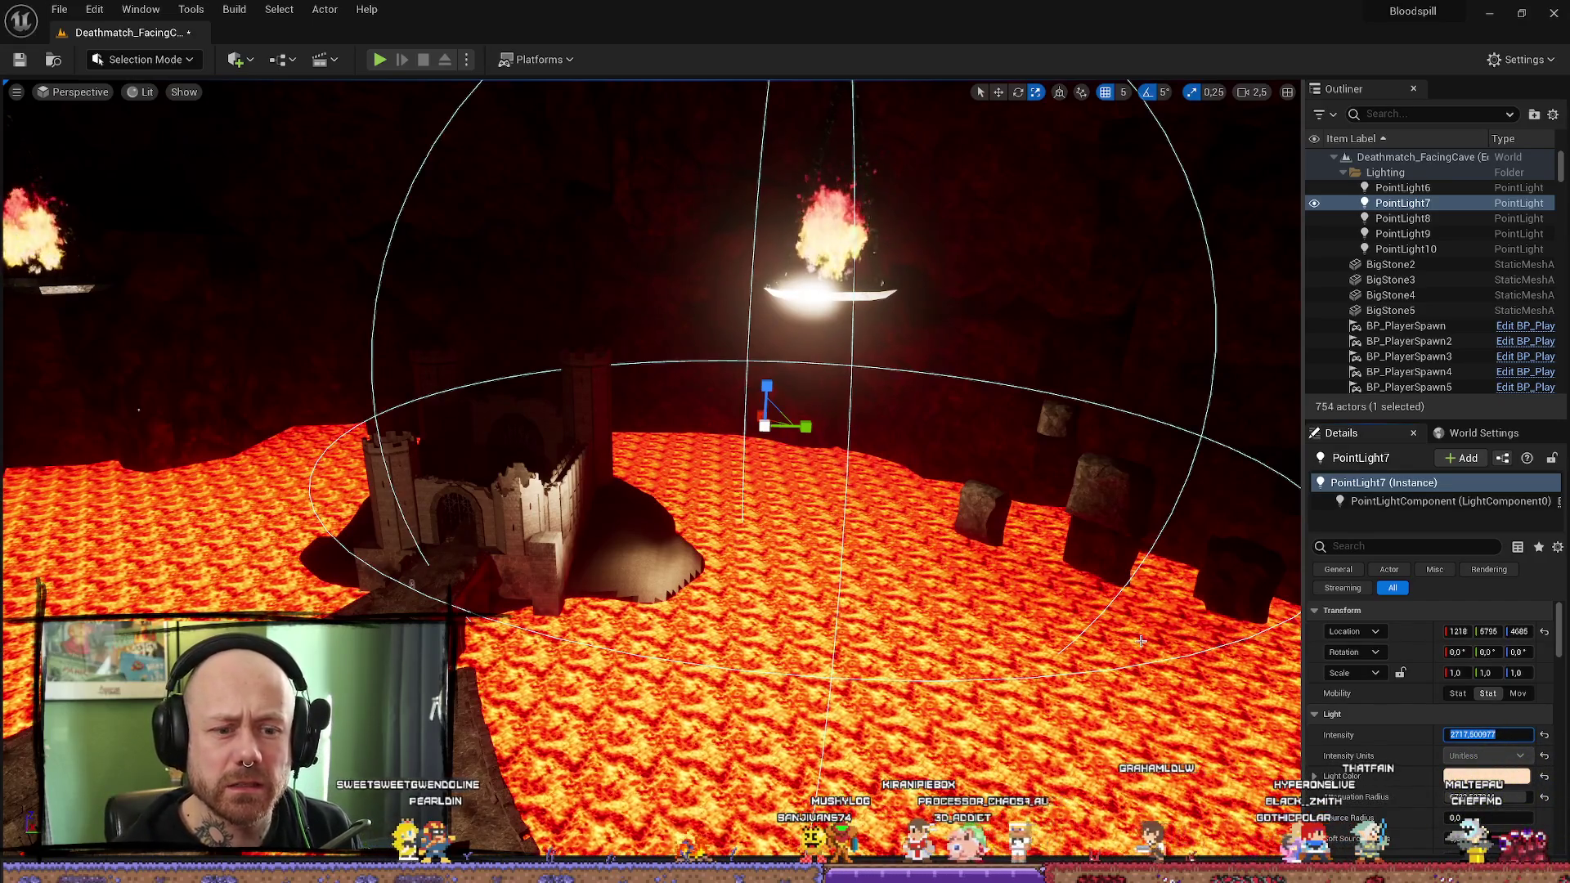
# Step: Set PointLight7's intensity to 8.0 and Alt-drag a copy, PointLight11, into the castle courtyard
pyautogui.press('Return')
pyautogui.moveTo(960, 619); pyautogui.dragTo(734, 543)
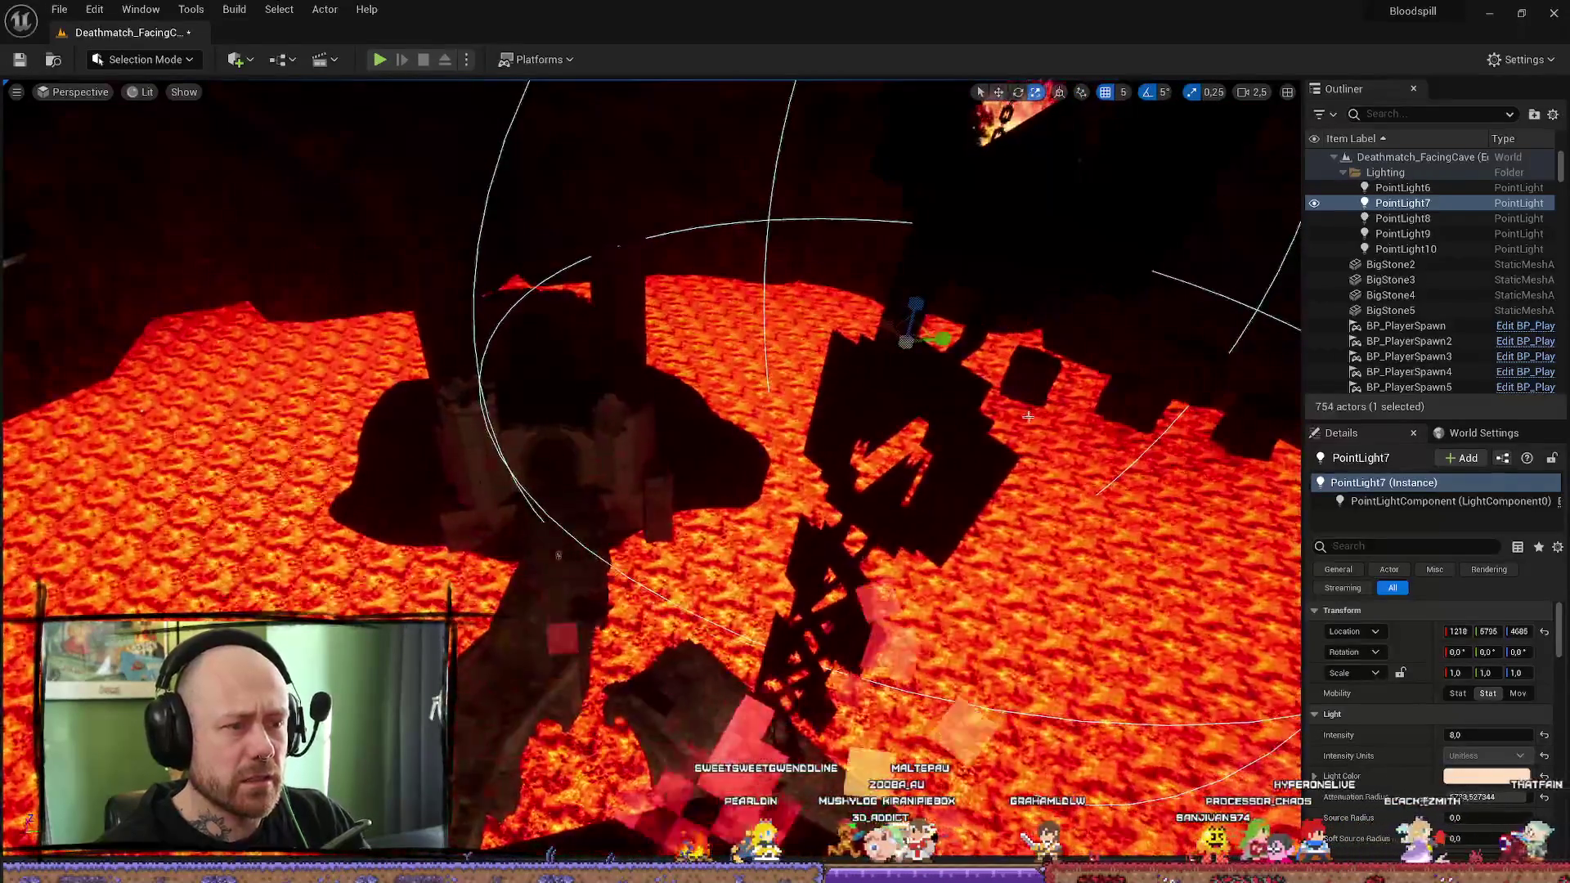
pyautogui.press('w')
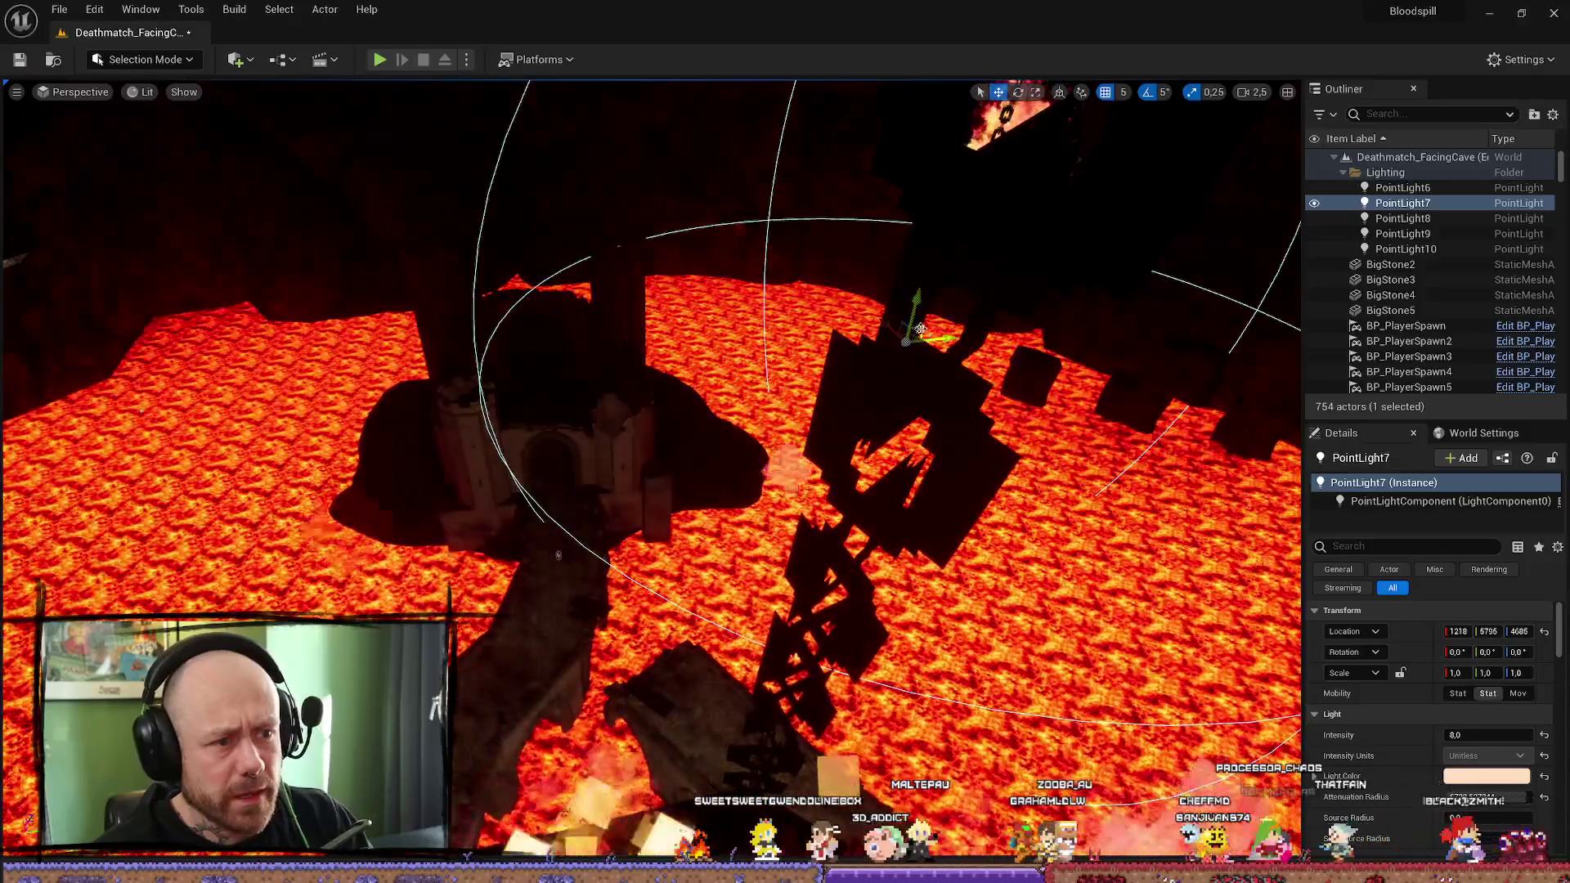
pyautogui.moveTo(977, 367)
pyautogui.keyDown('alt'); pyautogui.mouseDown()
pyautogui.moveTo(736, 384)
pyautogui.moveTo(581, 372)
pyautogui.moveTo(572, 405)
pyautogui.mouseUp(); pyautogui.keyUp('alt')
pyautogui.moveTo(554, 589); pyautogui.dragTo(624, 390)
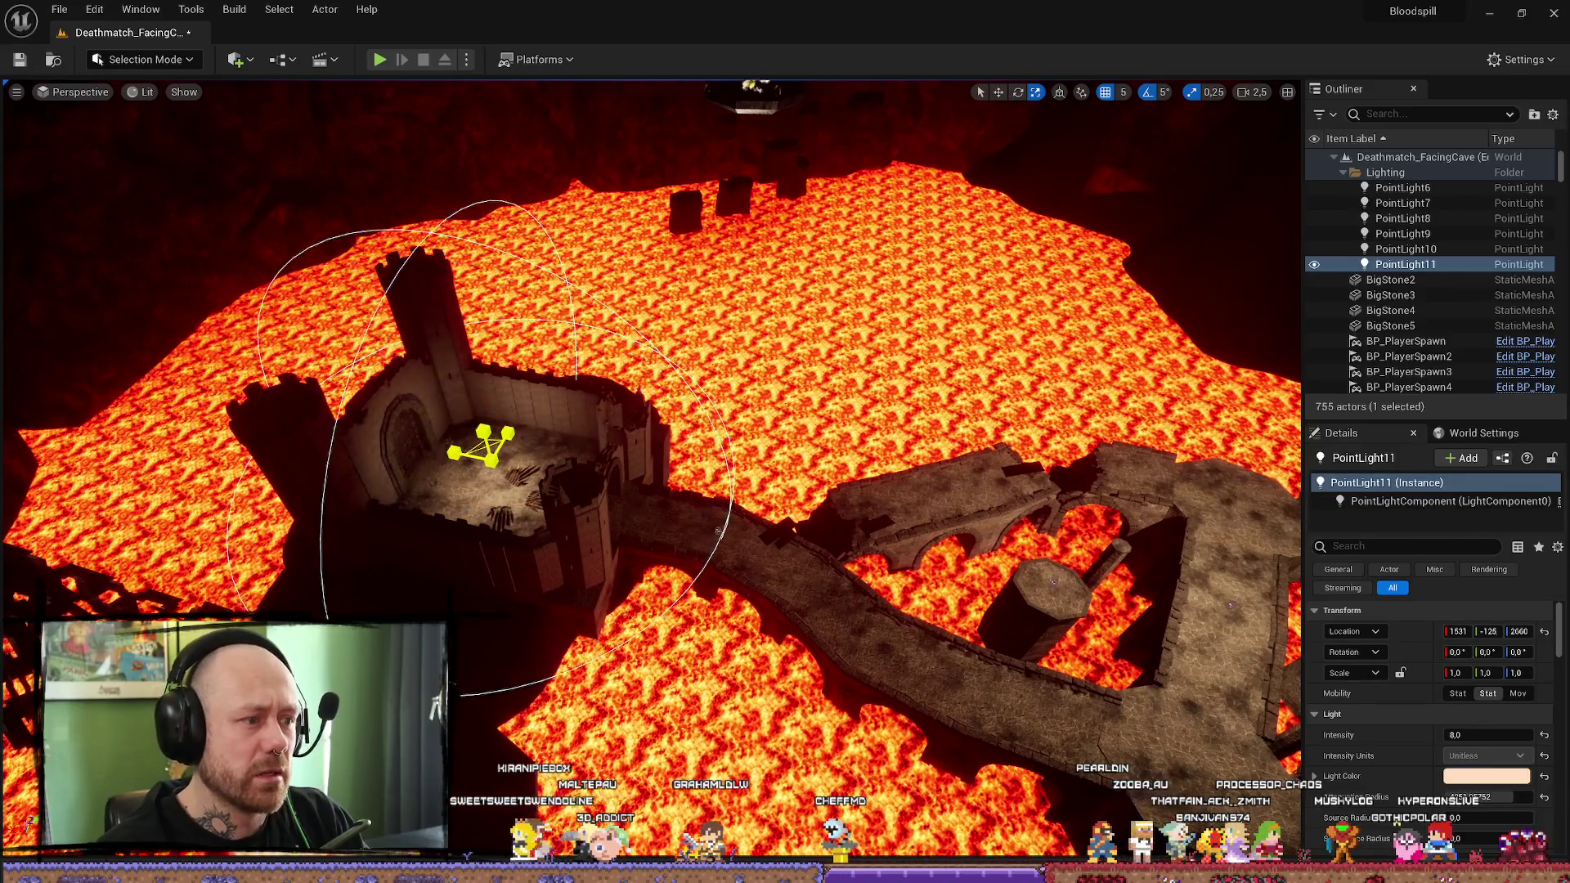
# Step: Browse the Platforms and main menus for the lighting build, then open the viewport view-mode list
pyautogui.click(548, 59)
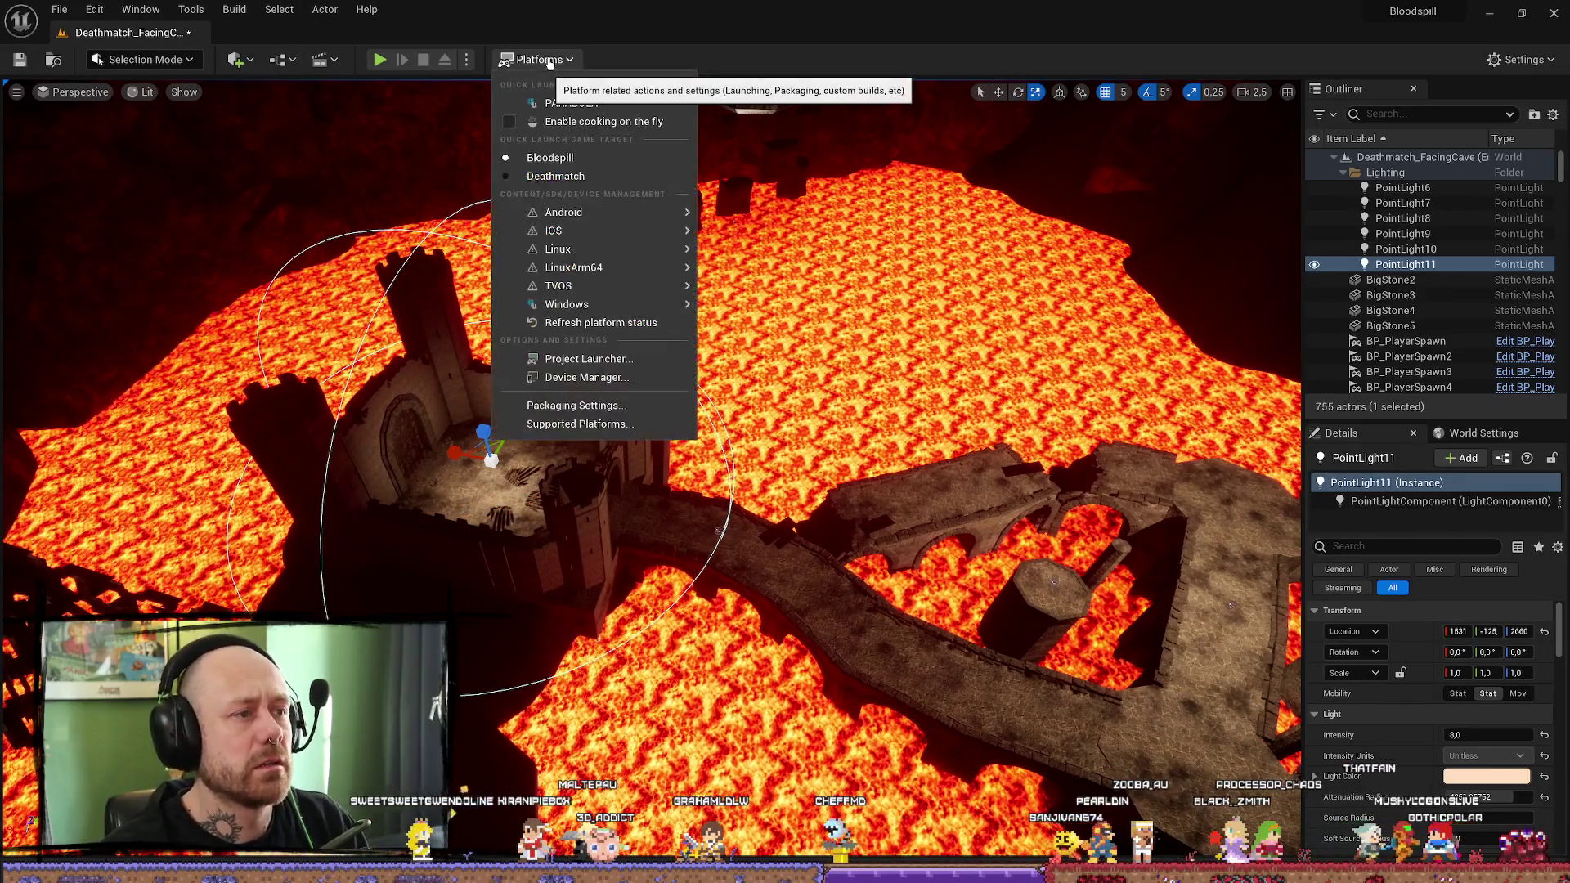
pyautogui.click(278, 11)
pyautogui.click(282, 10)
pyautogui.moveTo(232, 9)
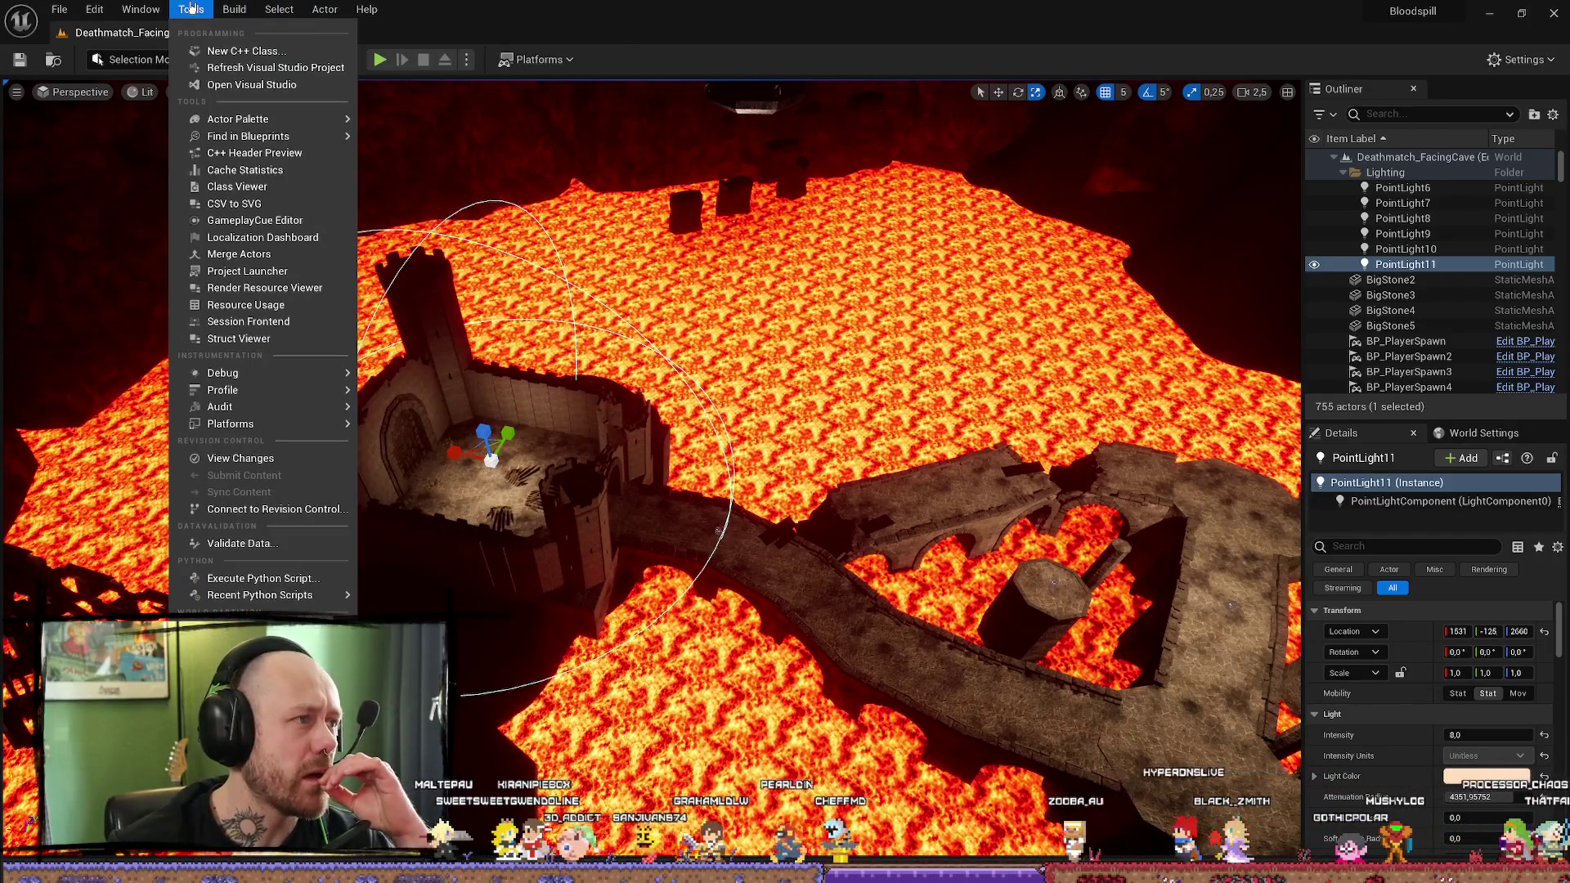
pyautogui.moveTo(143, 13)
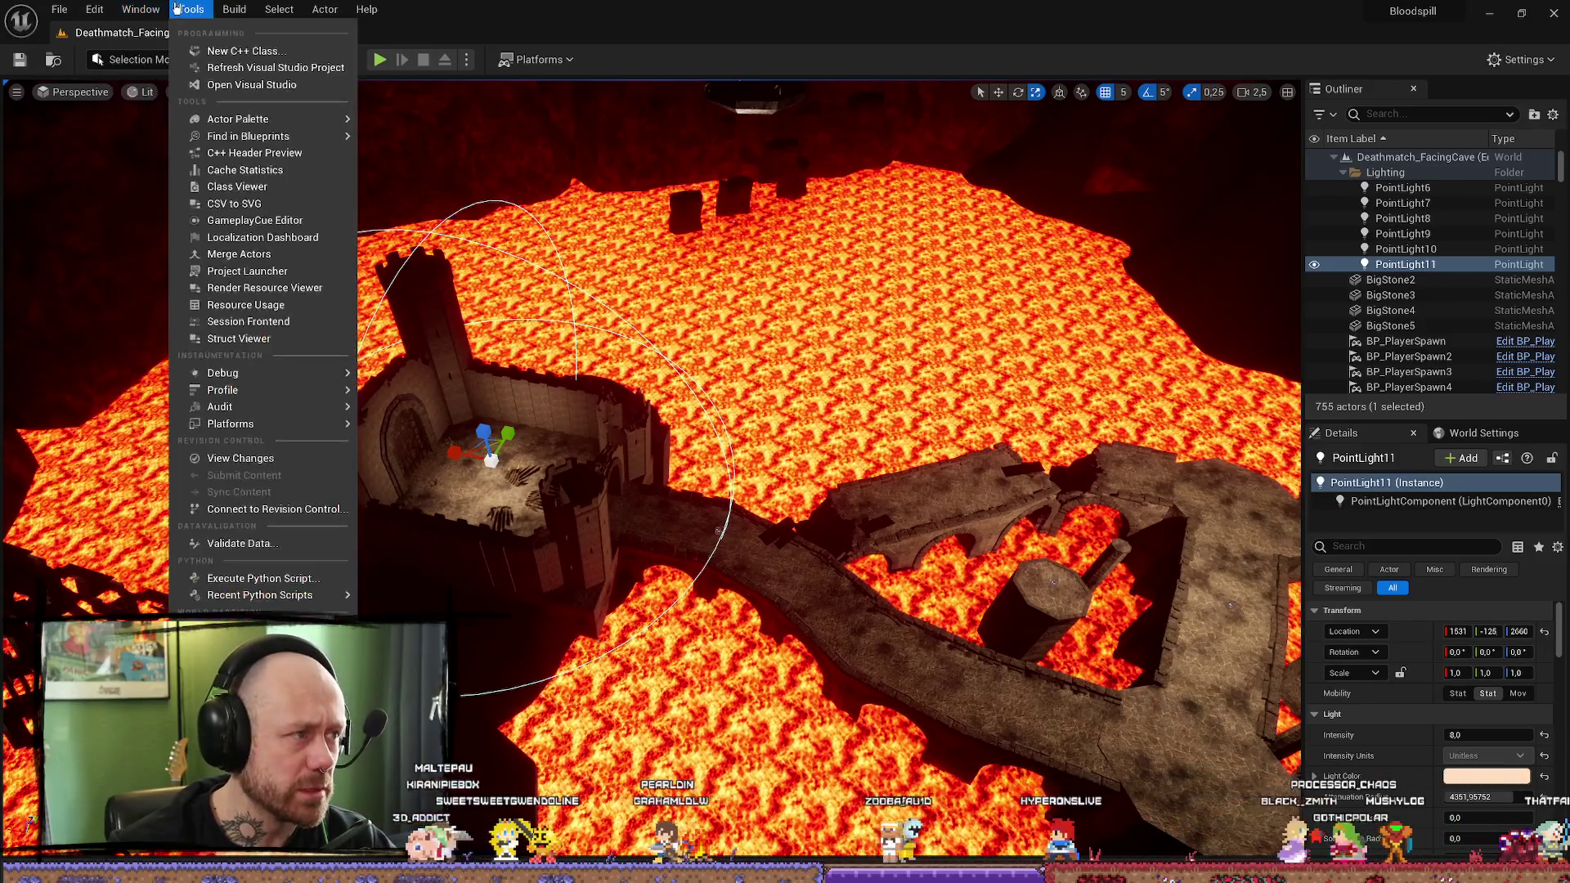
pyautogui.moveTo(212, 125)
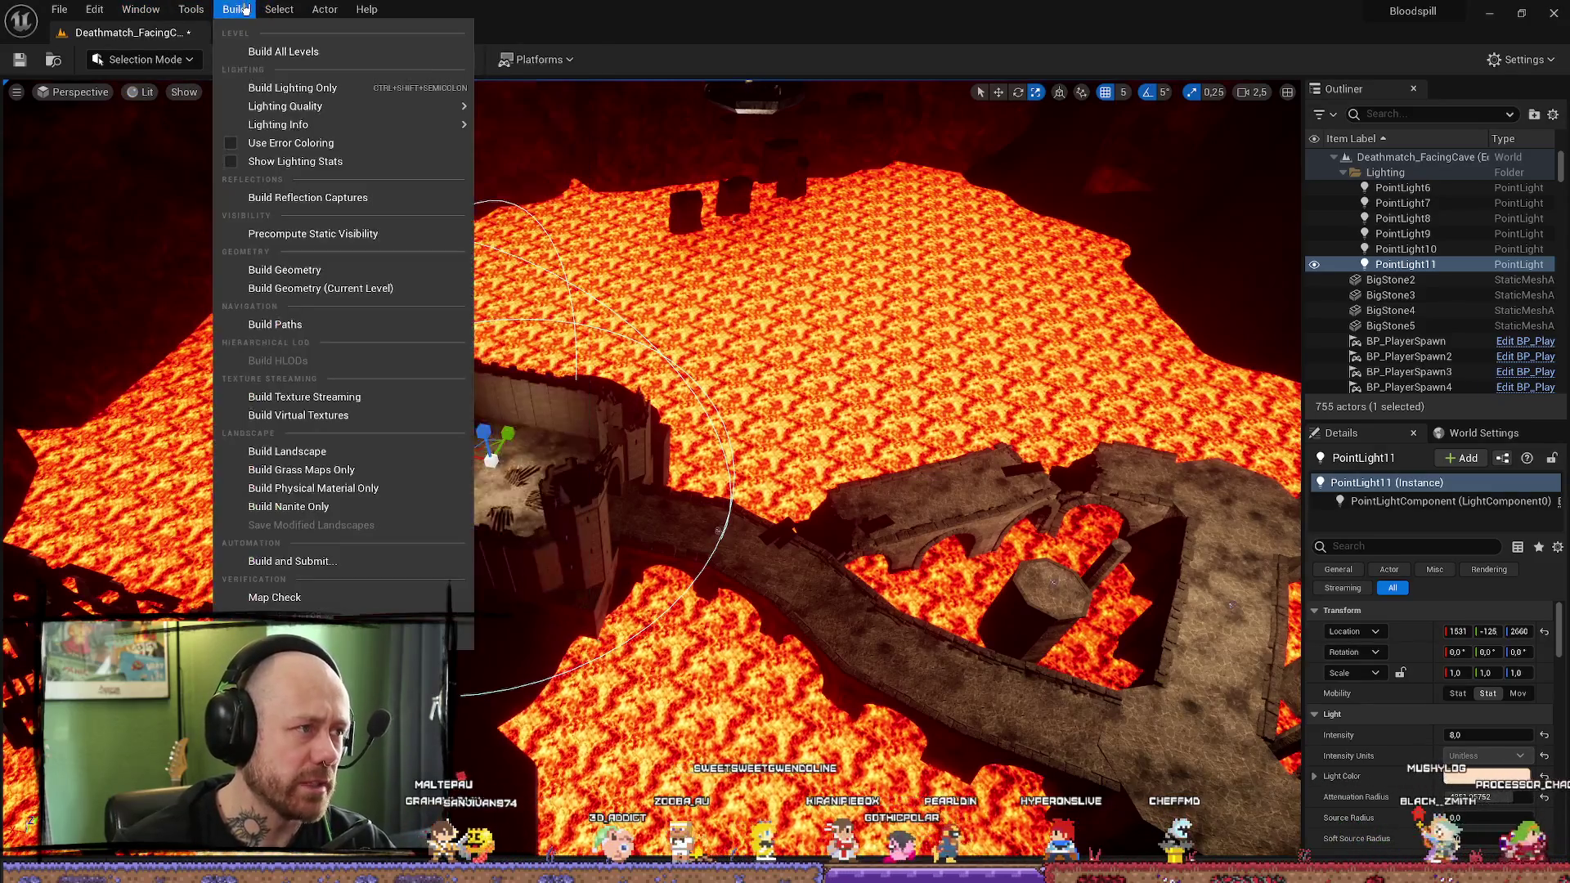
pyautogui.click(310, 118)
pyautogui.click(325, 9)
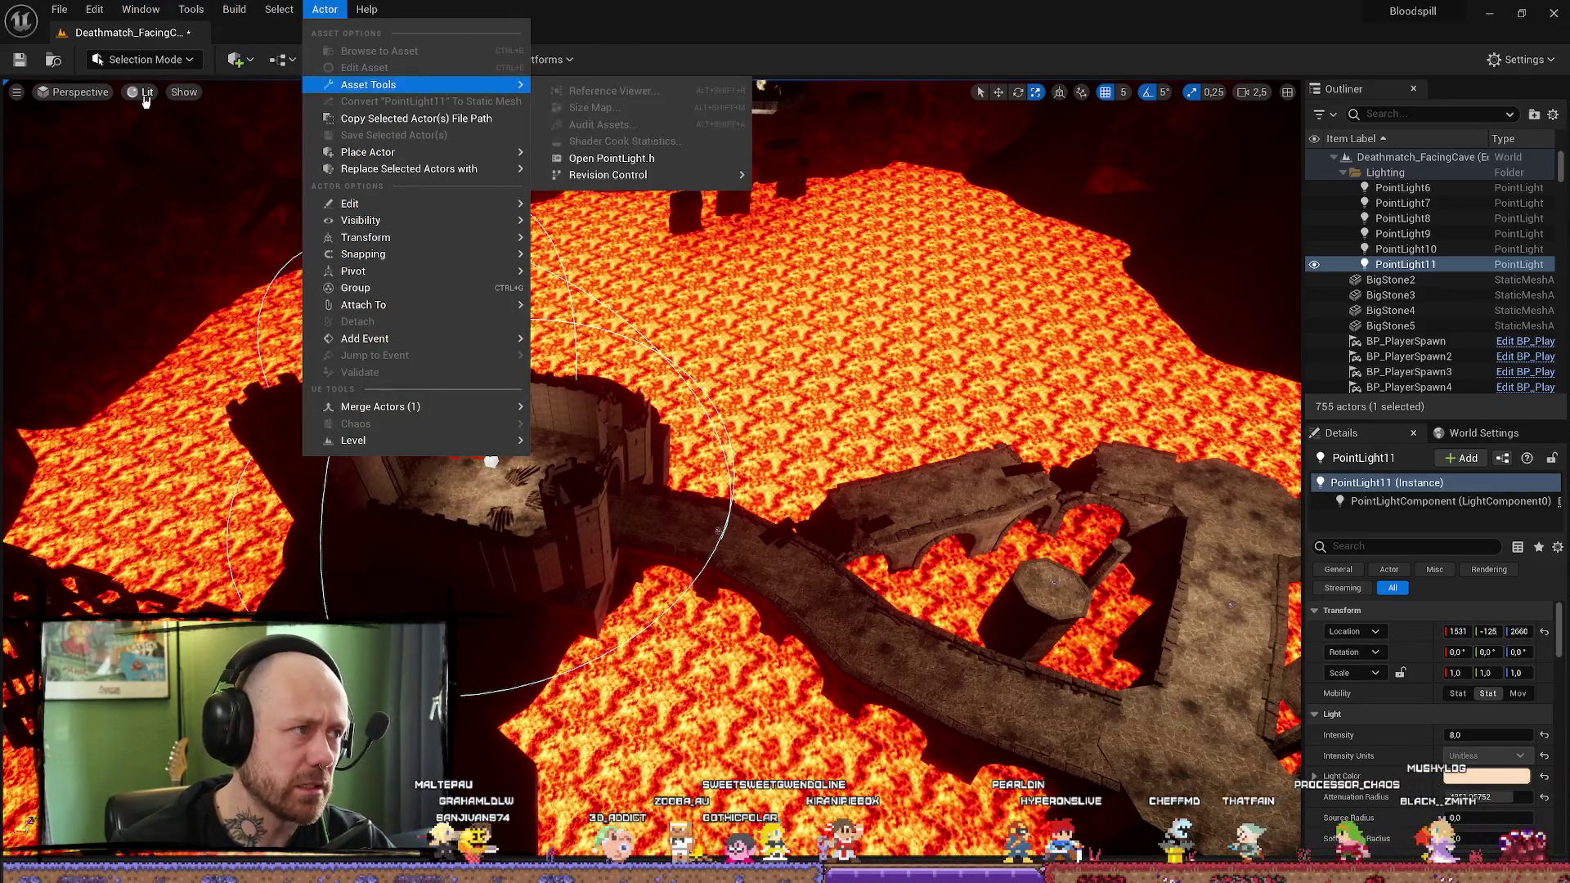
pyautogui.click(146, 92)
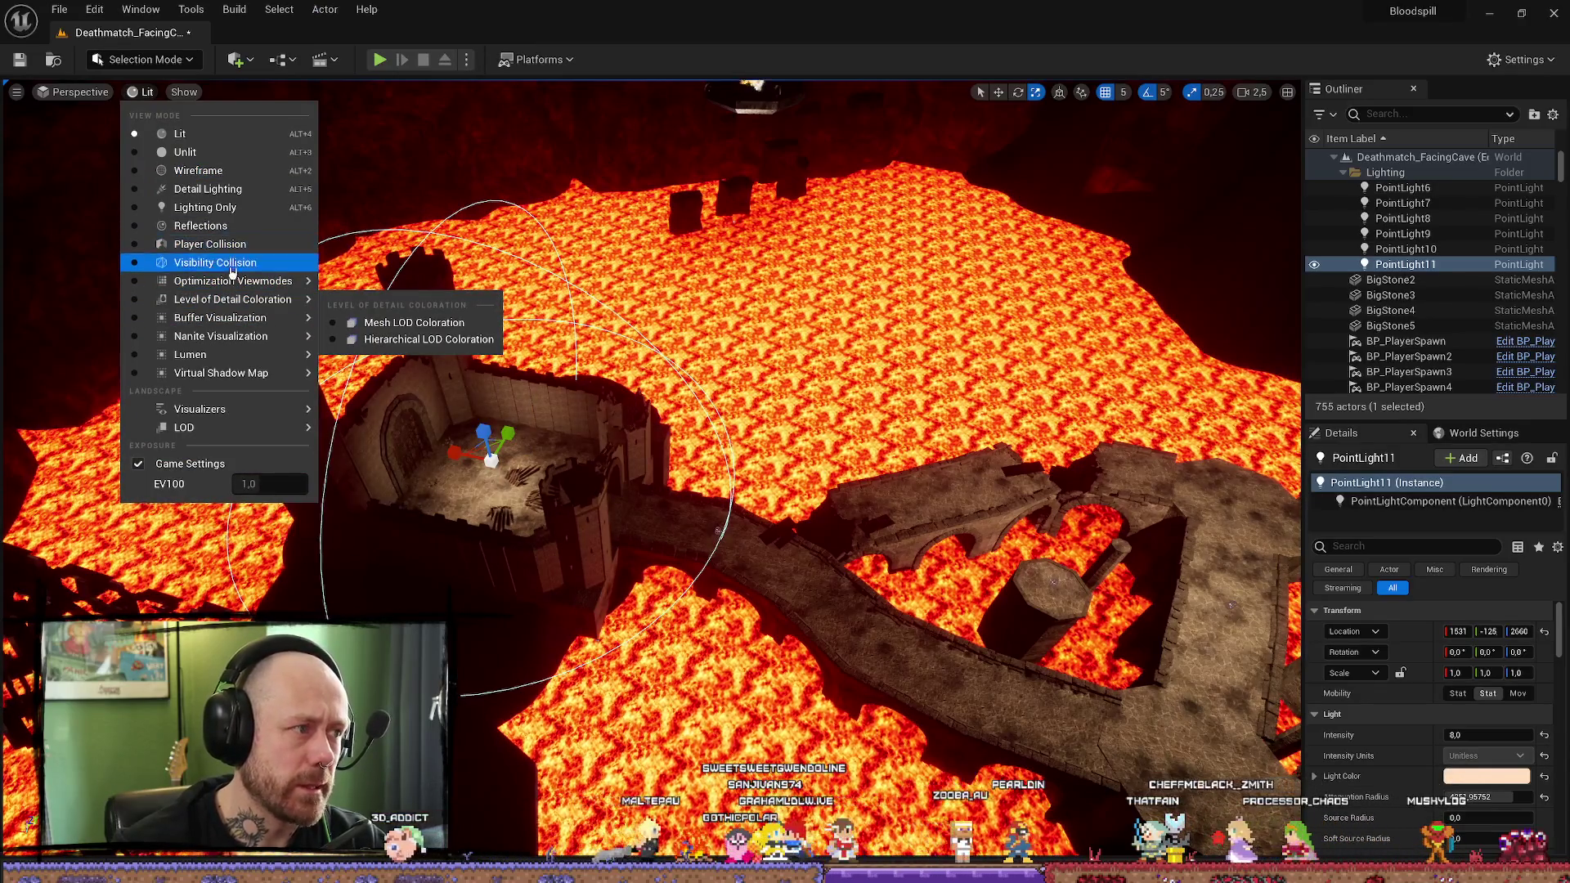
# Step: Switch the viewport to Light Complexity and fly around the castle
pyautogui.moveTo(219, 284)
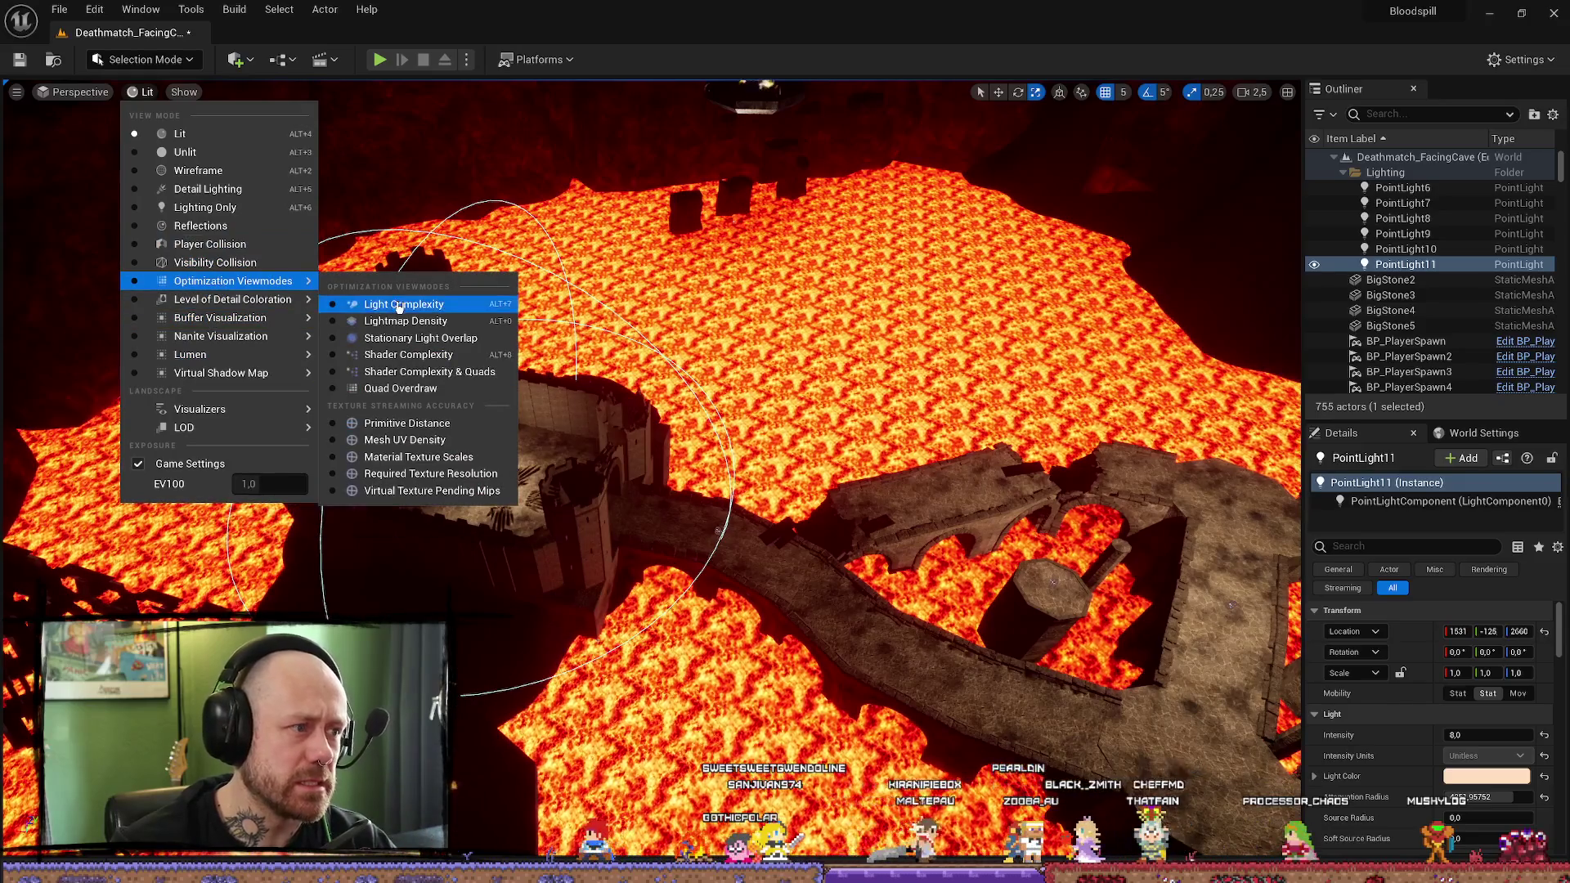
pyautogui.click(399, 307)
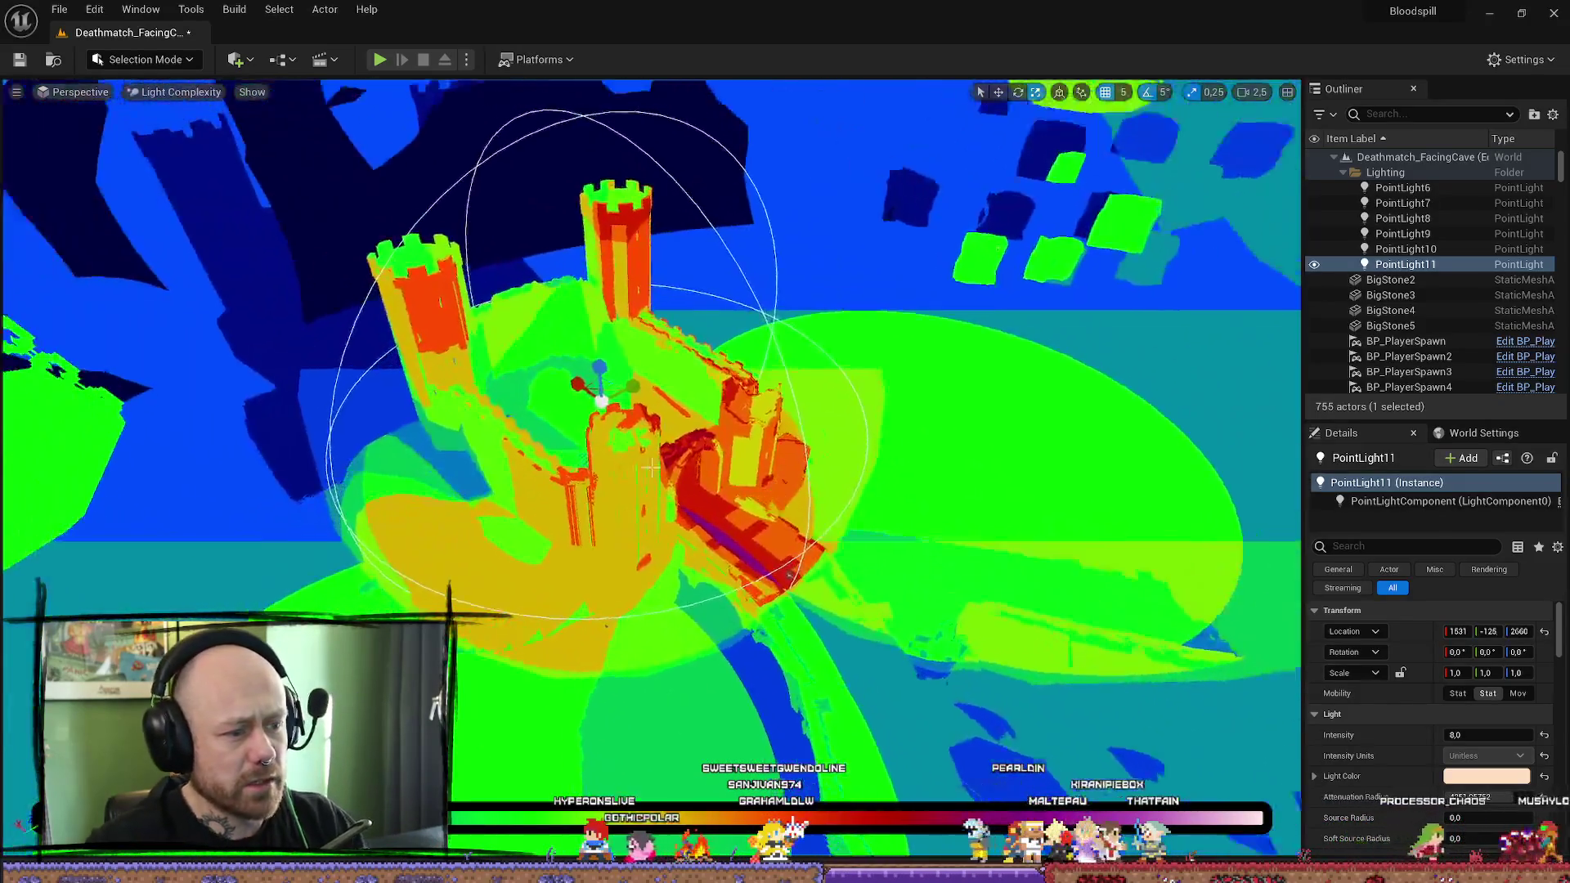
pyautogui.moveTo(651, 466); pyautogui.dragTo(651, 467)
# Step: Shrink PointLight11's attenuation radius, nudge it along X, and switch back to Lit view
pyautogui.moveTo(1471, 797); pyautogui.dragTo(1423, 797)
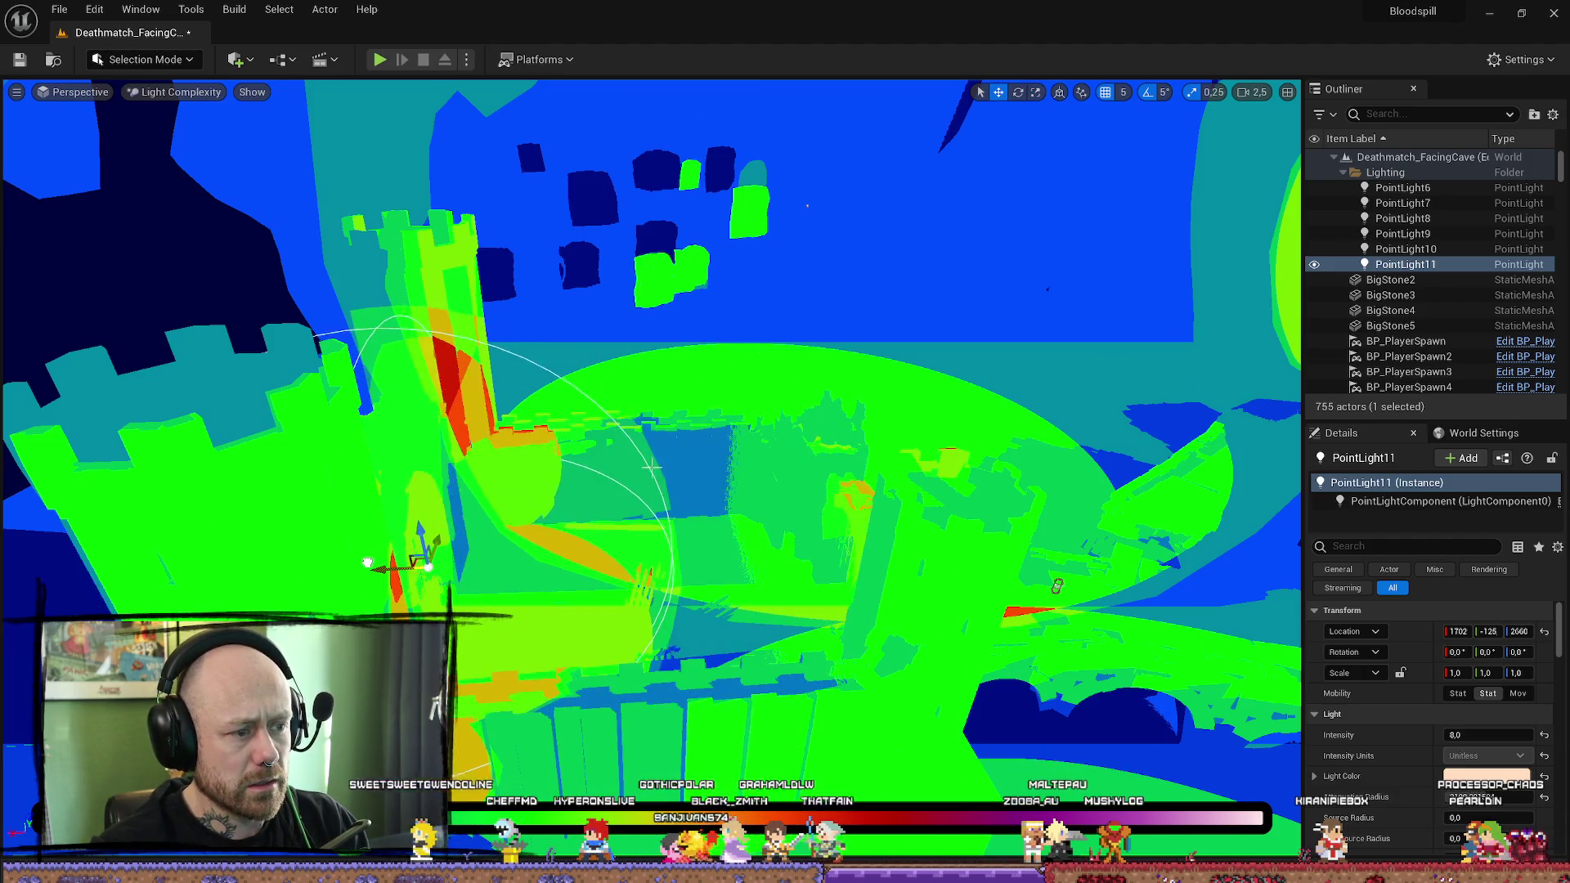
pyautogui.moveTo(523, 609)
pyautogui.mouseDown()
pyautogui.moveTo(524, 553)
pyautogui.moveTo(574, 570)
pyautogui.mouseUp()
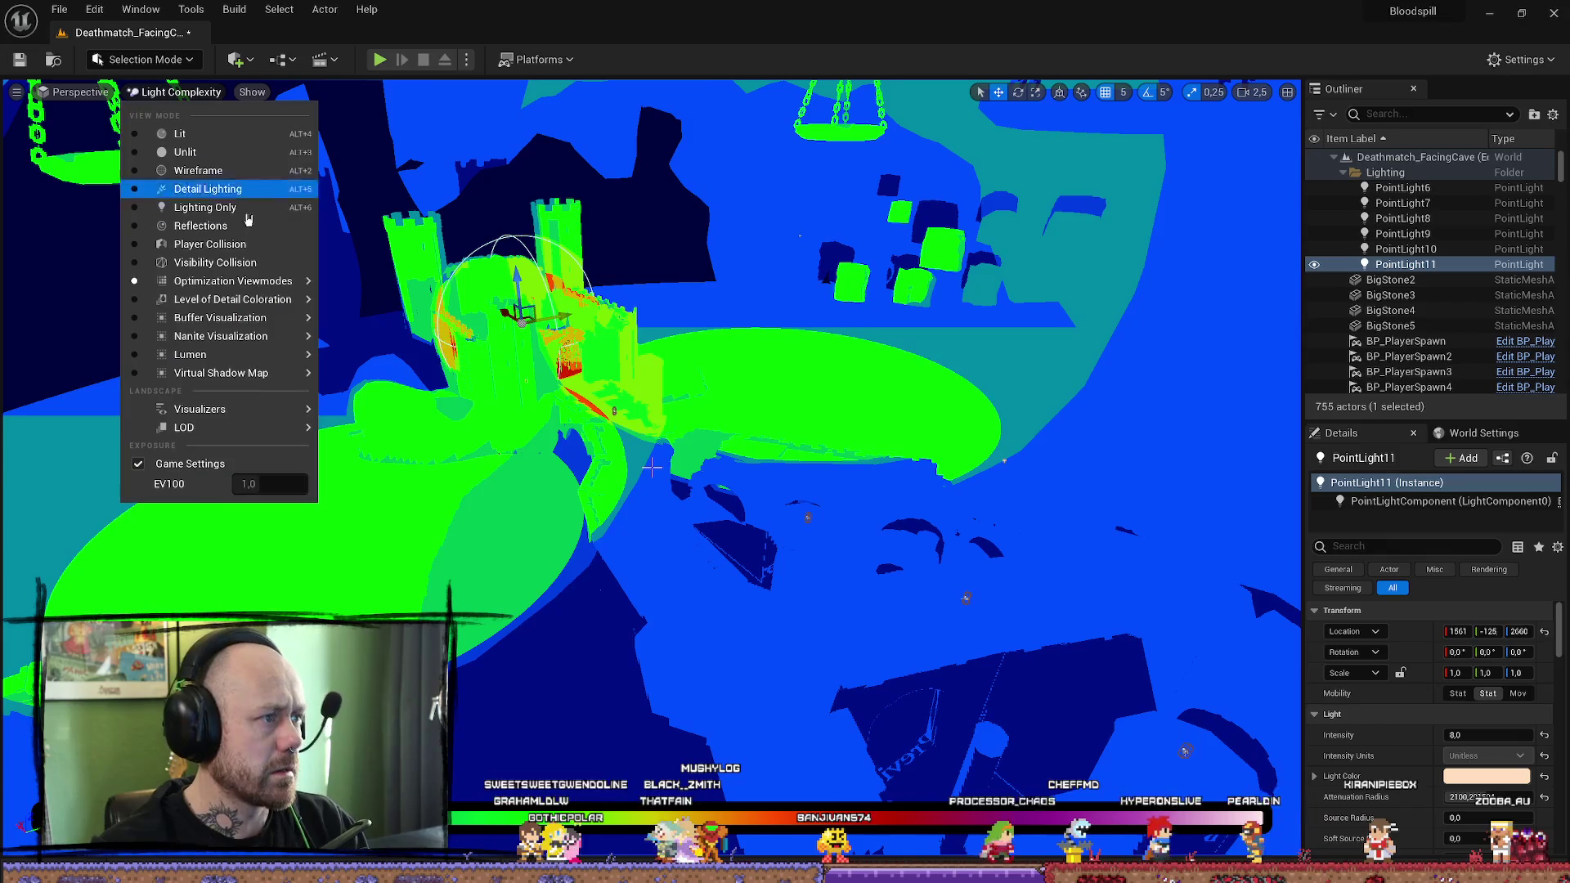
pyautogui.click(197, 135)
# Step: Raise PointLight11's intensity to brighten the room and frame it from an angled view
pyautogui.moveTo(574, 571); pyautogui.dragTo(574, 570)
pyautogui.moveTo(1471, 735)
pyautogui.mouseDown()
pyautogui.moveTo(1529, 735)
pyautogui.moveTo(1471, 734)
pyautogui.mouseUp()
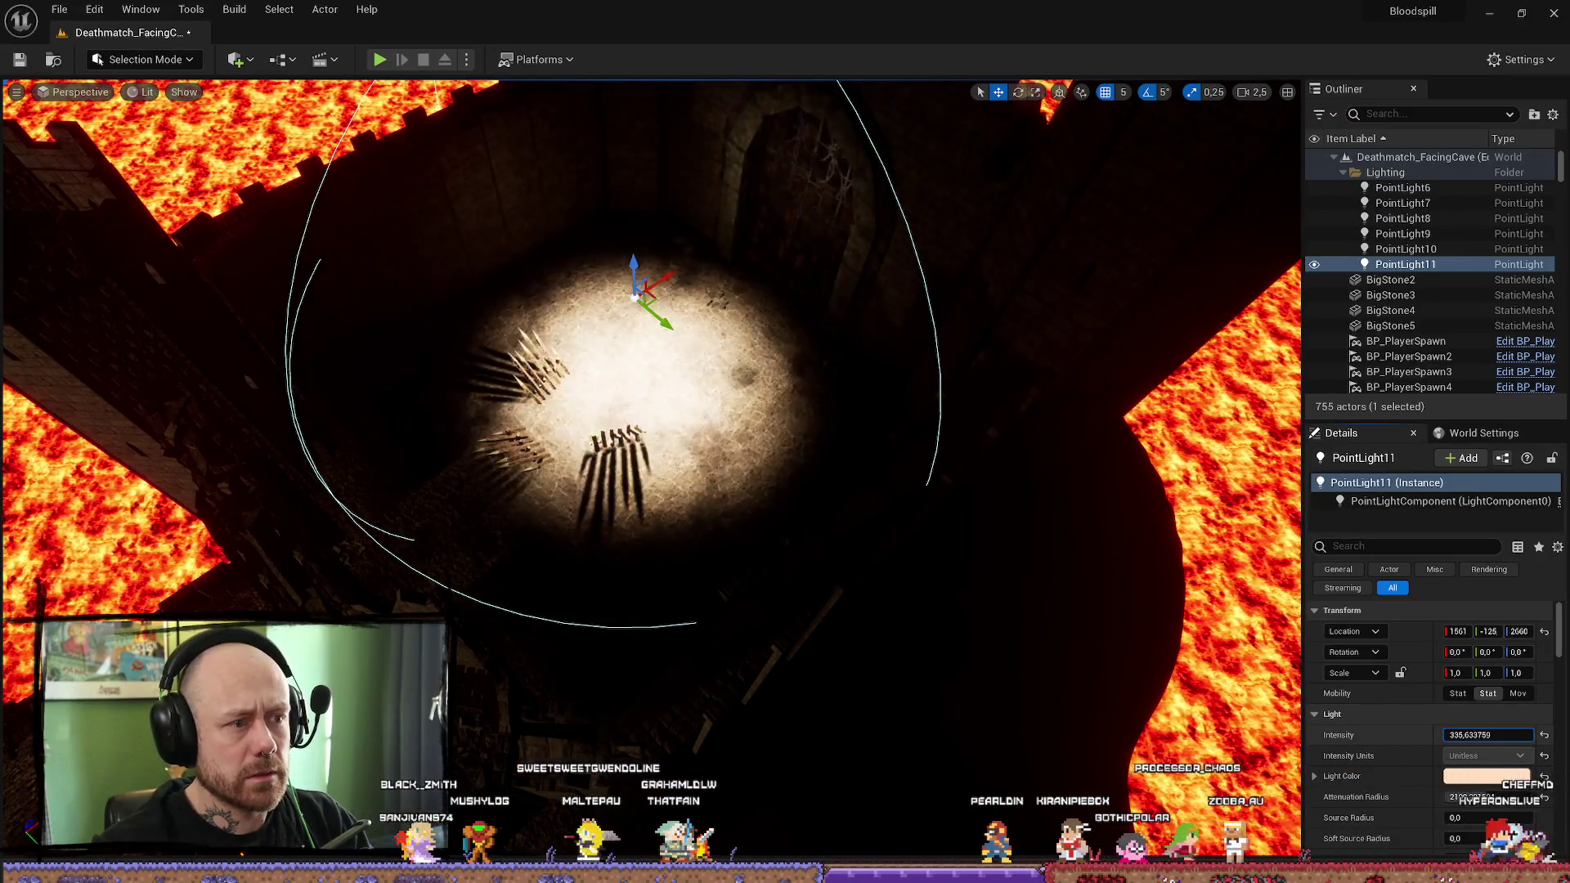
pyautogui.scroll(-5, 947, 523)
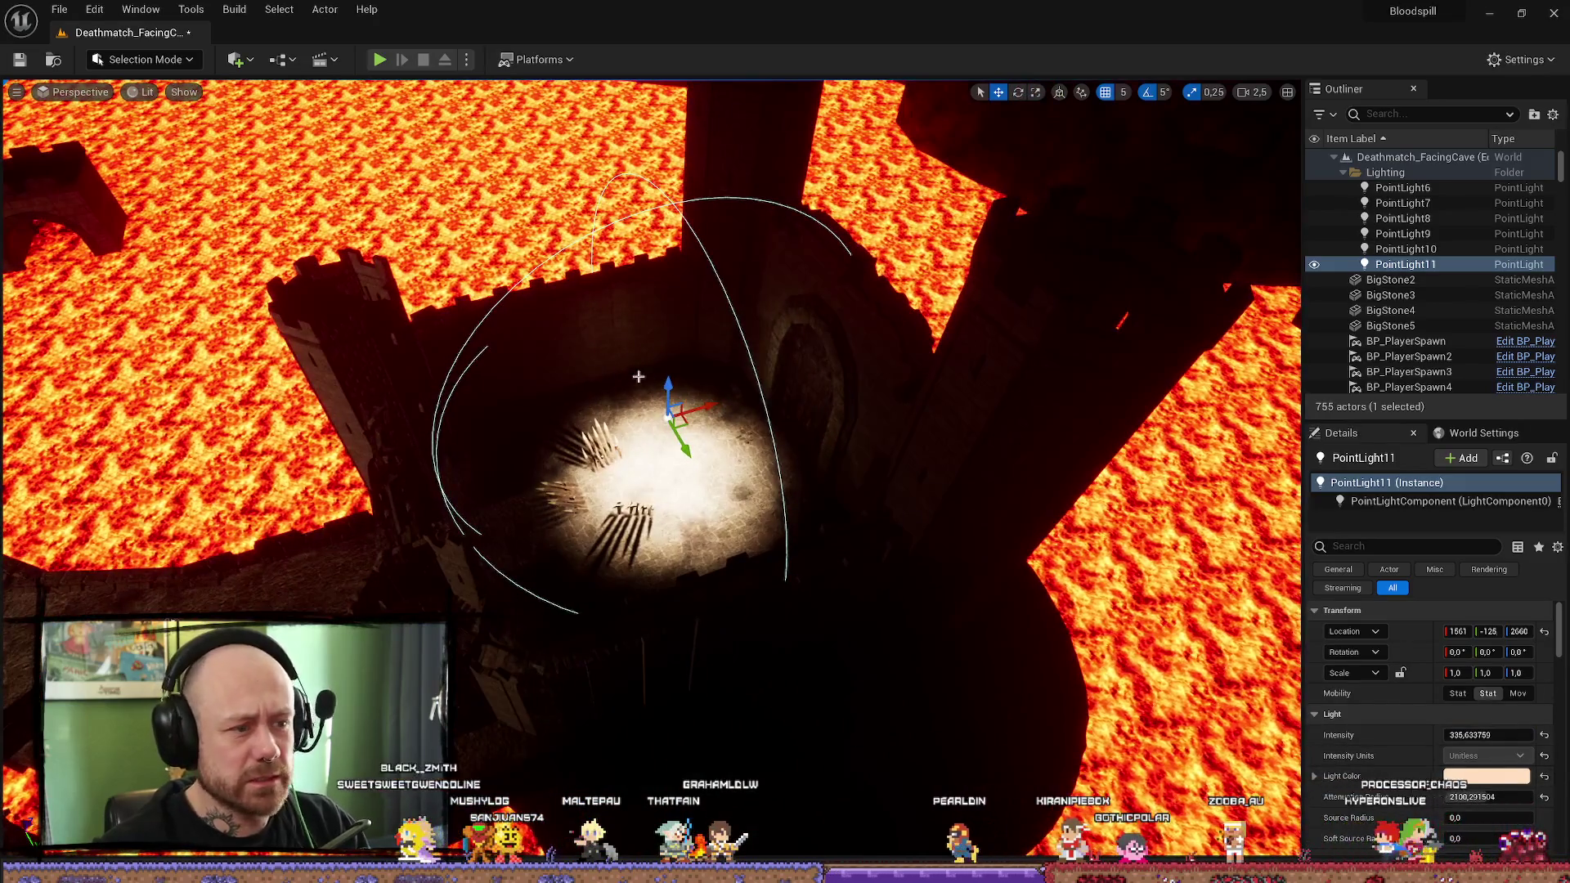
pyautogui.moveTo(641, 374)
pyautogui.mouseDown()
pyautogui.moveTo(669, 350)
pyautogui.moveTo(679, 236)
pyautogui.moveTo(703, 351)
pyautogui.mouseUp()
pyautogui.press('f')
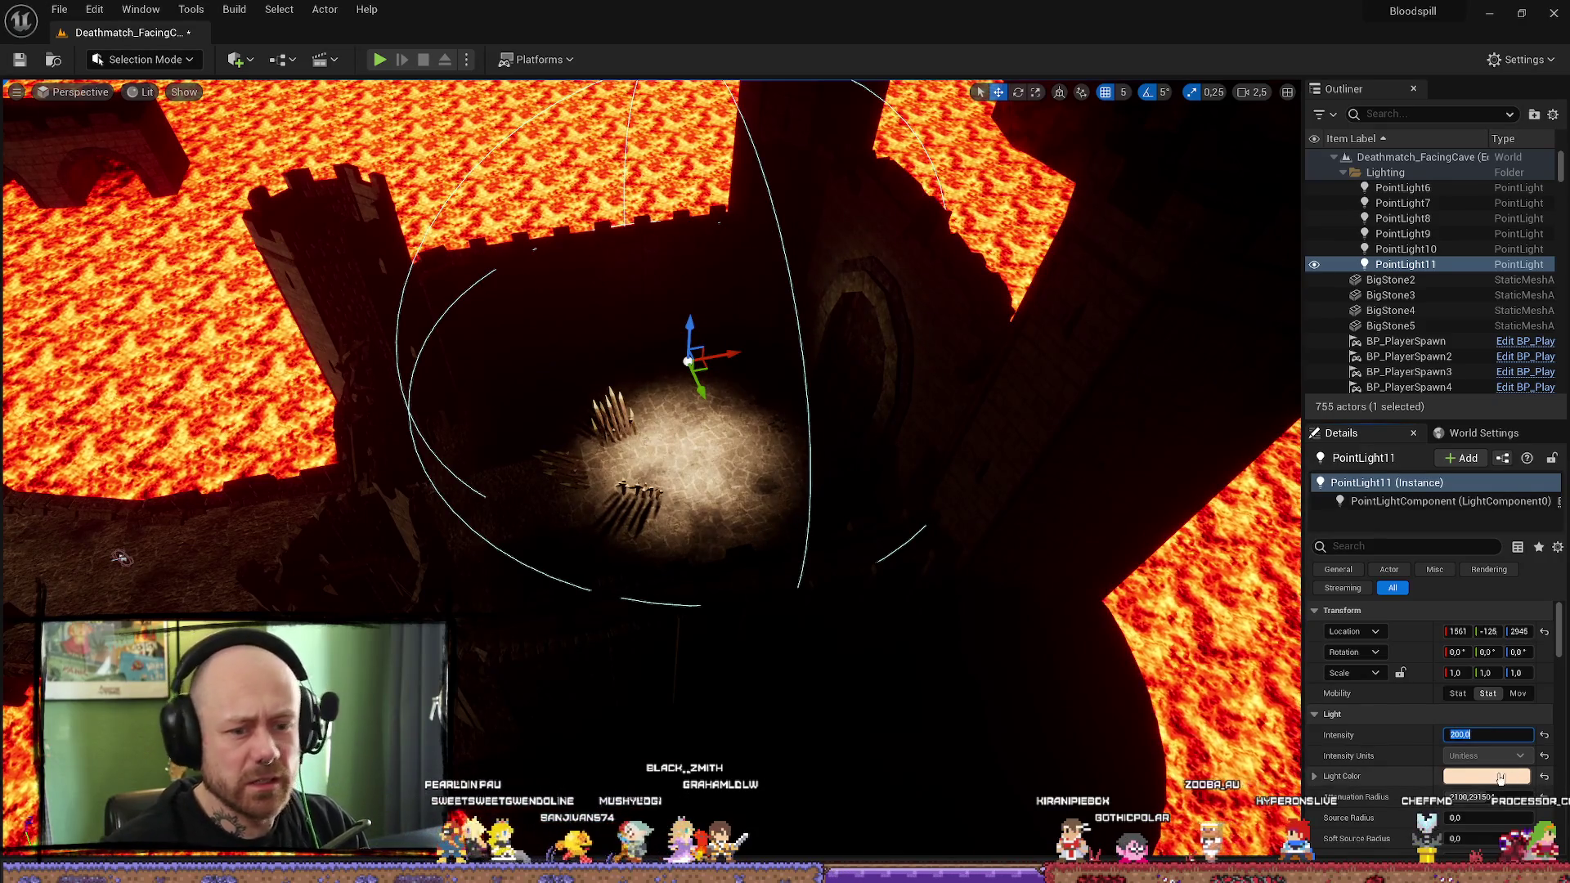
# Step: Enlarge PointLight11's attenuation radius to about 4328, lift it above the castle, and enter intensity 8
pyautogui.moveTo(1486, 796); pyautogui.dragTo(1529, 796)
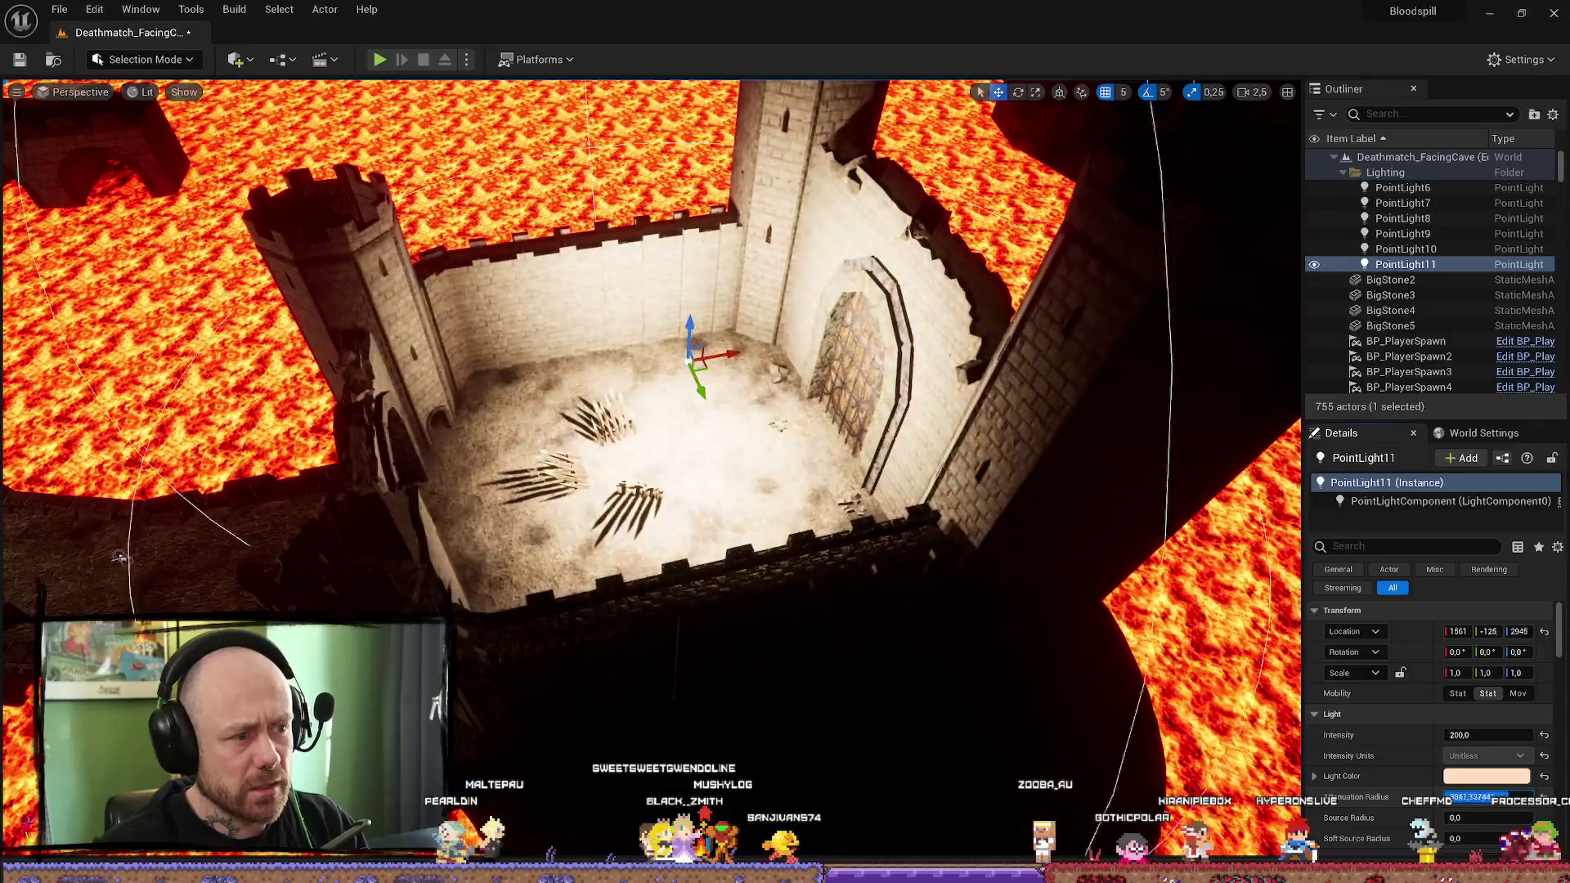
pyautogui.scroll(-5, 1052, 557)
pyautogui.moveTo(754, 425); pyautogui.dragTo(763, 266)
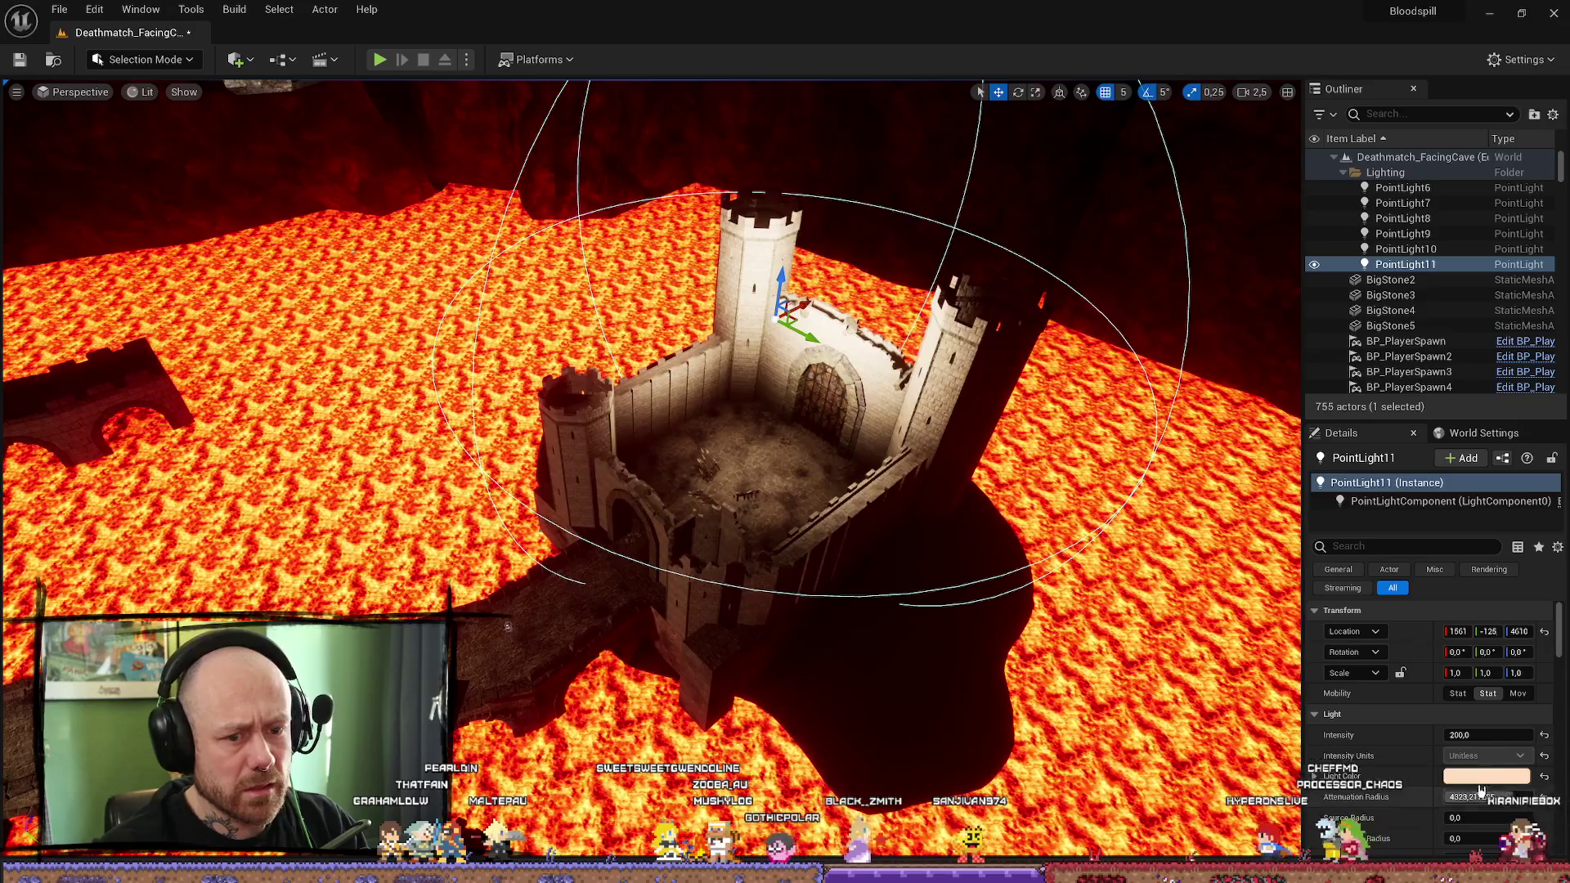
pyautogui.click(1488, 735)
pyautogui.write('8')
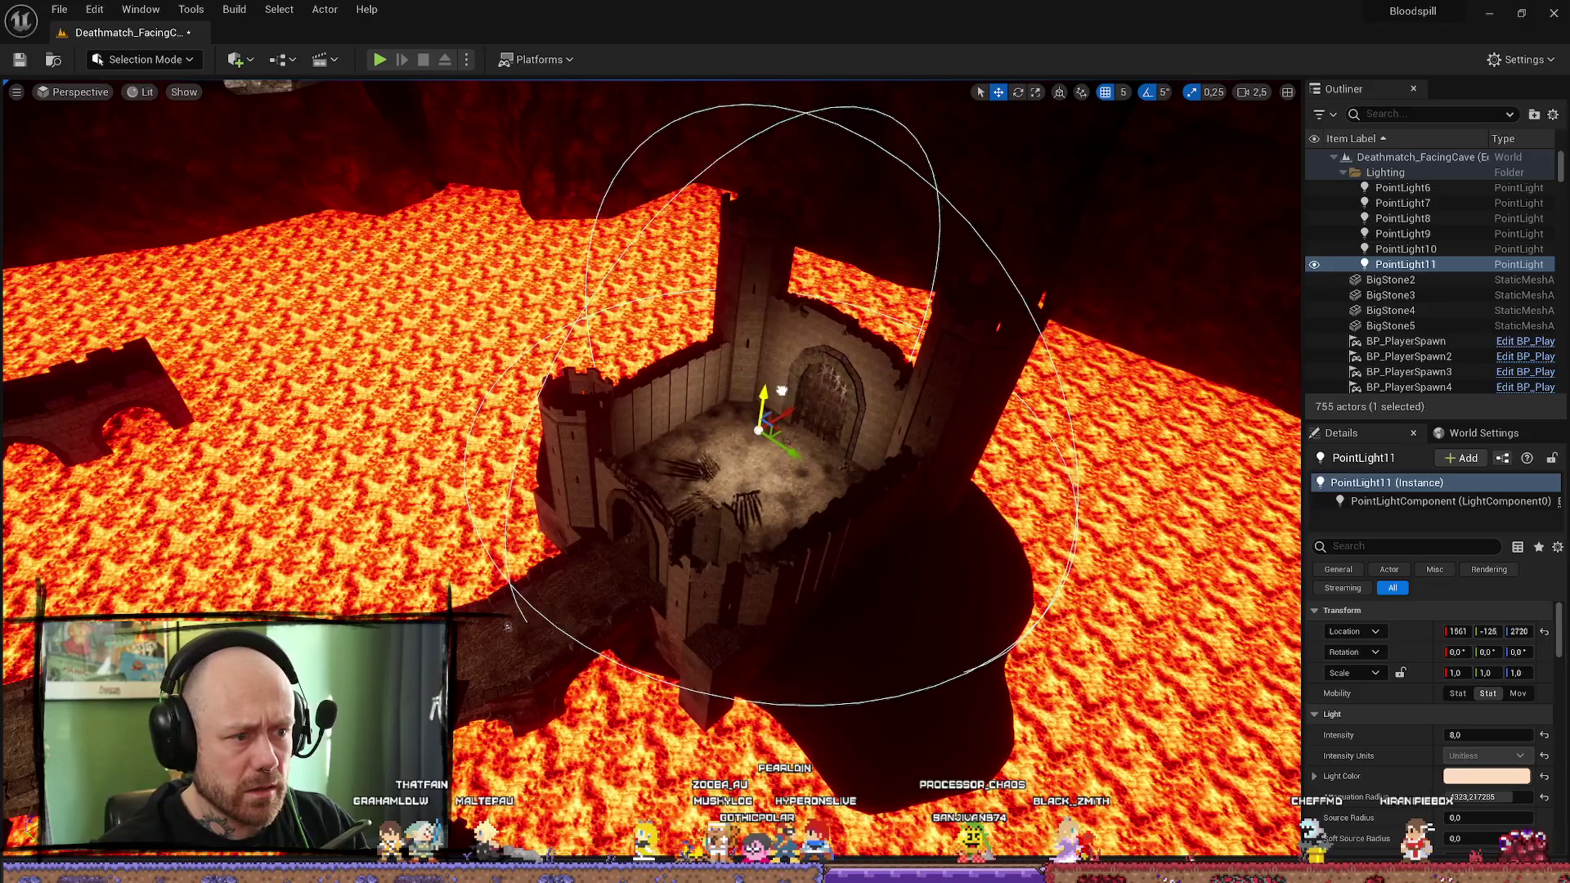
pyautogui.scroll(10, 654, 409)
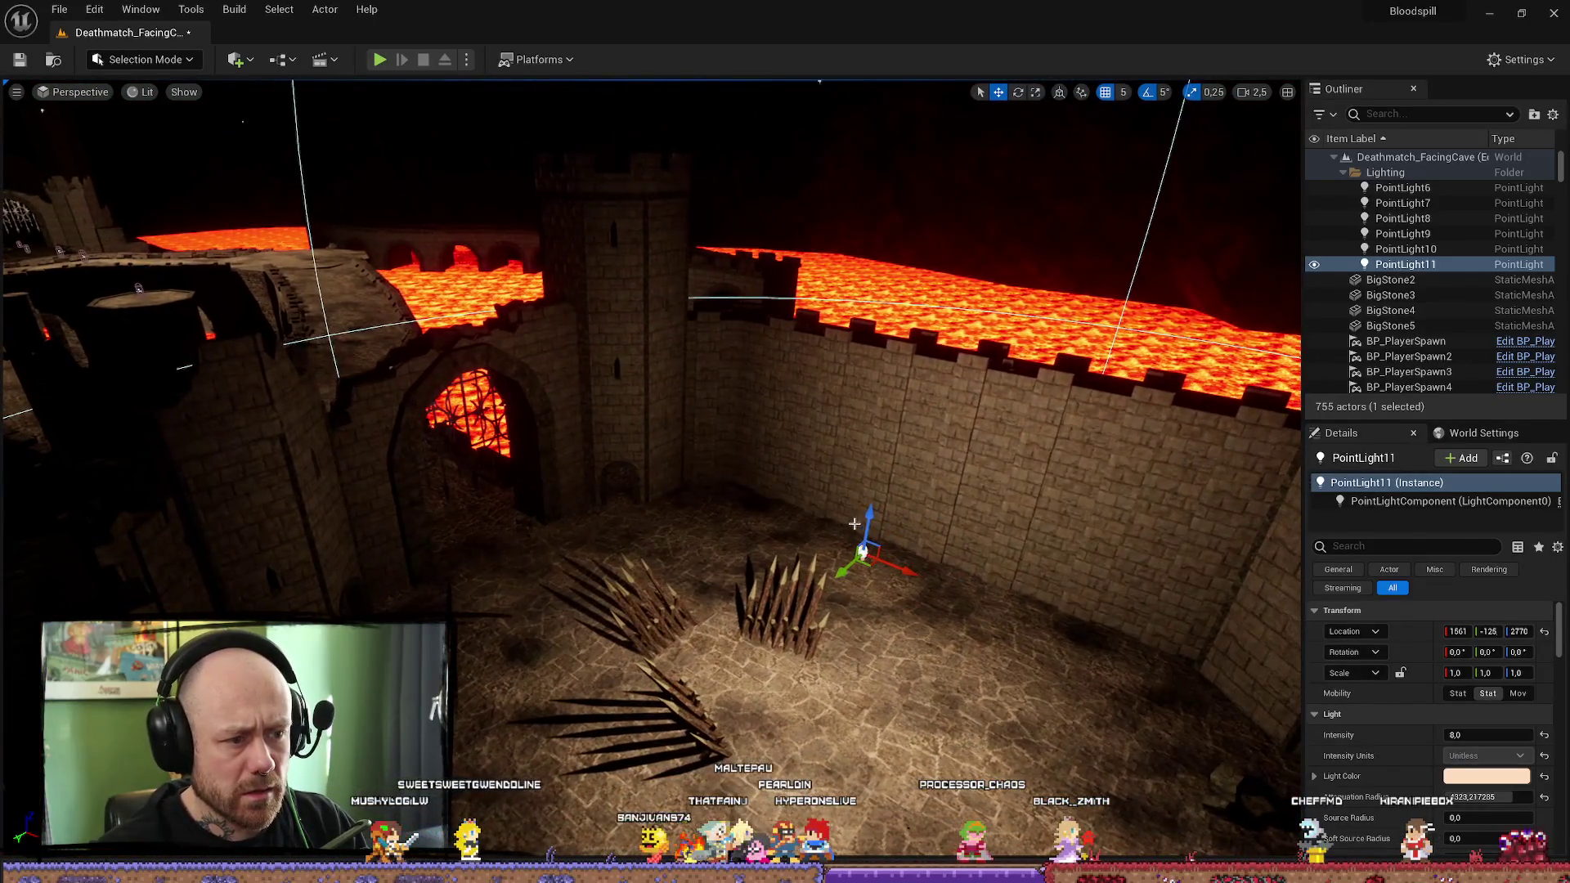
pyautogui.moveTo(1282, 655); pyautogui.dragTo(1153, 781)
# Step: Set PointLight11's Intensity to 10 in the Details panel
pyautogui.click(1474, 738)
pyautogui.write('10')
pyautogui.press('Return')
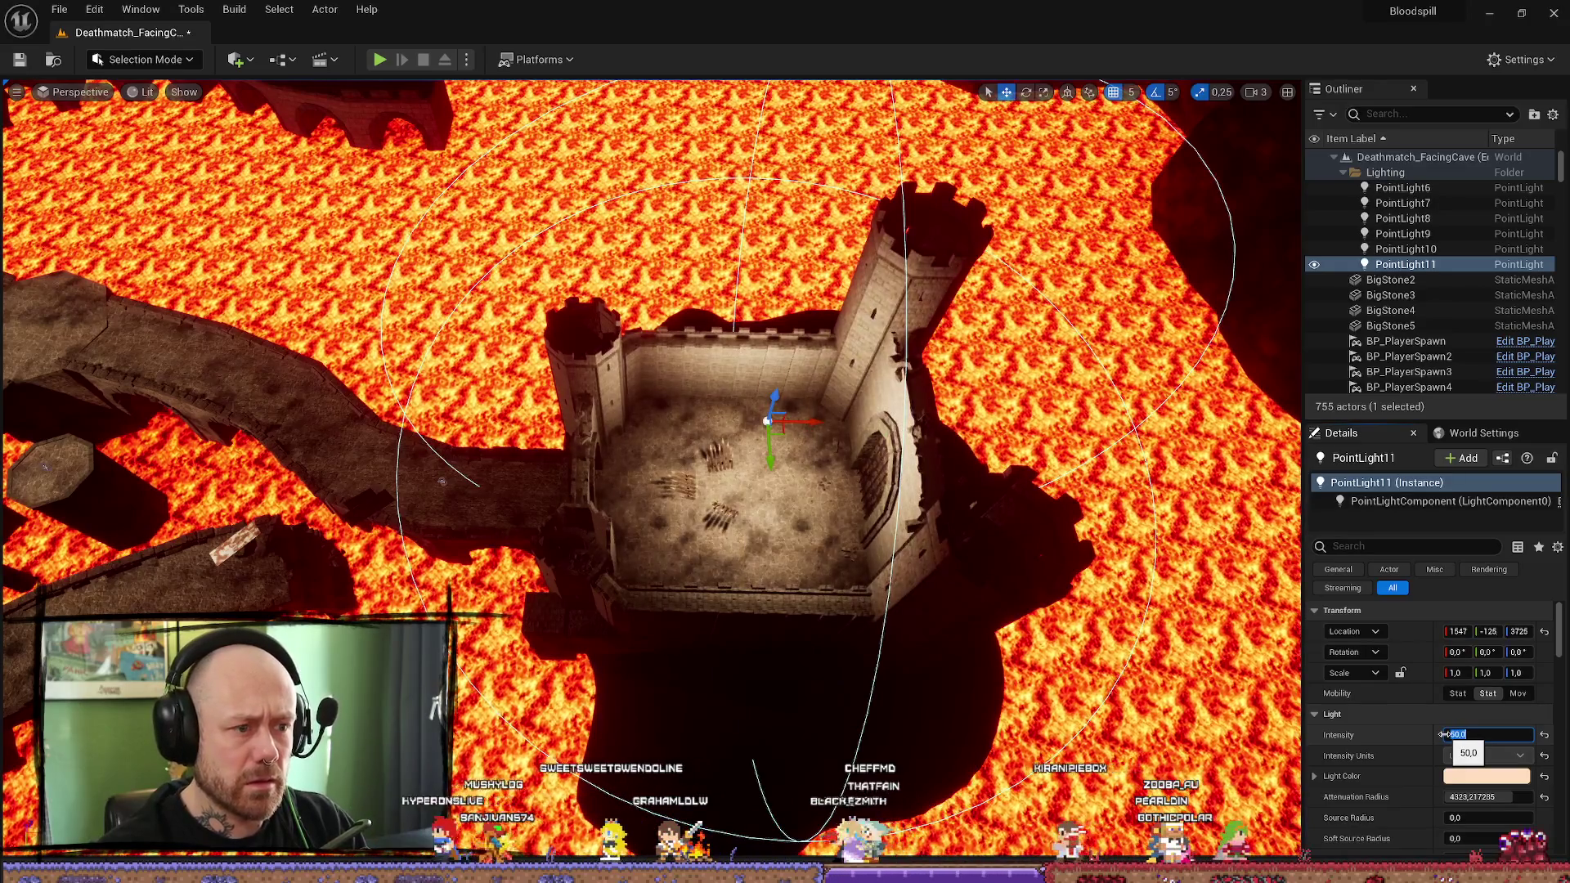
# Step: Check the lit courtyard wall from a low angle, then from a view turned slightly right
pyautogui.moveTo(856, 577); pyautogui.dragTo(834, 450)
pyautogui.scroll(-3, 559, 476)
pyautogui.moveTo(572, 464)
pyautogui.mouseDown()
pyautogui.moveTo(587, 465)
pyautogui.moveTo(616, 391)
pyautogui.moveTo(602, 423)
pyautogui.mouseUp()
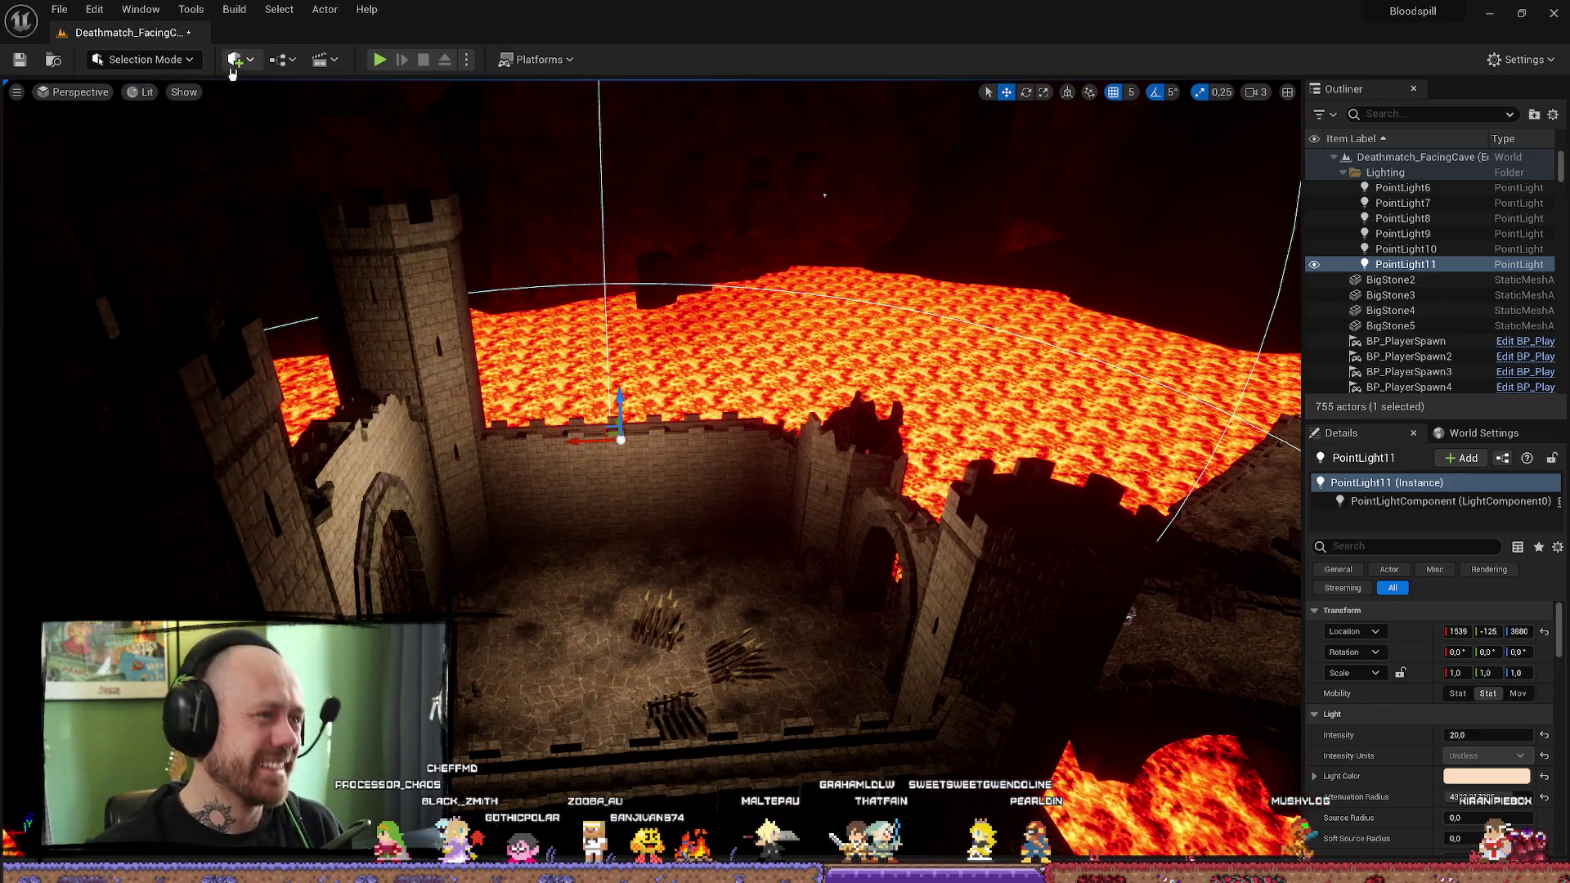
pyautogui.click(145, 91)
# Step: Reframe the camera on the castle and switch the viewport to the Light Complexity view with Alt+7
pyautogui.click(145, 92)
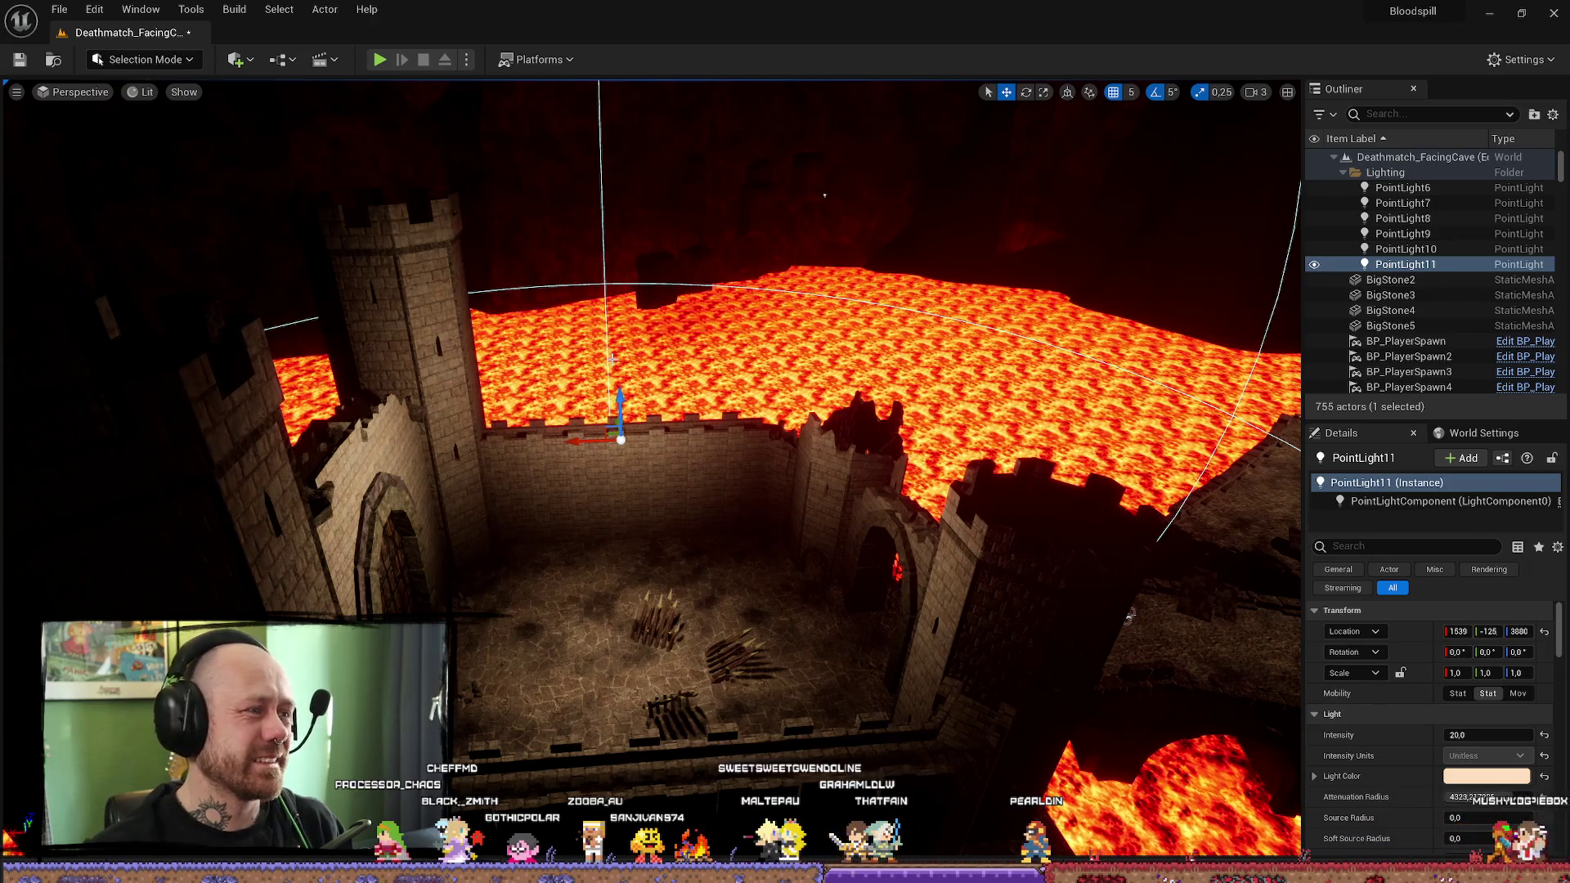
pyautogui.moveTo(594, 356); pyautogui.dragTo(862, 364)
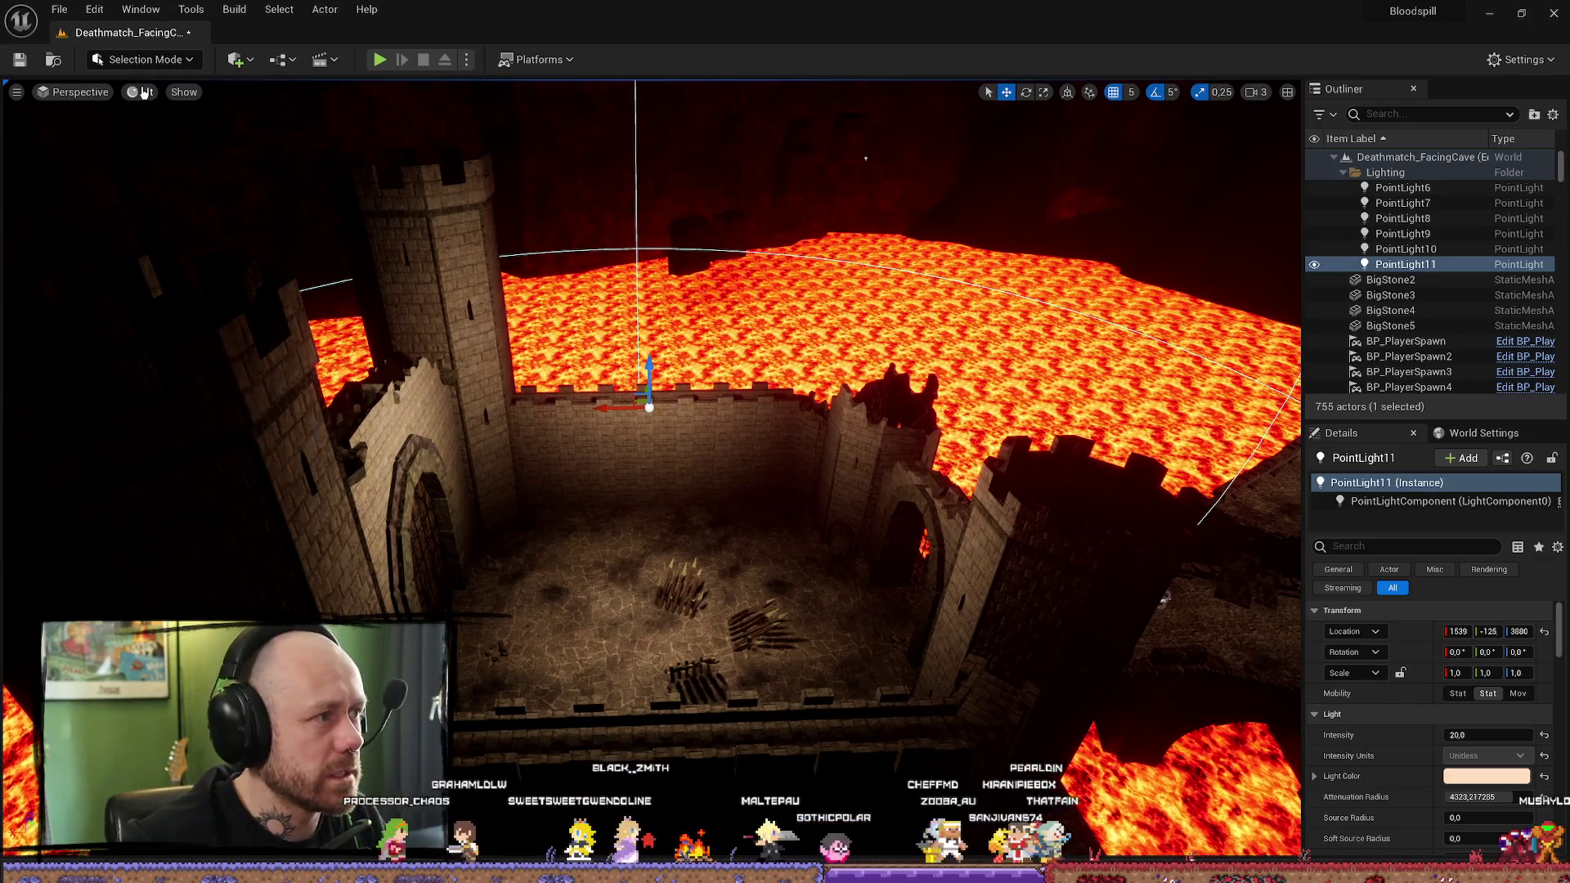
pyautogui.click(144, 92)
pyautogui.moveTo(223, 286)
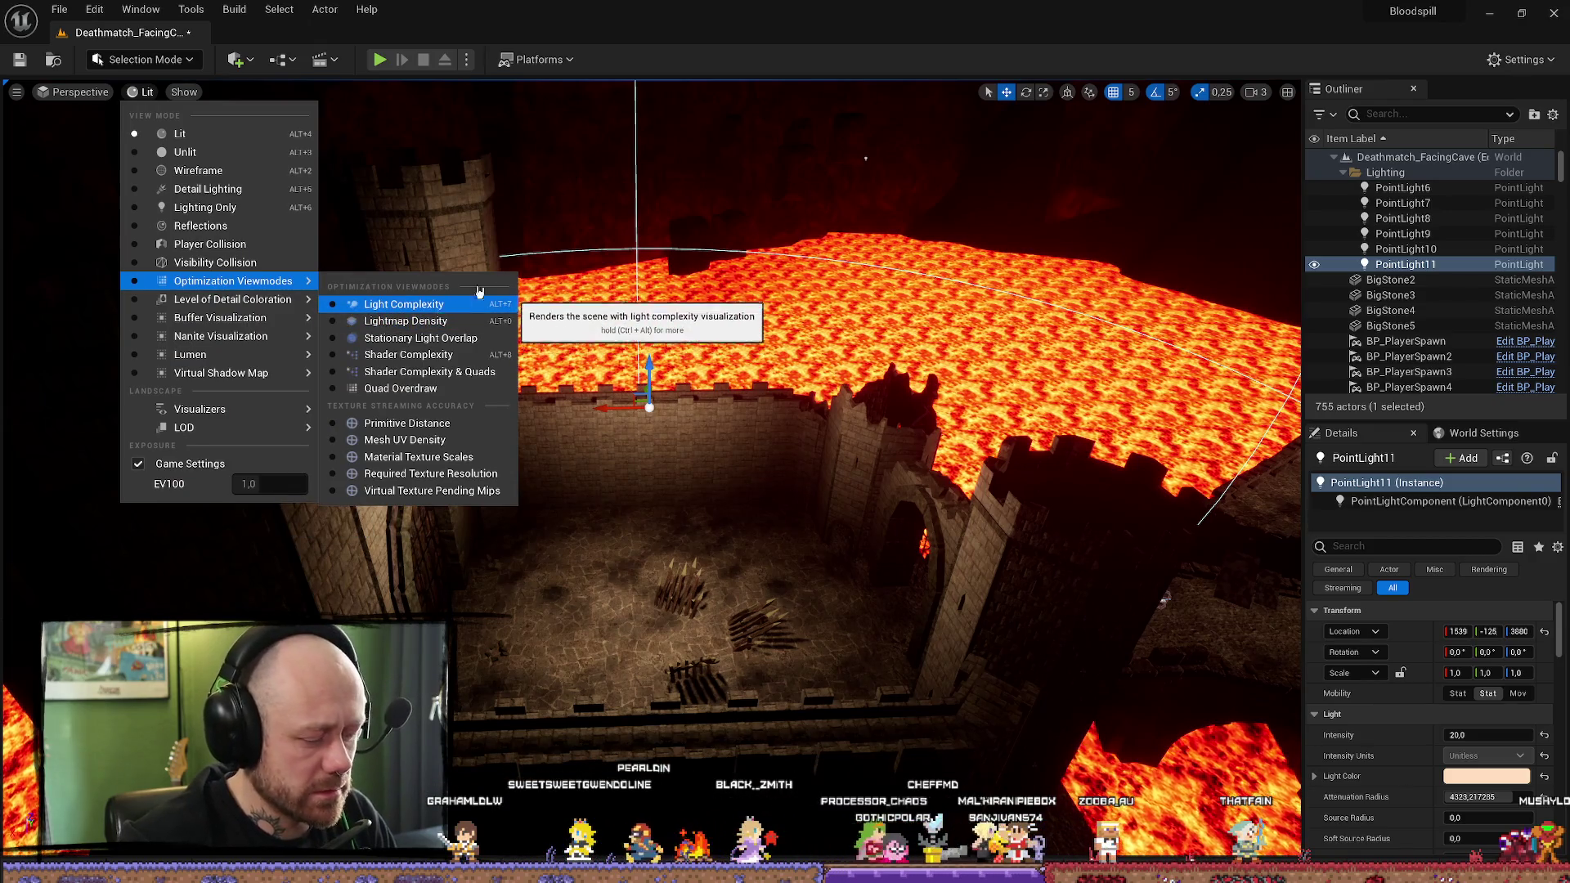
pyautogui.click(604, 218)
pyautogui.hotkey('alt', '7')
pyautogui.moveTo(604, 219)
pyautogui.mouseDown()
pyautogui.moveTo(651, 467)
pyautogui.moveTo(1191, 422)
pyautogui.mouseUp()
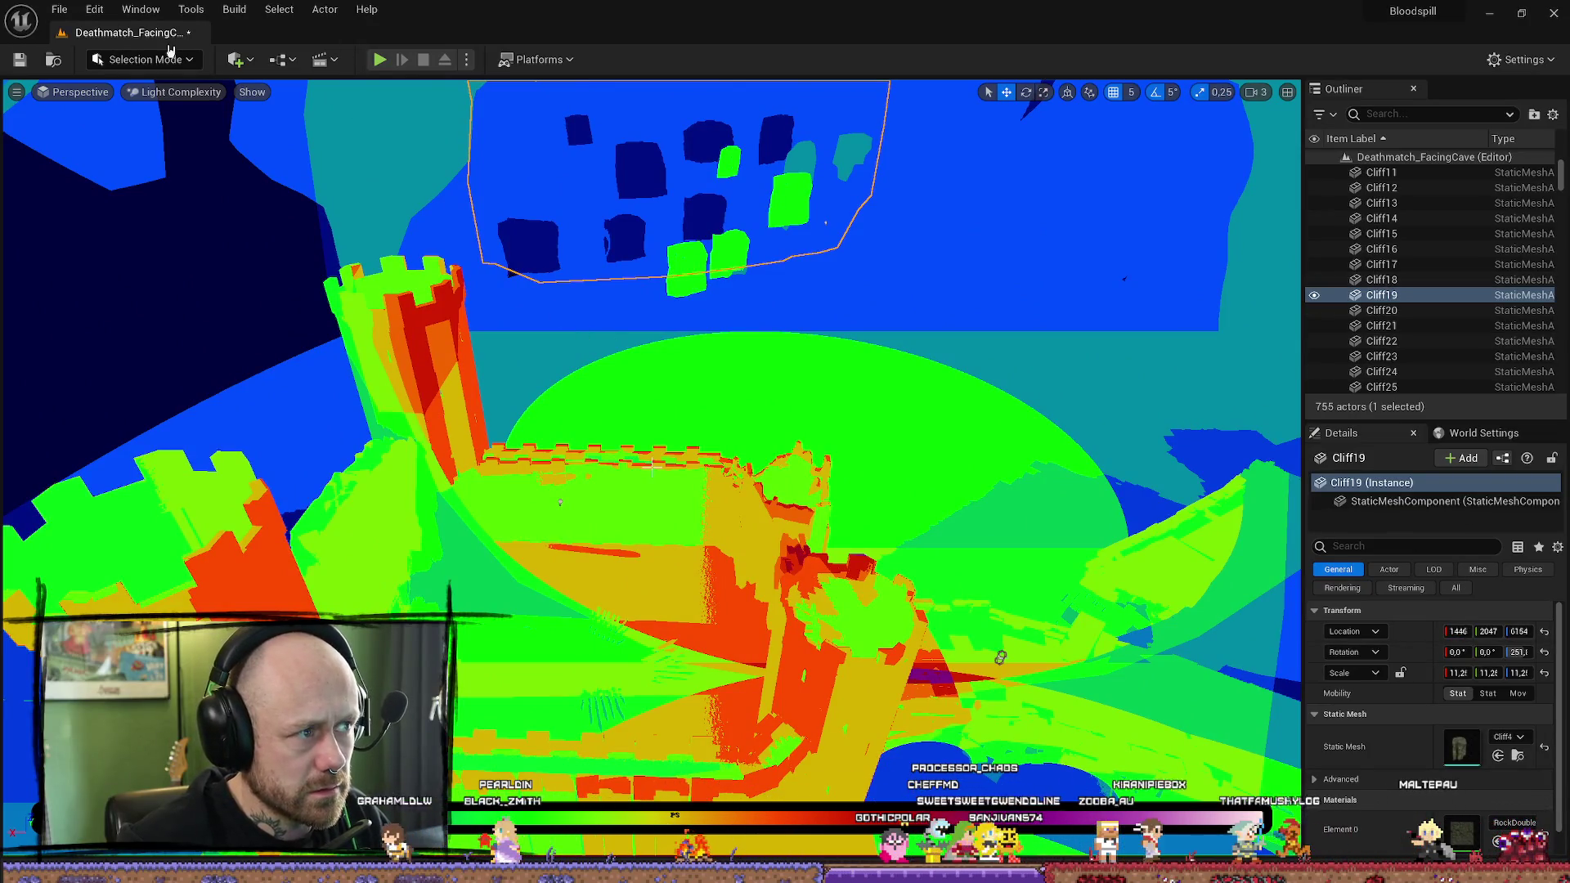
# Step: Run Build Lighting Only, then close the Lighting Results log when the build finishes
pyautogui.click(234, 9)
pyautogui.click(278, 87)
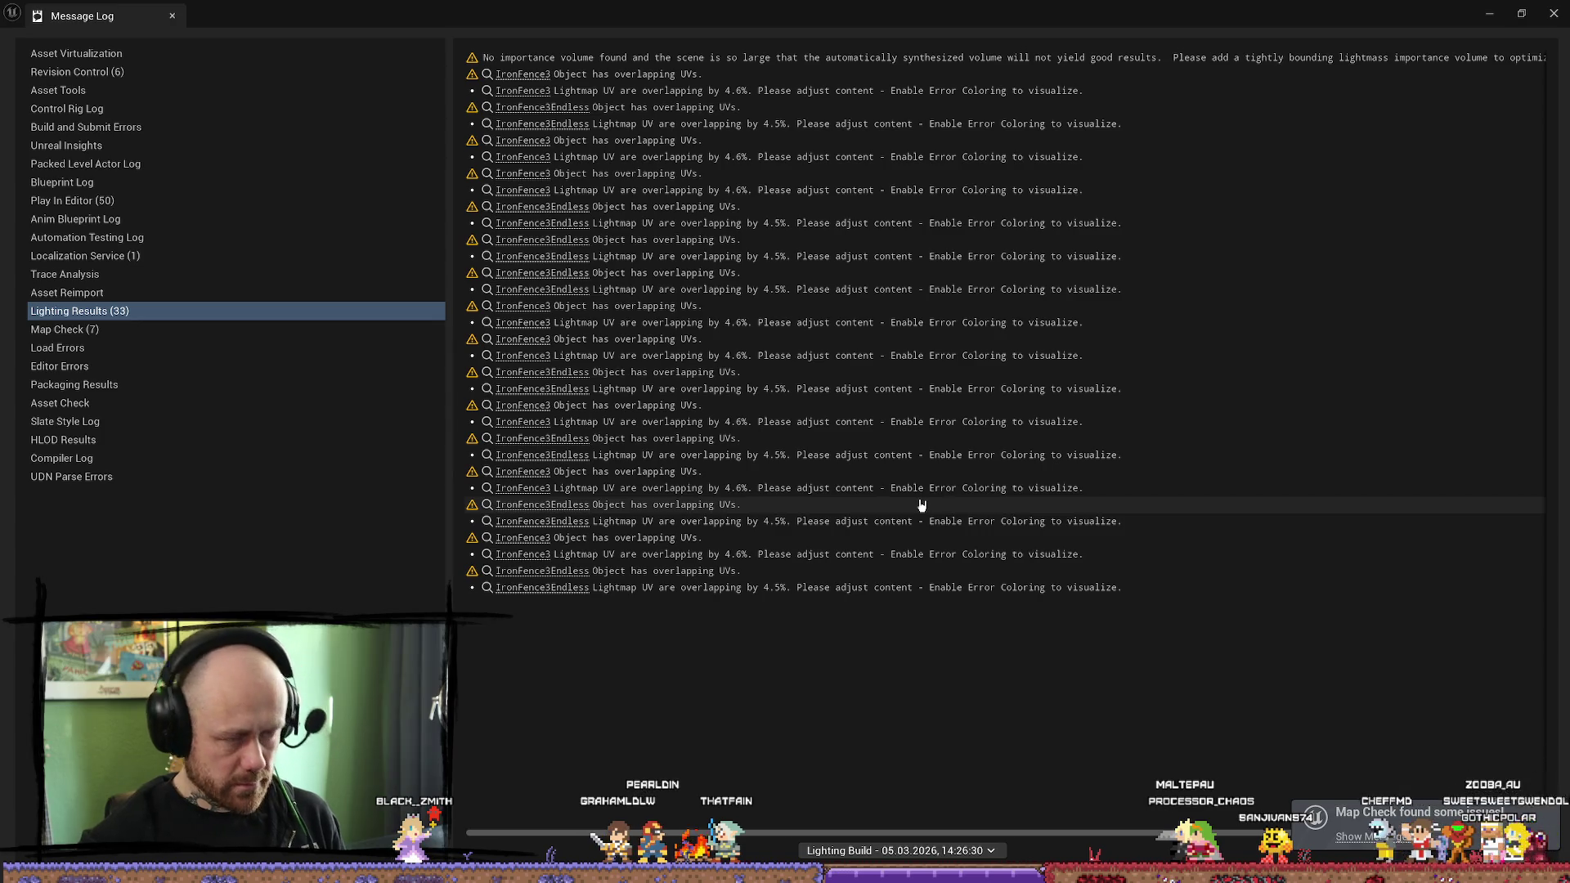
pyautogui.click(1553, 13)
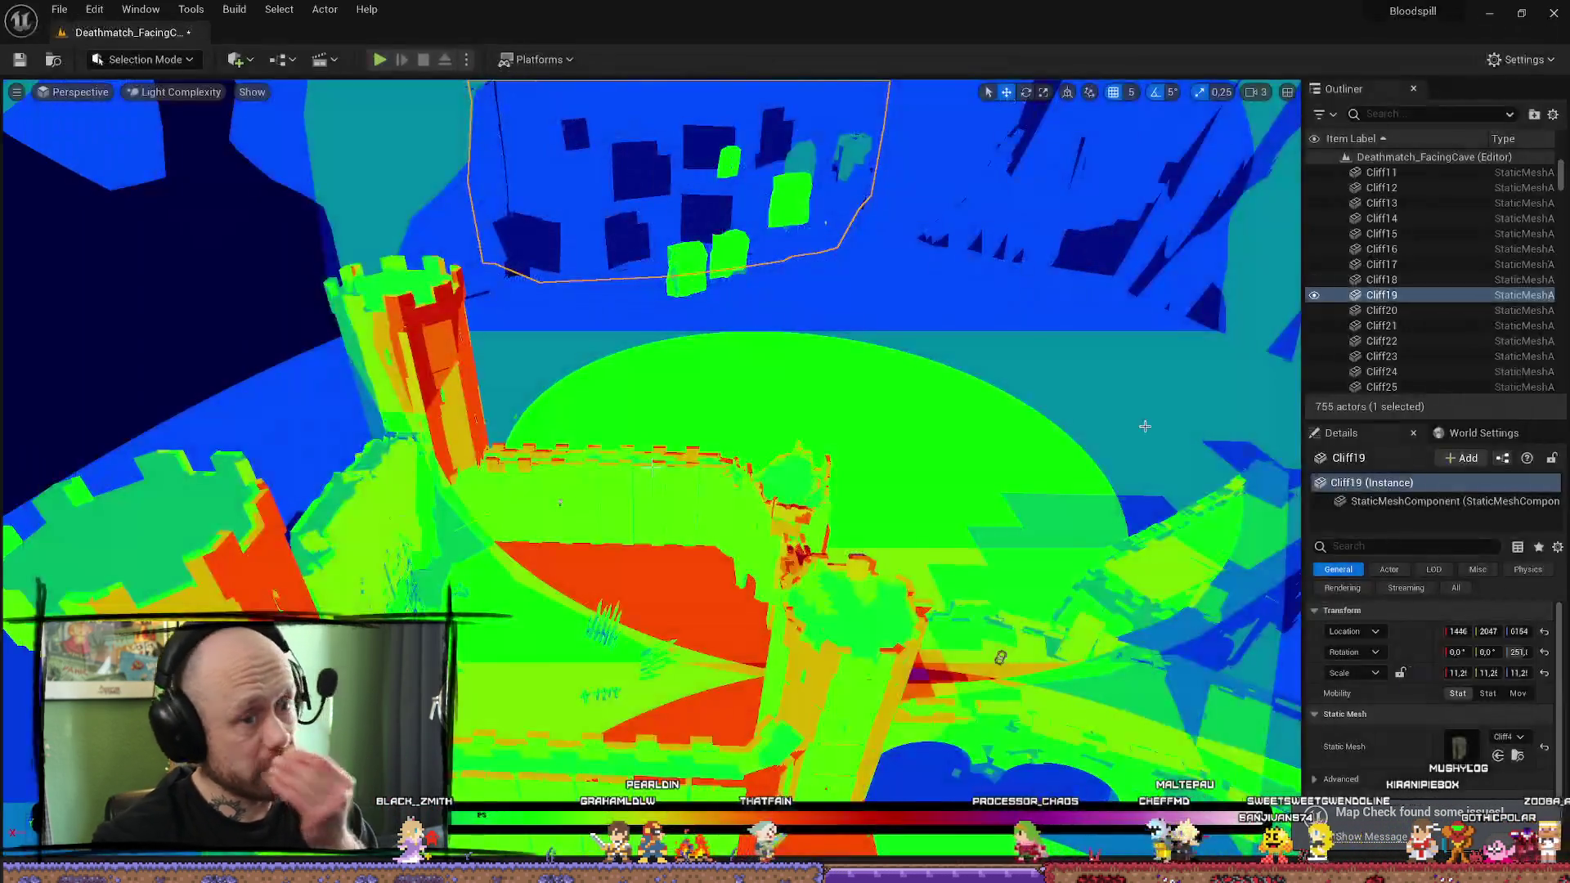
# Step: Orbit closer for a steeper view of the castle and check it in Wireframe mode
pyautogui.moveTo(1144, 425); pyautogui.dragTo(652, 466)
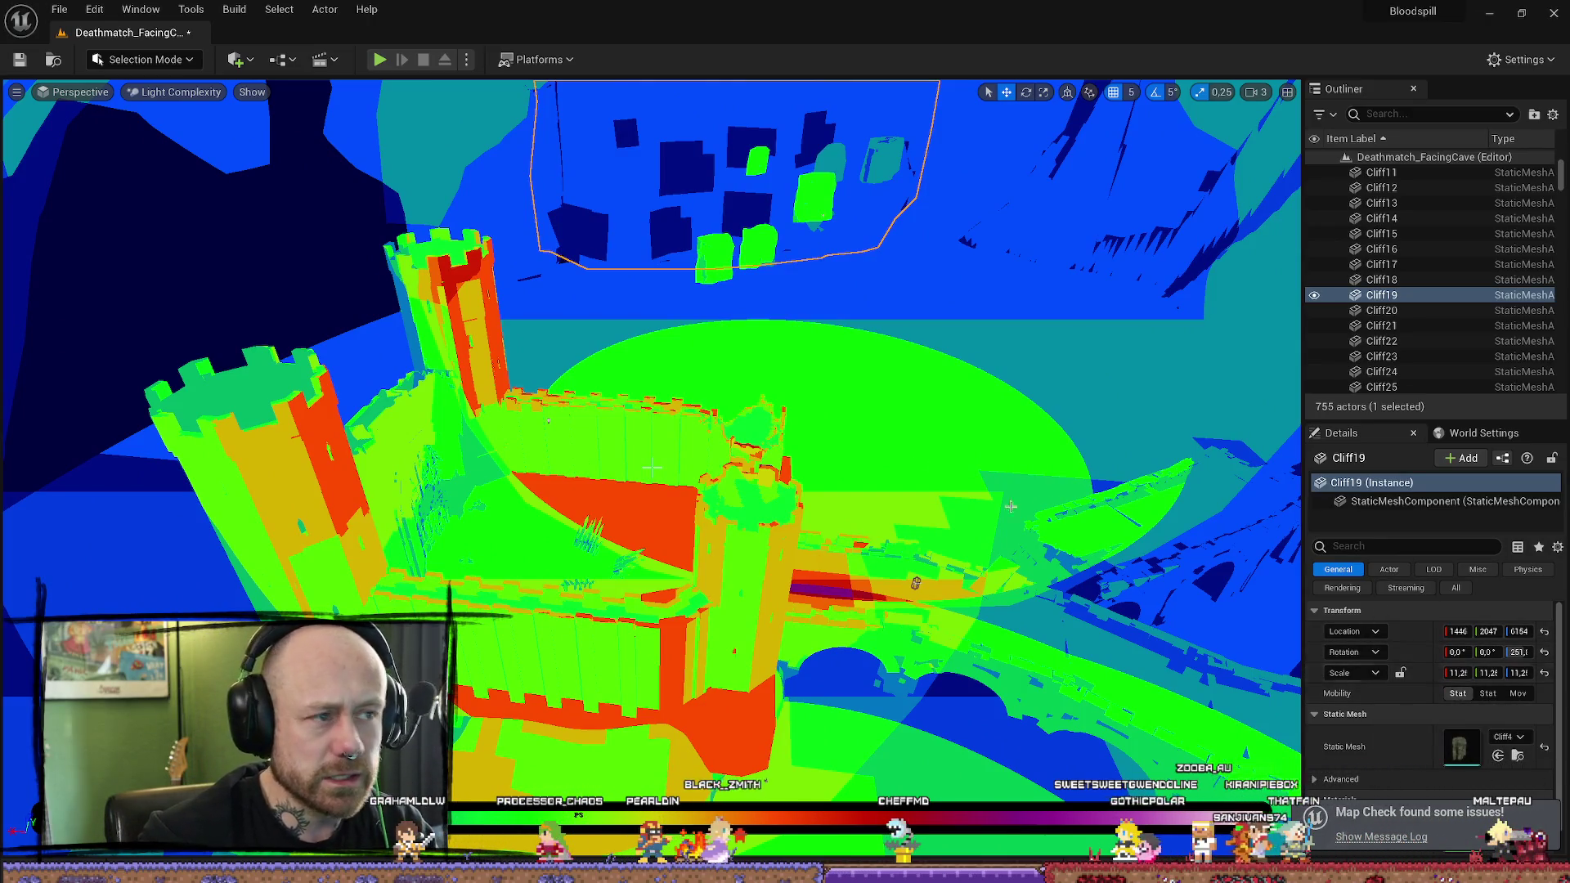
pyautogui.moveTo(719, 382); pyautogui.dragTo(850, 422)
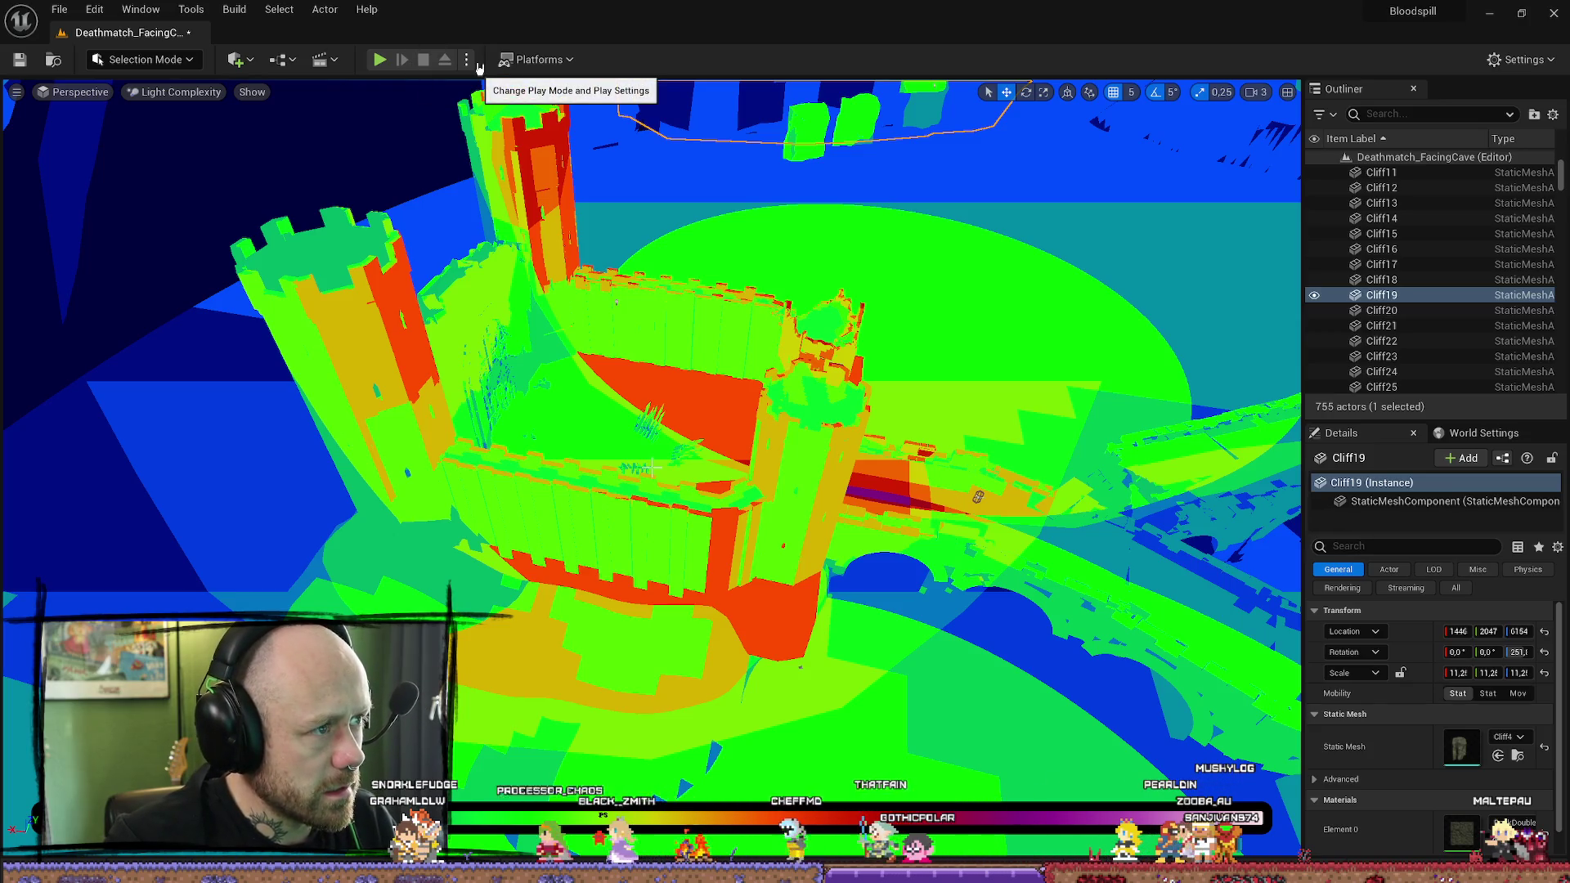
pyautogui.hotkey('alt', '2')
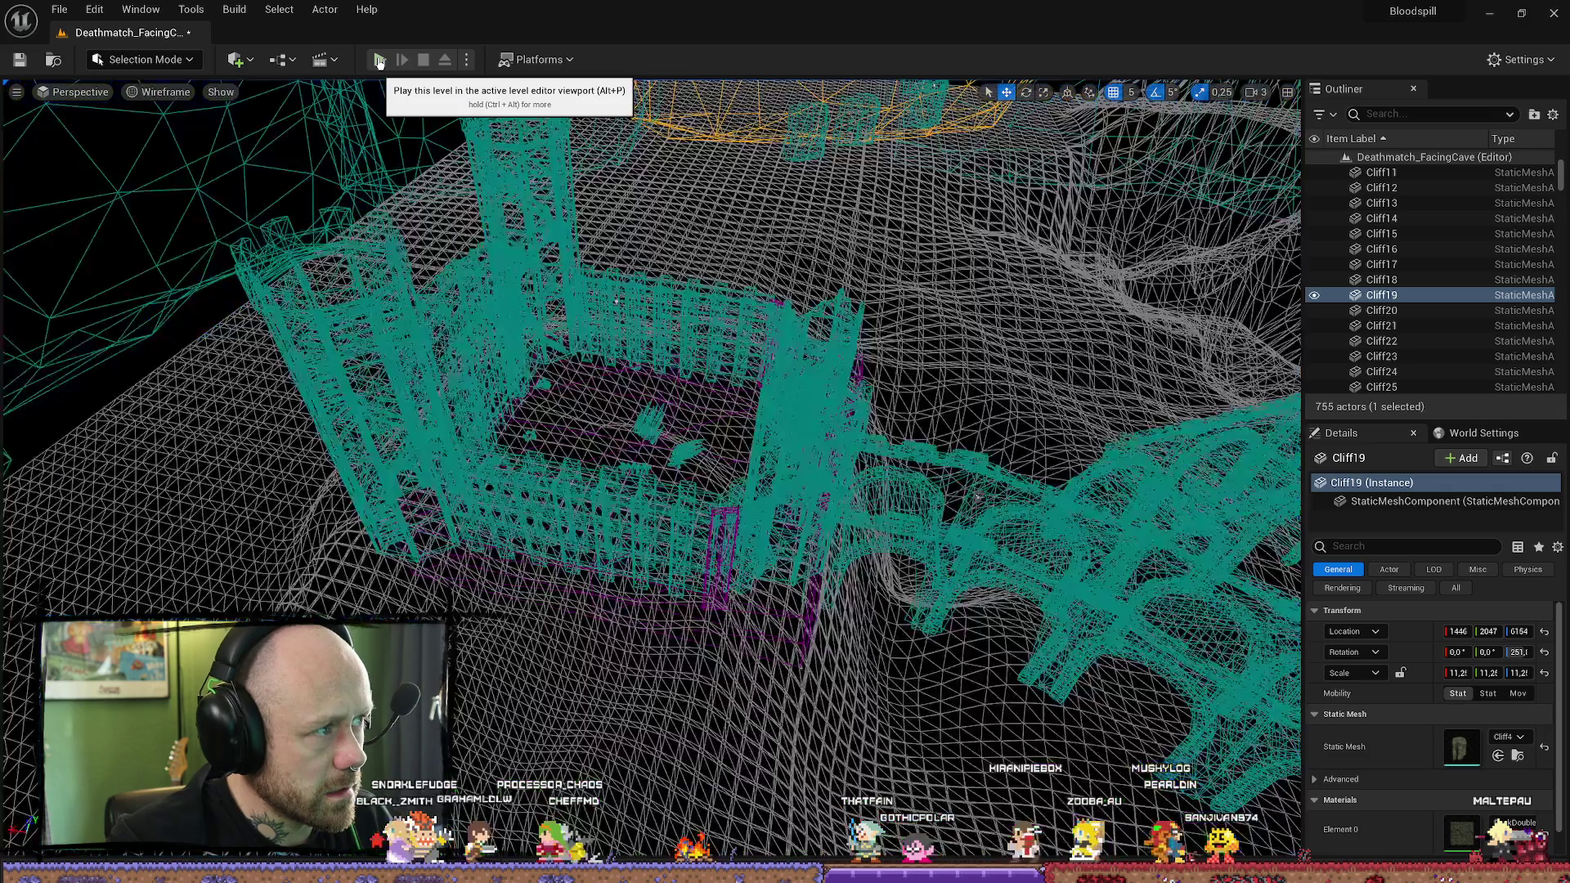
pyautogui.click(174, 93)
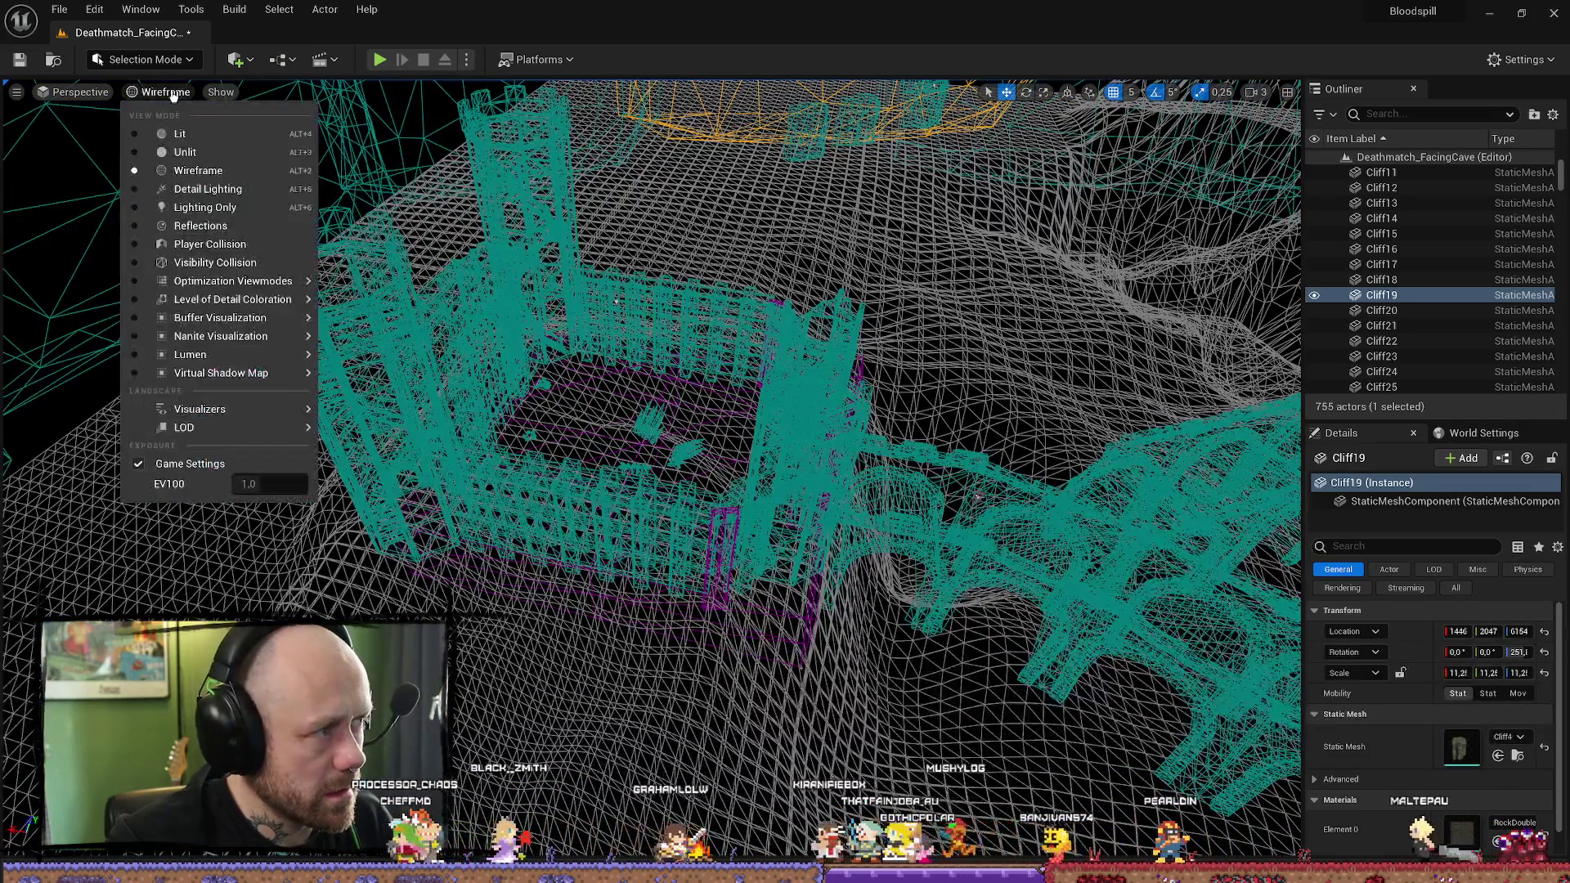
pyautogui.click(591, 169)
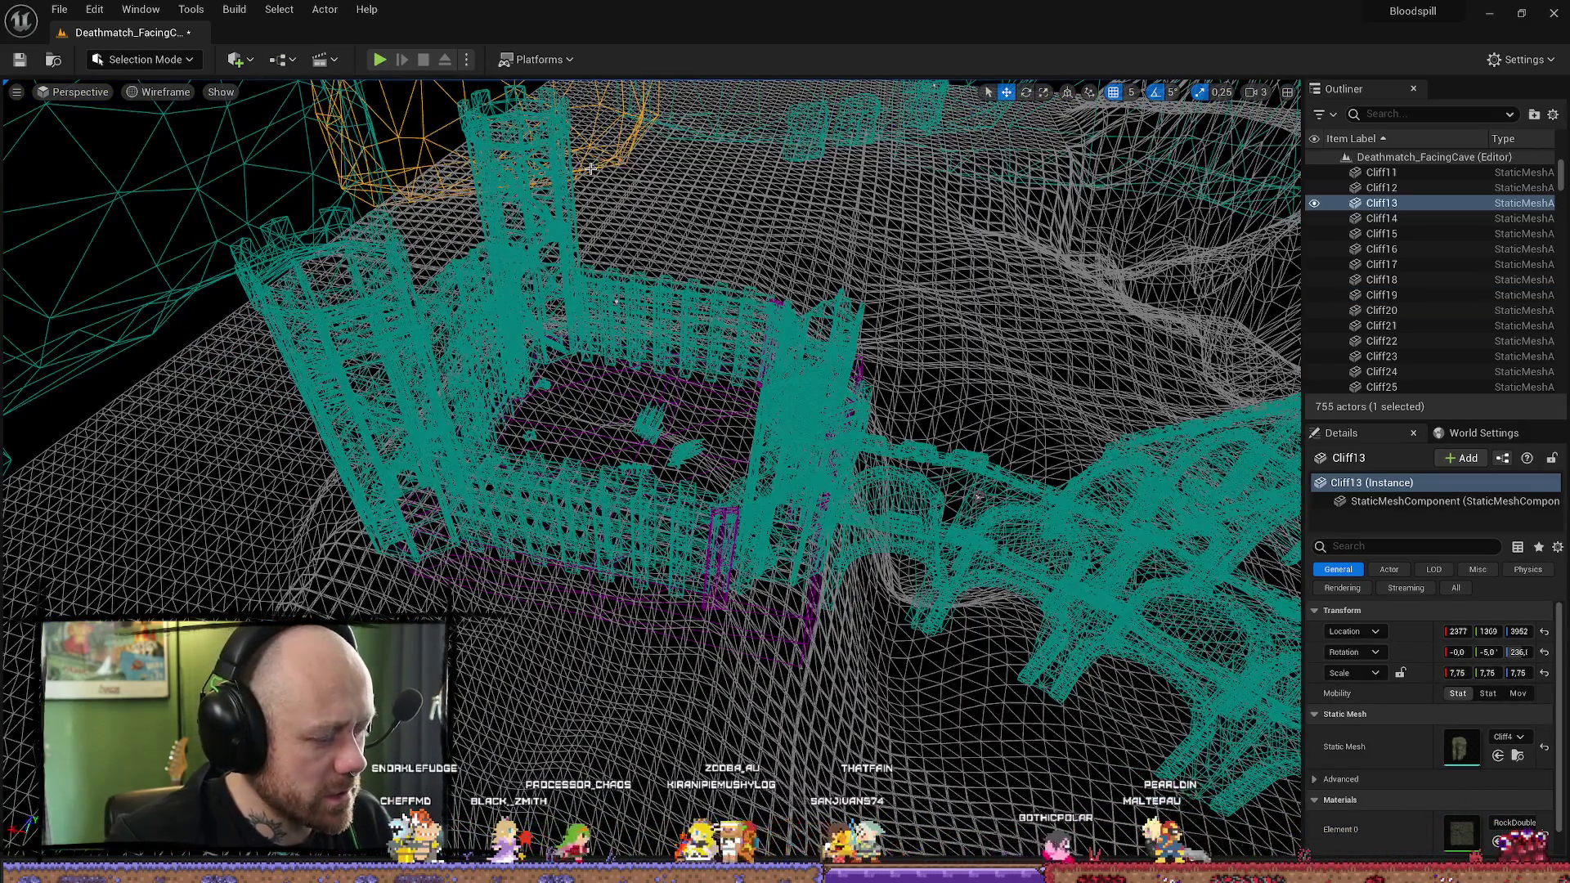
# Step: Return to Lit view and fly toward the courtyard, lava and castle wall
pyautogui.hotkey('alt', '4')
pyautogui.moveTo(1076, 546); pyautogui.dragTo(1030, 376)
pyautogui.moveTo(748, 265); pyautogui.dragTo(734, 266)
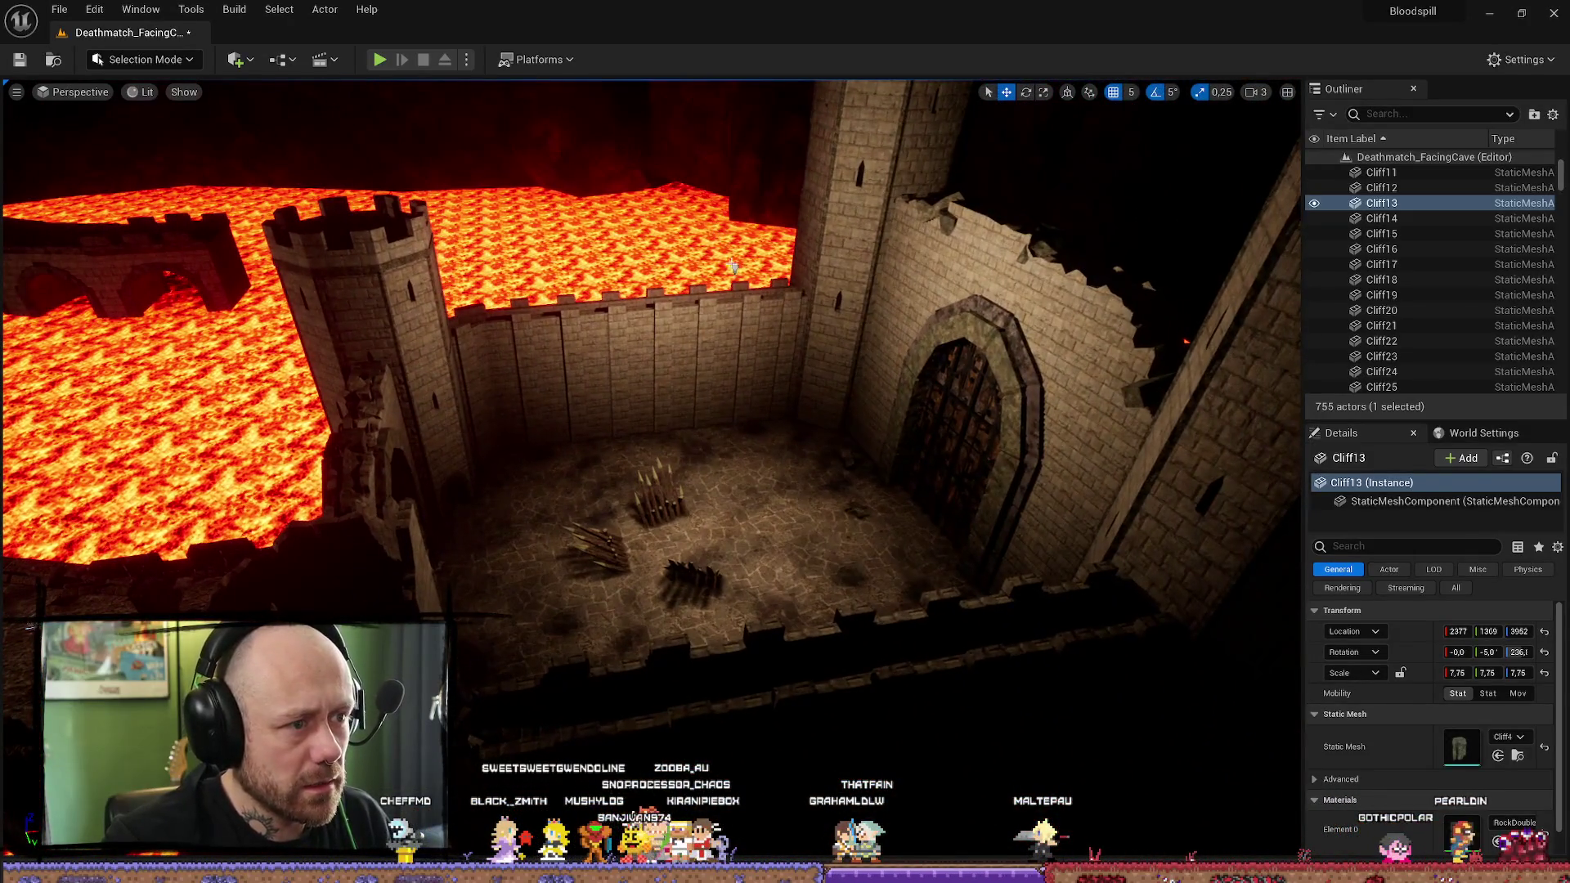
# Step: Make PointLight11 Static, then recheck the Cube_BP courtyard area in light-complexity view
pyautogui.click(748, 275)
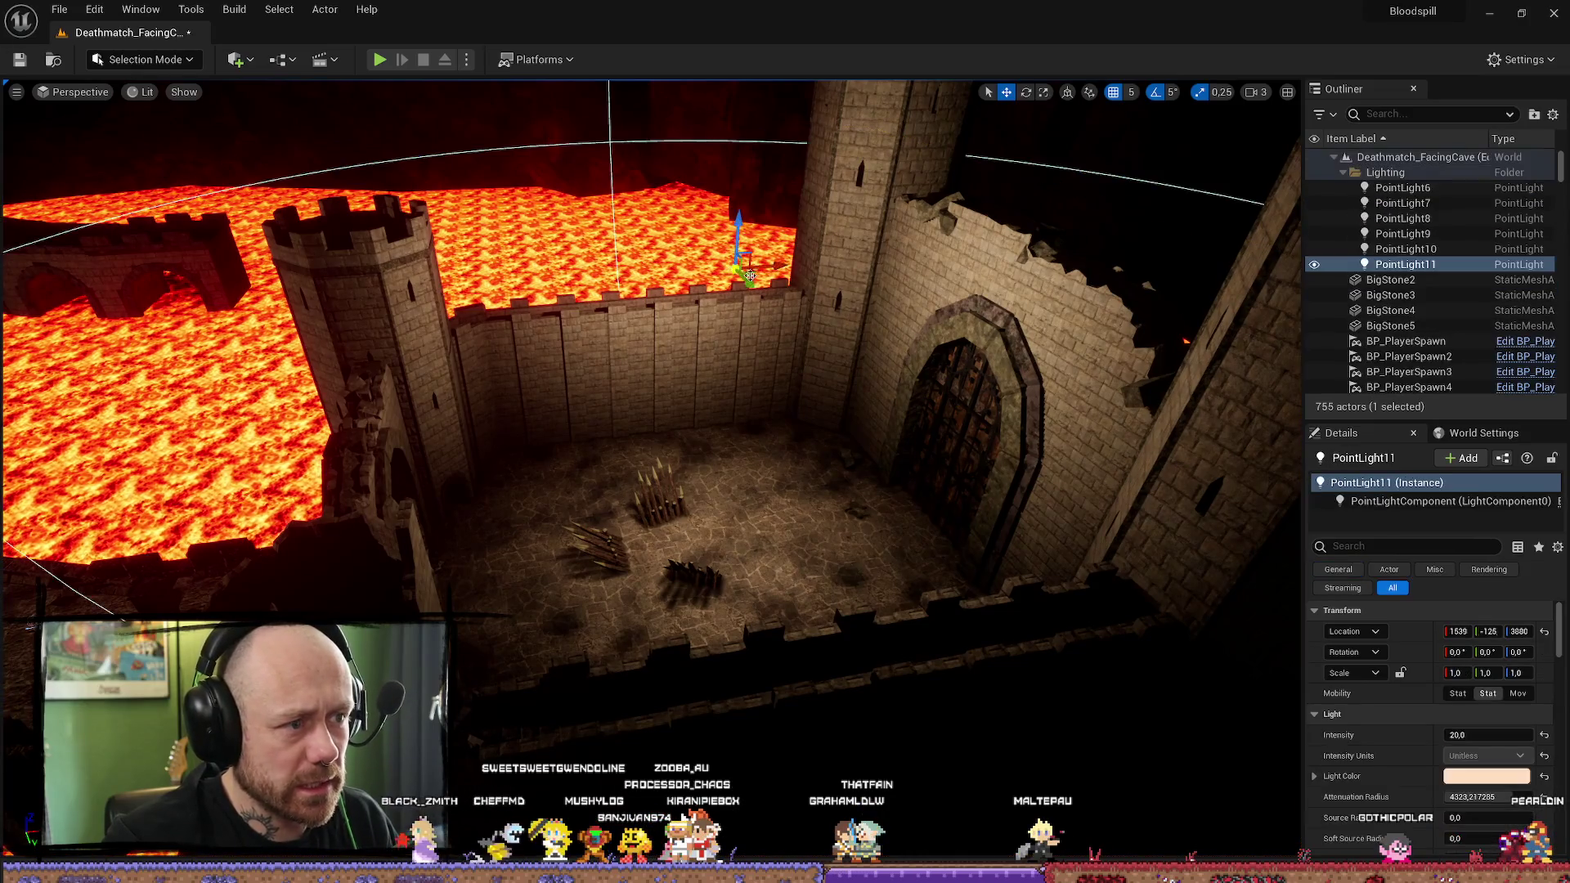
pyautogui.moveTo(1049, 377); pyautogui.dragTo(1034, 441)
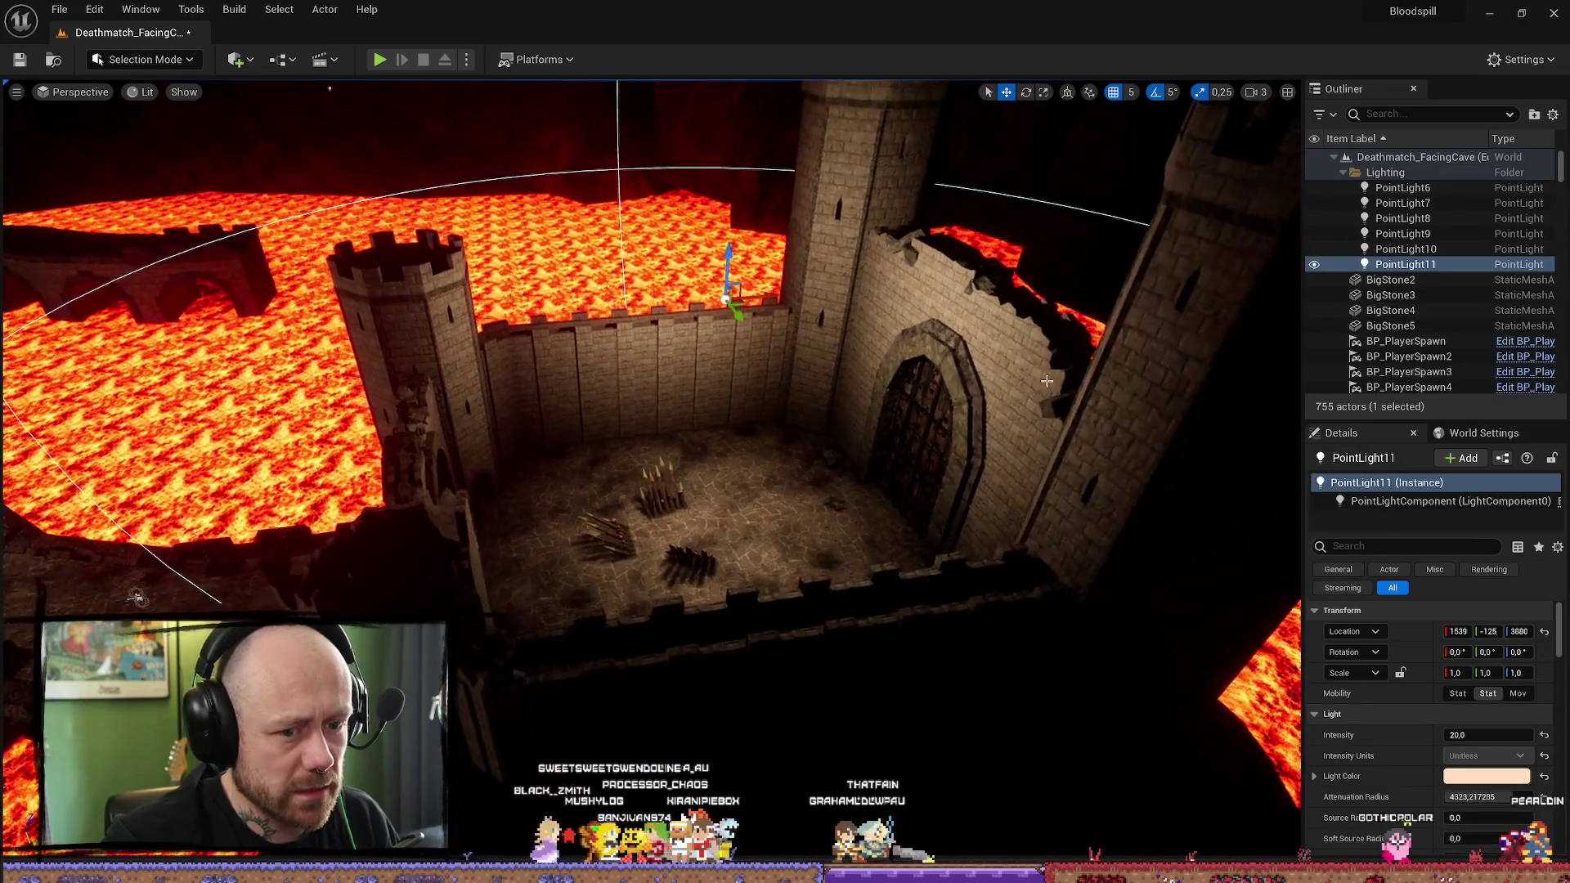
pyautogui.click(1455, 694)
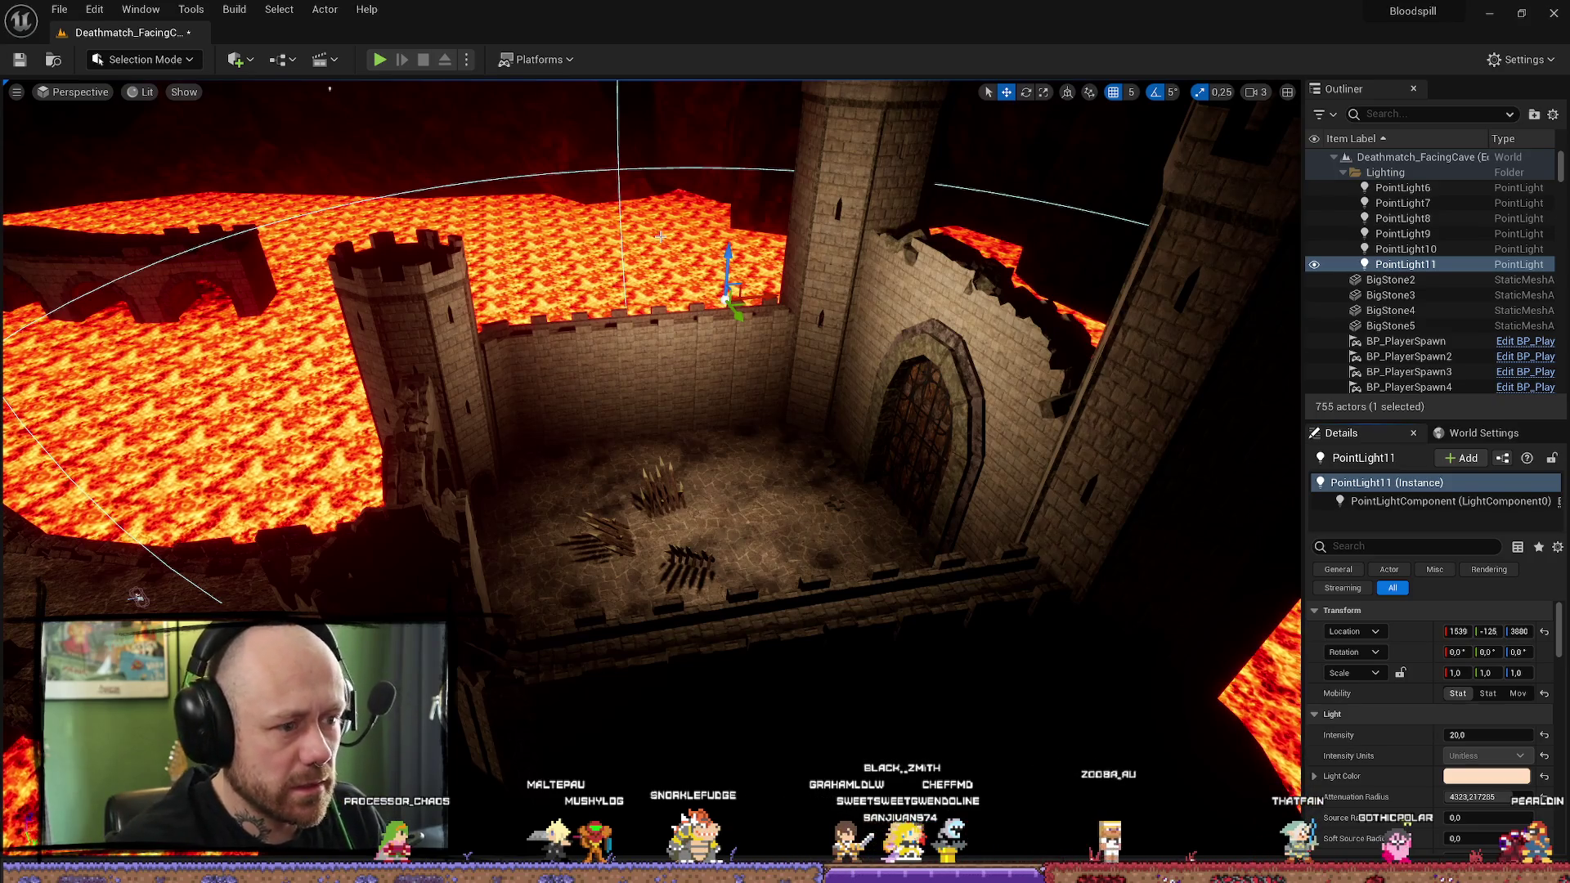
pyautogui.click(813, 502)
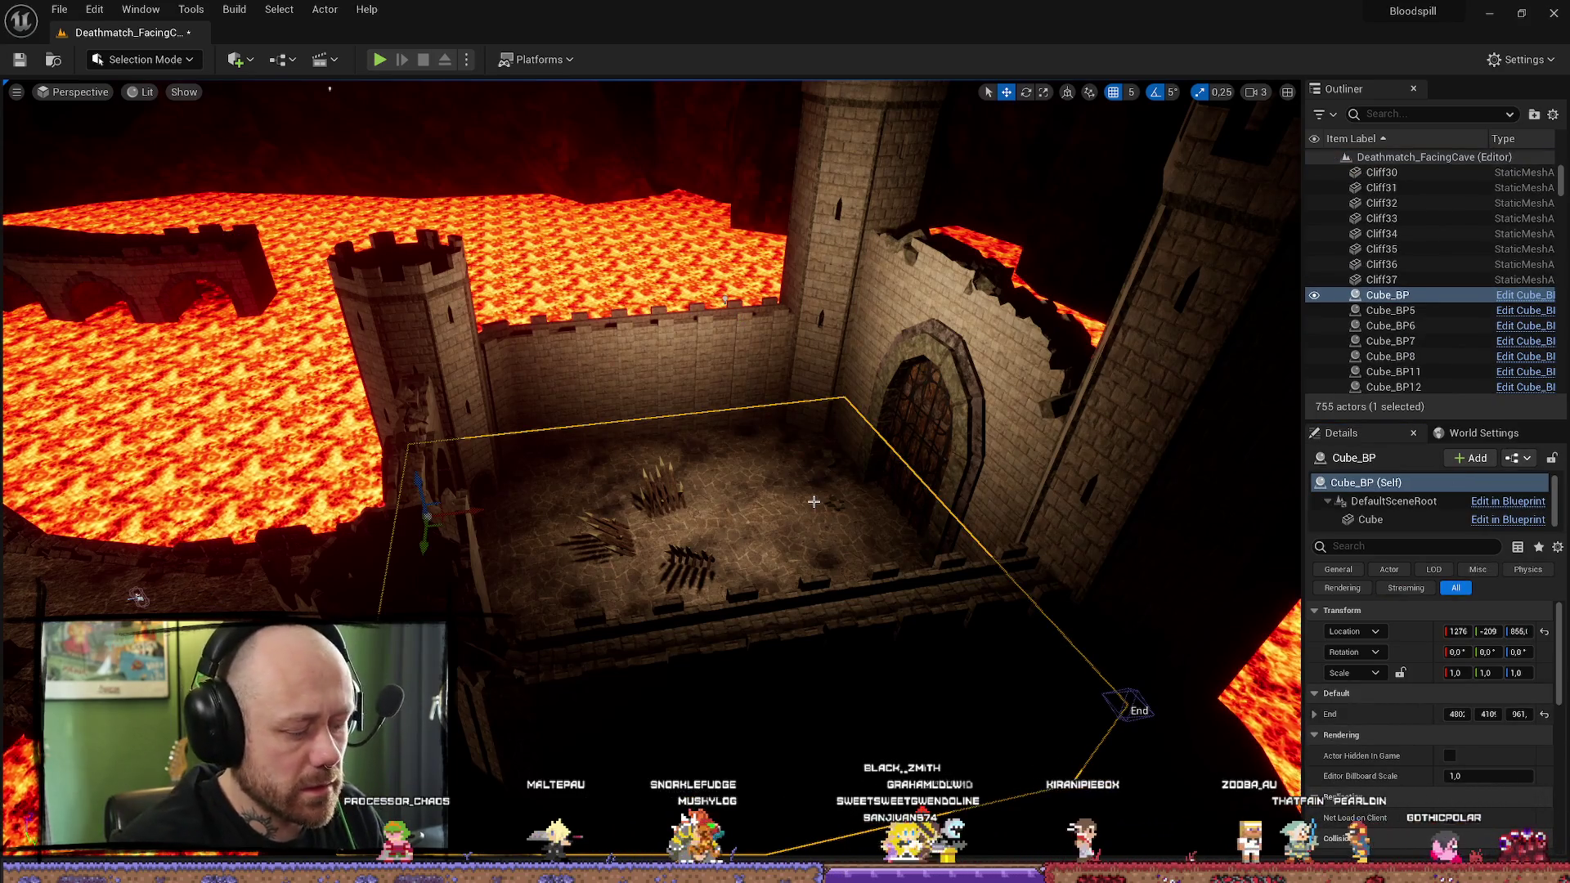
pyautogui.hotkey('alt', '7')
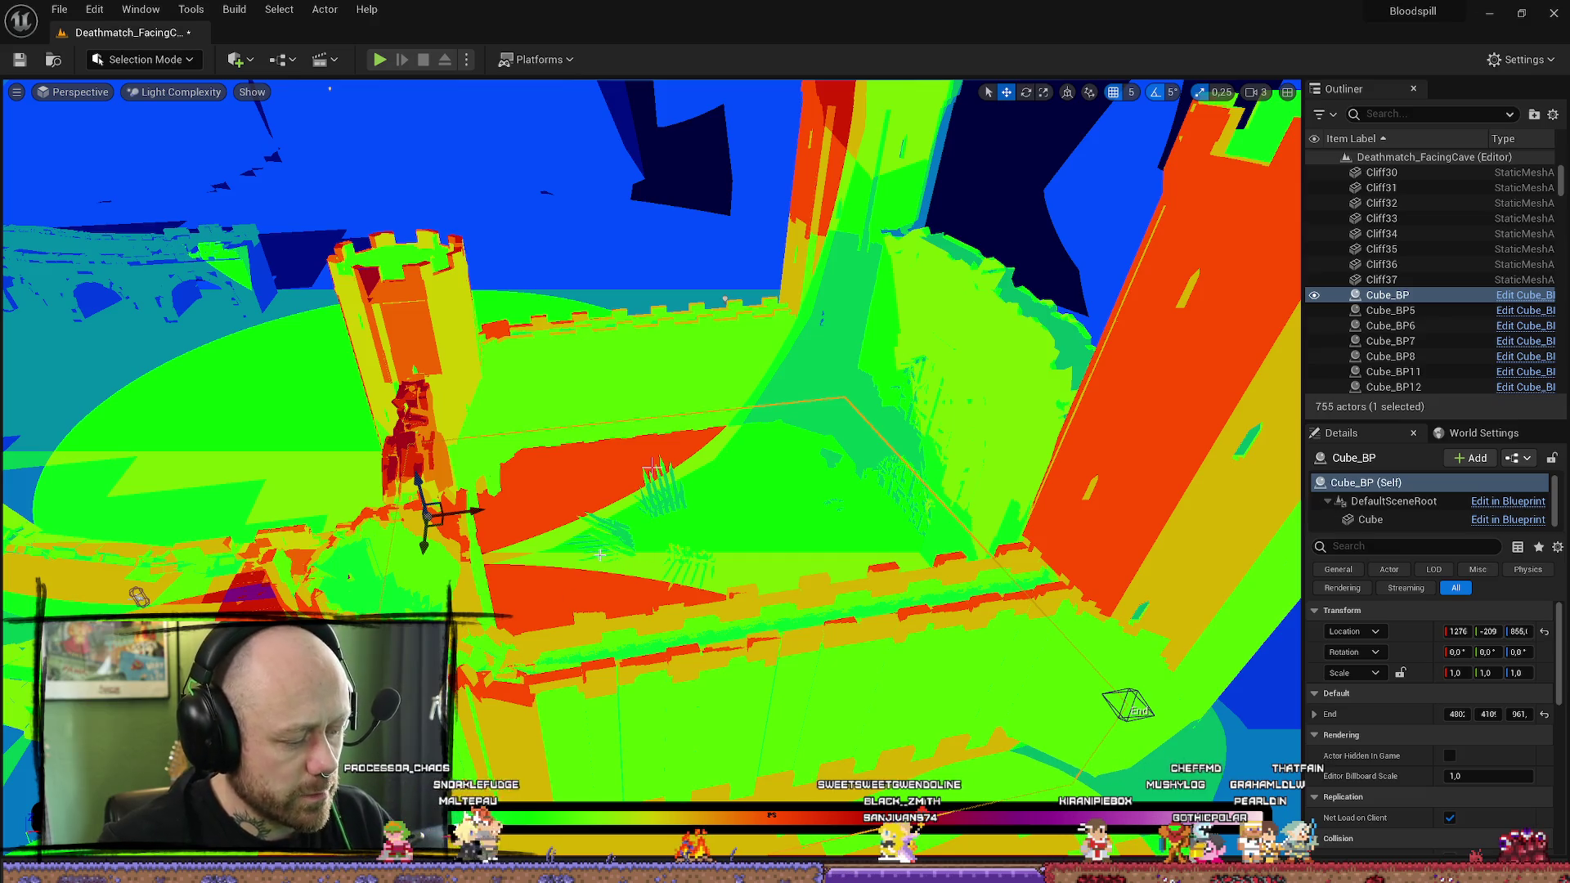
# Step: Cancel the Save All content dialog, return the viewport to Lit, and open the File menu
pyautogui.hotkey('ctrl', 'shift', 's')
pyautogui.click(985, 624)
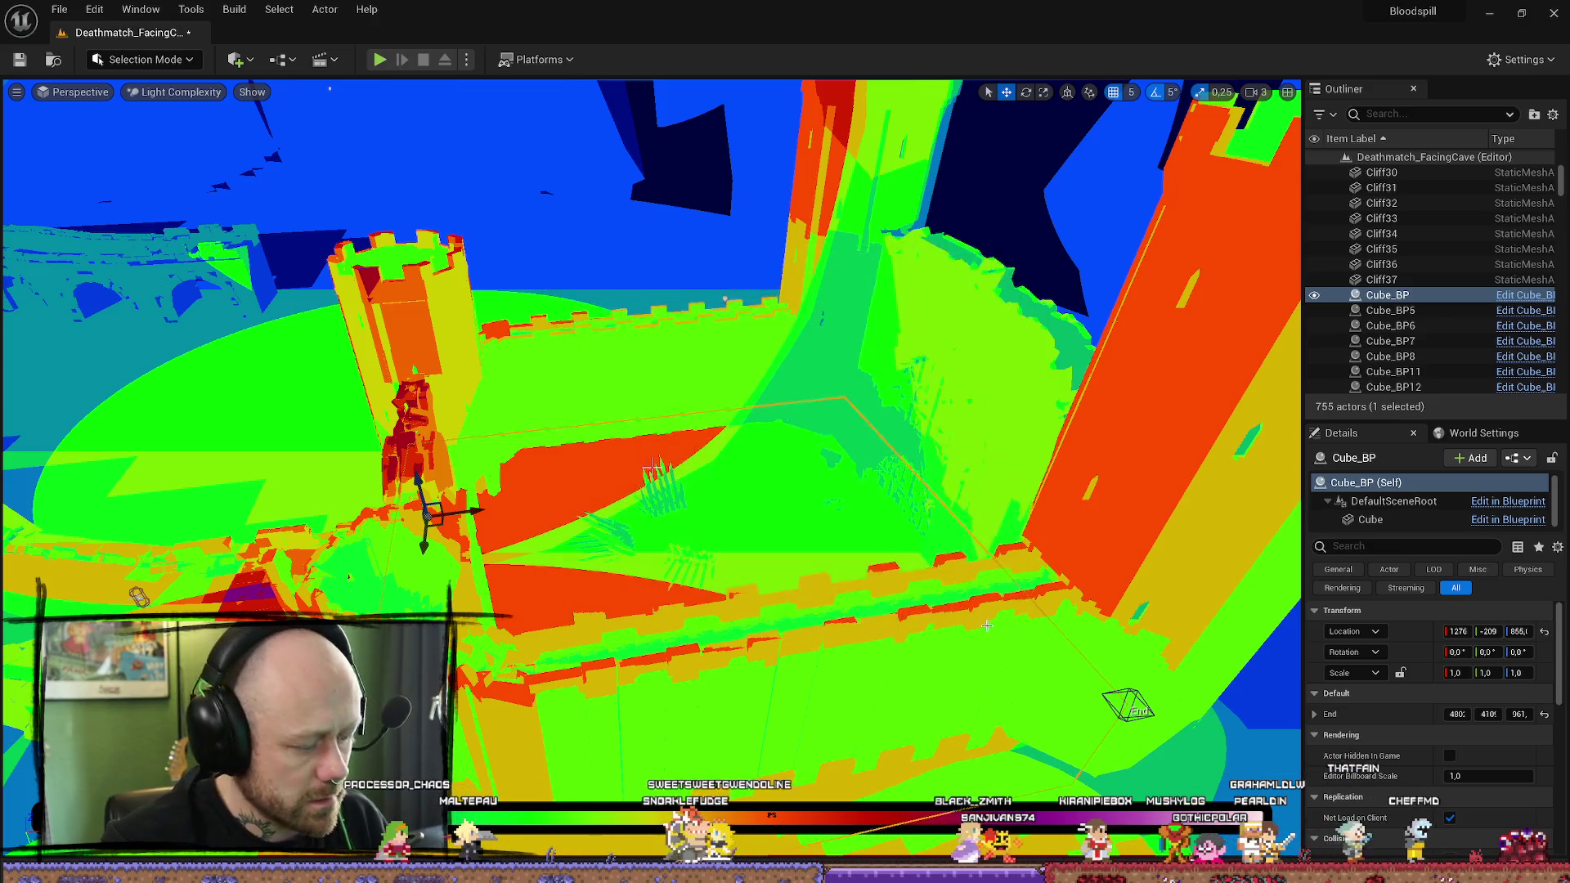
pyautogui.hotkey('alt', '4')
pyautogui.click(59, 9)
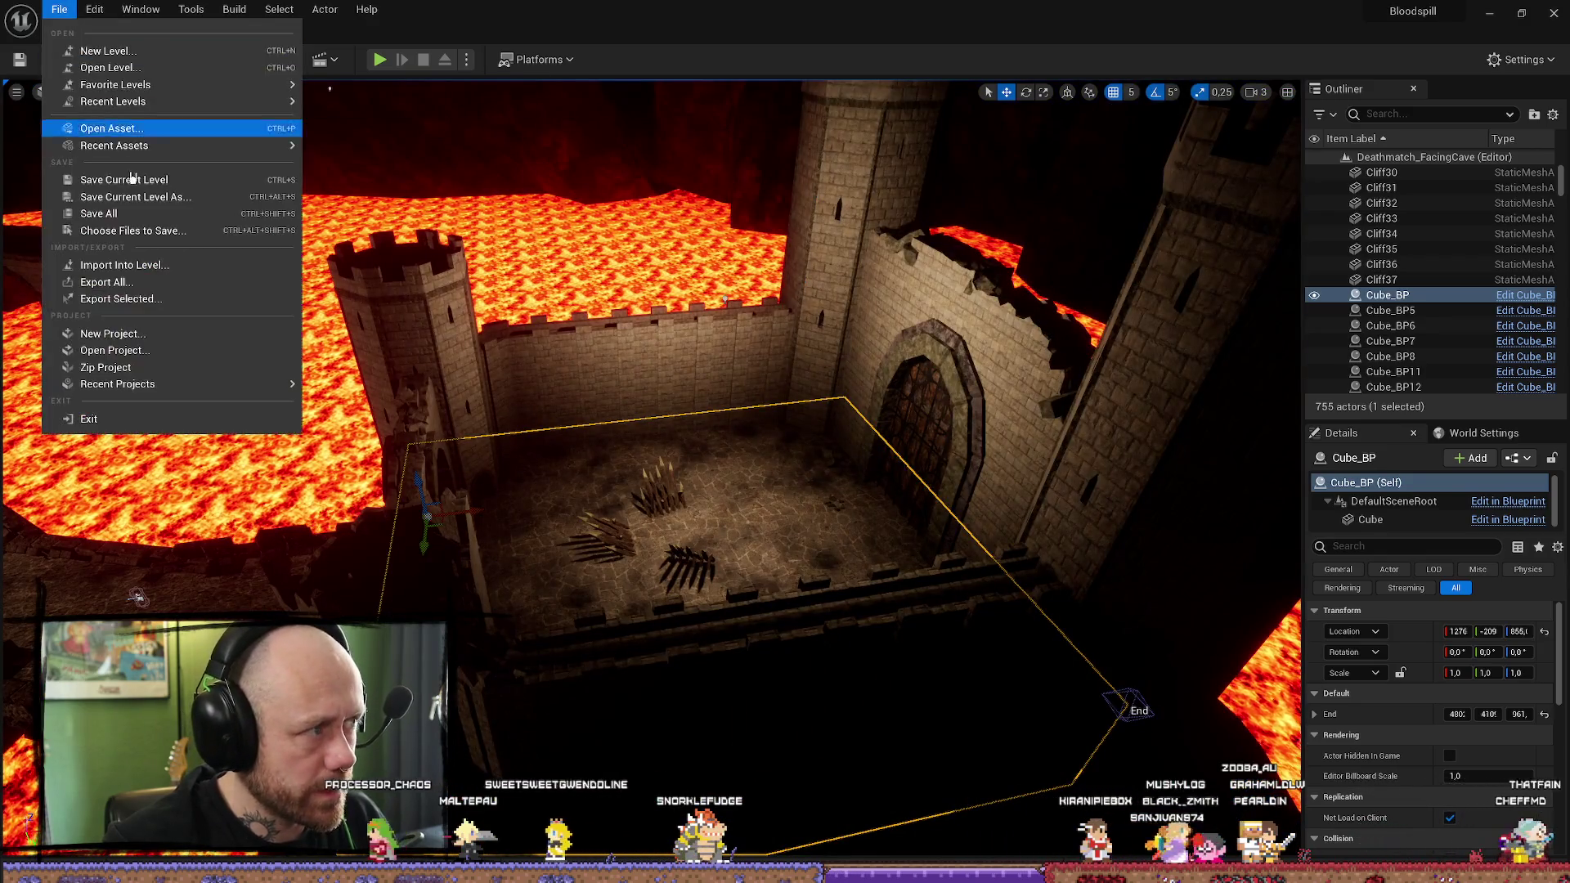
# Step: Save the current level, then rebuild lighting only and close the 33-result Lighting Results log
pyautogui.click(98, 130)
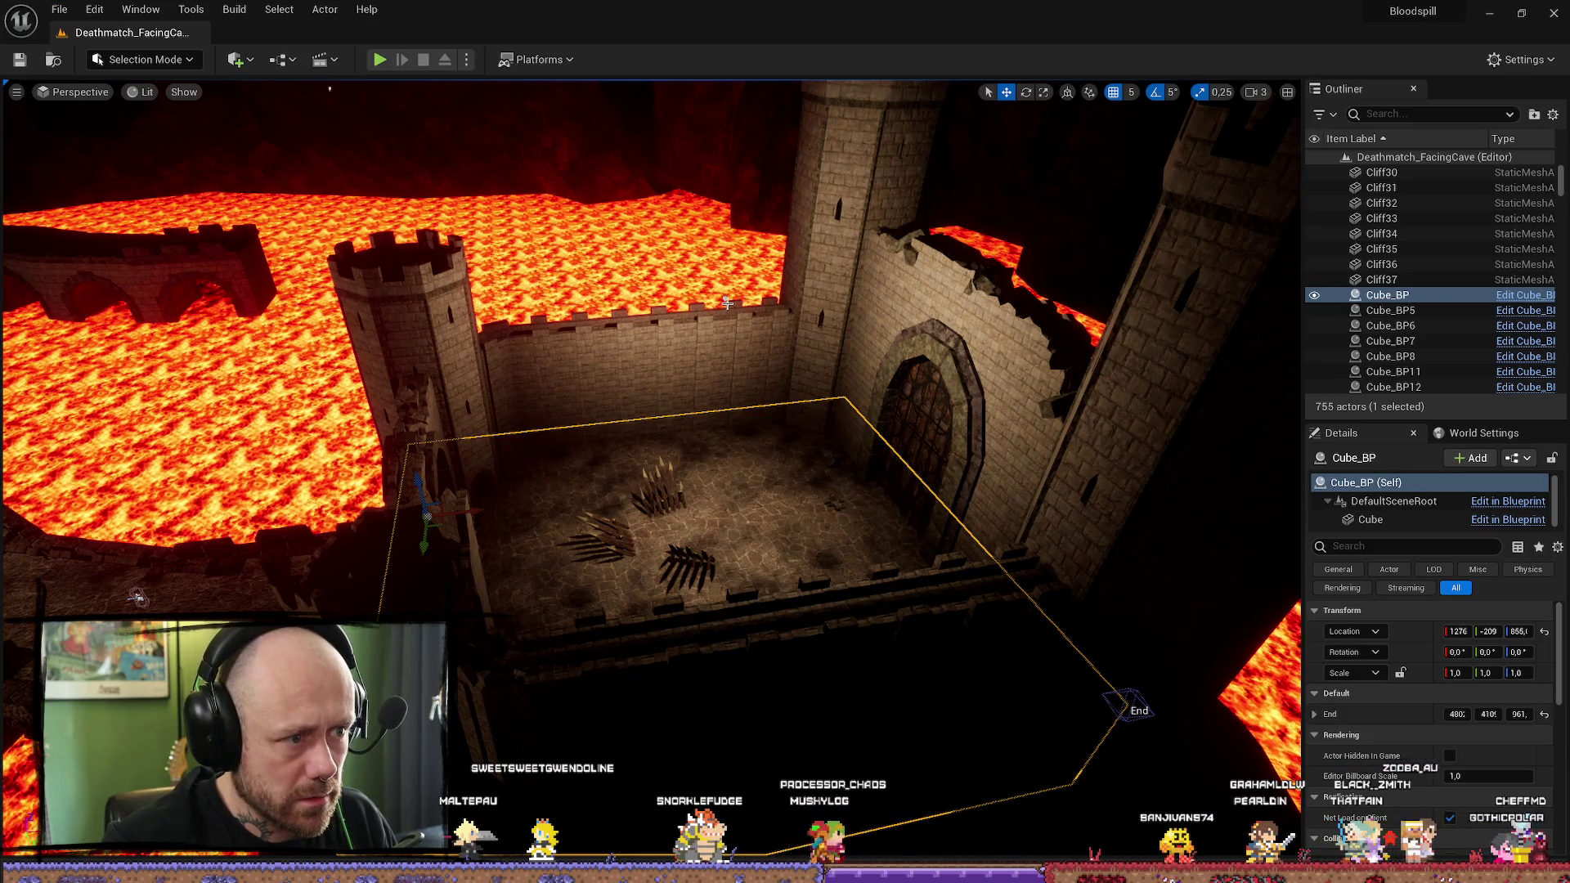
pyautogui.click(727, 302)
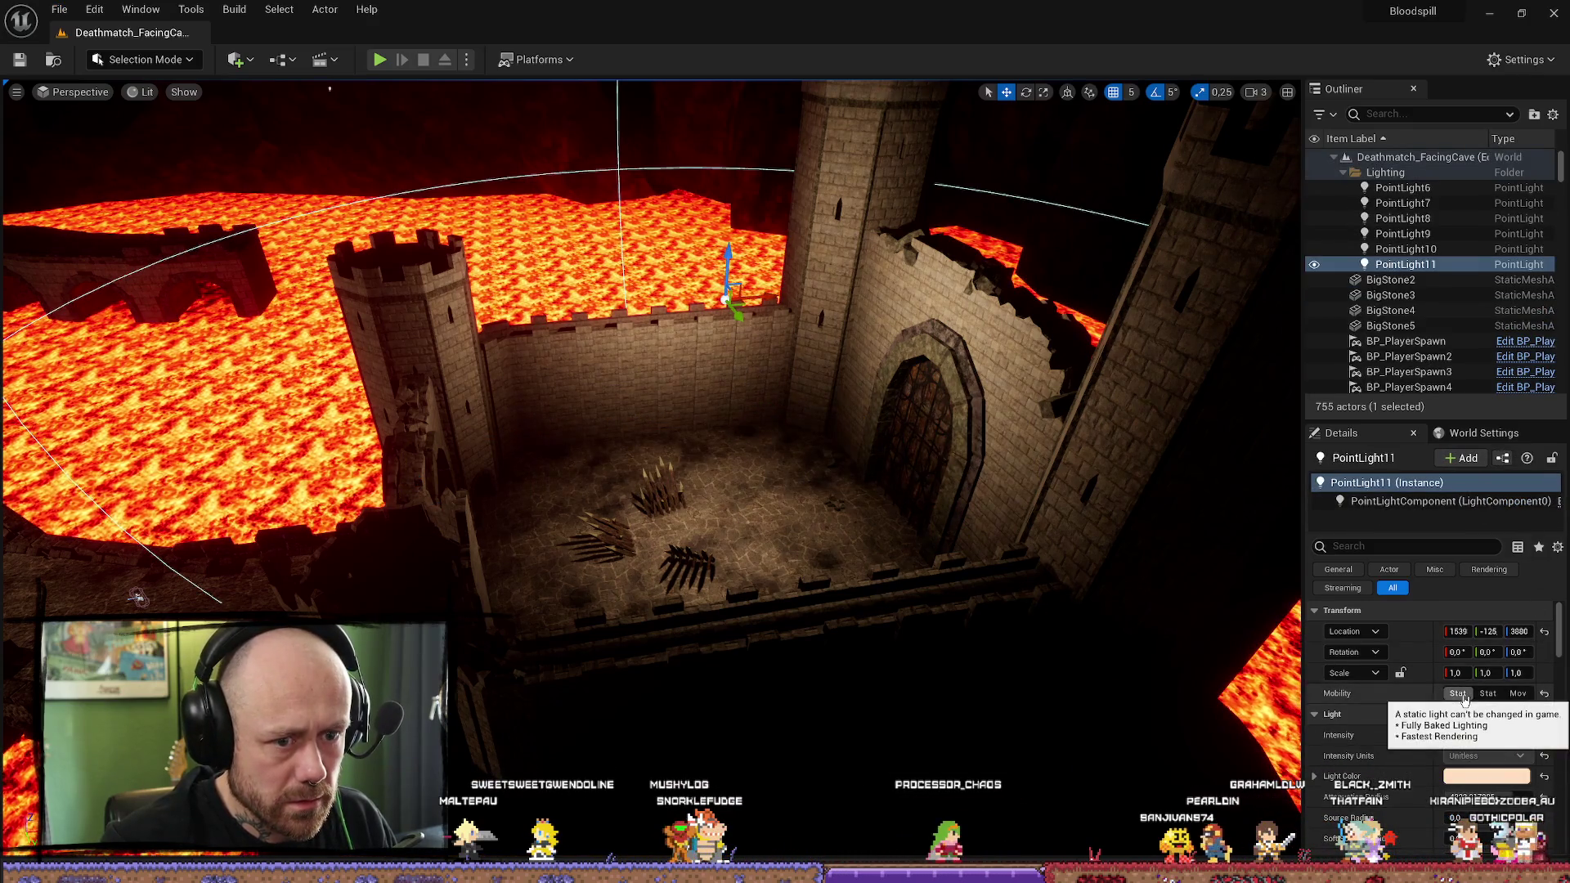
pyautogui.click(234, 9)
pyautogui.click(280, 91)
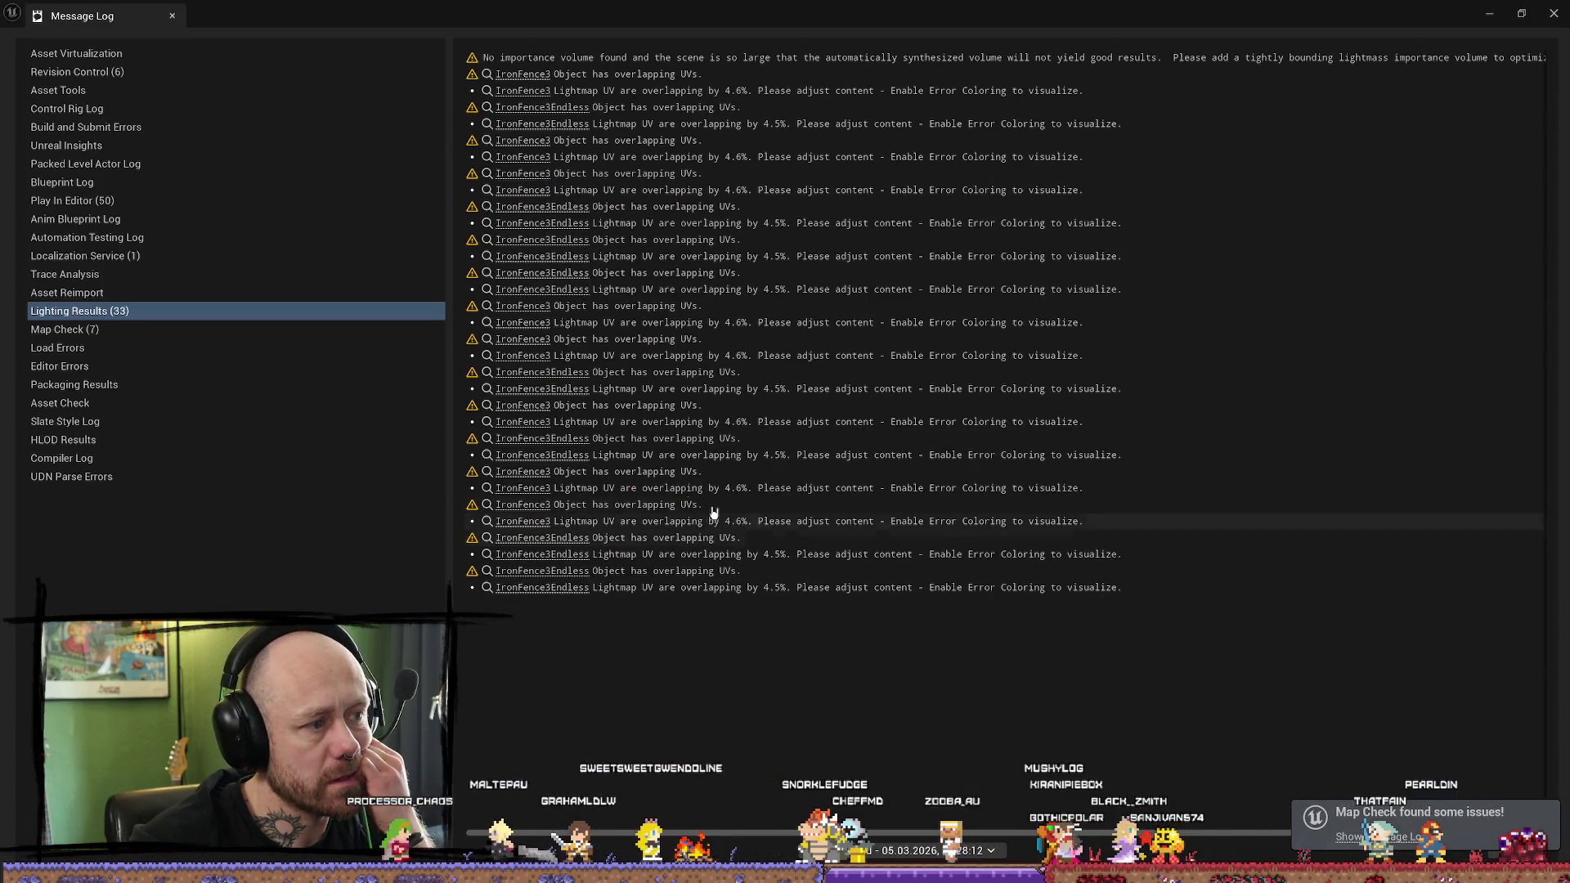
pyautogui.click(1553, 13)
# Step: Turn the view slightly across the castle and switch to Light Complexity with Alt+7
pyautogui.moveTo(957, 455); pyautogui.dragTo(956, 456)
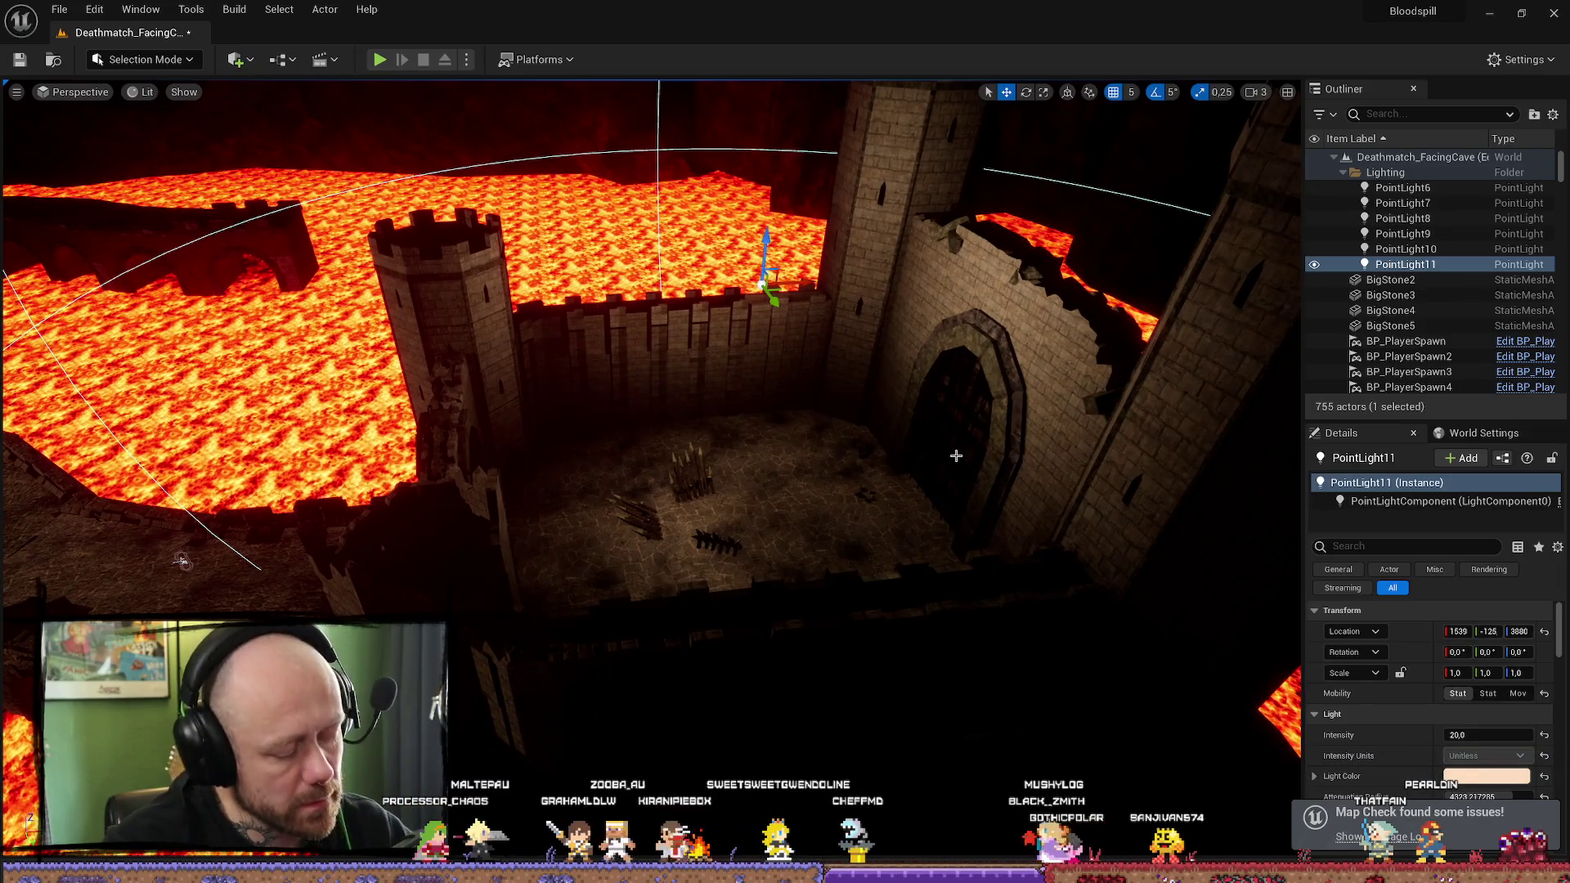
pyautogui.hotkey('alt', '7')
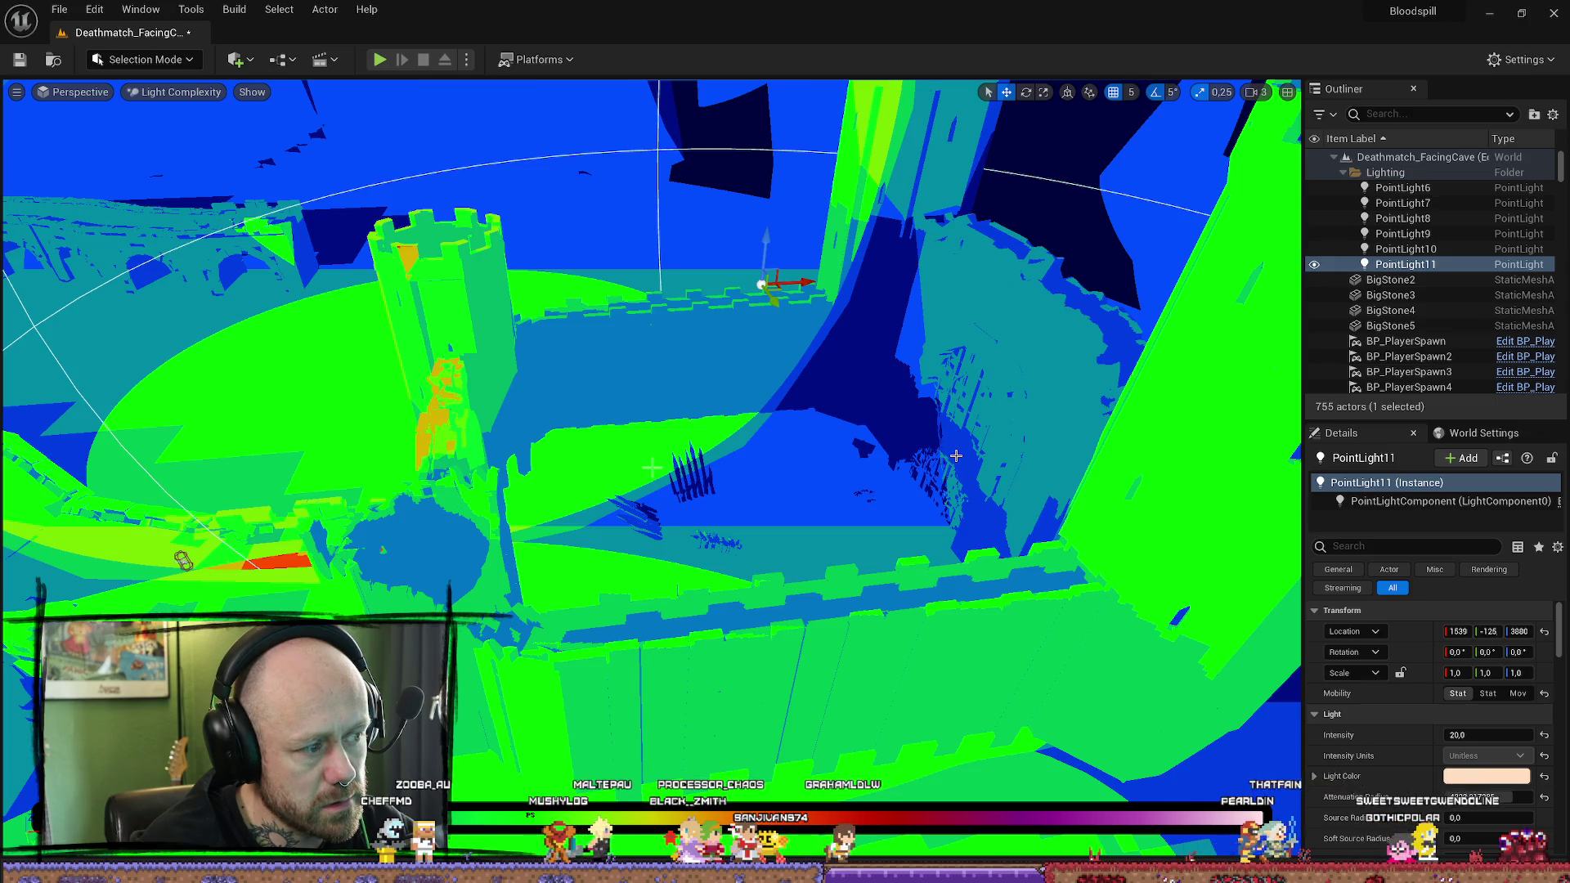
# Step: Focus the view on PointLight11, close the game filter overlay, and return to Lit view
pyautogui.moveTo(956, 455); pyautogui.dragTo(850, 421)
pyautogui.press('f')
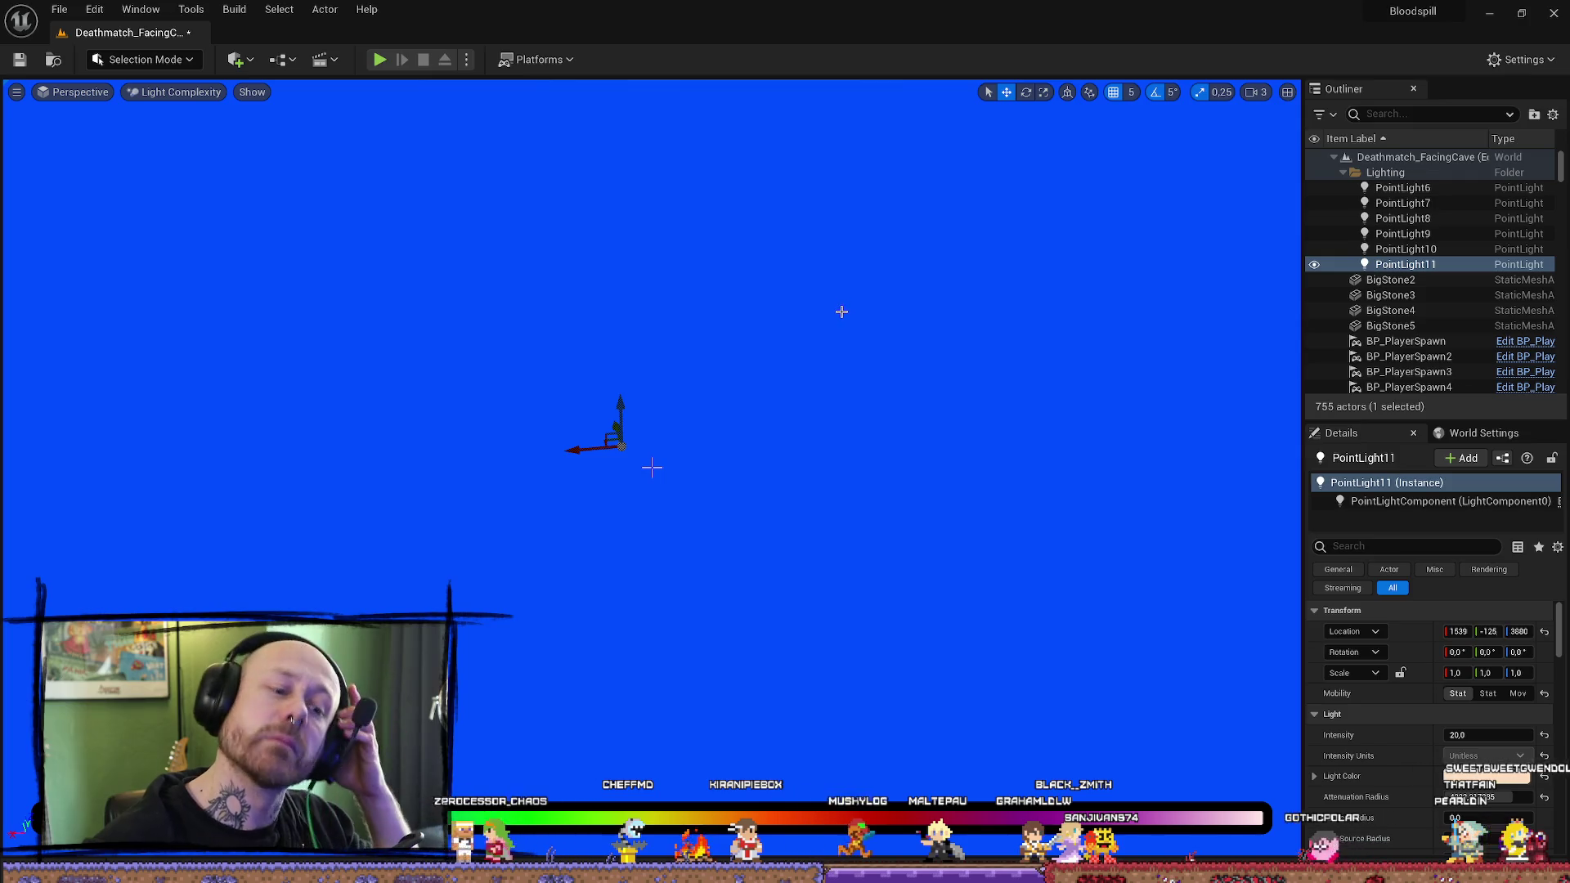
pyautogui.moveTo(652, 466); pyautogui.dragTo(651, 467)
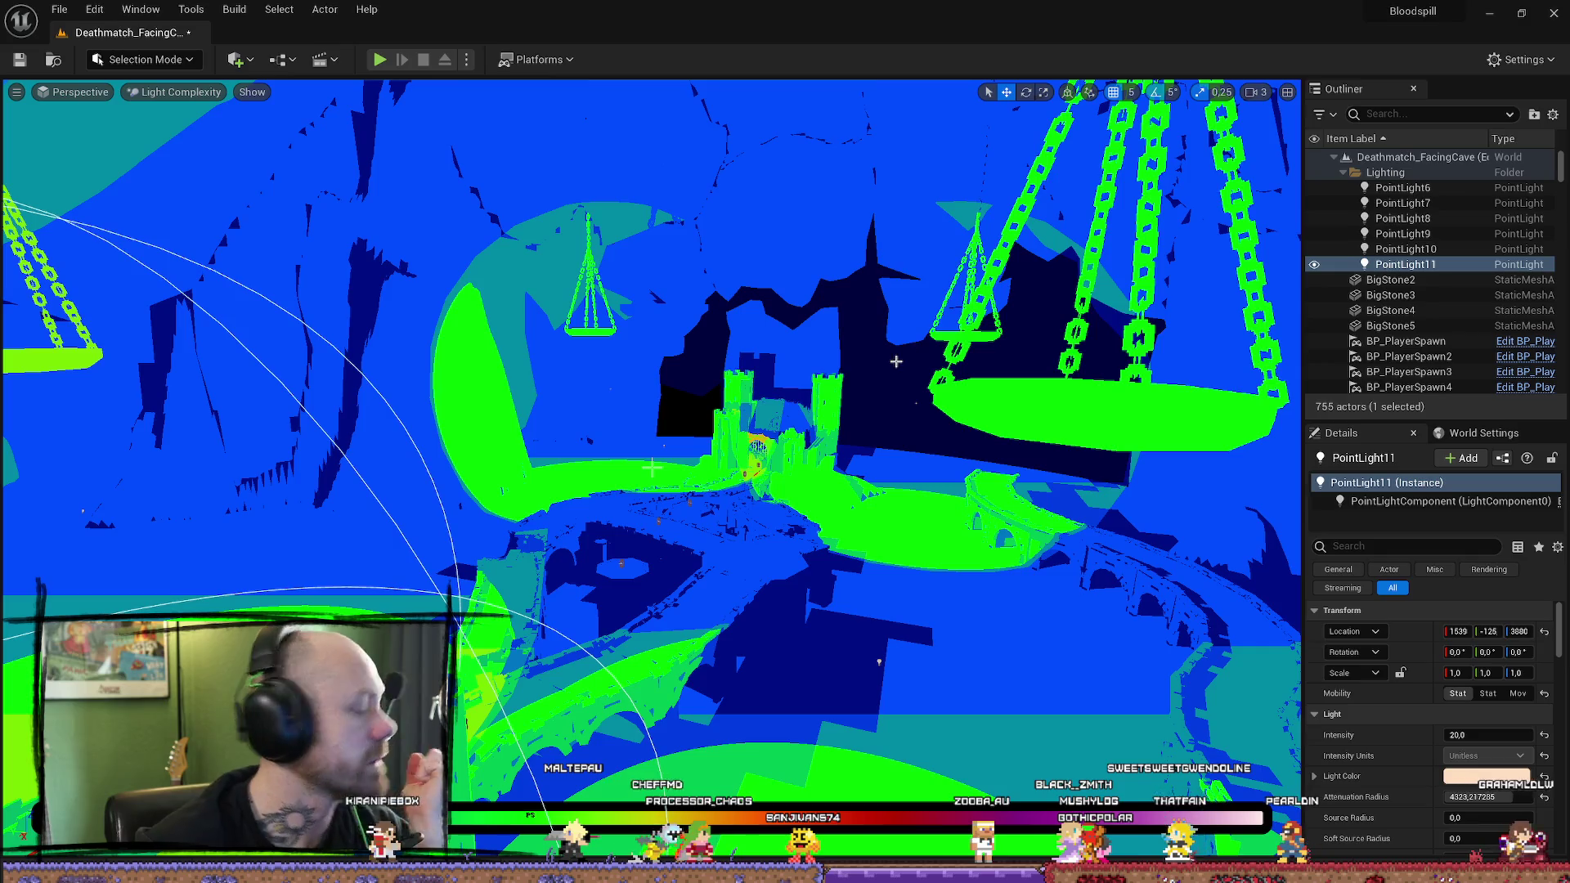
pyautogui.hotkey('alt', 'F3')
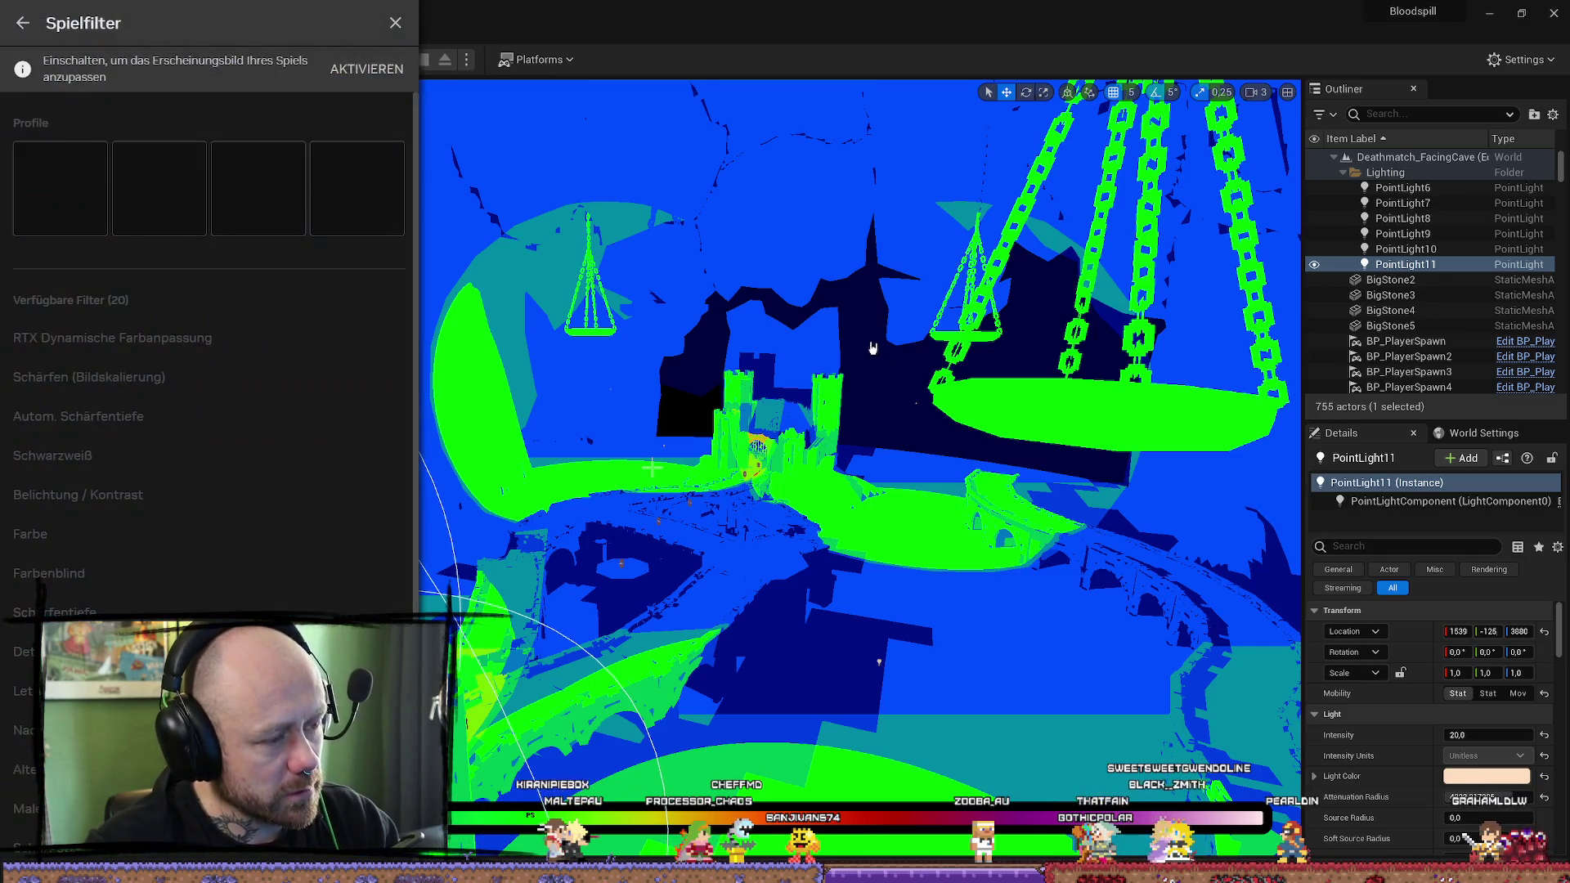
pyautogui.click(394, 25)
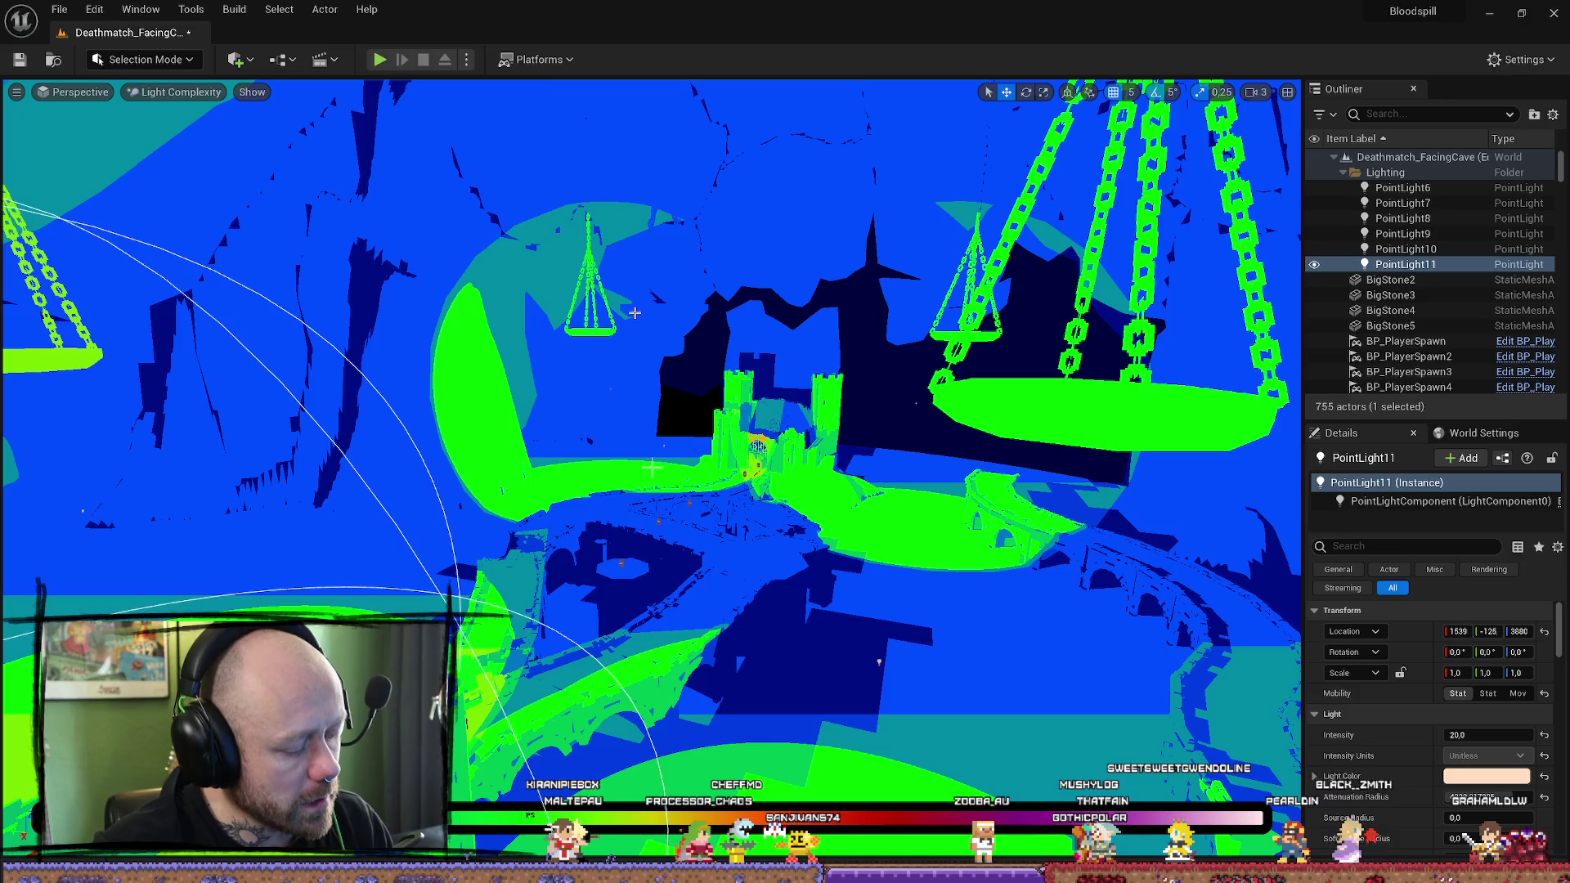
pyautogui.hotkey('alt', '4')
# Step: Lower PointLight11 toward the courtyard, switching its Mobility to Stationary and back to Static
pyautogui.moveTo(634, 312)
pyautogui.mouseDown()
pyautogui.moveTo(1012, 715)
pyautogui.moveTo(1038, 765)
pyautogui.mouseUp()
pyautogui.click(1487, 693)
pyautogui.moveTo(1038, 764)
pyautogui.mouseDown()
pyautogui.moveTo(995, 603)
pyautogui.moveTo(1257, 553)
pyautogui.mouseUp()
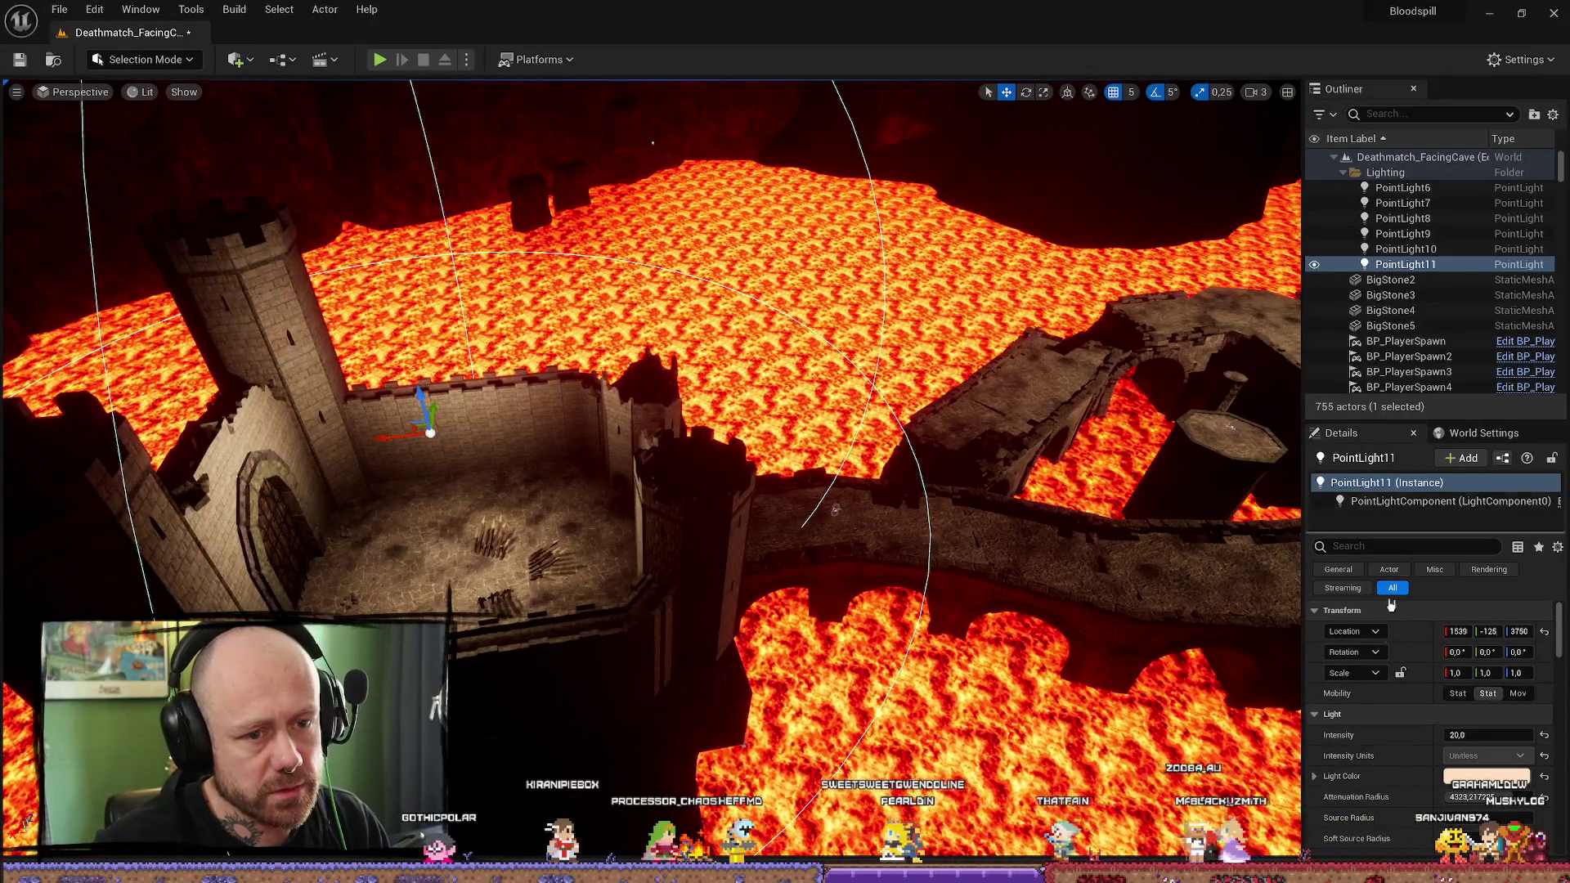
pyautogui.click(1458, 694)
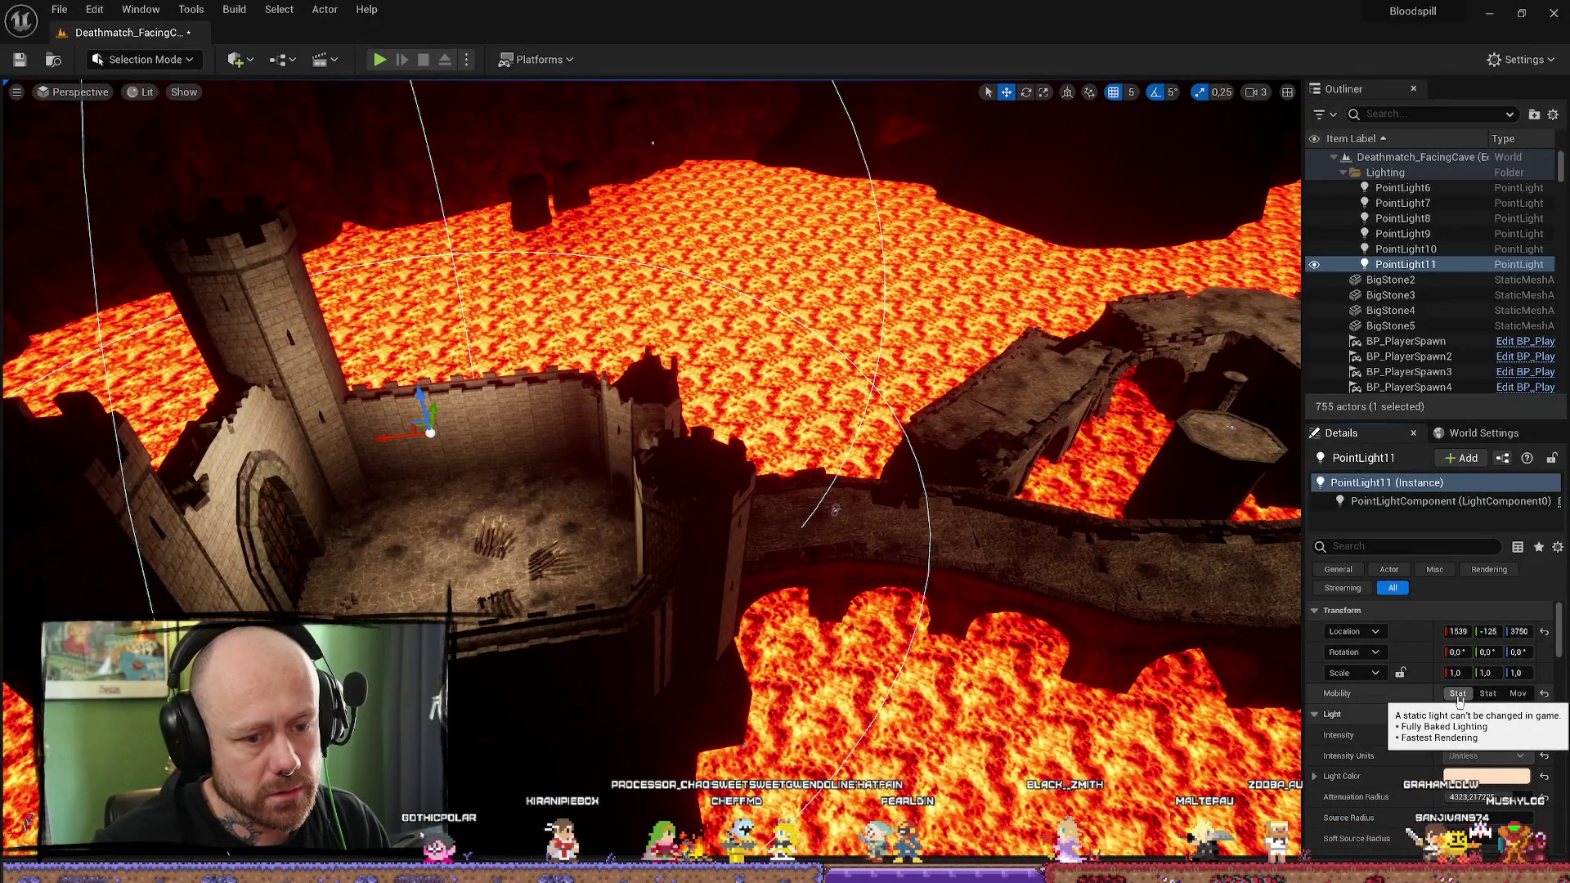
# Step: Toggle PointLight11's Mobility to Stationary and back to Static, then delete the light
pyautogui.rightClick(1459, 701)
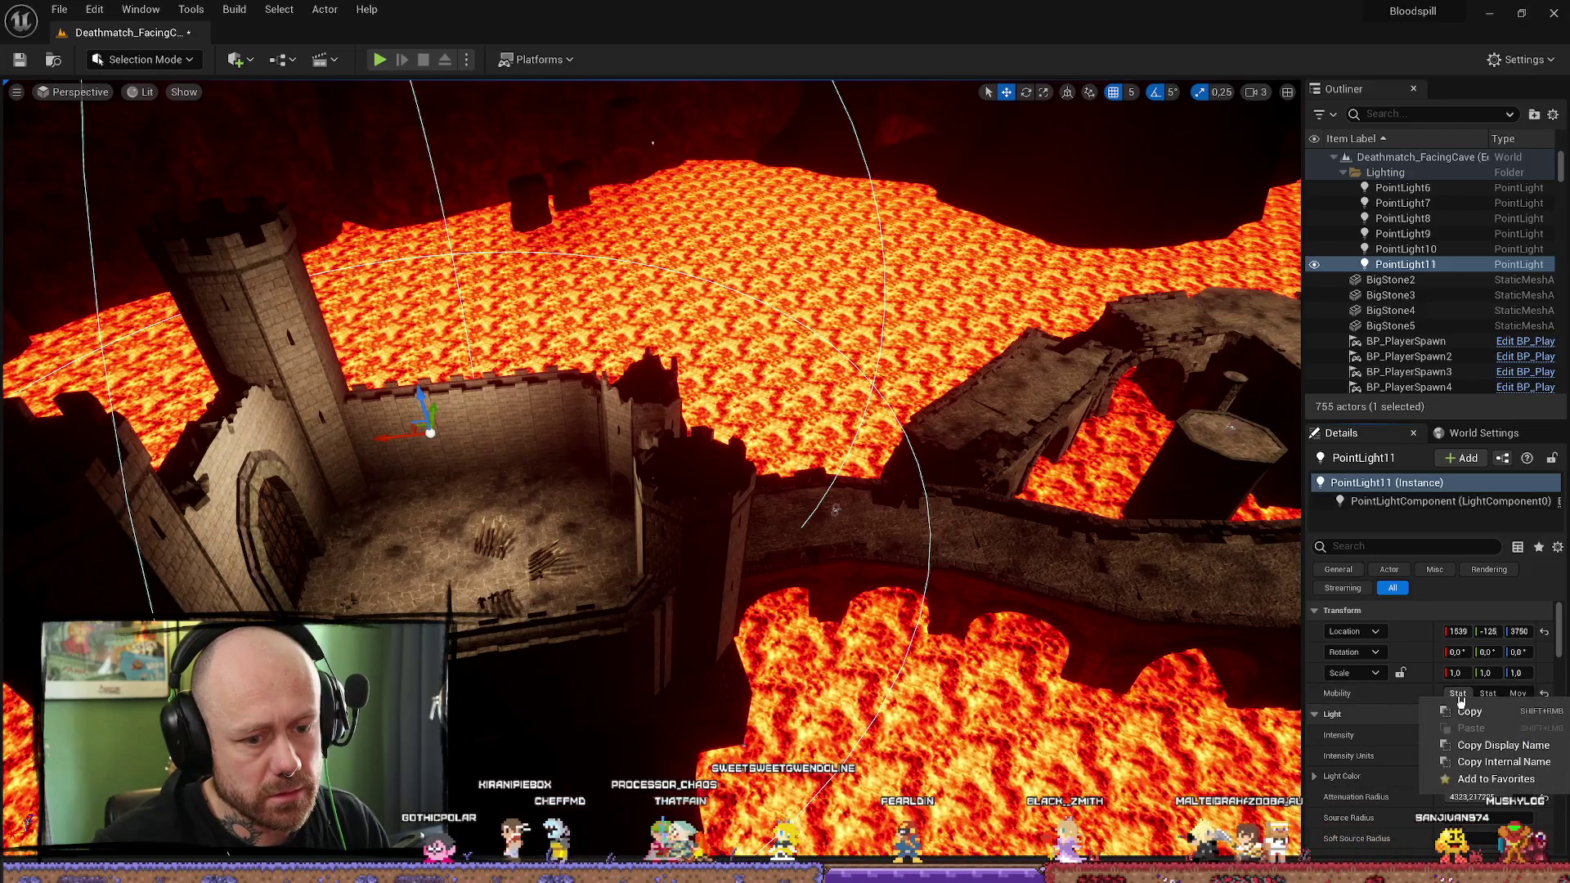
pyautogui.click(1398, 702)
pyautogui.click(1490, 695)
pyautogui.click(1458, 693)
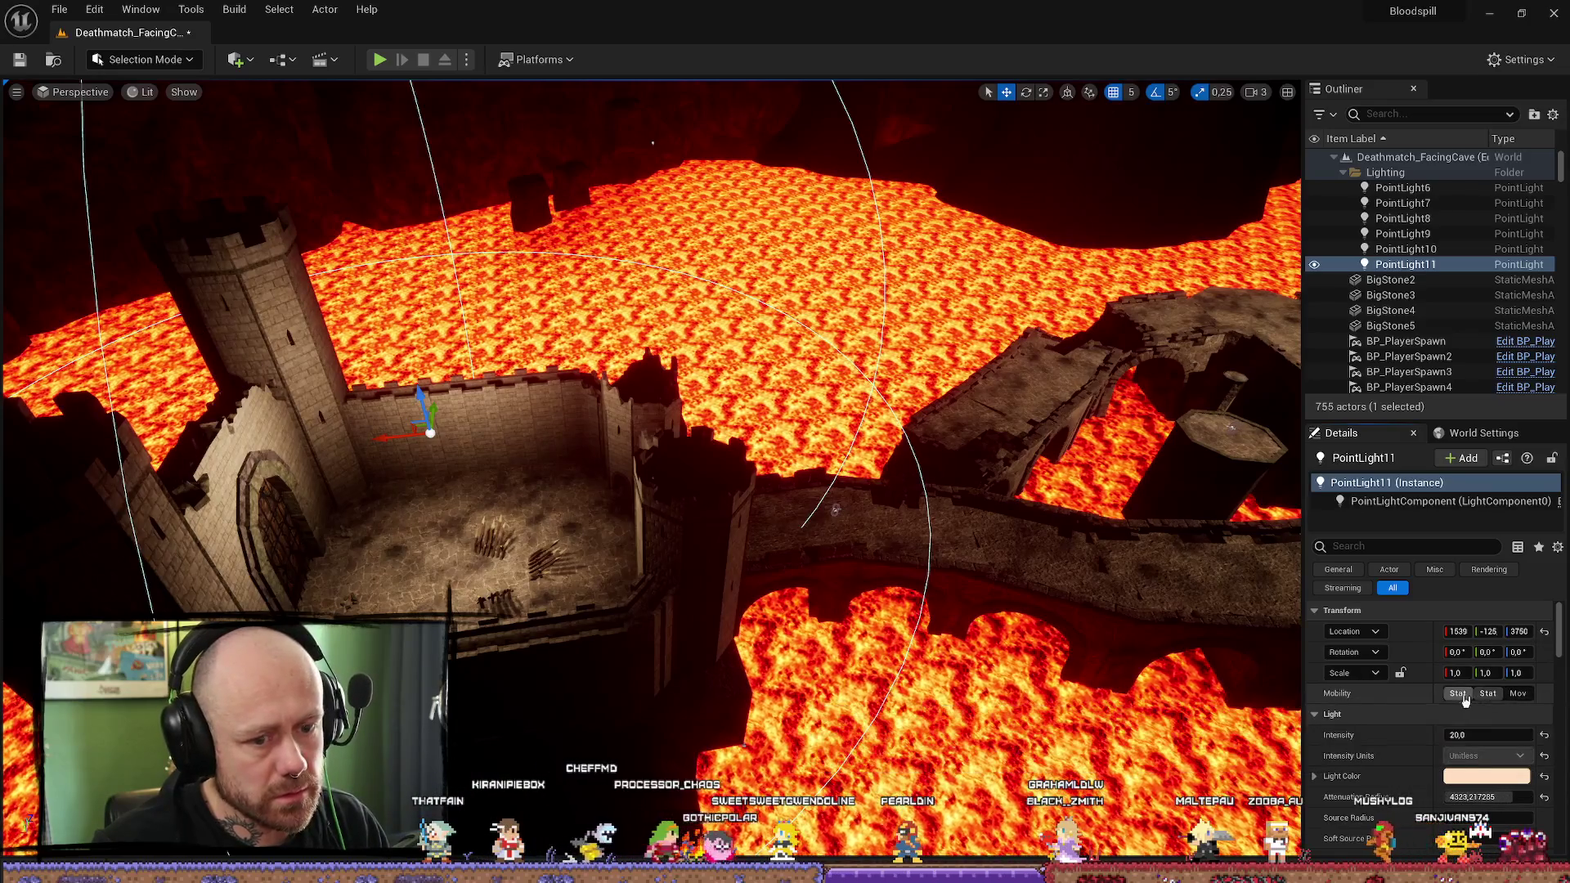
pyautogui.moveTo(806, 487)
pyautogui.mouseDown()
pyautogui.moveTo(909, 451)
pyautogui.moveTo(842, 441)
pyautogui.moveTo(874, 466)
pyautogui.moveTo(850, 458)
pyautogui.moveTo(840, 325)
pyautogui.mouseUp()
pyautogui.press('Delete')
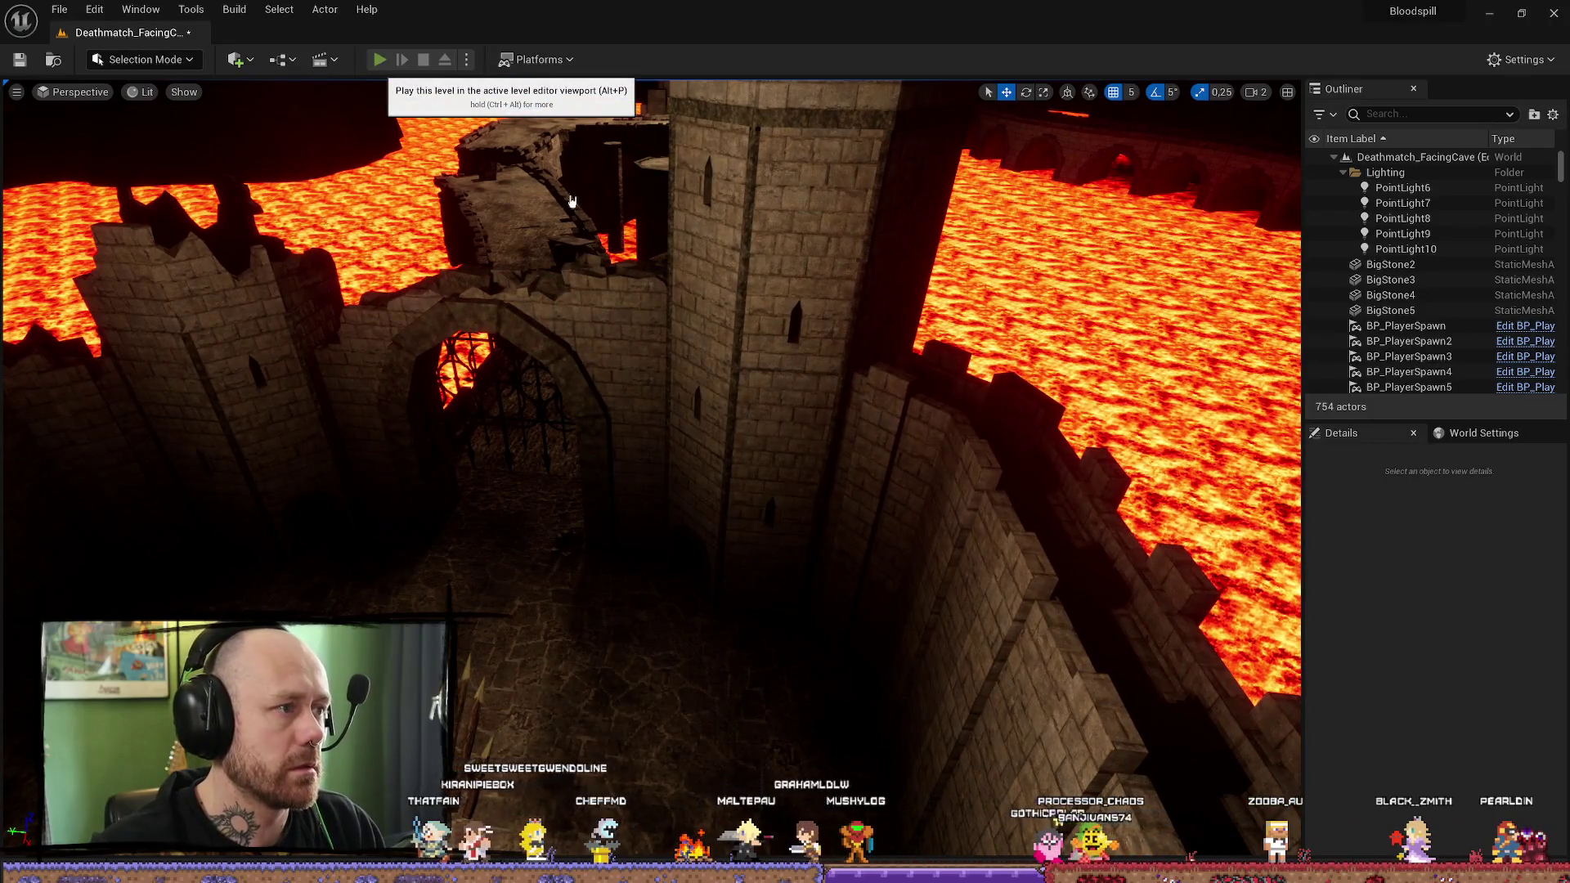
# Step: Play In Editor, deploy with the crossbow through the castle gate, then stop with Escape
pyautogui.click(379, 58)
pyautogui.click(668, 769)
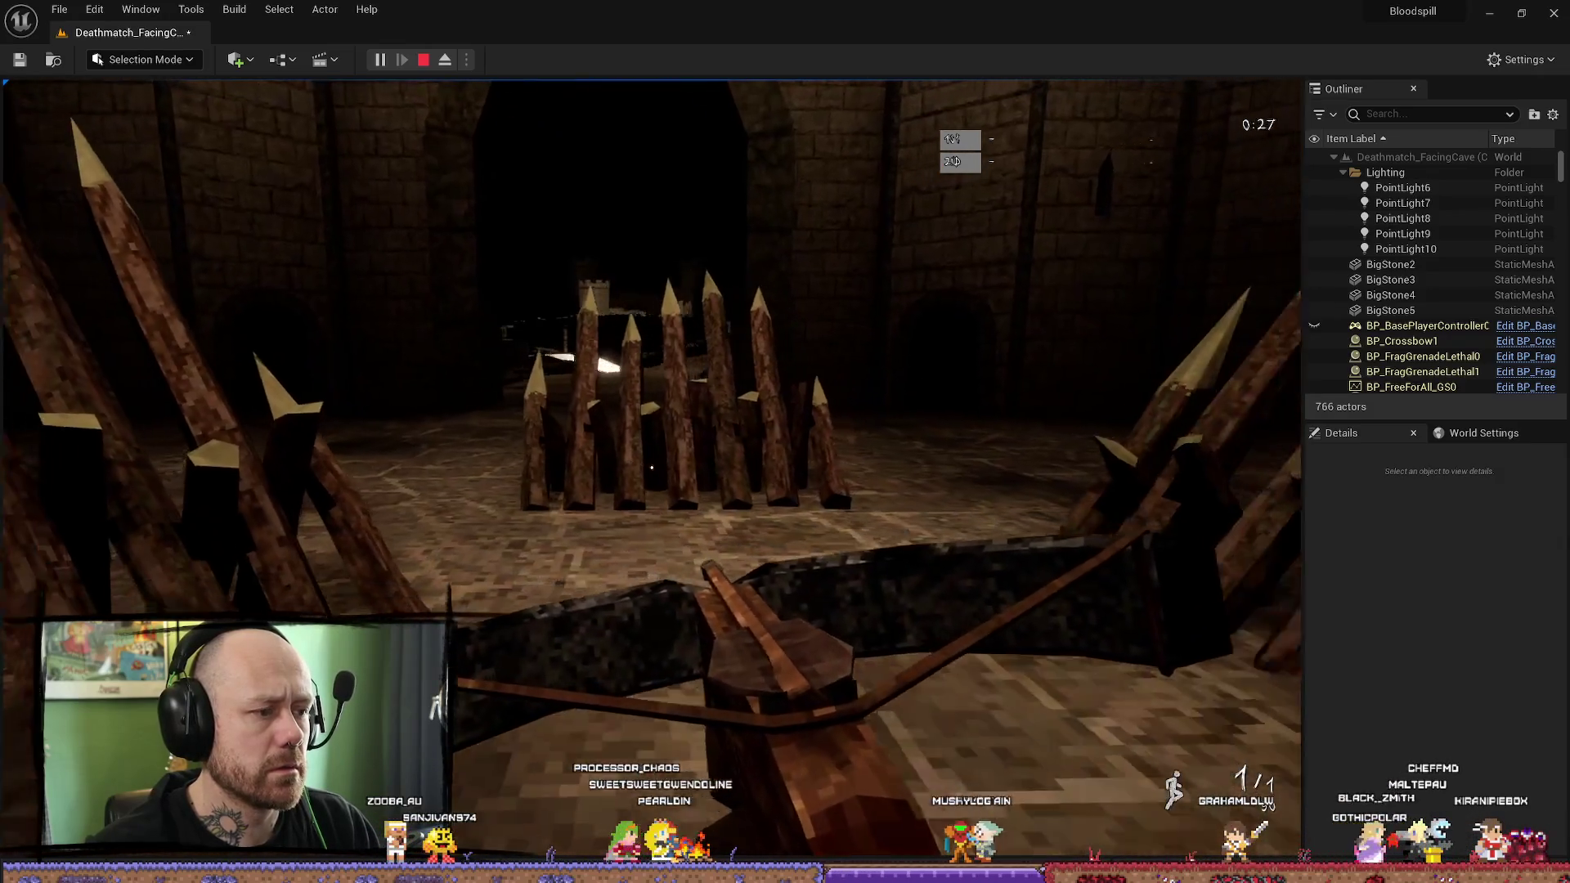
pyautogui.press('Escape')
# Step: Close the play-session log, fly over the lava arena, and run Build Lighting Only
pyautogui.click(1554, 13)
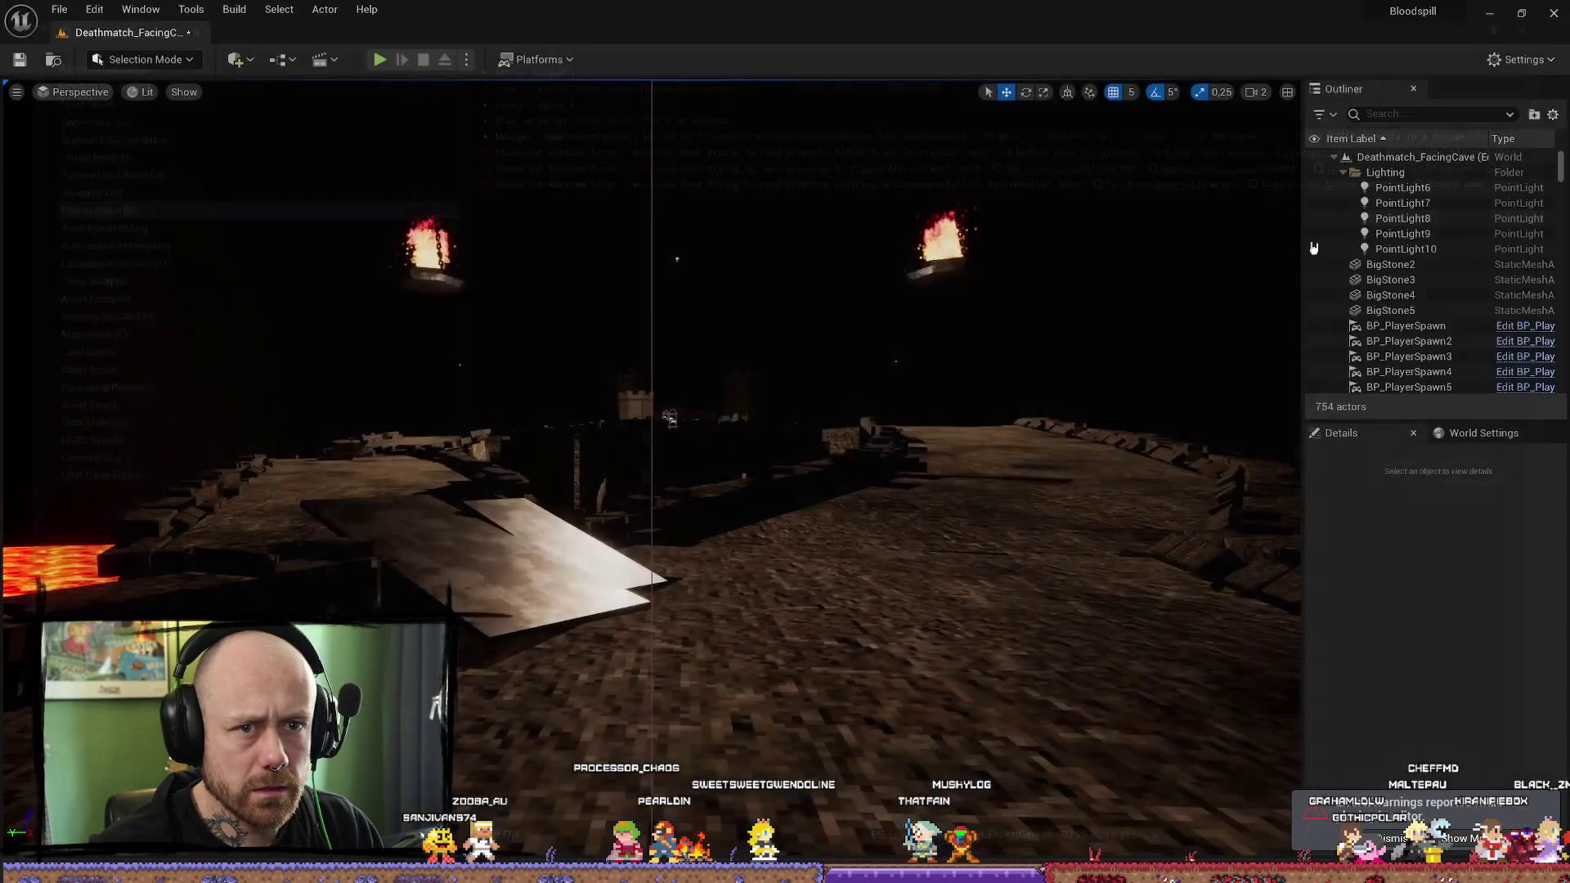
pyautogui.press('s')
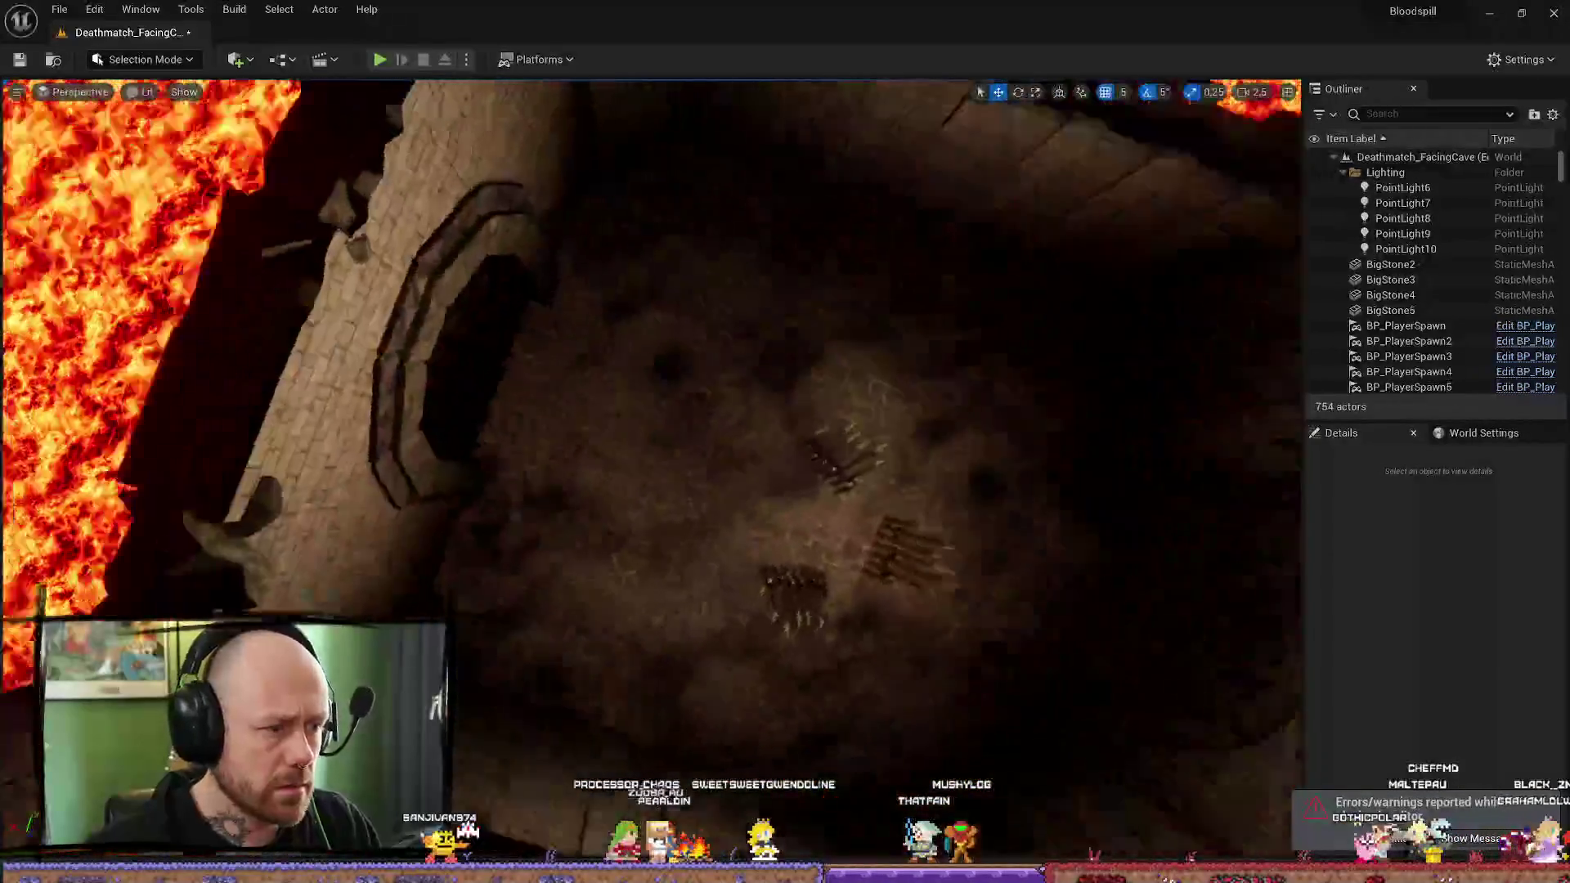
pyautogui.scroll(2, 651, 472)
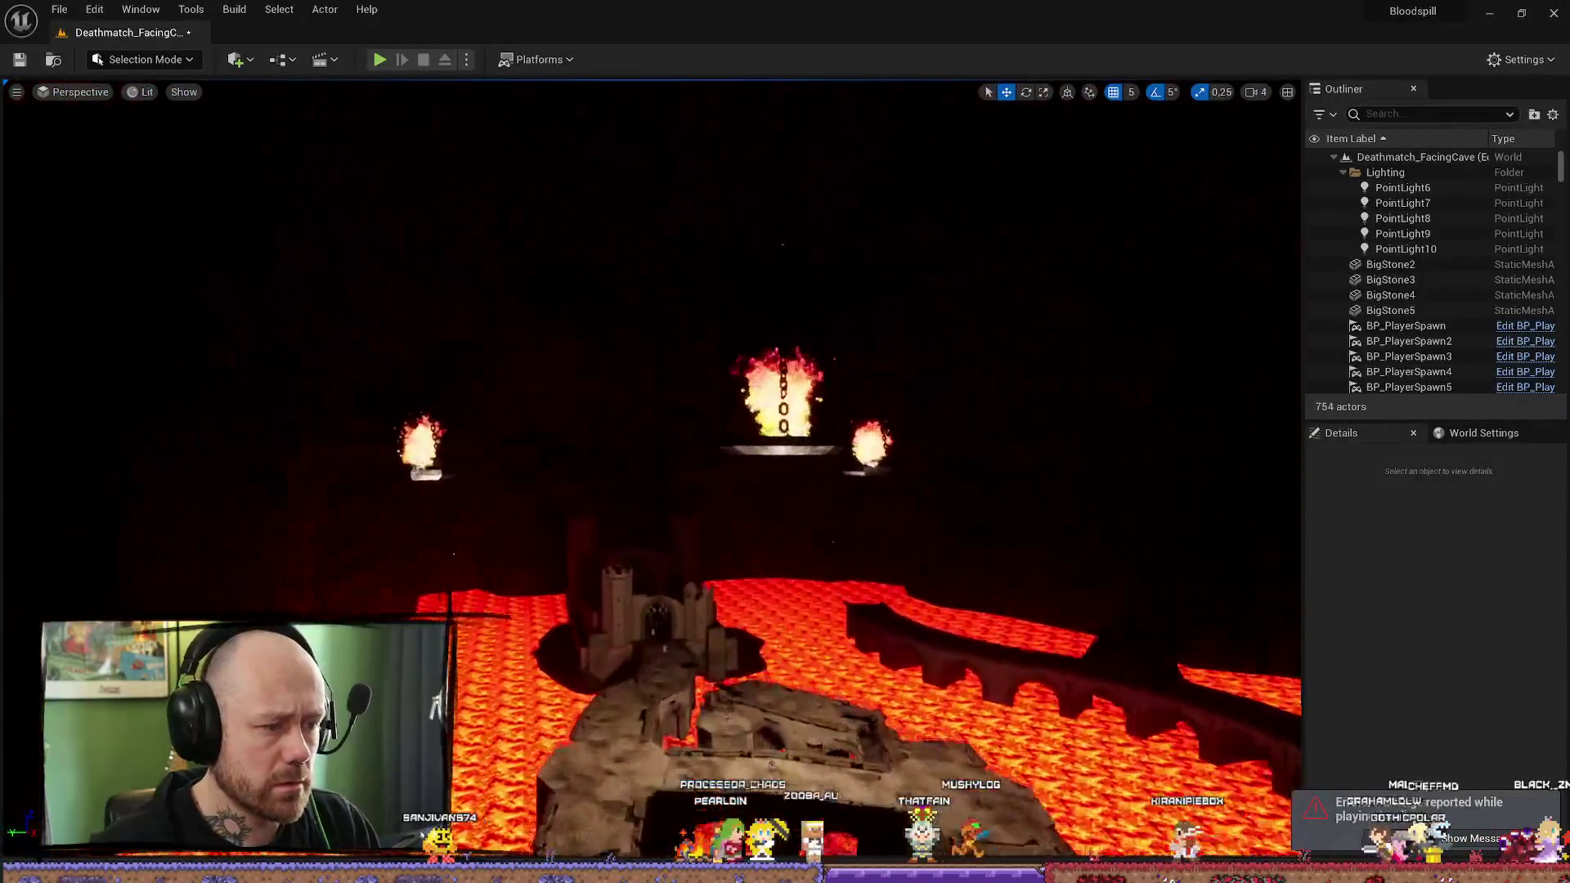
pyautogui.press('w')
pyautogui.press('w')
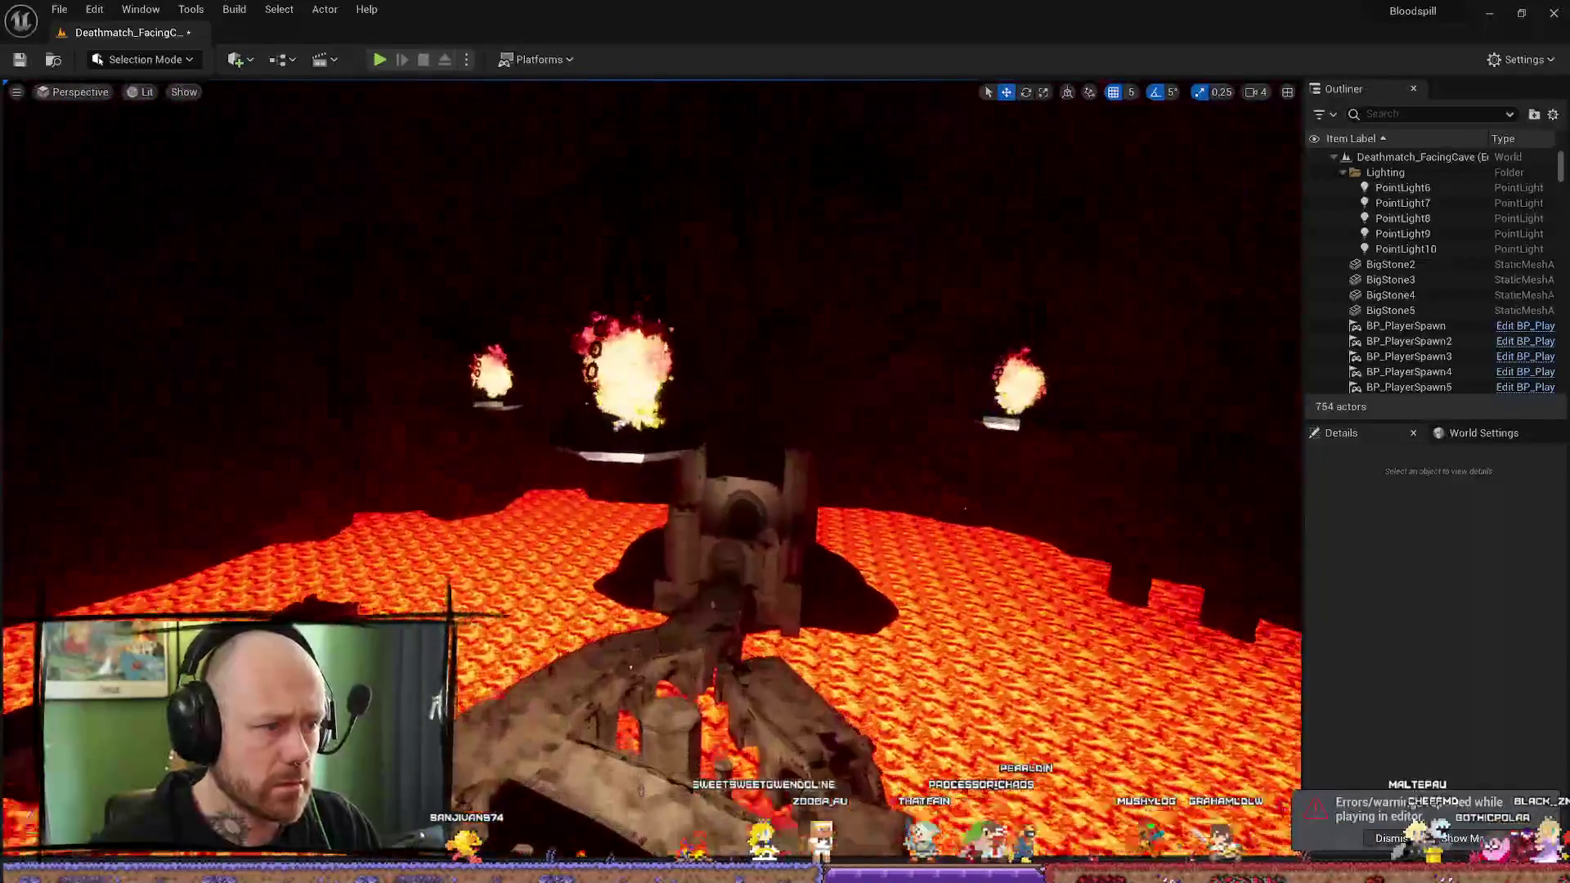
pyautogui.press('s')
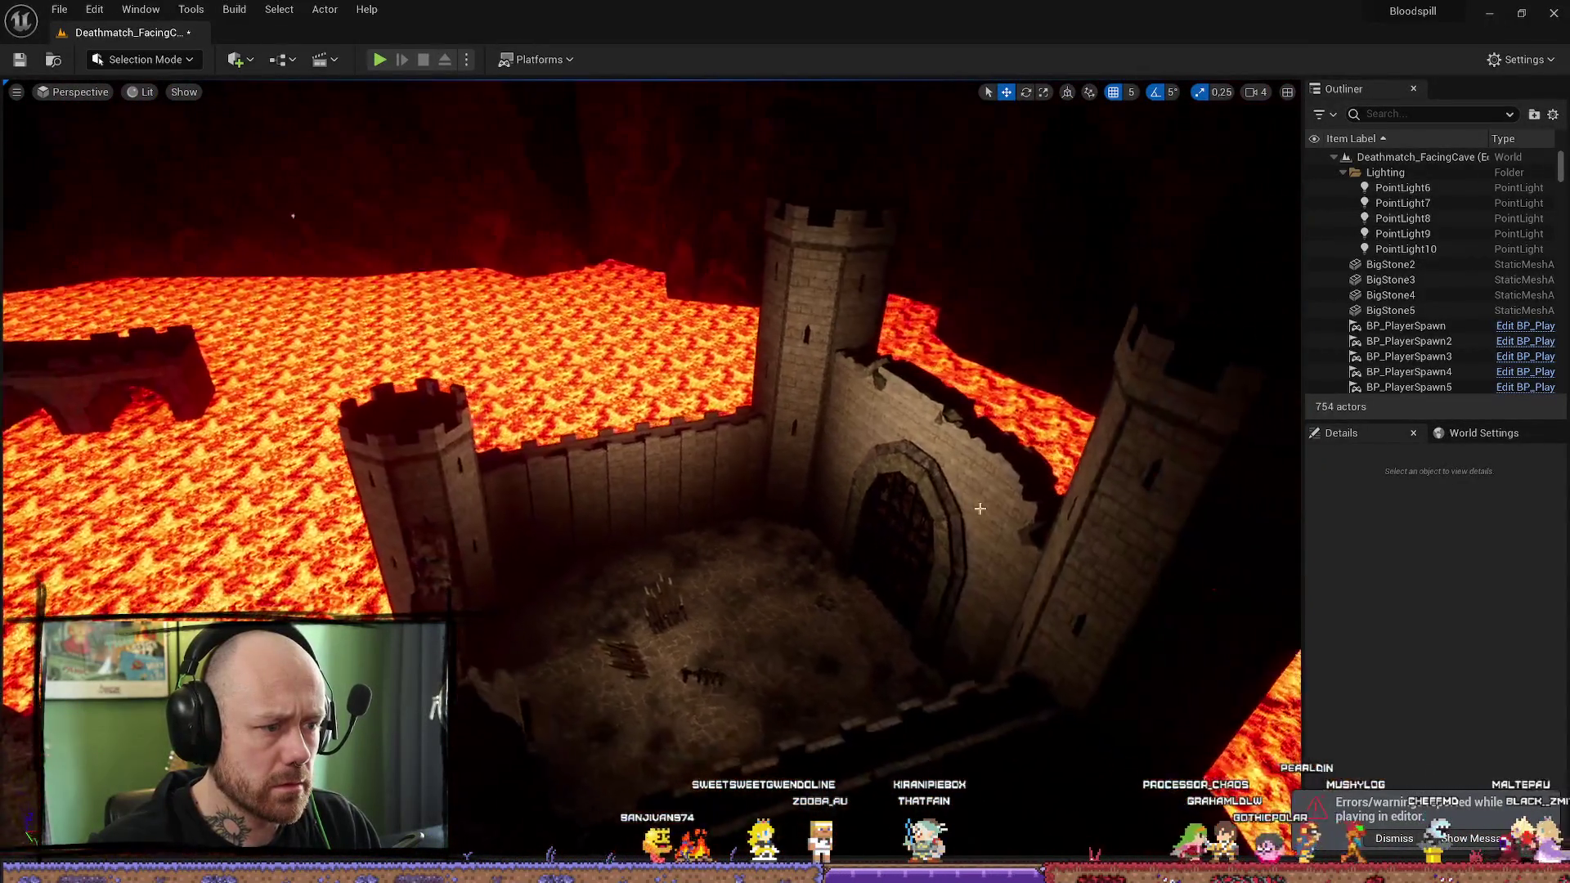
pyautogui.click(234, 9)
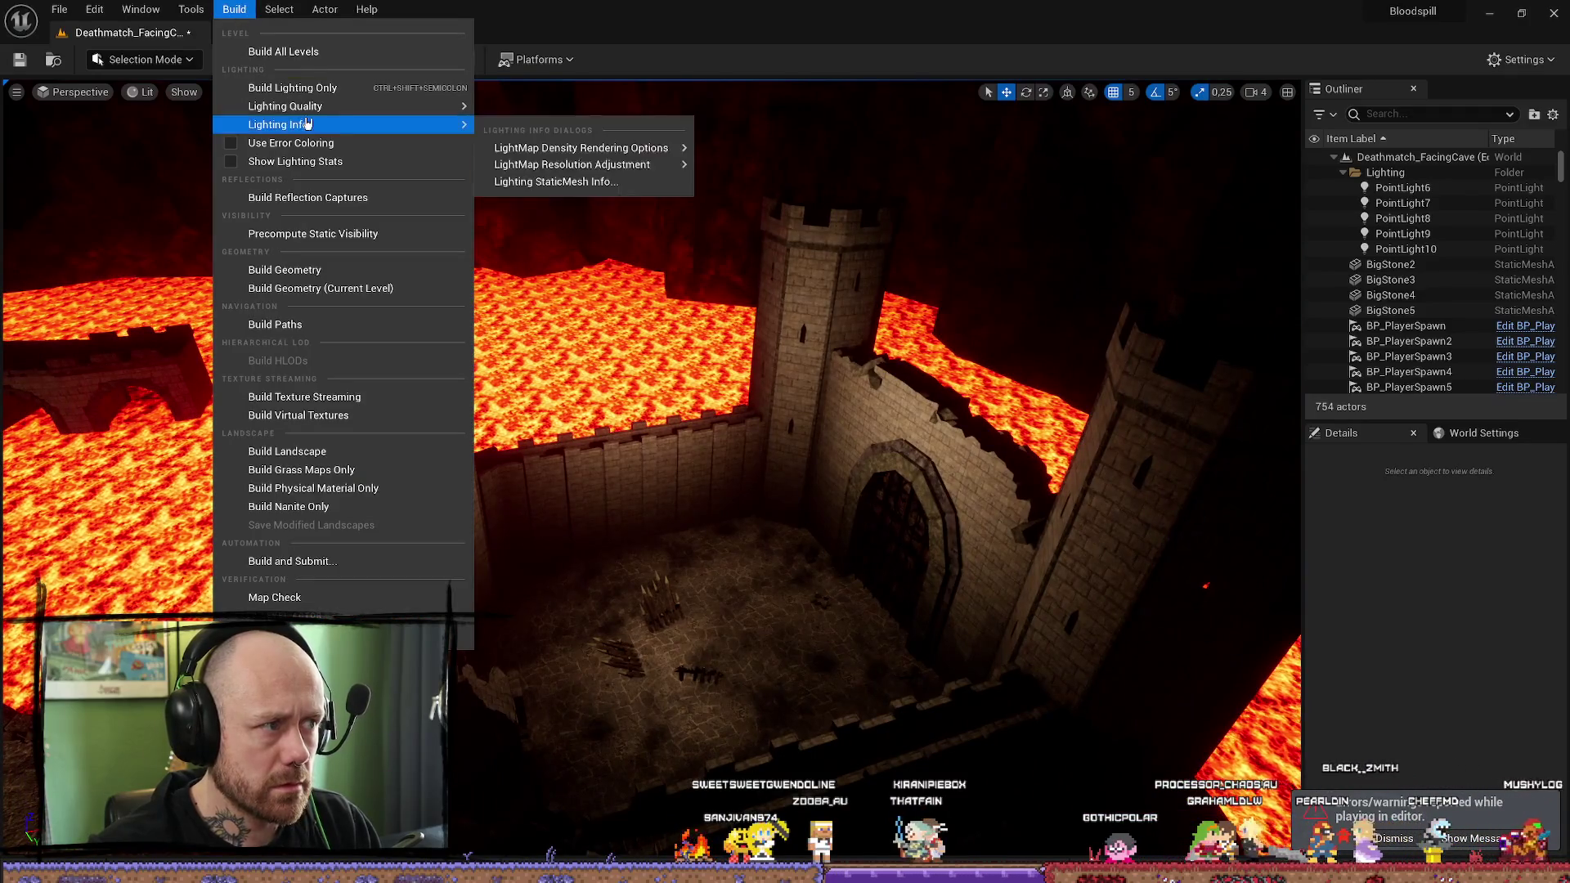
pyautogui.click(309, 88)
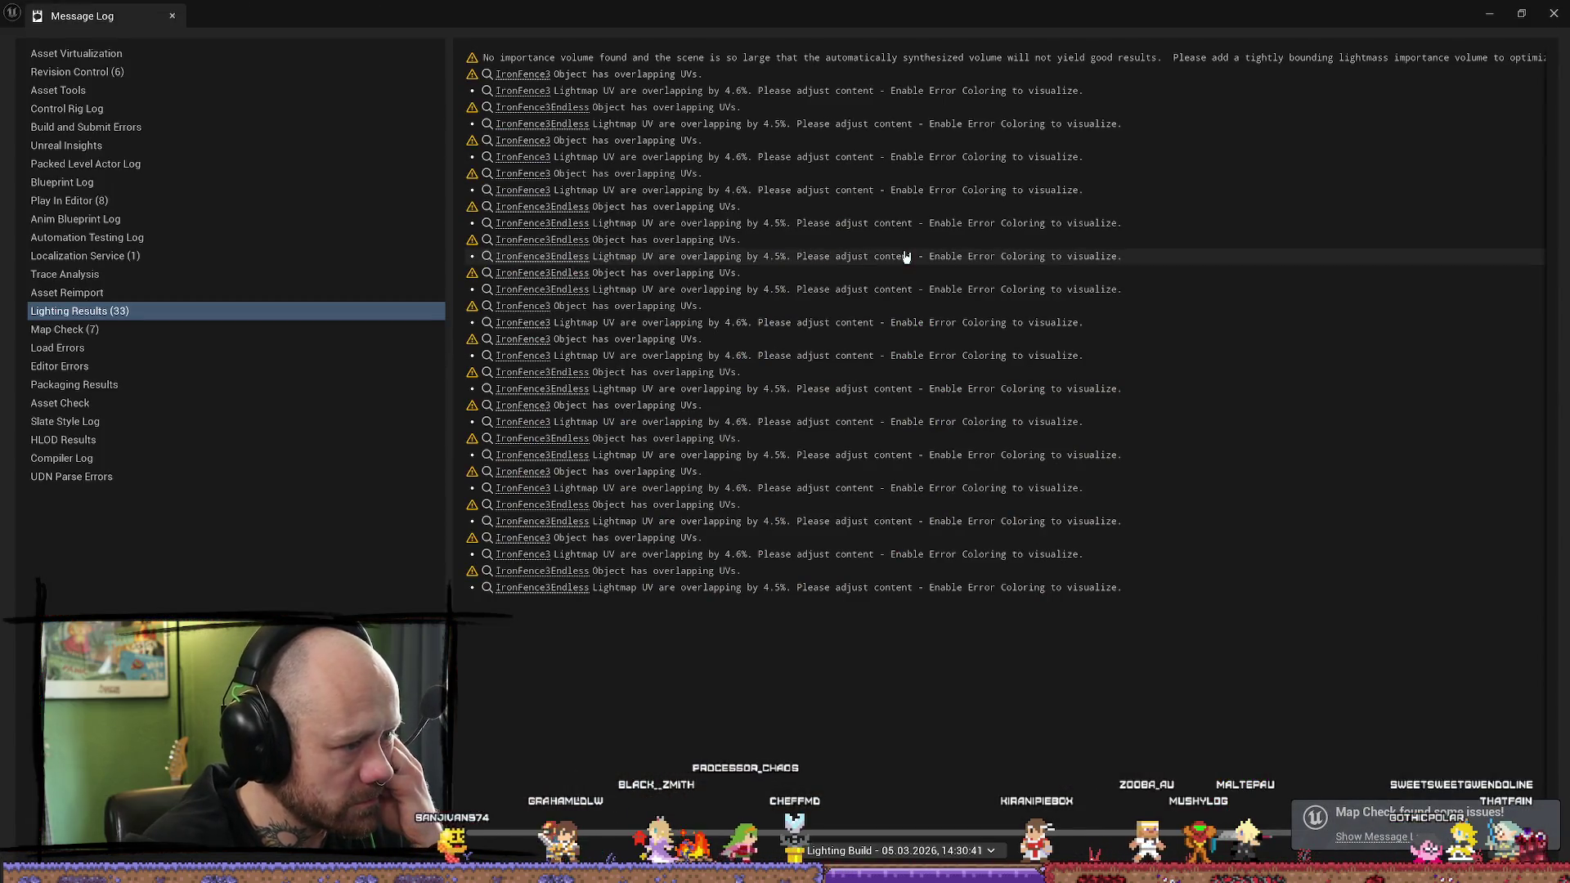
# Step: Close the lighting results log and focus the viewport on brazier light PointLight8
pyautogui.click(1558, 15)
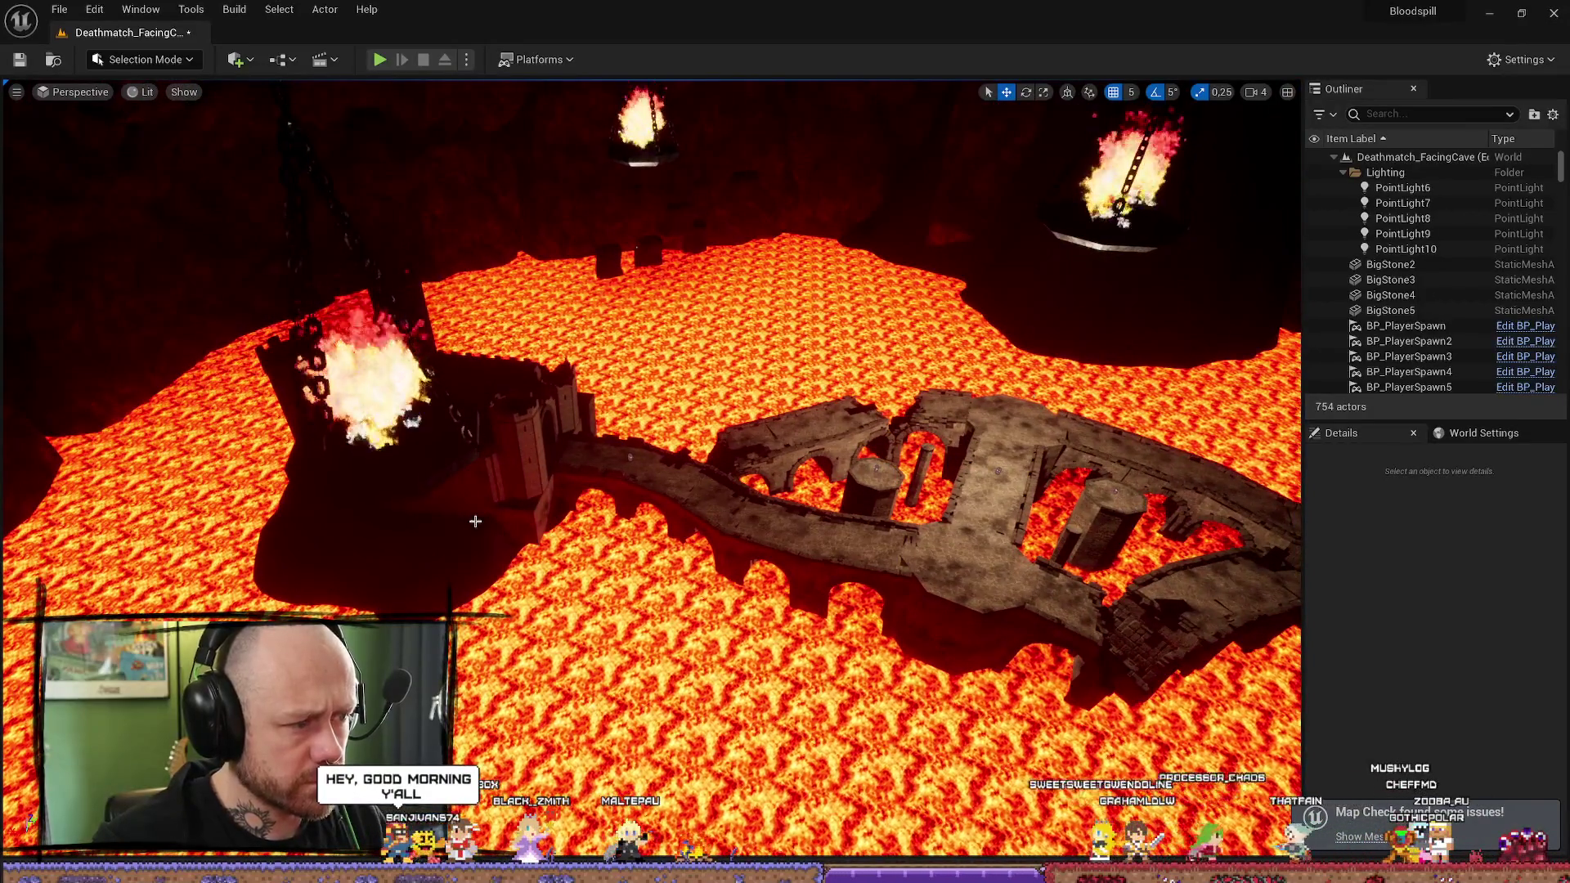
pyautogui.click(475, 521)
pyautogui.press('f')
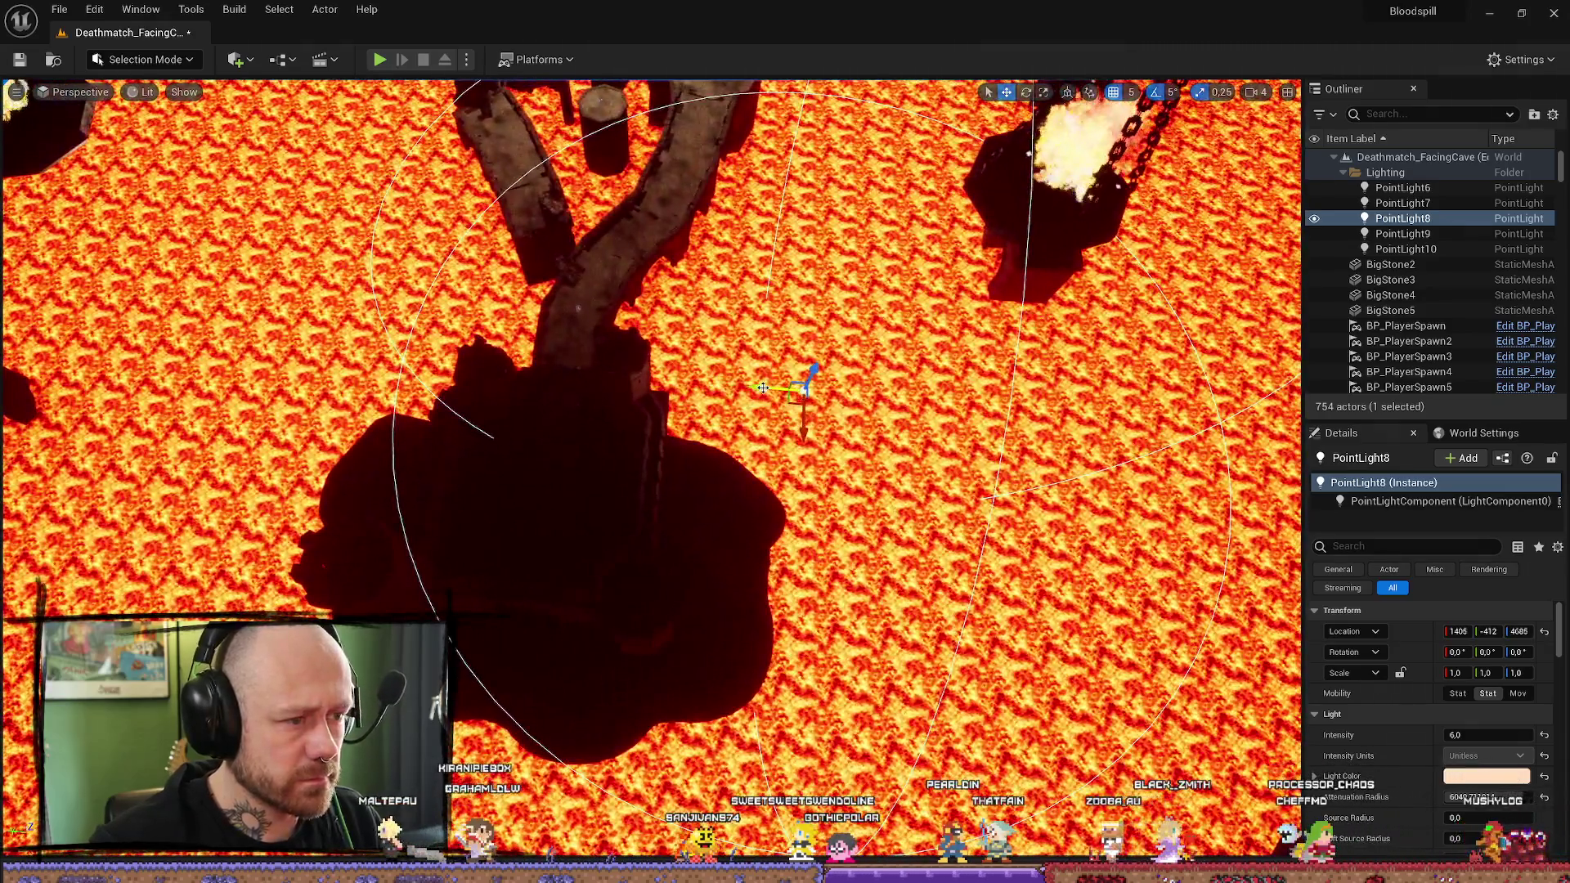
# Step: Nudge PointLight8 along its Y axis, edit its intensity, and shift it toward the castle ruin
pyautogui.moveTo(763, 388); pyautogui.dragTo(791, 391)
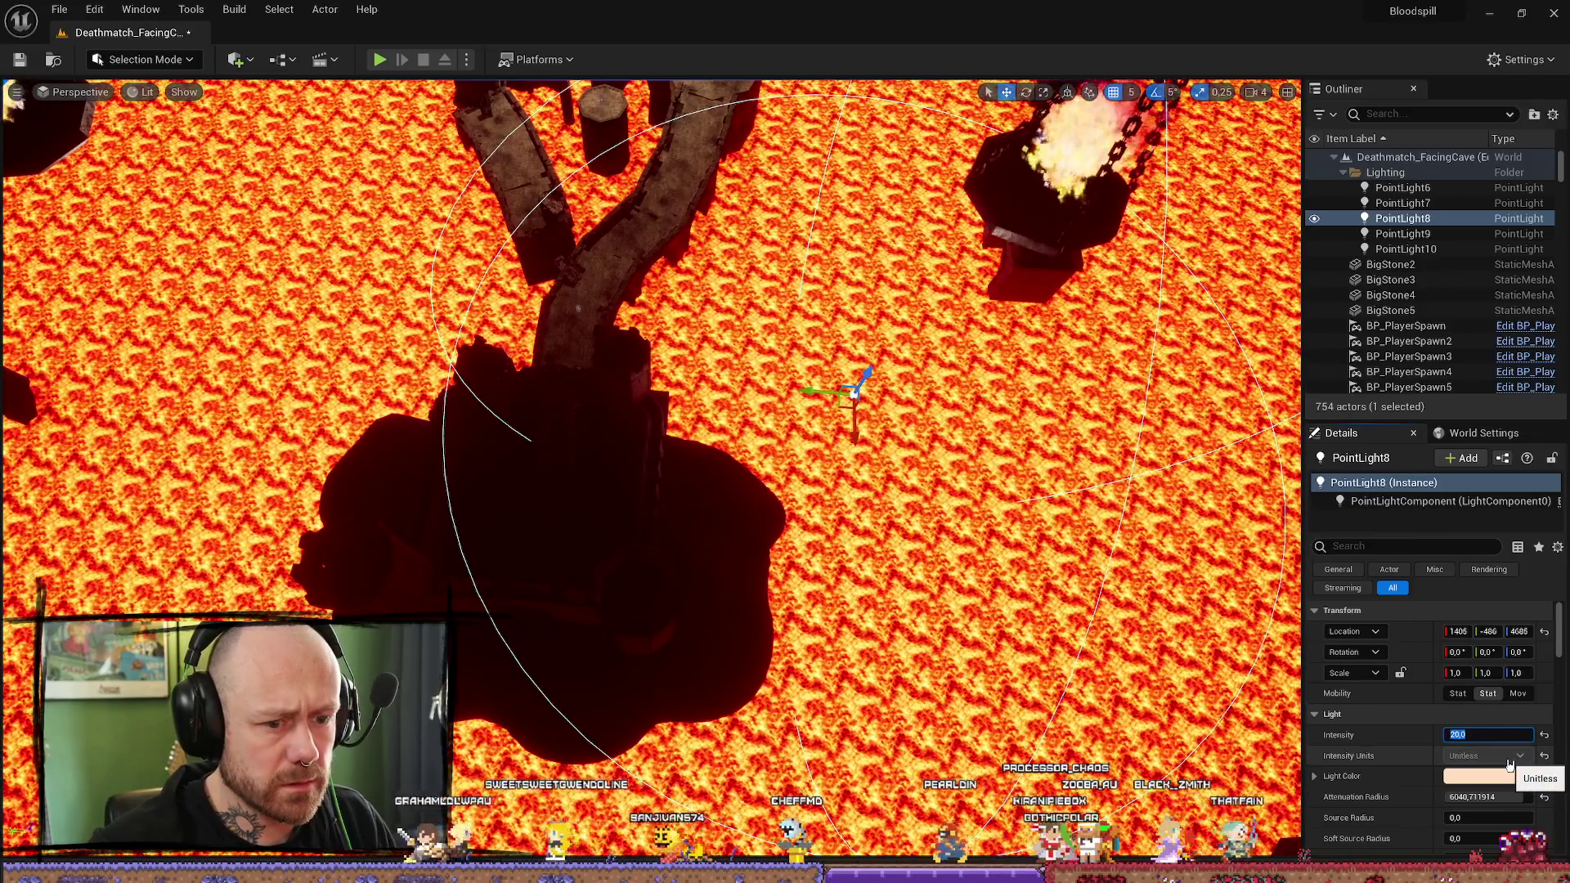
pyautogui.moveTo(809, 337)
pyautogui.mouseDown()
pyautogui.moveTo(809, 270)
pyautogui.moveTo(808, 338)
pyautogui.mouseUp()
pyautogui.write('0')
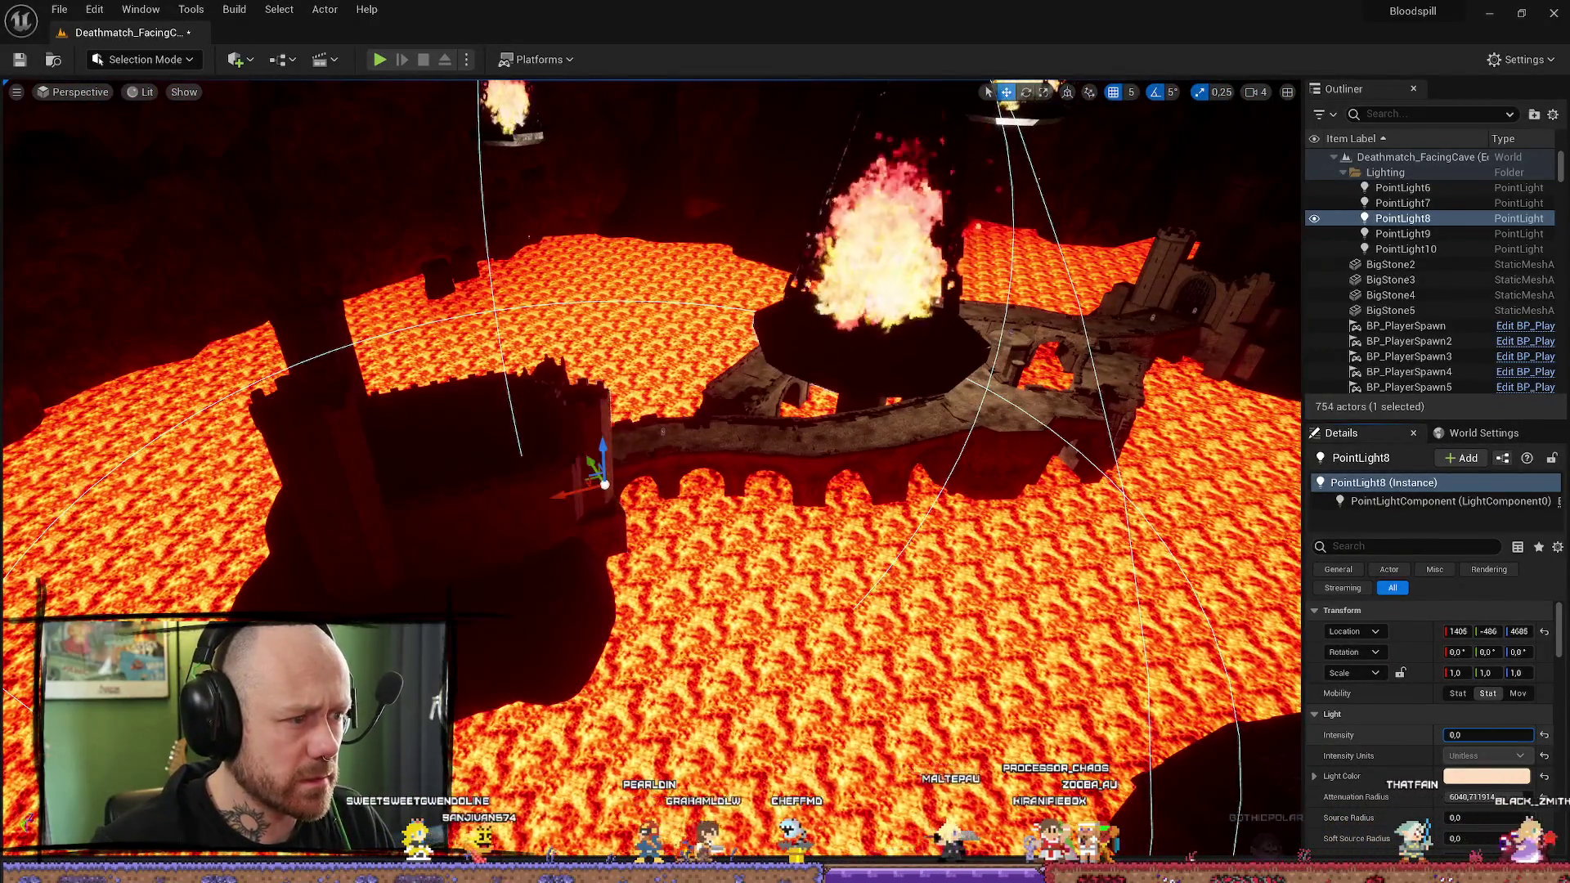
pyautogui.click(1471, 739)
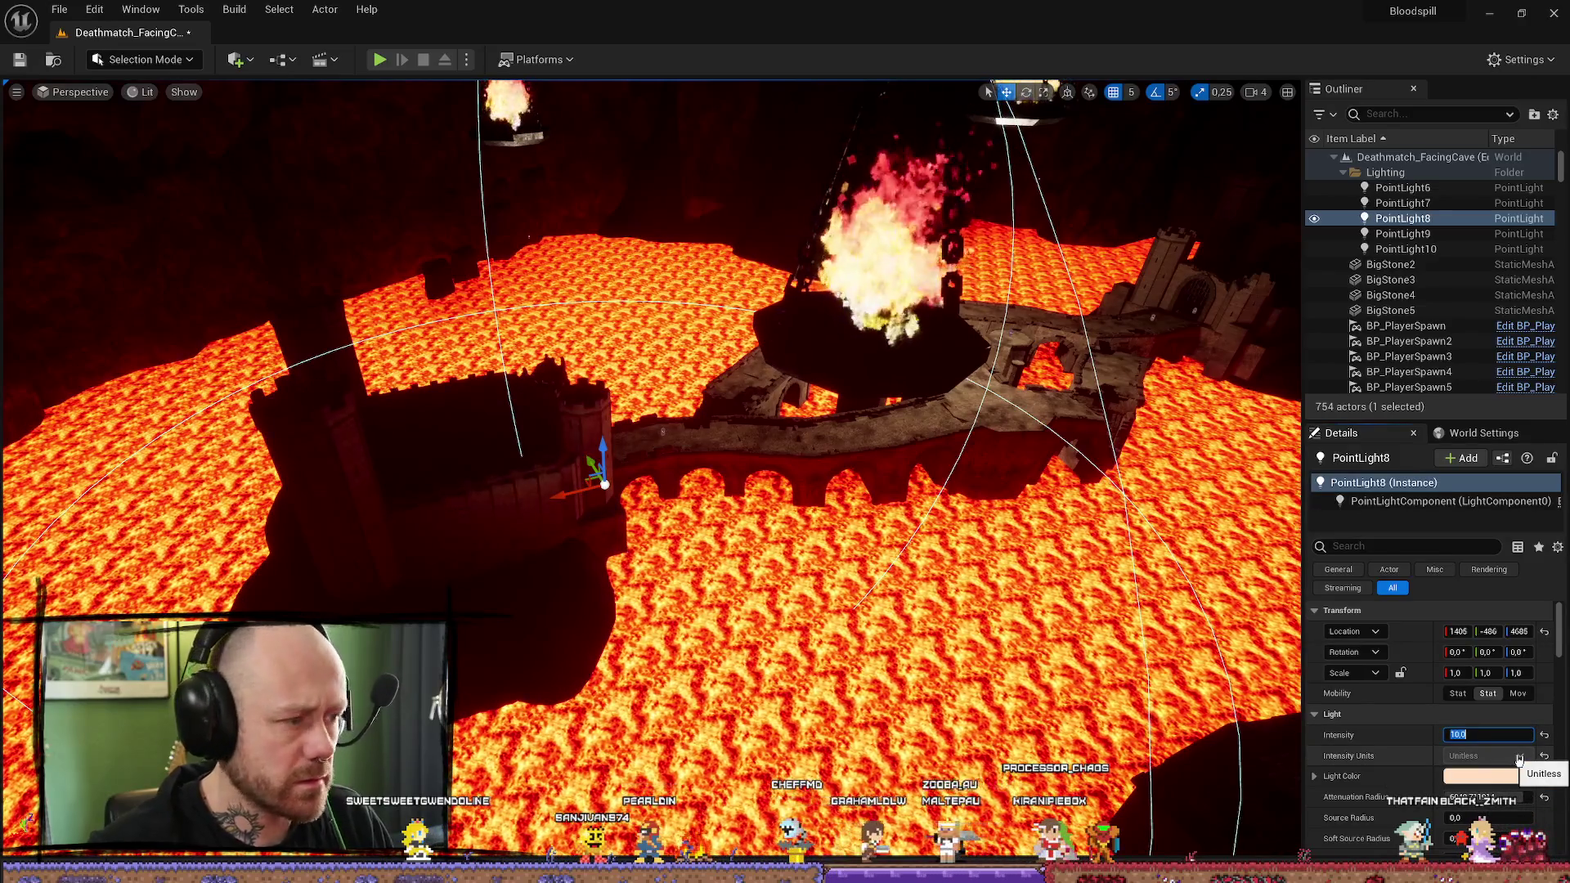
pyautogui.moveTo(1144, 578)
pyautogui.mouseDown()
pyautogui.moveTo(1063, 589)
pyautogui.moveTo(1006, 670)
pyautogui.moveTo(1060, 659)
pyautogui.moveTo(1073, 769)
pyautogui.mouseUp()
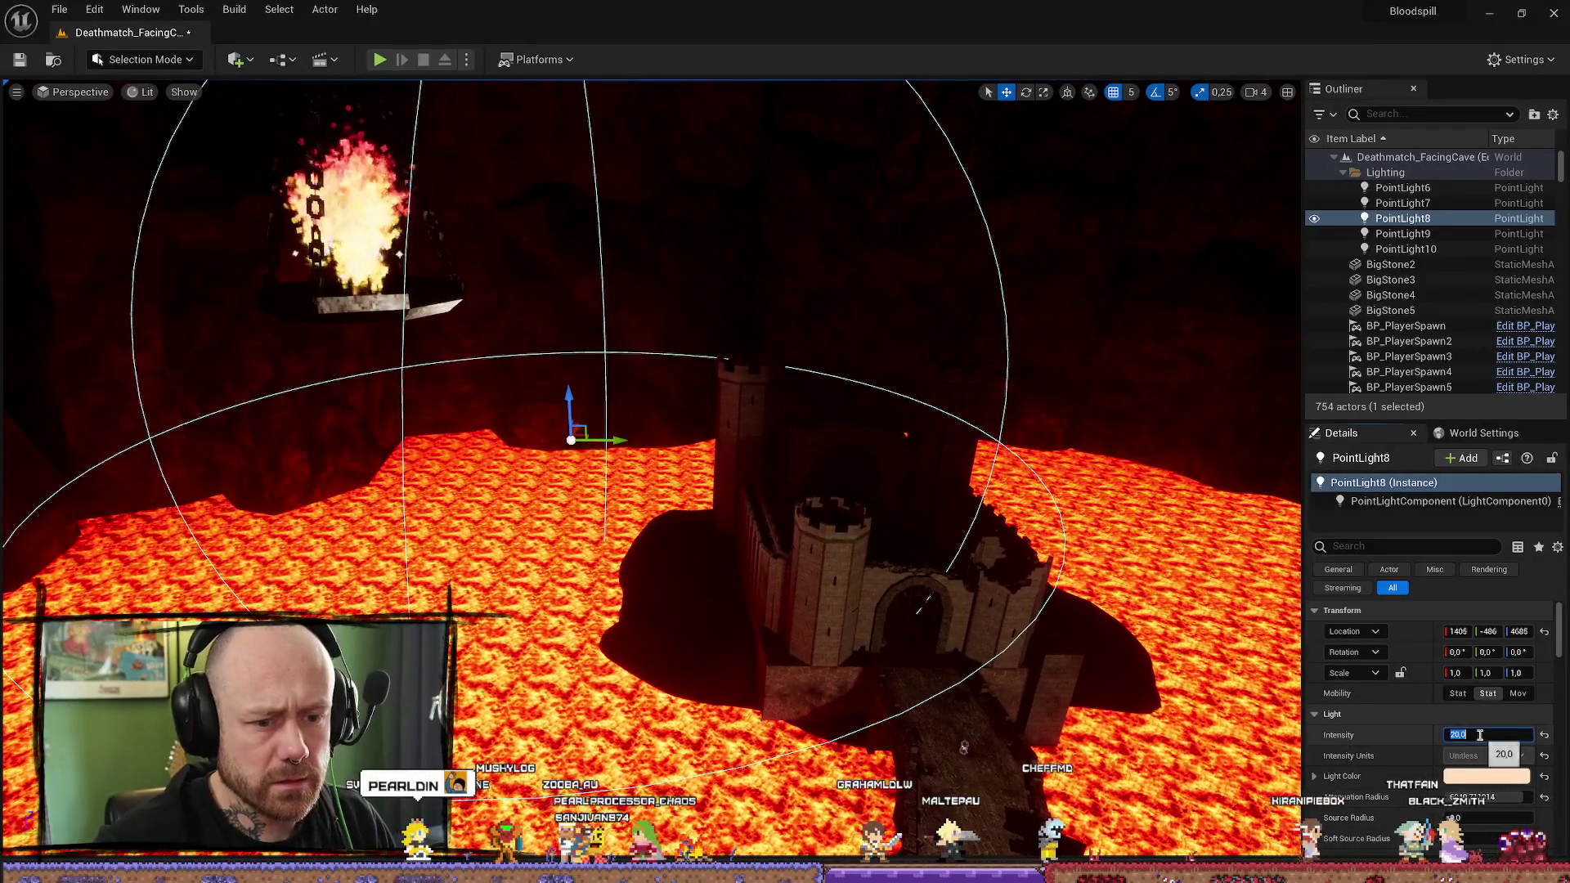
pyautogui.moveTo(629, 440)
pyautogui.mouseDown()
pyautogui.moveTo(815, 440)
pyautogui.moveTo(593, 566)
pyautogui.moveTo(769, 601)
pyautogui.moveTo(720, 532)
pyautogui.moveTo(654, 490)
pyautogui.moveTo(613, 638)
pyautogui.moveTo(441, 645)
pyautogui.moveTo(376, 613)
pyautogui.mouseUp()
pyautogui.moveTo(786, 599); pyautogui.dragTo(786, 599)
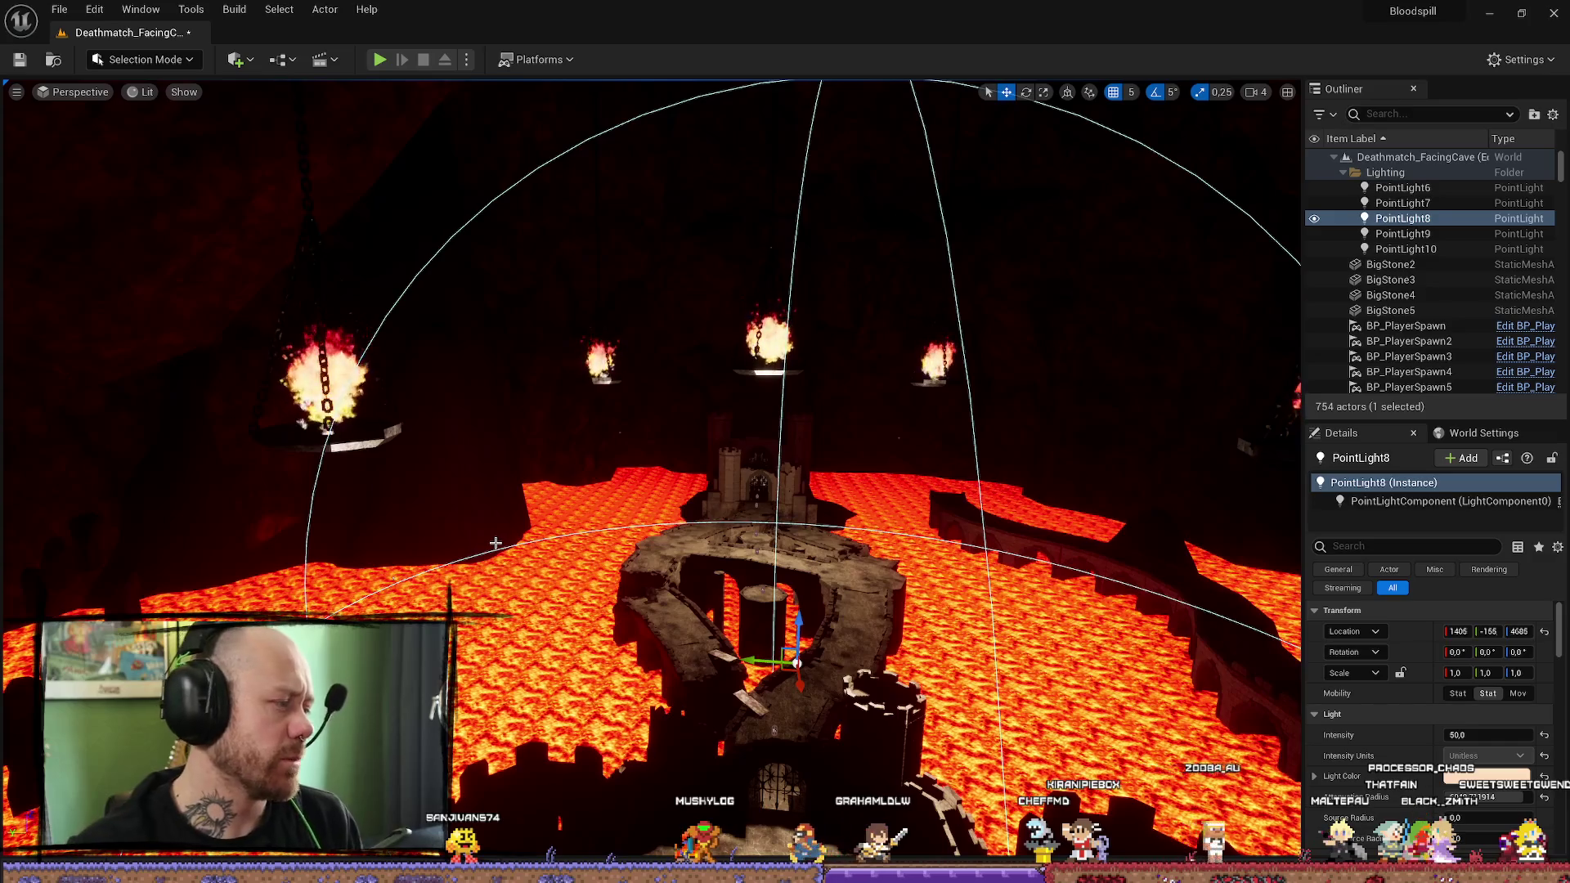
pyautogui.moveTo(993, 645); pyautogui.dragTo(809, 574)
pyautogui.moveTo(327, 594); pyautogui.dragTo(1013, 708)
pyautogui.moveTo(675, 445)
pyautogui.mouseDown()
pyautogui.moveTo(765, 541)
pyautogui.moveTo(855, 461)
pyautogui.mouseUp()
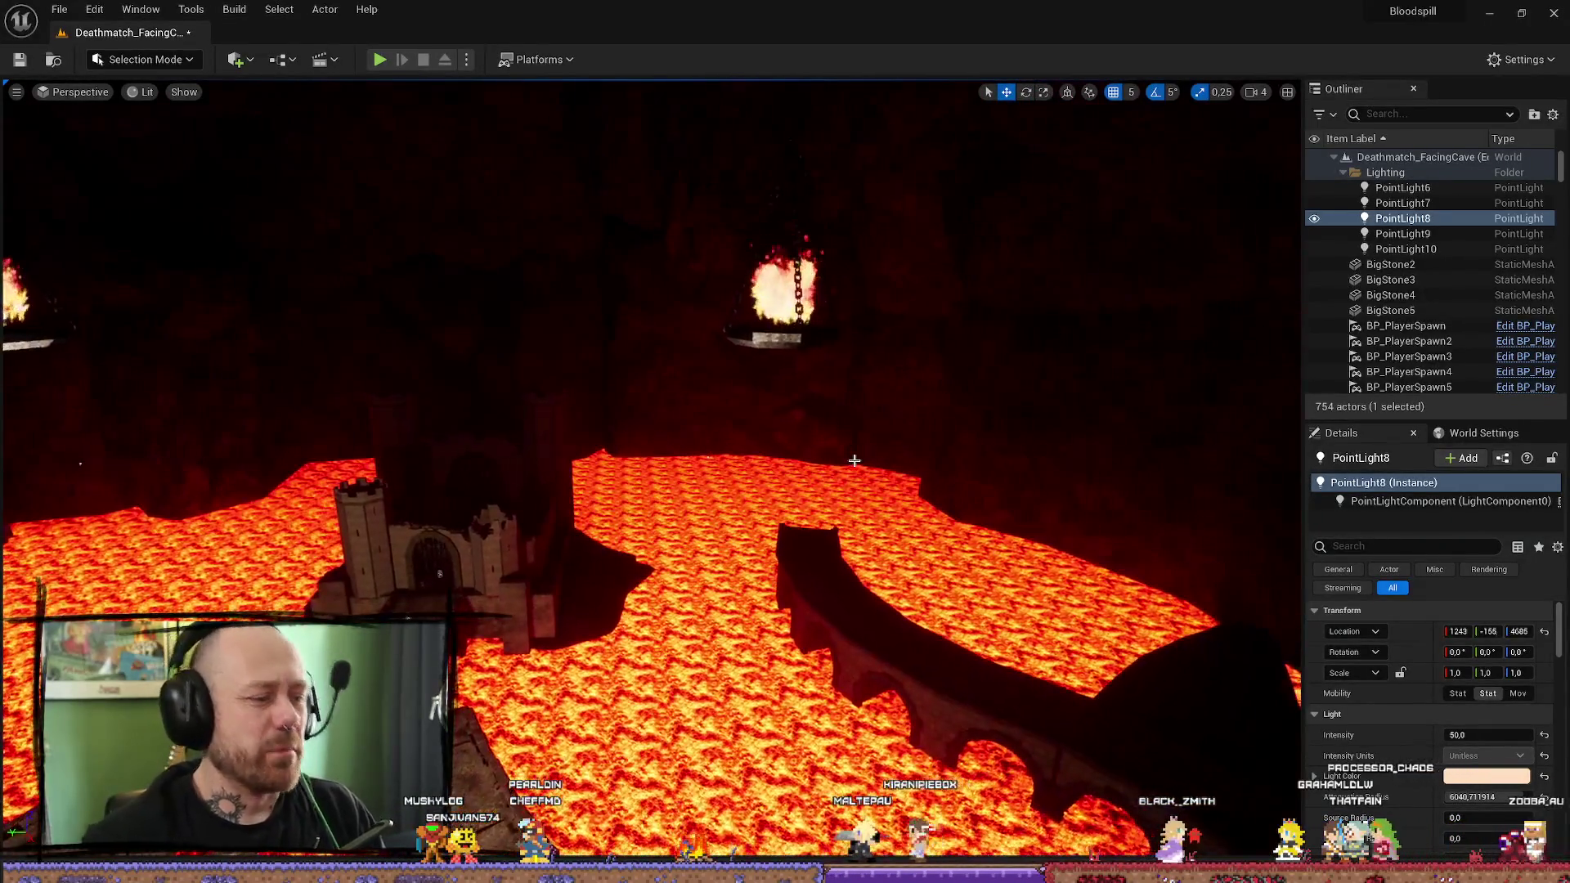
pyautogui.press('f')
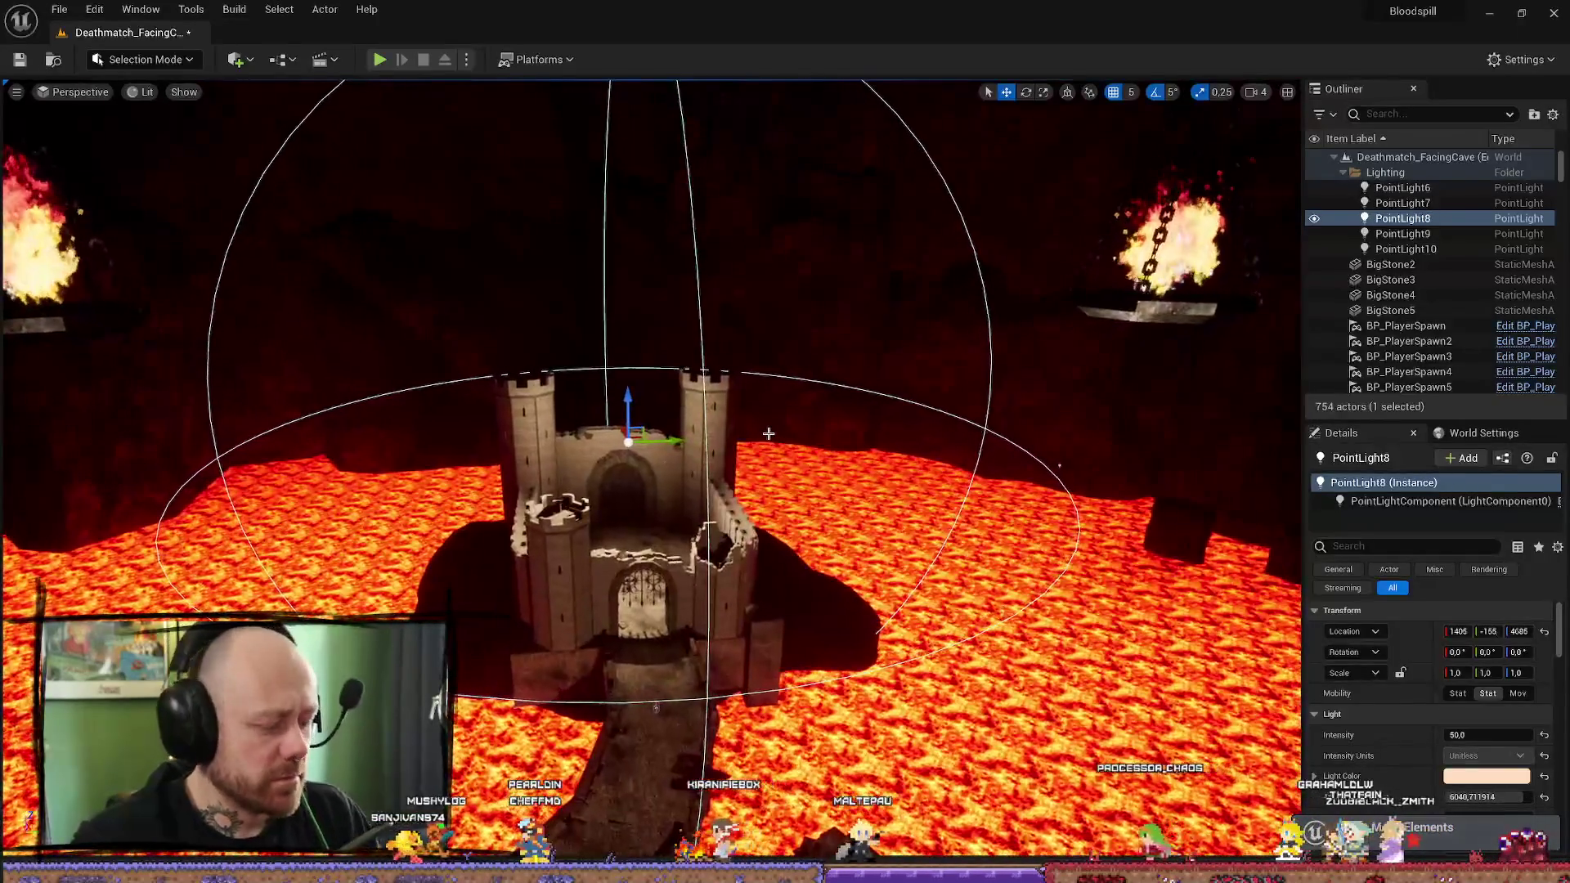
# Step: Undo four PointLight8 edits, returning it to 1210, -541, 4686 at intensity 6.0
pyautogui.hotkey('ctrl', 'z')
pyautogui.hotkey('ctrl', 'z')
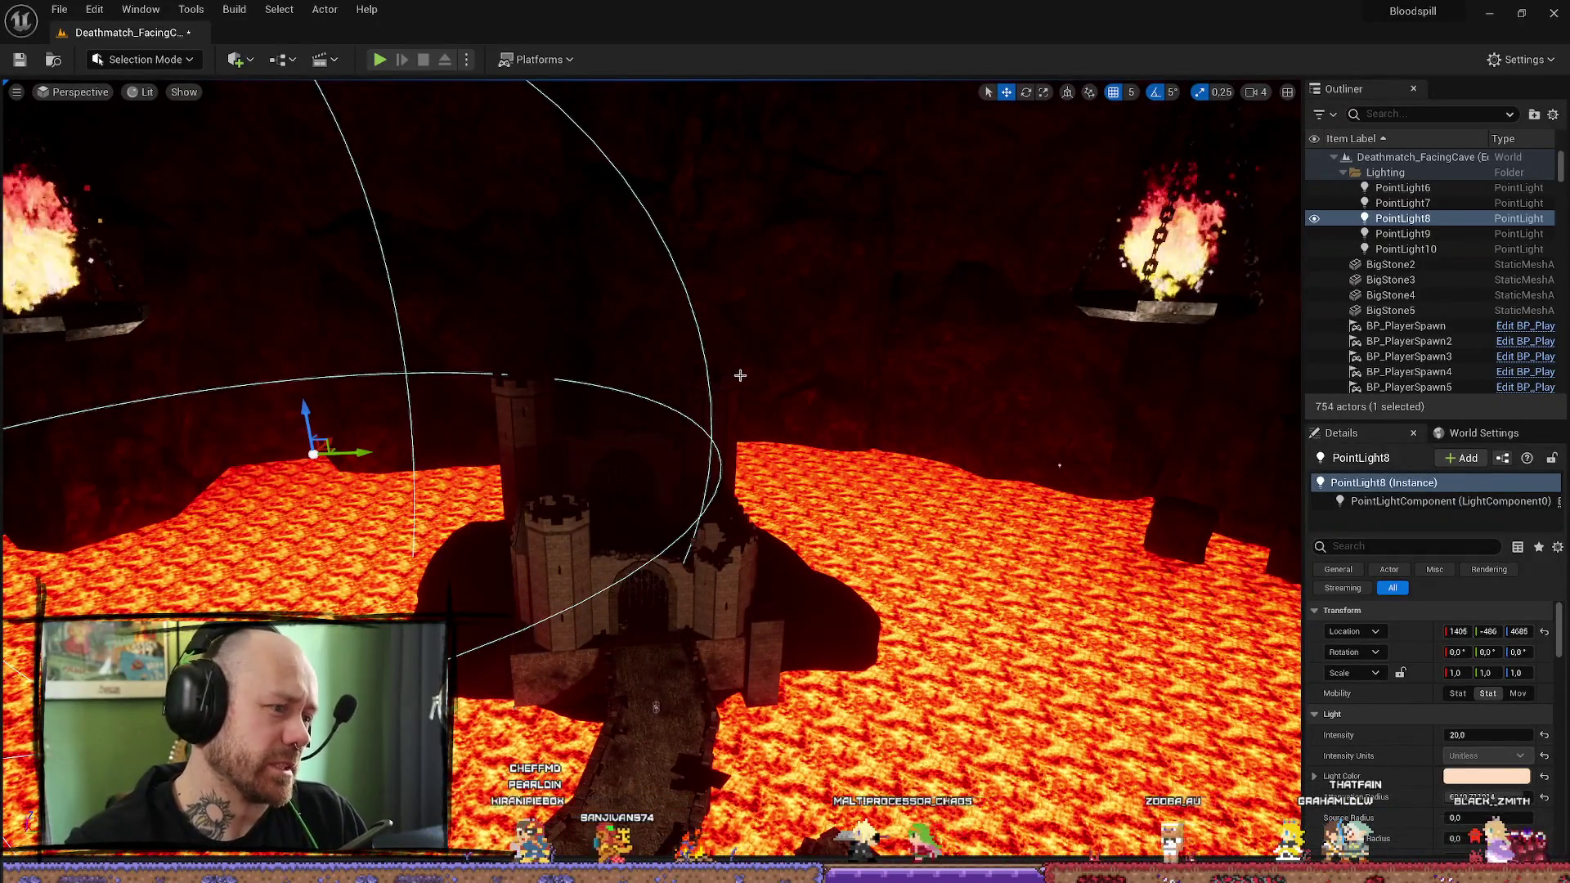
pyautogui.hotkey('ctrl', 'z')
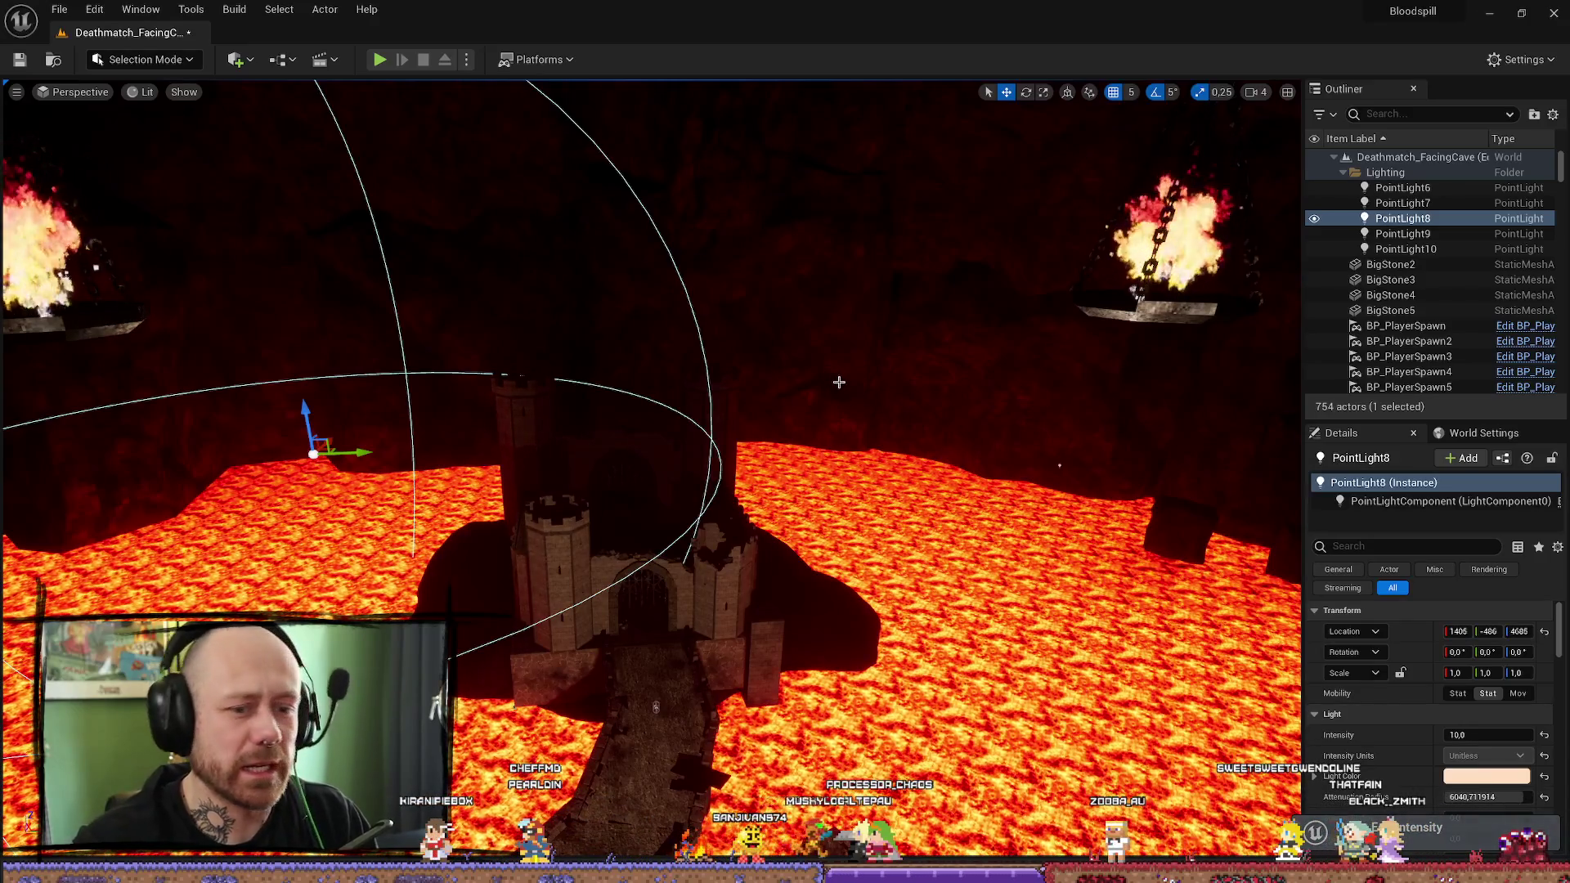
pyautogui.hotkey('ctrl', 'z')
pyautogui.hotkey('ctrl', 'z')
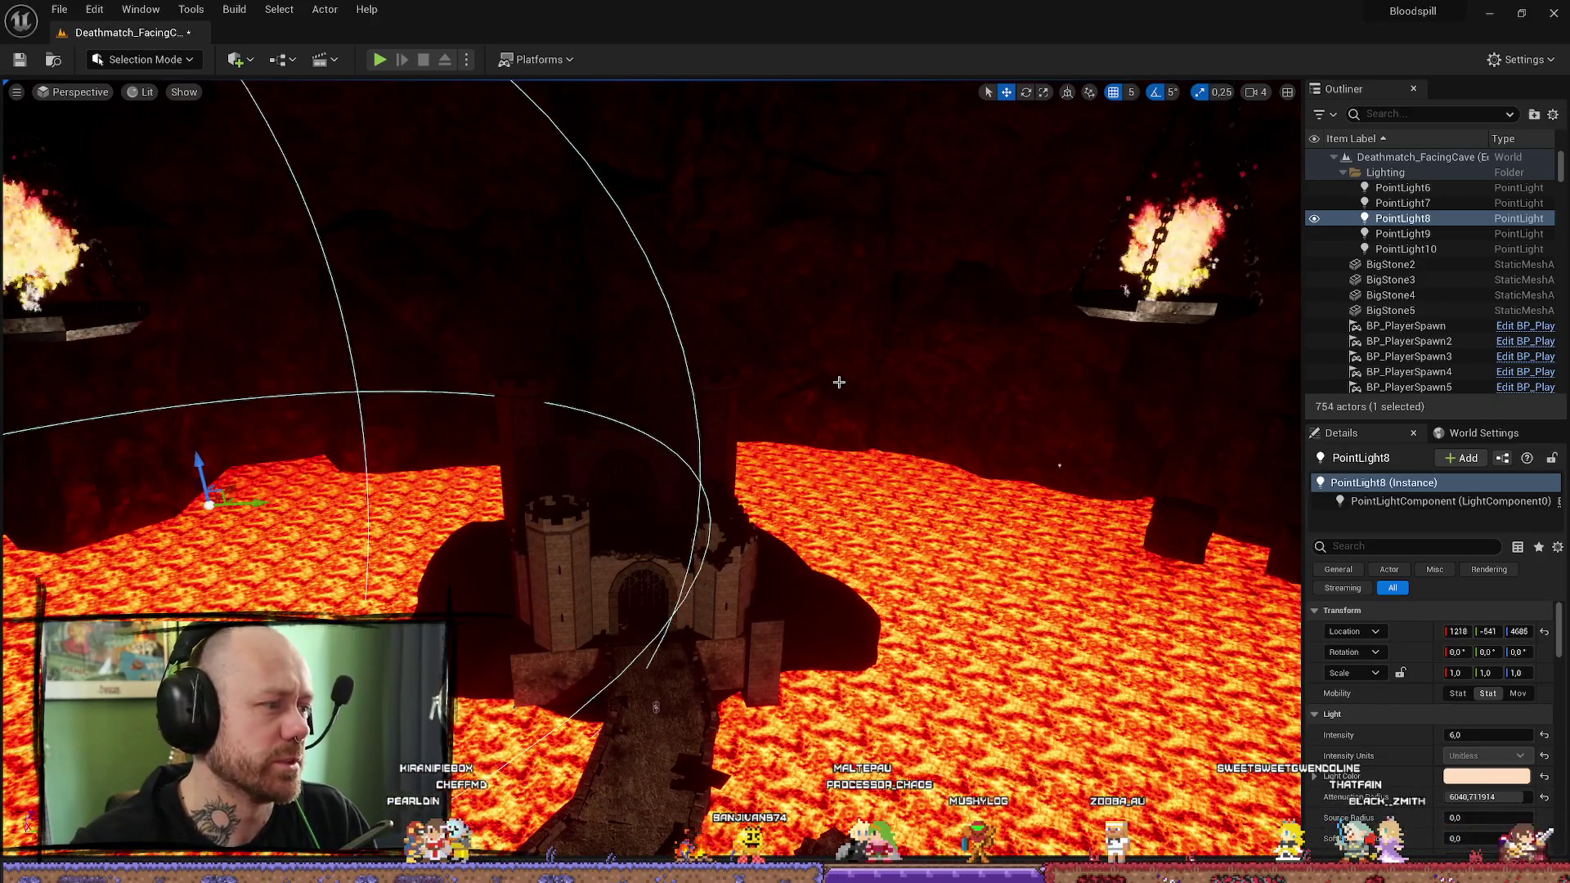
pyautogui.hotkey('ctrl', 'z')
pyautogui.moveTo(839, 381); pyautogui.dragTo(775, 349)
pyautogui.doubleClick(1402, 187)
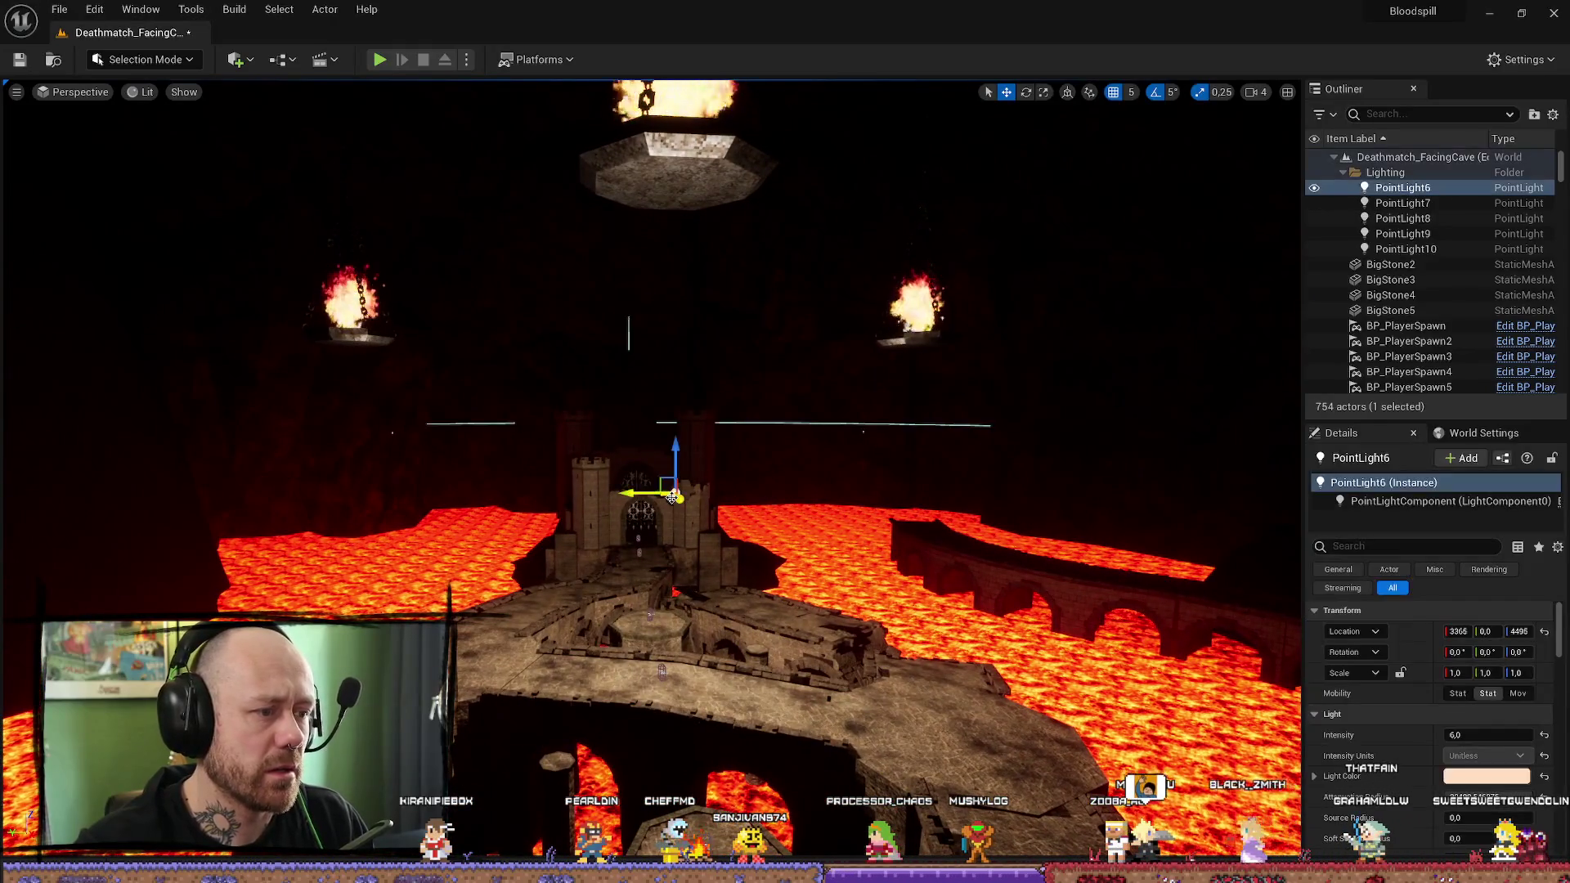
# Step: Frame the PointLight6 brazier light and duplicate it as PointLight11
pyautogui.click(662, 463)
pyautogui.press('f')
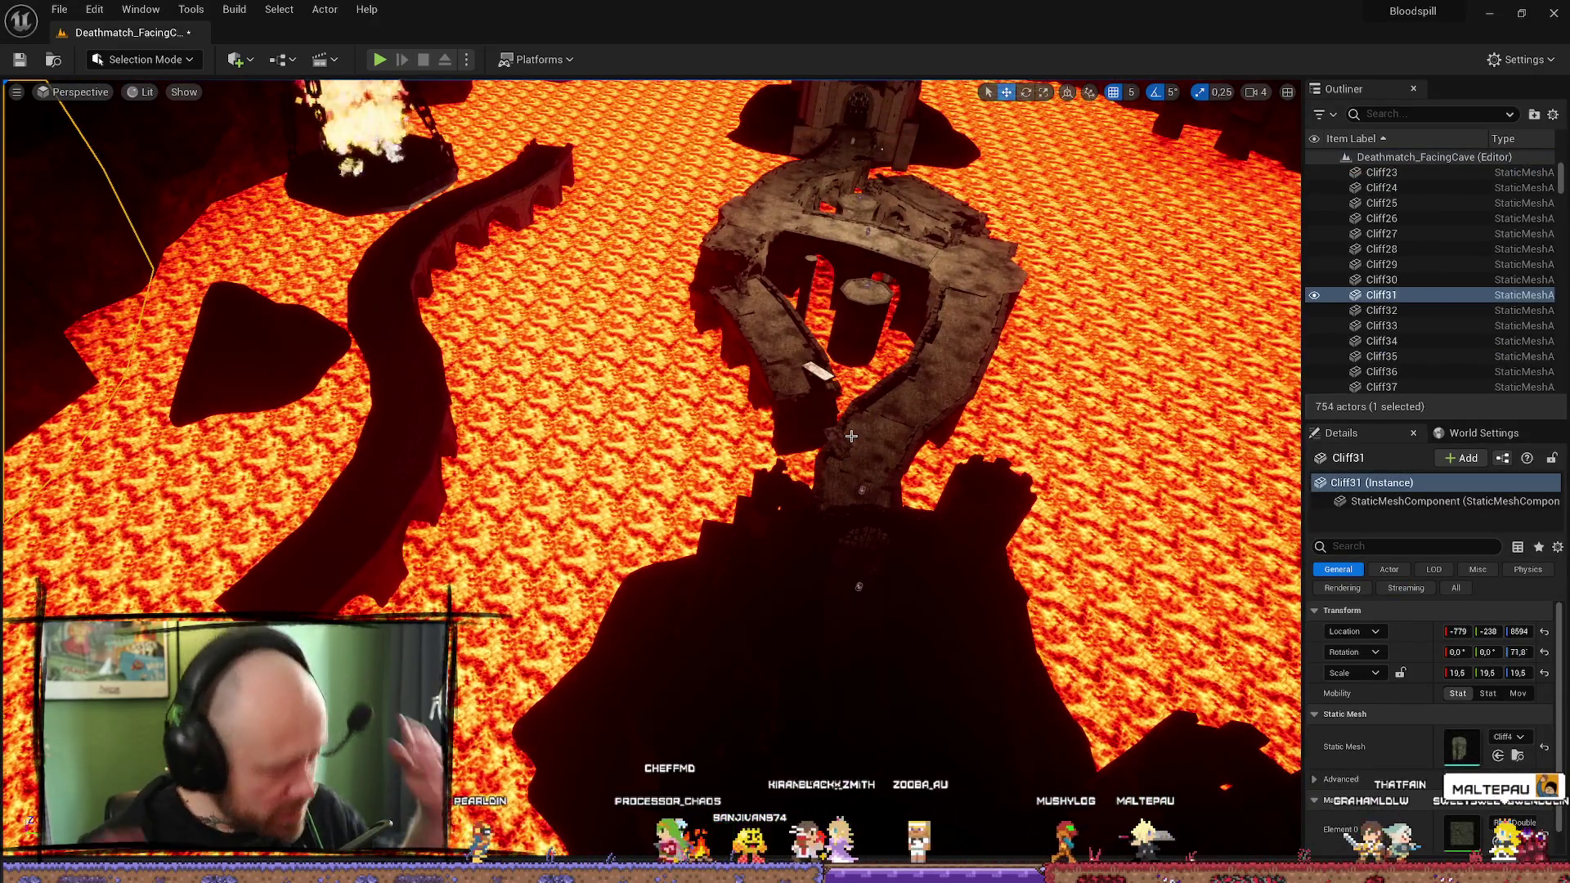
pyautogui.moveTo(851, 436)
pyautogui.mouseDown()
pyautogui.moveTo(834, 327)
pyautogui.moveTo(834, 426)
pyautogui.moveTo(817, 343)
pyautogui.moveTo(801, 344)
pyautogui.moveTo(801, 393)
pyautogui.moveTo(842, 376)
pyautogui.moveTo(851, 392)
pyautogui.moveTo(818, 401)
pyautogui.mouseUp()
pyautogui.click(685, 375)
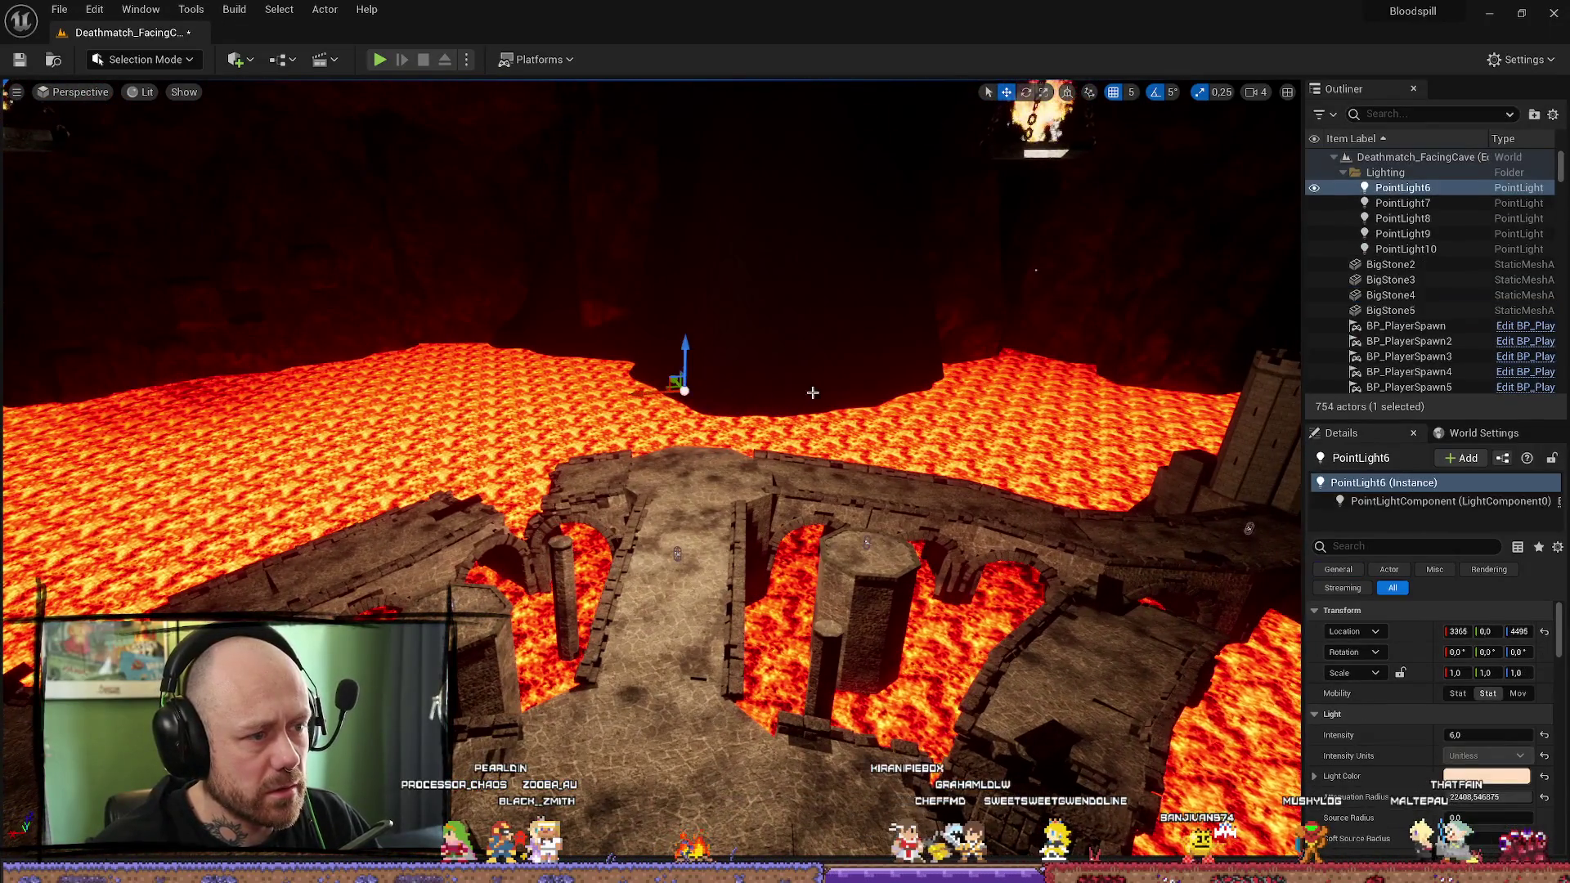
pyautogui.press('f')
pyautogui.moveTo(1010, 584)
pyautogui.mouseDown()
pyautogui.moveTo(1026, 742)
pyautogui.moveTo(151, 465)
pyautogui.moveTo(770, 381)
pyautogui.moveTo(776, 457)
pyautogui.mouseUp()
pyautogui.hotkey('ctrl', 'd')
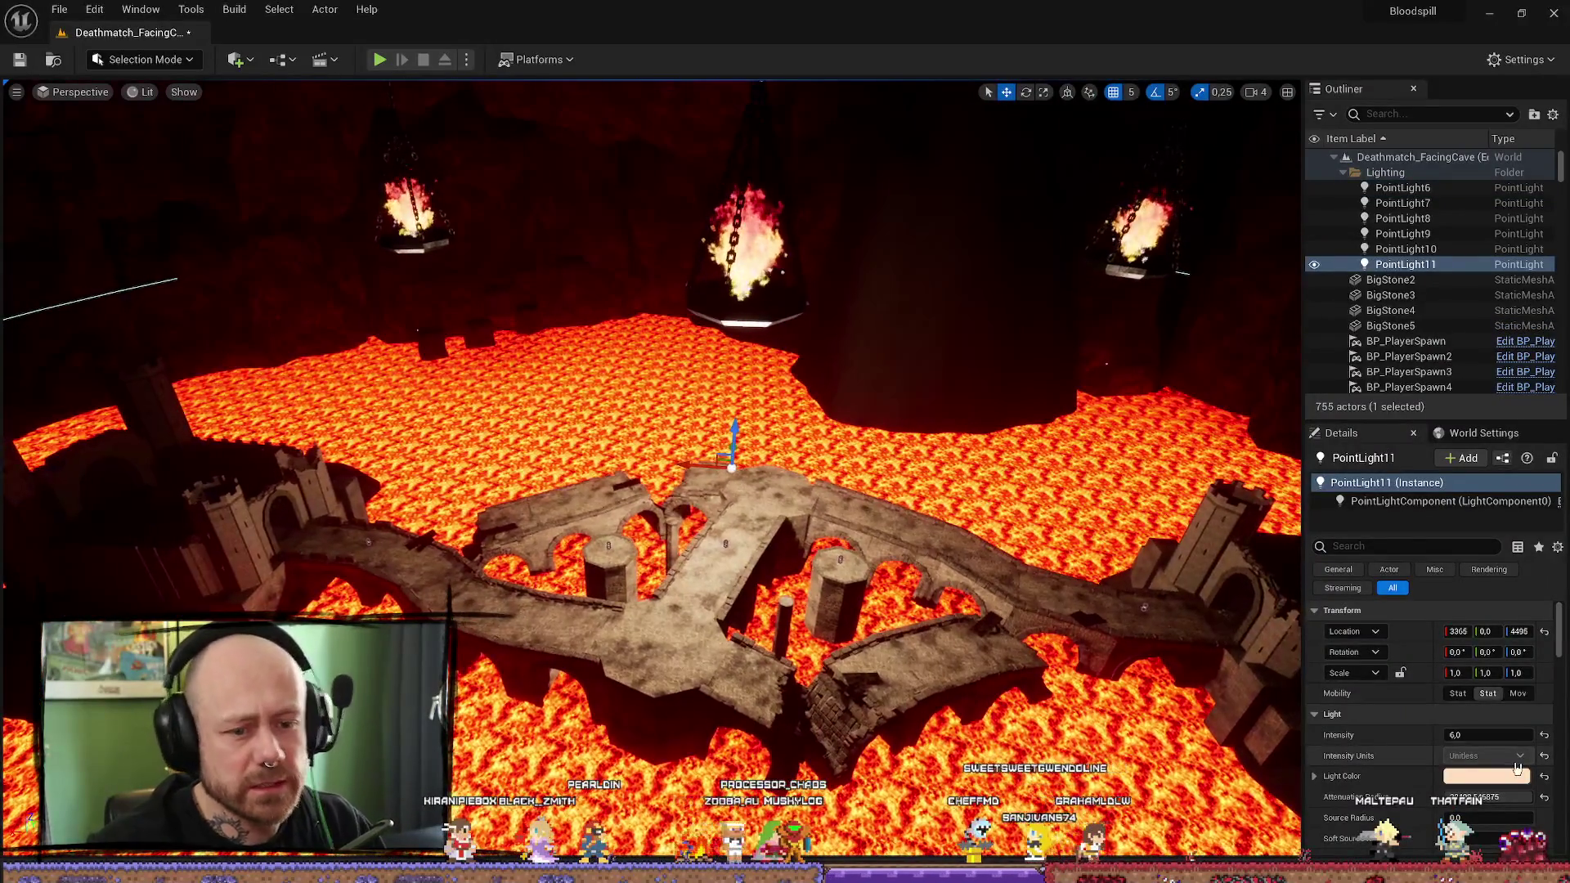
# Step: Make PointLight11 static and widen its attenuation radius
pyautogui.click(1458, 693)
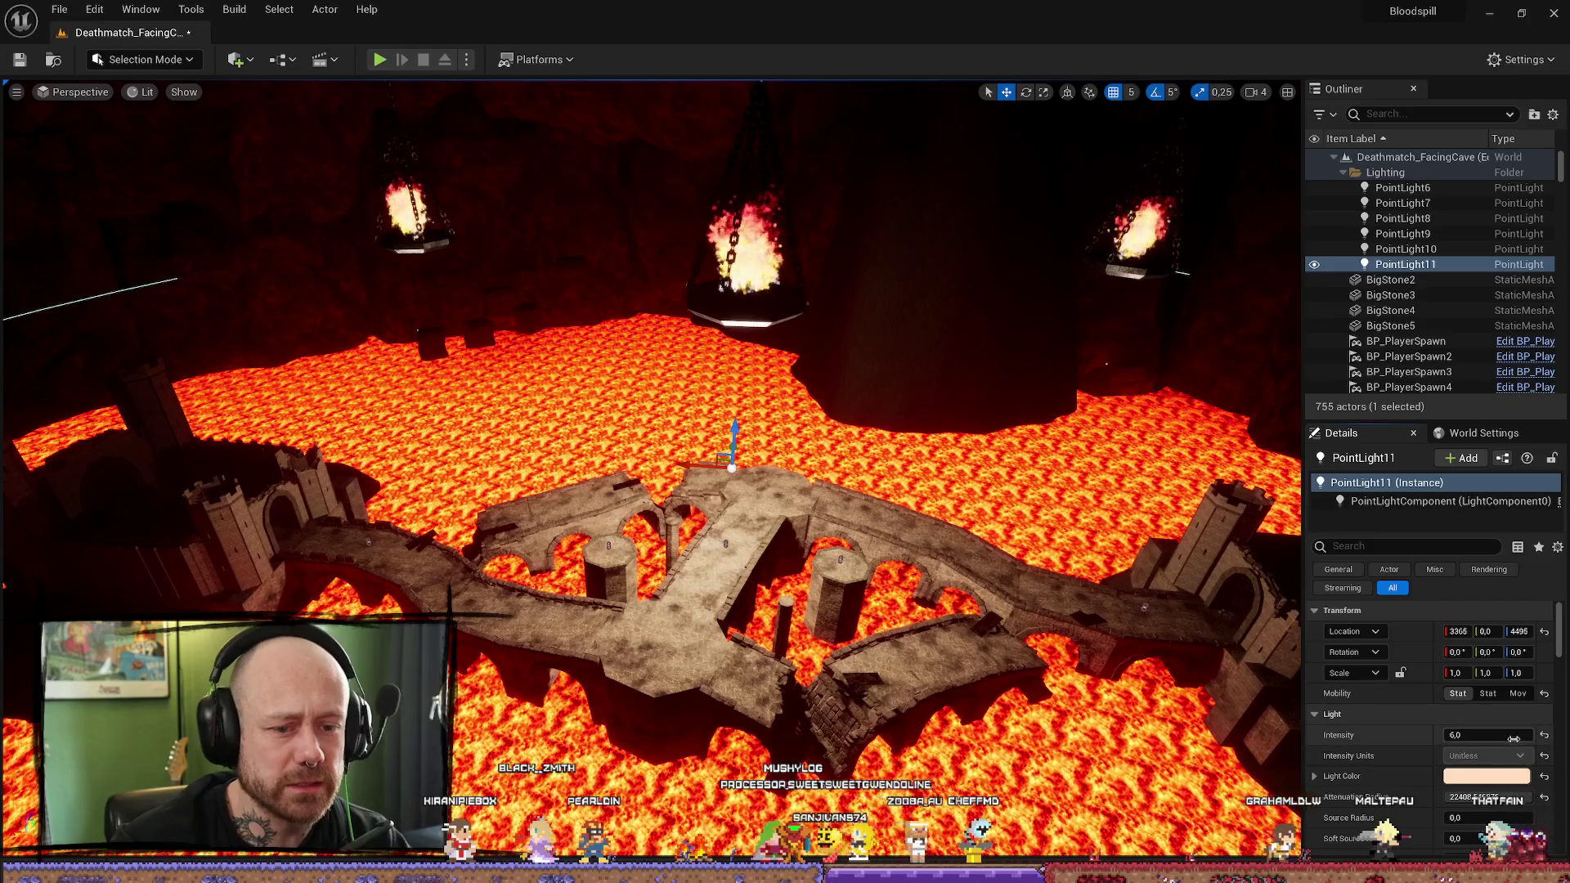
pyautogui.click(1513, 738)
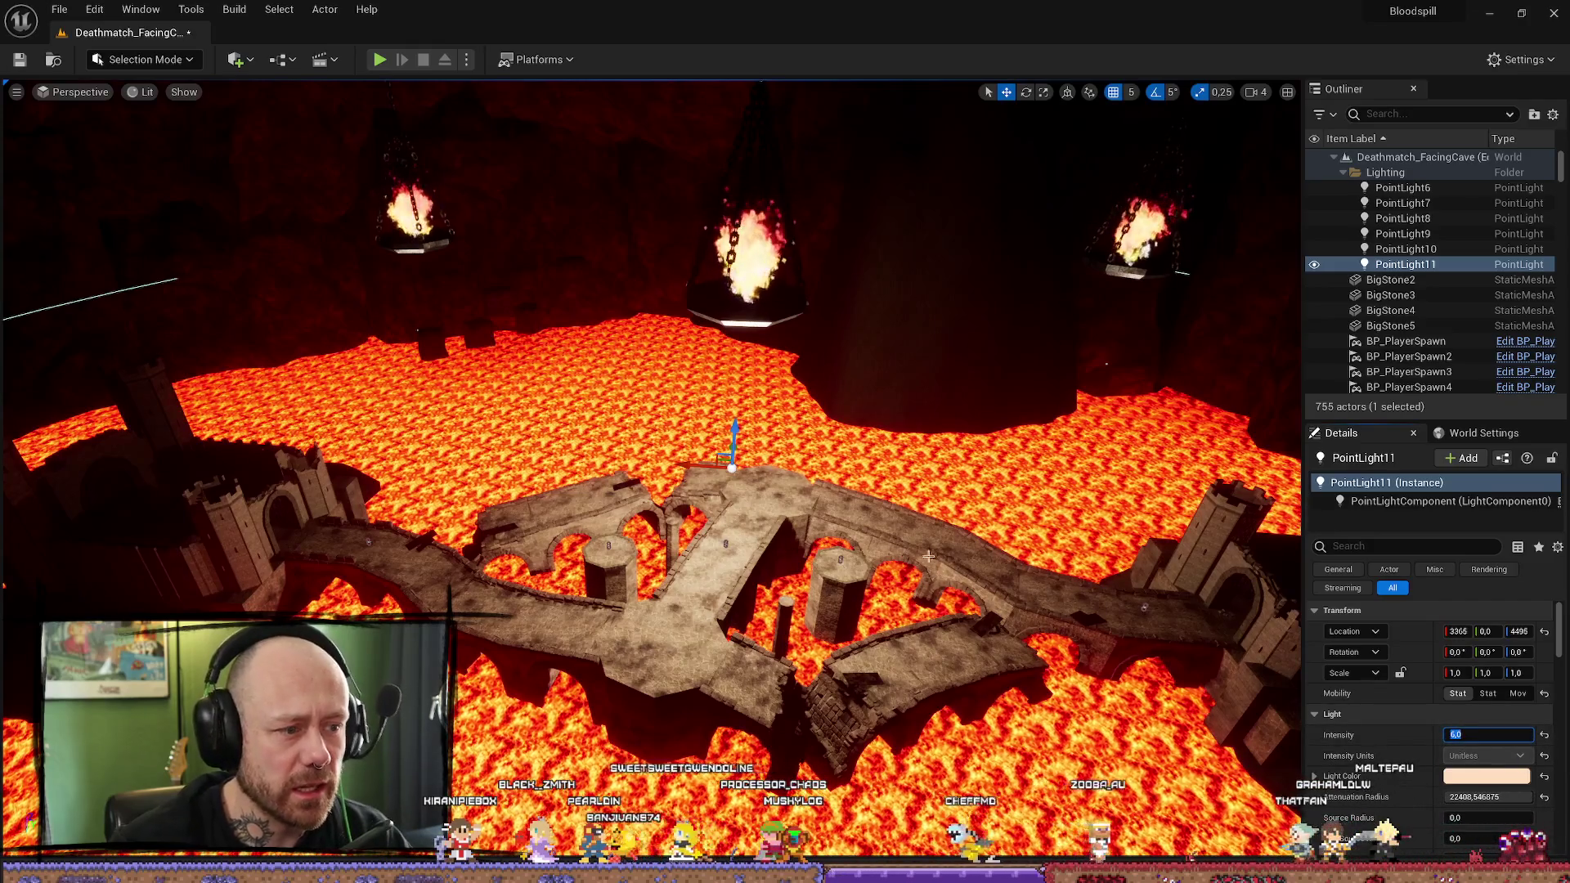
pyautogui.scroll(-5, 928, 556)
pyautogui.press('r')
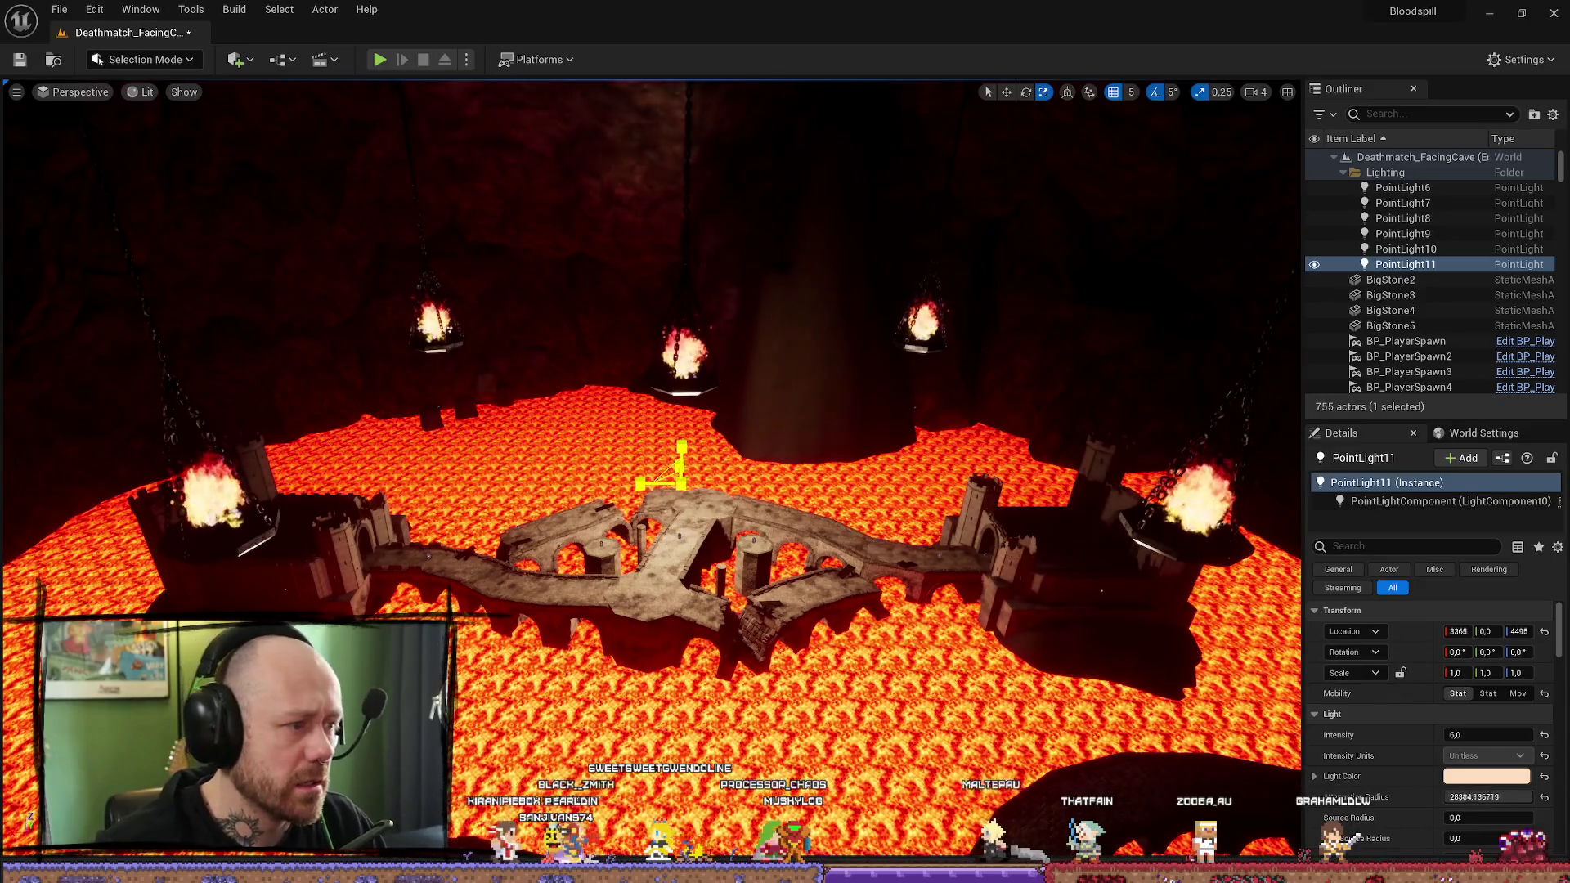
pyautogui.moveTo(1488, 796); pyautogui.dragTo(1488, 796)
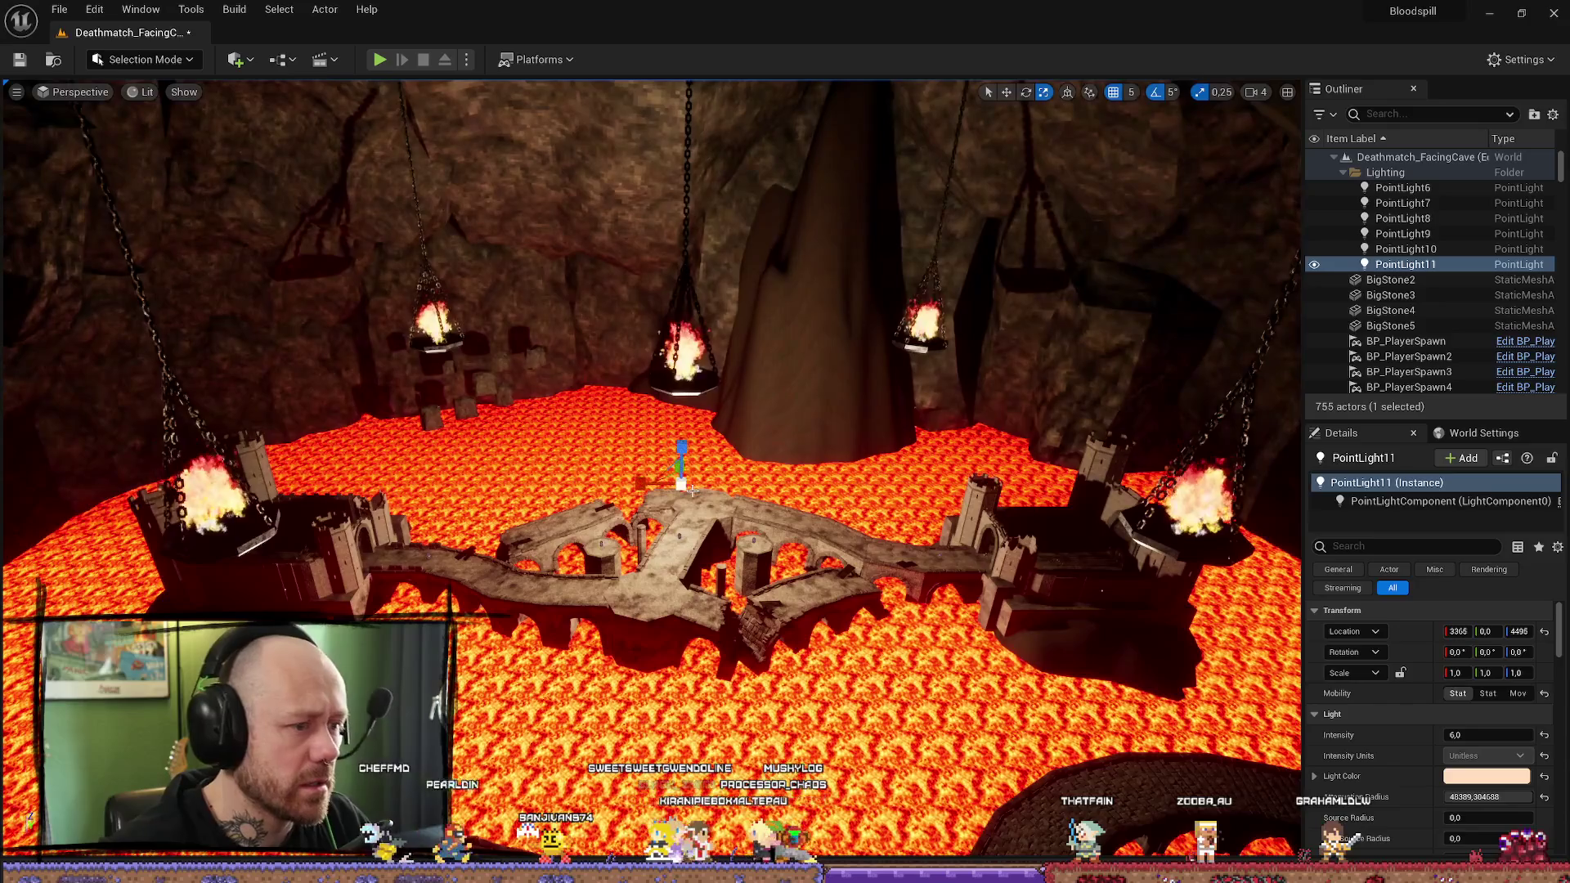
# Step: Move PointLight11 to 3006, -378, 1117 beside a hanging brazier, toggling visibility to compare lighting
pyautogui.moveTo(676, 452)
pyautogui.mouseDown()
pyautogui.moveTo(643, 266)
pyautogui.moveTo(680, 282)
pyautogui.mouseUp()
pyautogui.moveTo(801, 306); pyautogui.dragTo(801, 306)
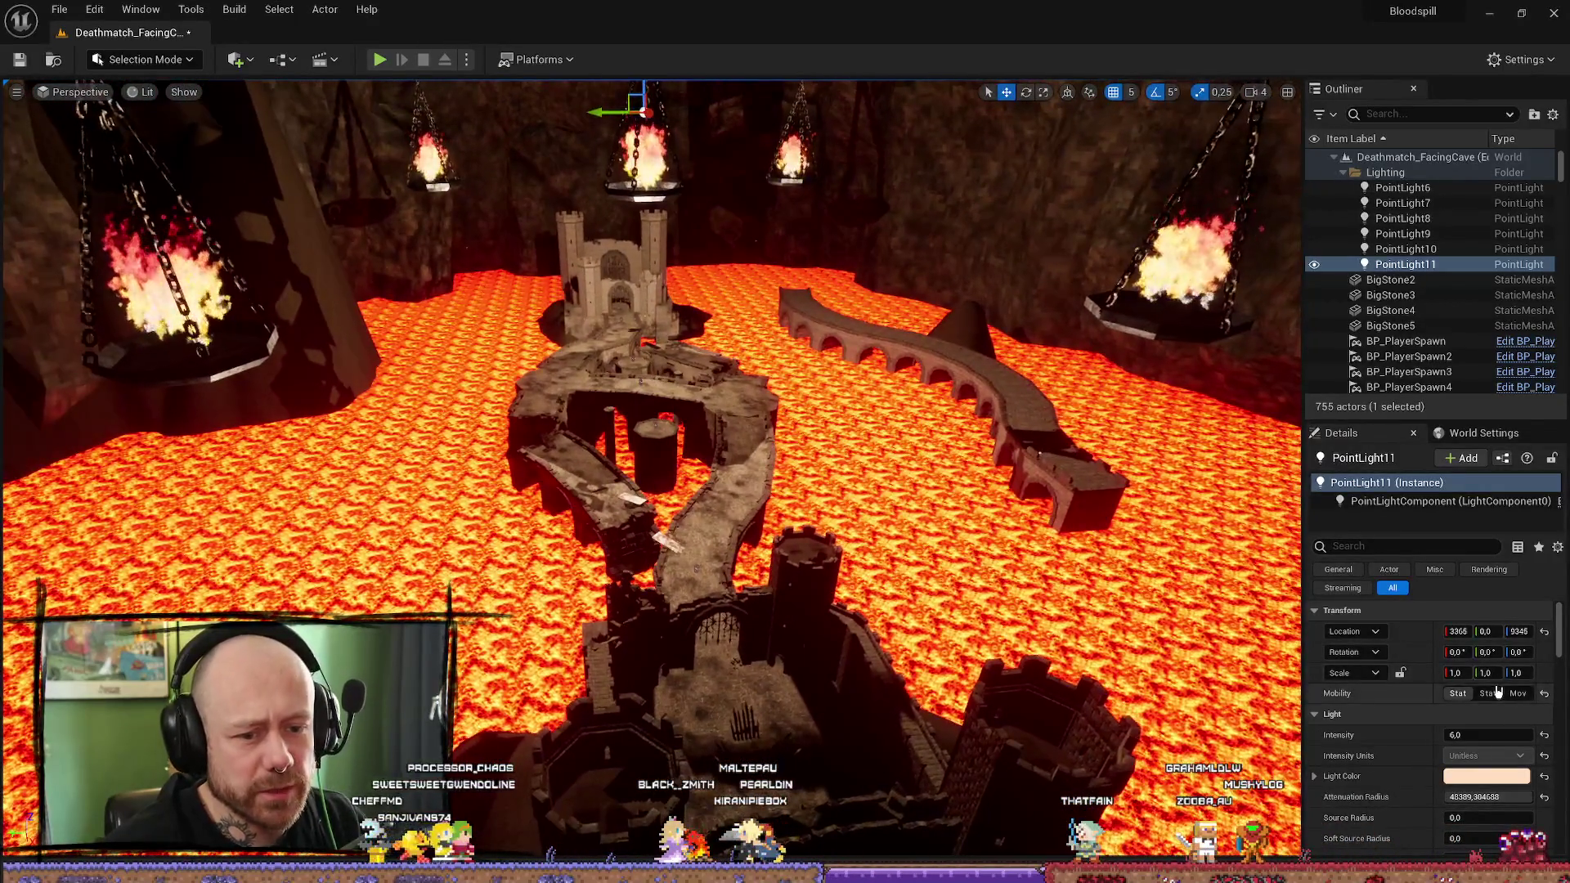
pyautogui.click(1314, 266)
pyautogui.click(1314, 266)
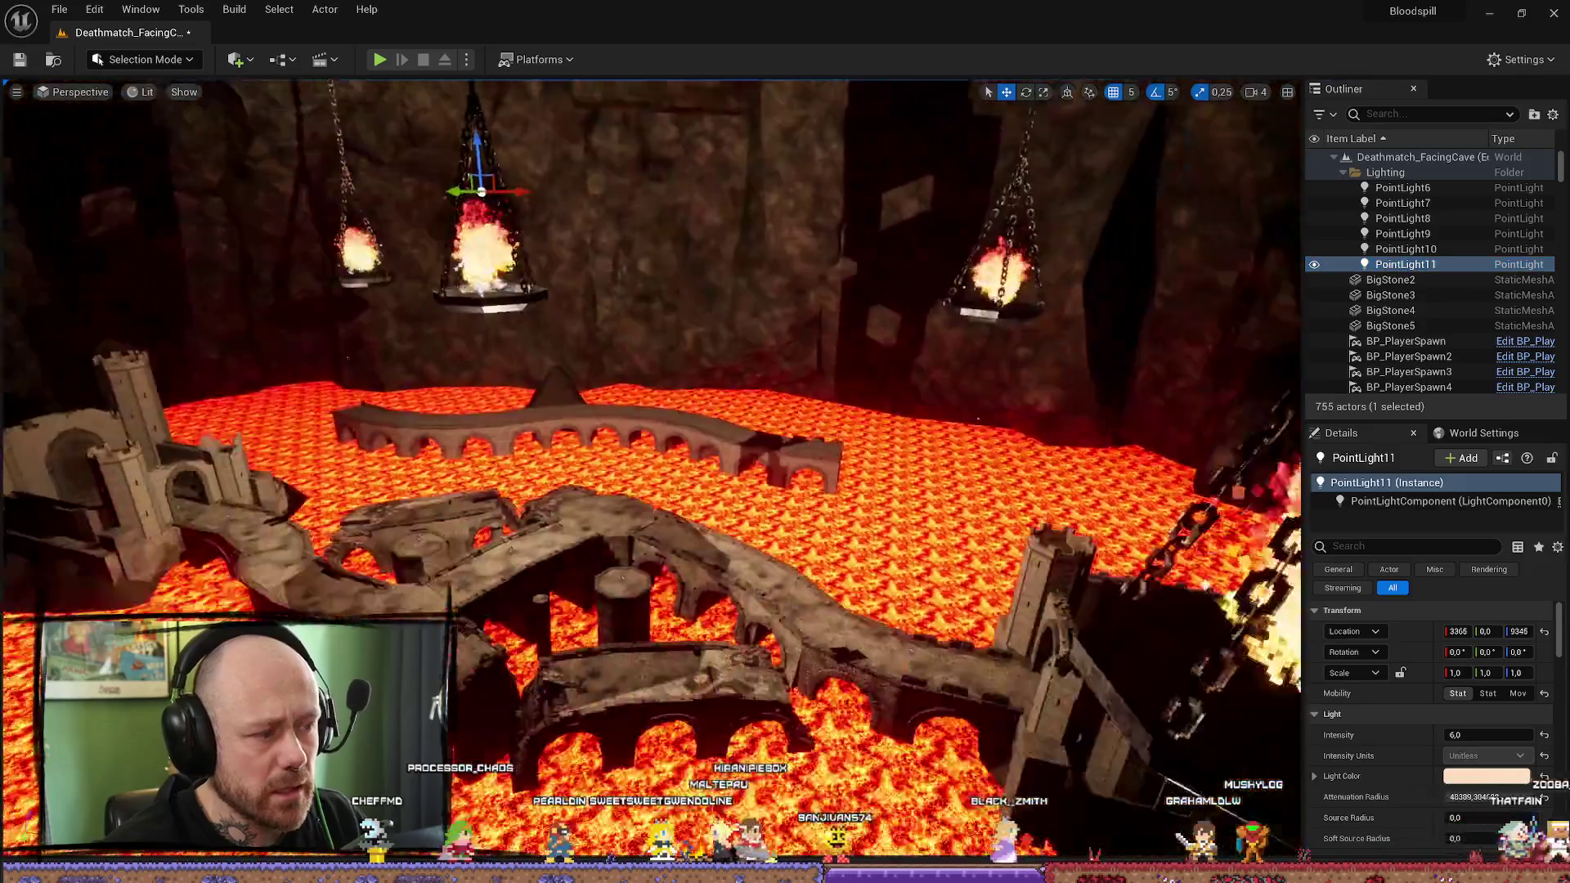
pyautogui.moveTo(623, 231)
pyautogui.mouseDown()
pyautogui.moveTo(581, 101)
pyautogui.moveTo(585, 139)
pyautogui.mouseUp()
pyautogui.moveTo(621, 409); pyautogui.dragTo(622, 408)
pyautogui.moveTo(690, 207); pyautogui.dragTo(678, 213)
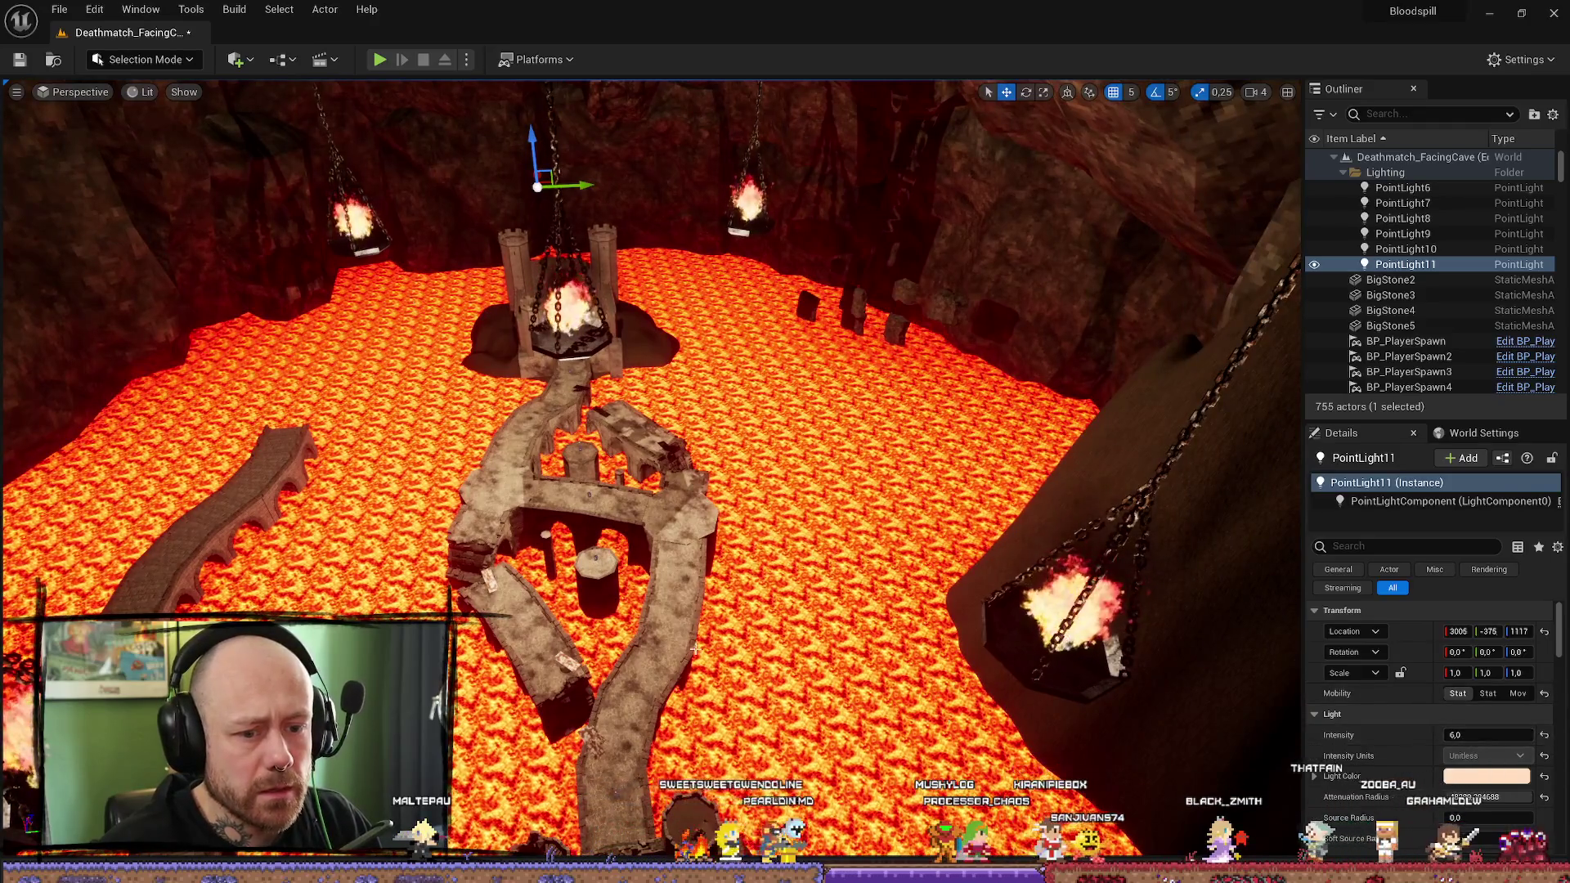
pyautogui.moveTo(654, 409); pyautogui.dragTo(654, 408)
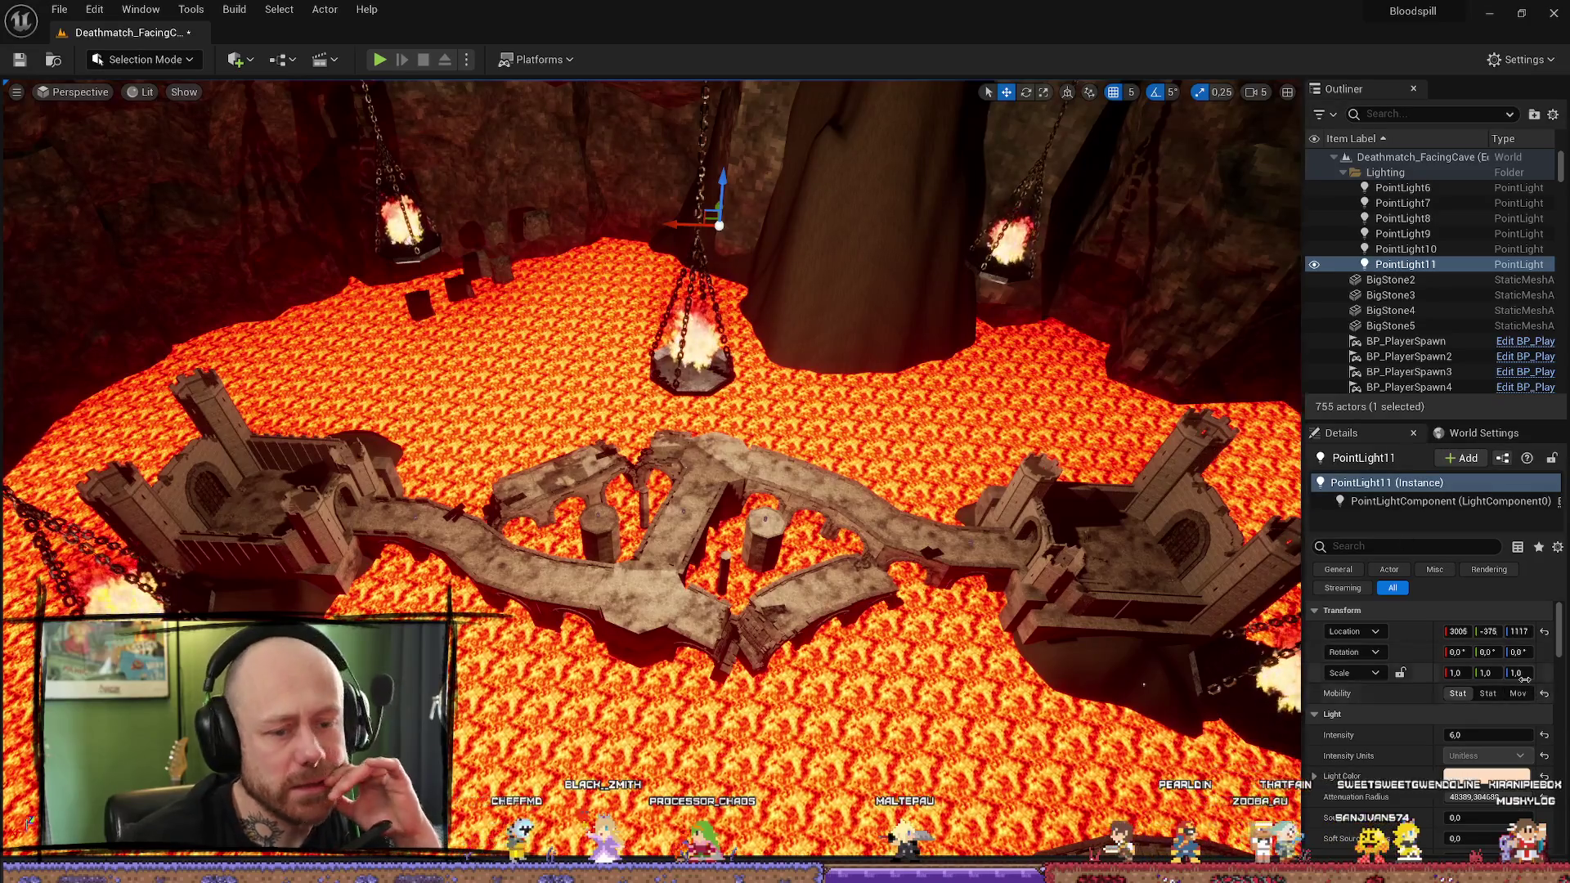
# Step: Set PointLight11's intensity to 8.0
pyautogui.click(1471, 738)
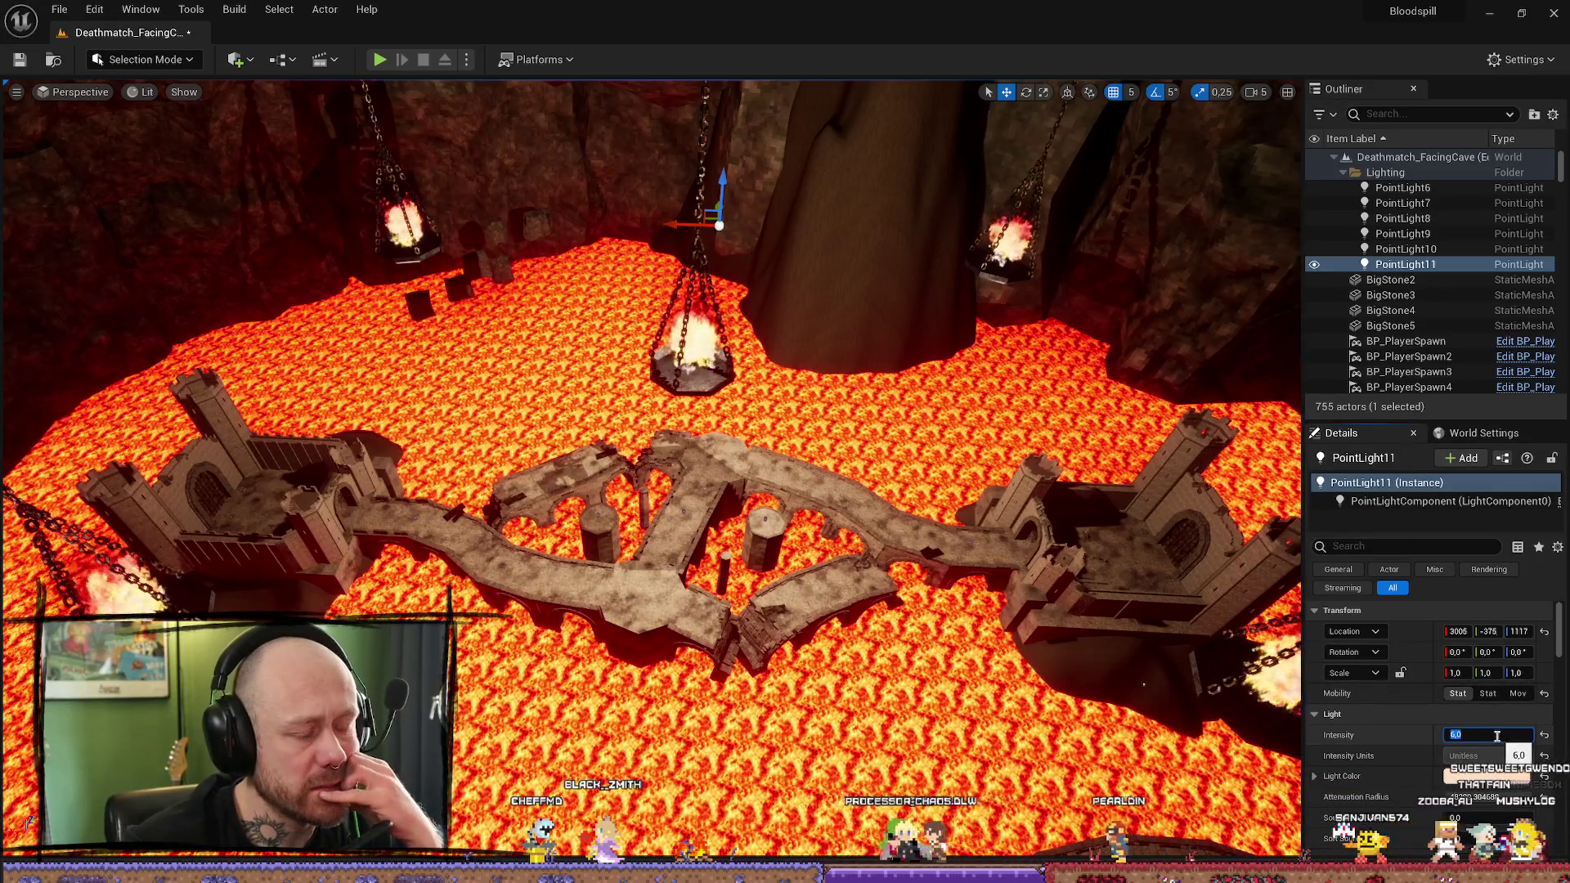
pyautogui.write('8')
pyautogui.press('Return')
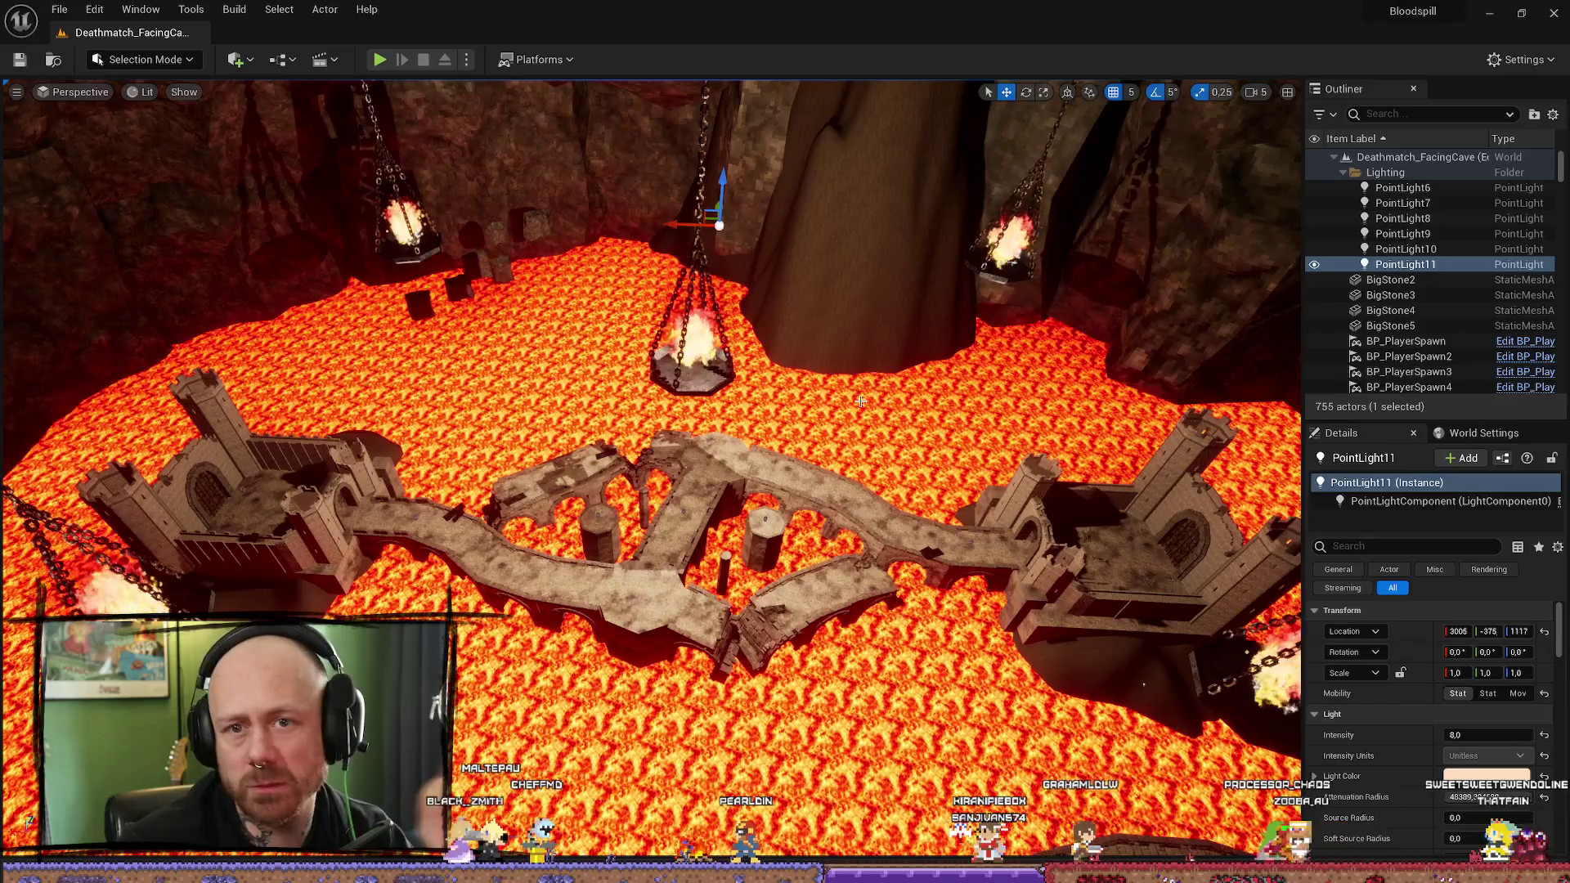
pyautogui.click(58, 10)
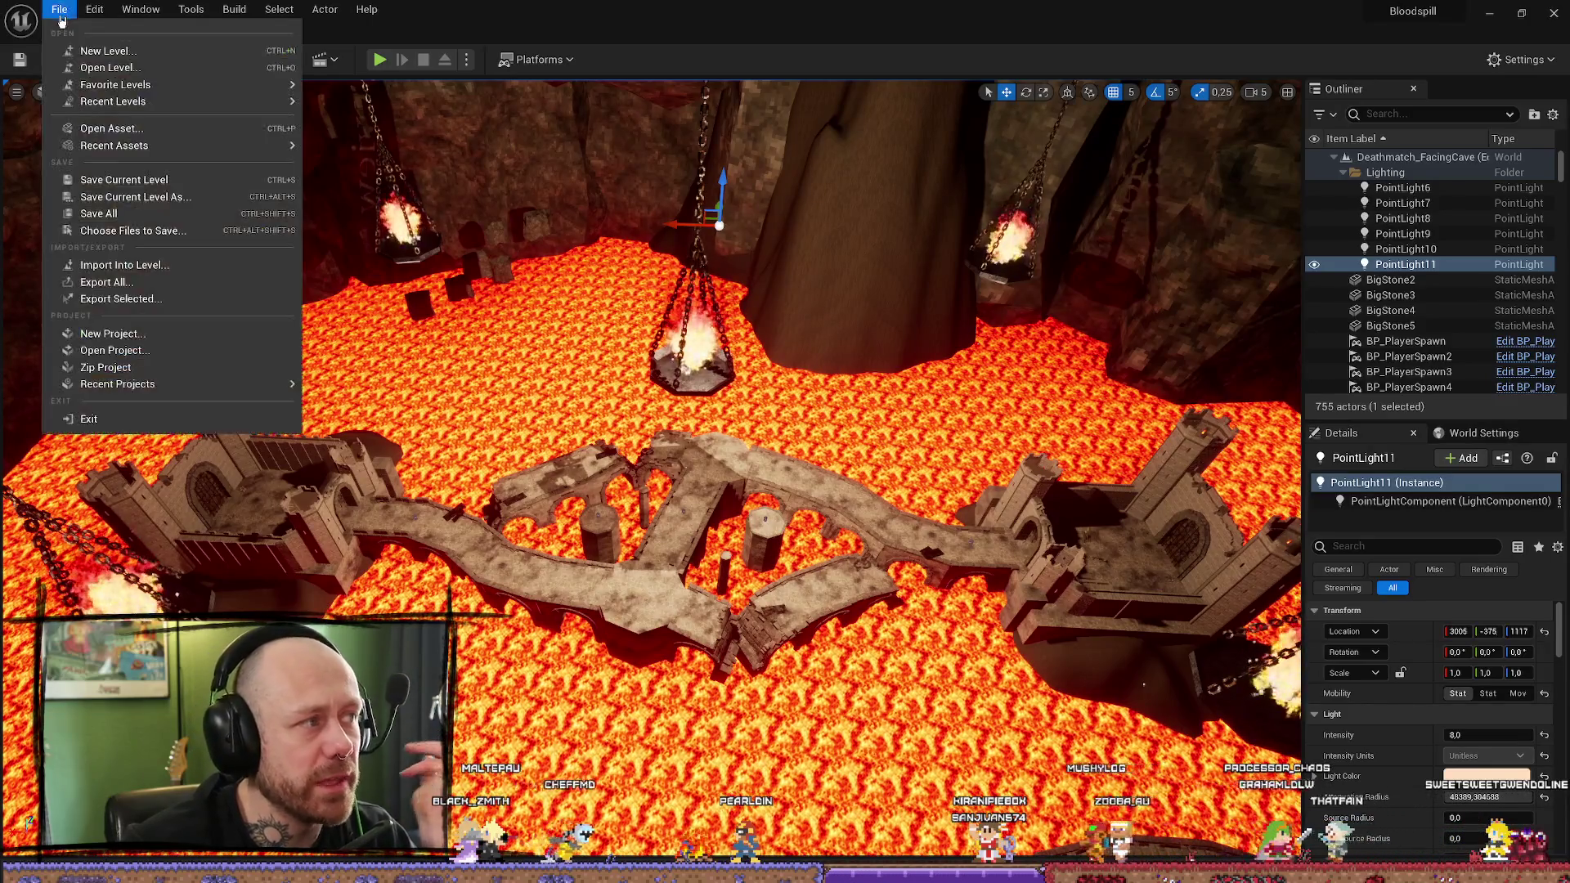
# Step: Cancel Save Current Level As and switch PointLight11's mobility to Stationary
pyautogui.click(115, 192)
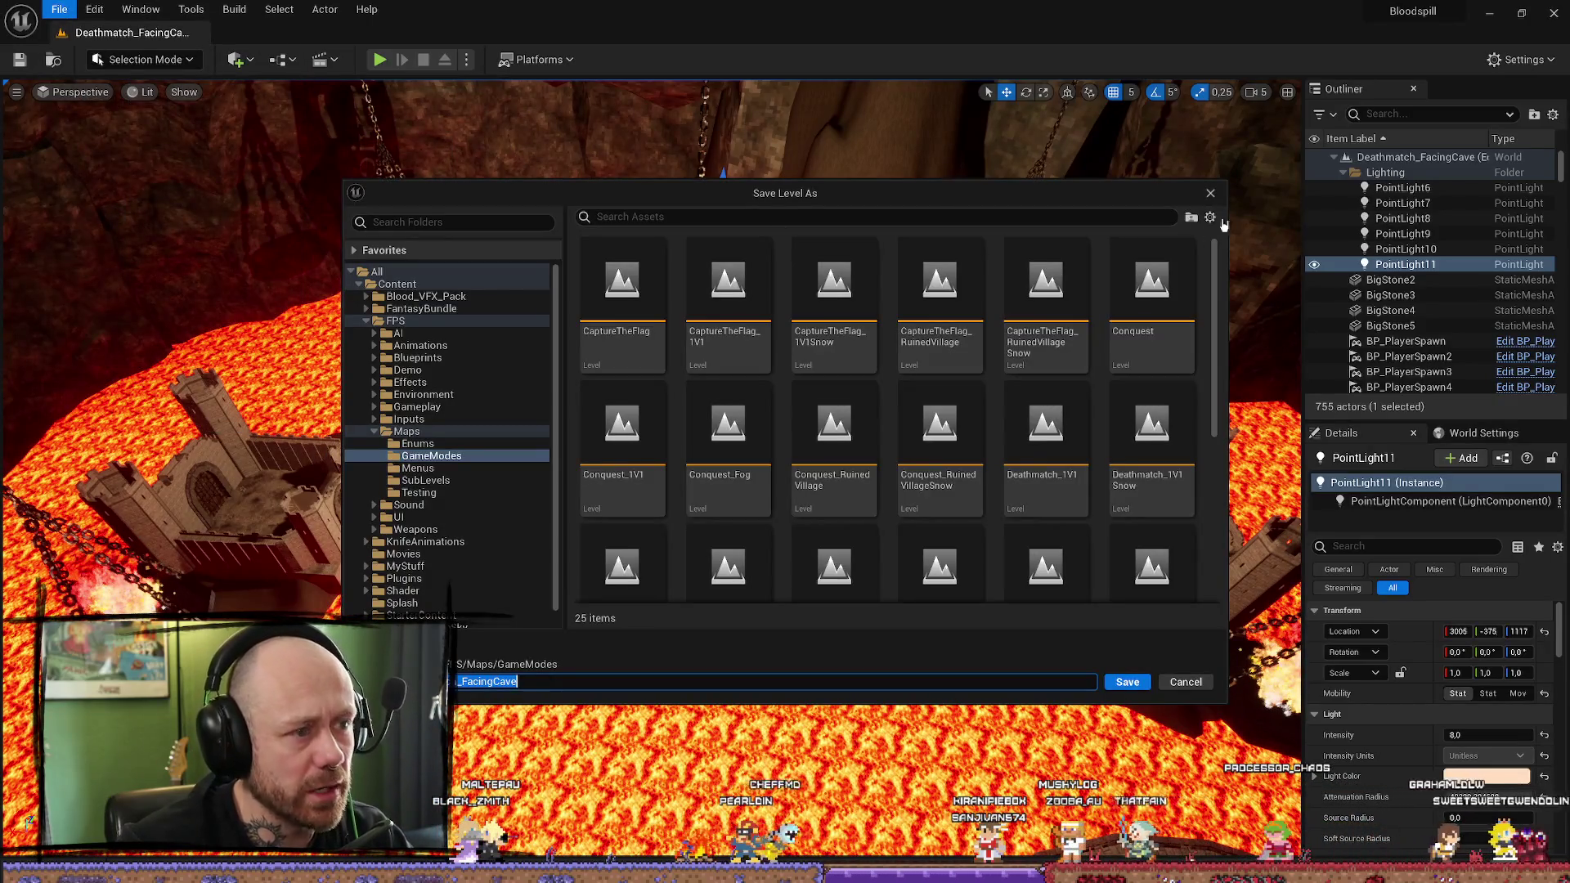
pyautogui.click(1211, 195)
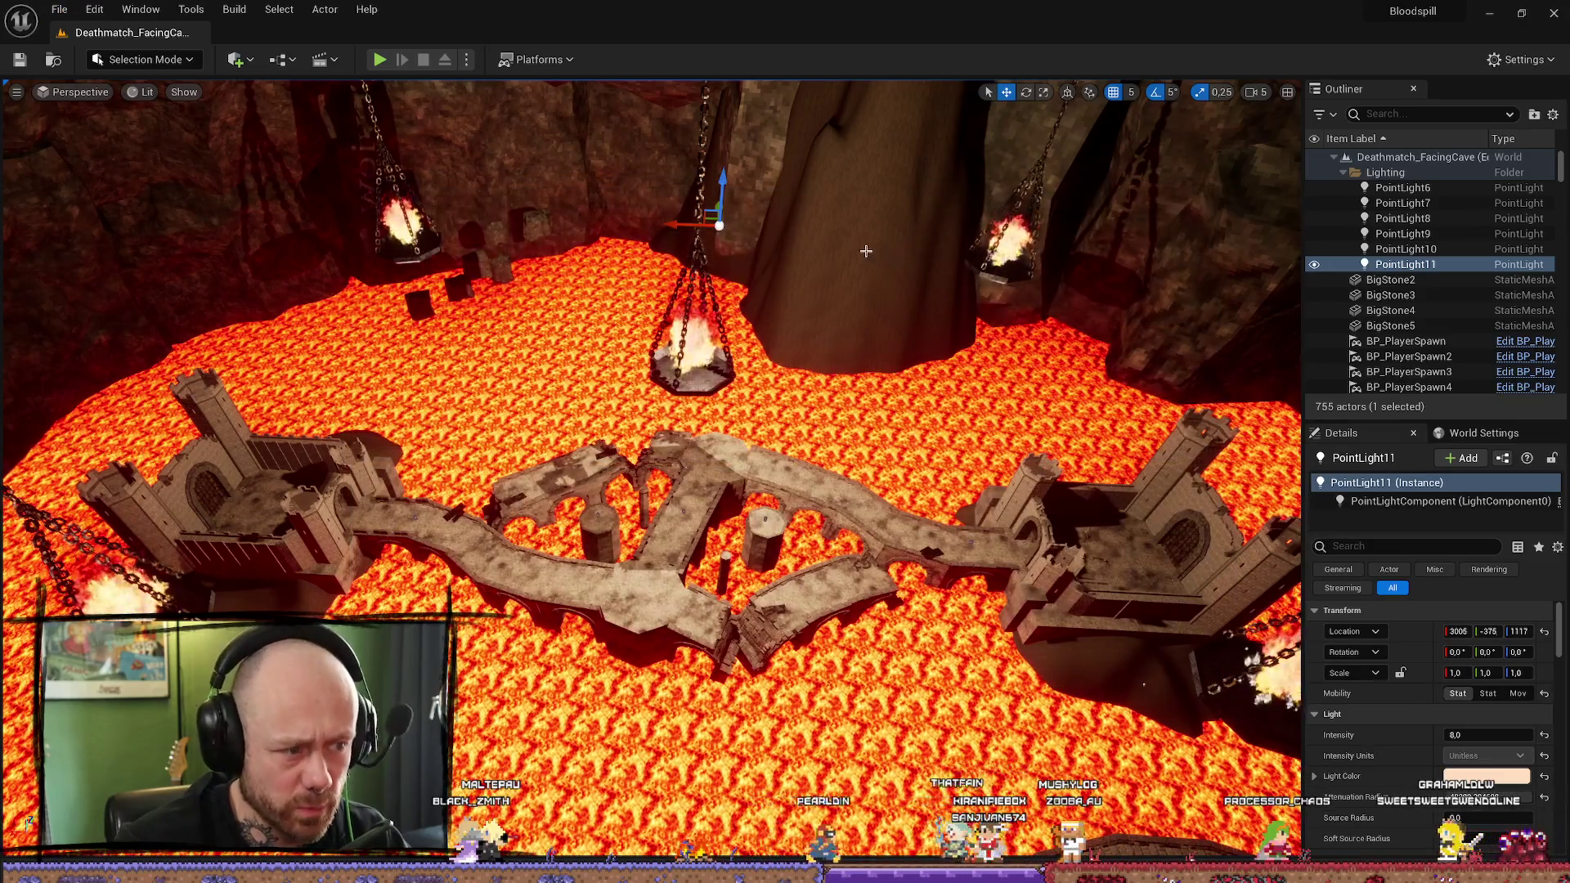
pyautogui.click(1498, 695)
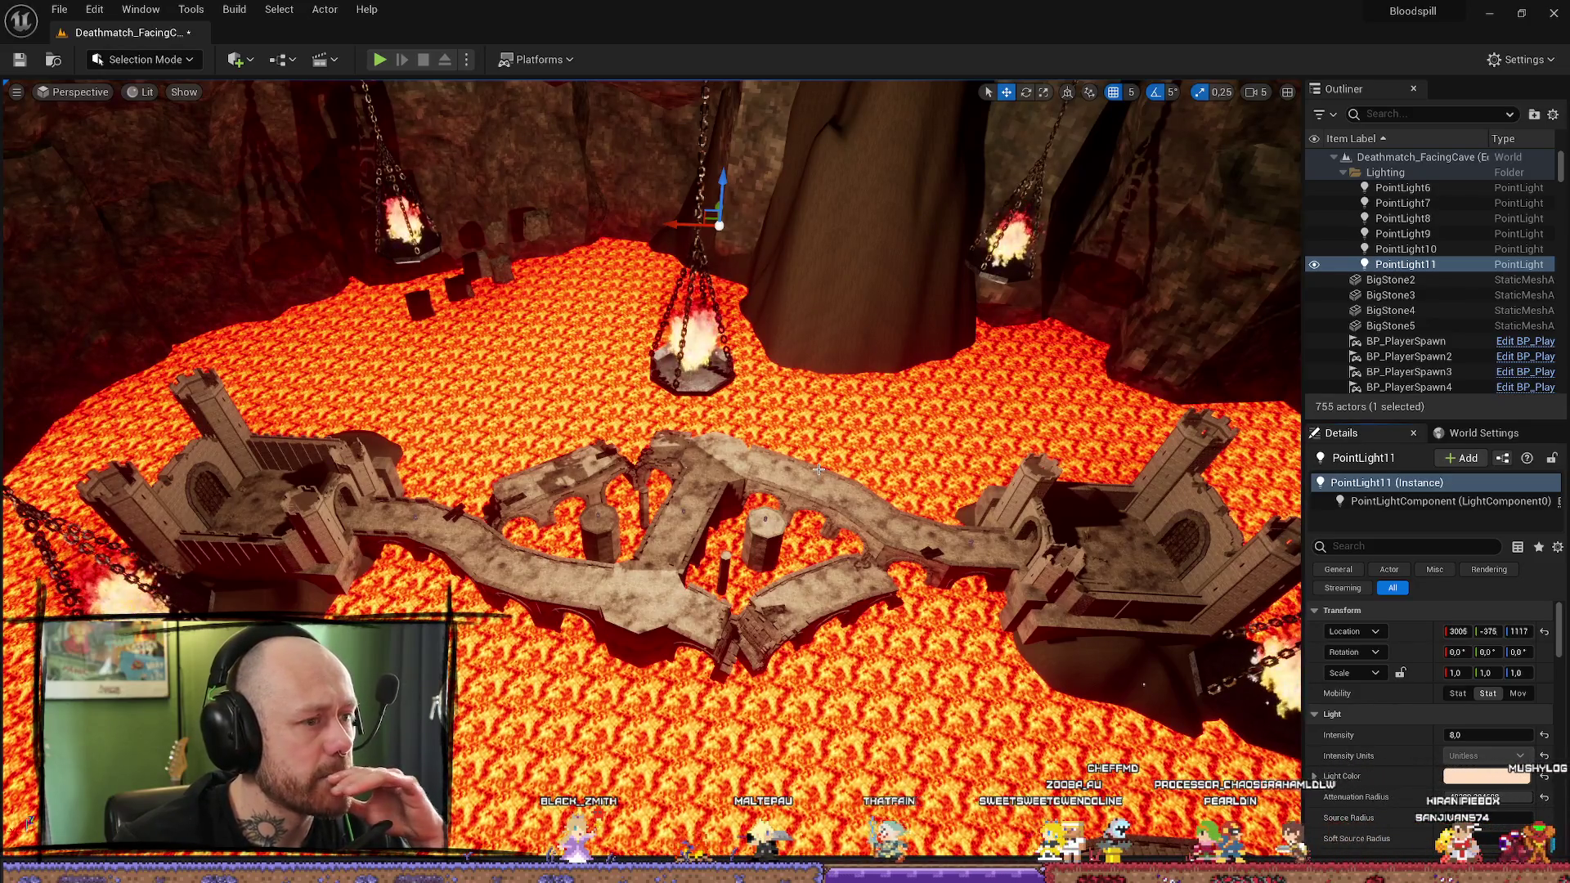
pyautogui.moveTo(815, 460)
pyautogui.mouseDown()
pyautogui.moveTo(822, 353)
pyautogui.moveTo(789, 450)
pyautogui.mouseUp()
pyautogui.moveTo(893, 440); pyautogui.dragTo(894, 441)
pyautogui.moveTo(981, 633); pyautogui.dragTo(971, 456)
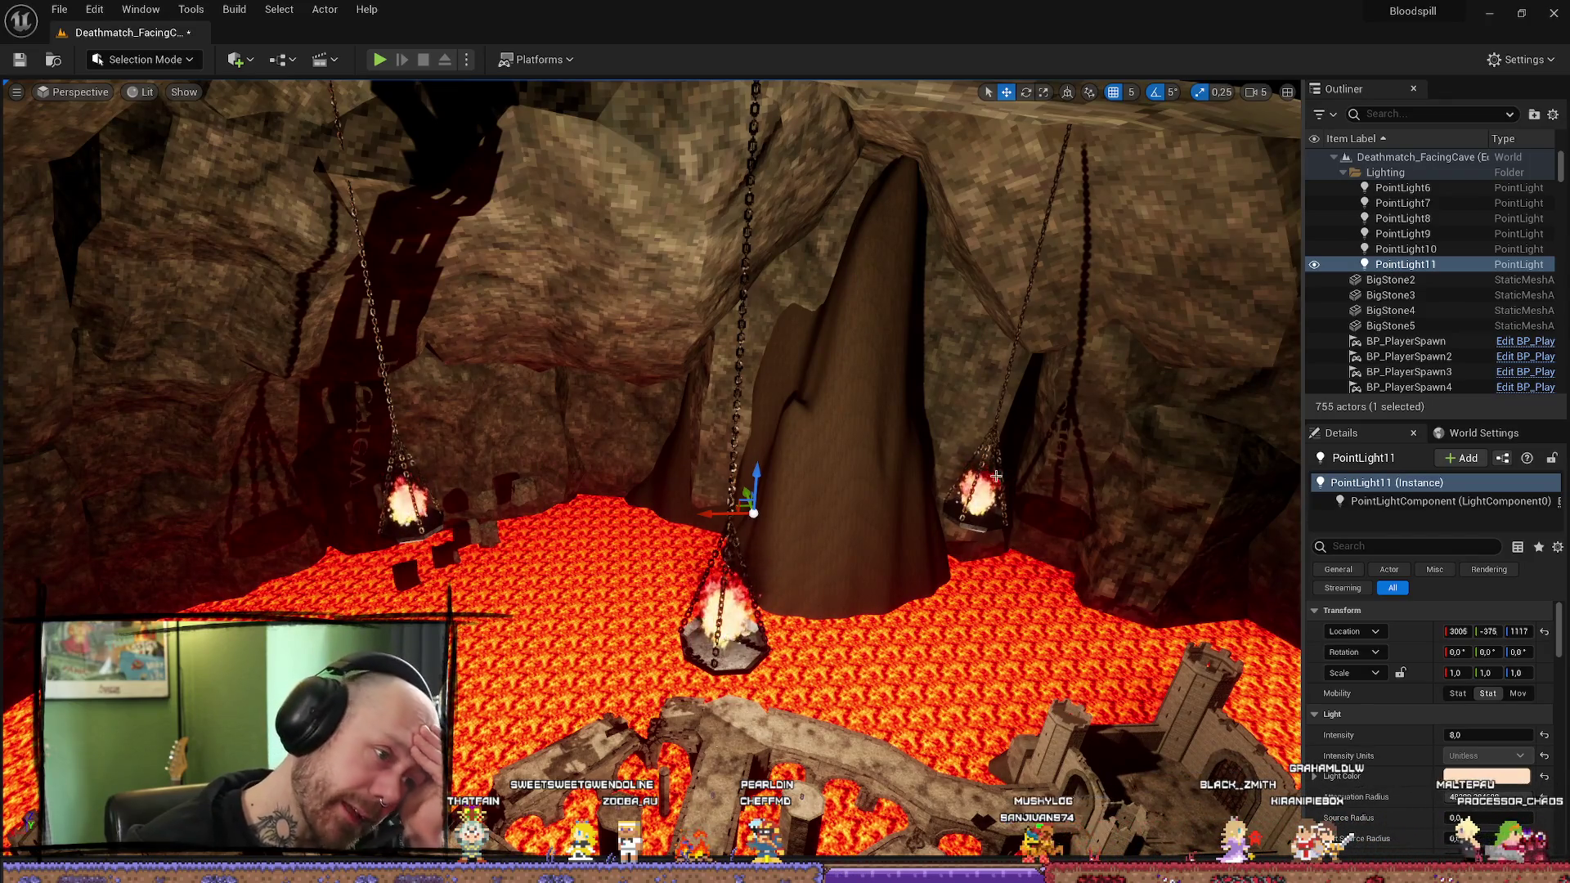
pyautogui.moveTo(489, 498); pyautogui.dragTo(520, 513)
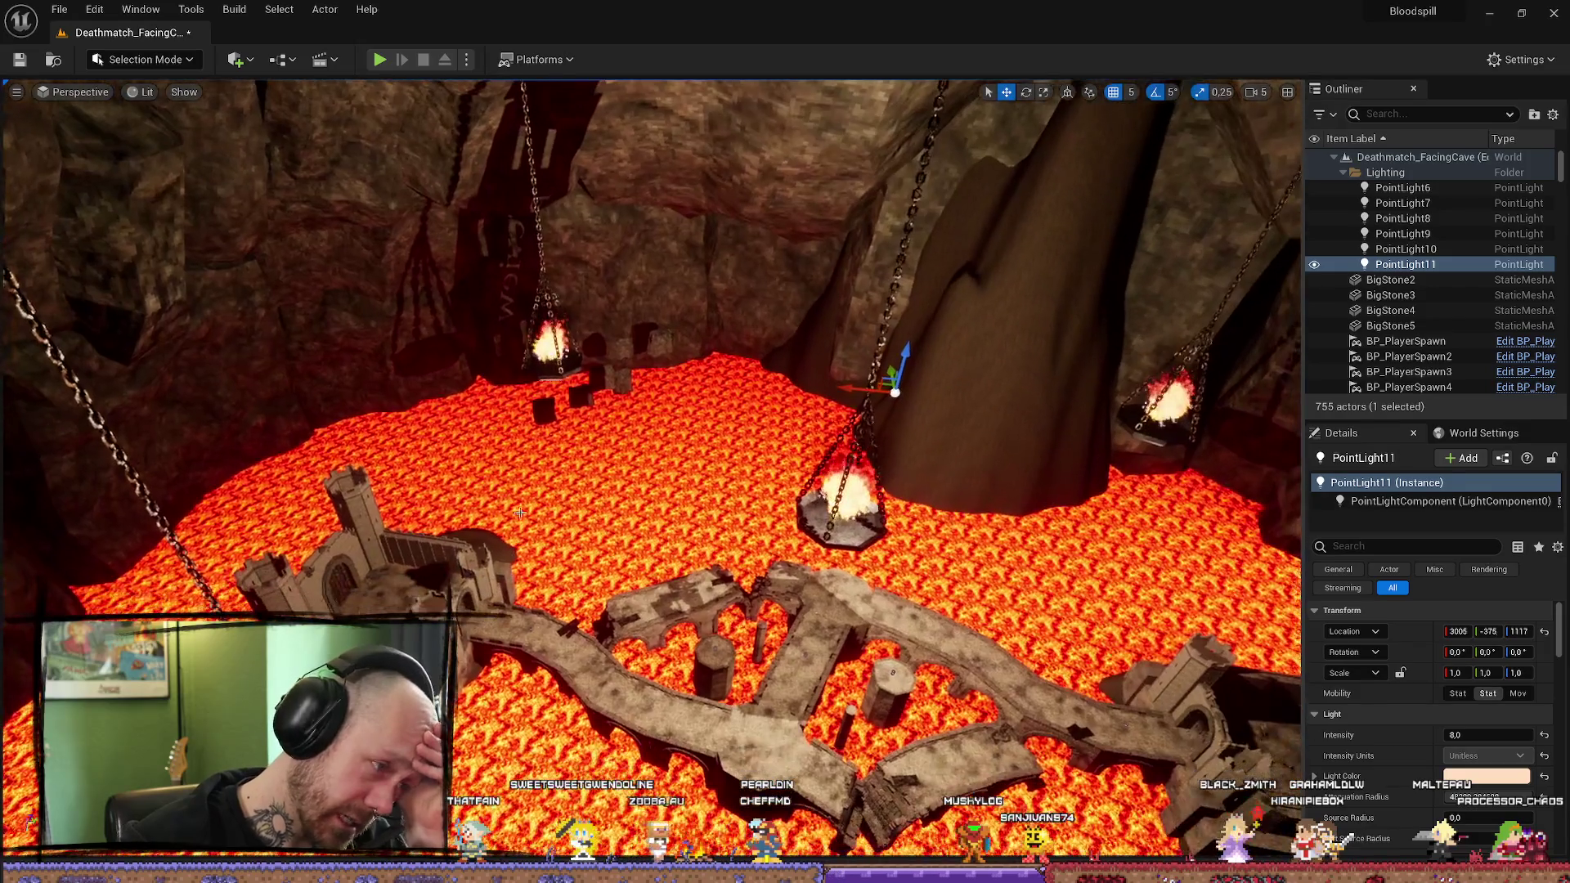
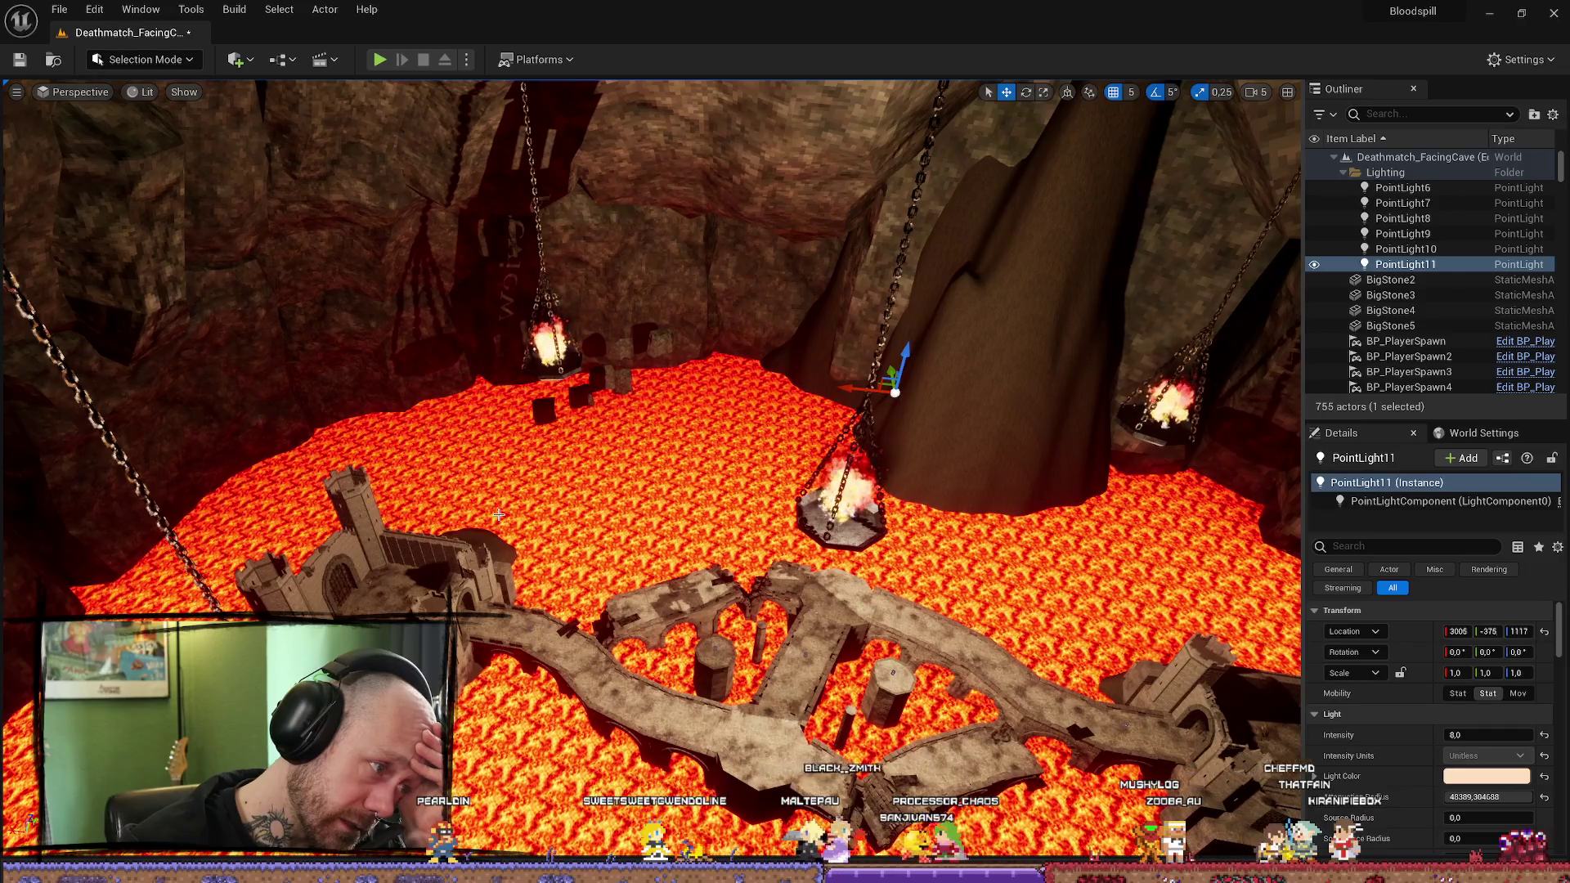
# Step: Shrink PointLight11's attenuation radius to about 5384 while viewing the lava lake and braziers
pyautogui.press('w')
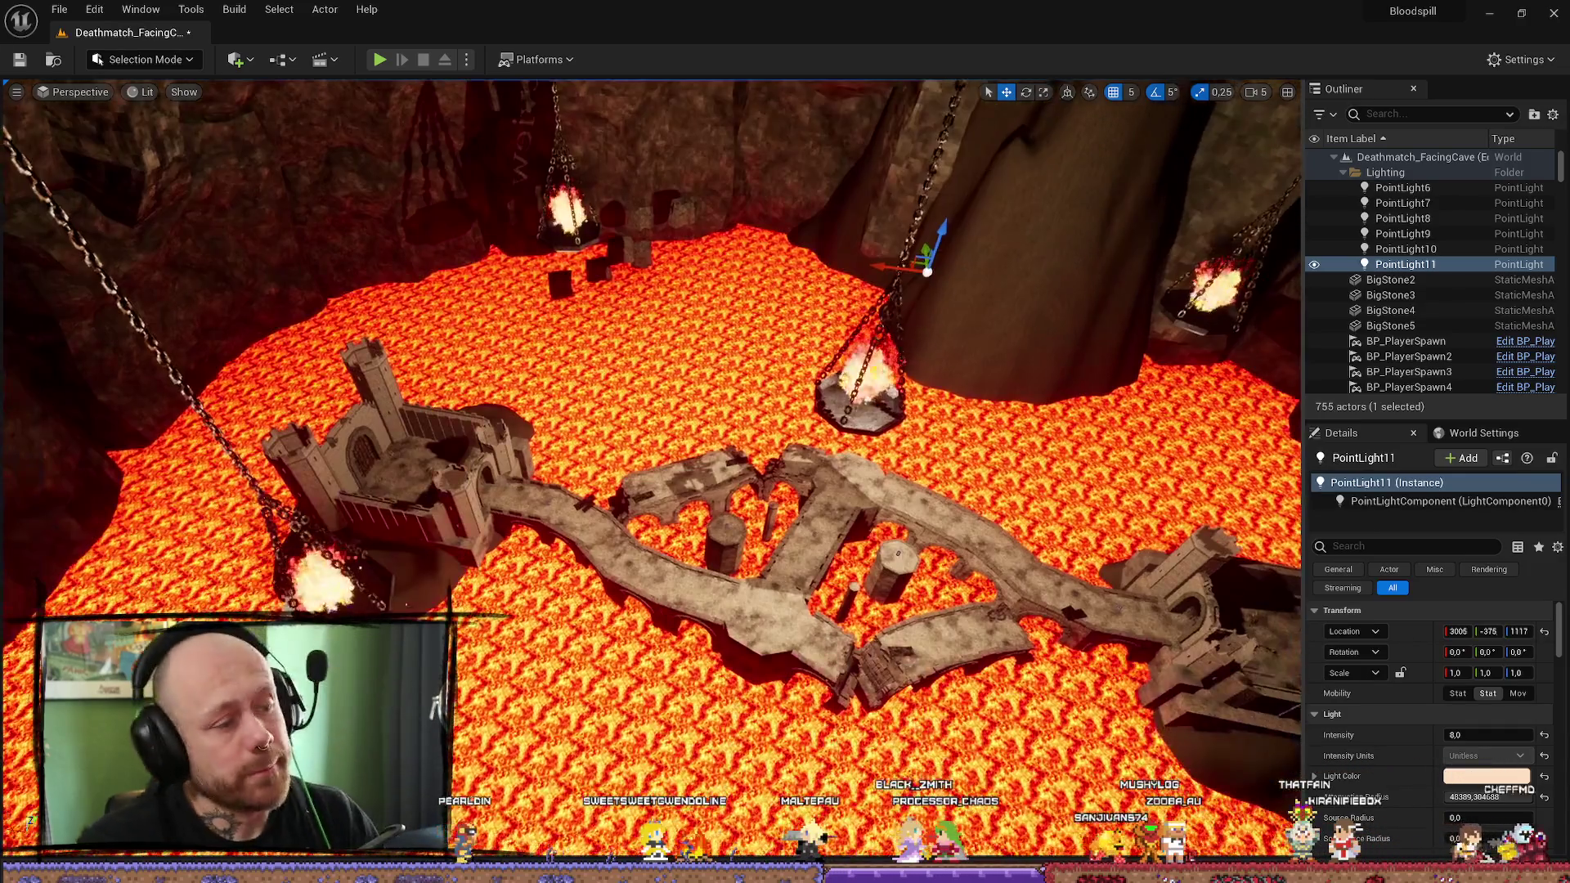
pyautogui.press('w')
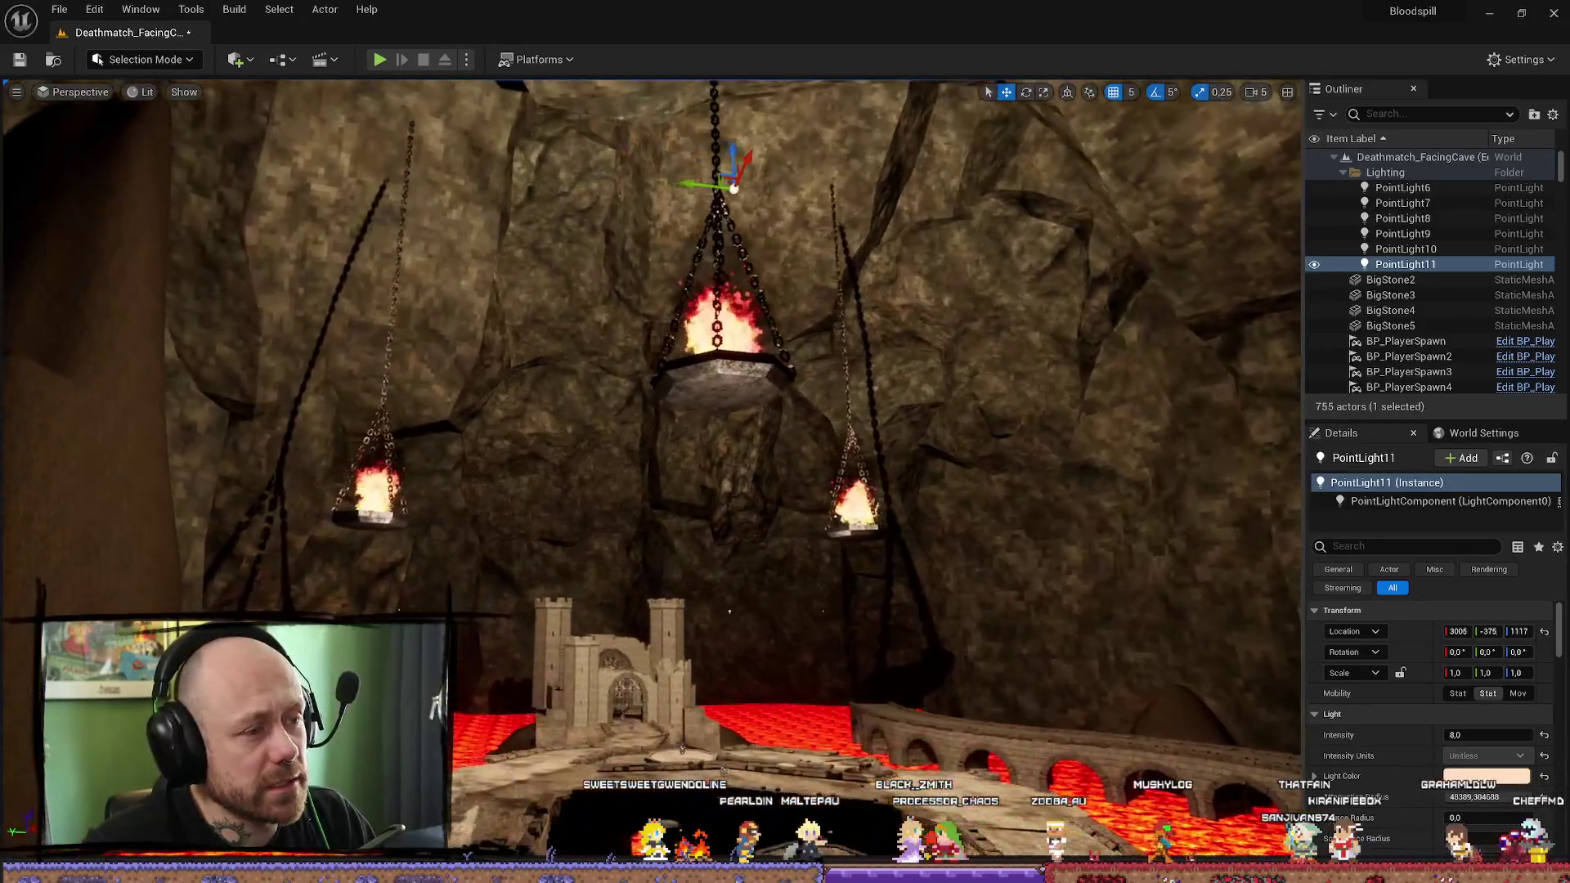
pyautogui.press('s')
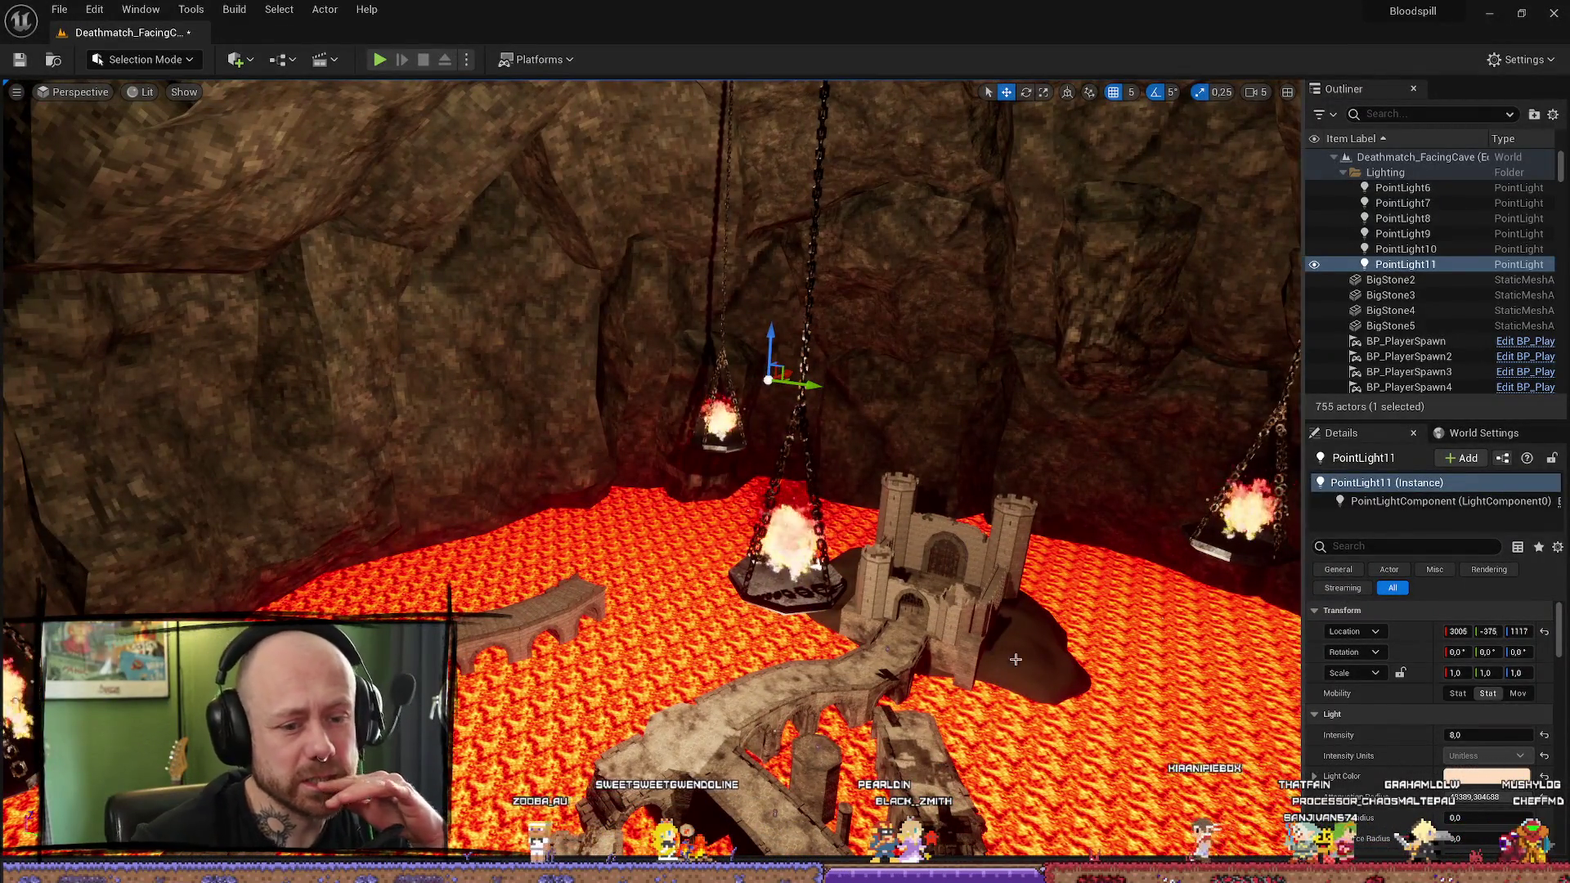
pyautogui.moveTo(1500, 800); pyautogui.dragTo(1460, 800)
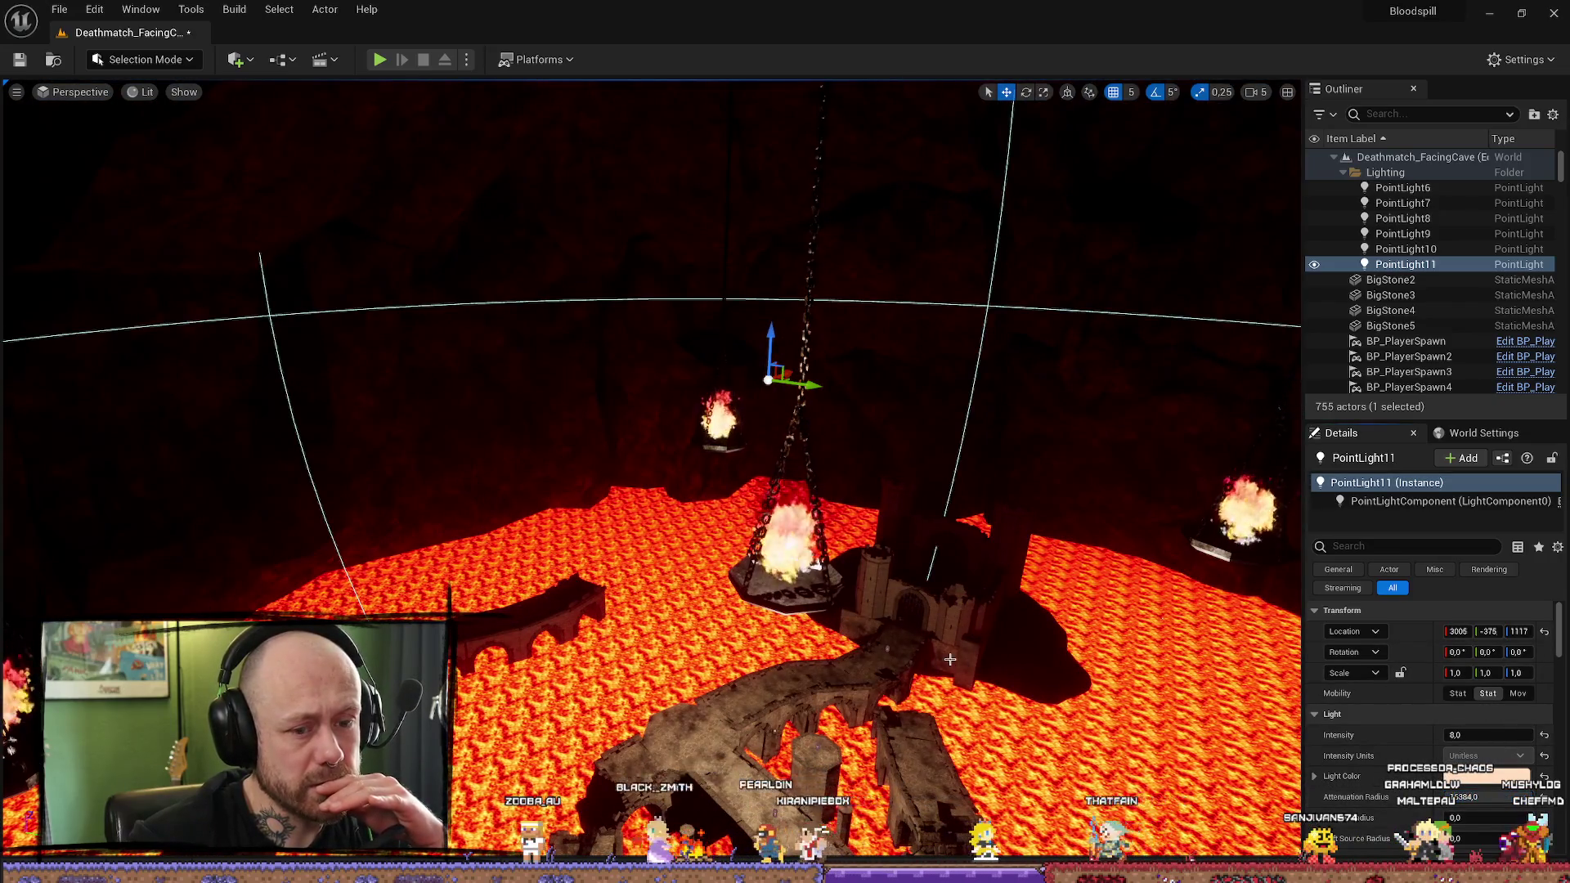
pyautogui.press('s')
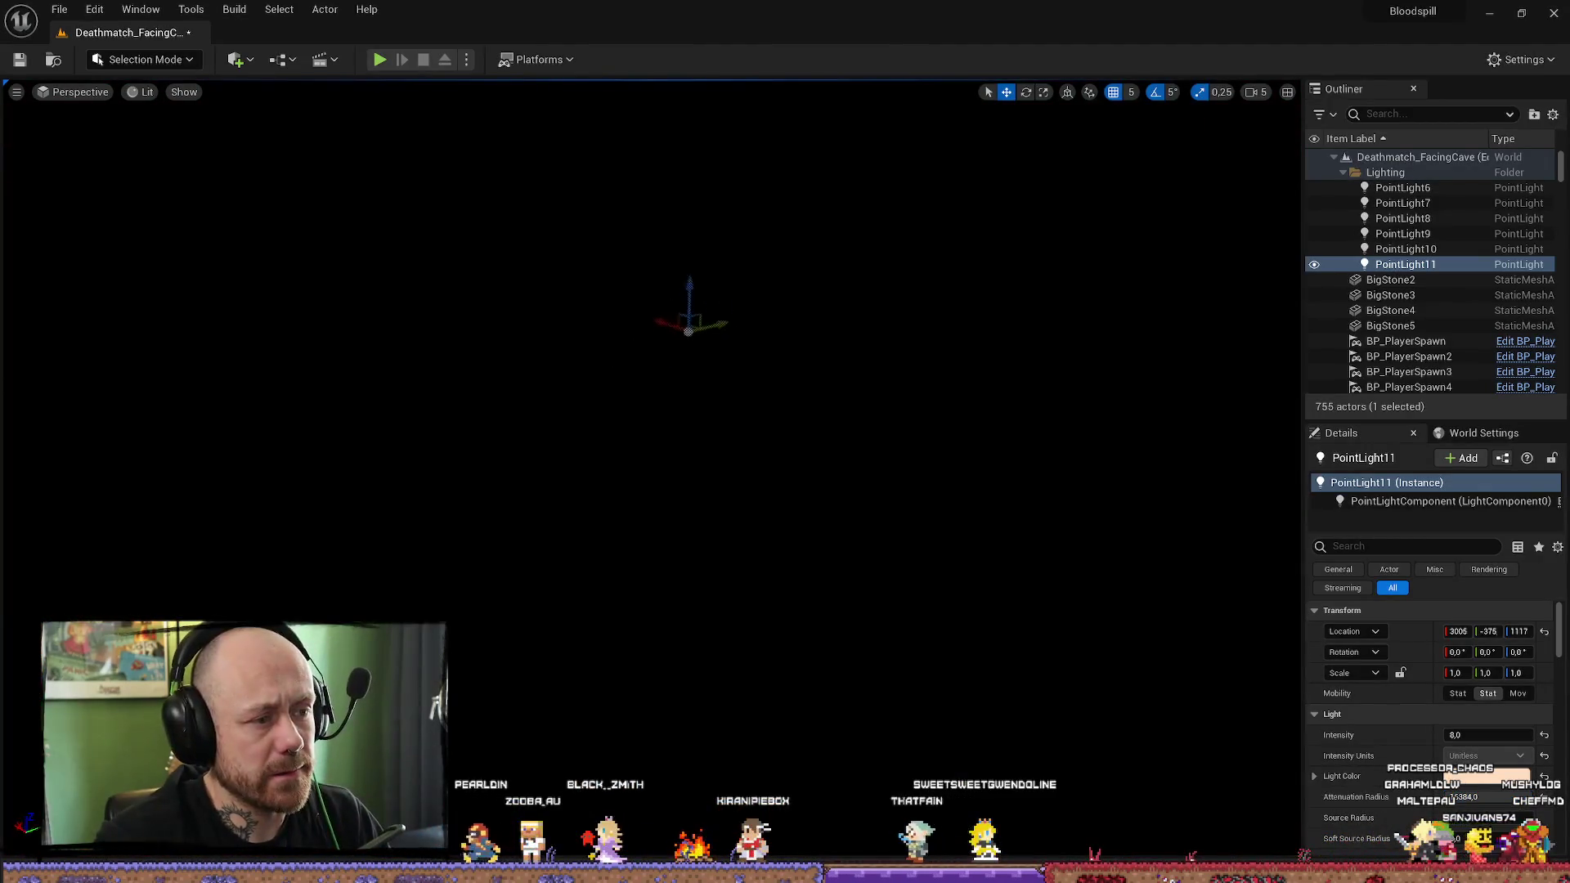
pyautogui.press('w')
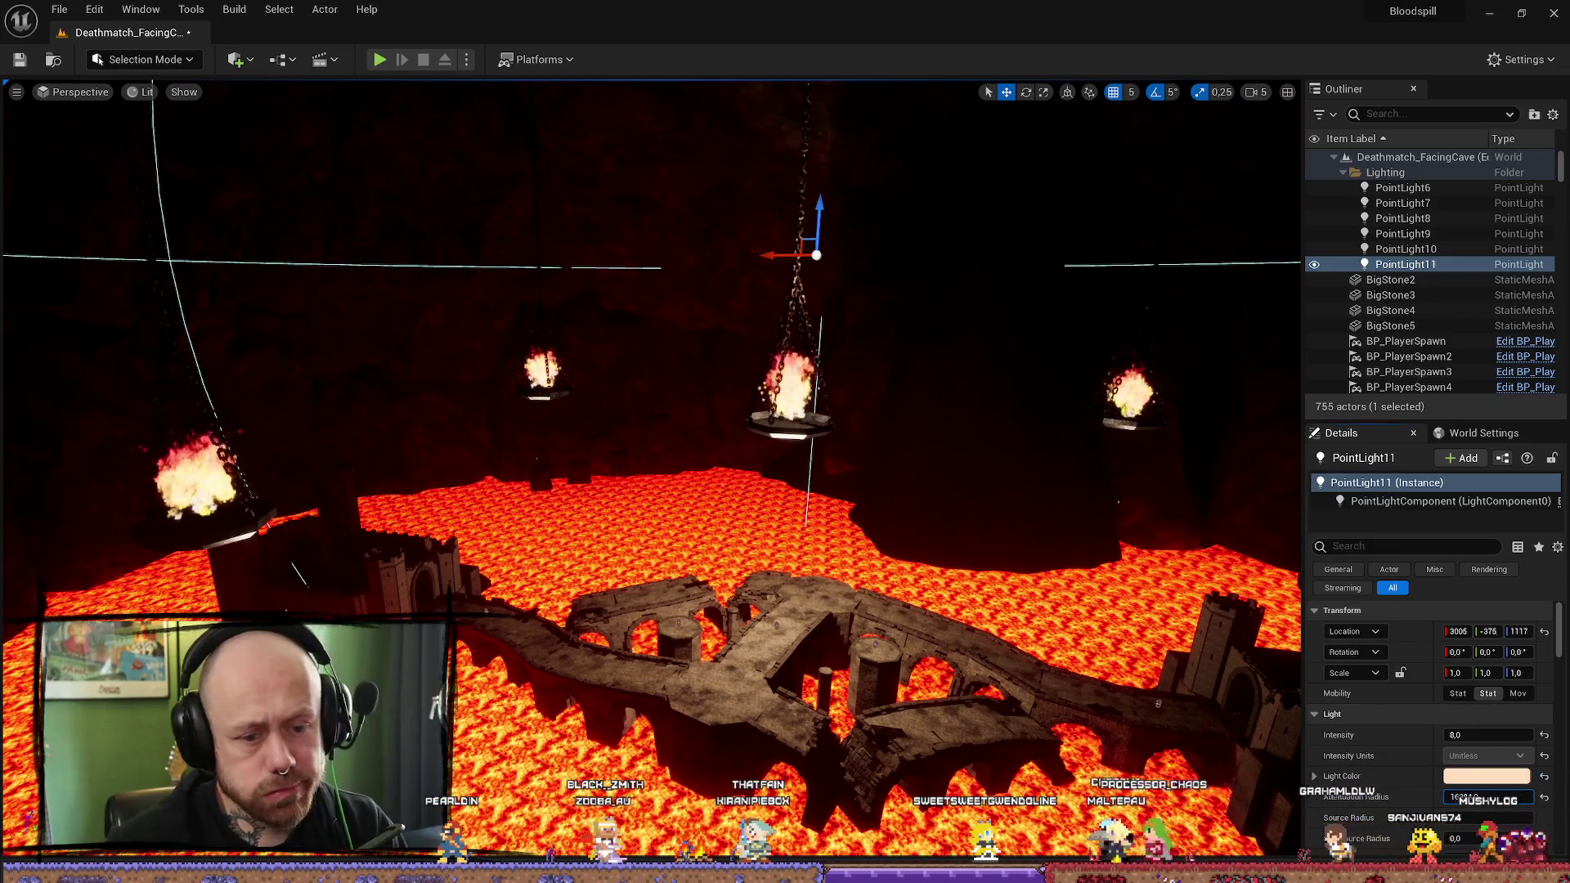
# Step: Try attenuation radii 26384 and 50384, settle on 40384, and lower the light slightly
pyautogui.press('Return')
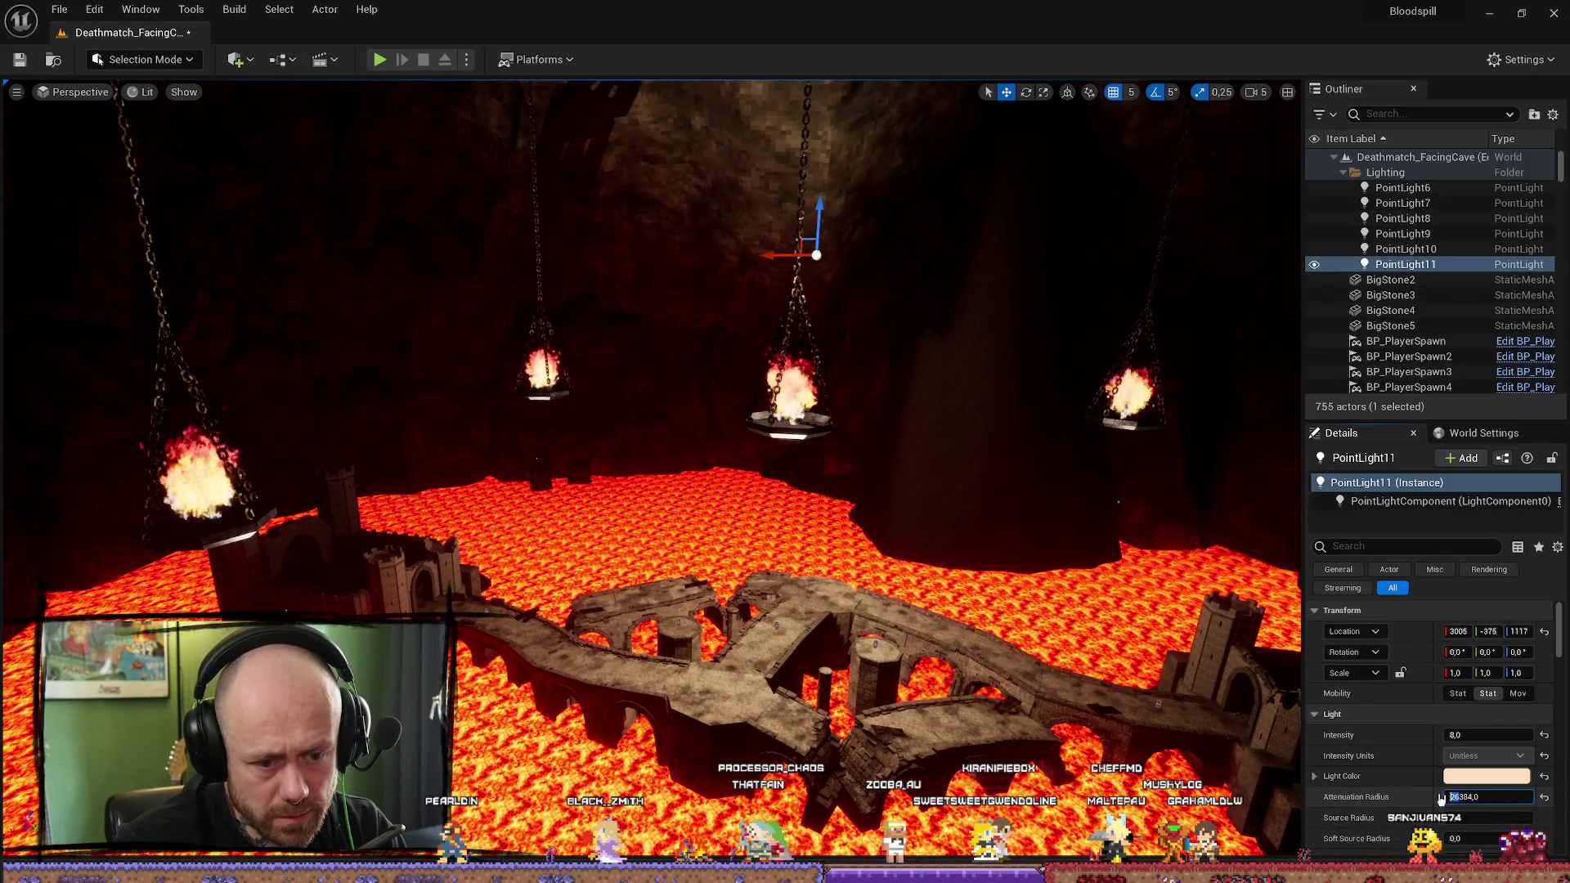
pyautogui.press('Return')
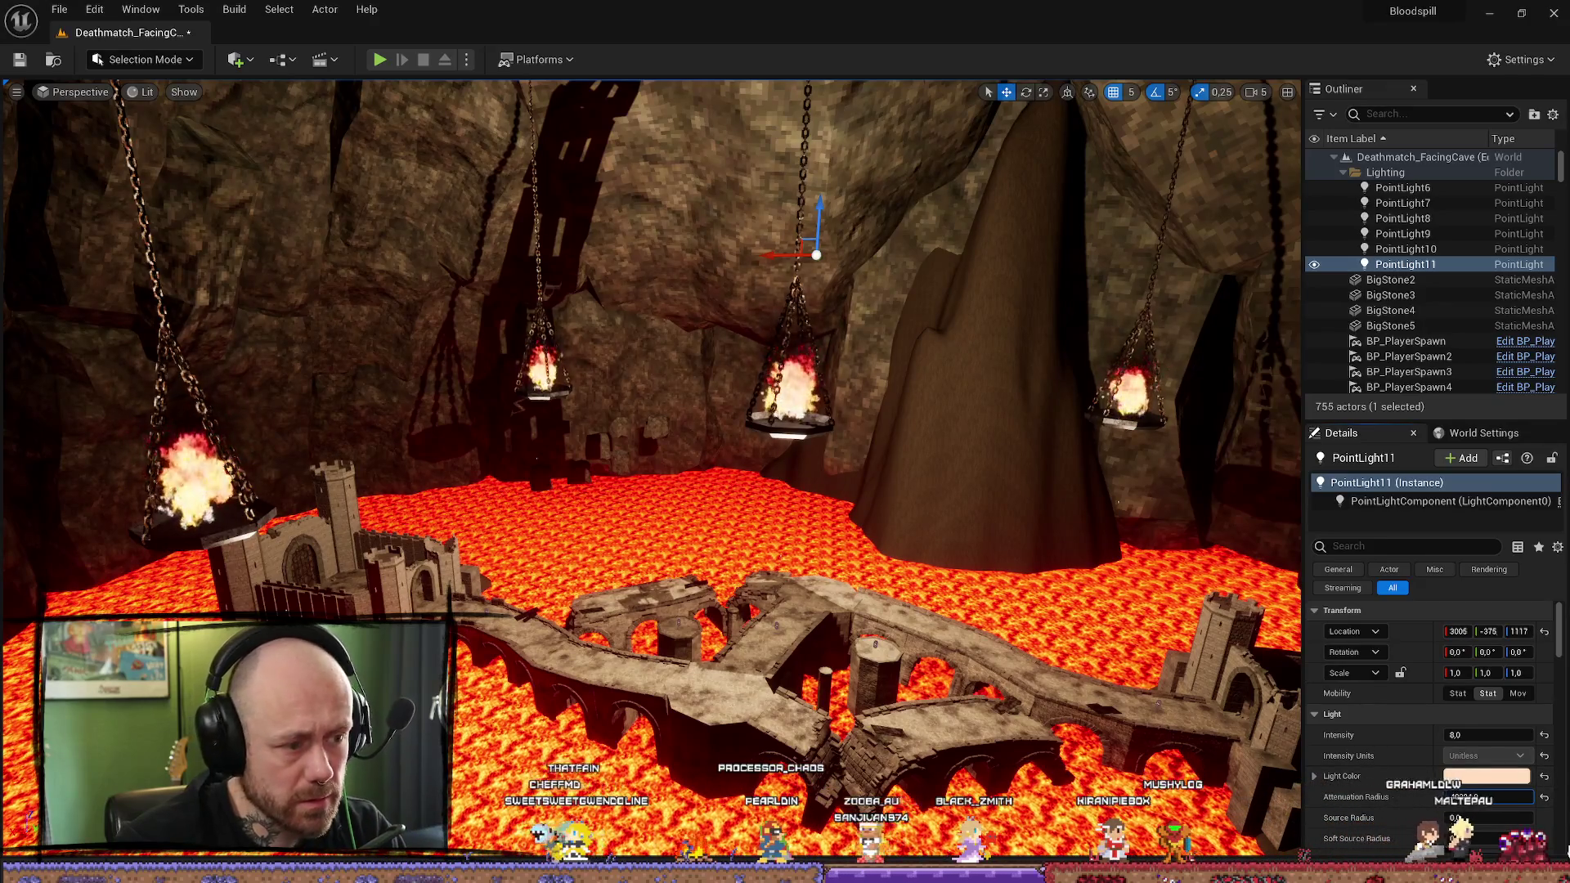
pyautogui.press('Return')
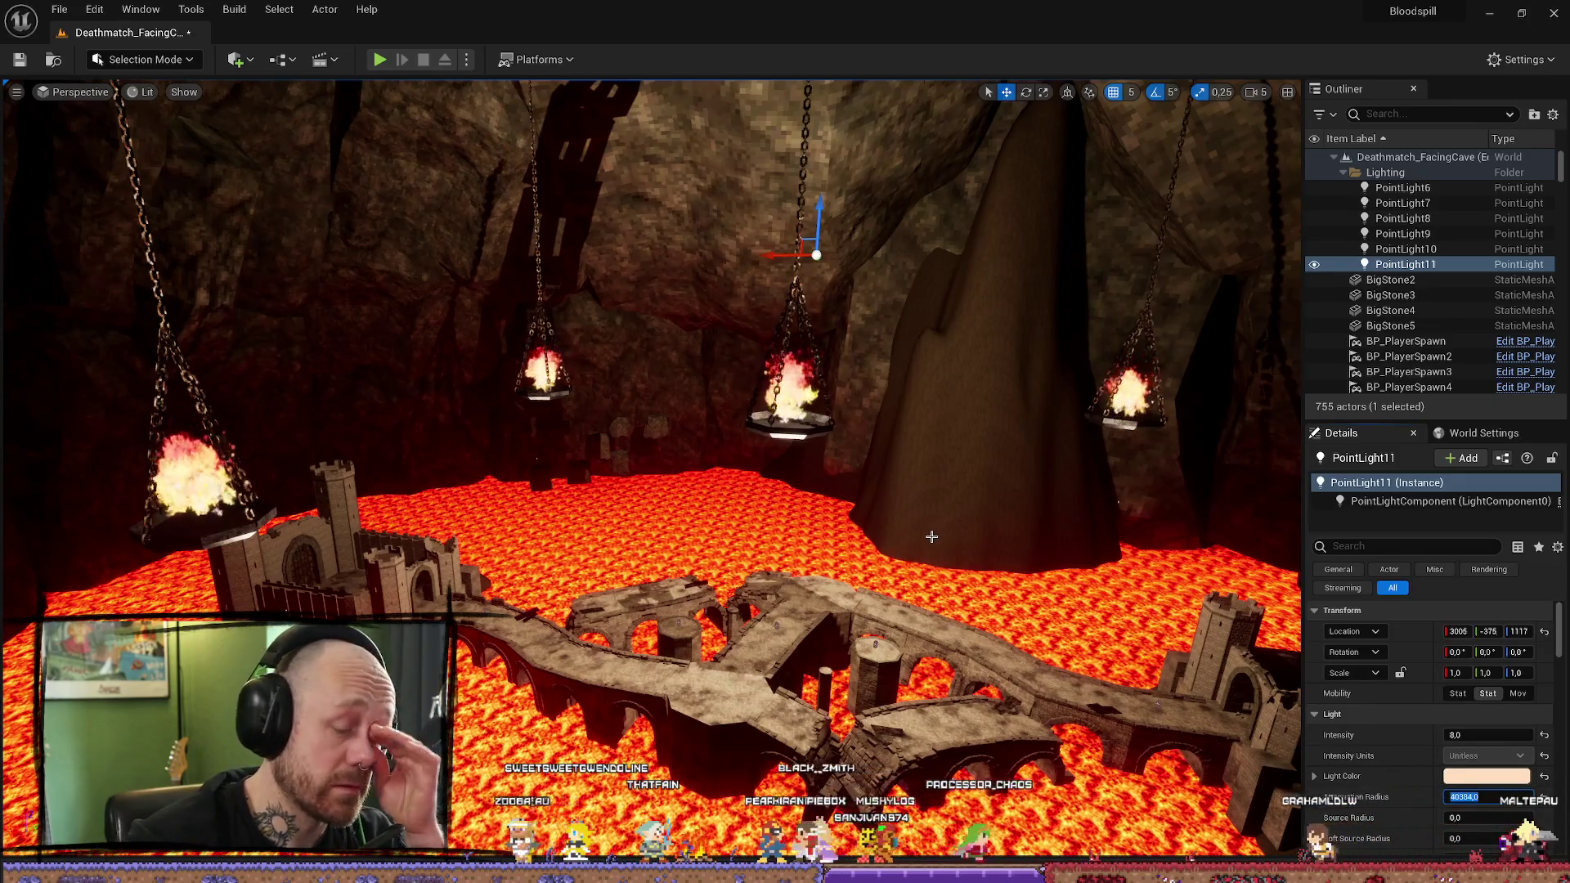
pyautogui.moveTo(820, 205); pyautogui.dragTo(820, 211)
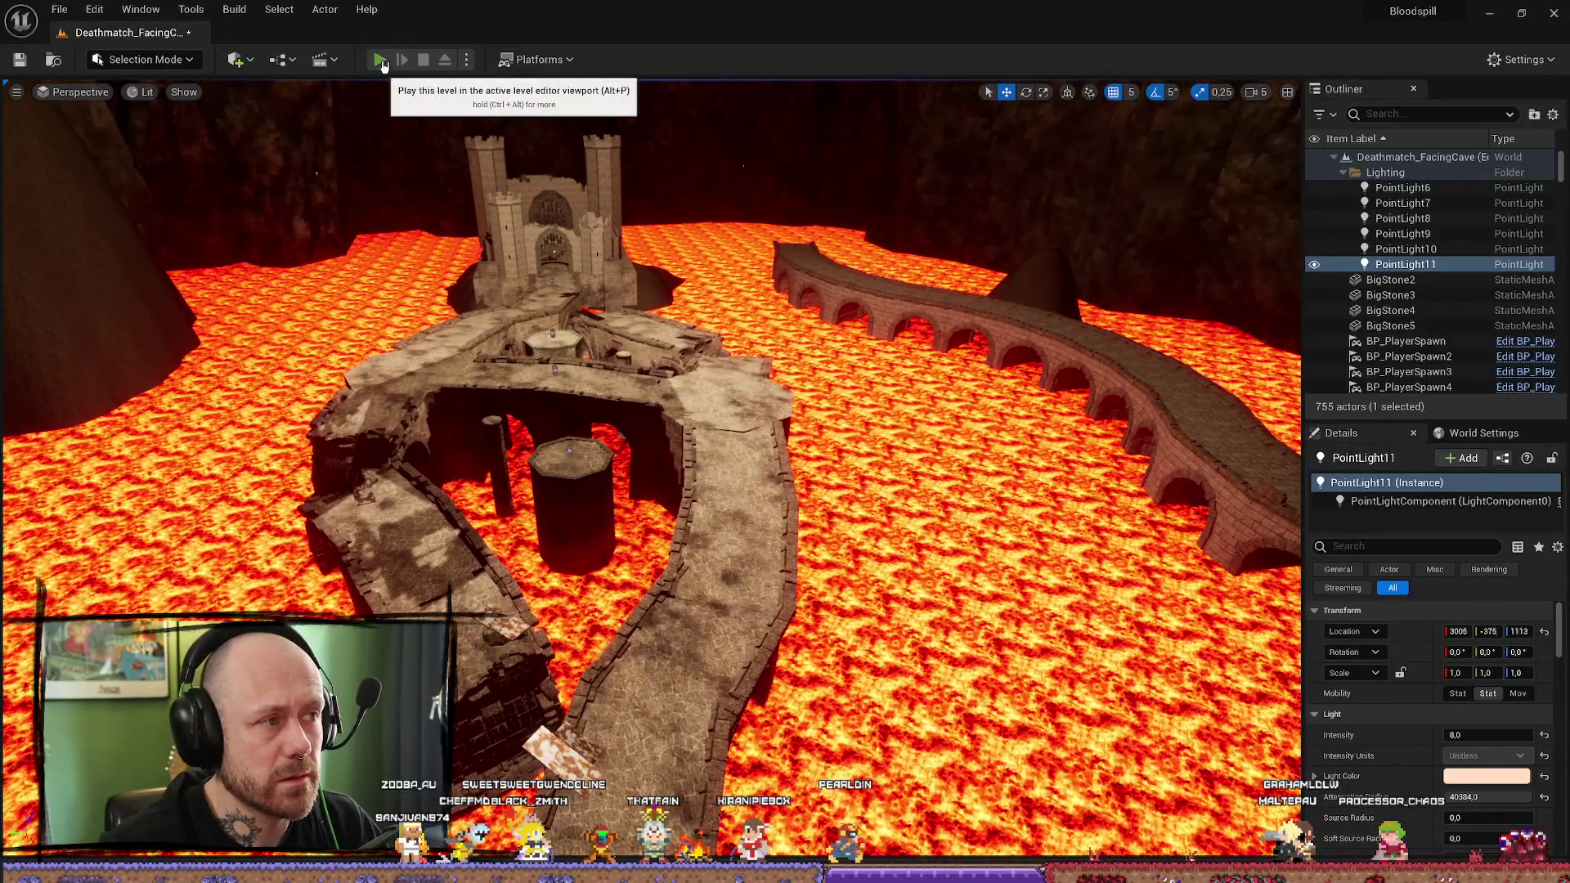
# Step: Play-test the lava cave level, stop it with Esc, and close the Message Log
pyautogui.click(380, 61)
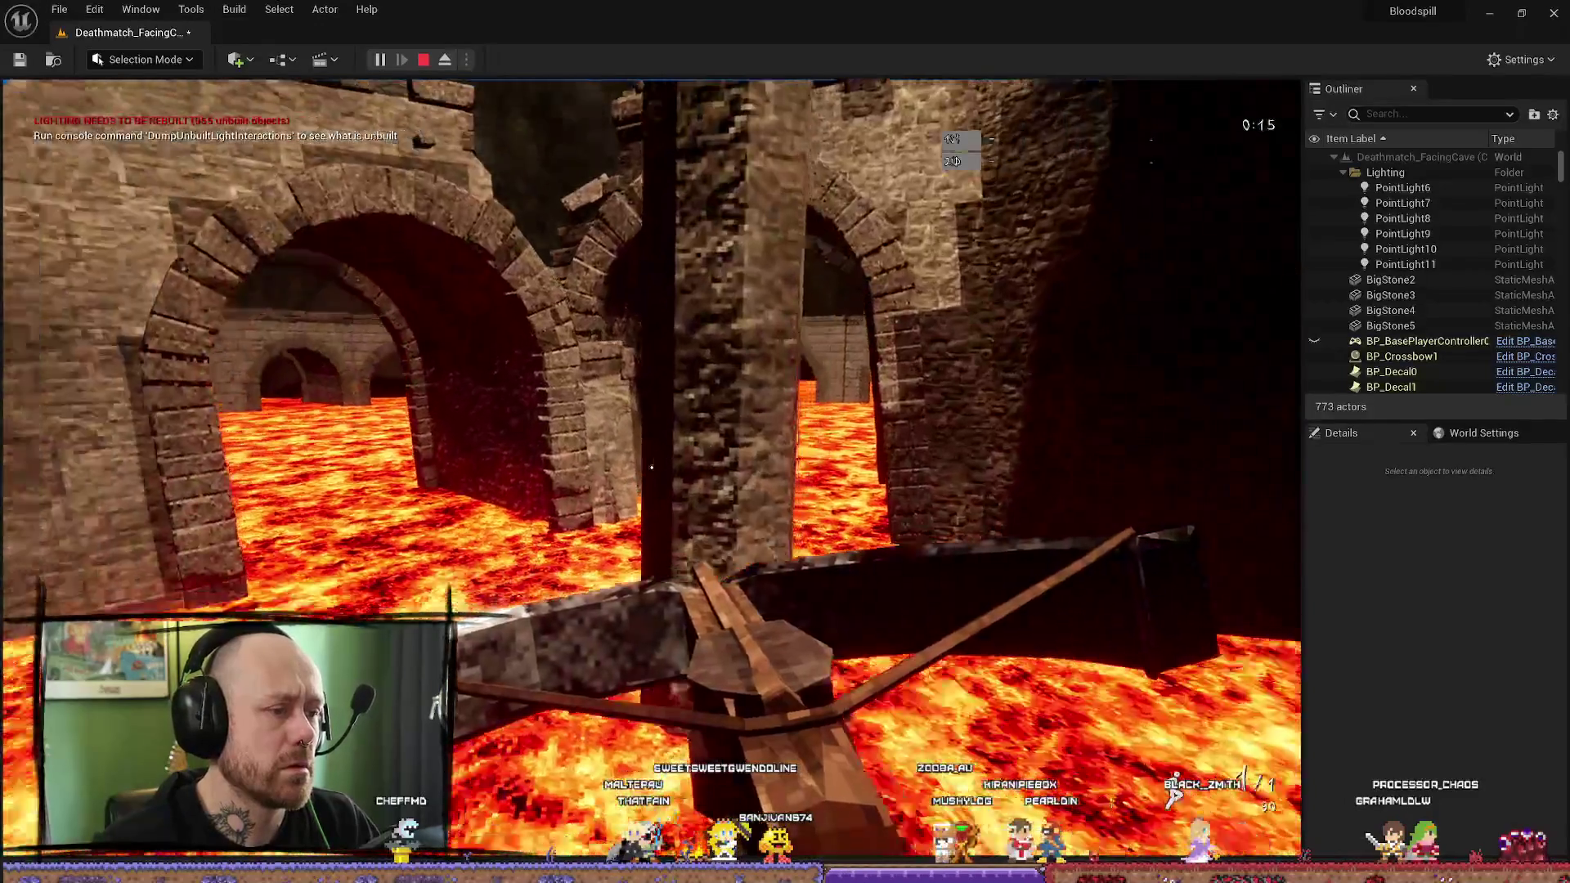
pyautogui.press('Escape')
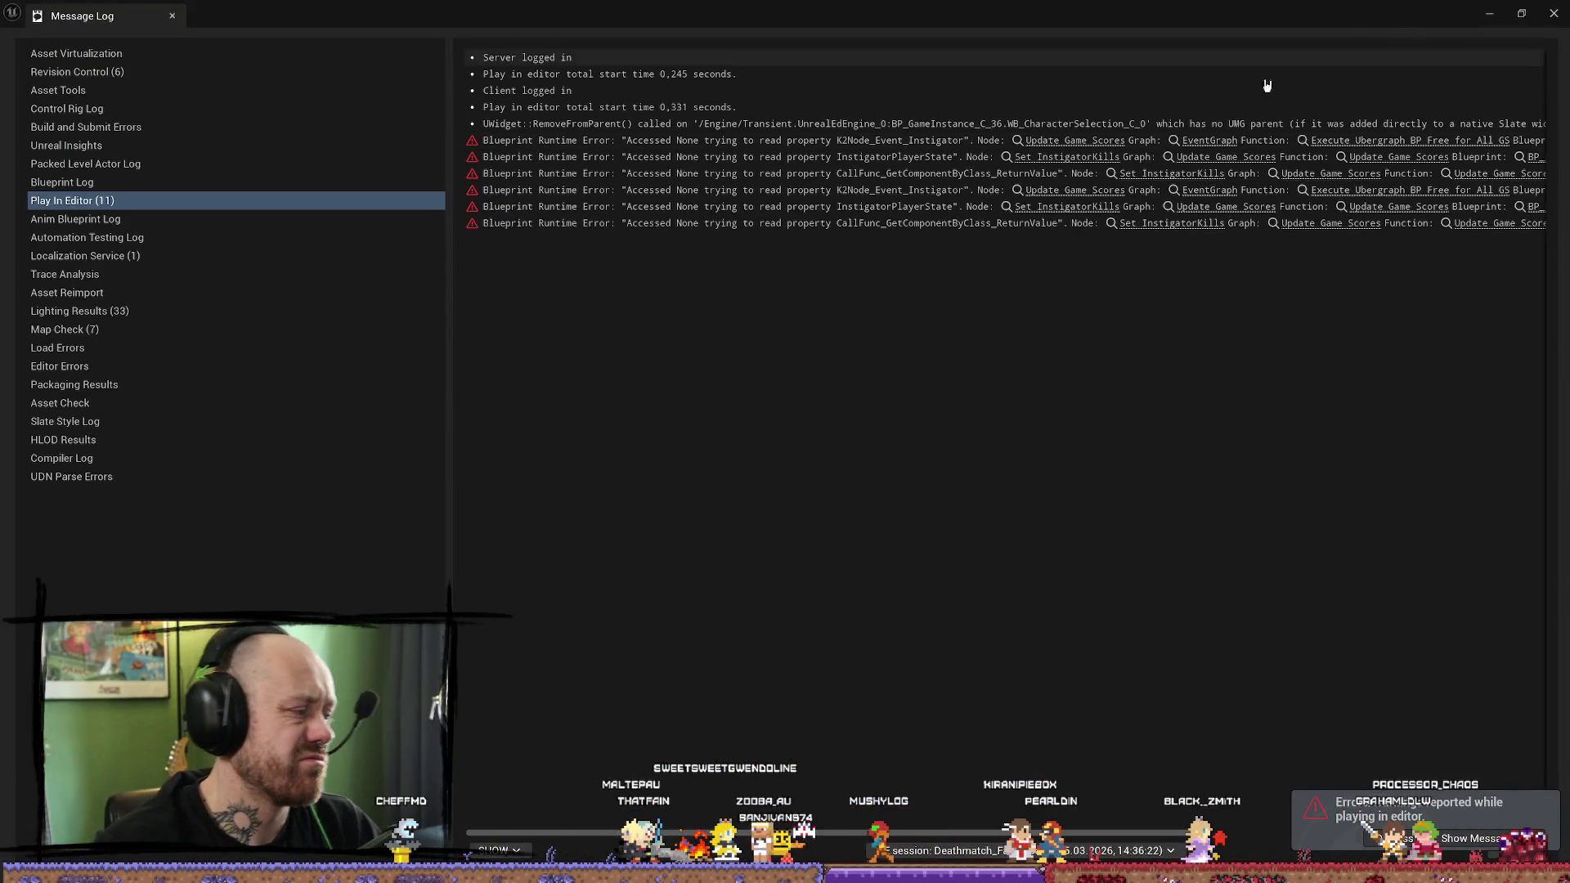
pyautogui.hotkey('alt', 'Tab')
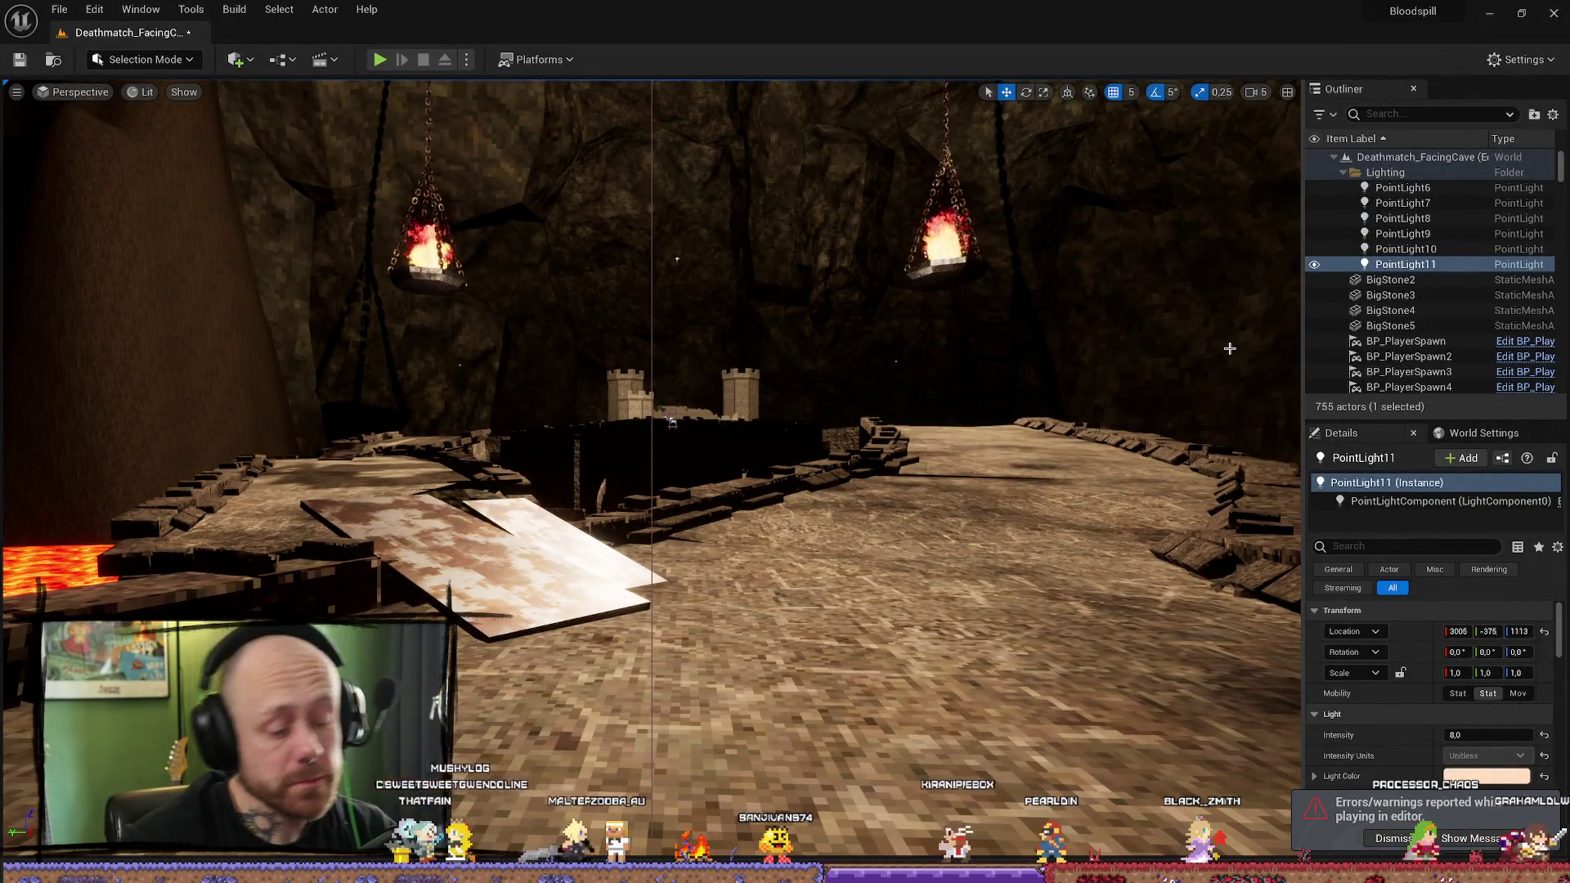
# Step: Delete PointLight11 and select PointLight10 near the lava castle
pyautogui.press('Delete')
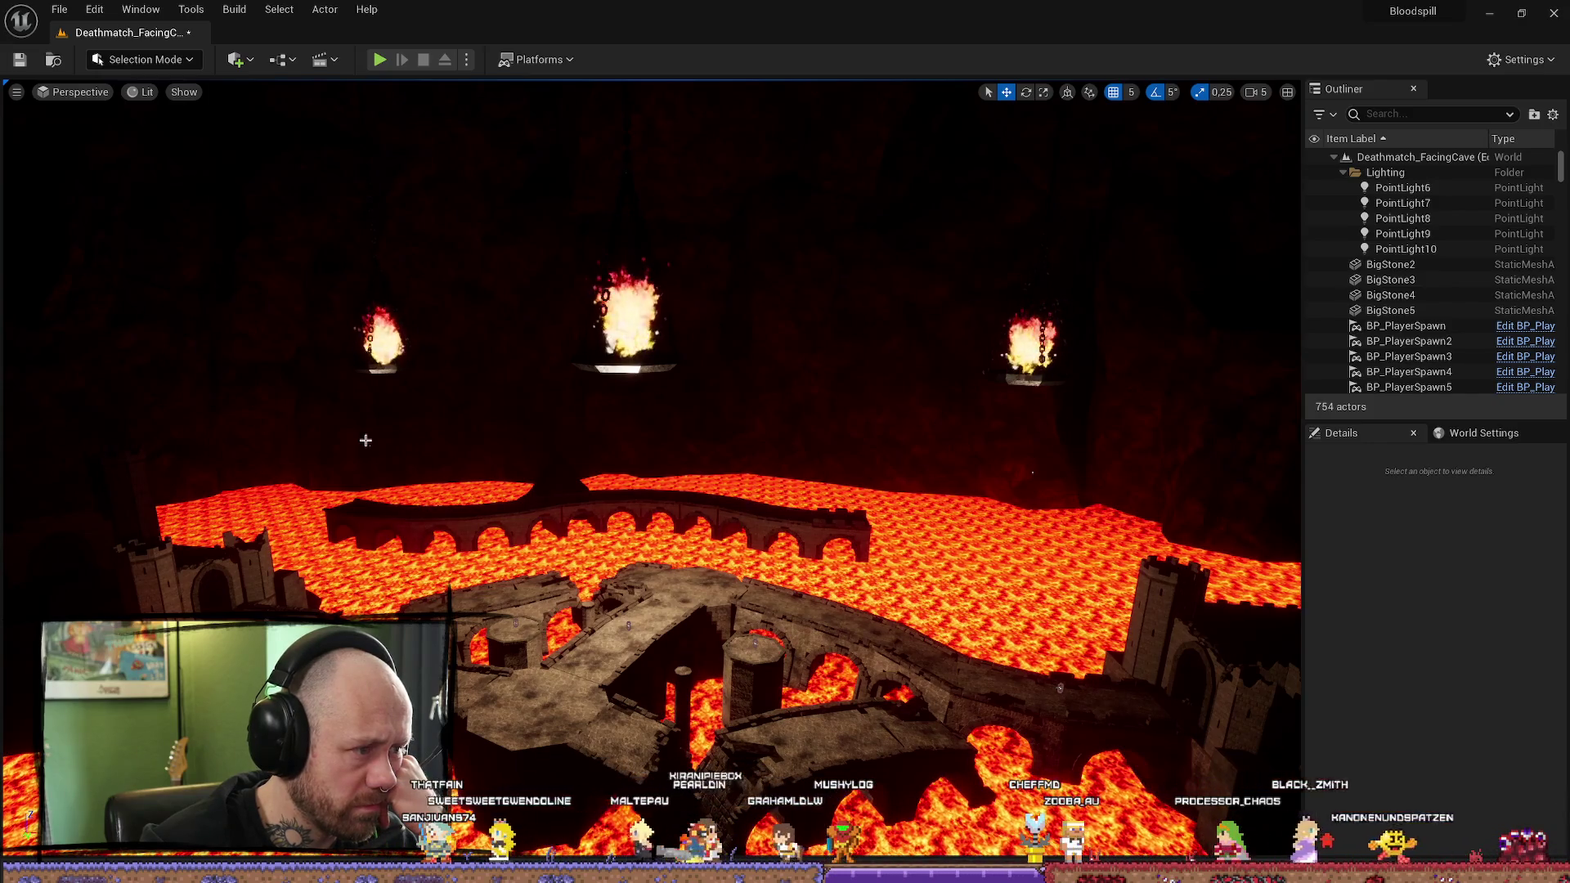
pyautogui.moveTo(365, 483); pyautogui.dragTo(306, 417)
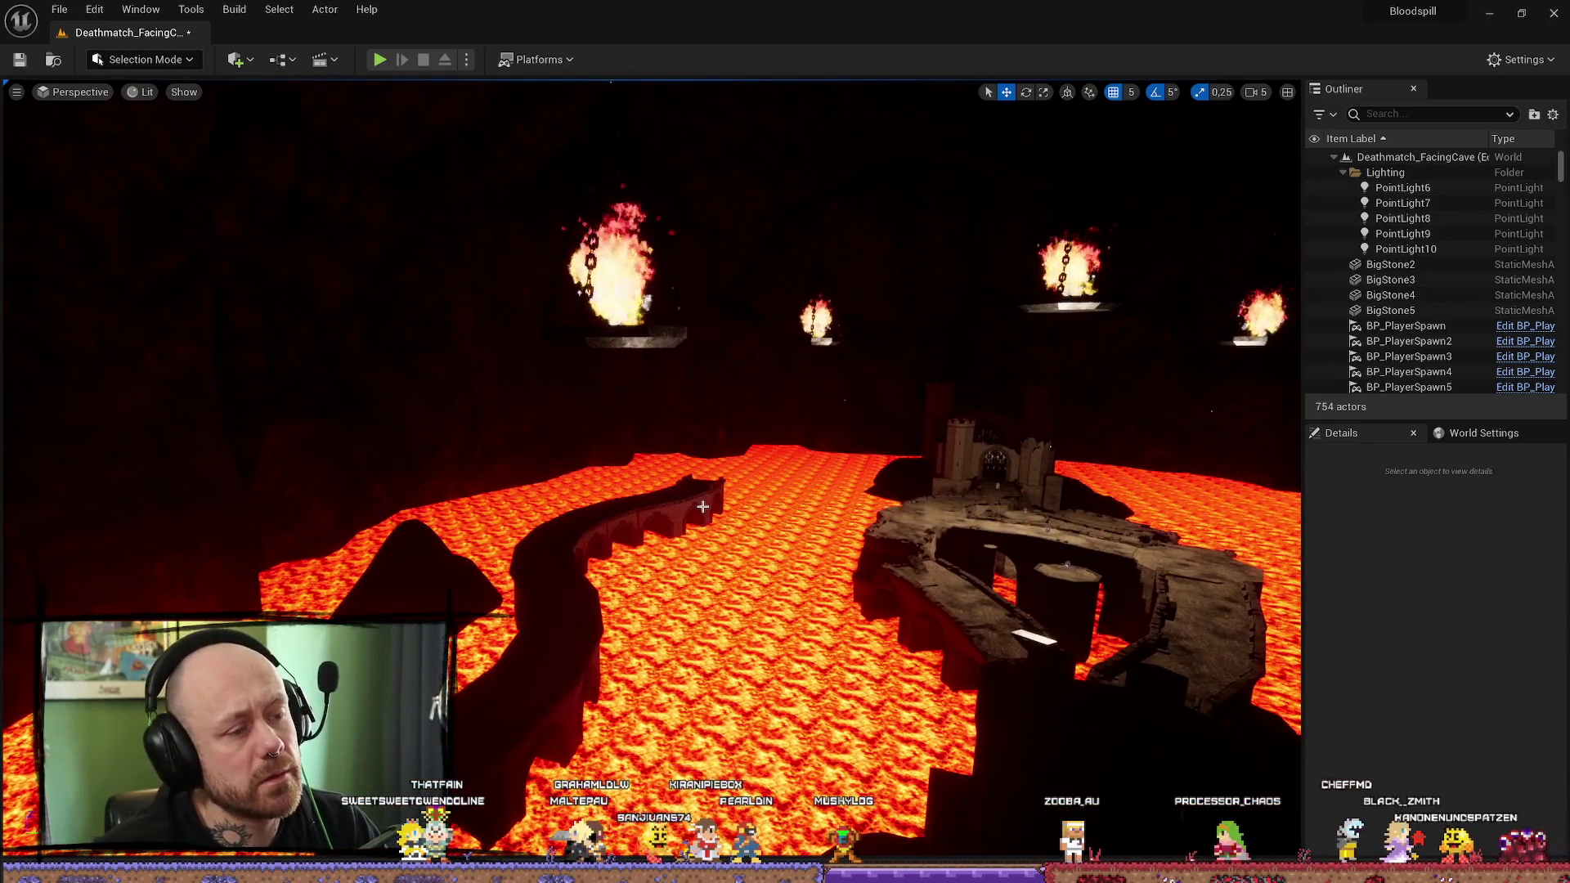
pyautogui.click(732, 511)
pyautogui.moveTo(733, 511); pyautogui.dragTo(585, 581)
# Step: Scale PointLight10's attenuation radius up to about 12016, then select the Cliff29 rock mesh
pyautogui.press('r')
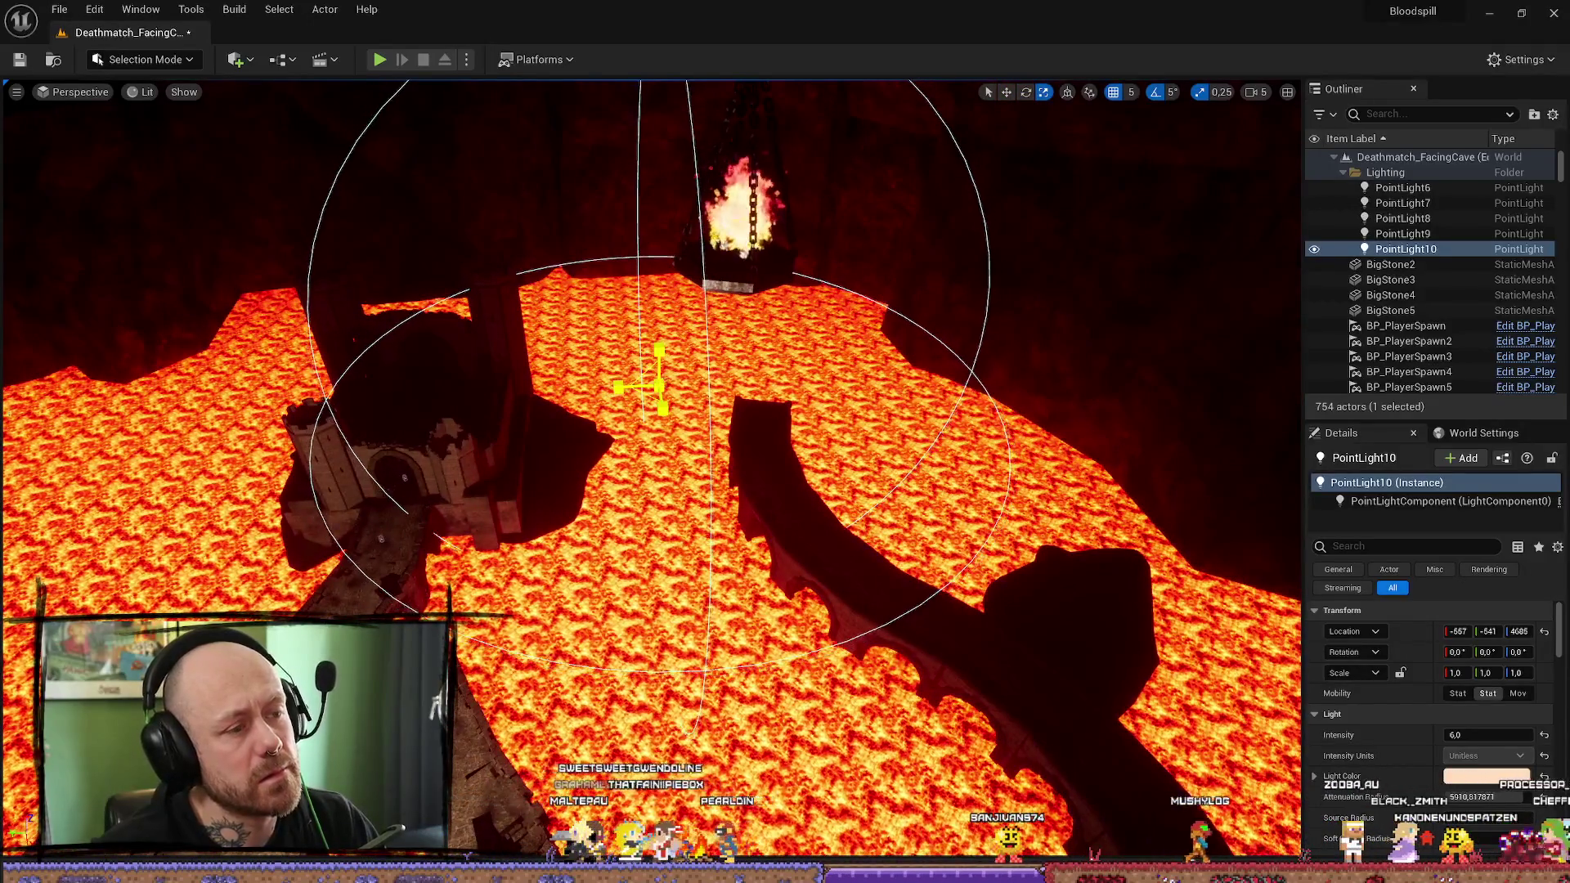
pyautogui.moveTo(646, 384)
pyautogui.mouseDown()
pyautogui.moveTo(709, 350)
pyautogui.moveTo(621, 425)
pyautogui.moveTo(556, 441)
pyautogui.moveTo(539, 409)
pyautogui.moveTo(552, 429)
pyautogui.moveTo(576, 413)
pyautogui.moveTo(593, 429)
pyautogui.moveTo(766, 419)
pyautogui.mouseUp()
pyautogui.click(635, 590)
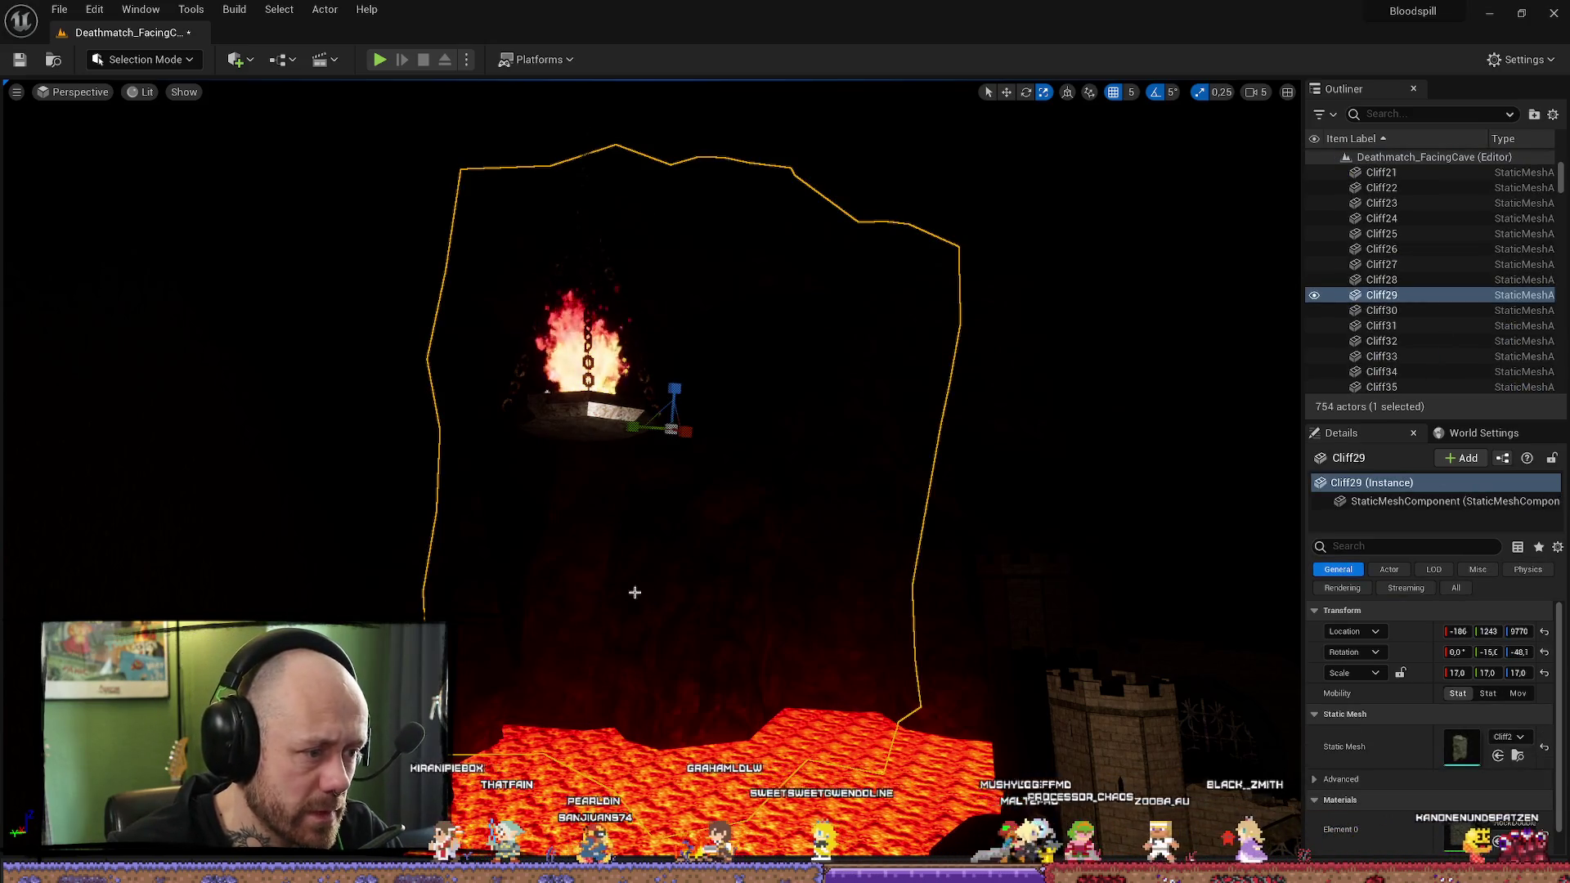
# Step: Delete the Cliff29 rock mesh and PointLight8 from the level
pyautogui.press('Delete')
pyautogui.moveTo(581, 456); pyautogui.dragTo(936, 708)
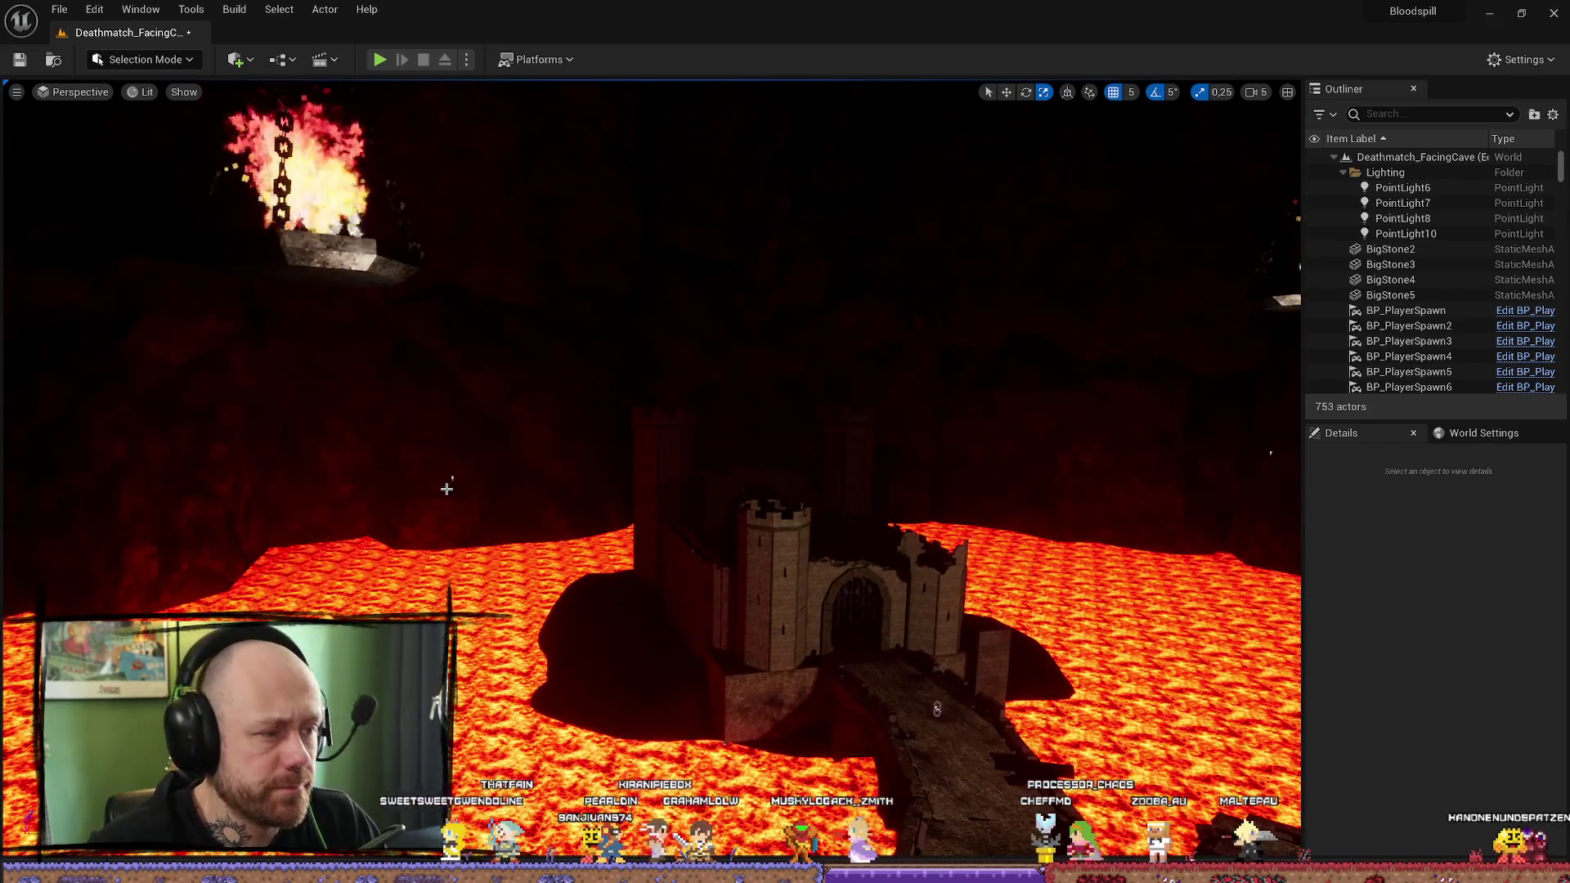
pyautogui.click(452, 478)
pyautogui.press('Delete')
pyautogui.moveTo(618, 521)
pyautogui.mouseDown()
pyautogui.moveTo(687, 458)
pyautogui.moveTo(719, 458)
pyautogui.moveTo(781, 526)
pyautogui.moveTo(781, 491)
pyautogui.mouseUp()
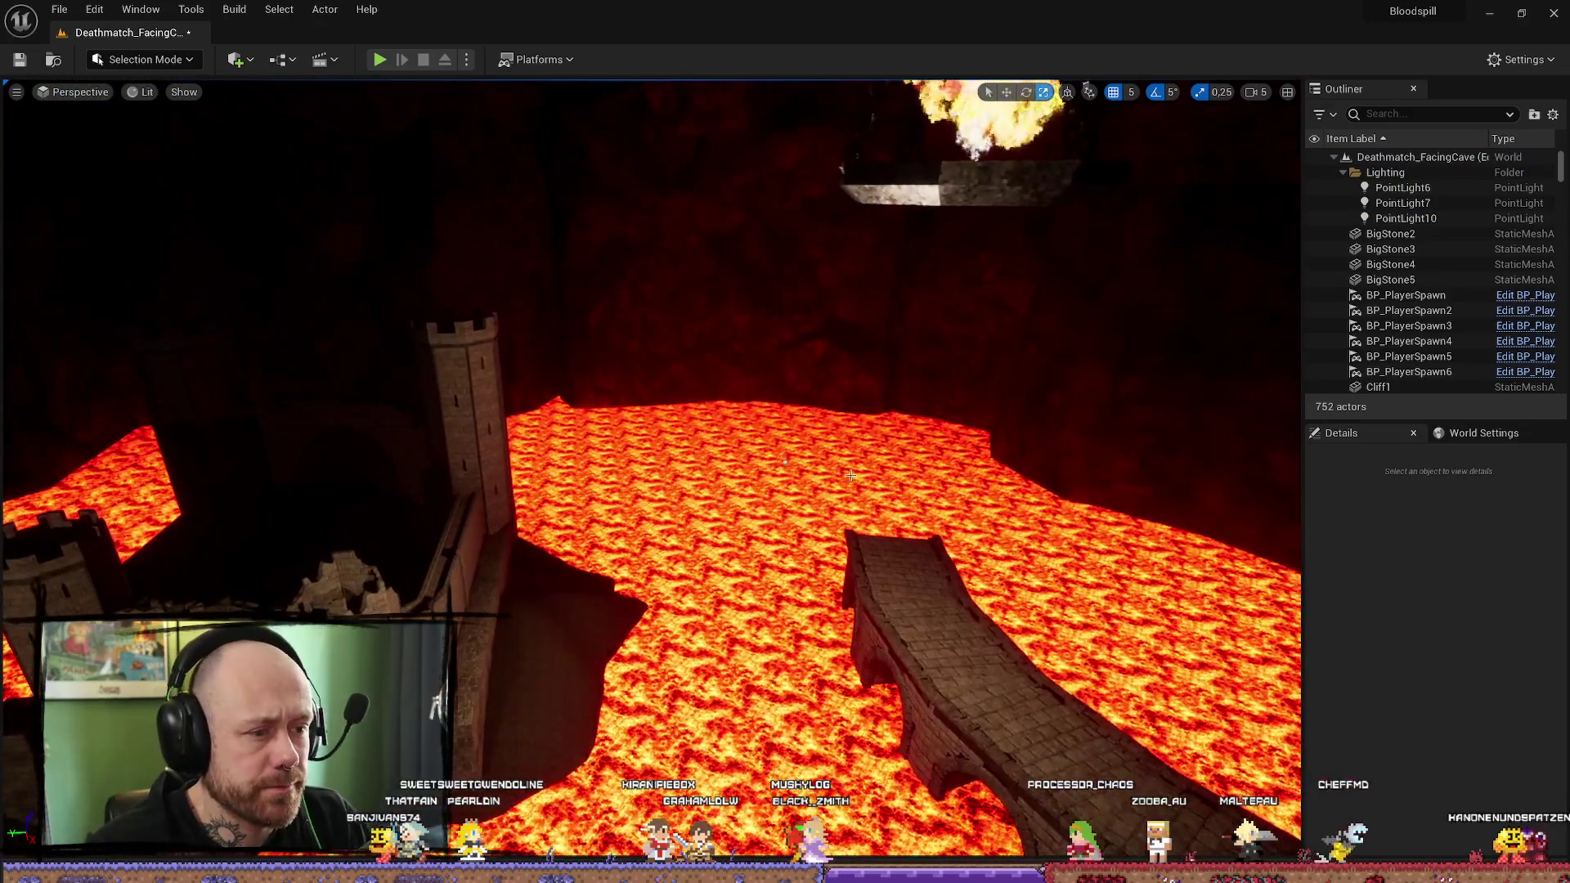
# Step: Set PointLight10's Y location to 0 and frame it from a top-down view
pyautogui.click(785, 462)
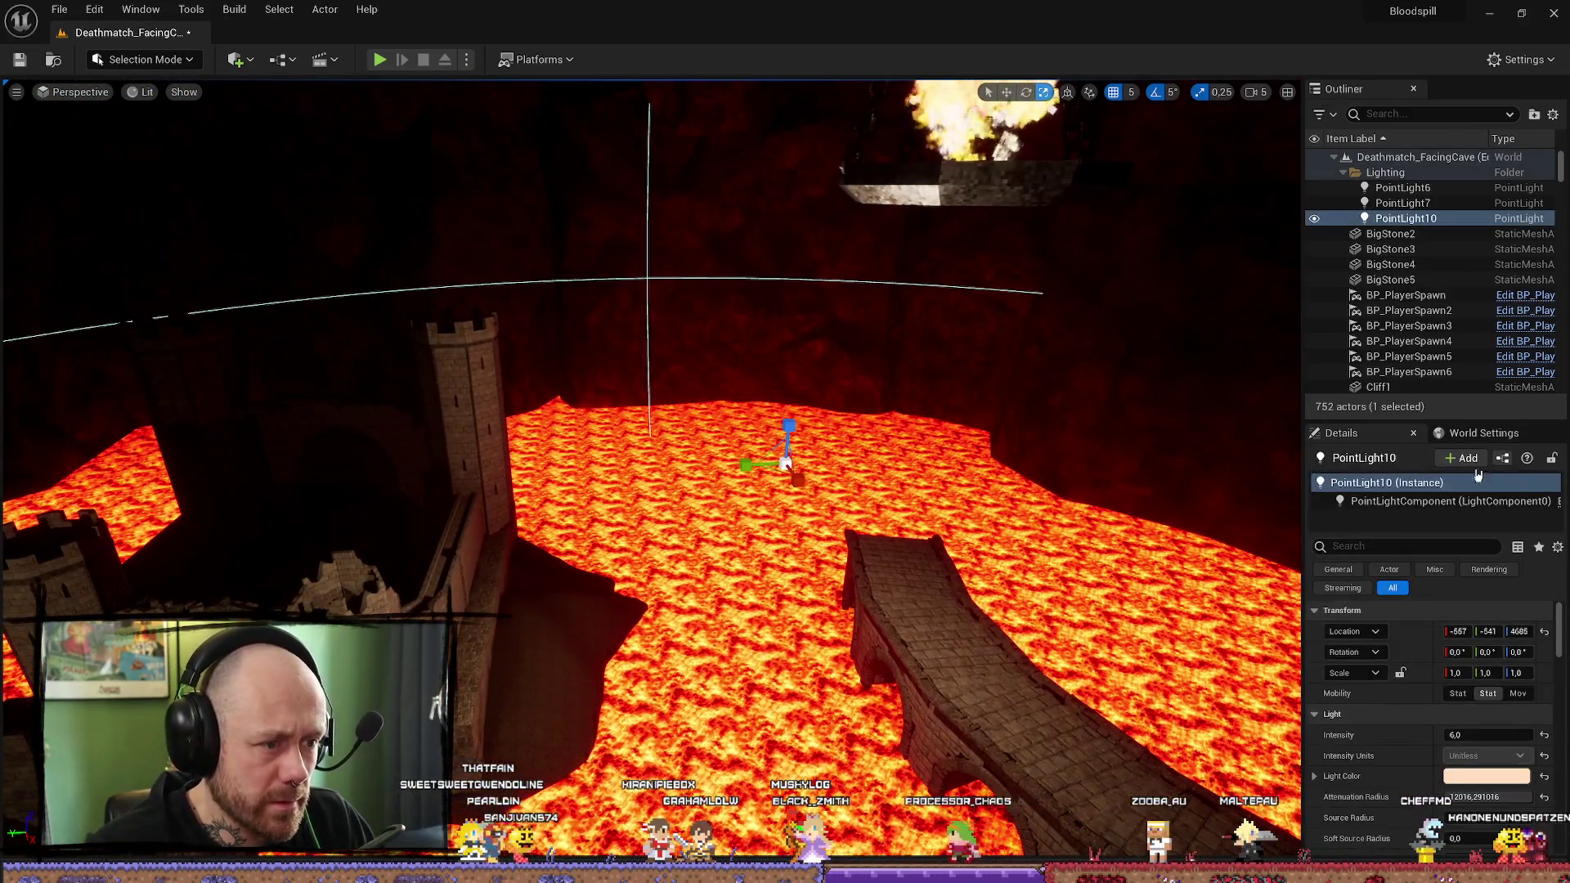
pyautogui.click(1487, 631)
pyautogui.write('0')
pyautogui.press('Return')
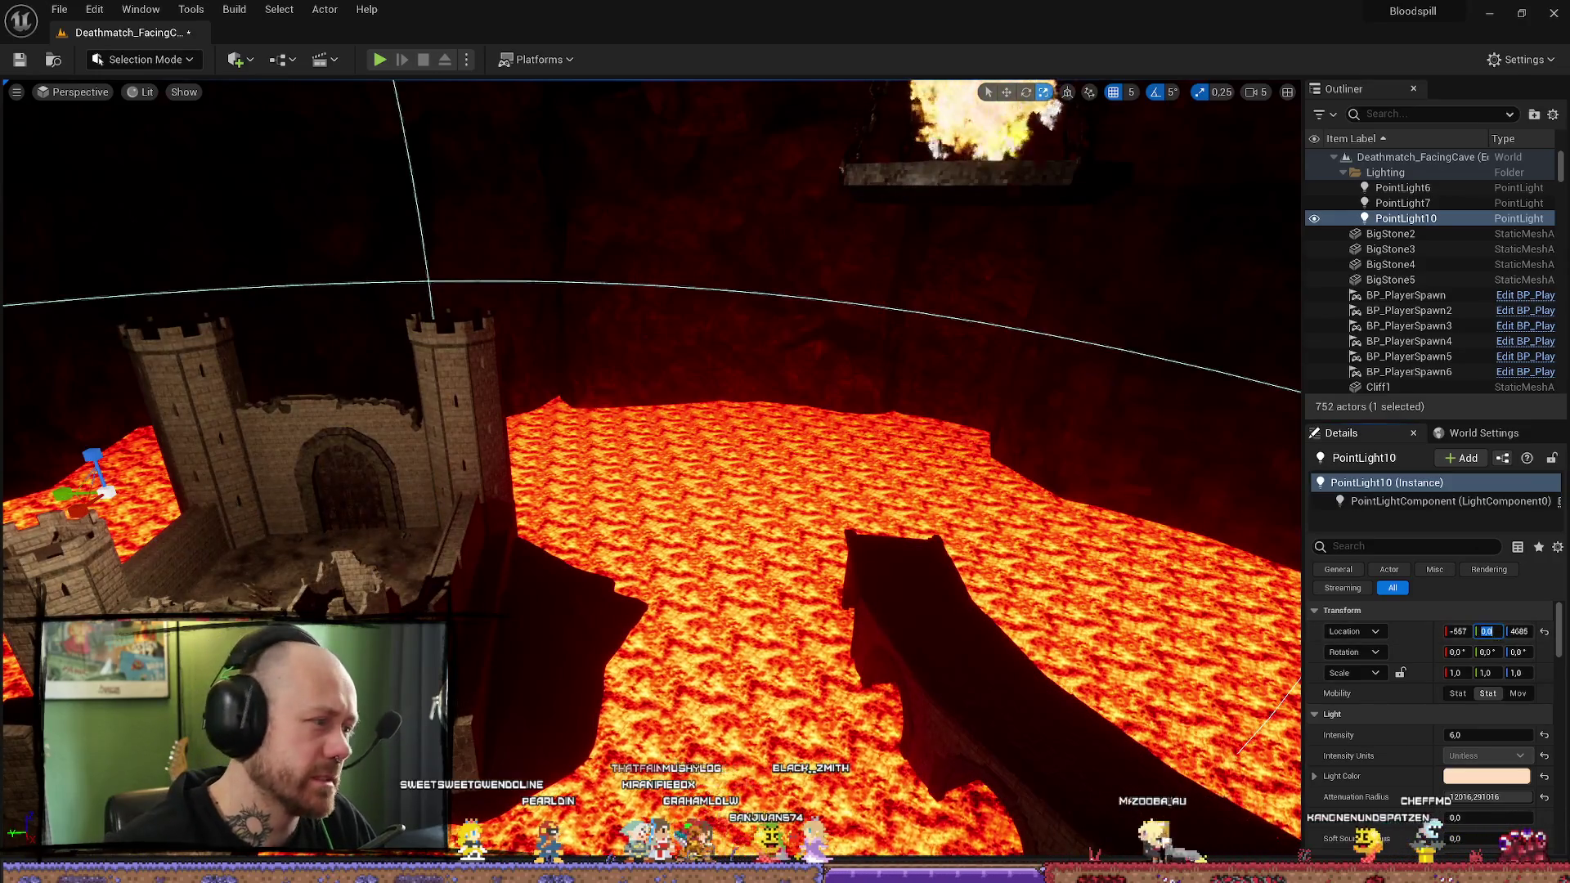
pyautogui.press('f')
pyautogui.moveTo(654, 409)
pyautogui.mouseDown()
pyautogui.moveTo(629, 515)
pyautogui.moveTo(642, 425)
pyautogui.moveTo(523, 408)
pyautogui.moveTo(466, 372)
pyautogui.mouseUp()
pyautogui.moveTo(711, 602)
pyautogui.mouseDown()
pyautogui.moveTo(695, 593)
pyautogui.moveTo(711, 602)
pyautogui.mouseUp()
# Step: Select PointLight7, then PointLight6, enlarging its attenuation radius to roughly 15346
pyautogui.click(711, 603)
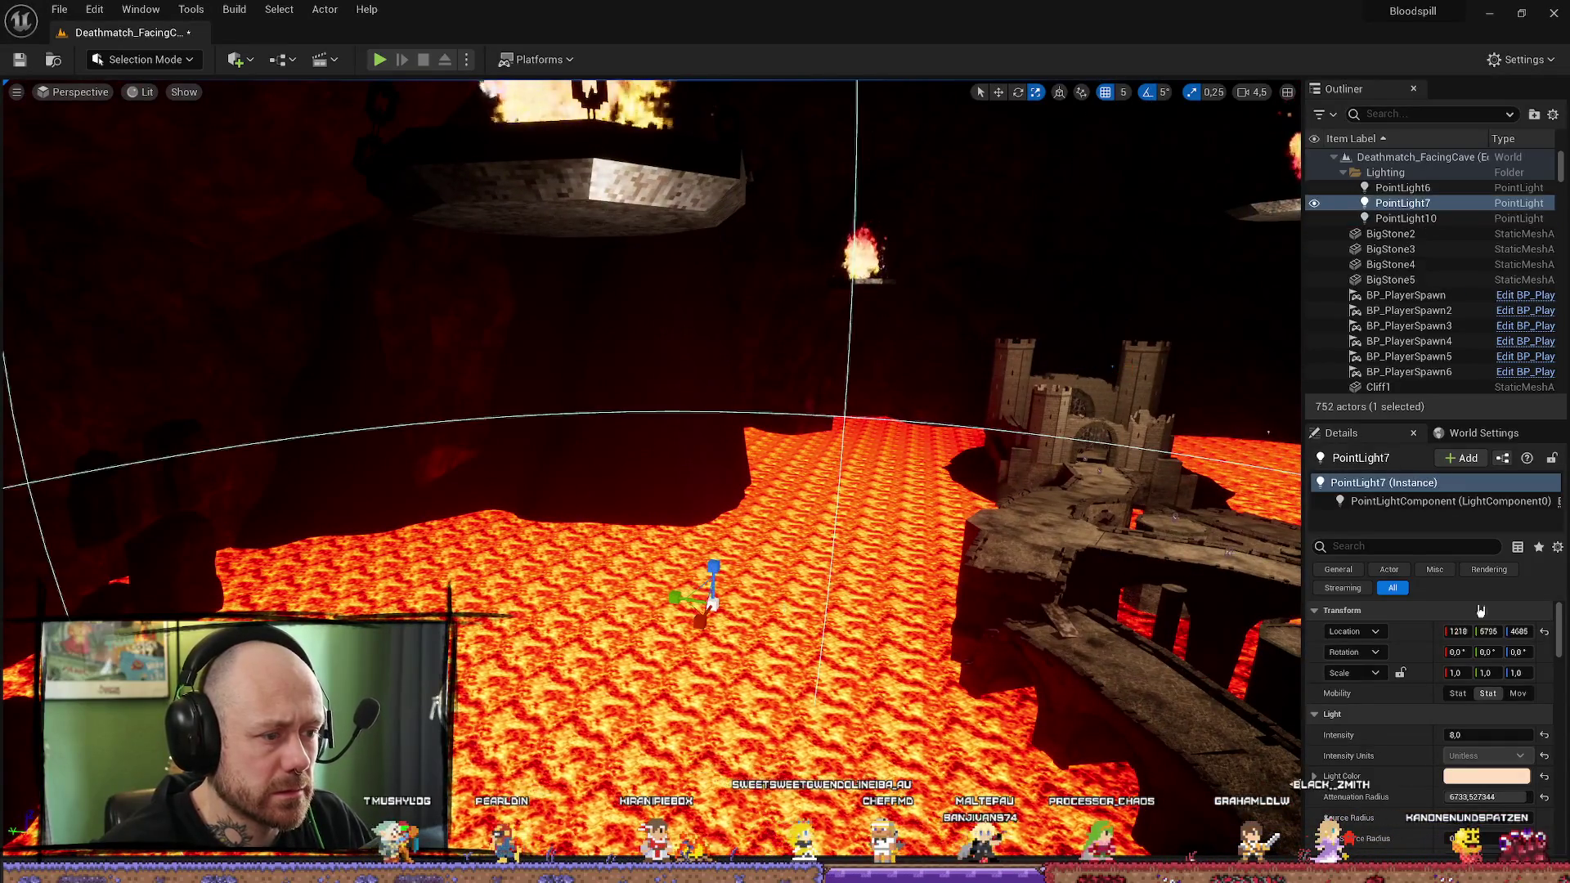
pyautogui.click(1488, 631)
pyautogui.moveTo(785, 458)
pyautogui.mouseDown()
pyautogui.moveTo(769, 490)
pyautogui.moveTo(752, 425)
pyautogui.moveTo(785, 441)
pyautogui.moveTo(801, 425)
pyautogui.moveTo(785, 433)
pyautogui.moveTo(769, 415)
pyautogui.moveTo(766, 448)
pyautogui.moveTo(919, 446)
pyautogui.mouseUp()
pyautogui.click(763, 404)
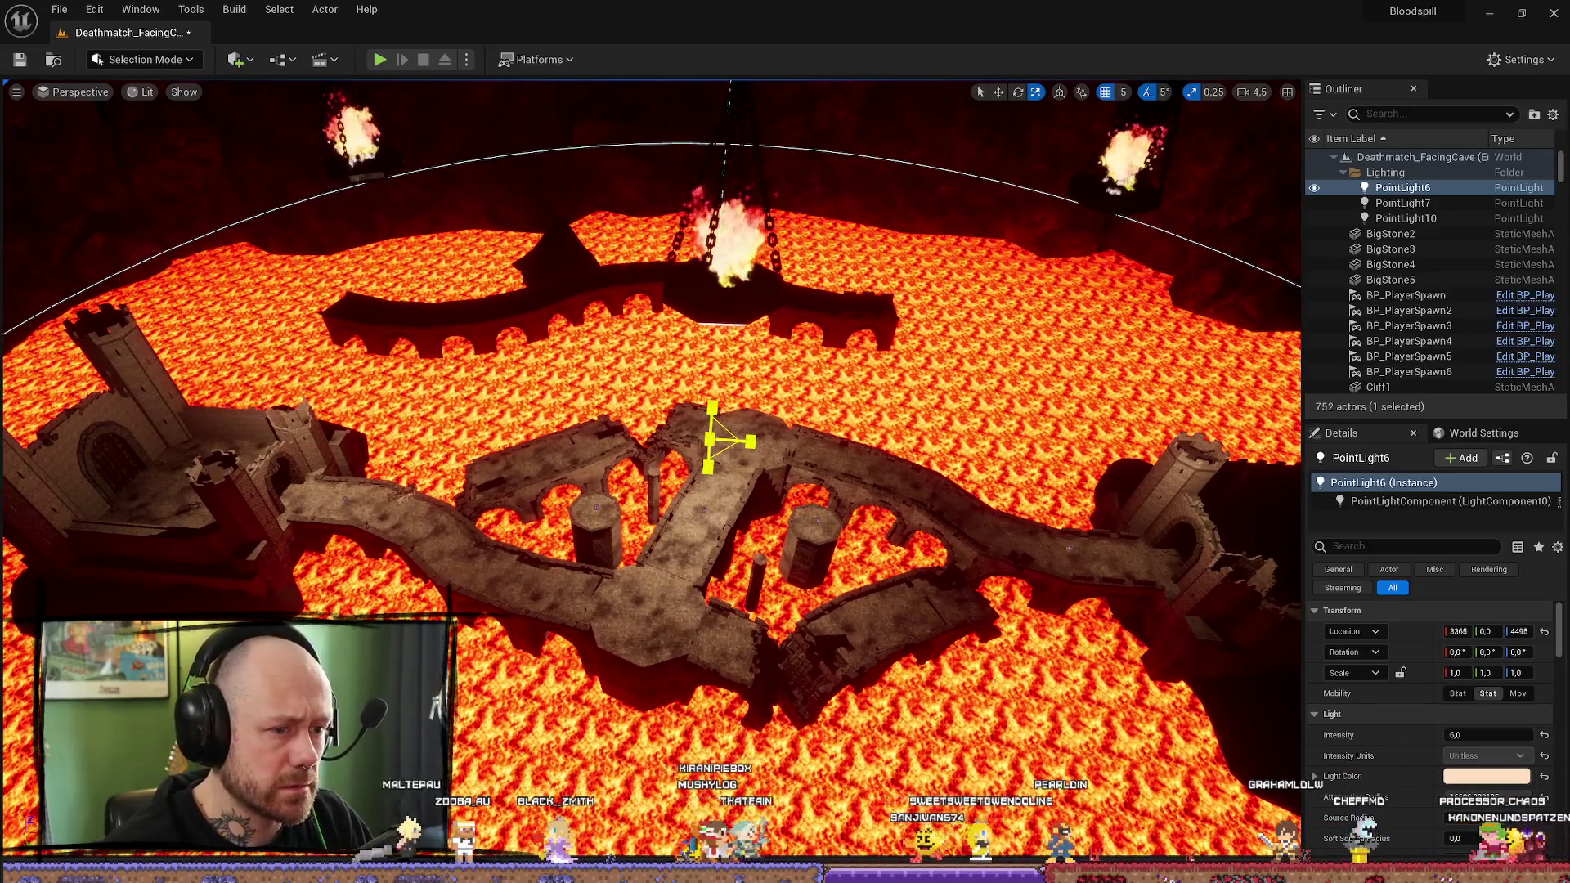
pyautogui.scroll(5, 748, 449)
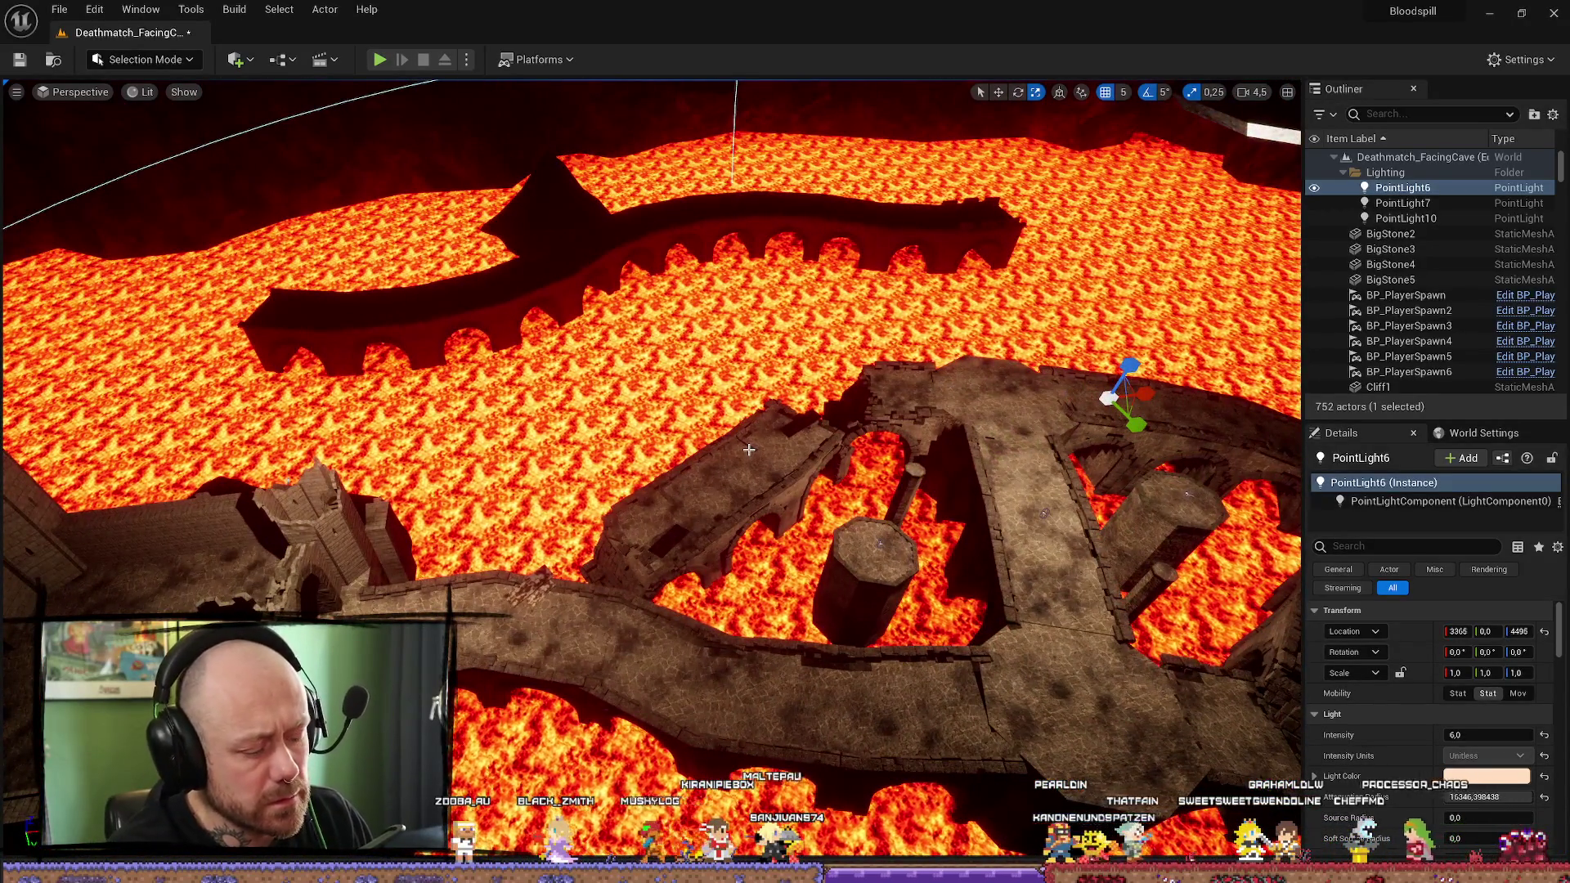
# Step: Switch to Light Complexity view and fly over the level inspecting light overlap
pyautogui.hotkey('alt', '7')
pyautogui.moveTo(652, 467); pyautogui.dragTo(652, 466)
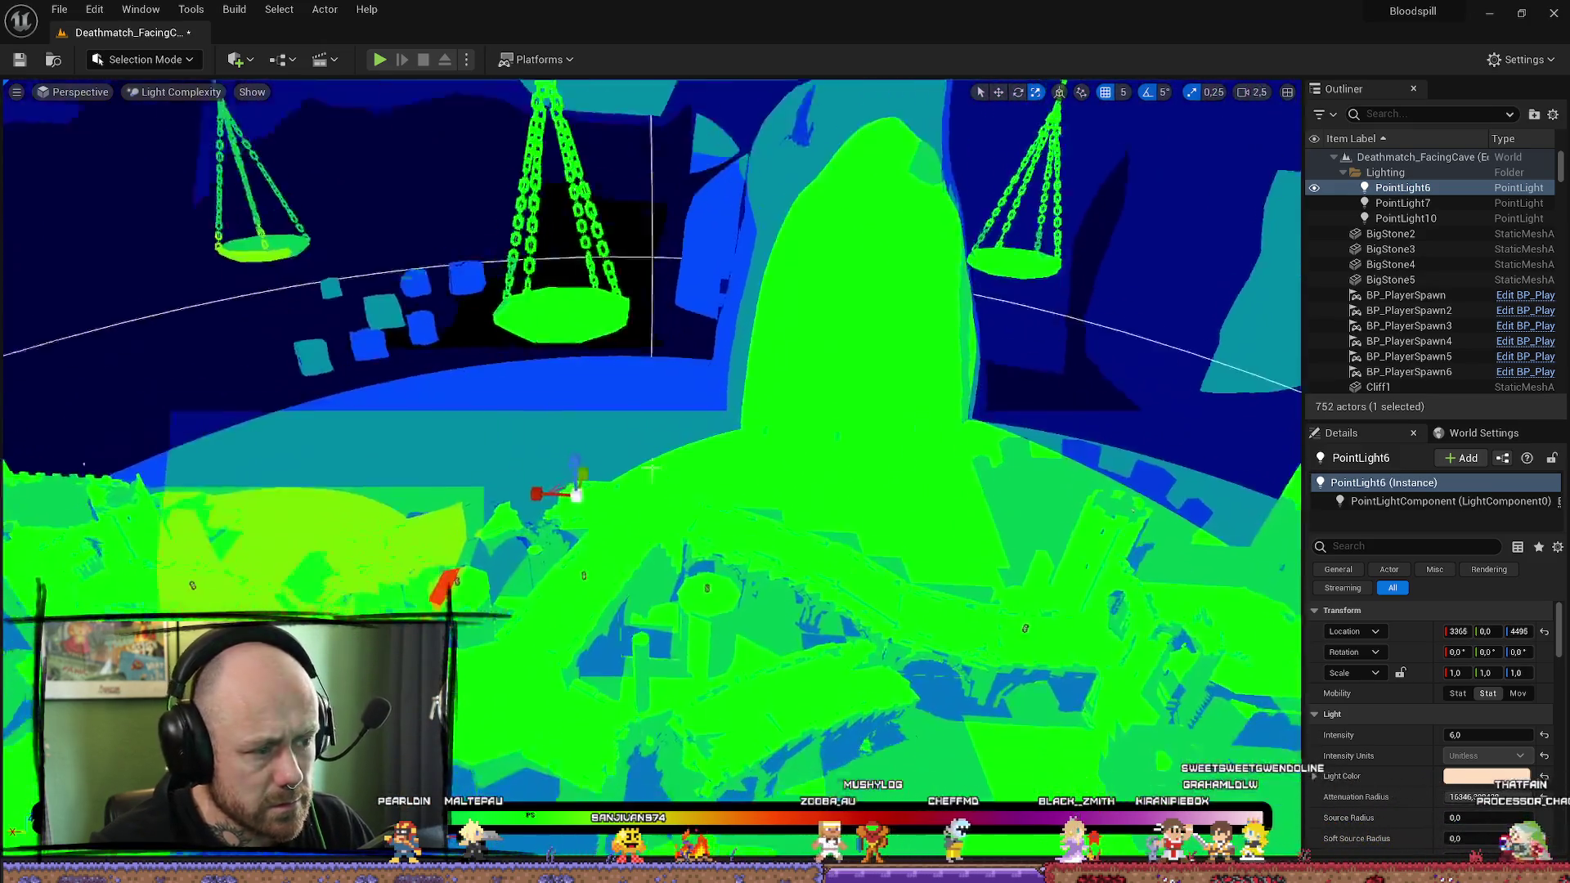
pyautogui.moveTo(651, 469); pyautogui.dragTo(652, 467)
pyautogui.moveTo(702, 282); pyautogui.dragTo(702, 282)
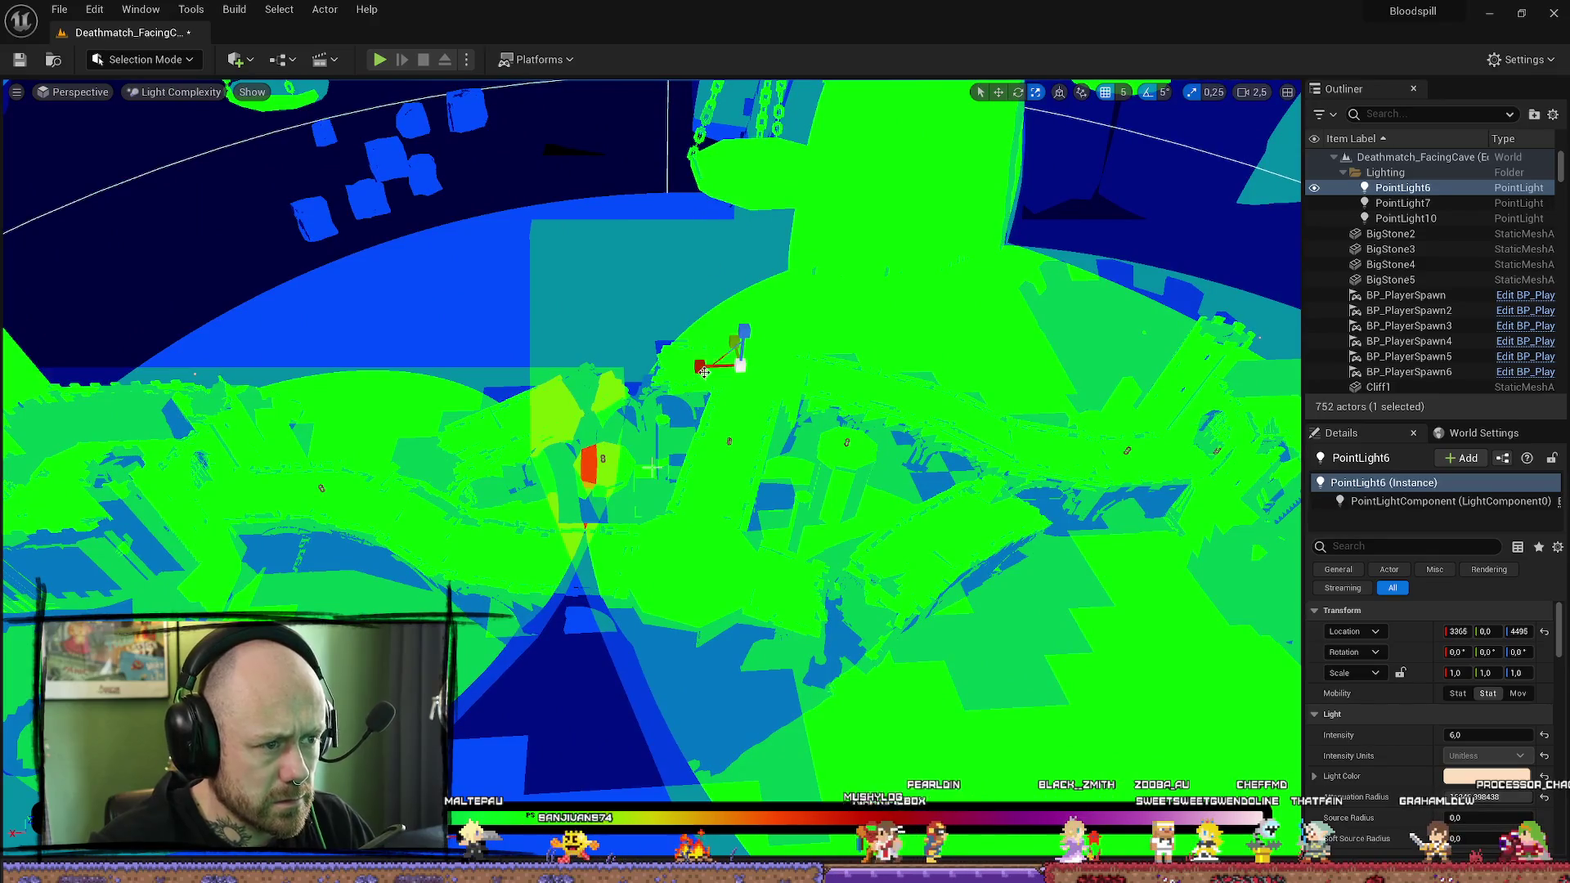
pyautogui.moveTo(735, 368); pyautogui.dragTo(735, 369)
pyautogui.moveTo(652, 467); pyautogui.dragTo(652, 467)
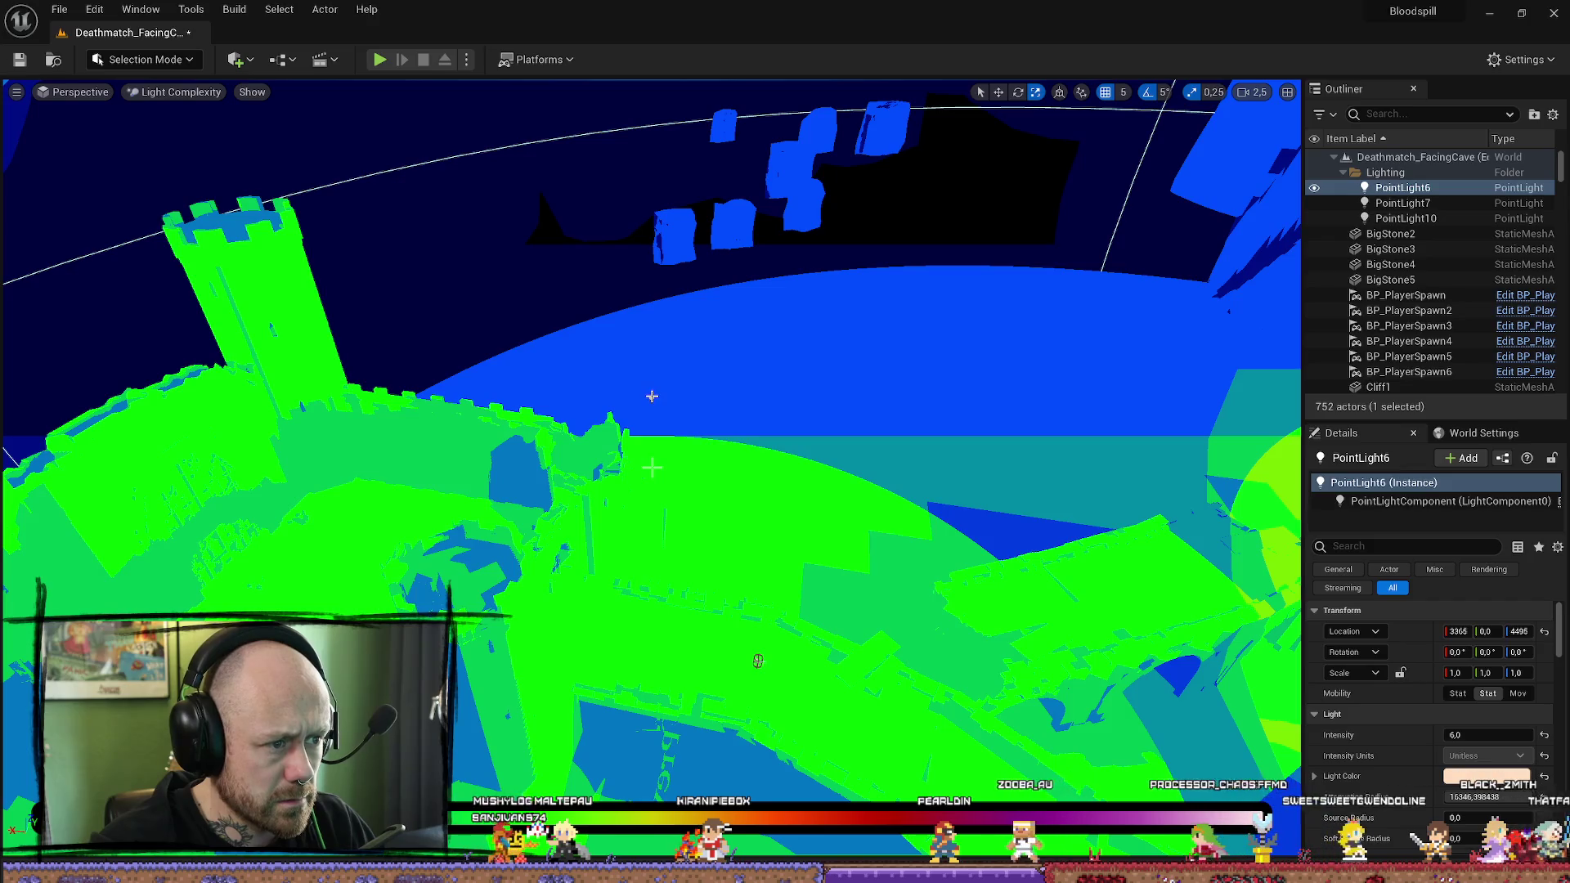
# Step: Try moving PointLight7 sideways to Y -836, then undo the move
pyautogui.click(652, 395)
pyautogui.moveTo(652, 395)
pyautogui.mouseDown()
pyautogui.moveTo(456, 398)
pyautogui.moveTo(470, 400)
pyautogui.mouseUp()
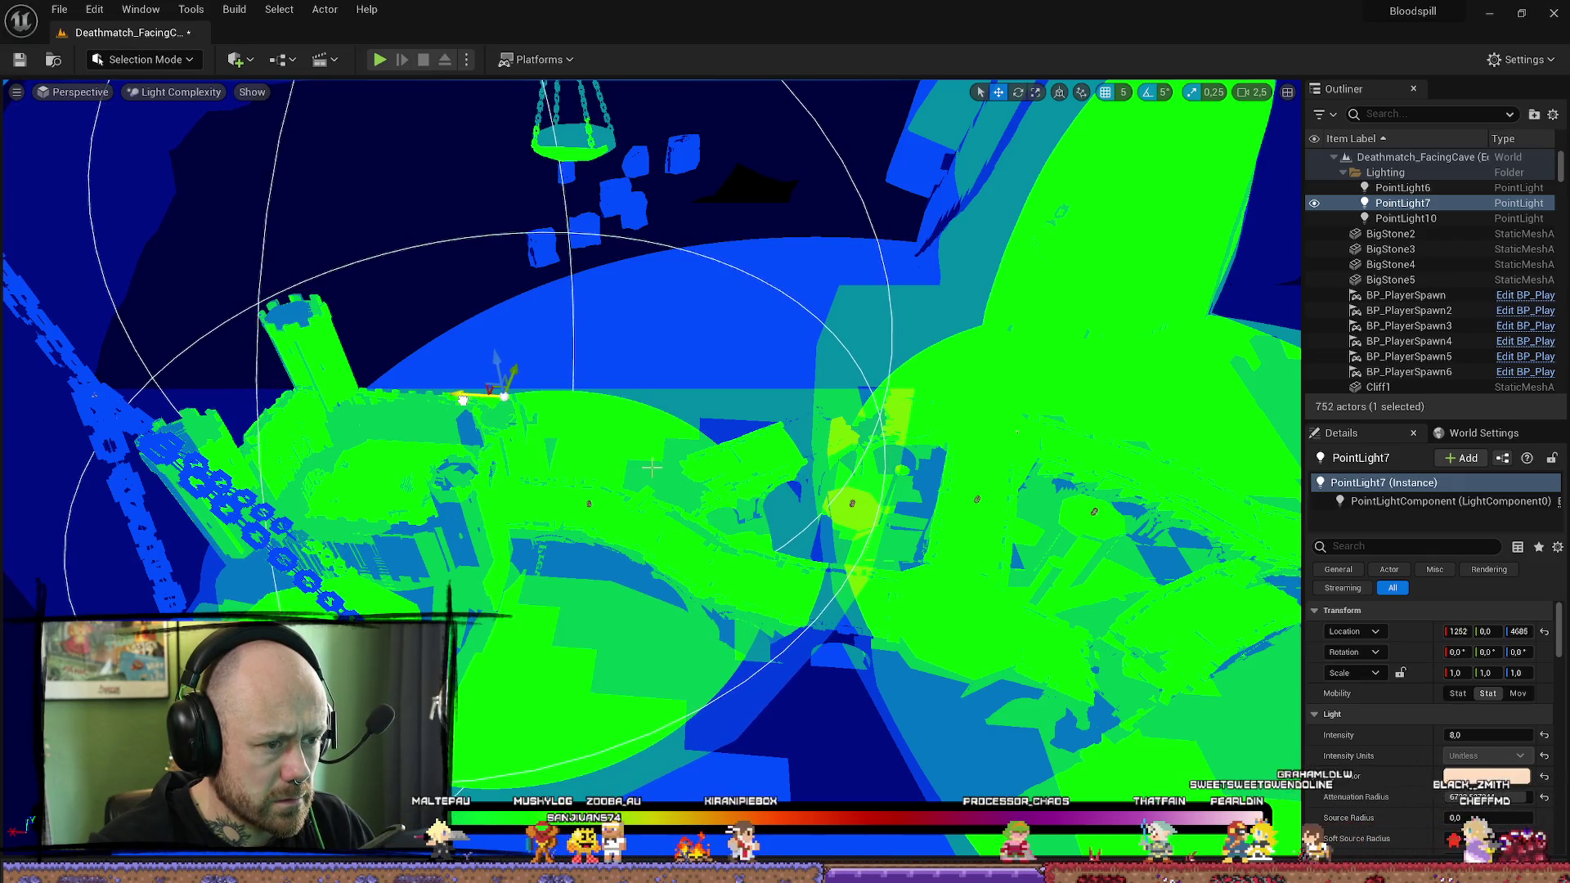
pyautogui.press('f')
pyautogui.moveTo(651, 468); pyautogui.dragTo(378, 540)
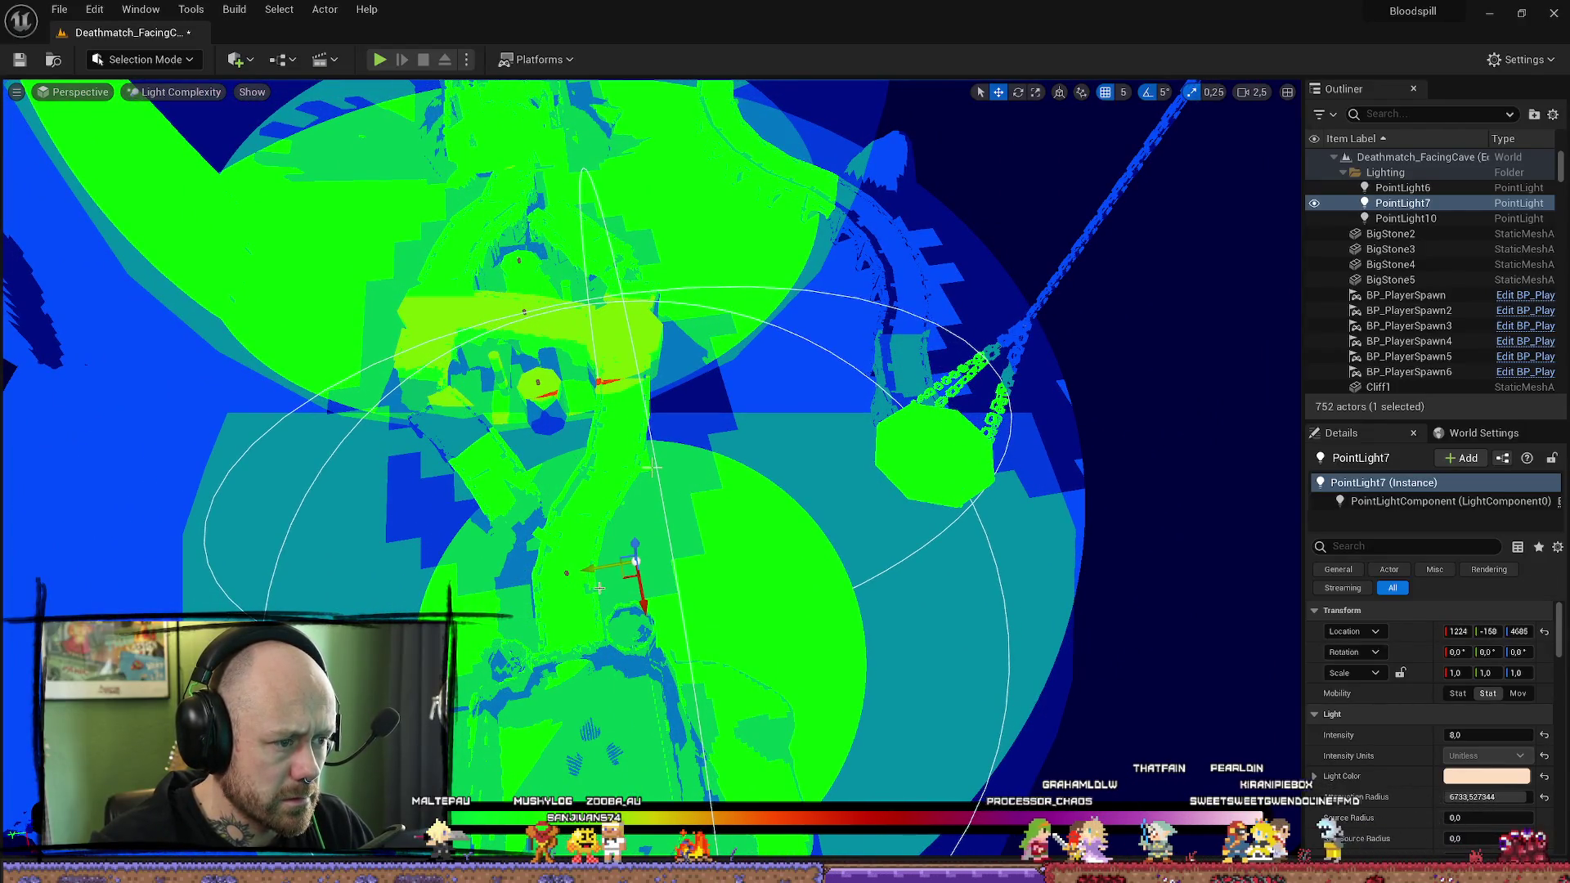
pyautogui.moveTo(599, 587); pyautogui.dragTo(548, 570)
pyautogui.hotkey('ctrl', 'z')
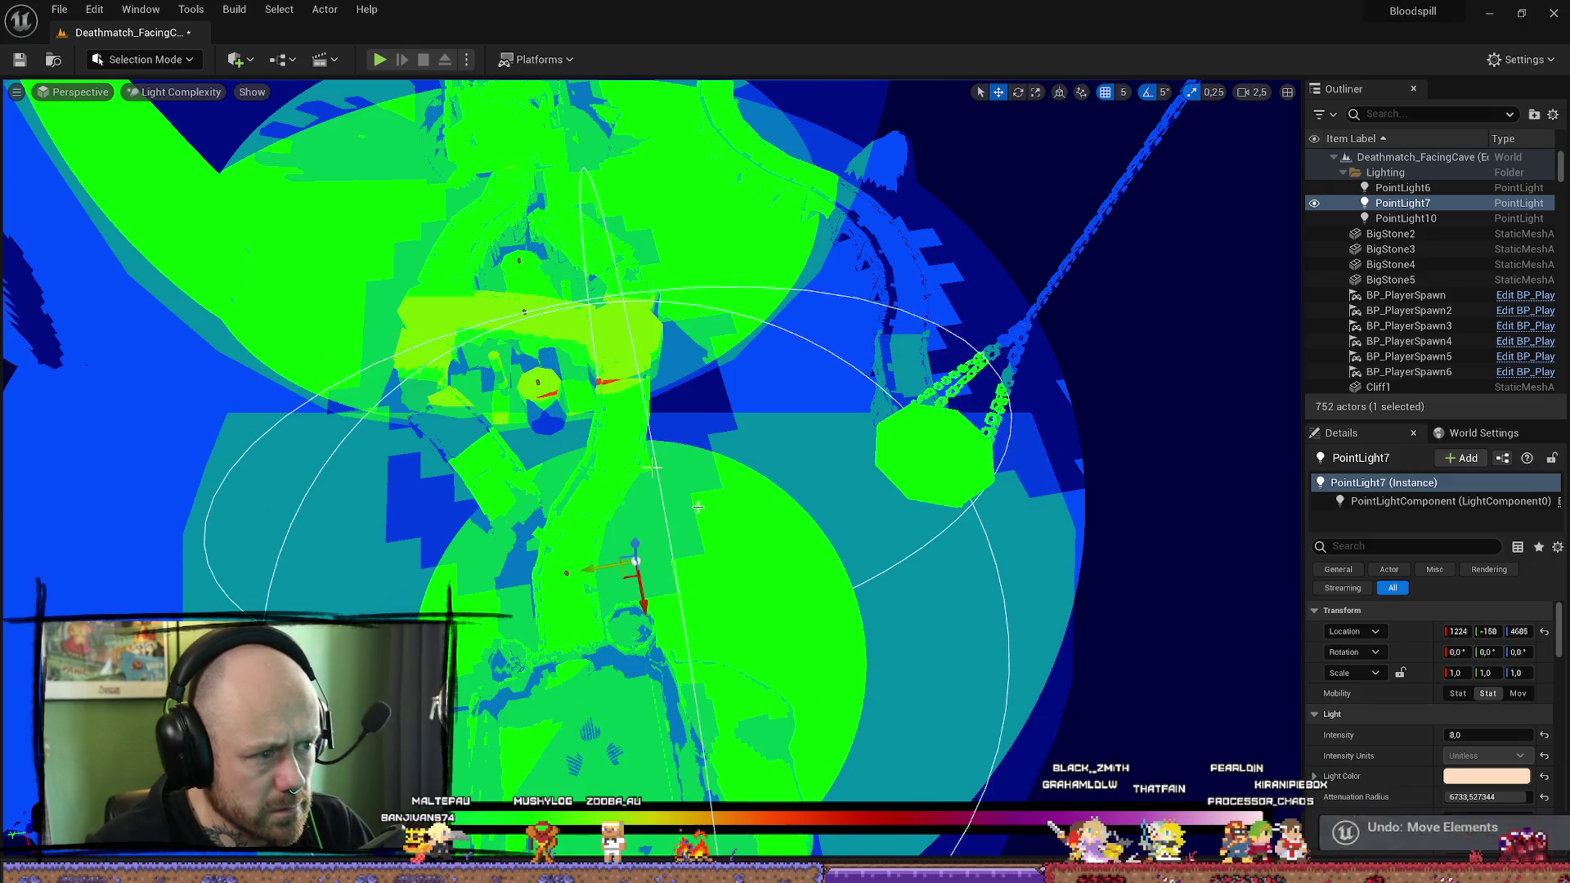
# Step: Select the Plane actor and PointLight6 while orbiting around the castle
pyautogui.moveTo(651, 468); pyautogui.dragTo(652, 468)
pyautogui.click(652, 468)
pyautogui.click(651, 468)
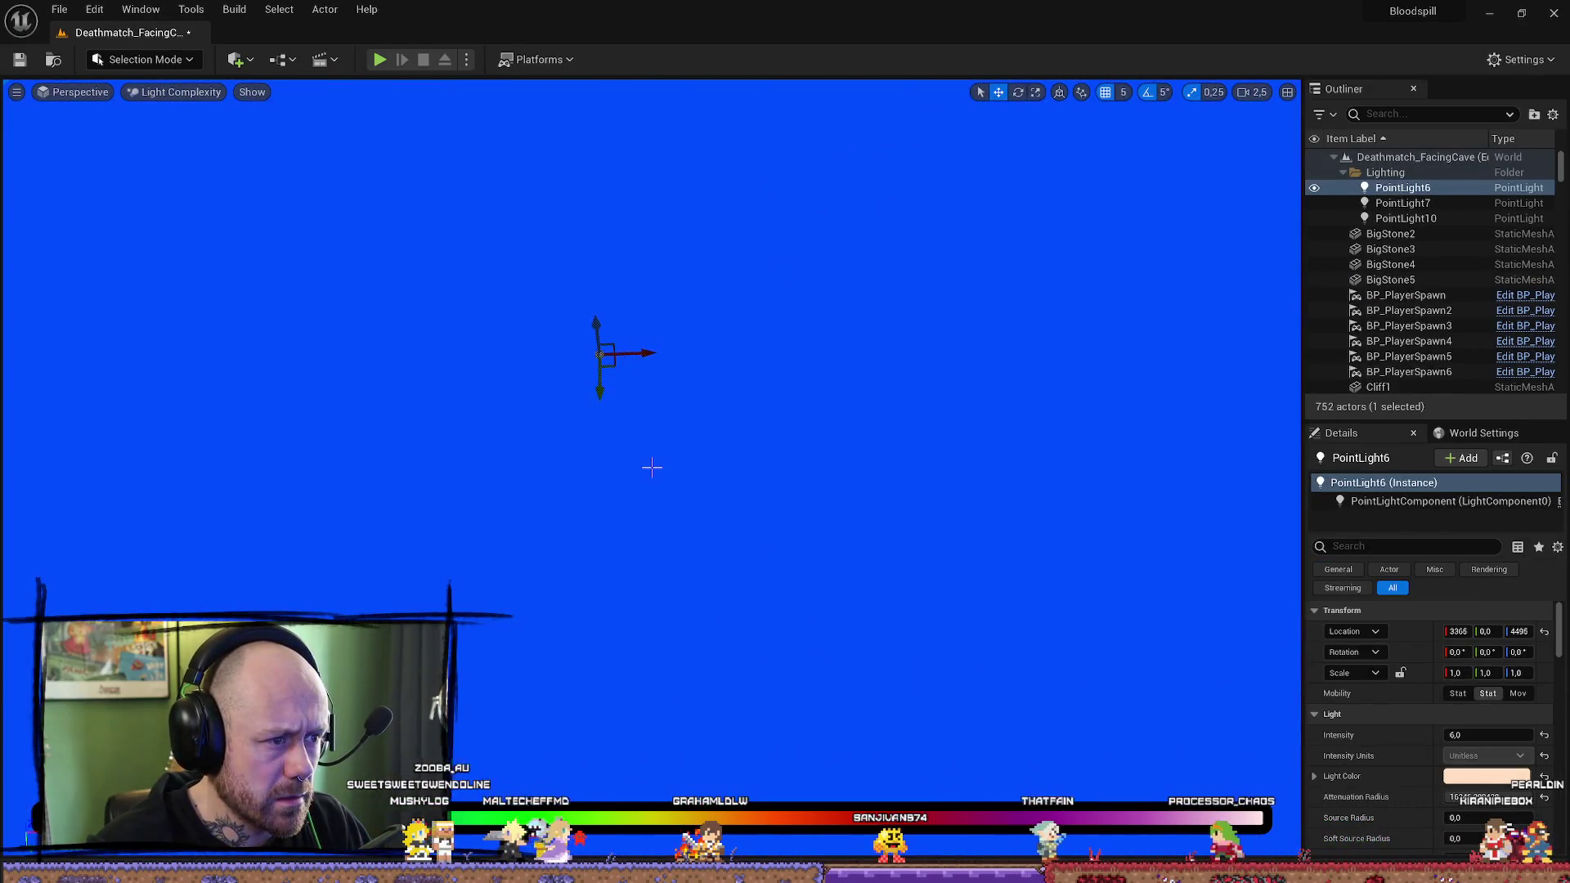
pyautogui.scroll(-2, 652, 467)
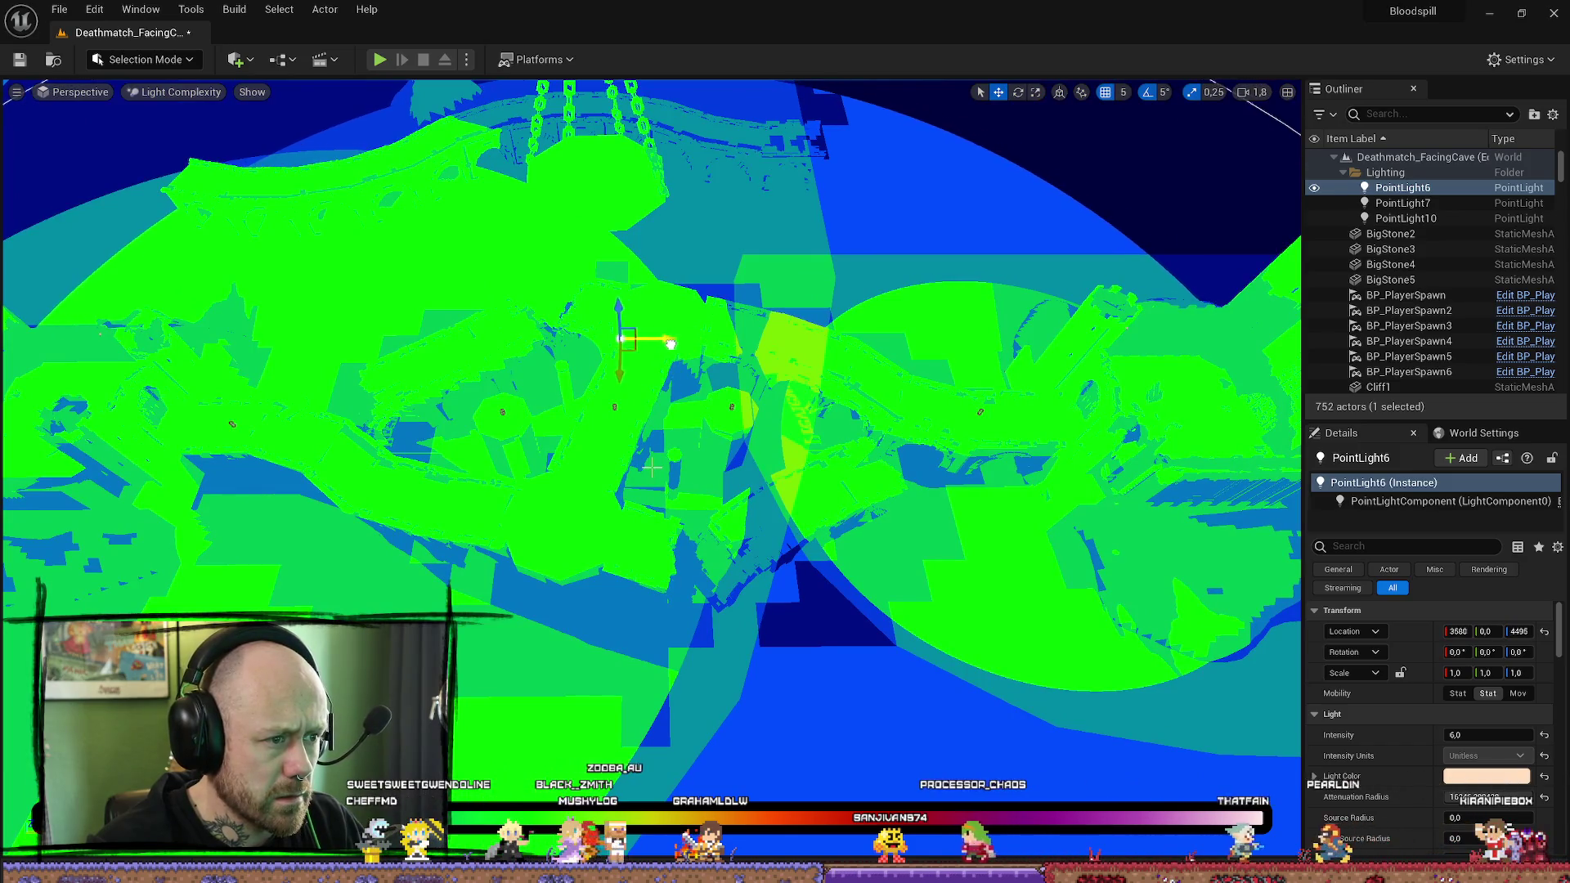
pyautogui.moveTo(652, 468); pyautogui.dragTo(652, 467)
pyautogui.moveTo(645, 329); pyautogui.dragTo(644, 330)
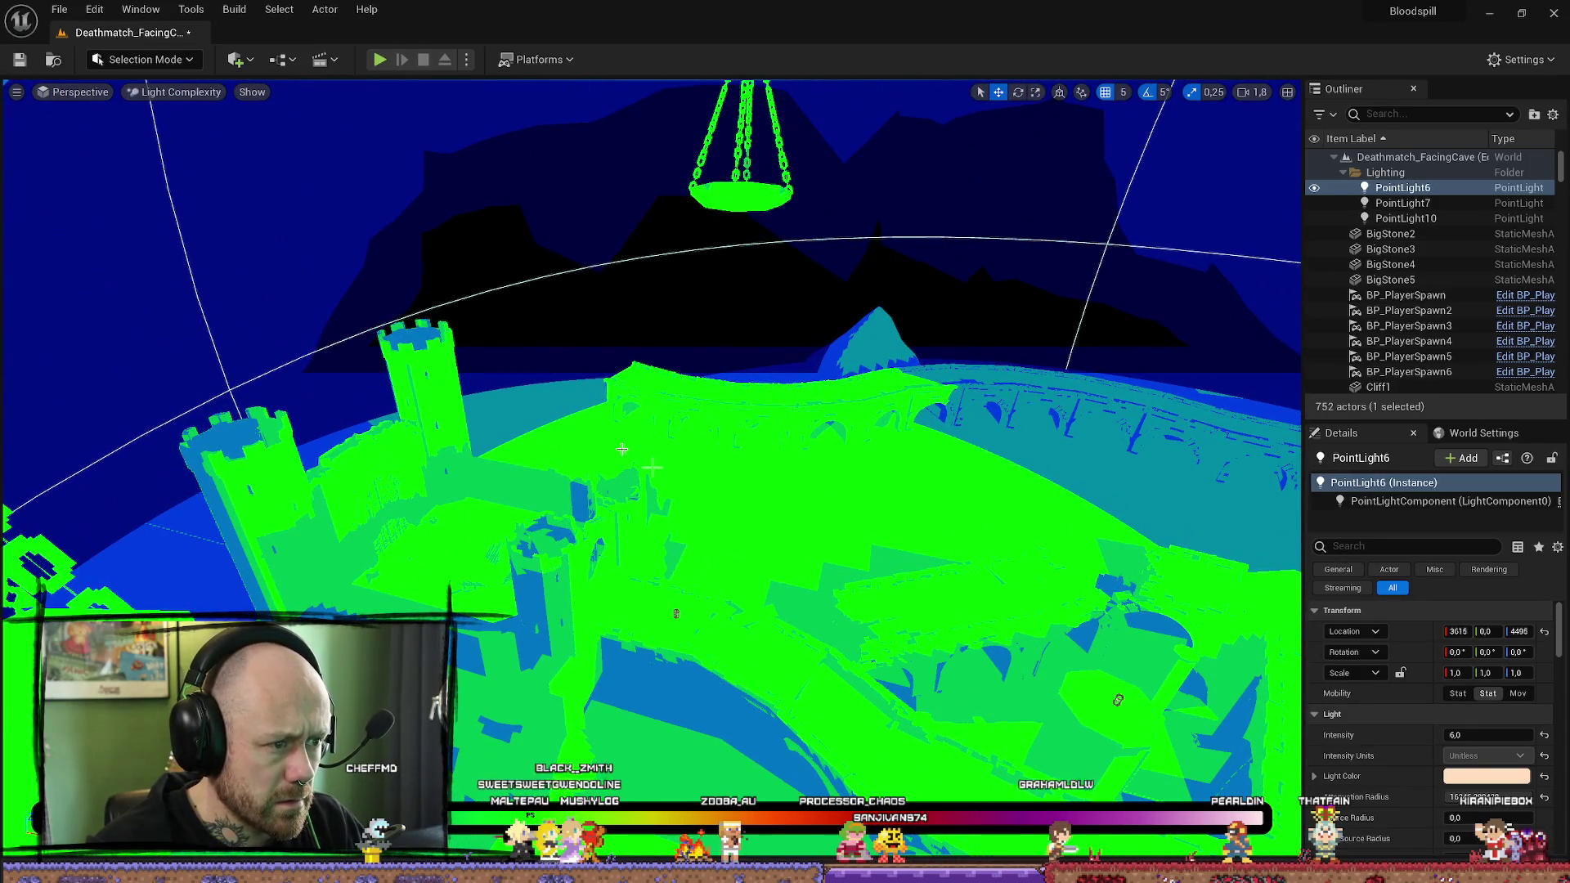
# Step: Move PointLight10 left to about X -611, return to Lit view, and select PointLight7
pyautogui.click(623, 450)
pyautogui.click(623, 451)
pyautogui.moveTo(652, 468); pyautogui.dragTo(651, 467)
pyautogui.moveTo(439, 352)
pyautogui.mouseDown()
pyautogui.moveTo(246, 355)
pyautogui.moveTo(298, 362)
pyautogui.mouseUp()
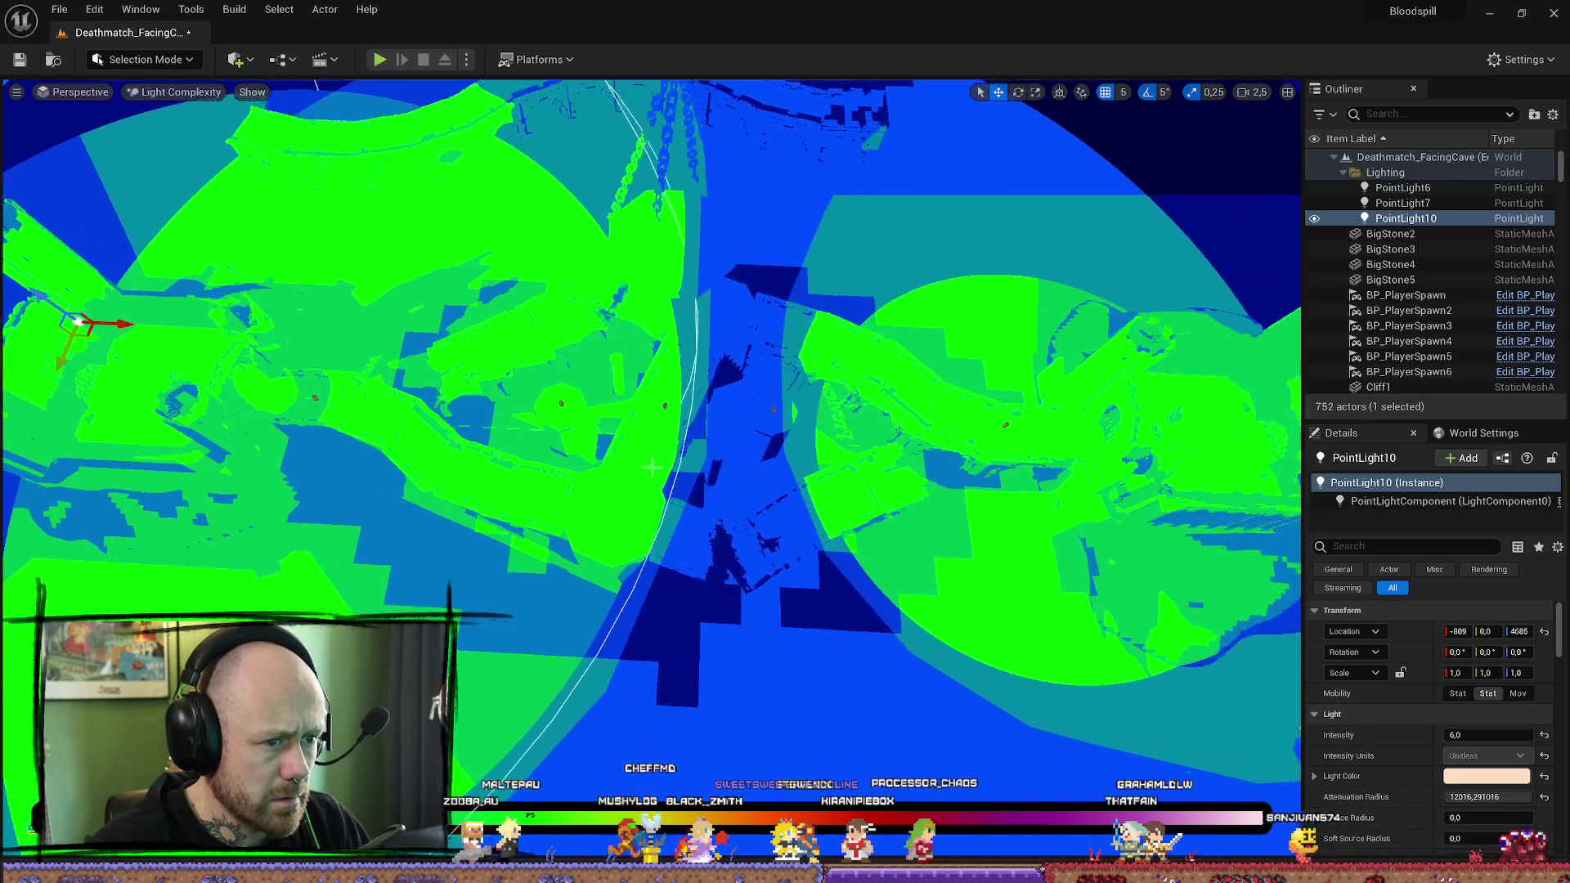
pyautogui.hotkey('alt', '4')
pyautogui.click(979, 410)
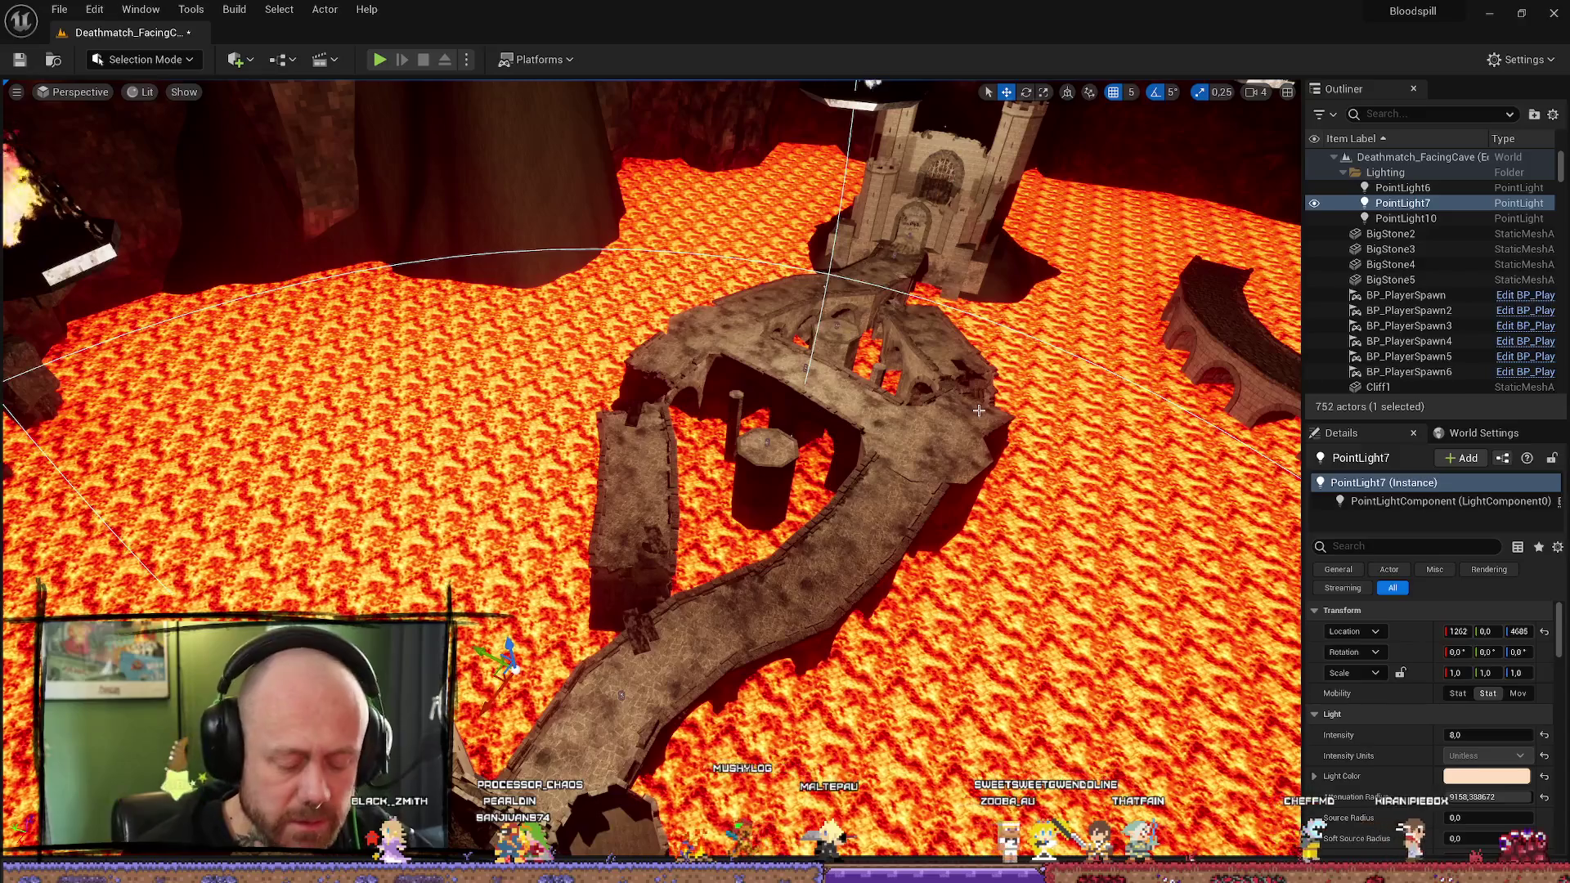
# Step: Focus PointLight10 among the braziers and nudge it slightly along X
pyautogui.moveTo(872, 280); pyautogui.dragTo(850, 163)
pyautogui.moveTo(1023, 586)
pyautogui.mouseDown()
pyautogui.moveTo(702, 676)
pyautogui.moveTo(643, 636)
pyautogui.moveTo(619, 680)
pyautogui.mouseUp()
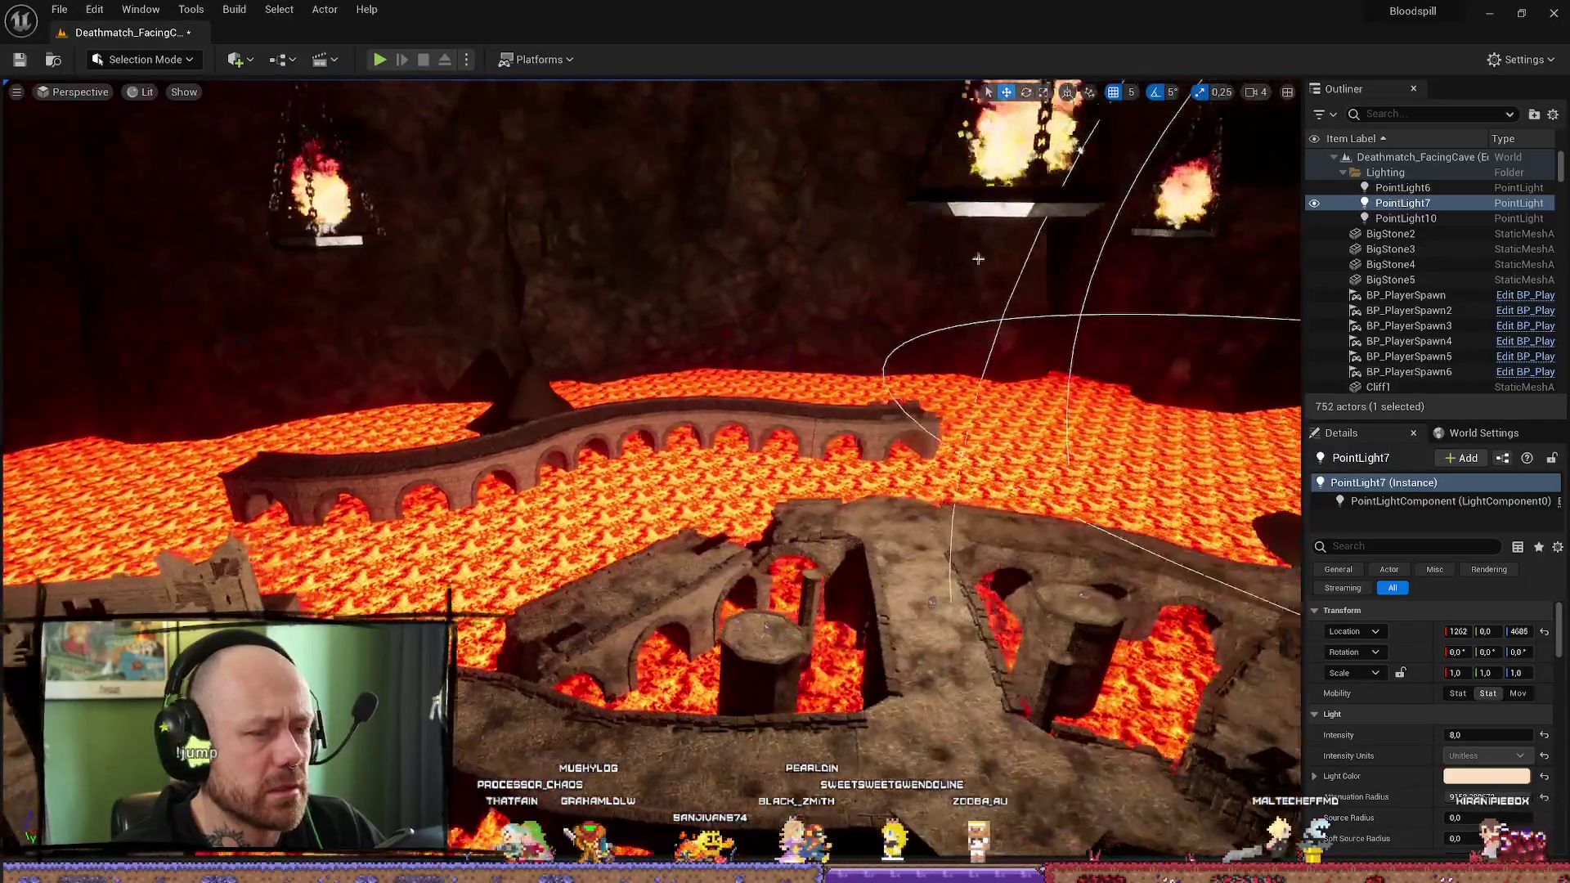
pyautogui.click(1402, 218)
pyautogui.doubleClick(1425, 191)
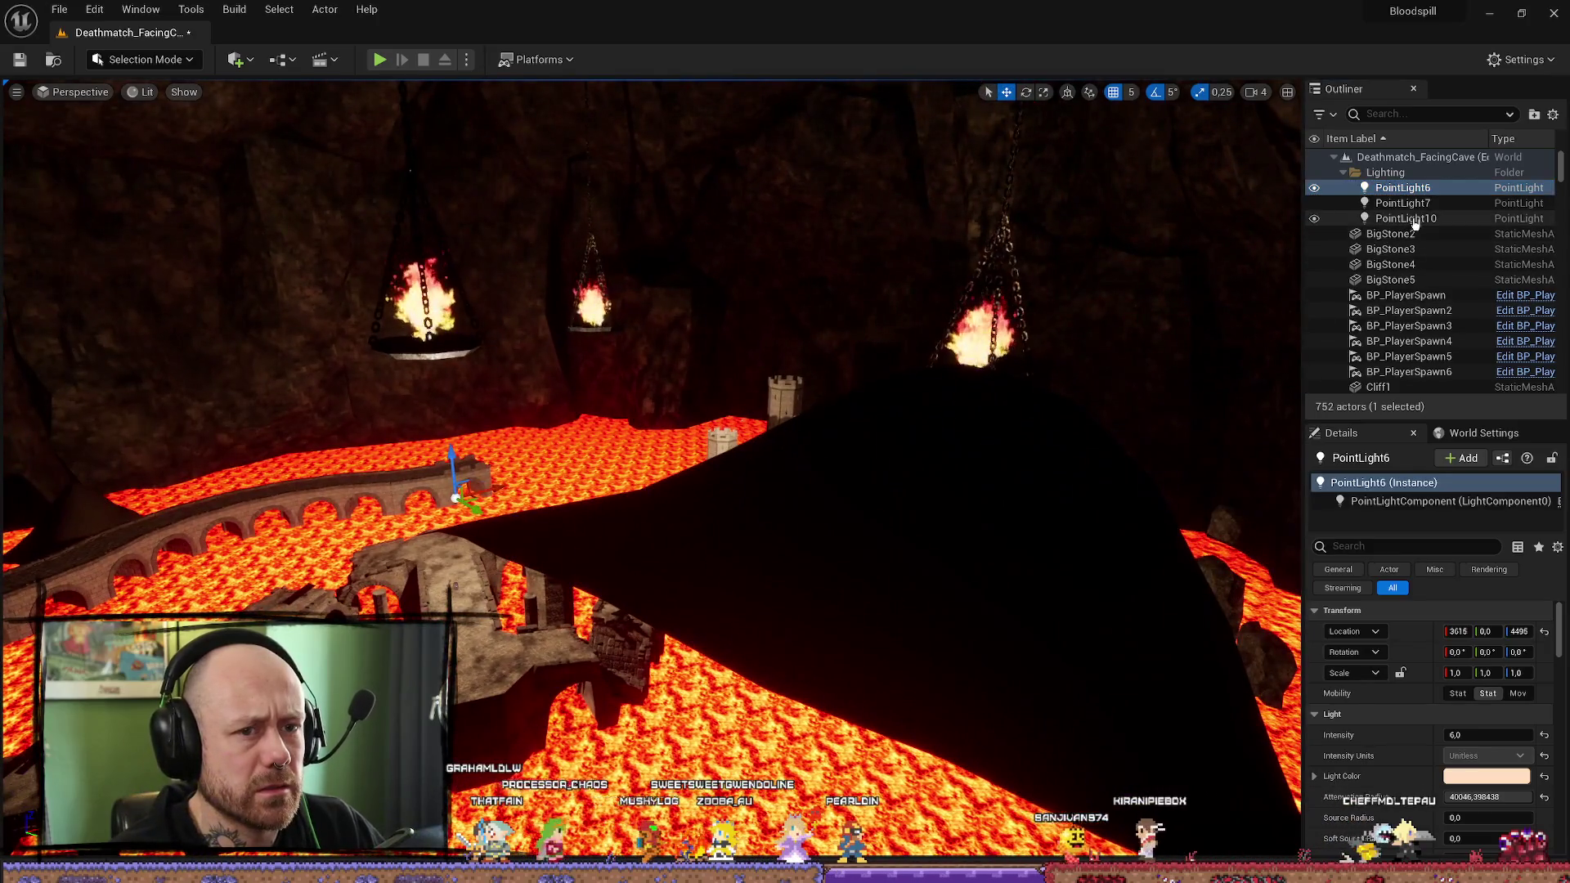
pyautogui.doubleClick(1412, 219)
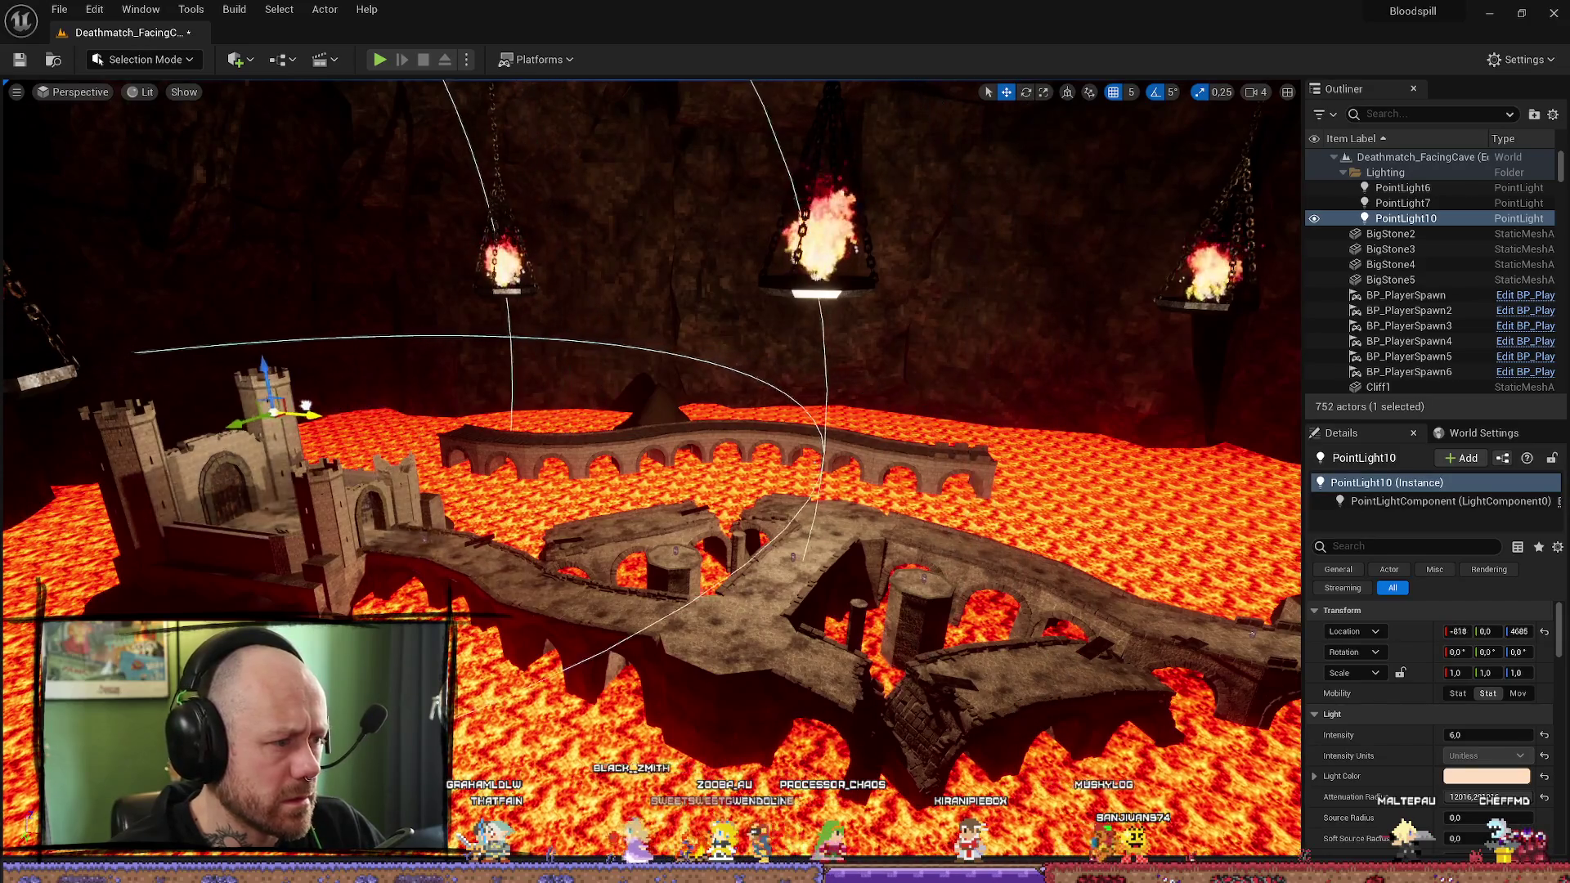
pyautogui.moveTo(428, 439)
pyautogui.mouseDown()
pyautogui.moveTo(949, 464)
pyautogui.moveTo(720, 463)
pyautogui.mouseUp()
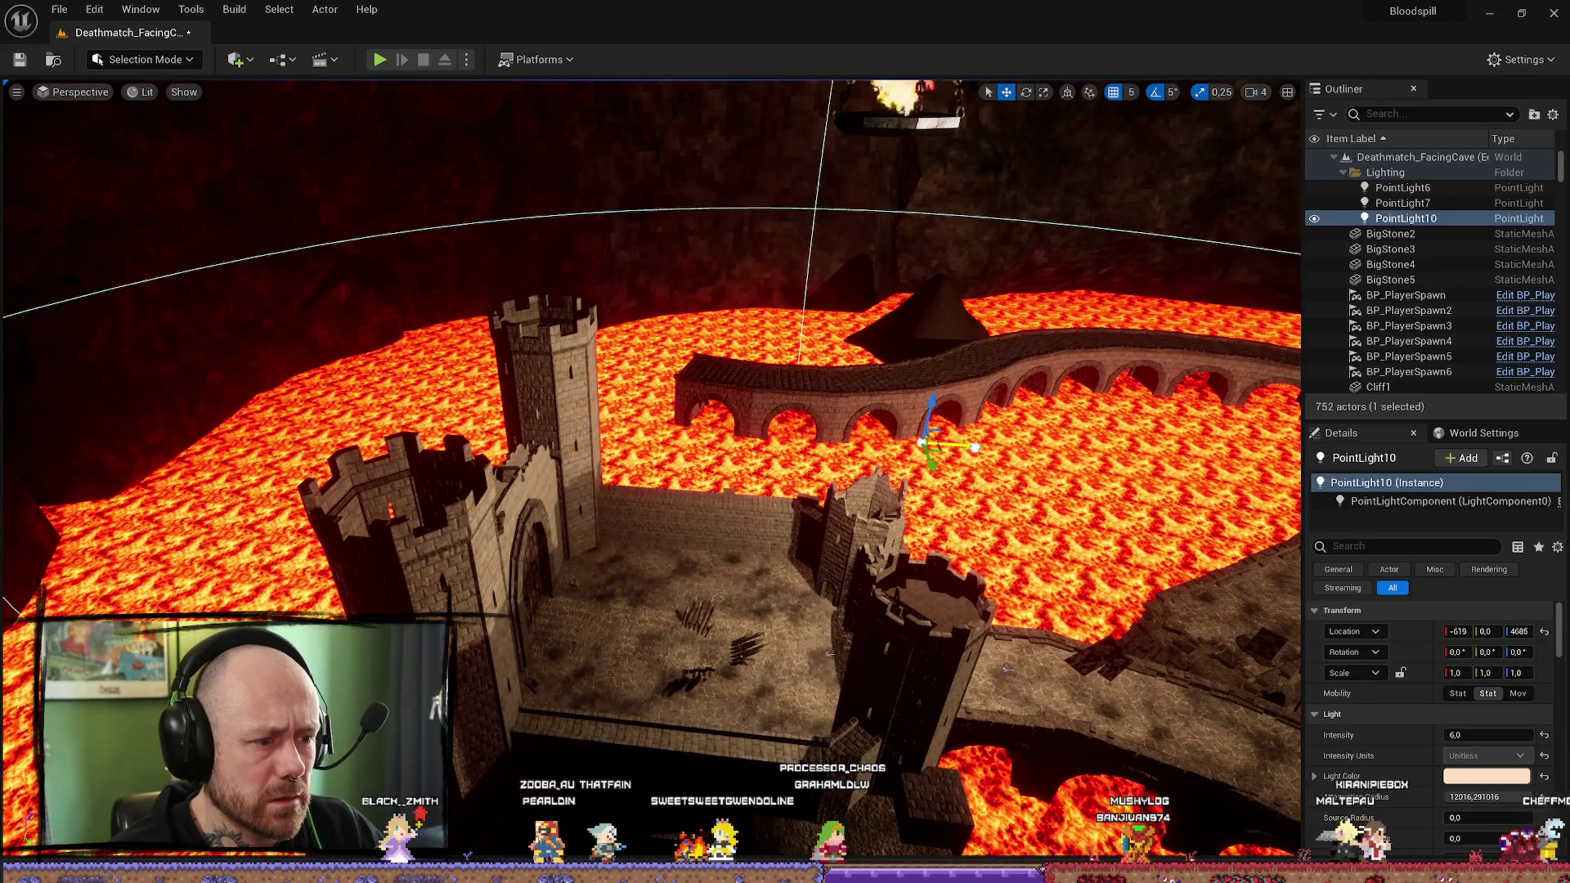
# Step: Move PointLight7 onto the castle tower top at 1296, 0, 4686 and clear the selection
pyautogui.moveTo(720, 464); pyautogui.dragTo(605, 457)
pyautogui.doubleClick(1403, 203)
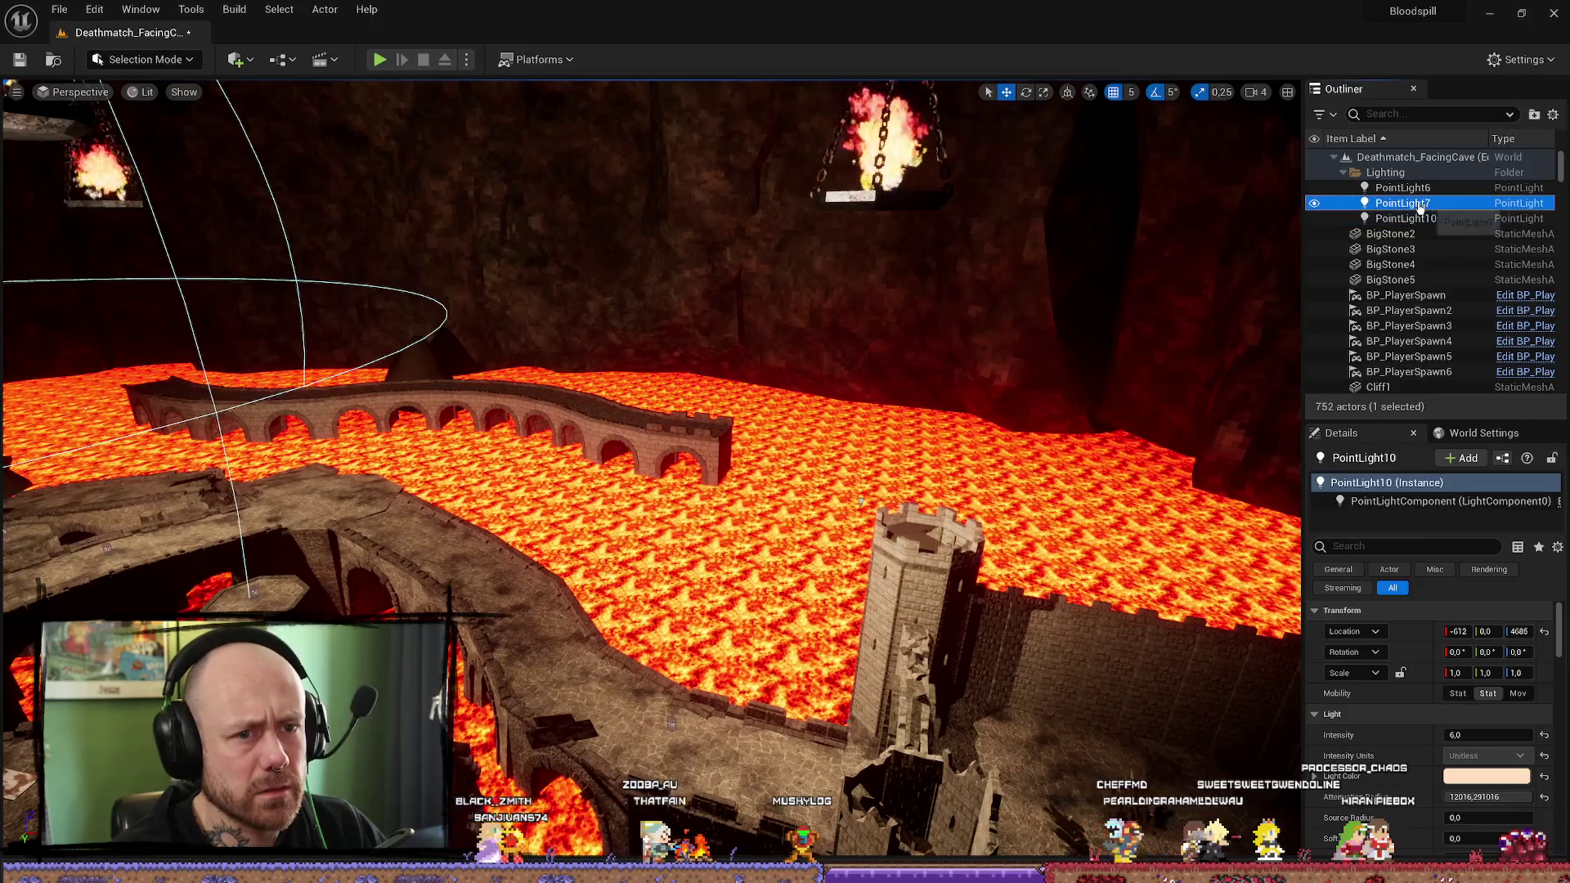
pyautogui.moveTo(915, 495)
pyautogui.mouseDown()
pyautogui.moveTo(970, 522)
pyautogui.moveTo(879, 450)
pyautogui.moveTo(883, 343)
pyautogui.mouseUp()
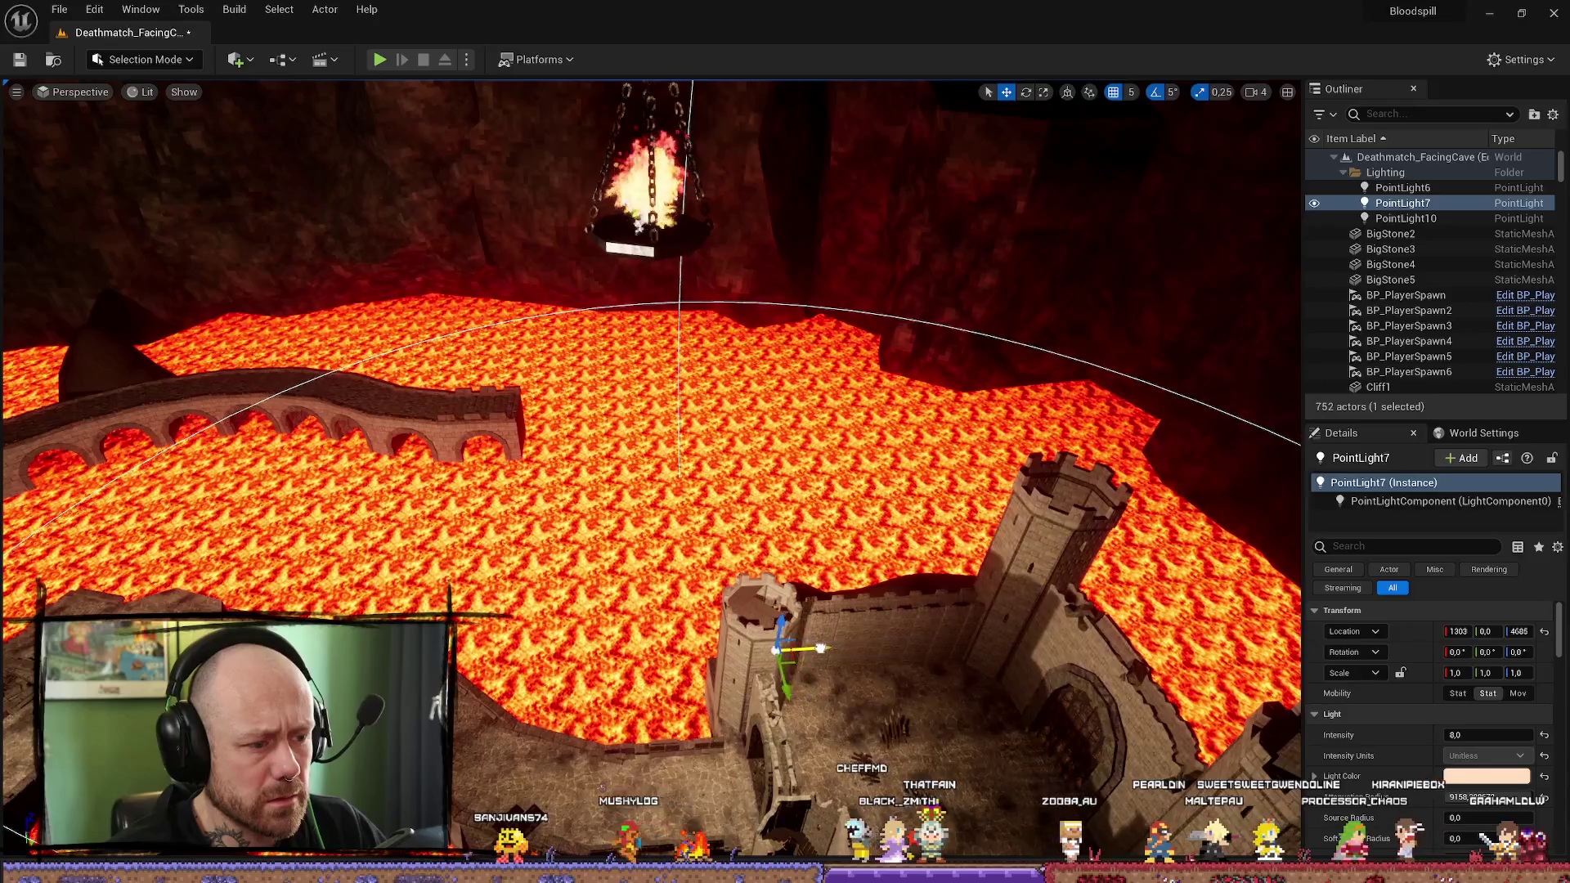
pyautogui.moveTo(891, 650)
pyautogui.mouseDown()
pyautogui.moveTo(891, 551)
pyautogui.moveTo(810, 483)
pyautogui.moveTo(842, 515)
pyautogui.moveTo(817, 548)
pyautogui.moveTo(769, 362)
pyautogui.moveTo(703, 347)
pyautogui.moveTo(834, 360)
pyautogui.moveTo(724, 350)
pyautogui.mouseUp()
pyautogui.click(1390, 173)
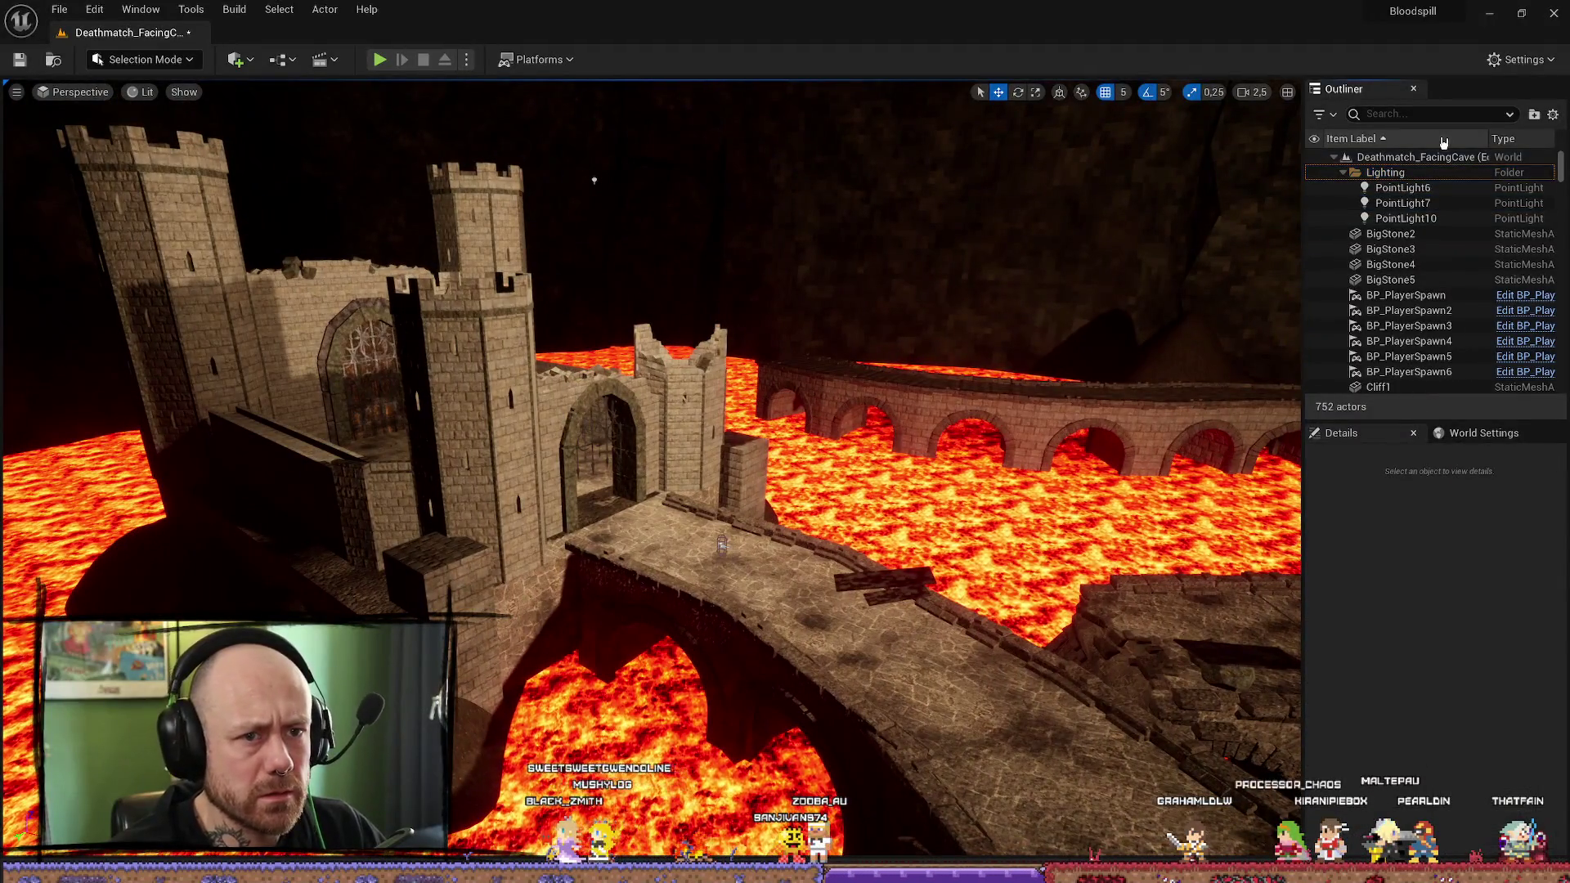
# Step: Clear the 'vol' Outliner filter and bring up the Quick Add list of placeable actors
pyautogui.write('volum')
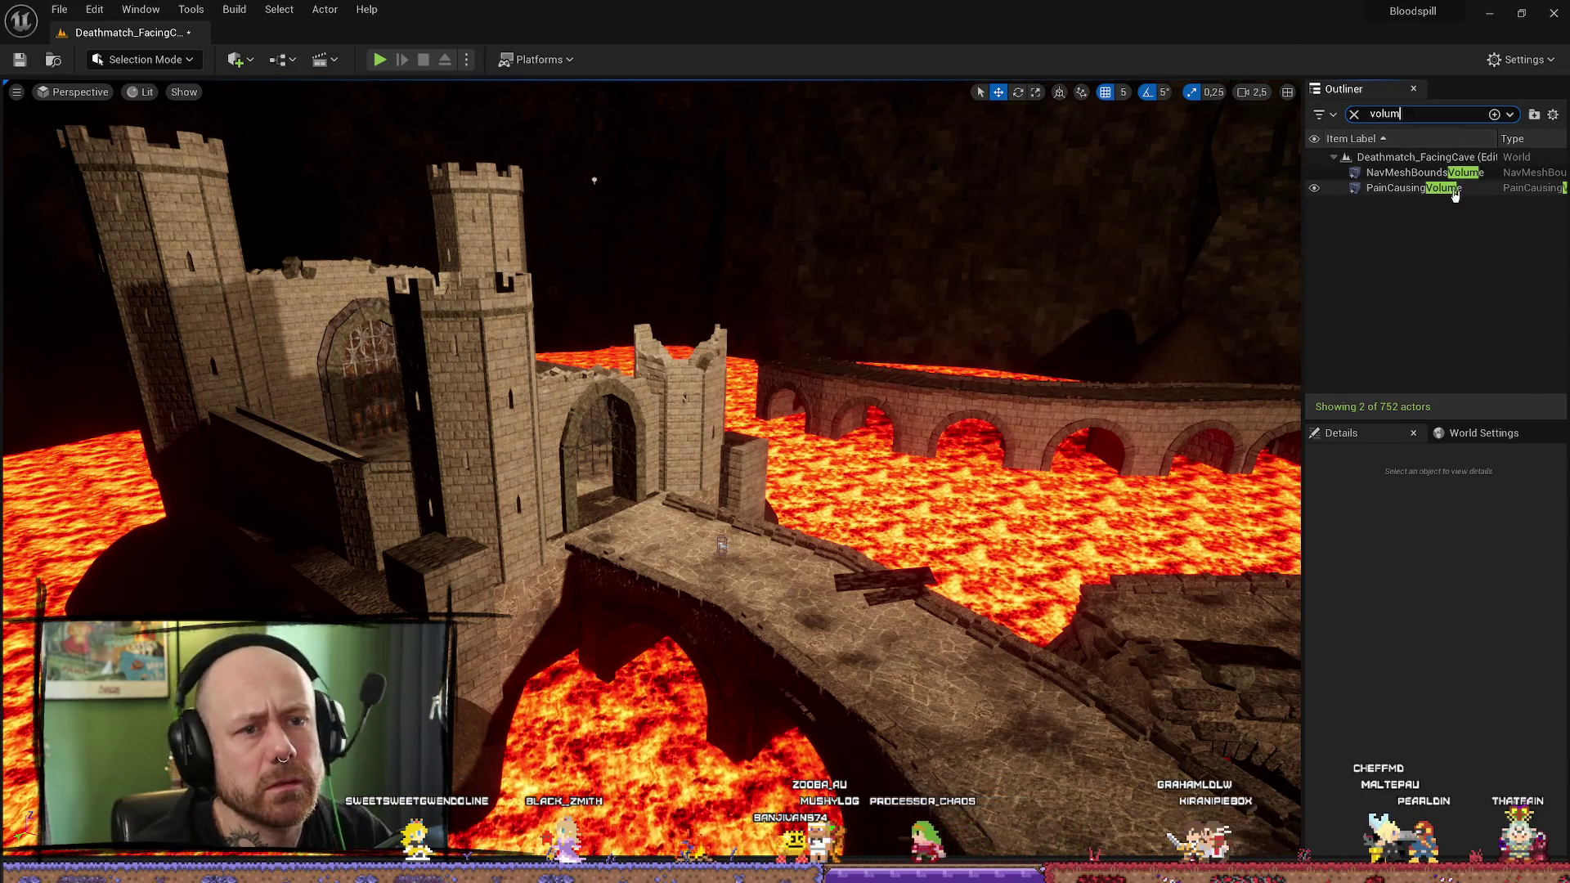
pyautogui.click(1354, 114)
pyautogui.click(180, 60)
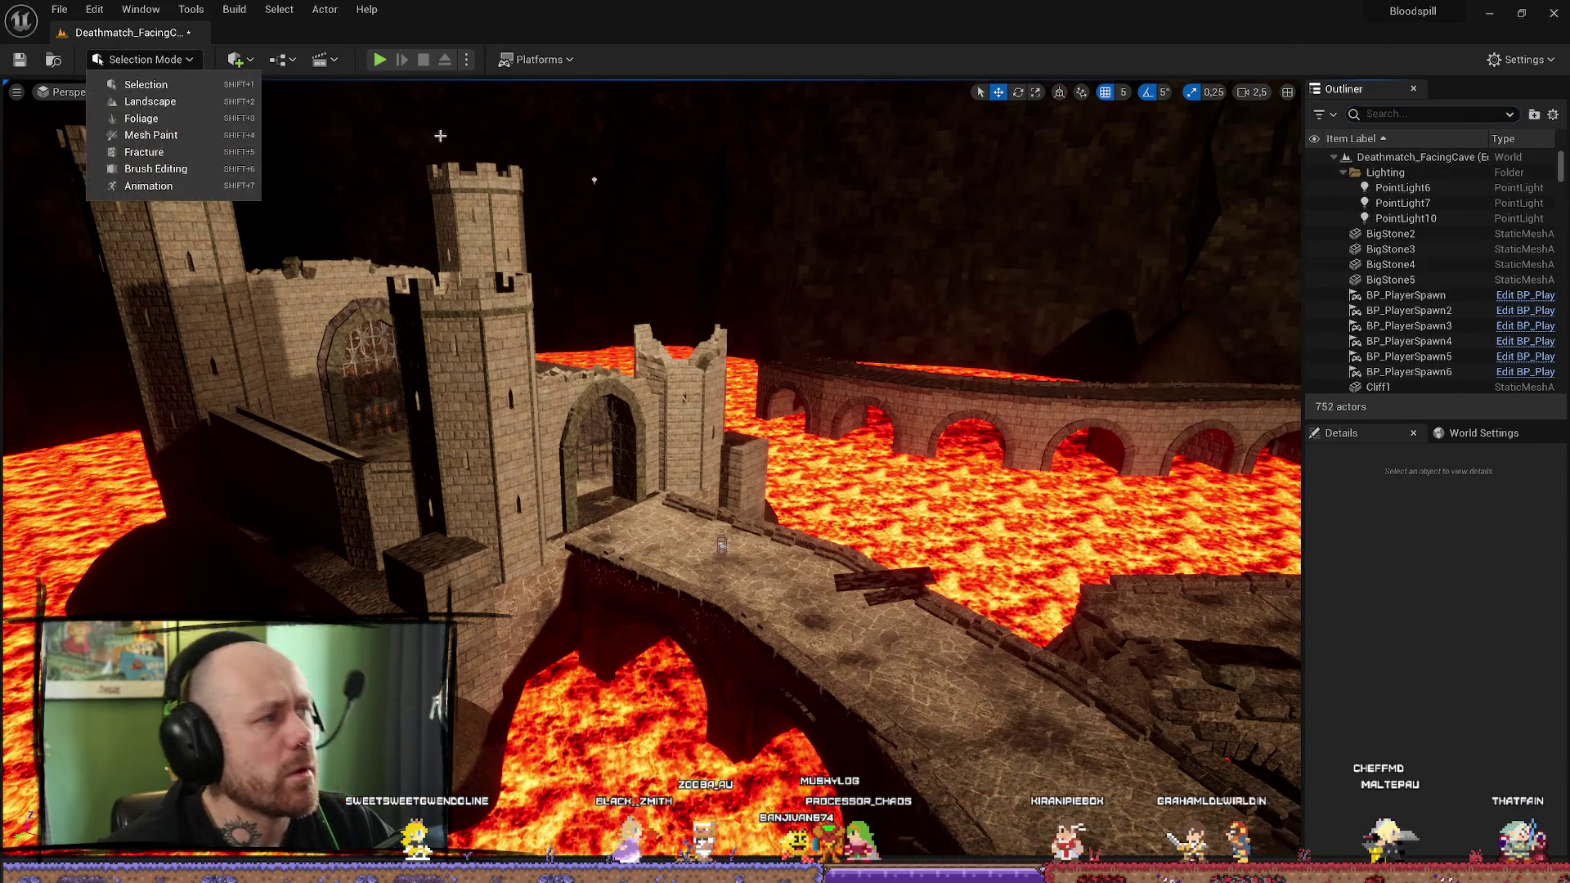
pyautogui.click(237, 60)
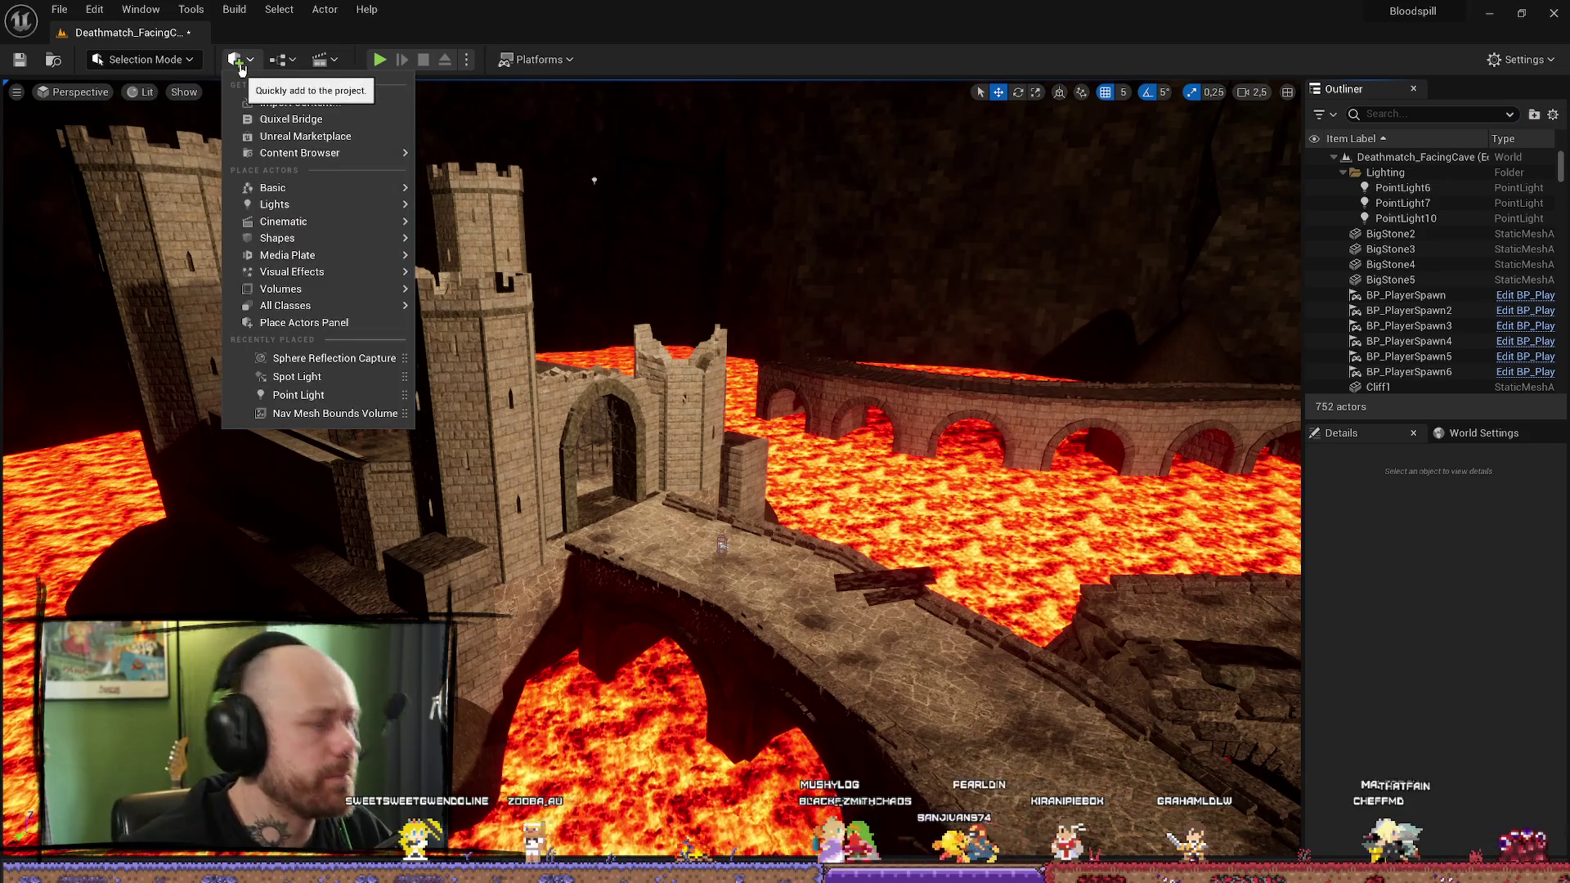
# Step: Search 'reflect' and place a Sphere Reflection Capture with X and Y location 0
pyautogui.write('reflect')
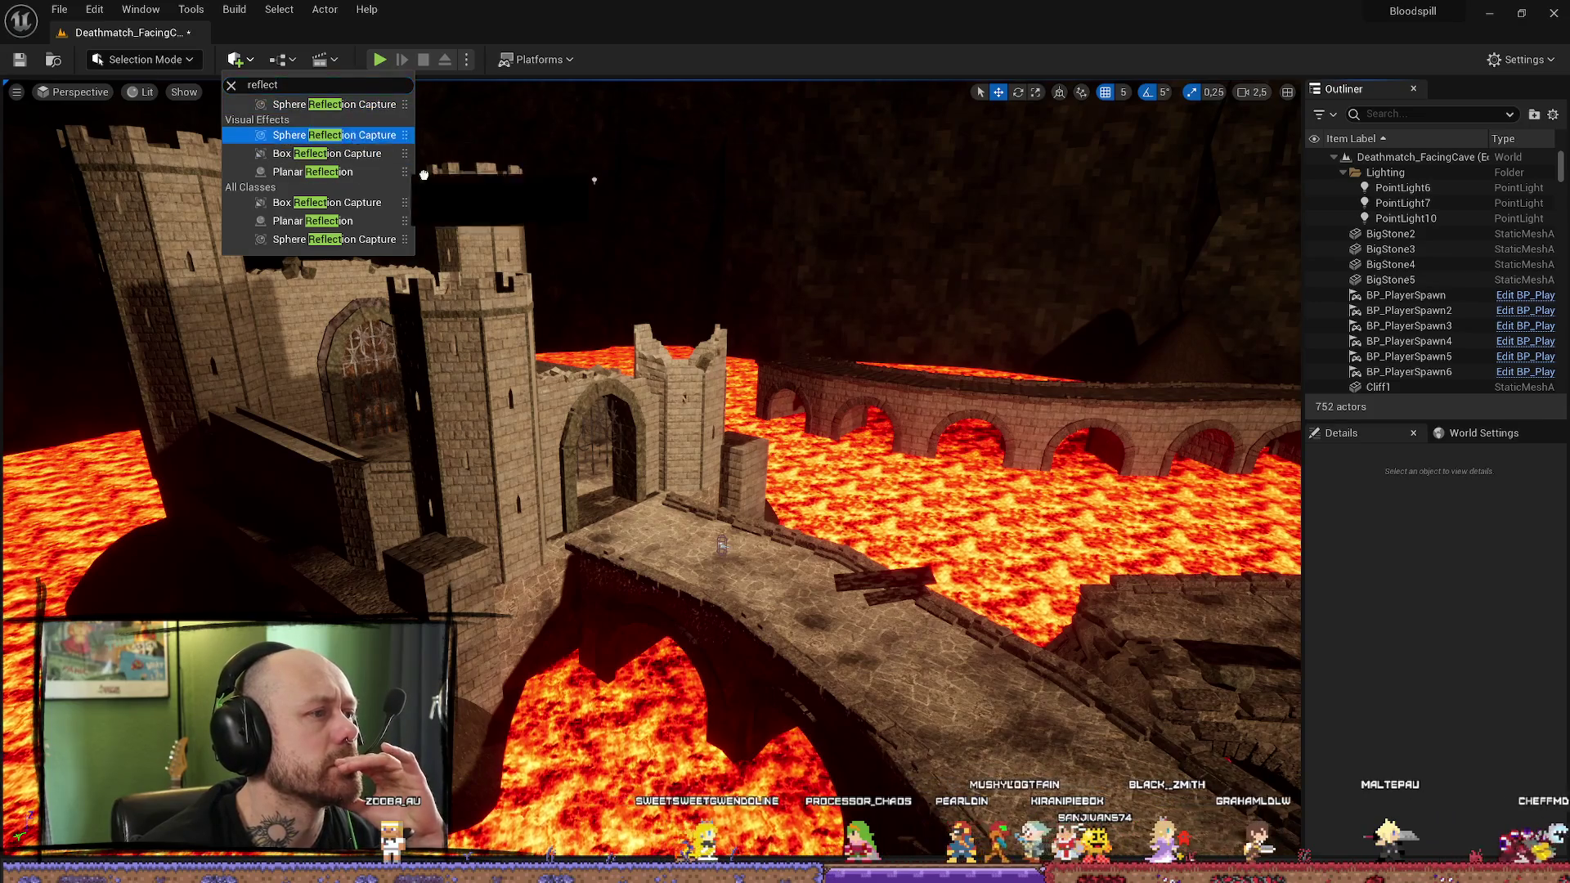
pyautogui.press('Escape')
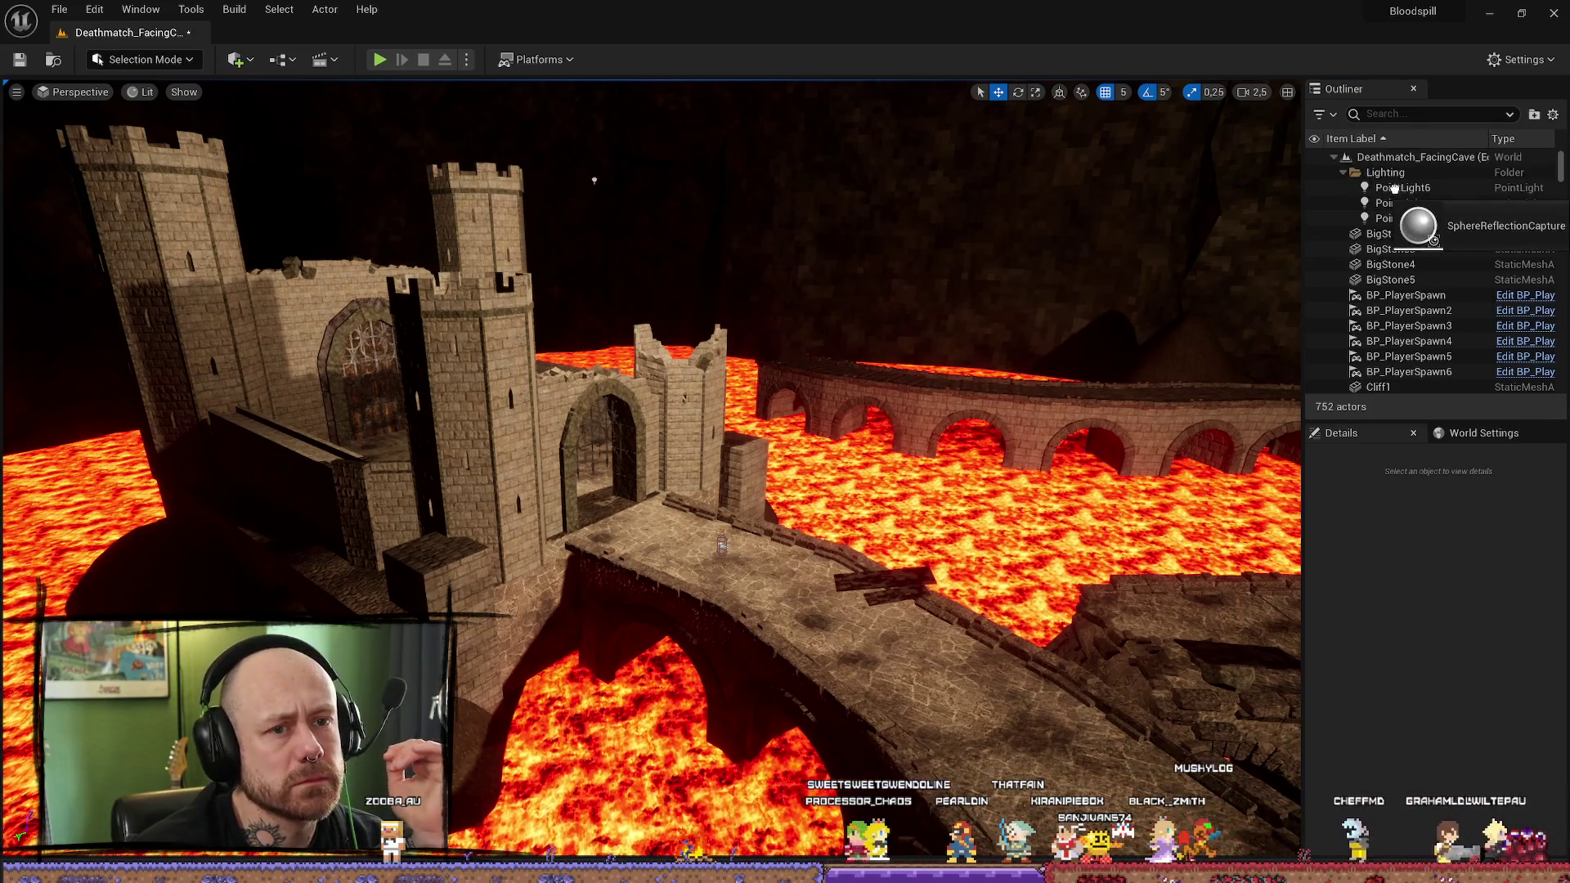
pyautogui.moveTo(1091, 782); pyautogui.dragTo(1094, 781)
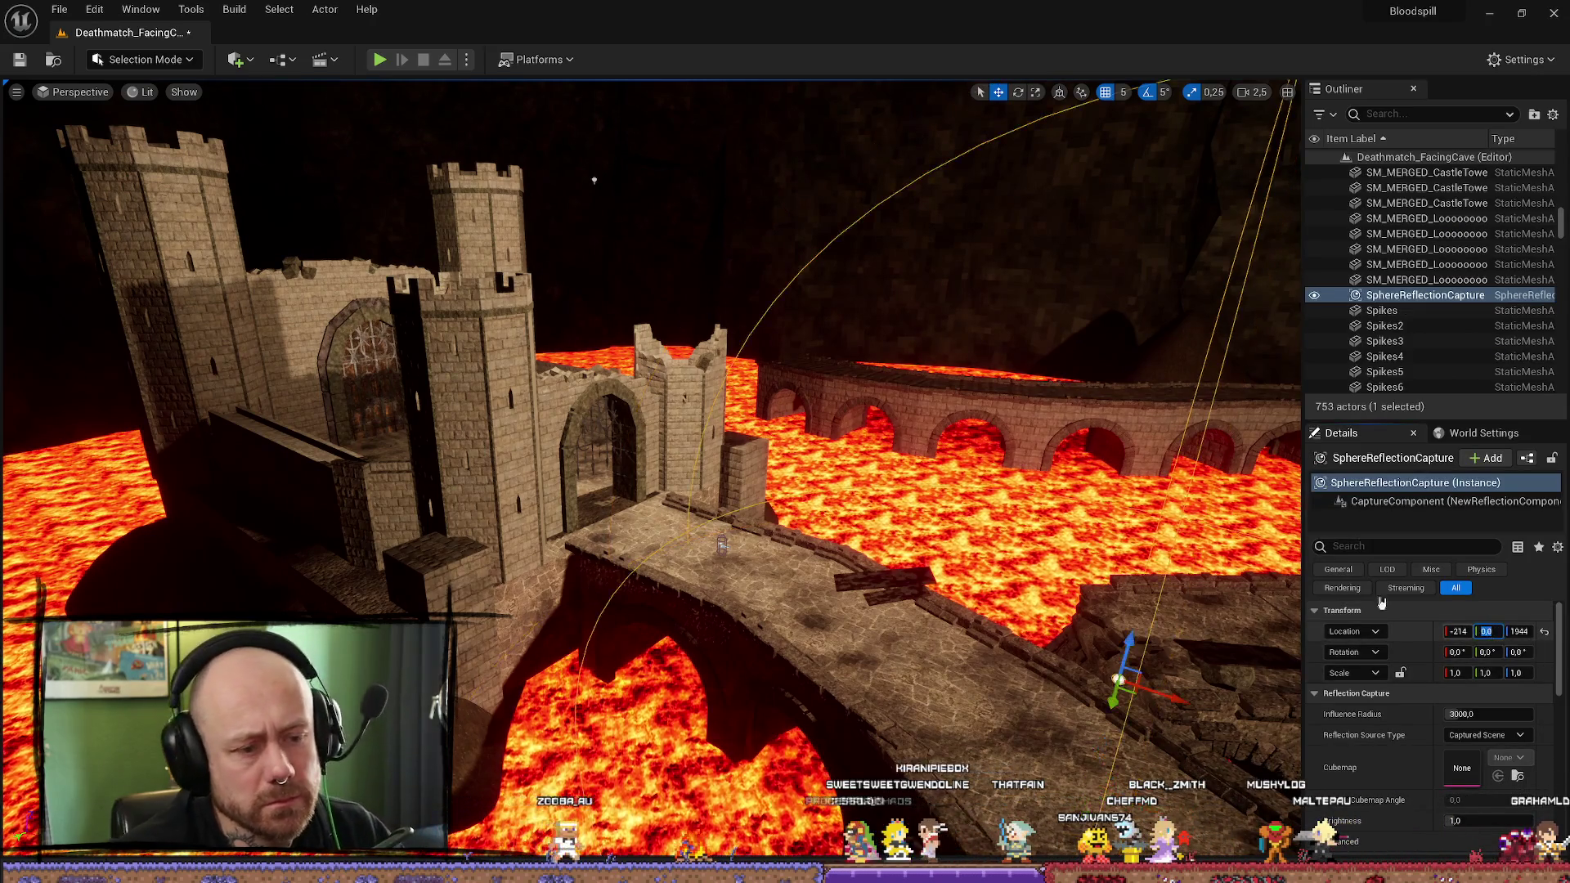
pyautogui.press('Return')
pyautogui.press('f')
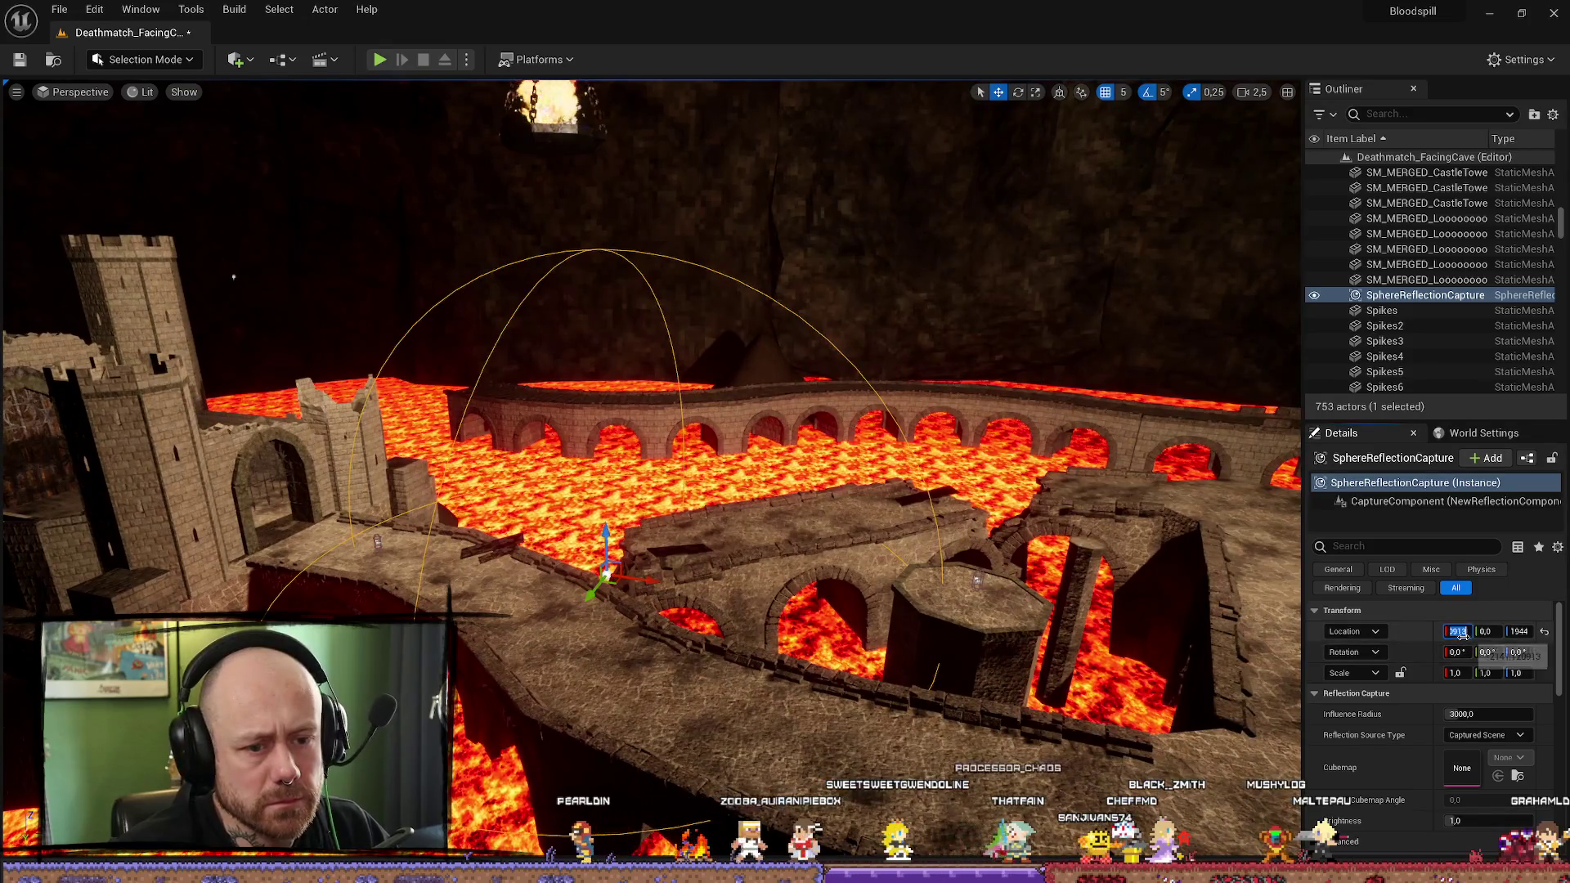
pyautogui.write('0')
pyautogui.press('Return')
pyautogui.press('f')
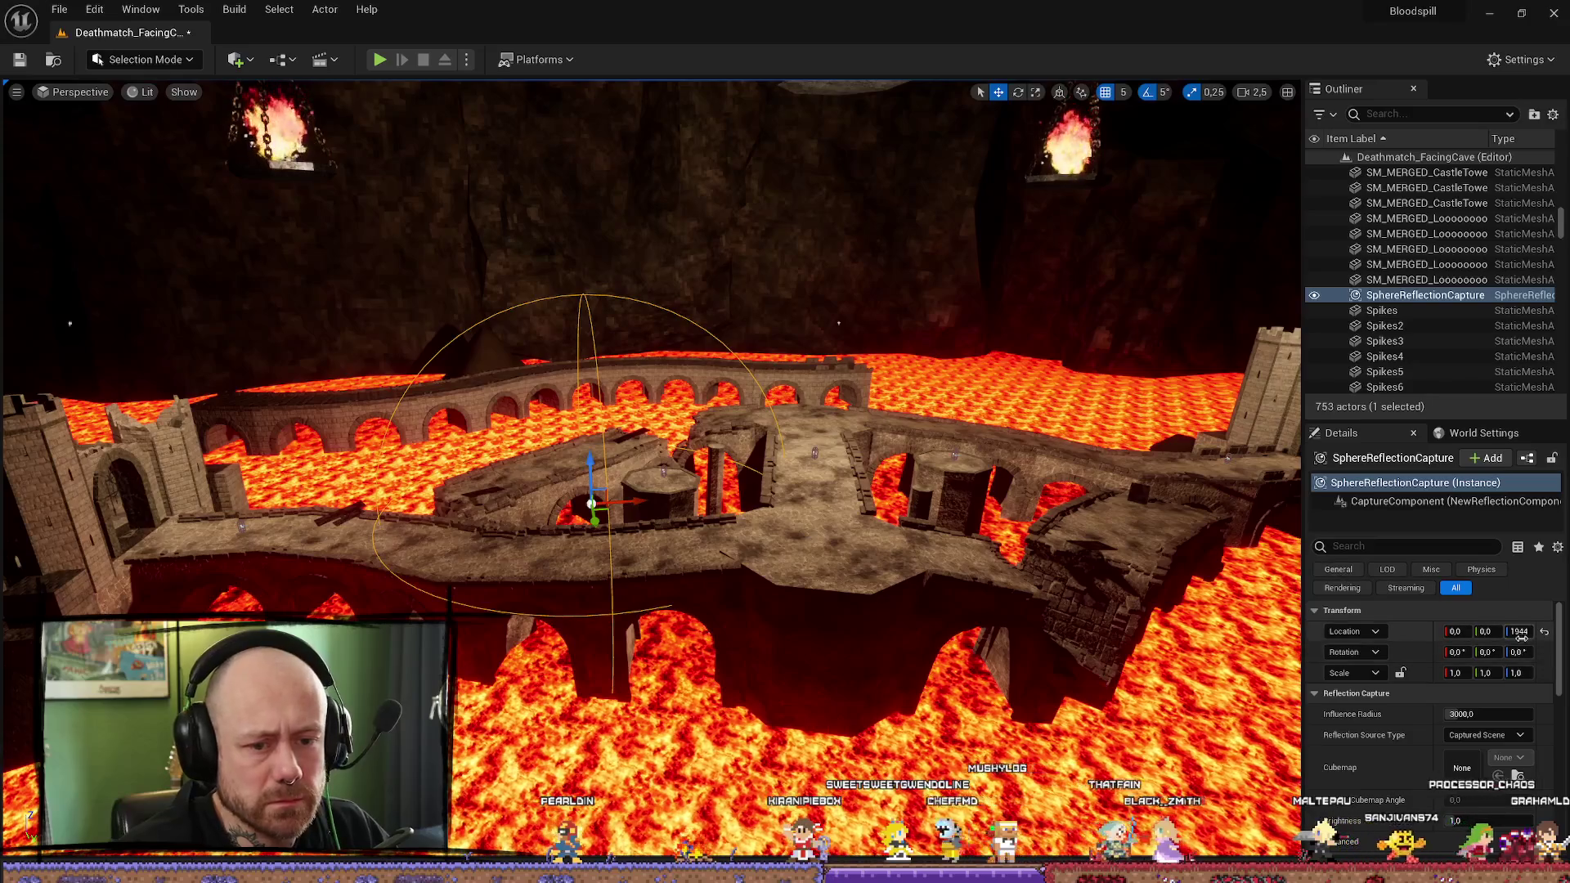
# Step: Set the capture's Z to 116, then raise it near the braziers to 3155, 0, 4636
pyautogui.click(1519, 631)
pyautogui.write('116')
pyautogui.press('Return')
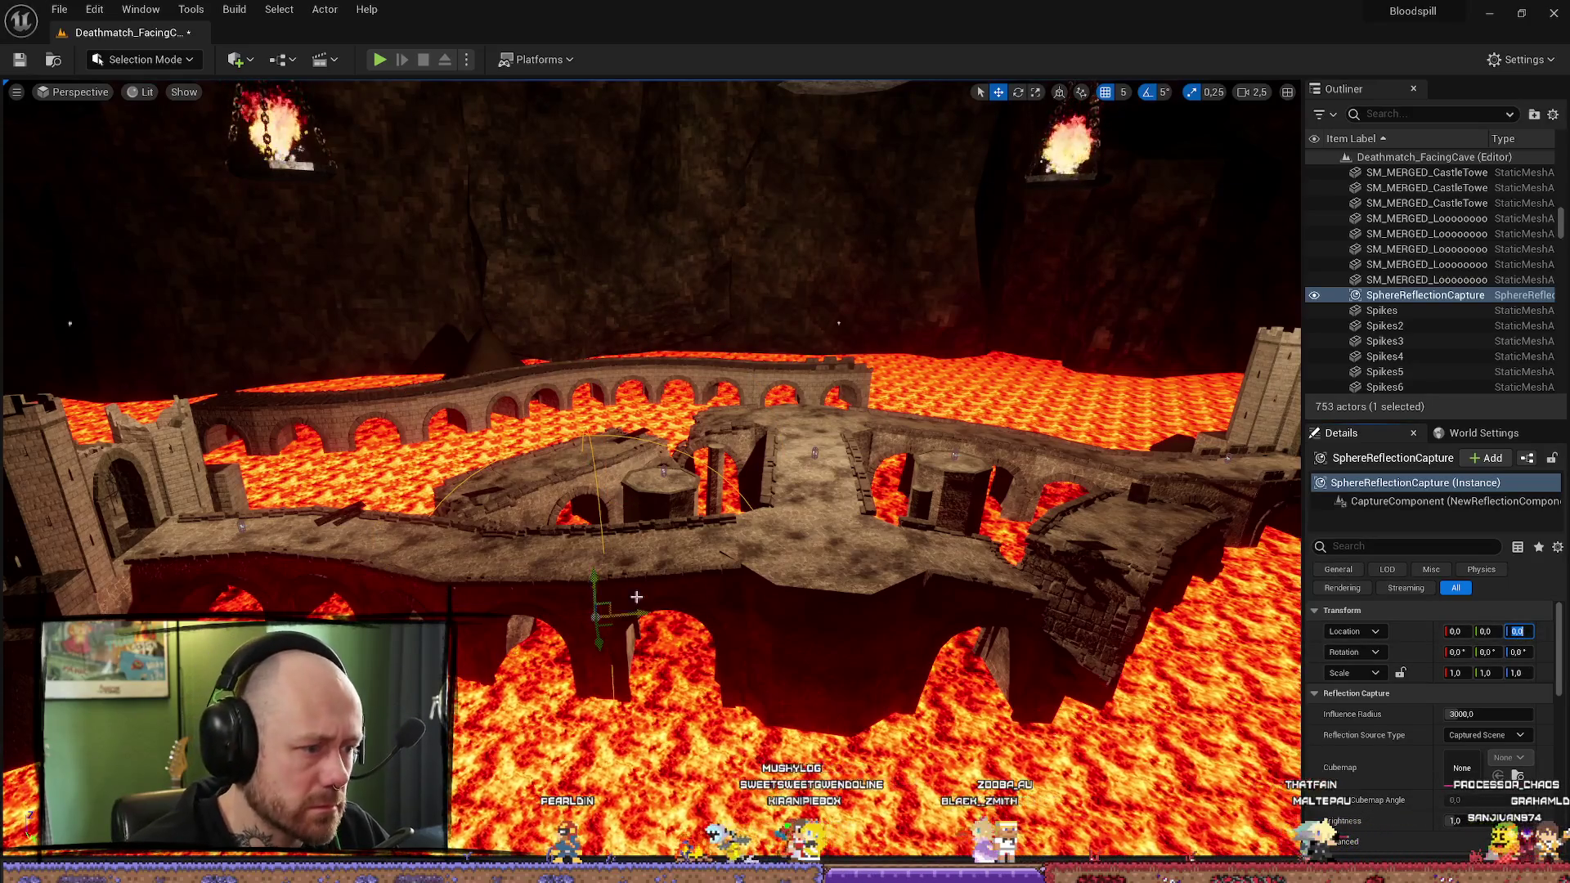
pyautogui.moveTo(596, 560)
pyautogui.mouseDown()
pyautogui.moveTo(368, 335)
pyautogui.moveTo(544, 525)
pyautogui.moveTo(491, 159)
pyautogui.moveTo(621, 286)
pyautogui.moveTo(851, 286)
pyautogui.mouseUp()
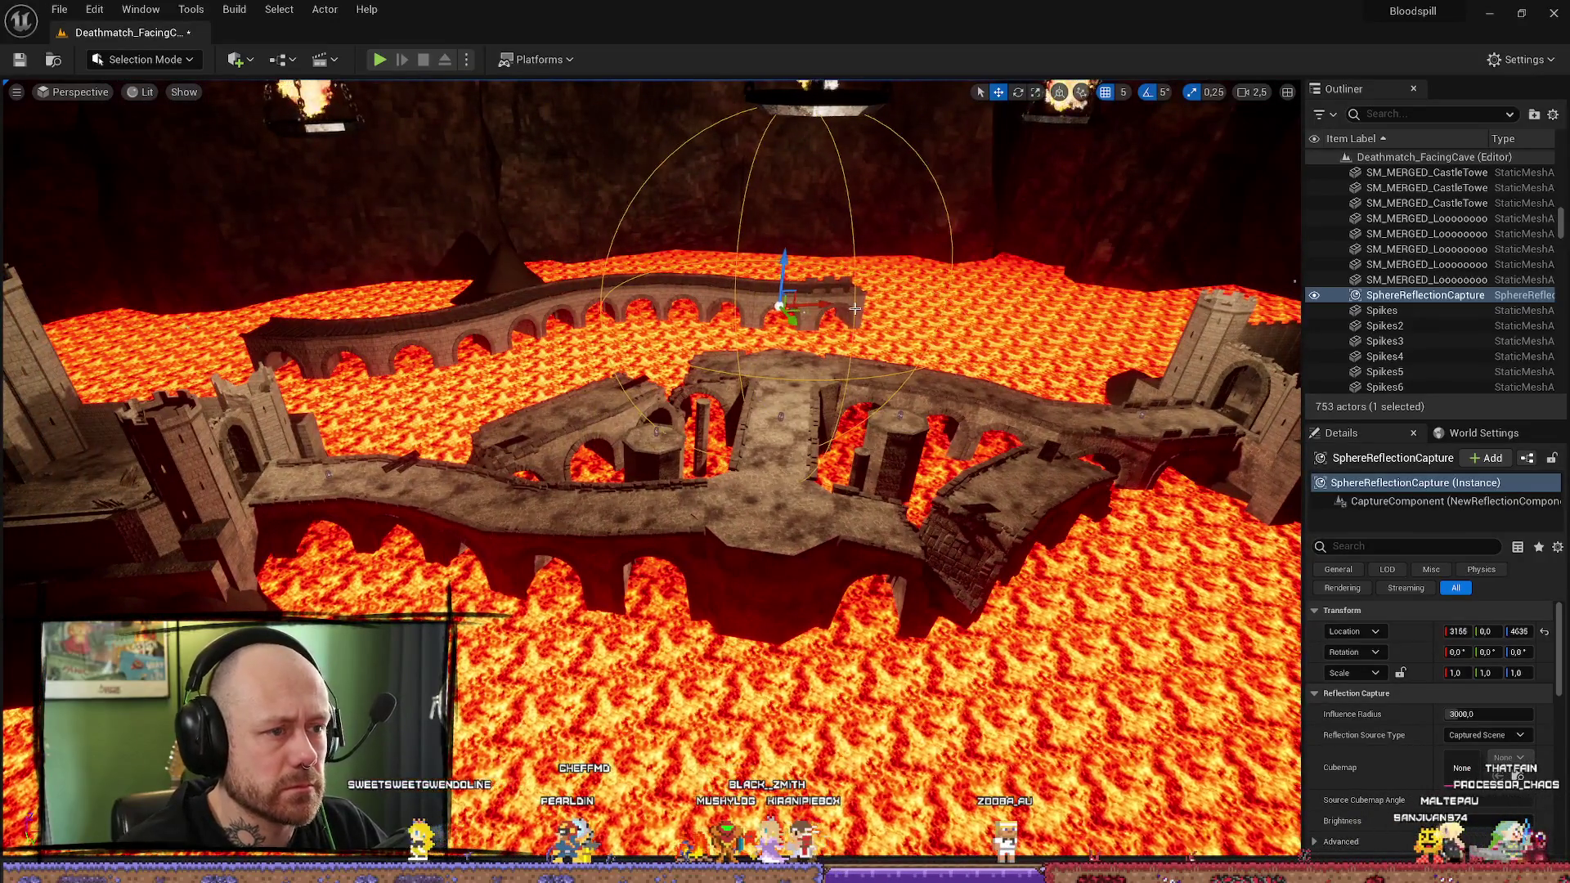
pyautogui.press('f')
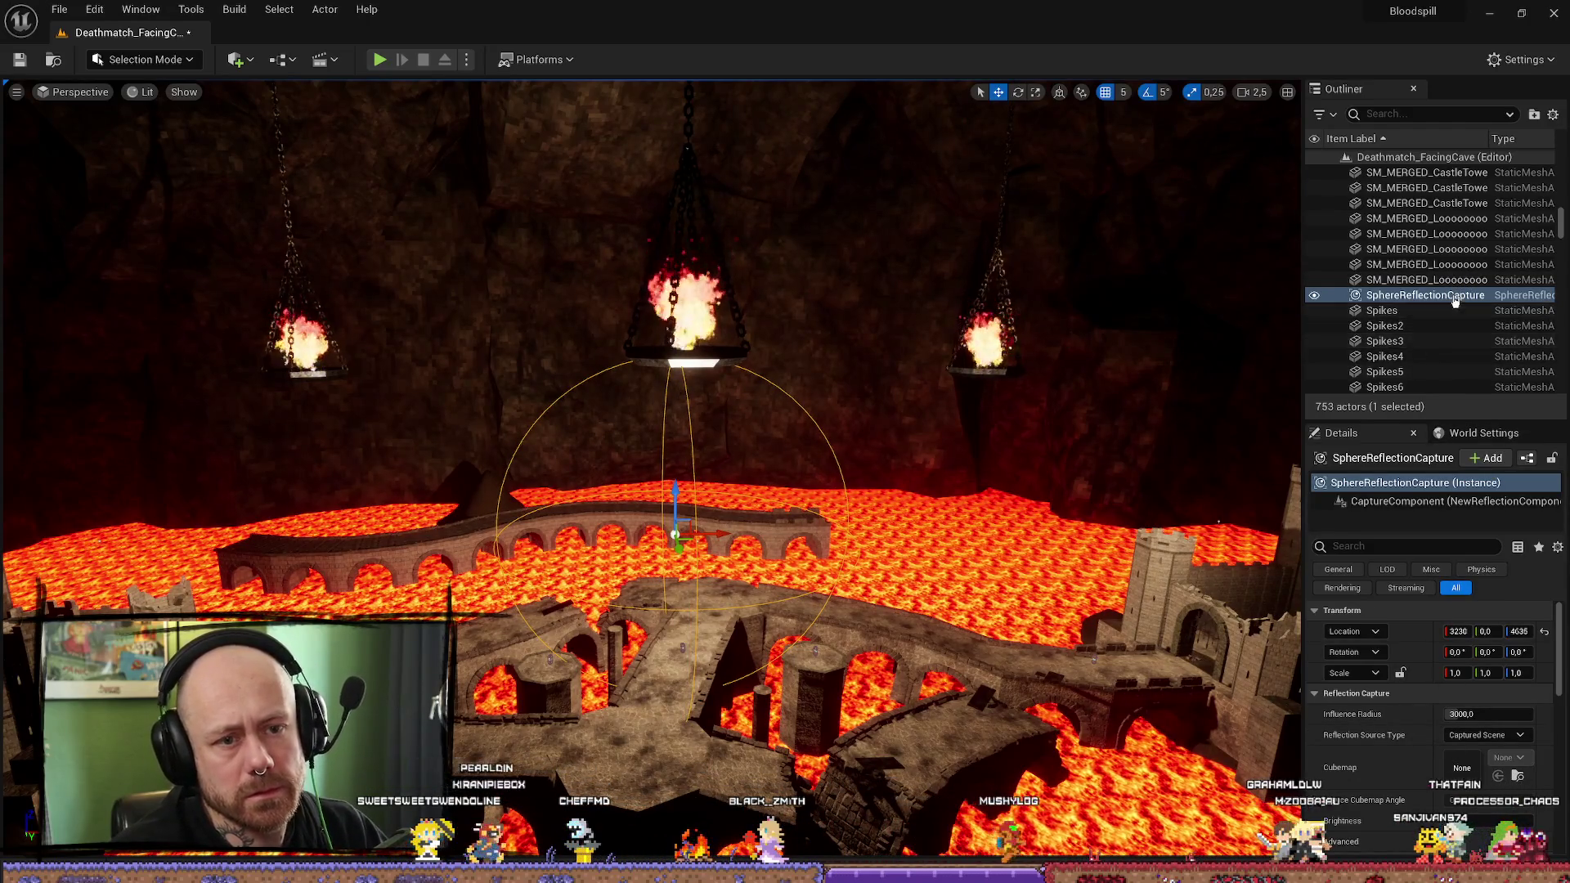
# Step: Move the SphereReflectionCapture into the Lighting folder and reselect it in the Outliner
pyautogui.rightClick(1426, 295)
pyautogui.moveTo(1349, 669)
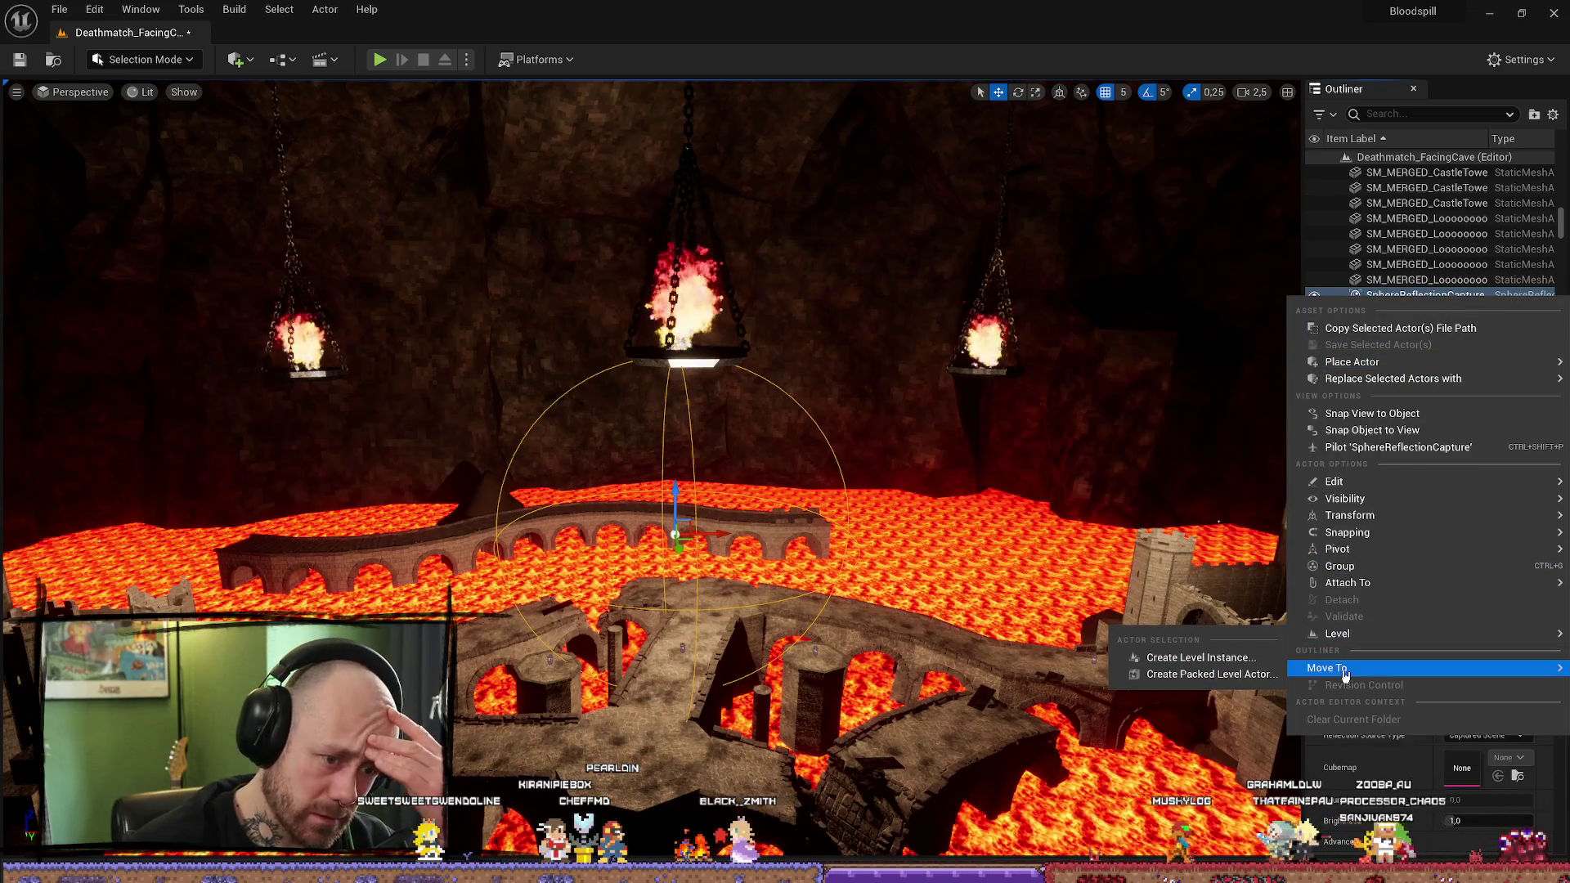
pyautogui.click(1210, 735)
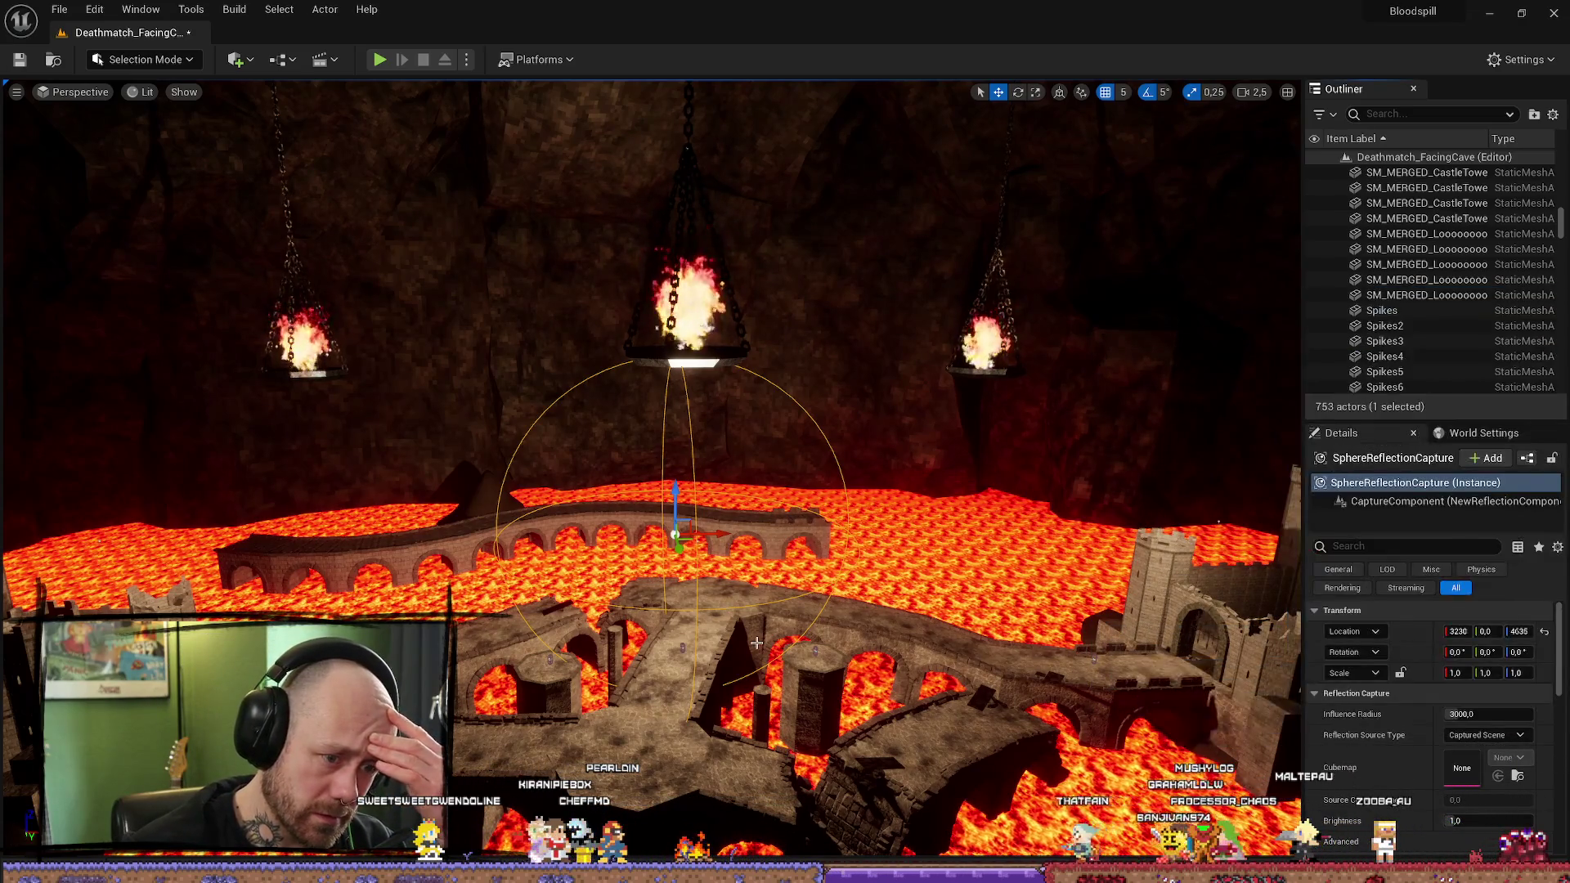
pyautogui.click(1418, 235)
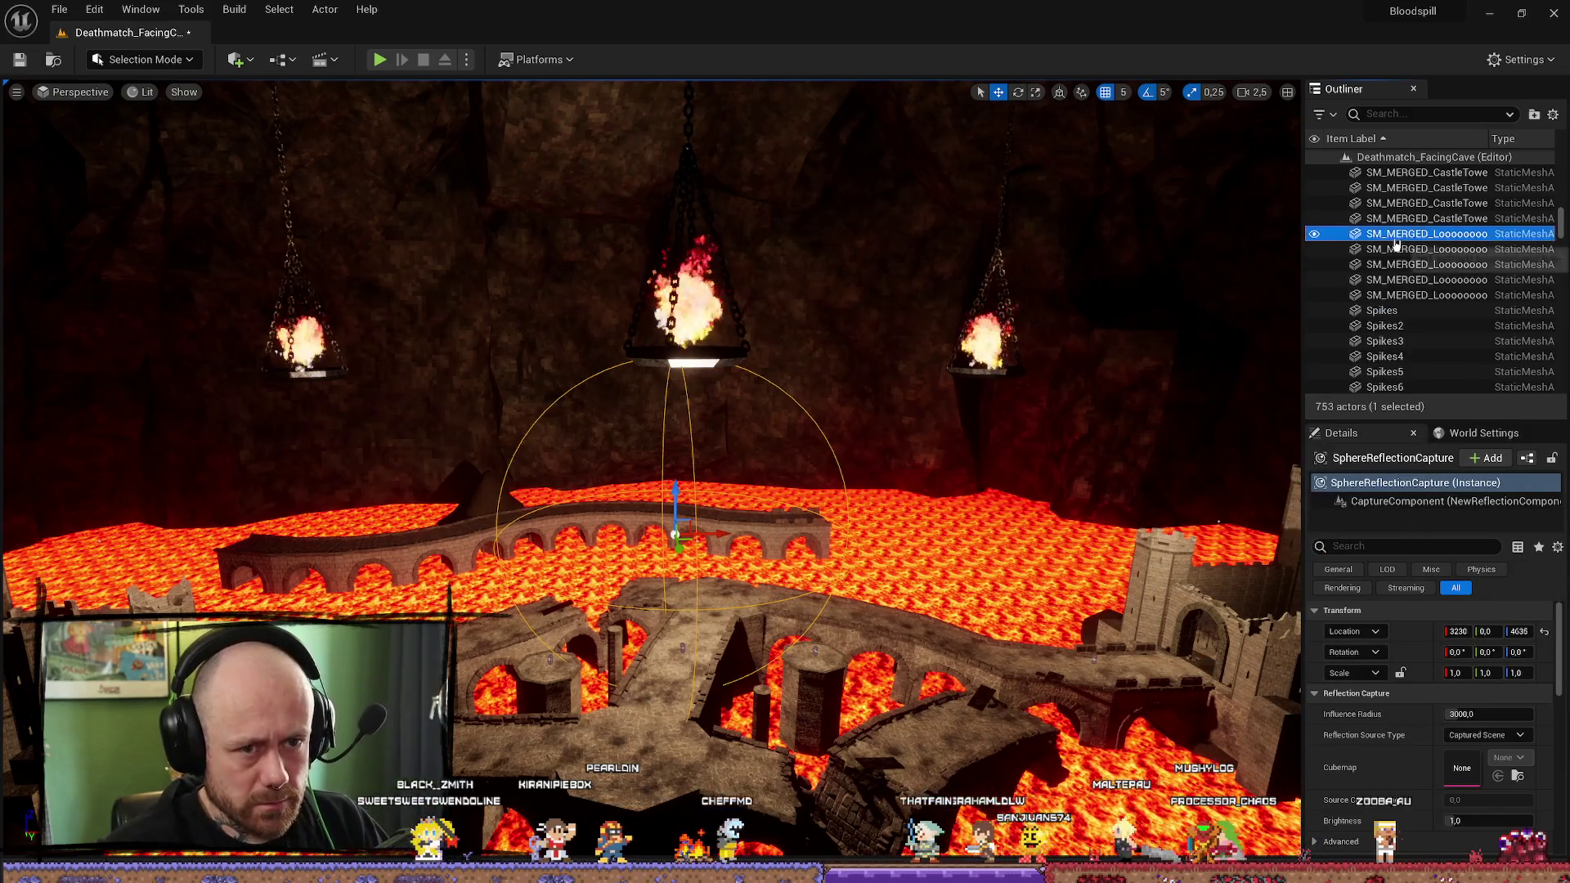
pyautogui.scroll(10, 1419, 237)
pyautogui.scroll(5, 1439, 229)
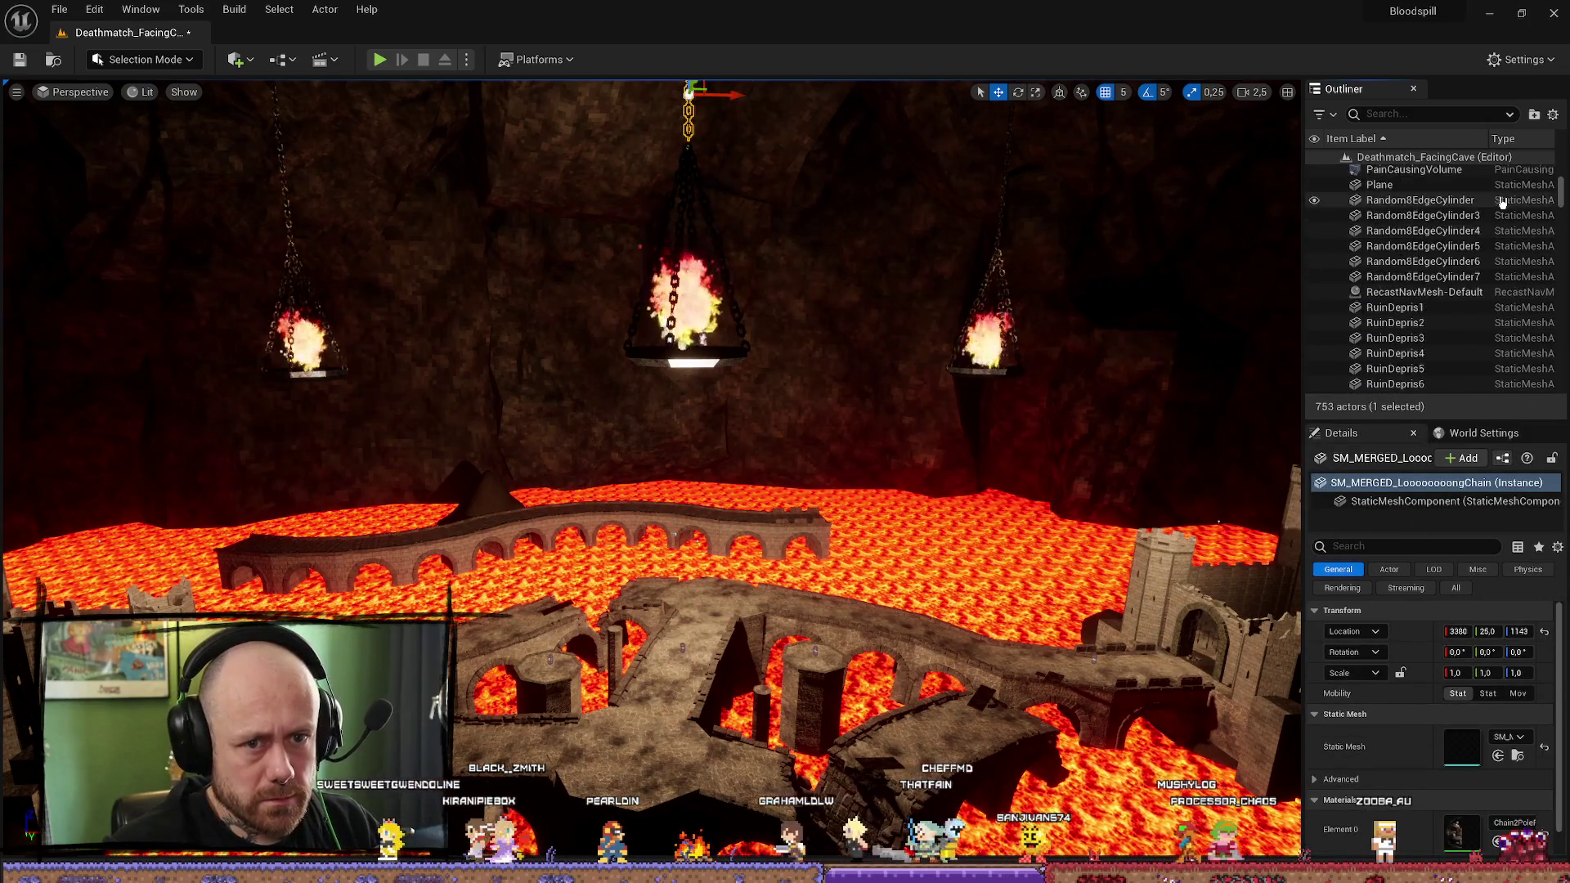
pyautogui.moveTo(1562, 194); pyautogui.dragTo(1567, 137)
pyautogui.click(1414, 234)
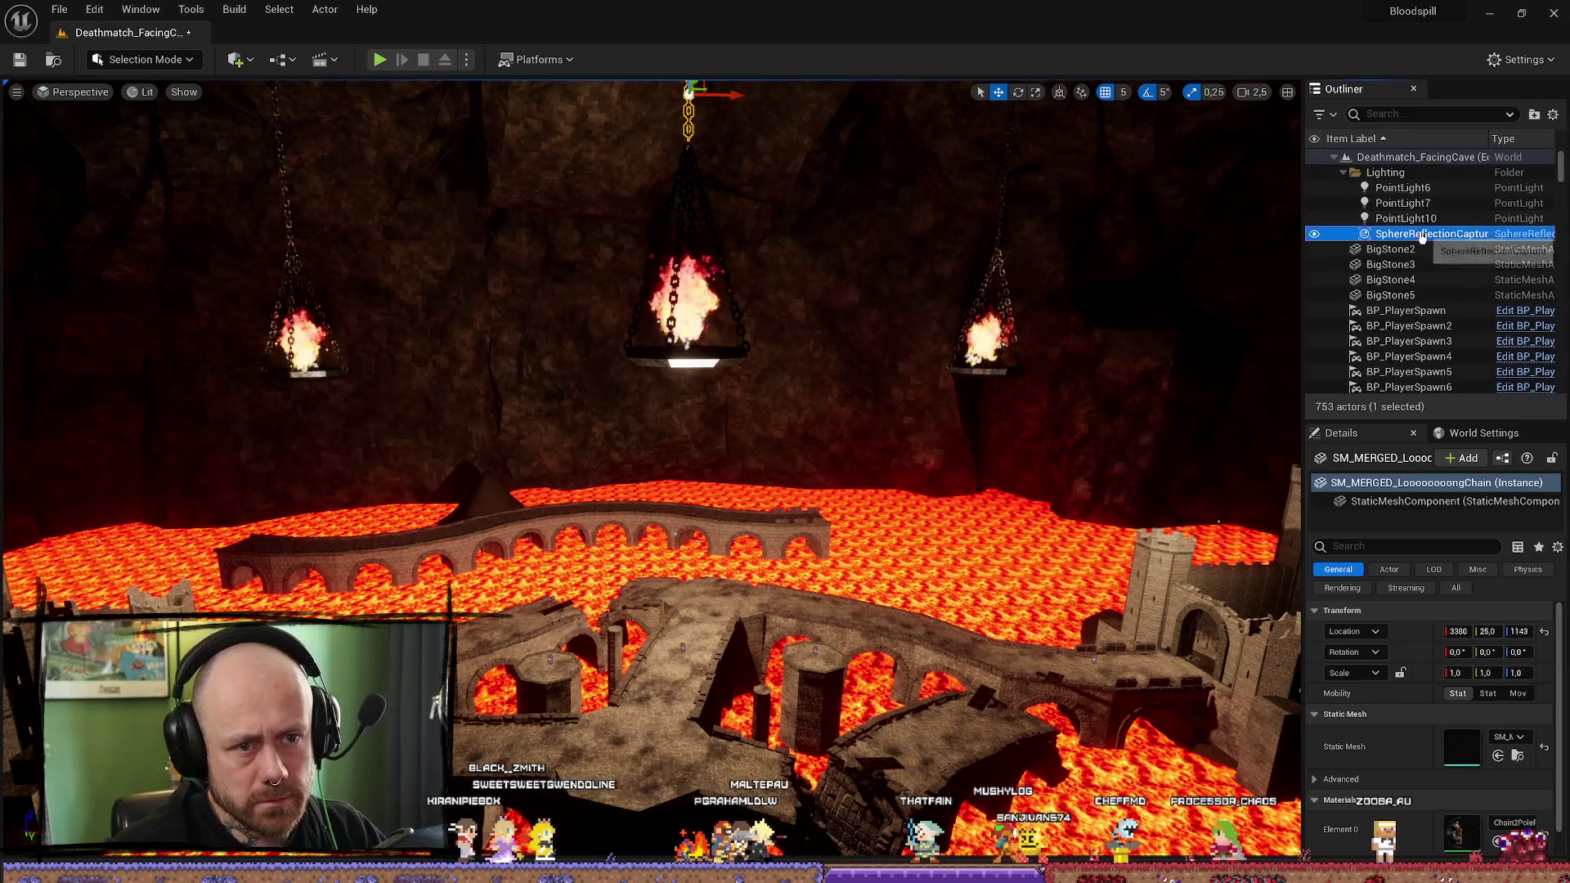
# Step: Scale the capture's influence radius up to about 13890 to cover the arena, then play-test
pyautogui.press('r')
pyautogui.moveTo(687, 547); pyautogui.dragTo(709, 503)
pyautogui.moveTo(654, 408)
pyautogui.mouseDown()
pyautogui.moveTo(490, 376)
pyautogui.moveTo(491, 408)
pyautogui.moveTo(409, 425)
pyautogui.moveTo(955, 369)
pyautogui.moveTo(899, 362)
pyautogui.mouseUp()
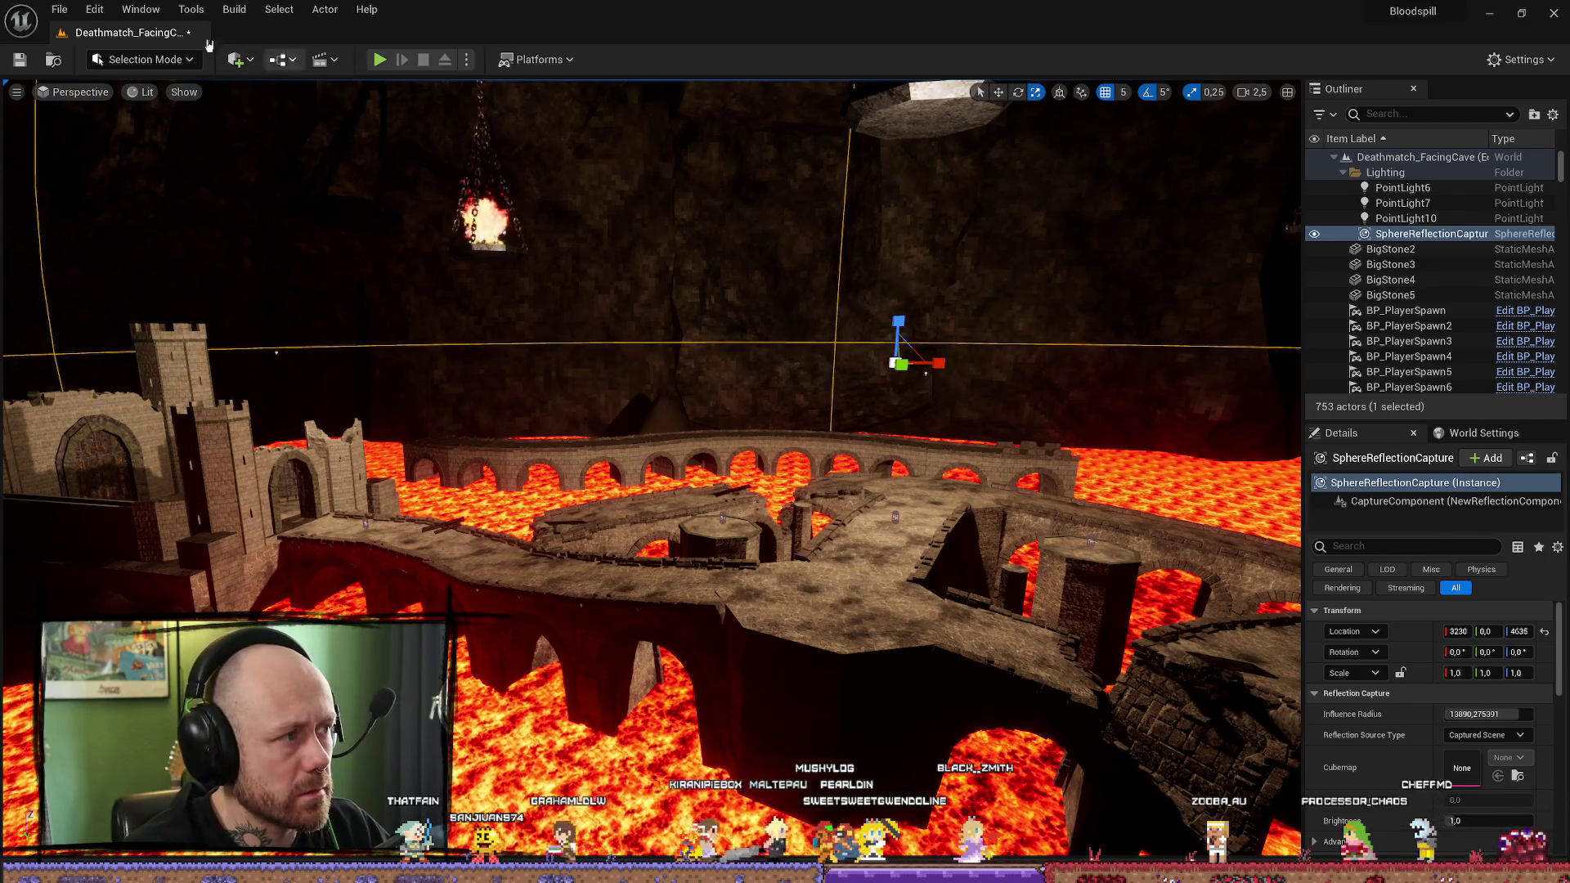
pyautogui.click(379, 65)
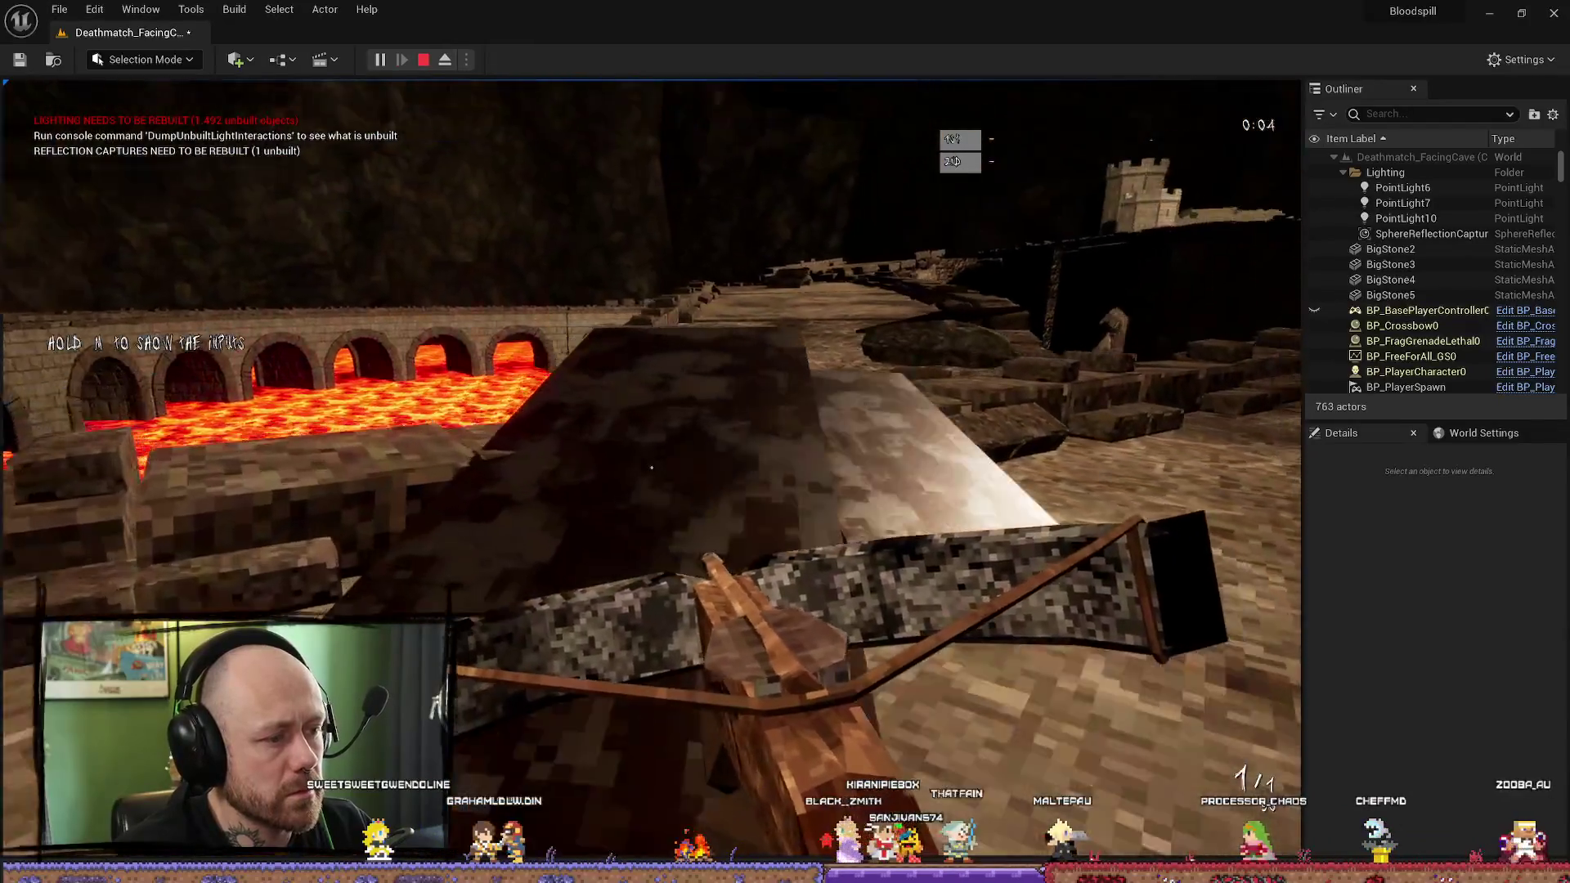
# Step: Fire the crossbow, end the play test, and bring up the Build options
pyautogui.click(652, 468)
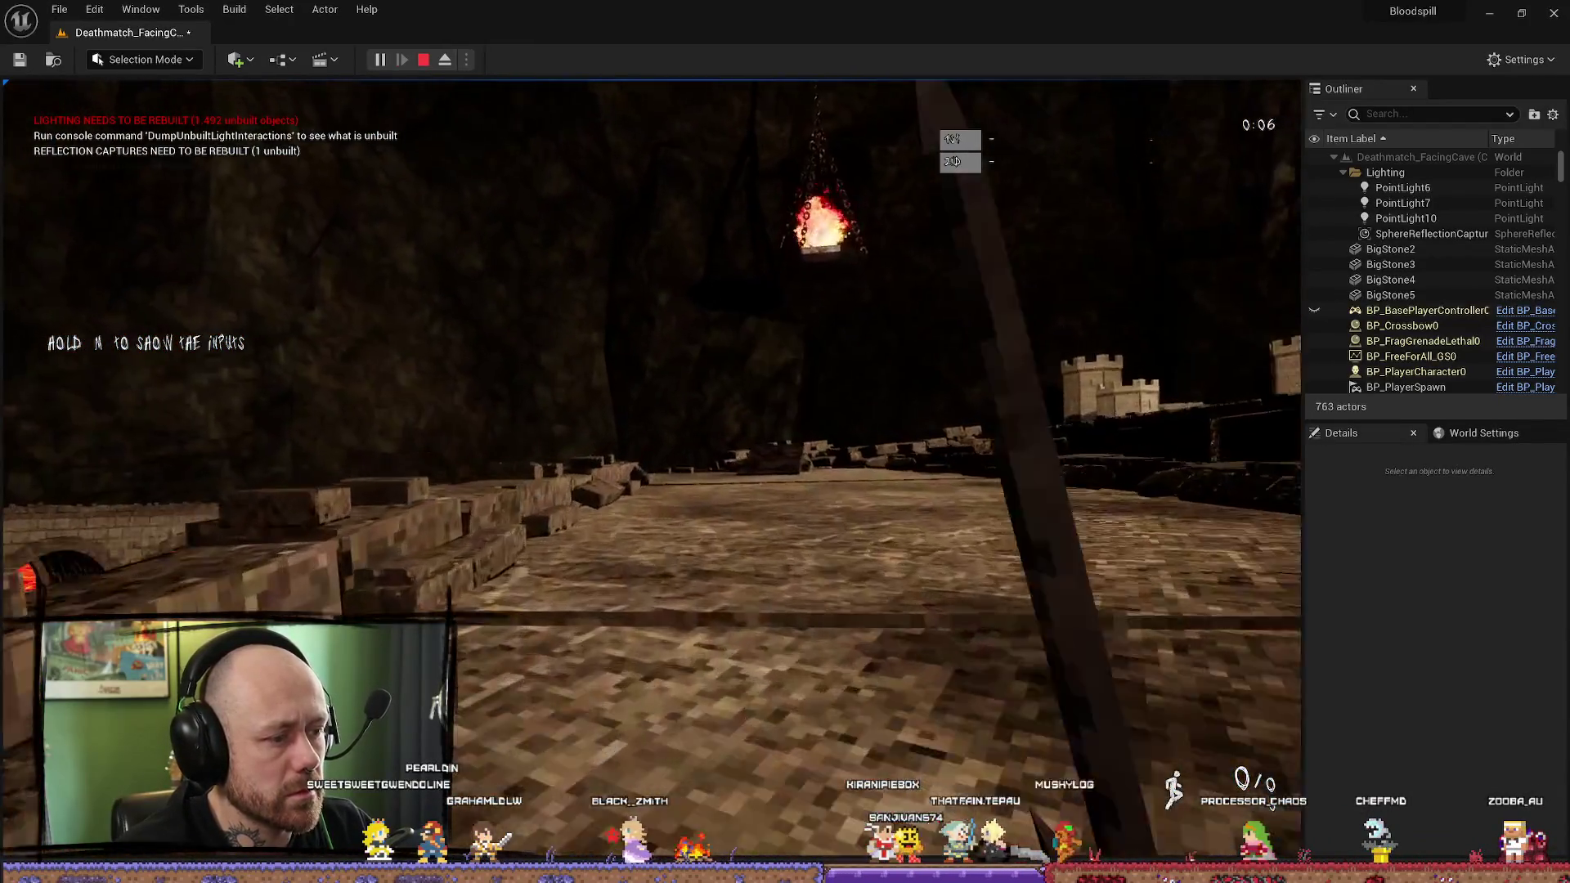
pyautogui.press('Escape')
pyautogui.press('f')
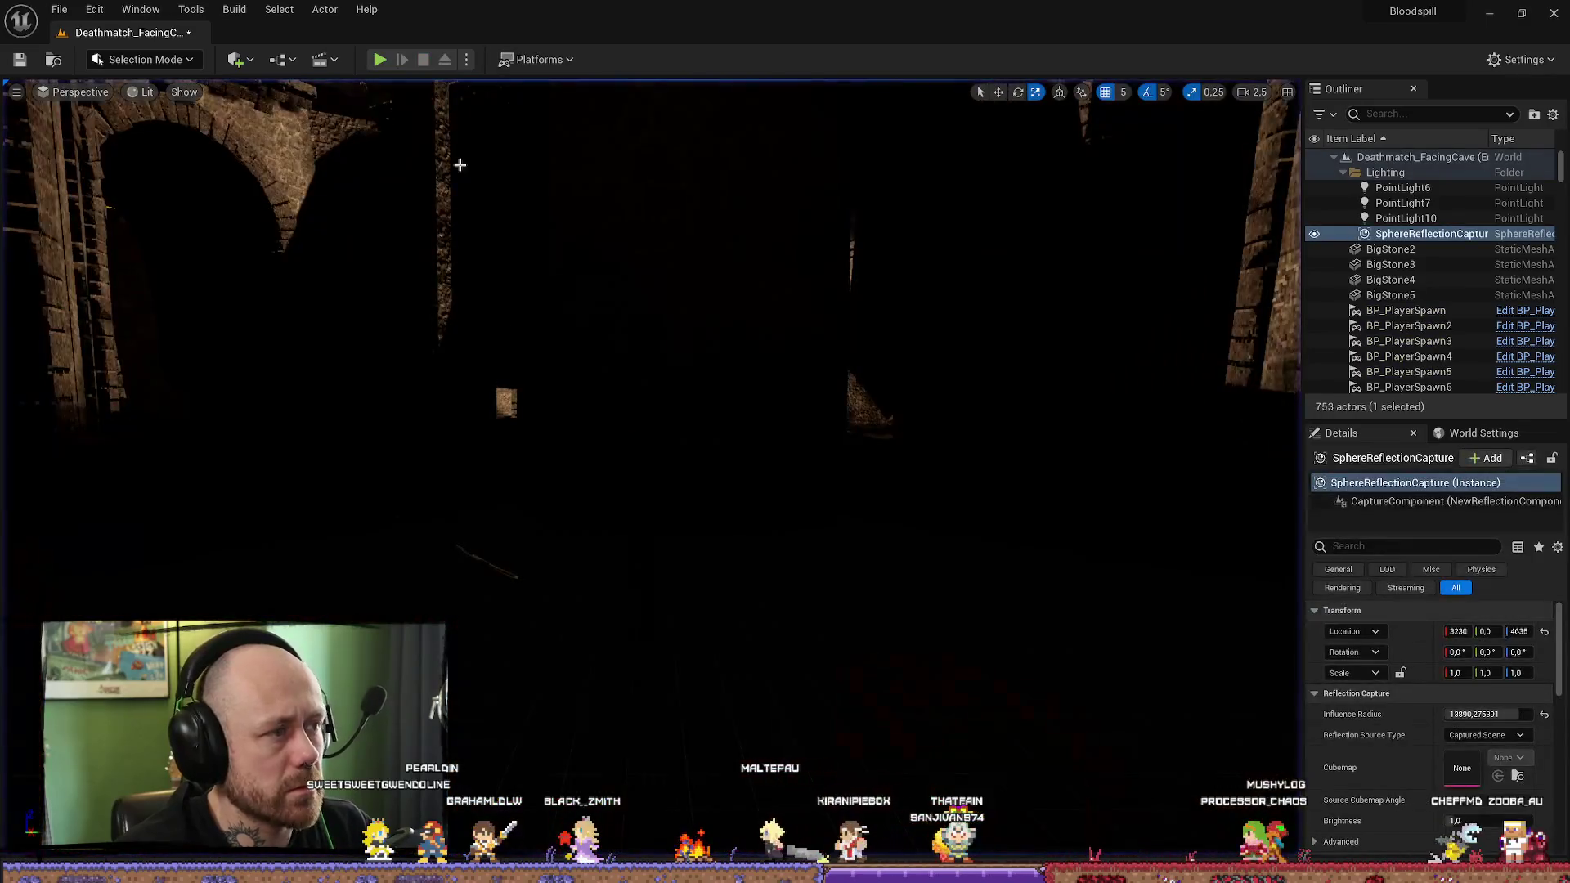
pyautogui.click(225, 6)
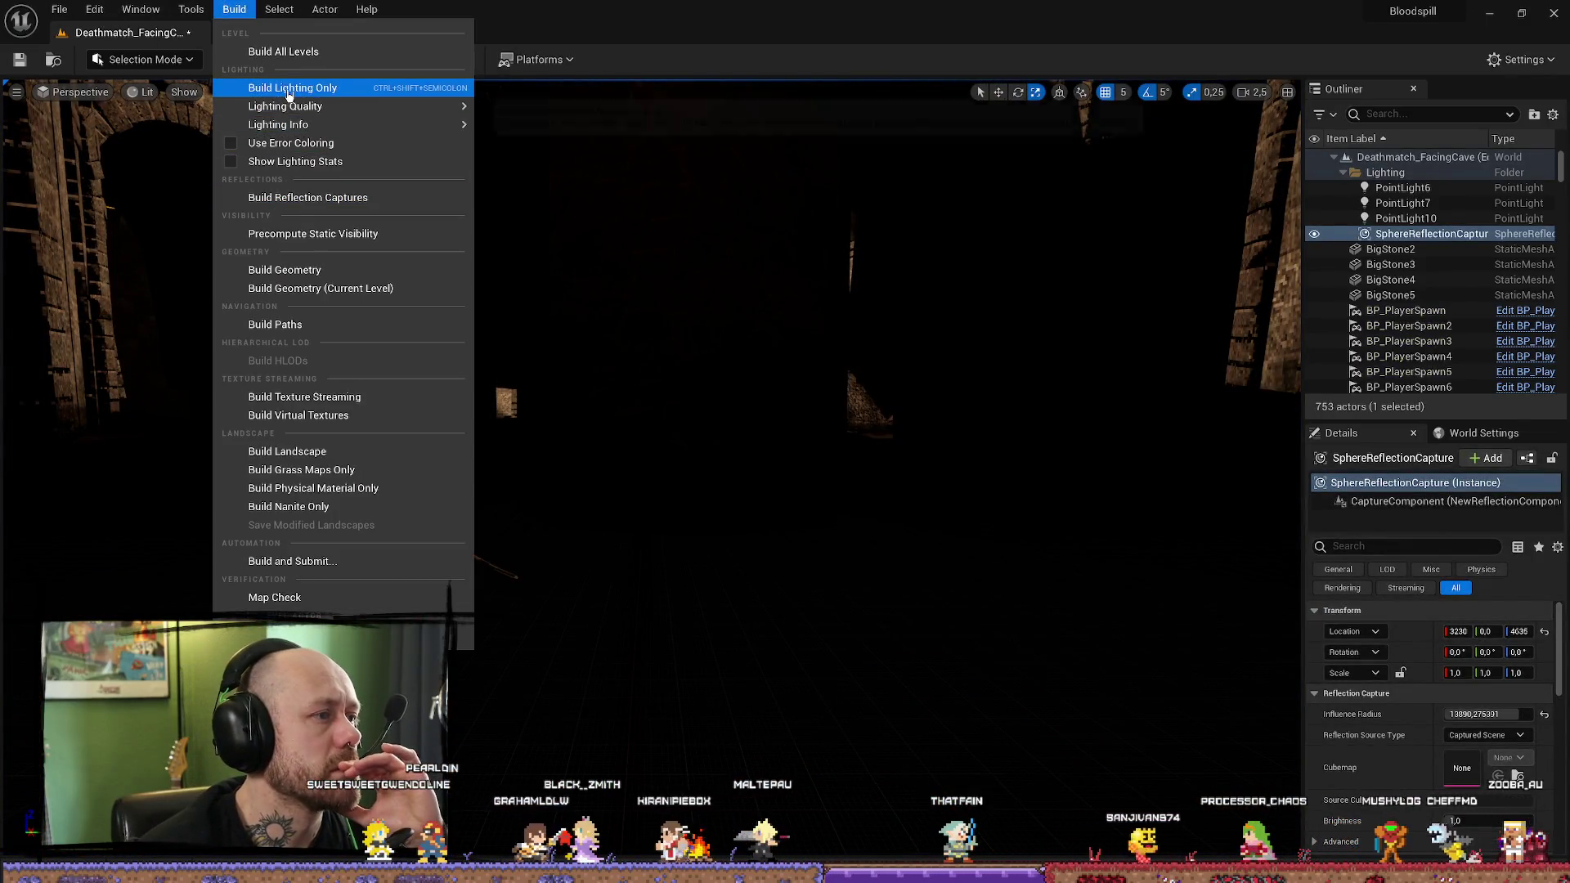
# Step: Rebuild only the level's lighting and let the Swarm build finish with Lighting Results (33)
pyautogui.click(270, 85)
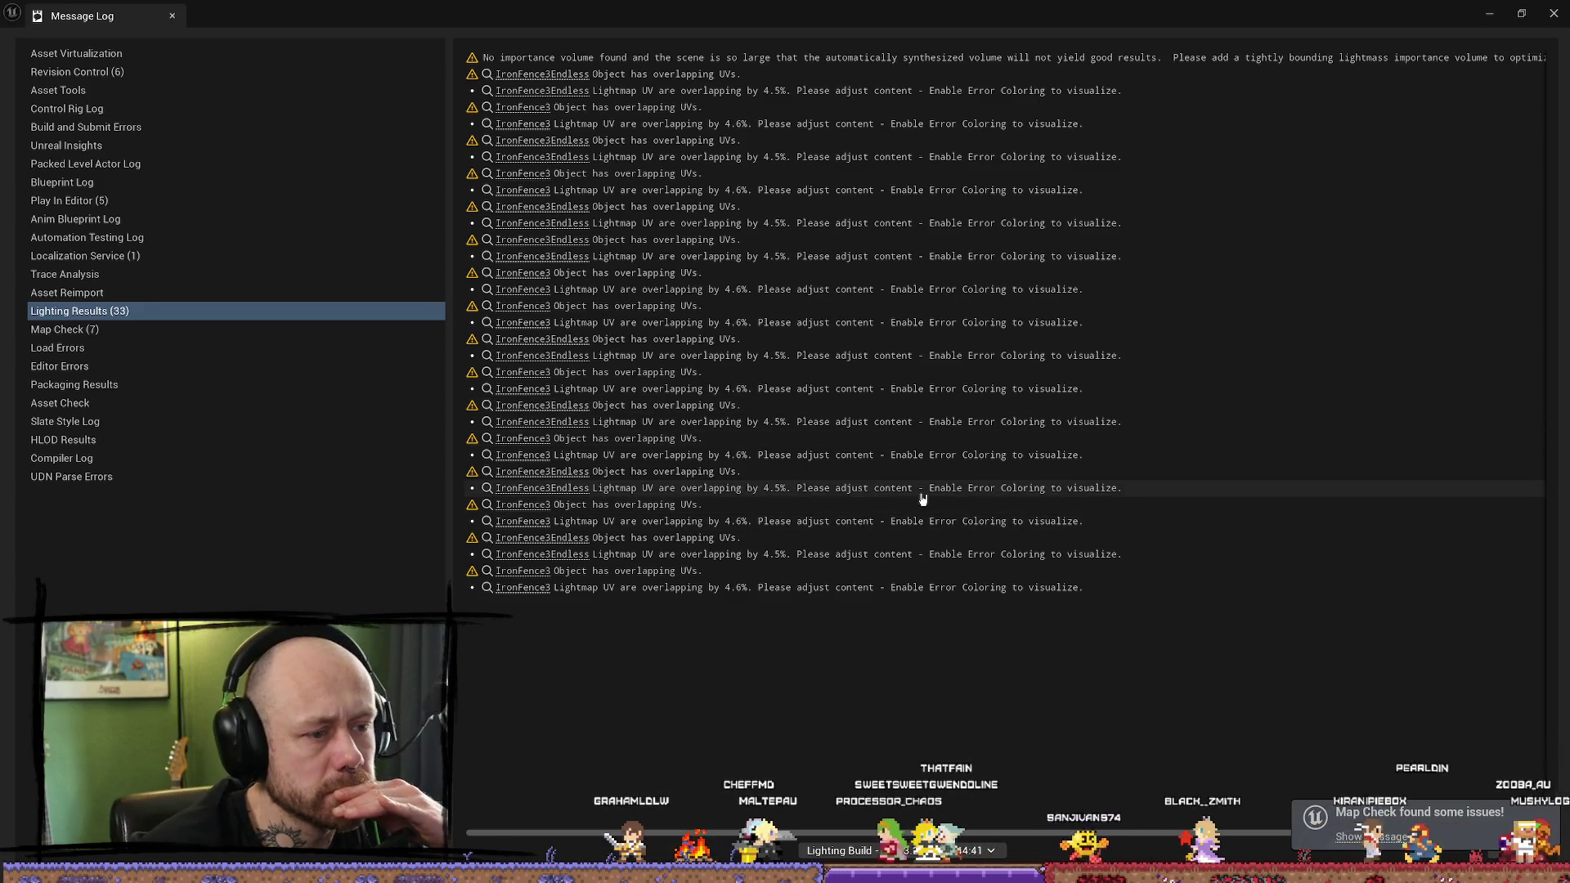
# Step: Show the IronFence3Endless mesh from its overlapping-UV warning in the Content Browser, then close it
pyautogui.click(1014, 490)
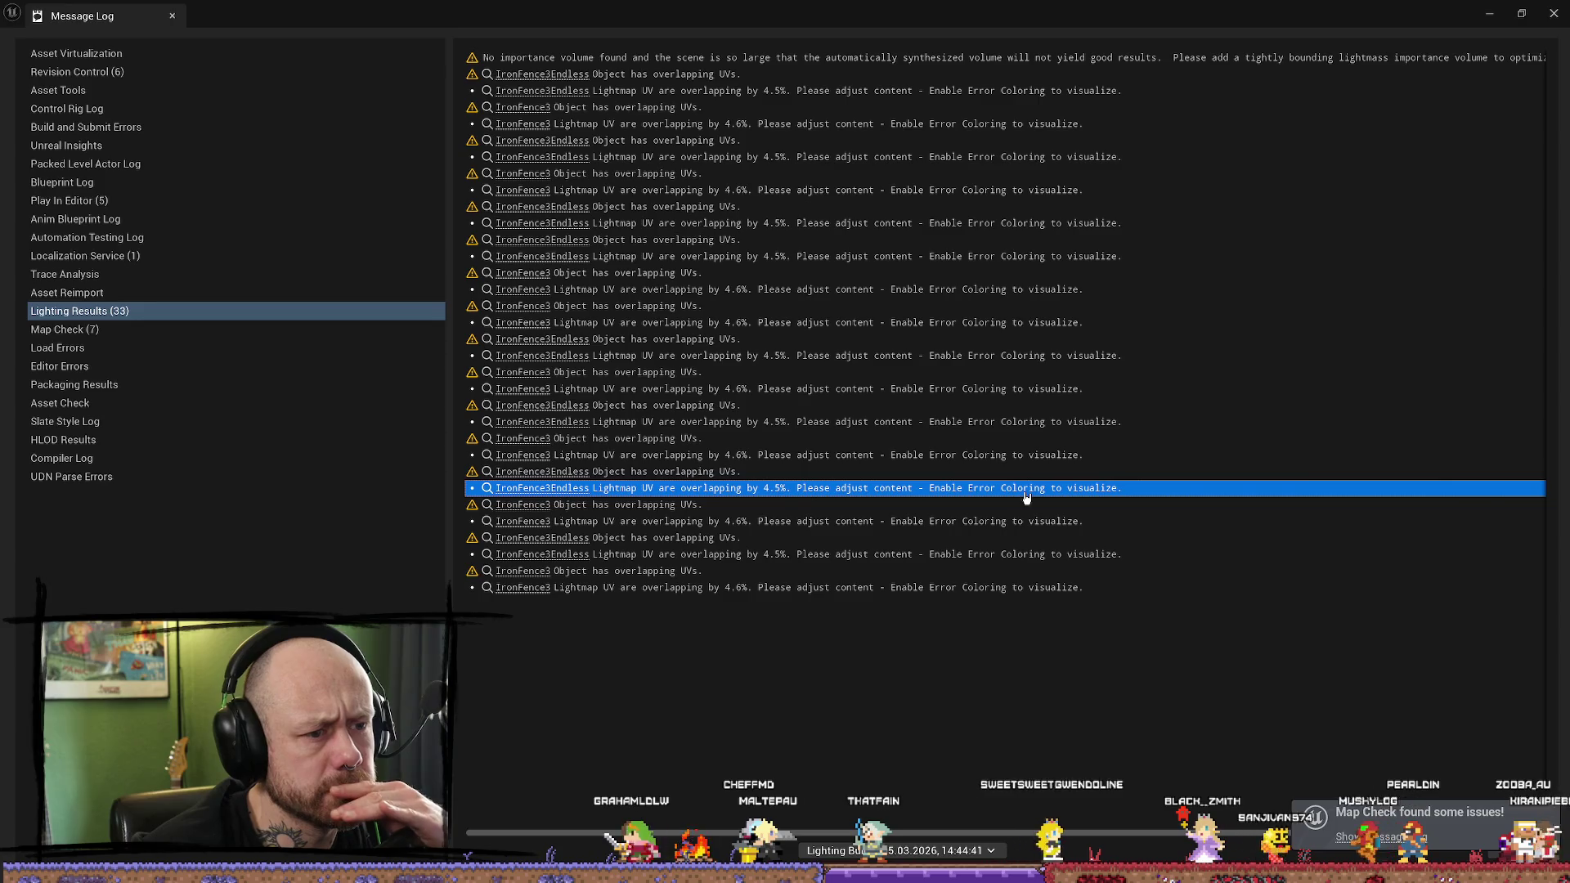
pyautogui.click(532, 488)
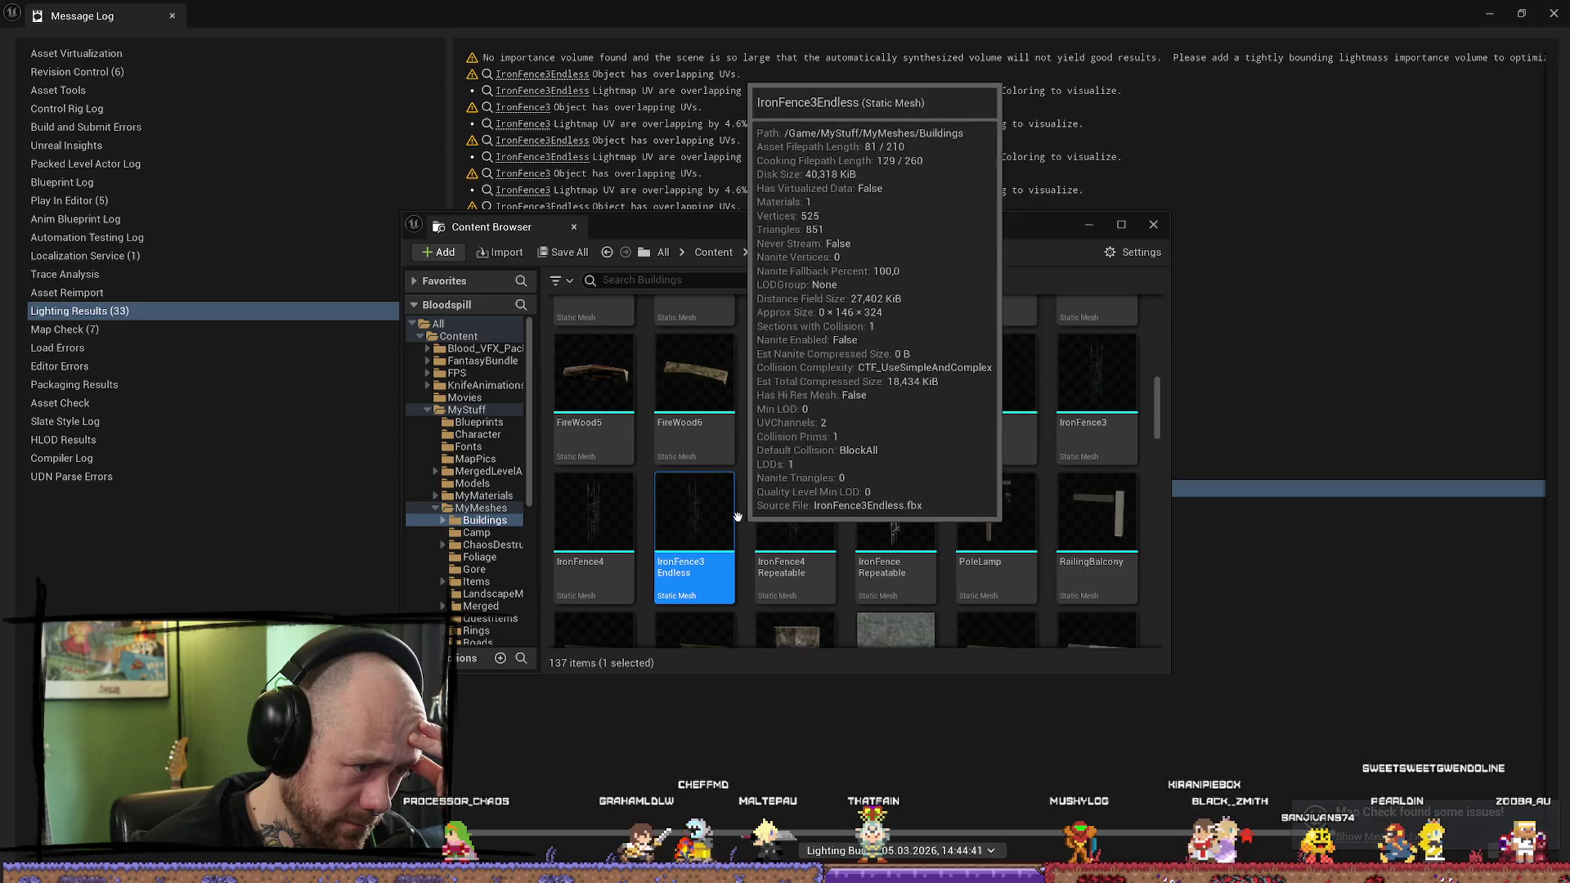
pyautogui.click(1088, 224)
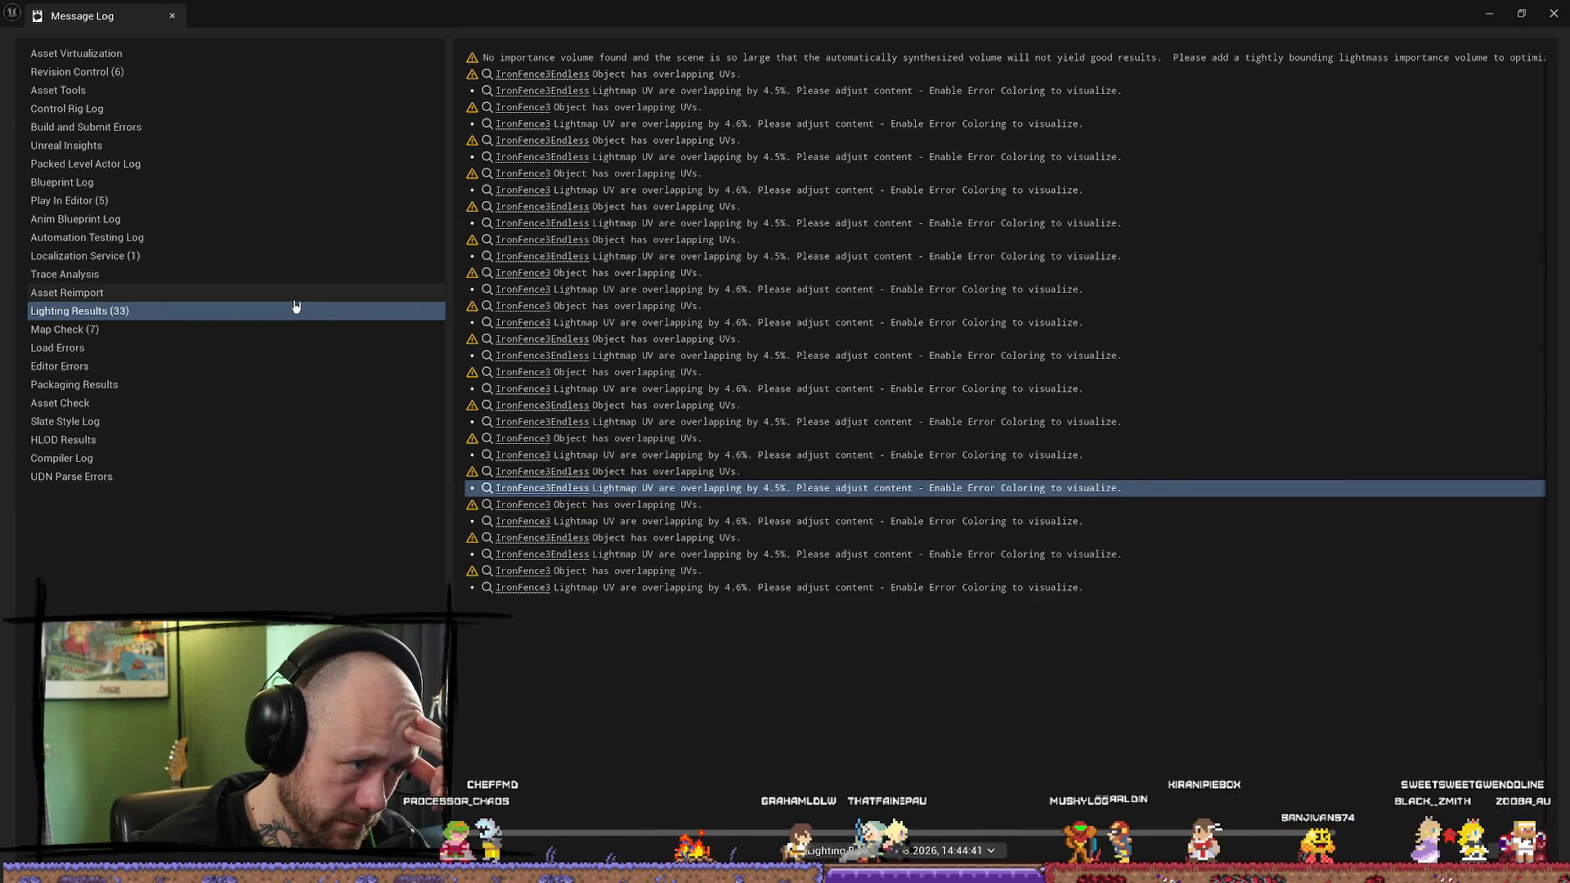
# Step: Check an IronFence3 UV warning, close the lighting results log, and start Play In Editor
pyautogui.click(603, 291)
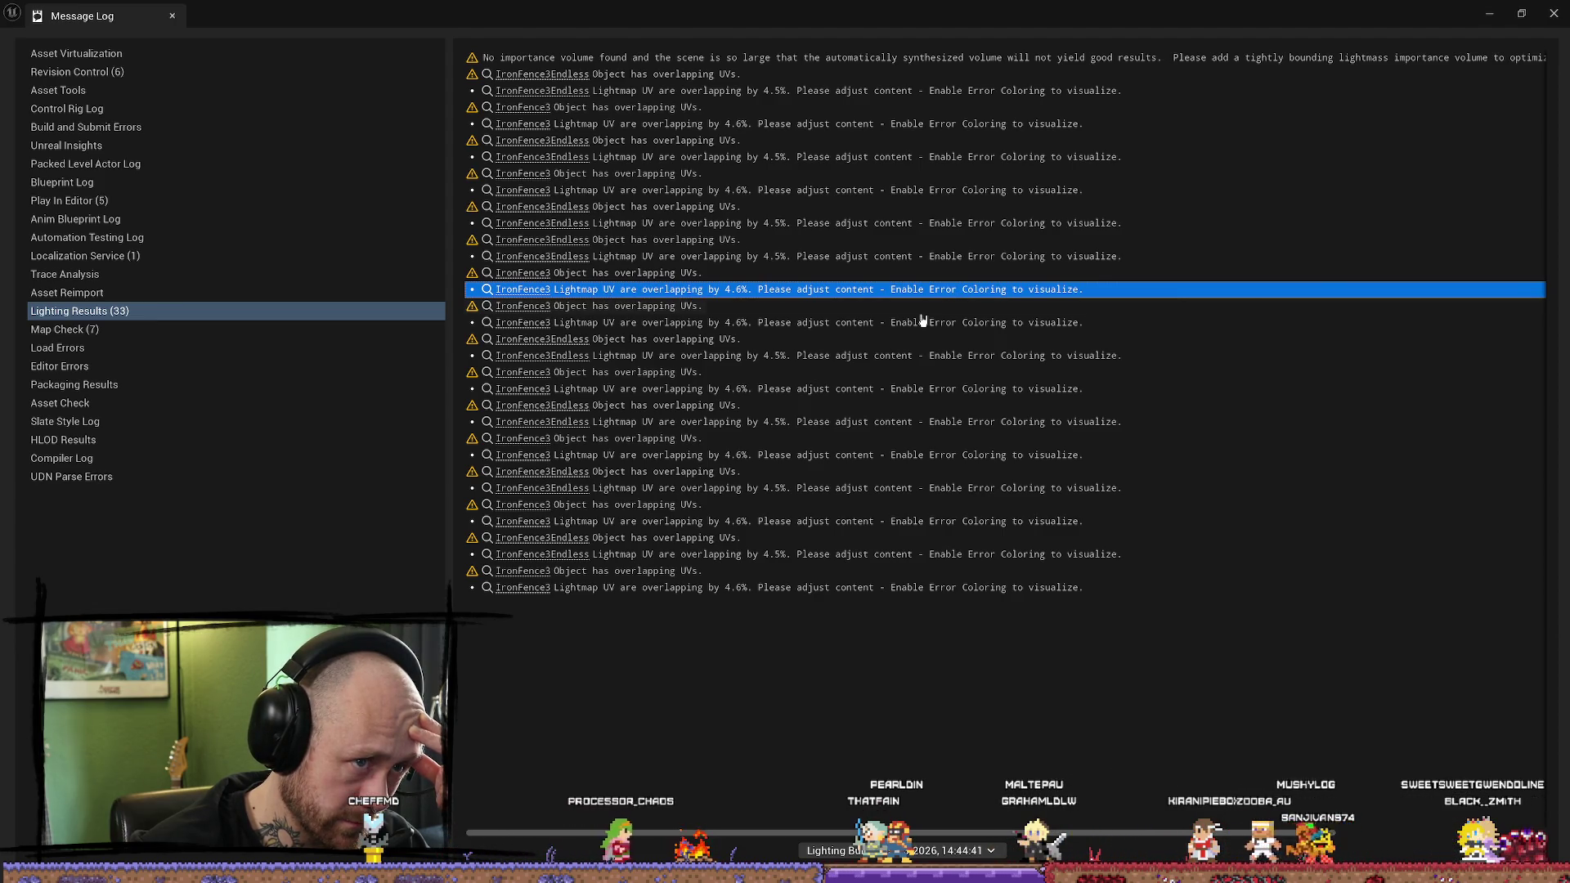
pyautogui.click(1553, 14)
pyautogui.click(381, 62)
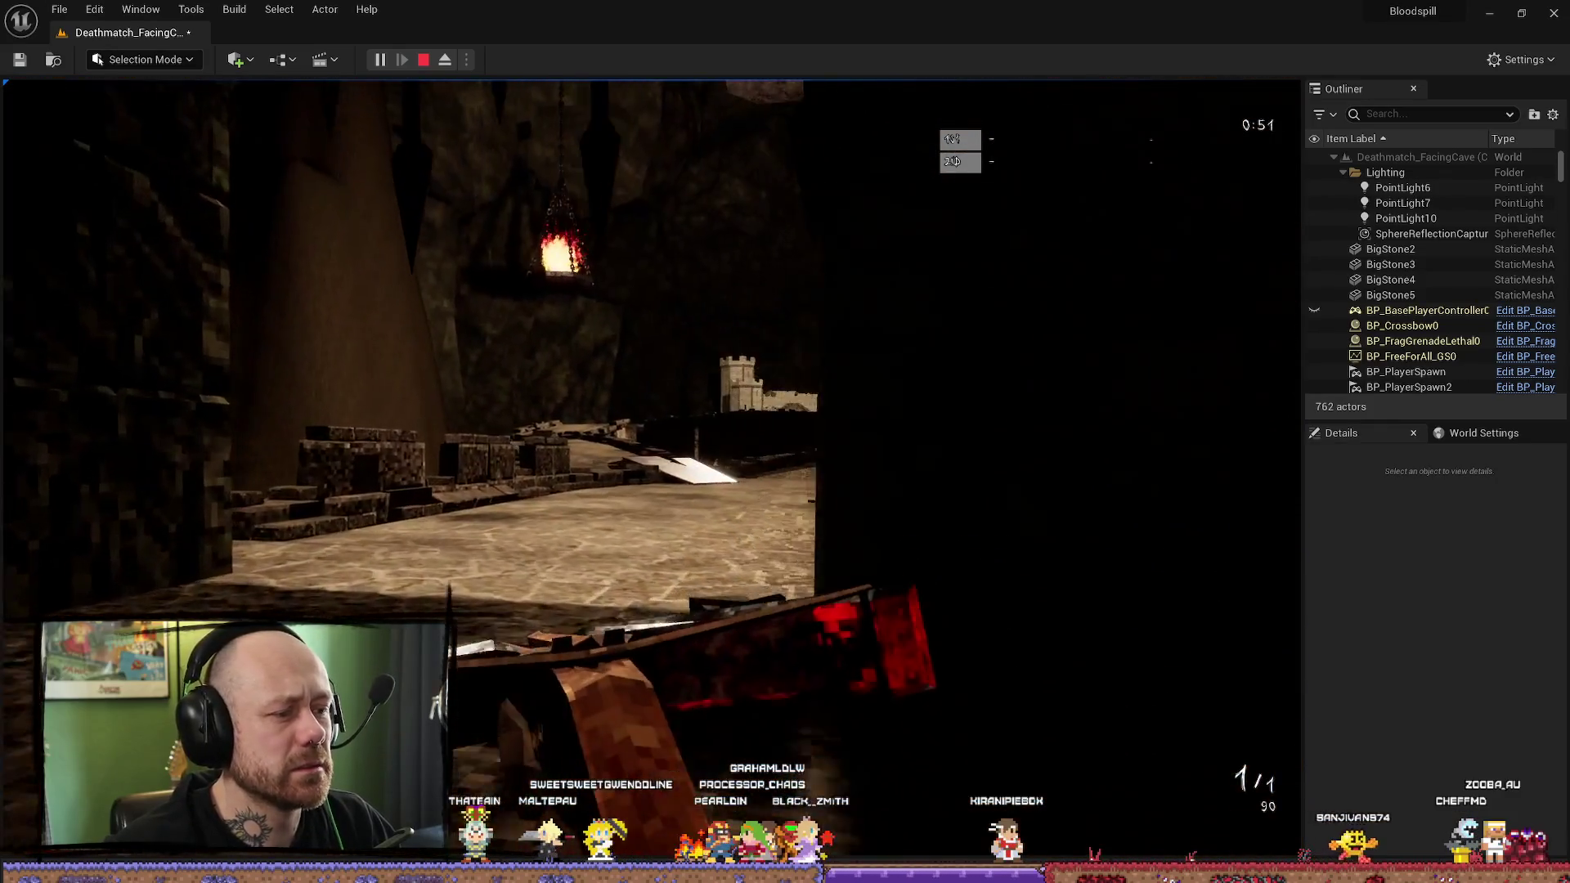
# Step: End the Play In Editor run and return to the lava cave editor
pyautogui.press('Escape')
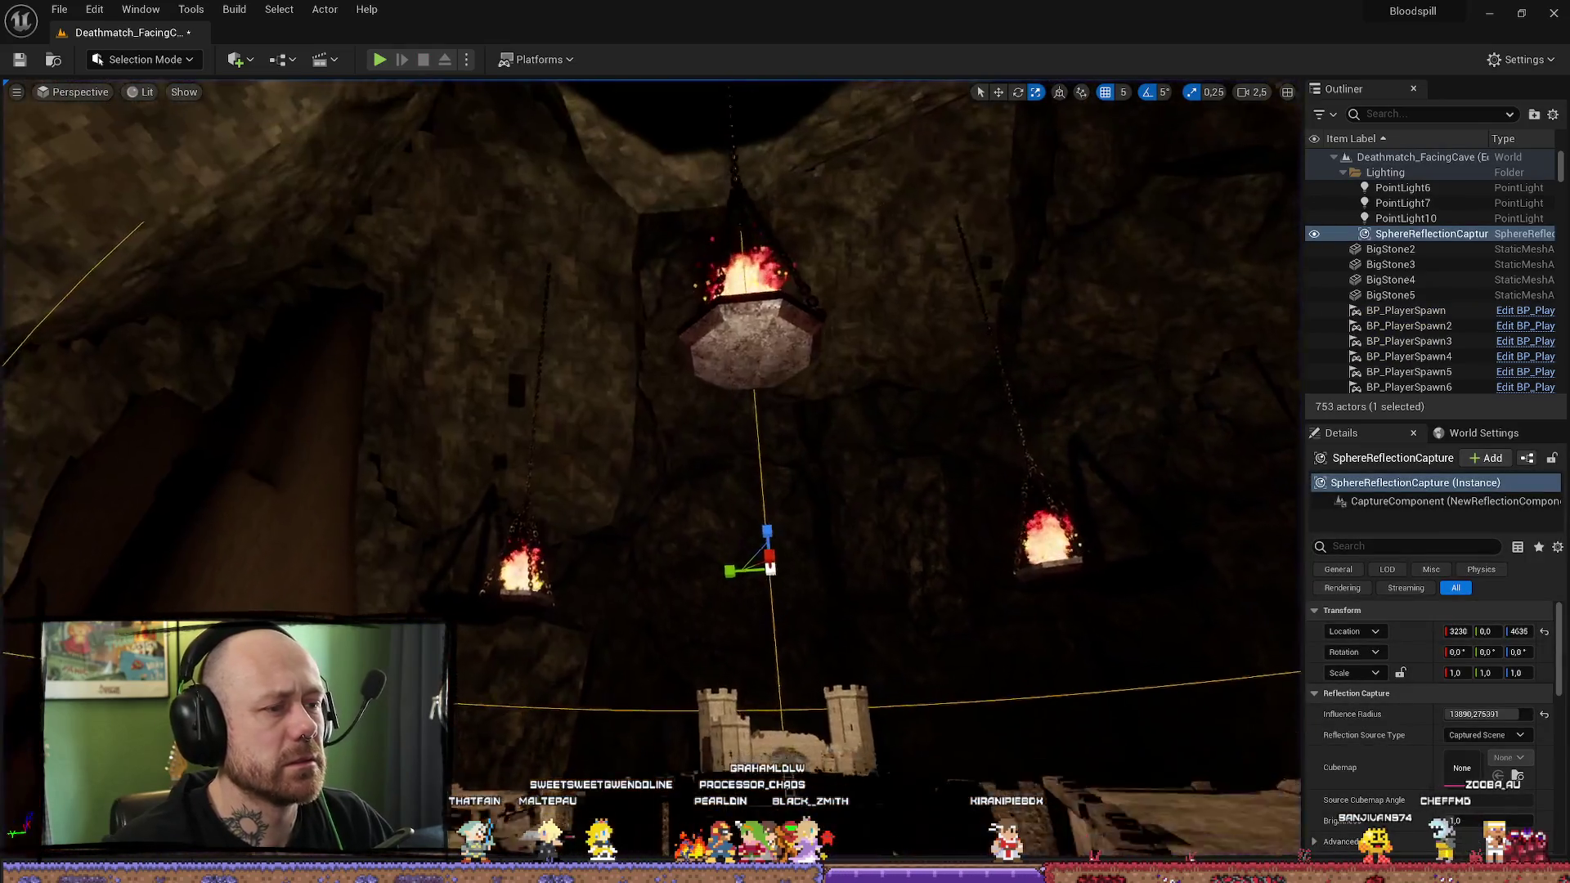
# Step: Frame the reflection capture, shrink its influence radius, and orbit to check its coverage
pyautogui.press('f')
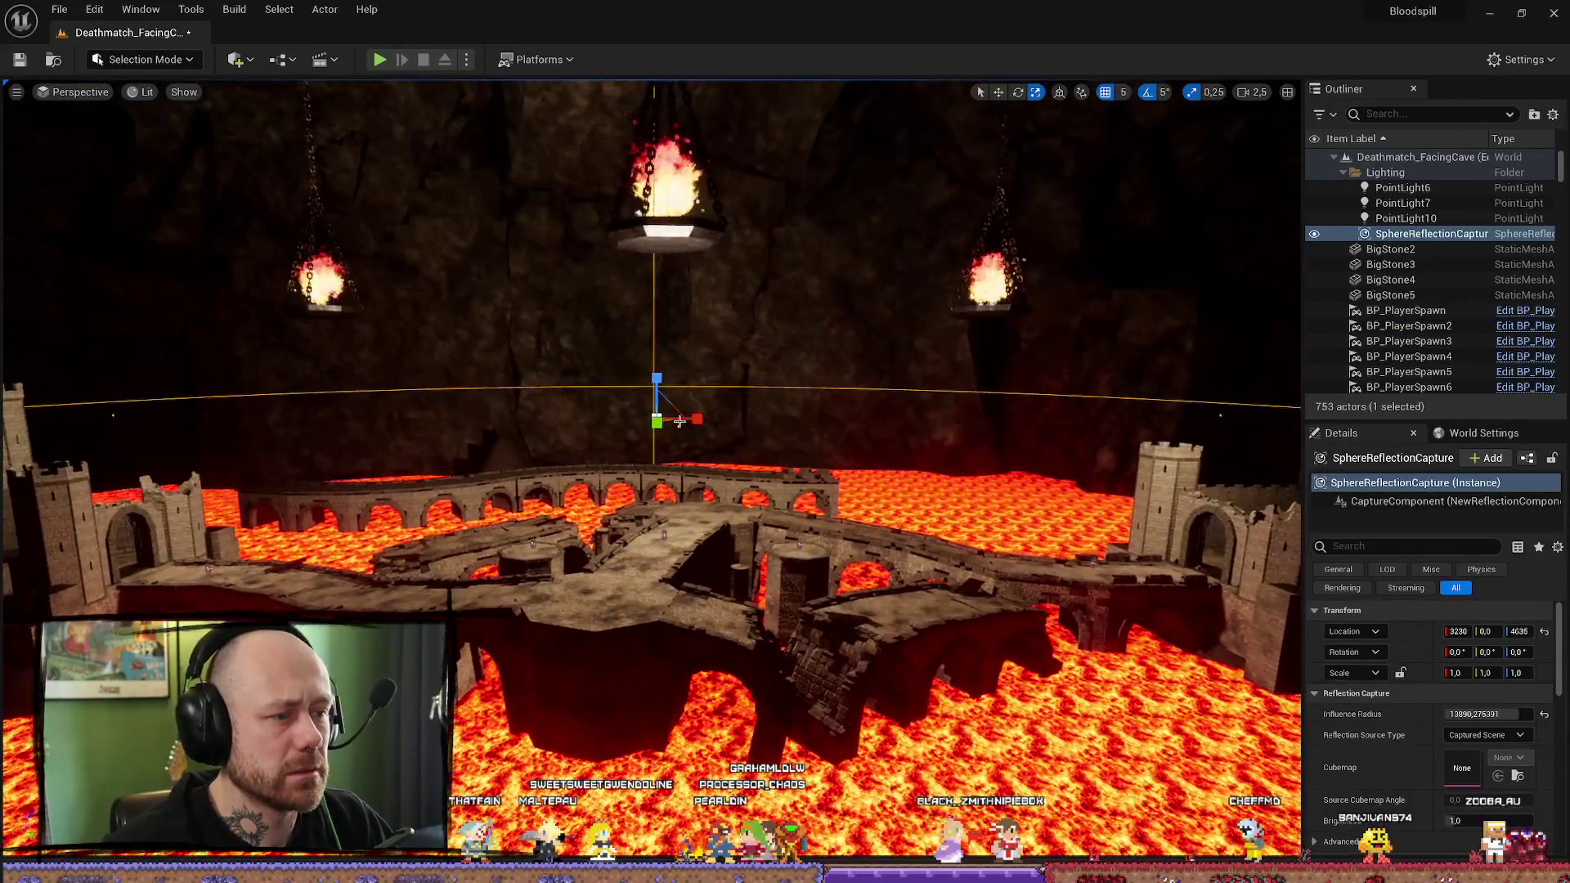
pyautogui.moveTo(663, 405); pyautogui.dragTo(694, 425)
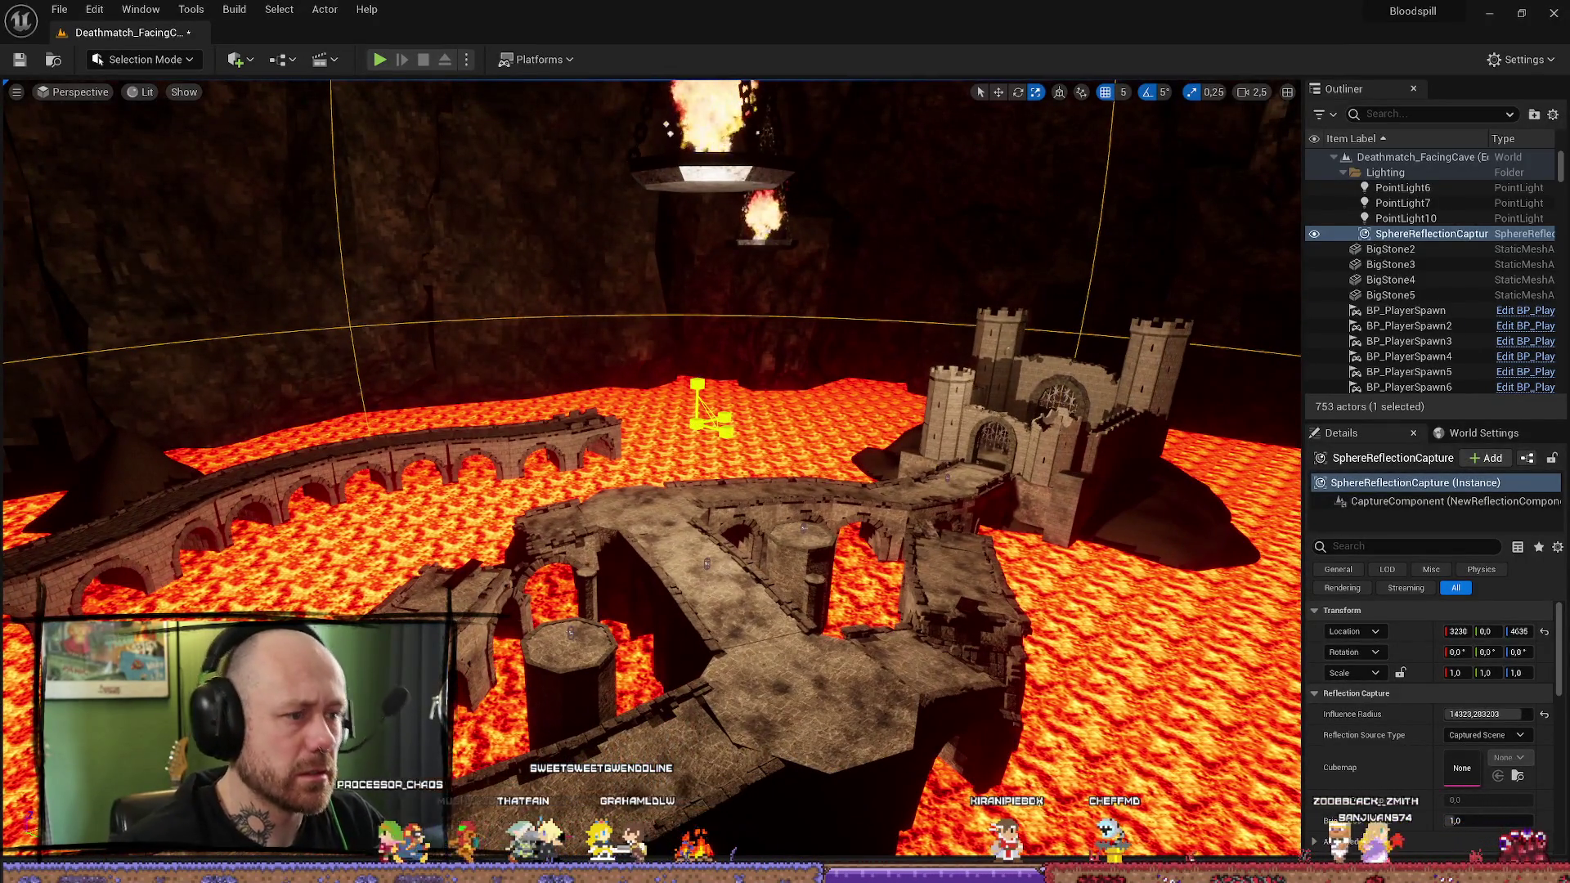
pyautogui.moveTo(1471, 714); pyautogui.dragTo(1439, 714)
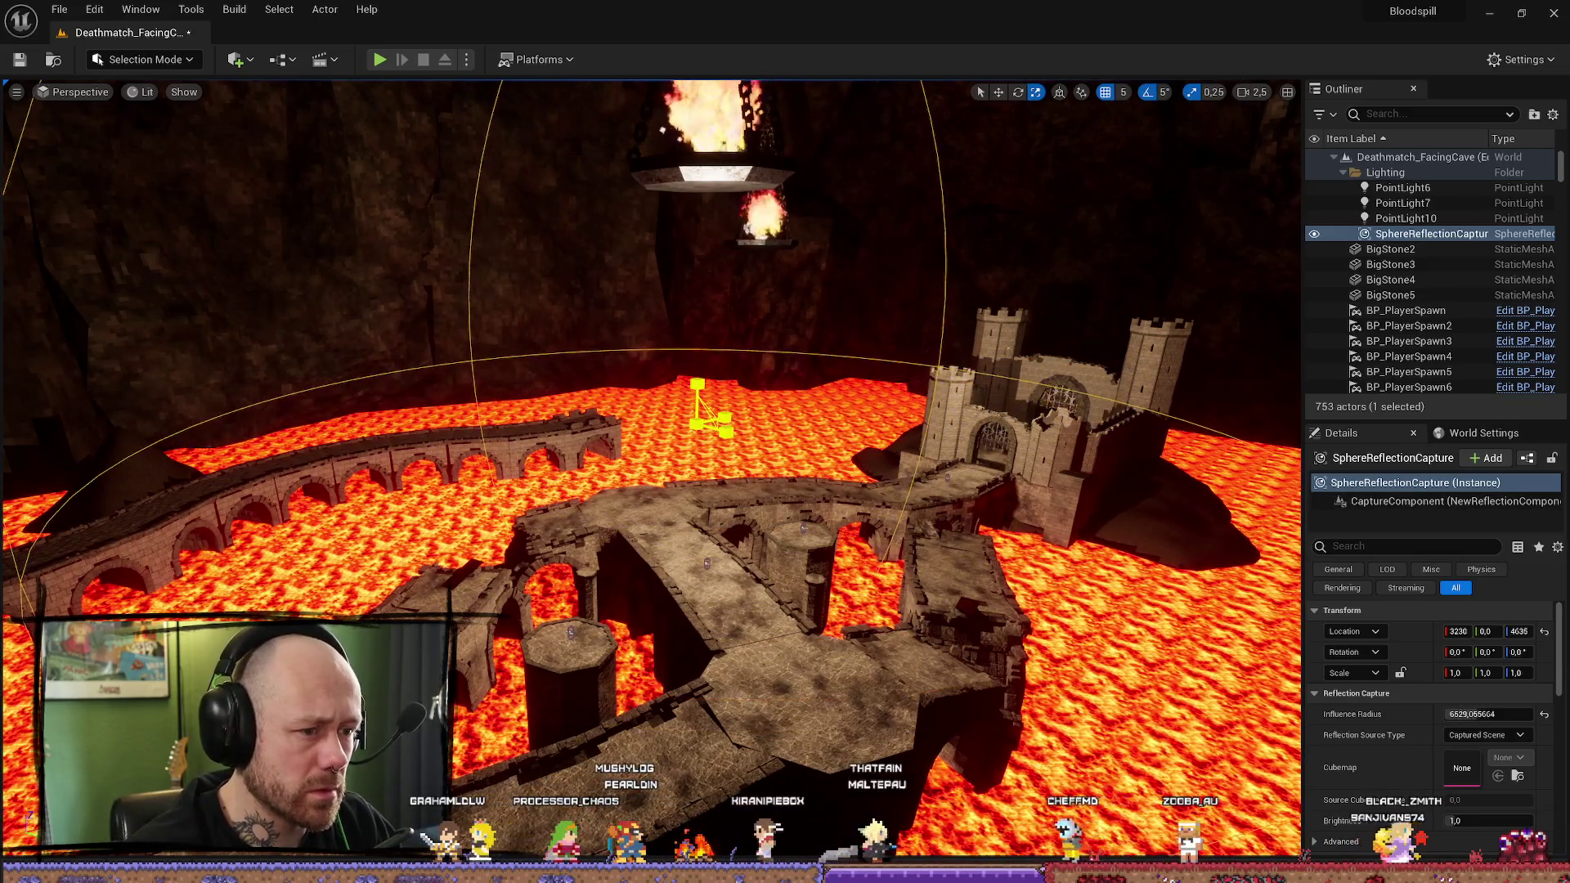
pyautogui.moveTo(664, 462); pyautogui.dragTo(956, 462)
pyautogui.moveTo(795, 356); pyautogui.dragTo(867, 356)
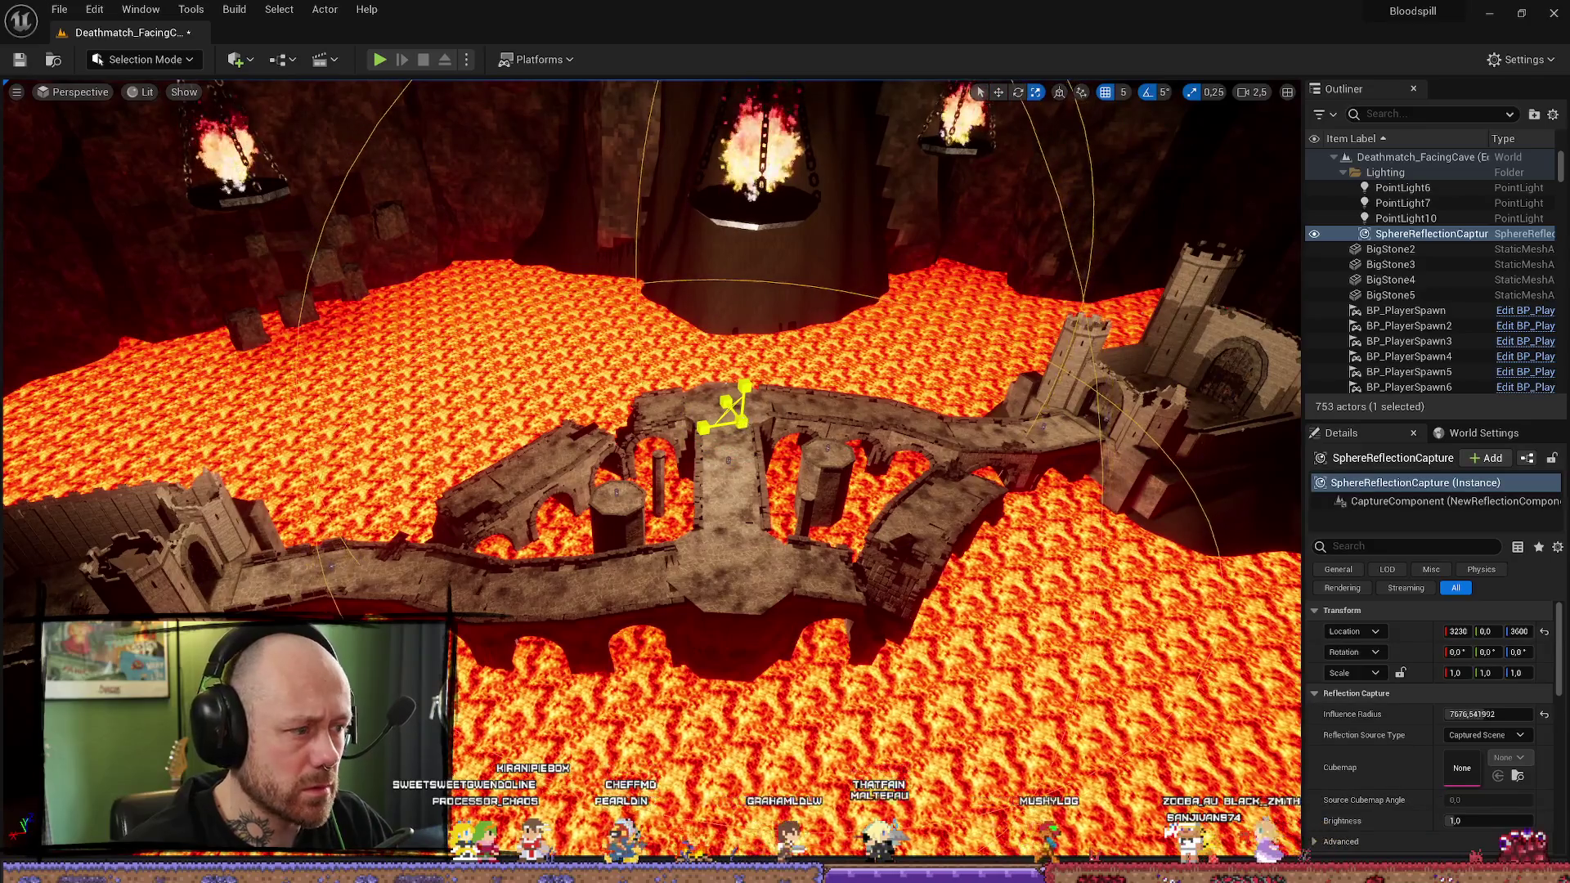
pyautogui.moveTo(1032, 515); pyautogui.dragTo(1032, 515)
# Step: Duplicate the capture into the castle courtyard as a second reflection capture (radius about 2009)
pyautogui.press('w')
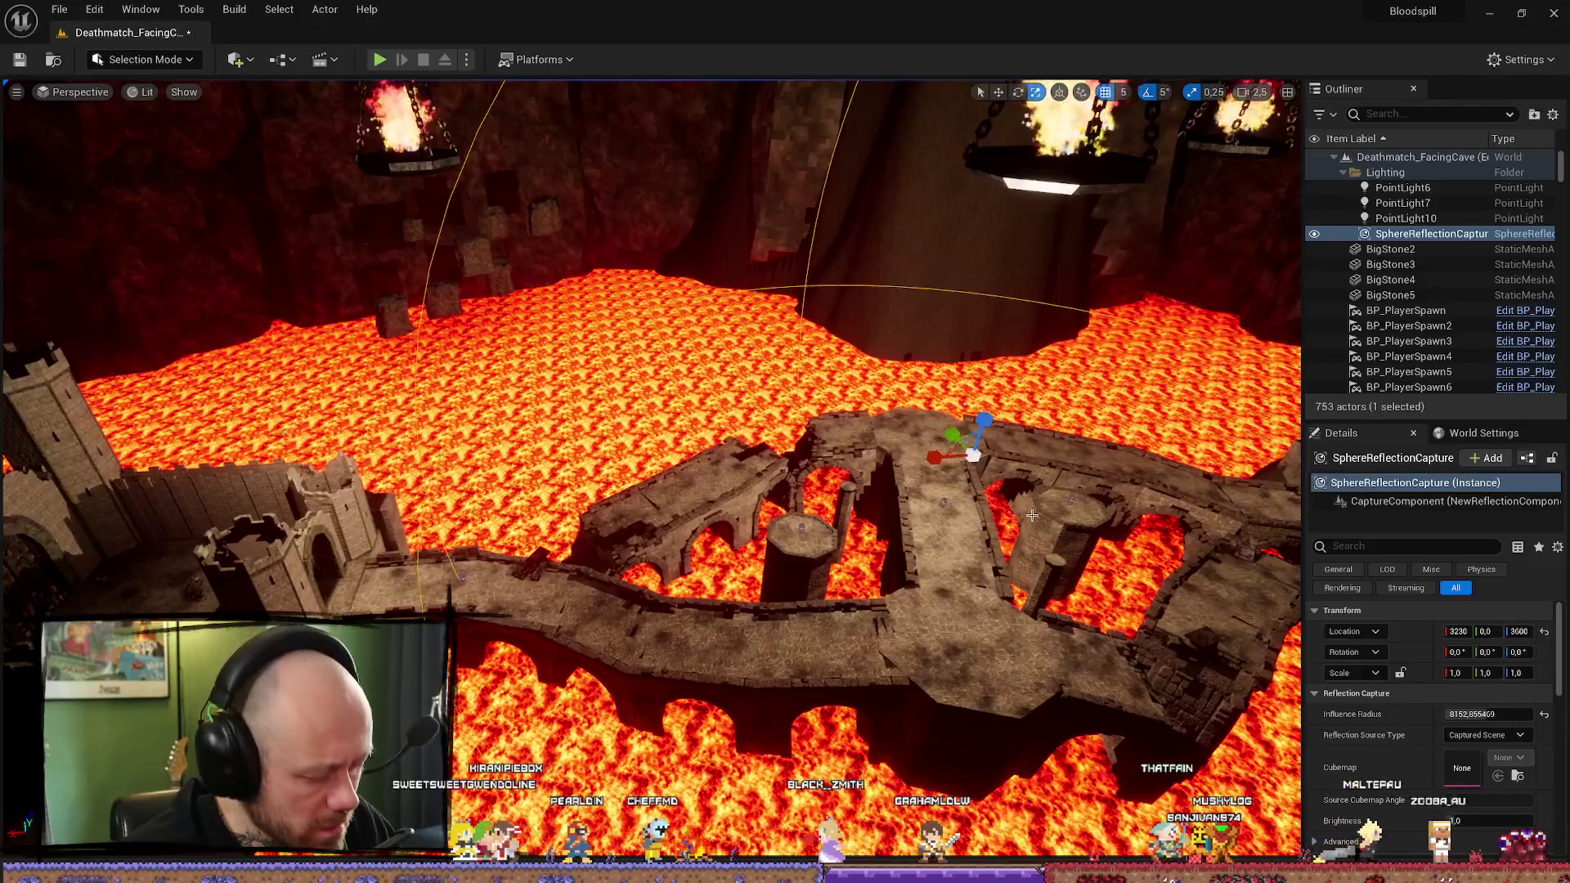
pyautogui.hotkey('ctrl', 'd')
pyautogui.moveTo(948, 456); pyautogui.dragTo(443, 508)
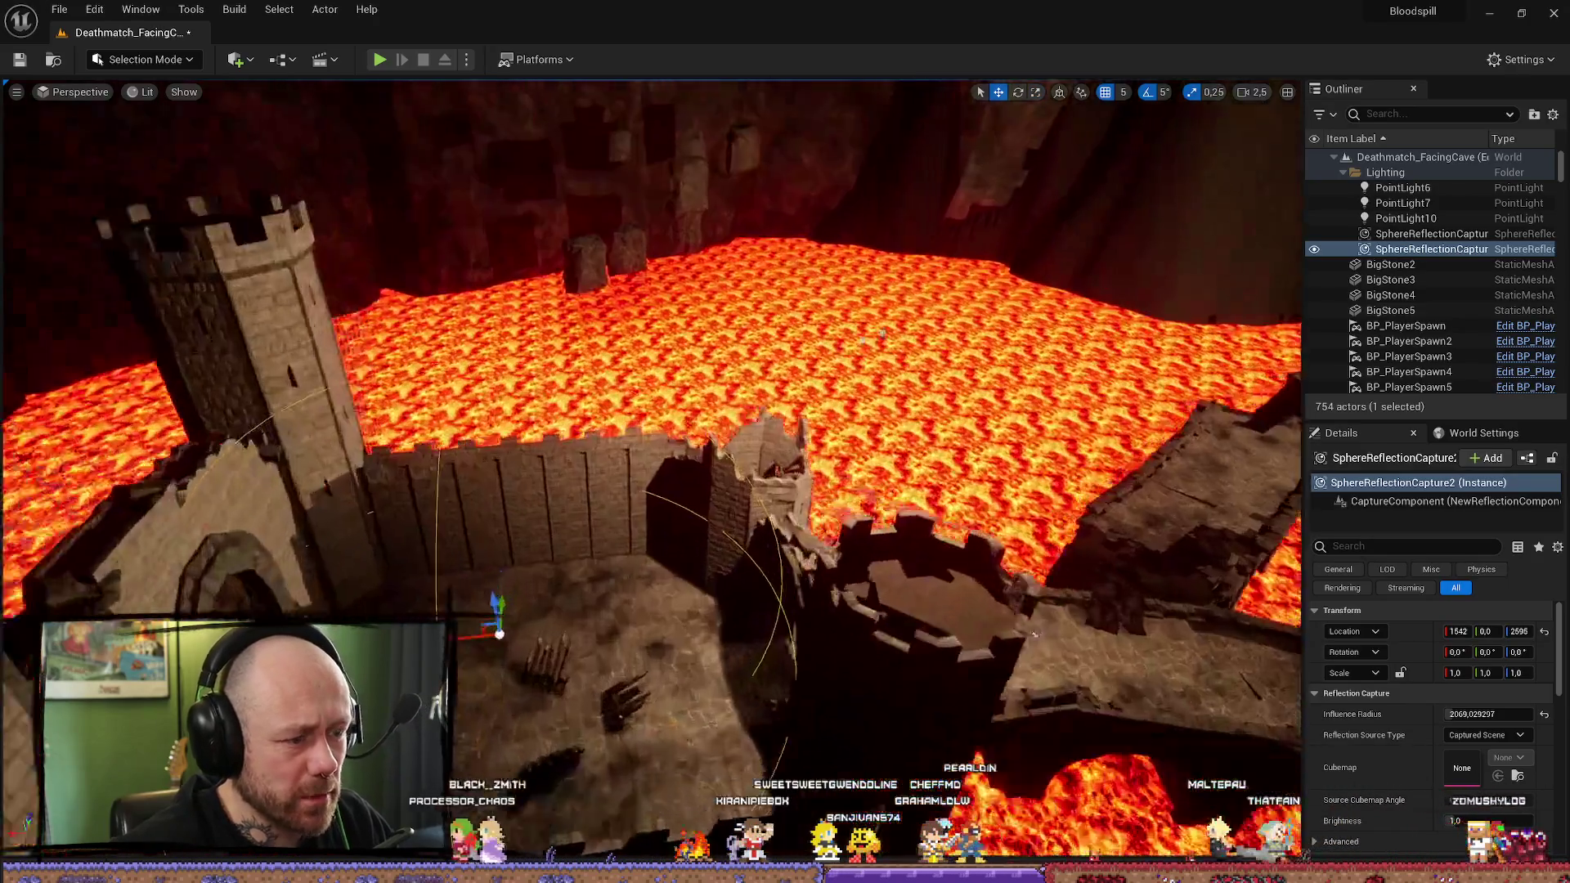
# Step: View the castle courtyard and wall, then duplicate the capture into SphereReflectionCapture3
pyautogui.moveTo(708, 528); pyautogui.dragTo(707, 528)
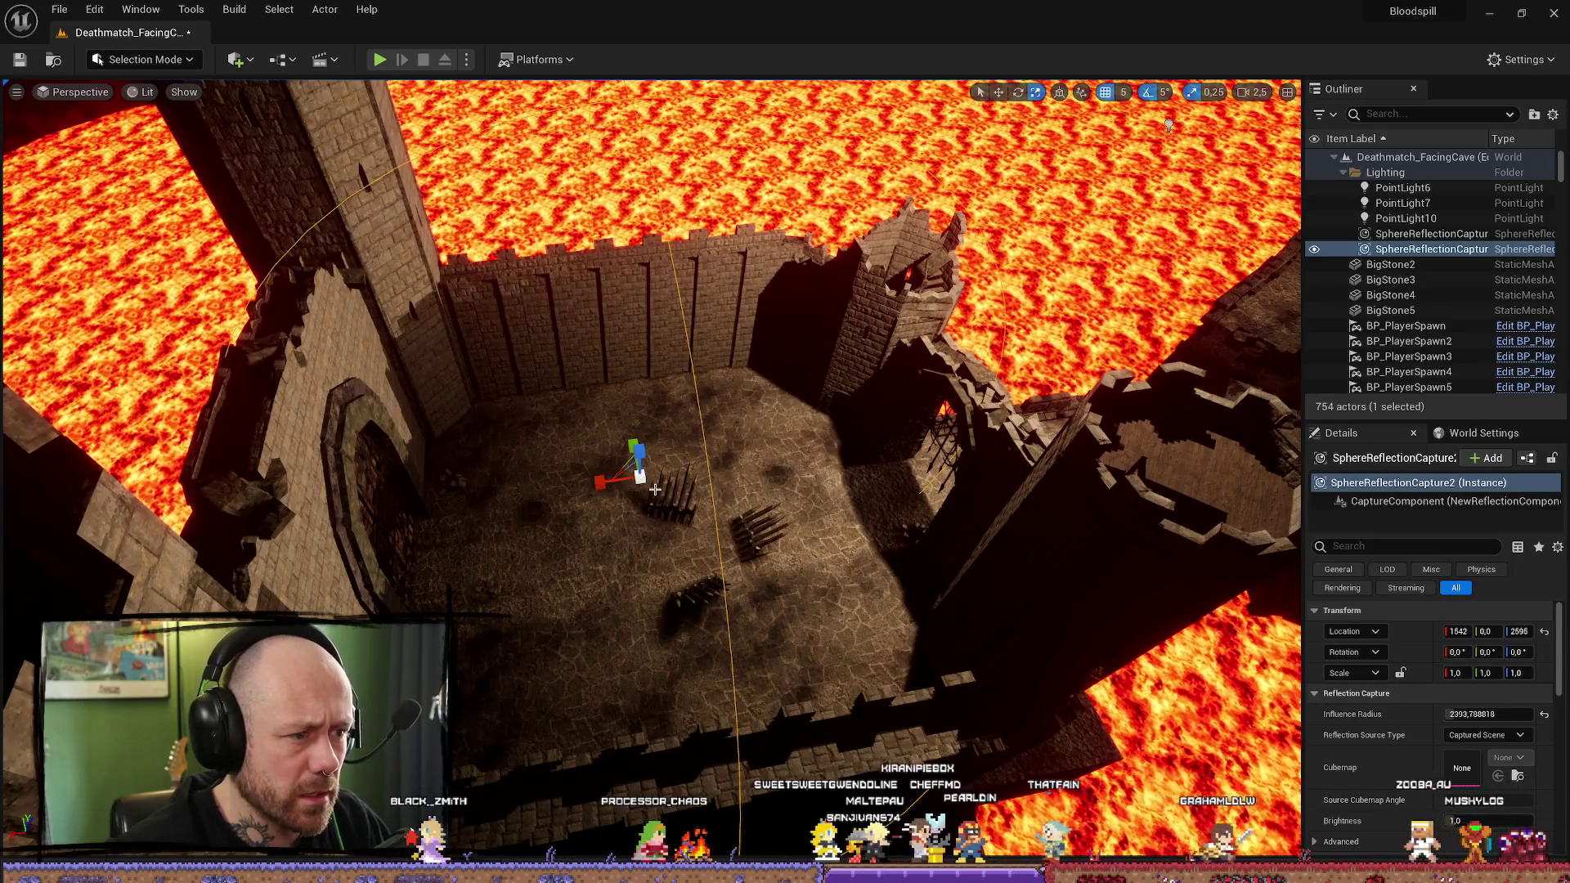
pyautogui.moveTo(1169, 124); pyautogui.dragTo(981, 213)
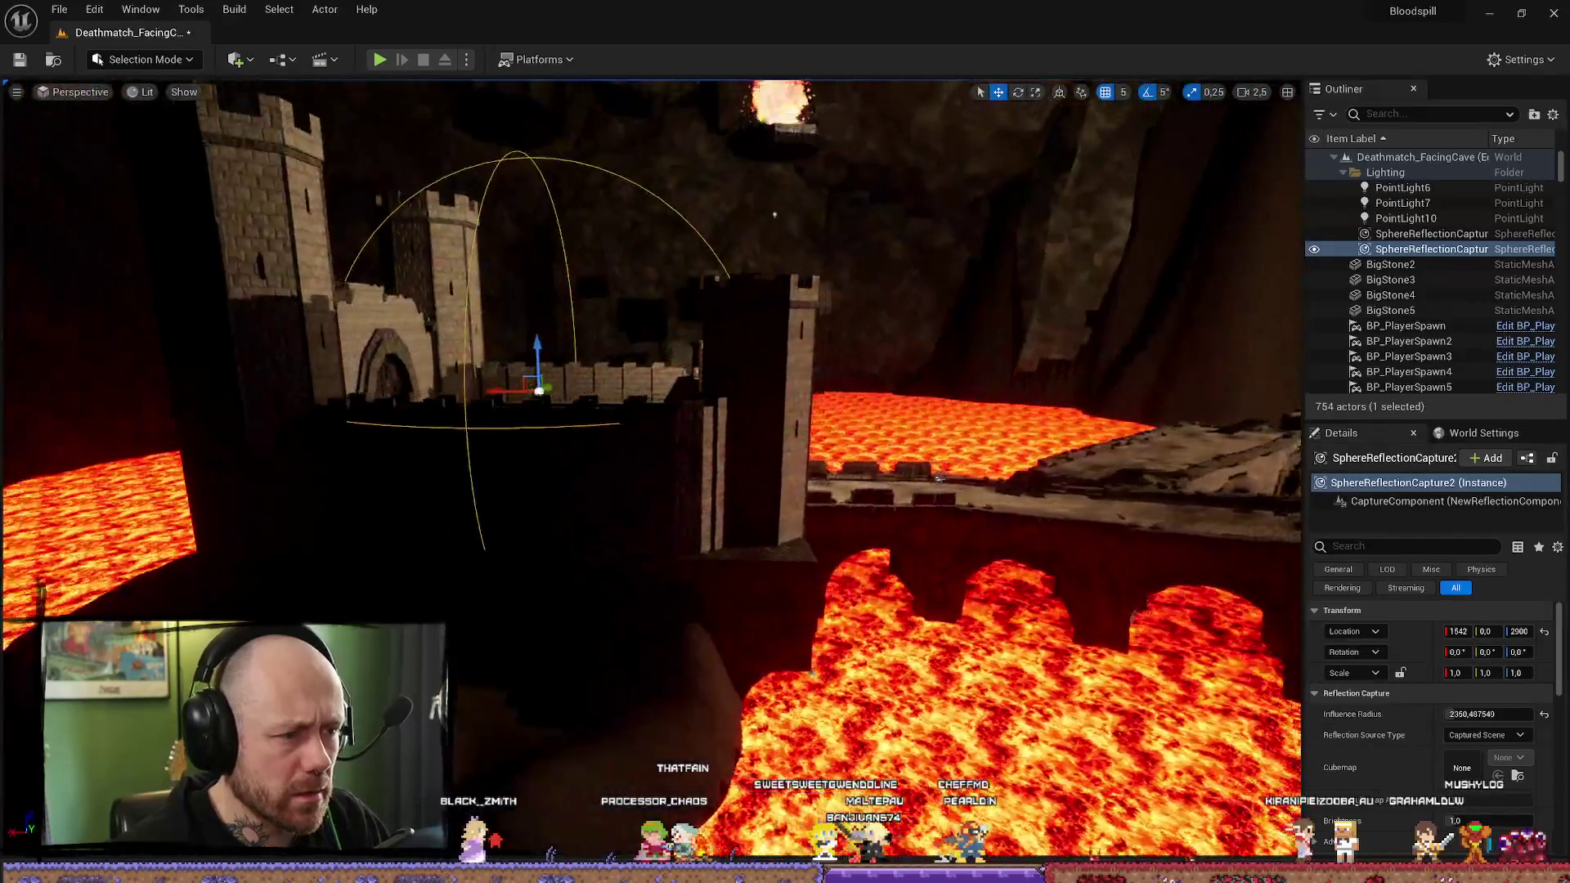
pyautogui.hotkey('ctrl', 'd')
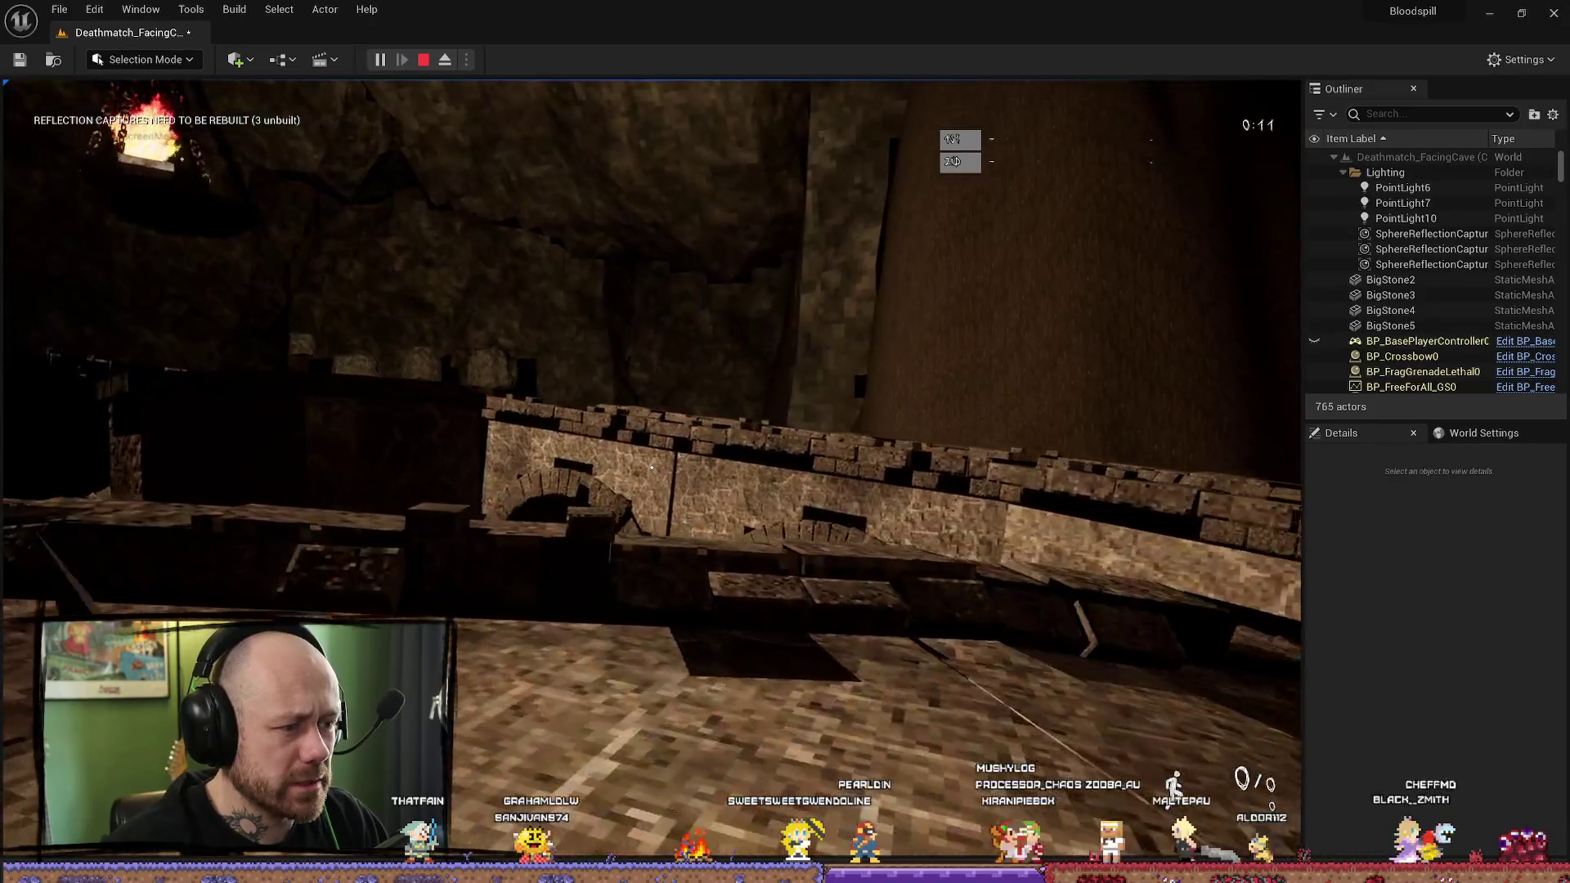
# Step: Stop the play test, run Build Lighting Only, and open a new Firefox tab
pyautogui.press('Escape')
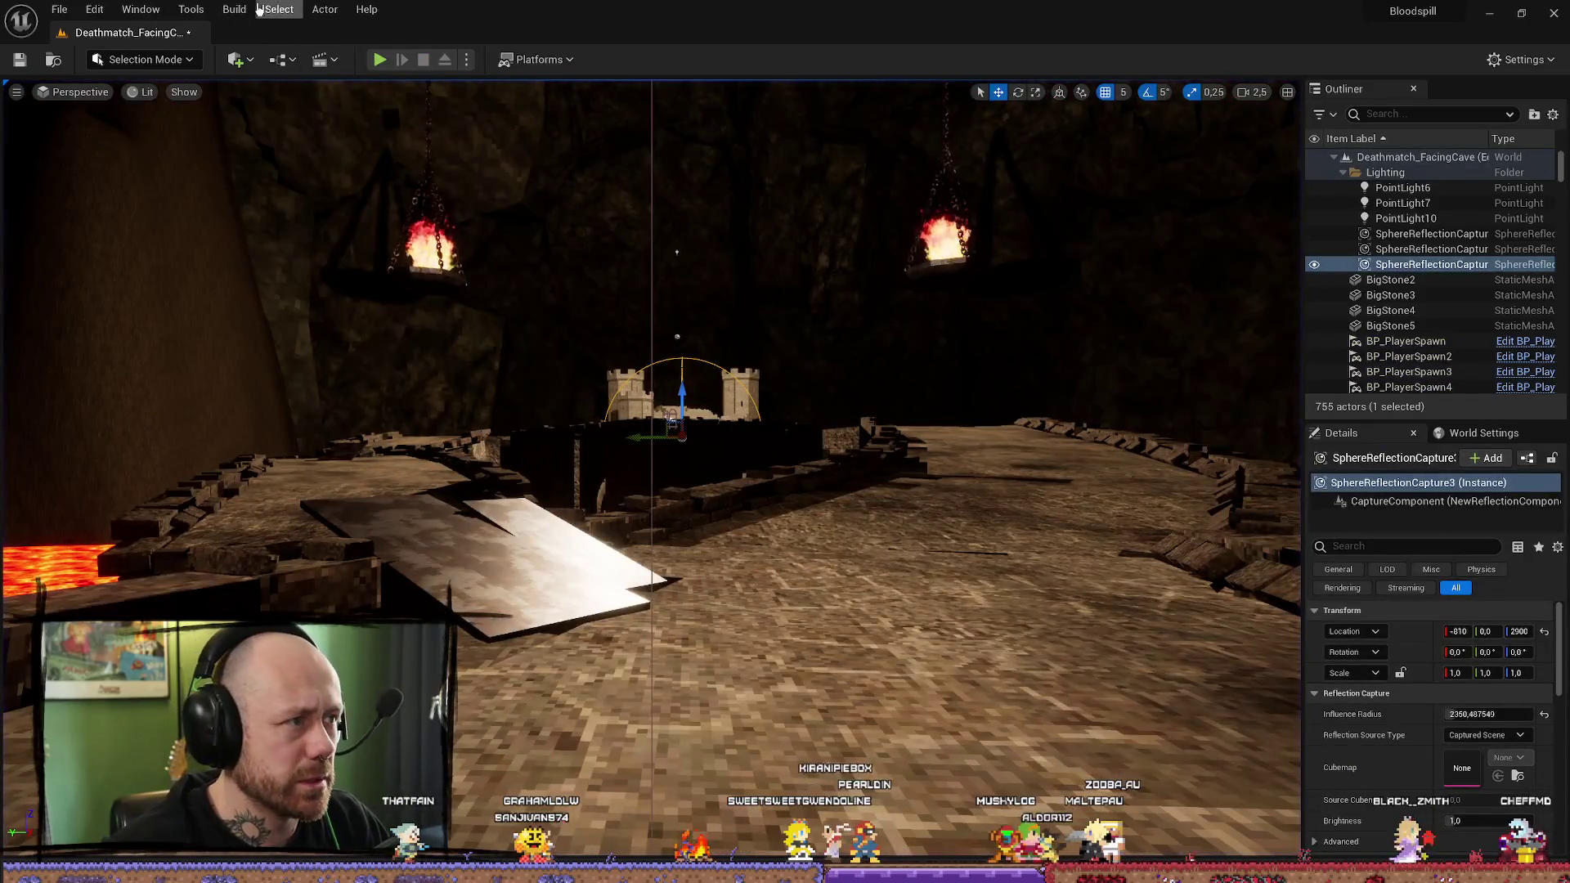
pyautogui.click(234, 9)
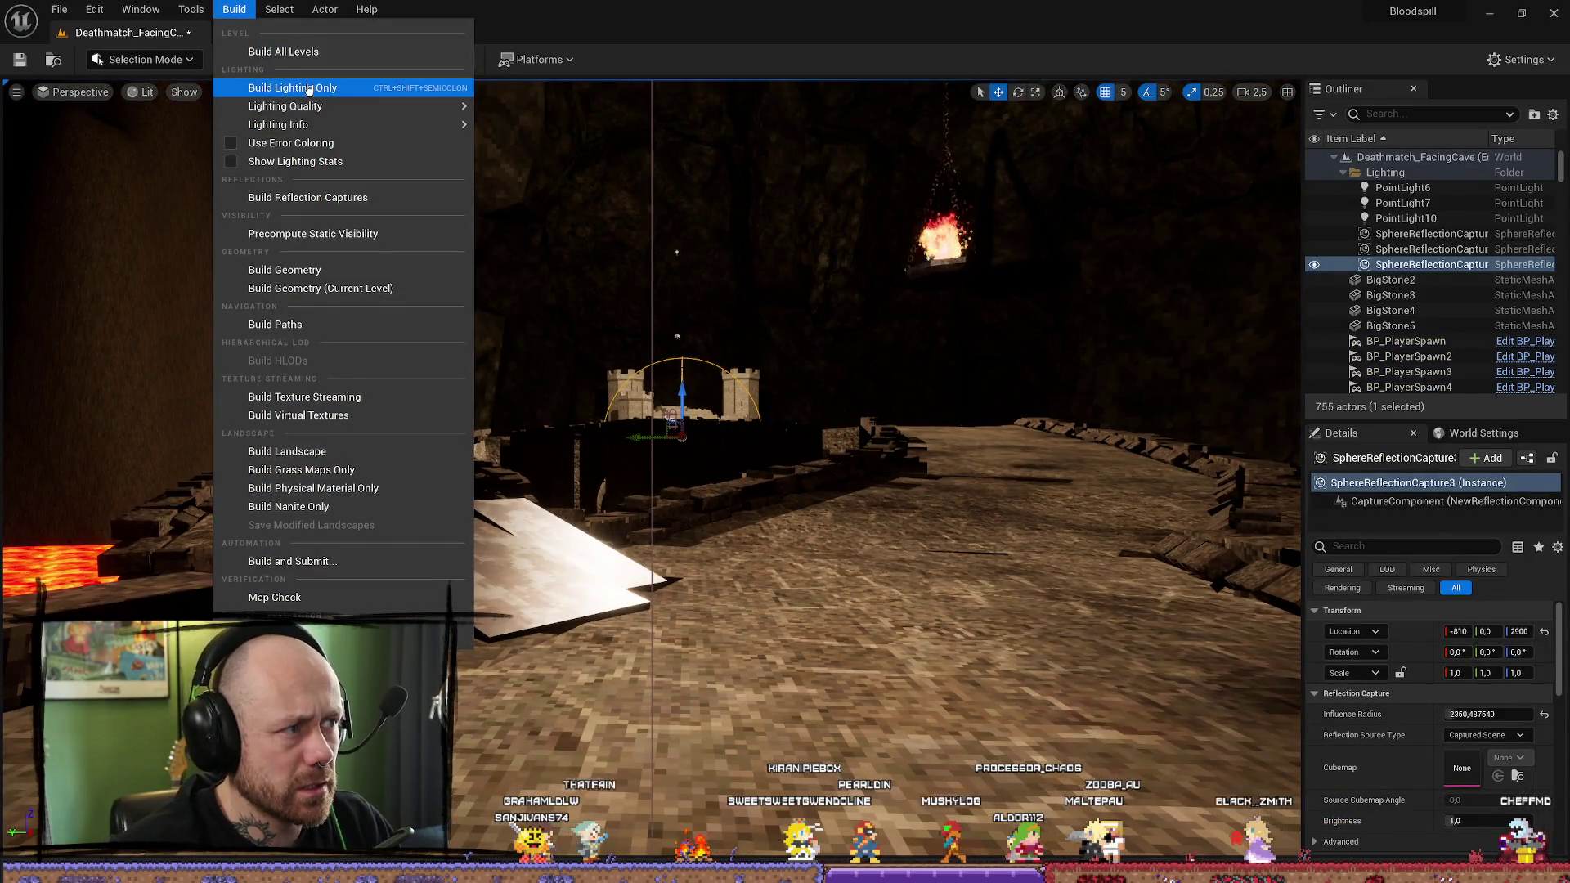
pyautogui.click(308, 89)
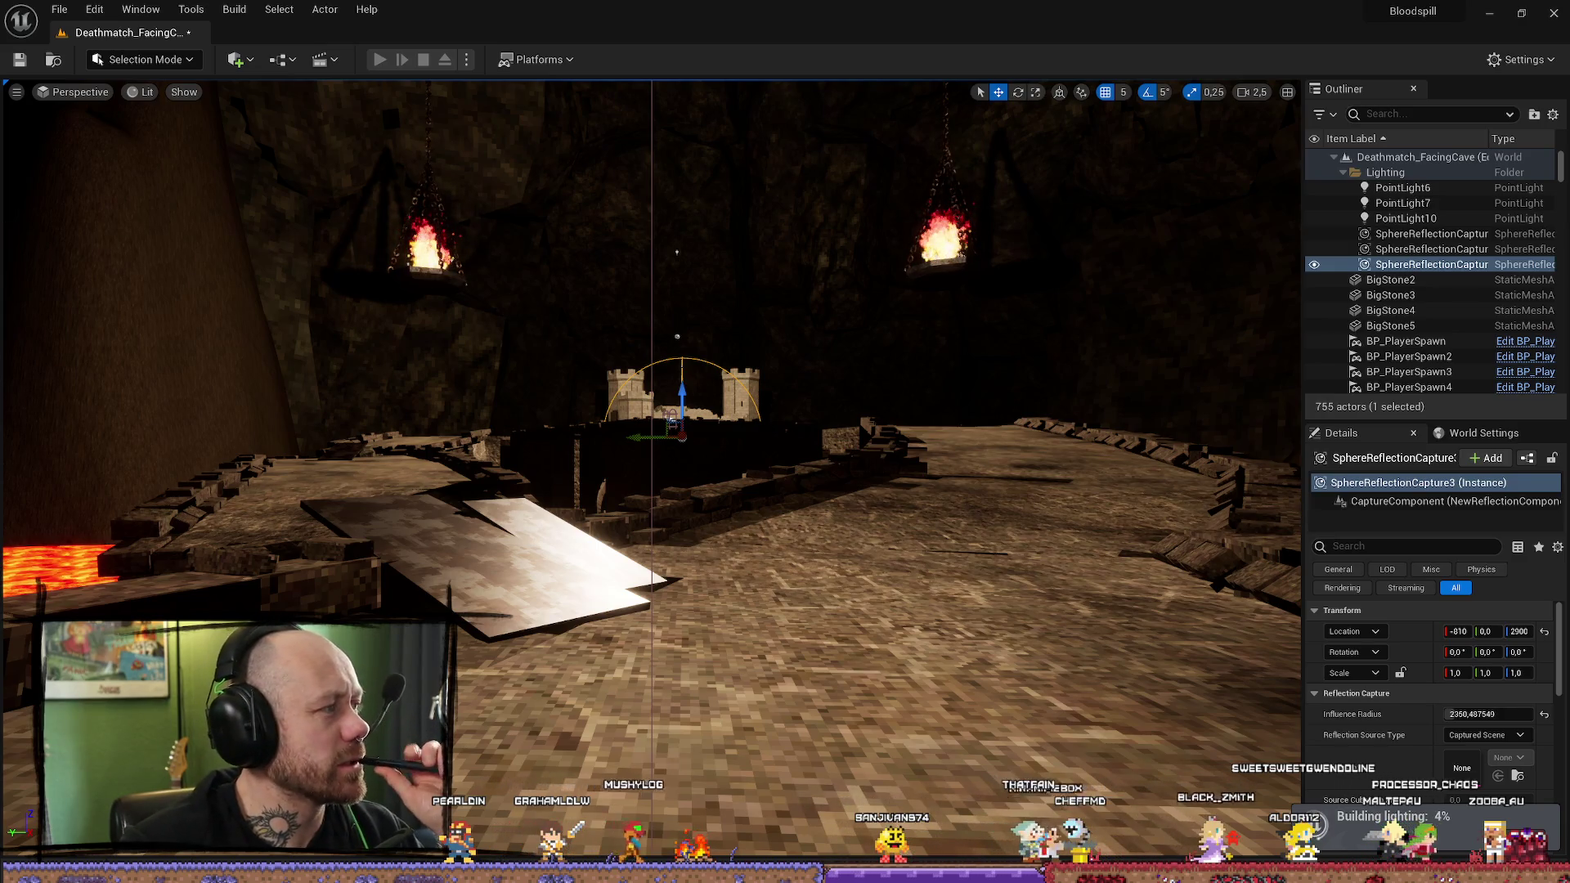
pyautogui.hotkey('alt', 'Tab')
pyautogui.click(395, 15)
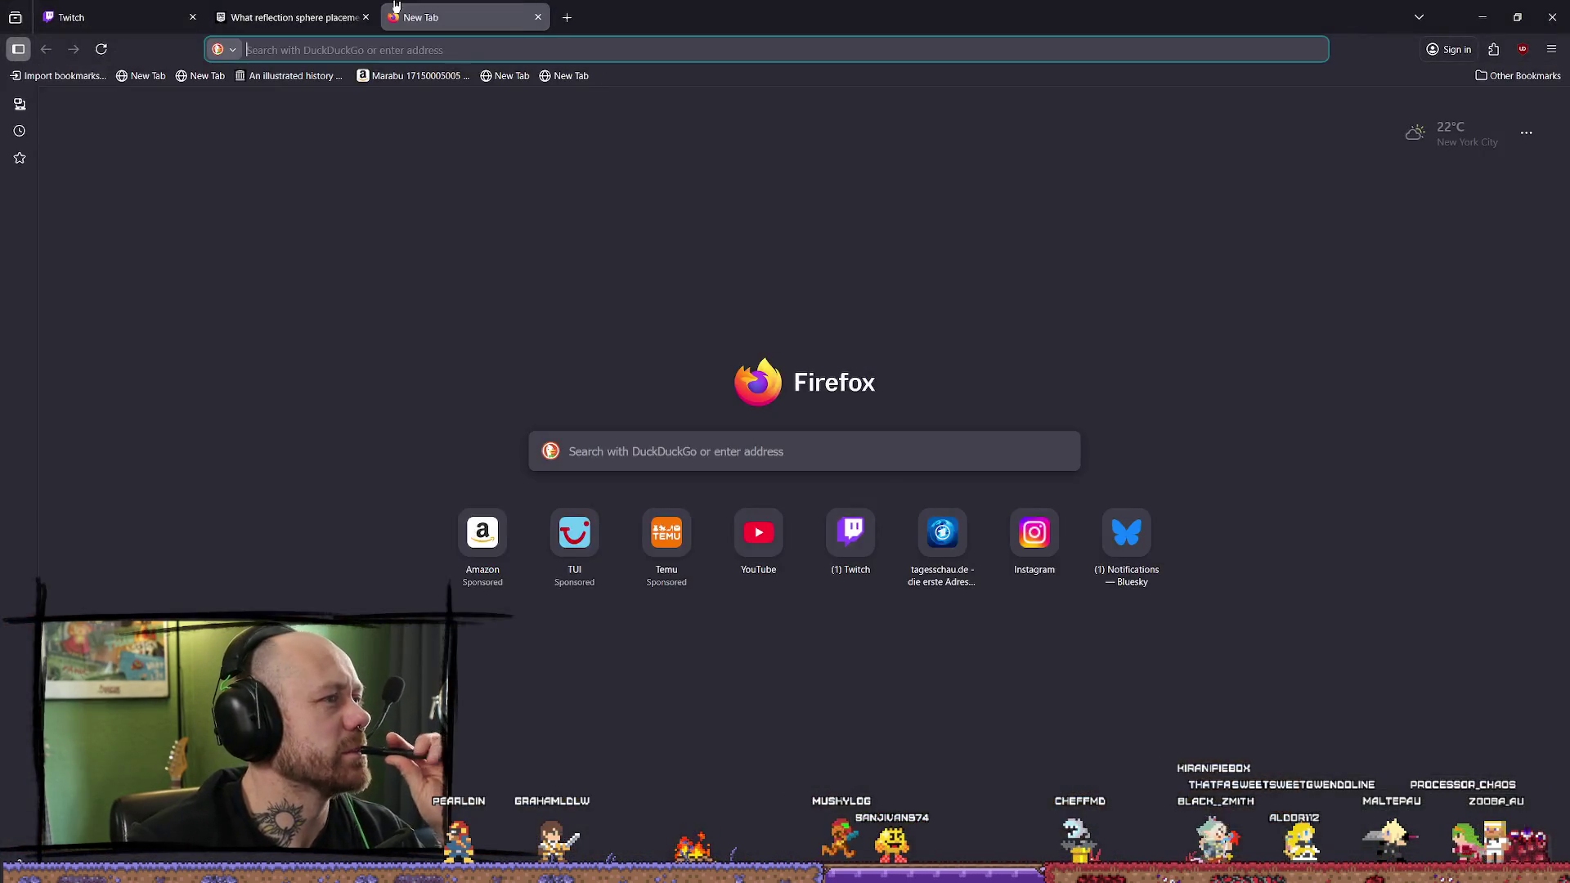
# Step: Go to YouTube and search for 'unreal reflection volumes'
pyautogui.click(779, 535)
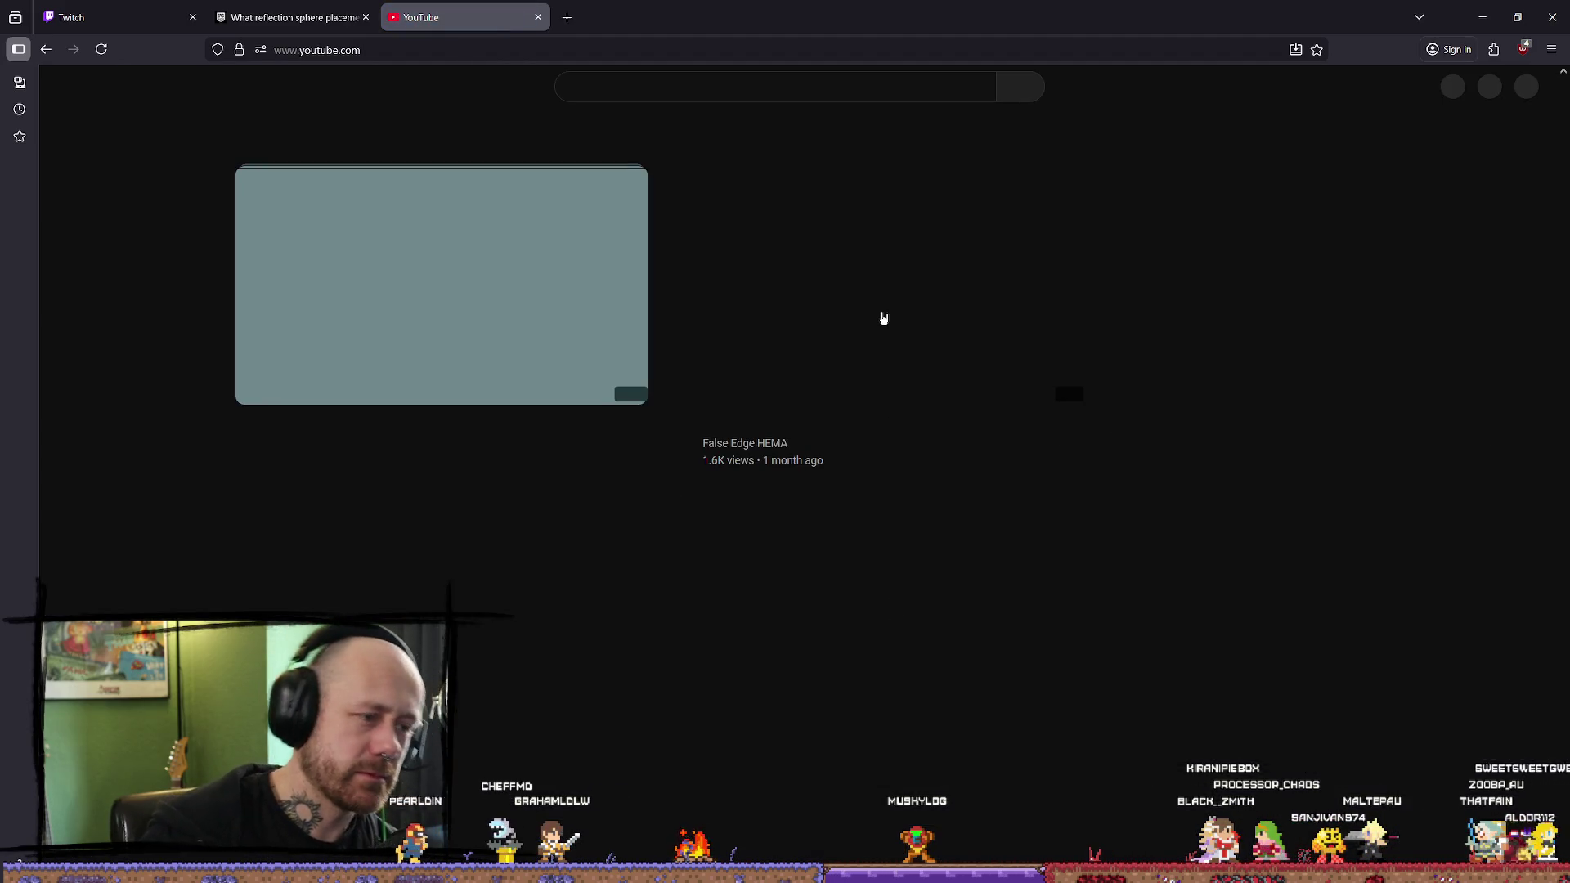
pyautogui.click(833, 87)
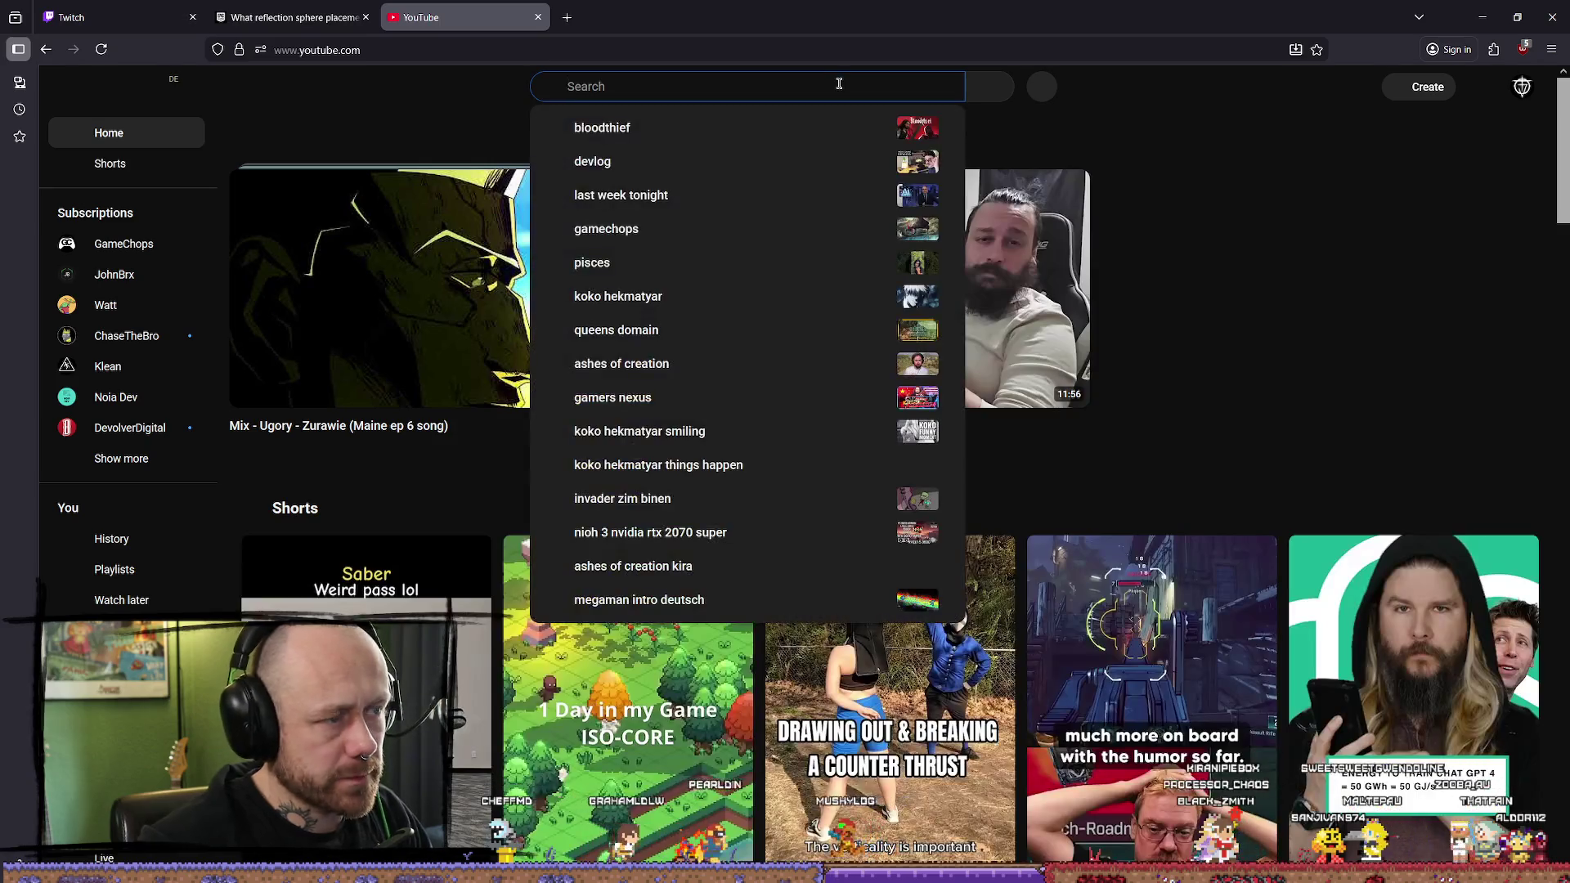
pyautogui.write('unreal ref')
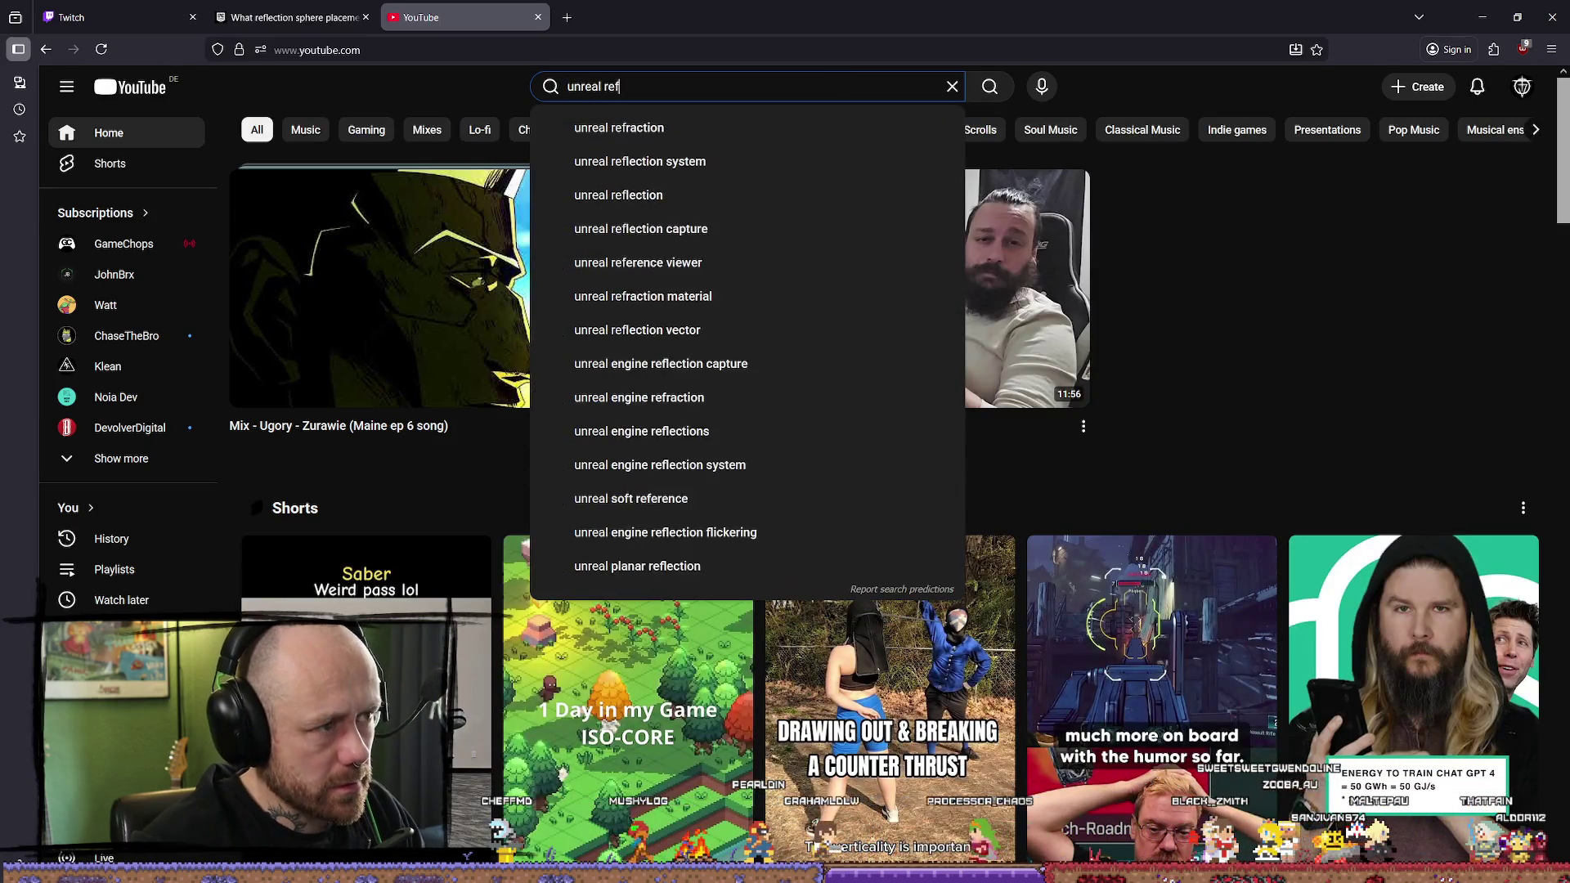
pyautogui.write('lectio')
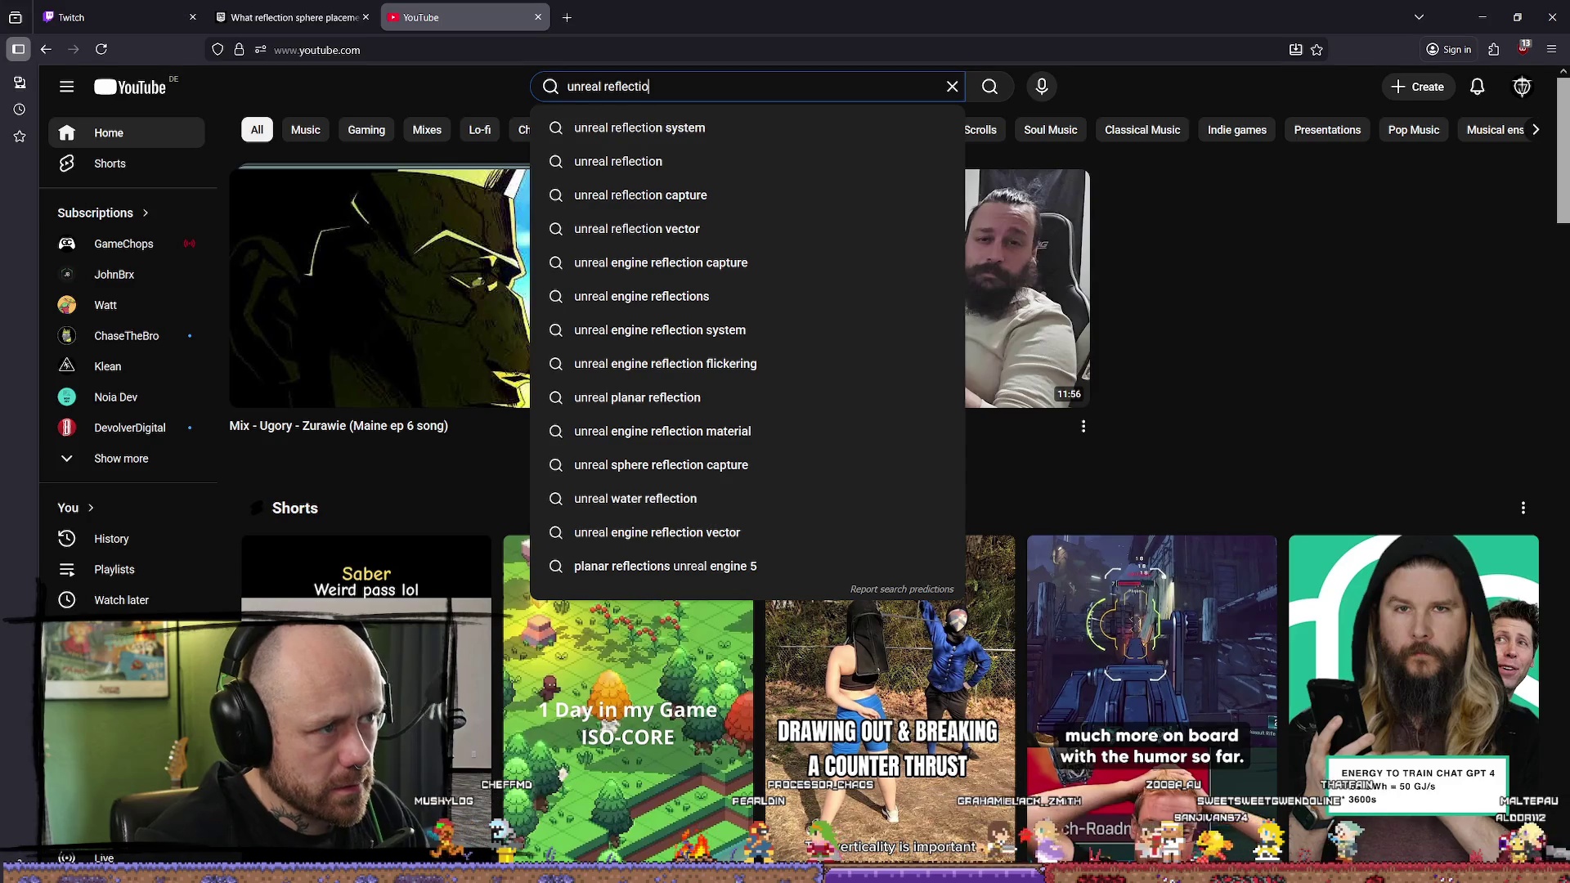
pyautogui.write('n b')
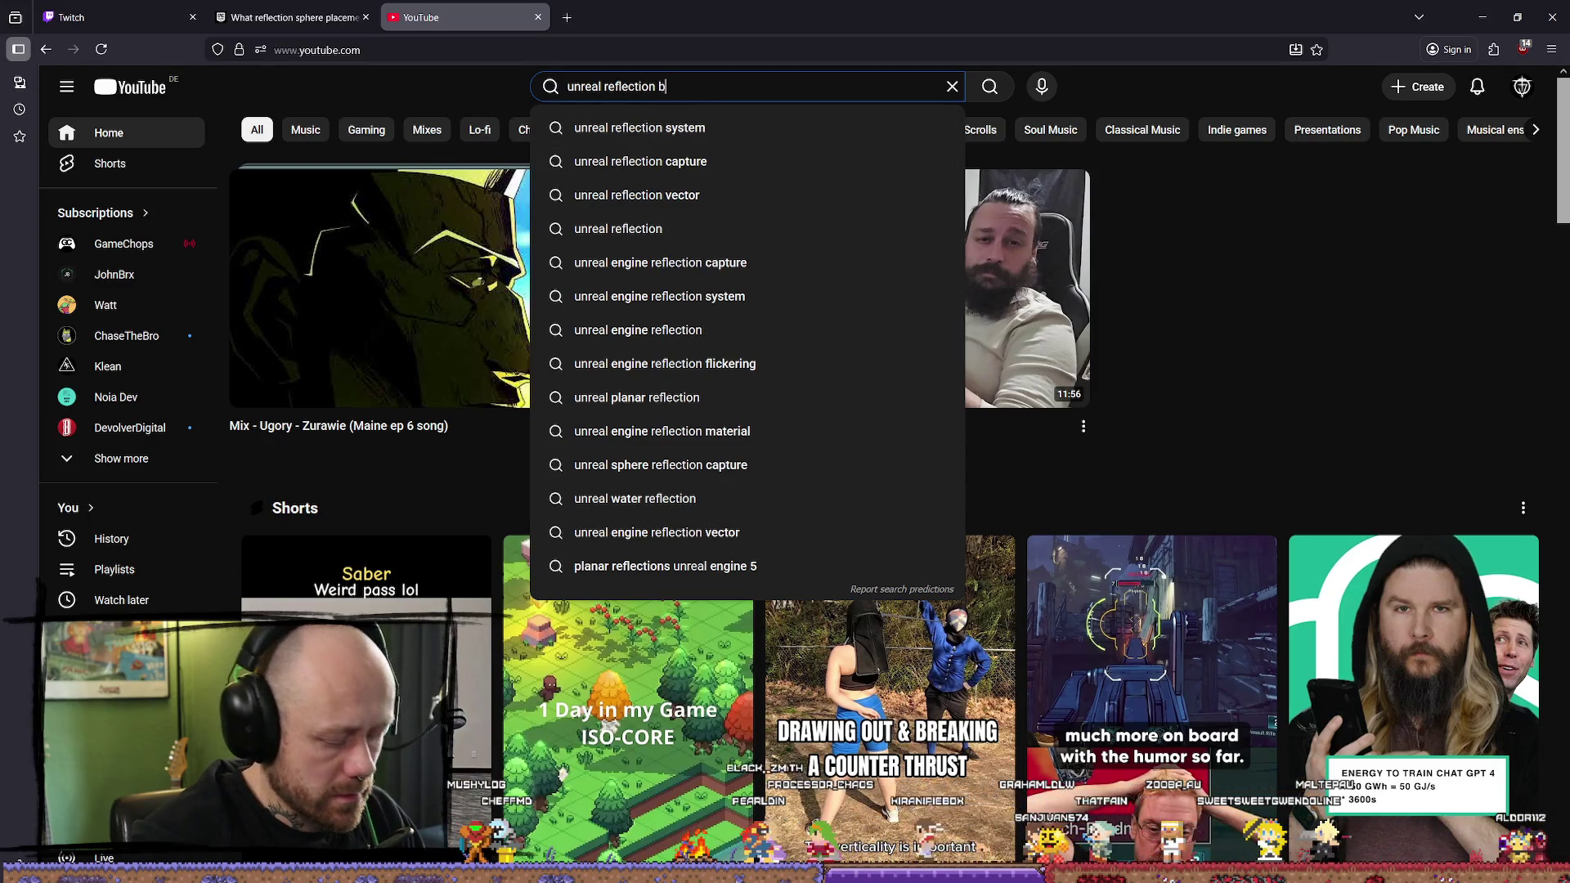
pyautogui.press('BackSpace')
pyautogui.write('volu')
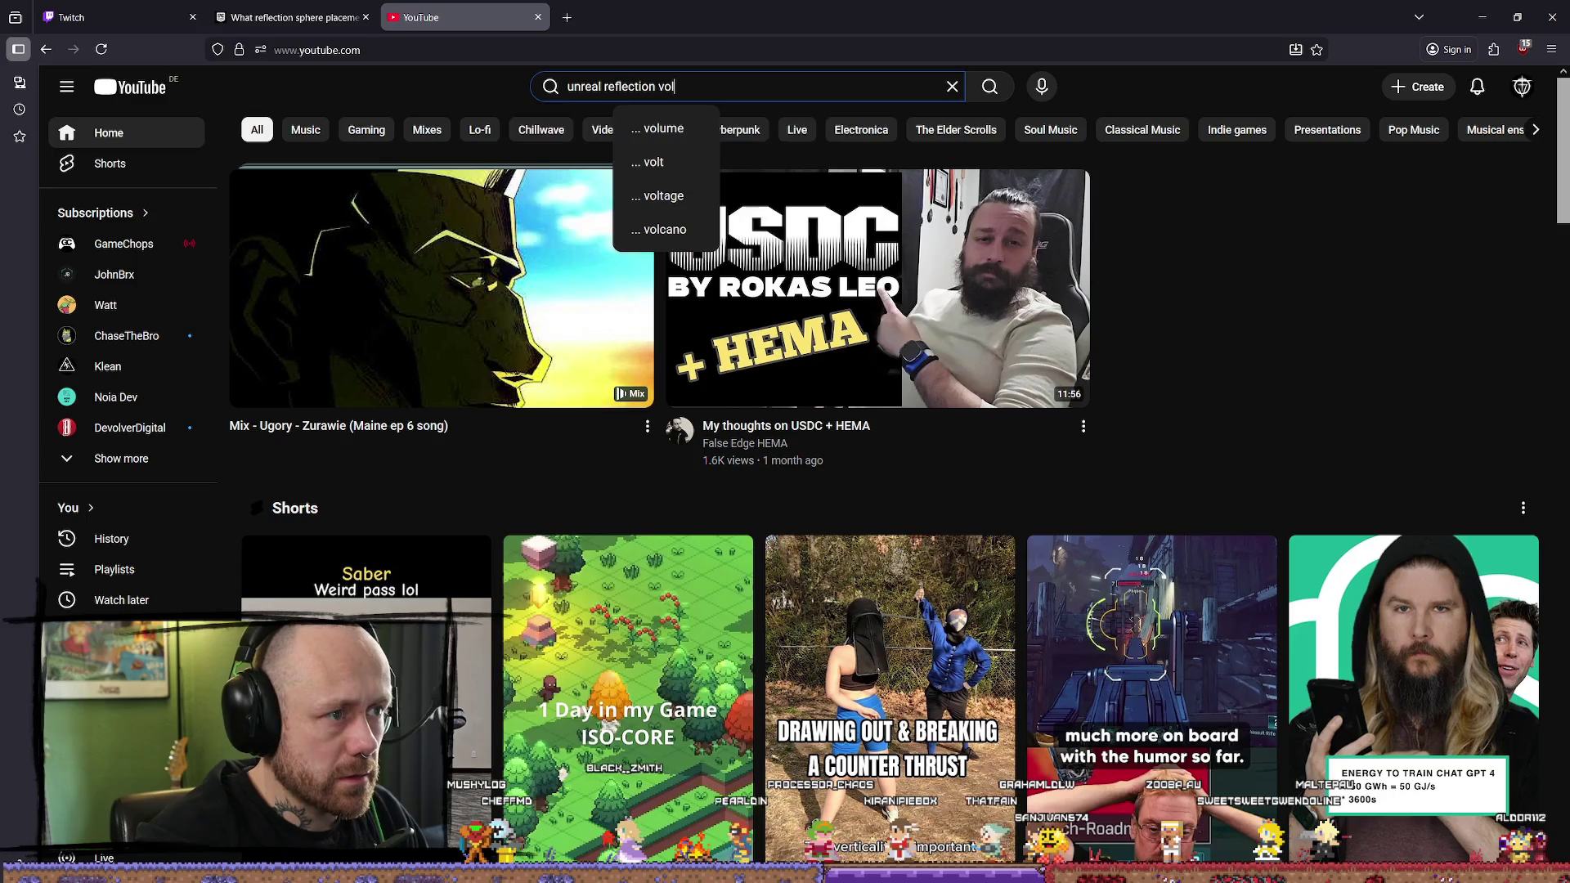
pyautogui.write('mes')
pyautogui.press('Return')
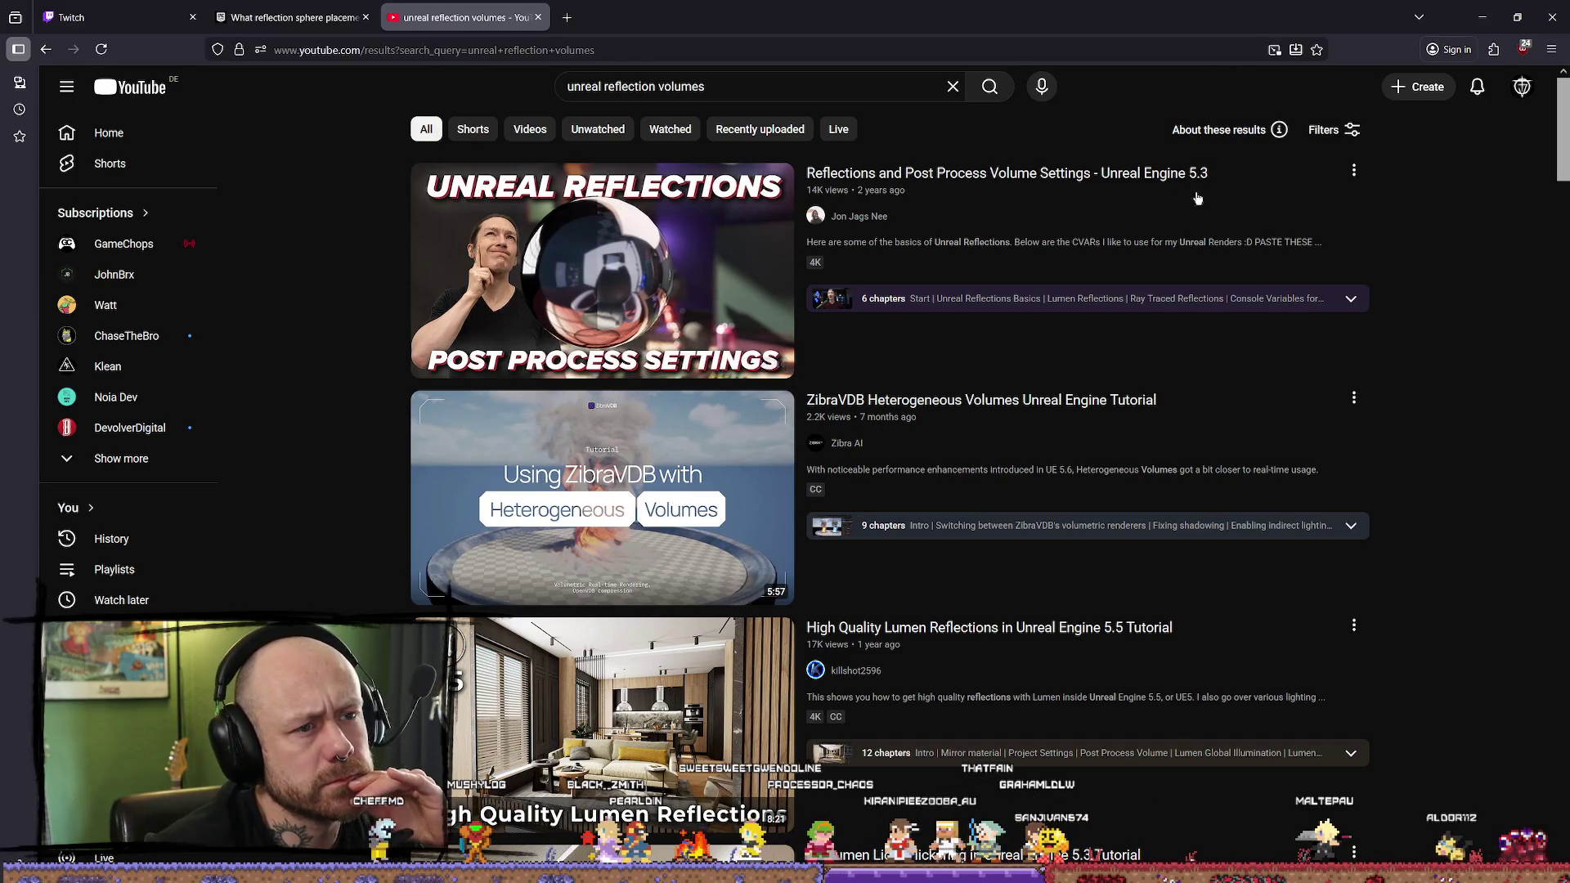
# Step: Scroll through the reflection volume tutorial results
pyautogui.moveTo(572, 270)
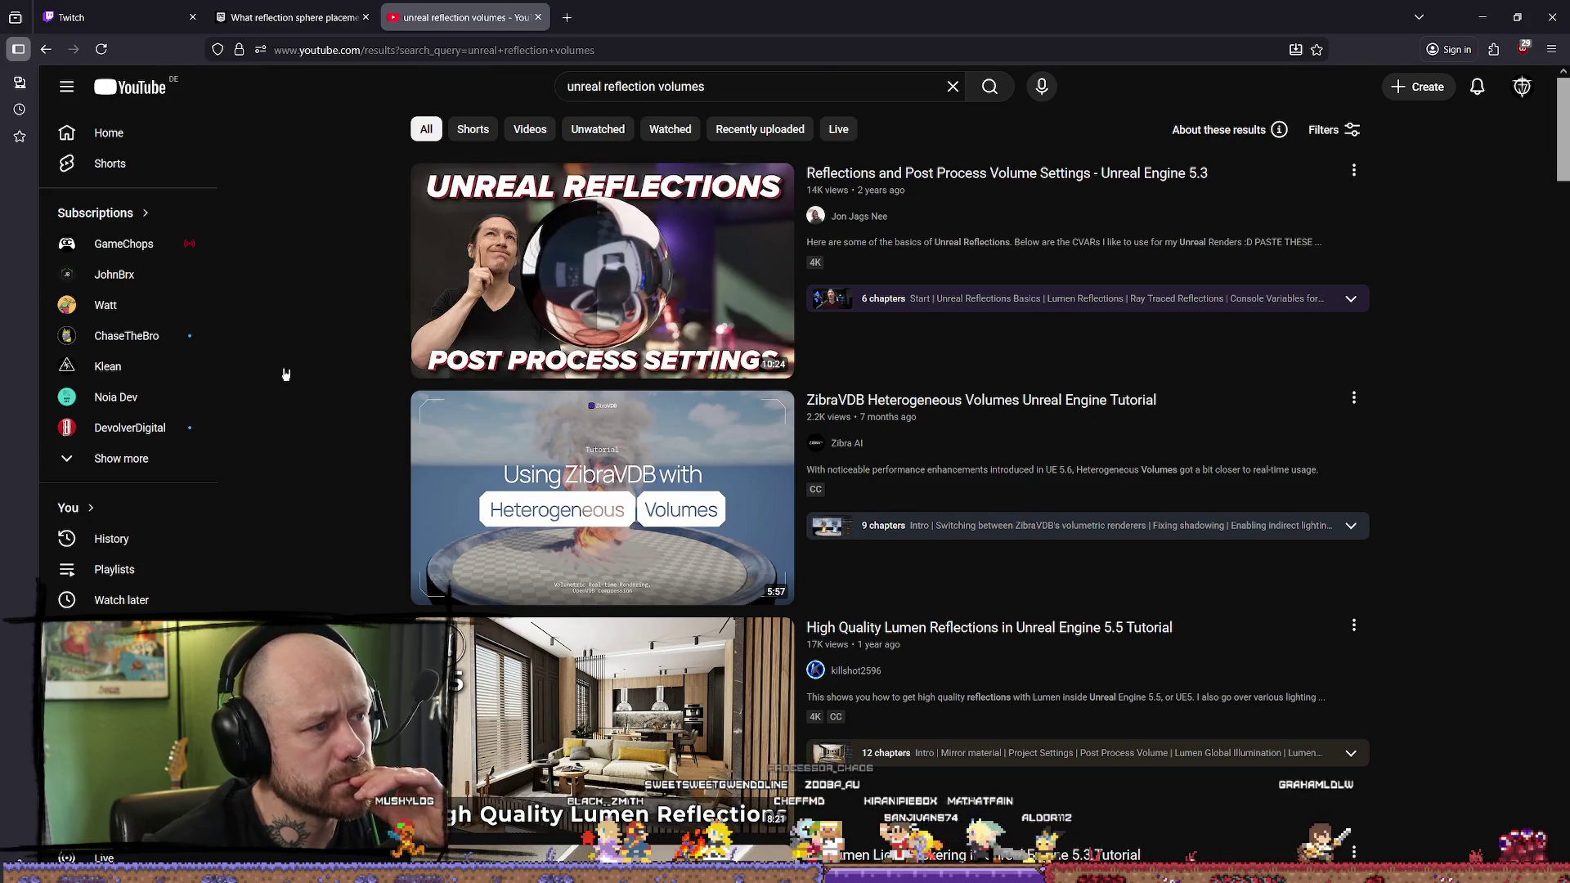
pyautogui.scroll(-4, 1496, 233)
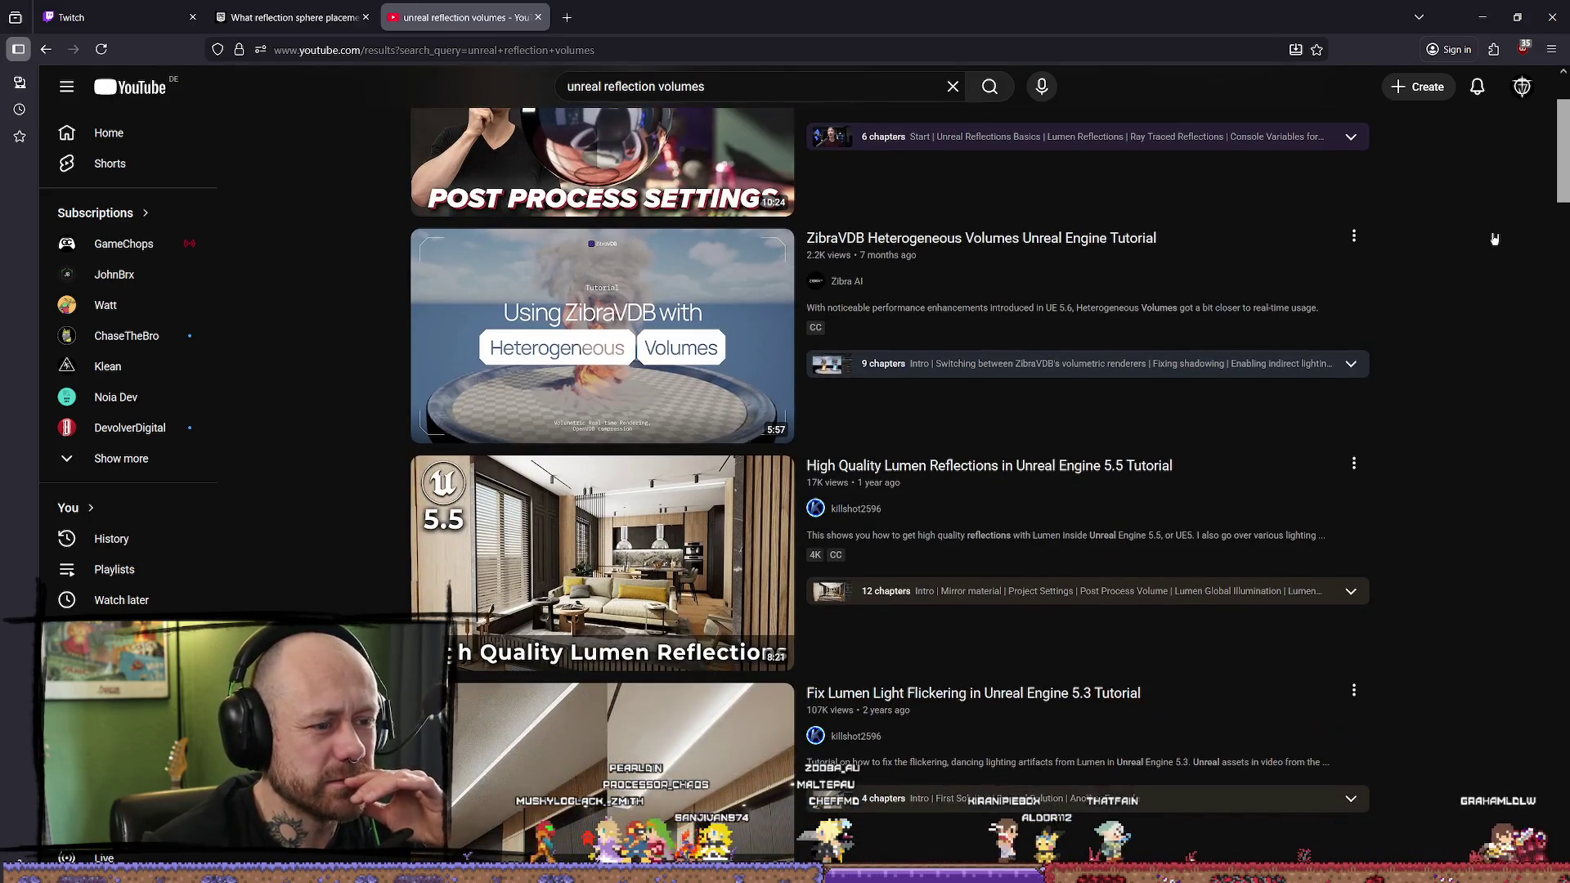
pyautogui.scroll(-4, 1512, 225)
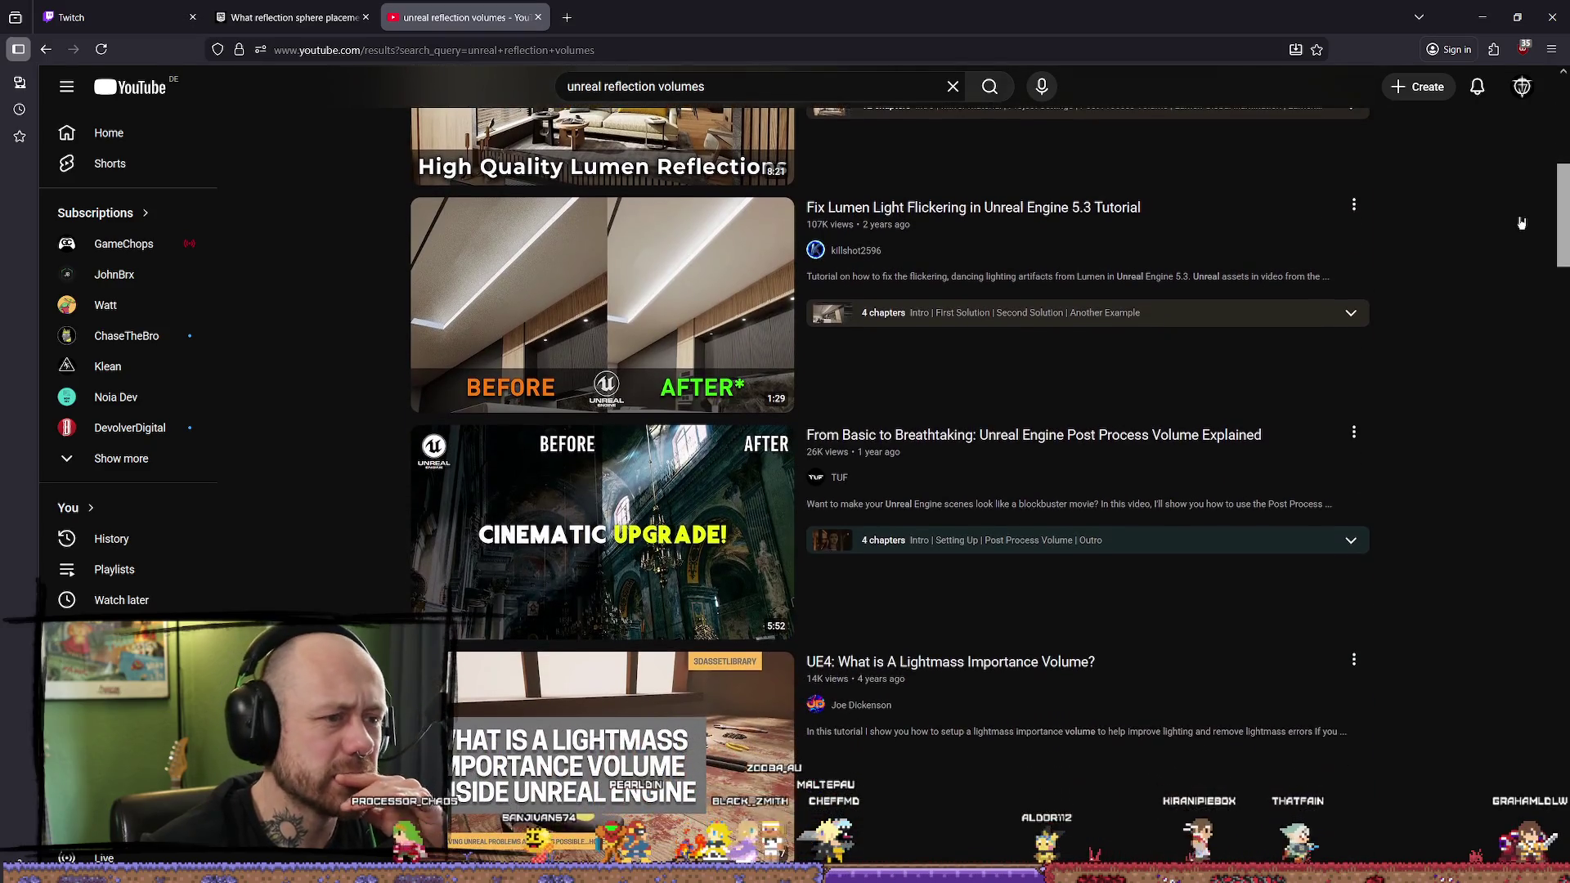
pyautogui.scroll(-1, 1520, 223)
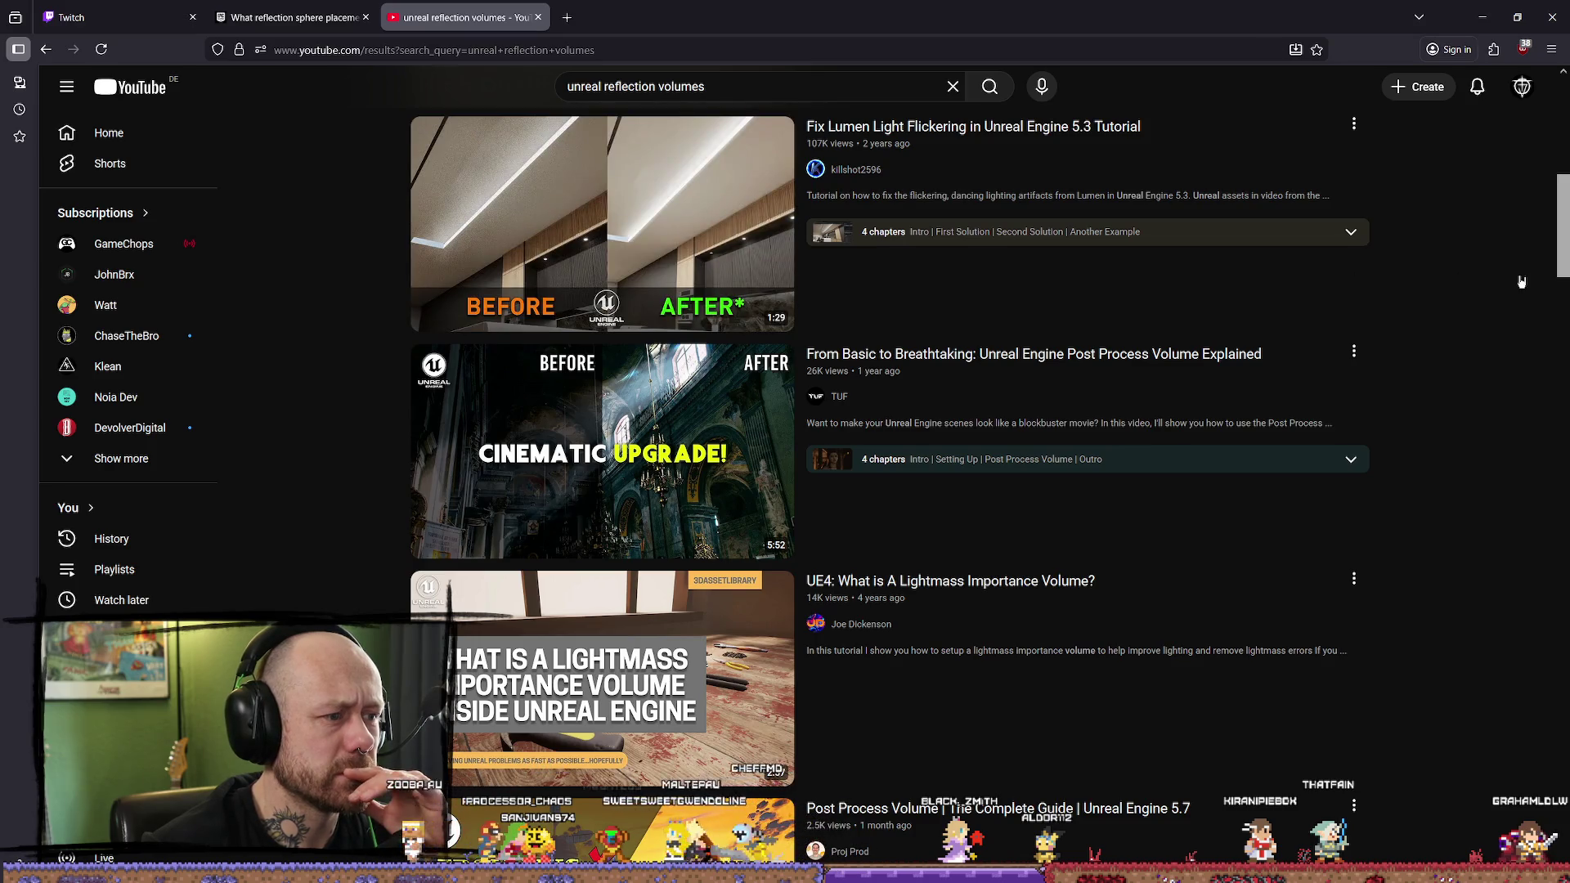
pyautogui.scroll(-2, 515, 310)
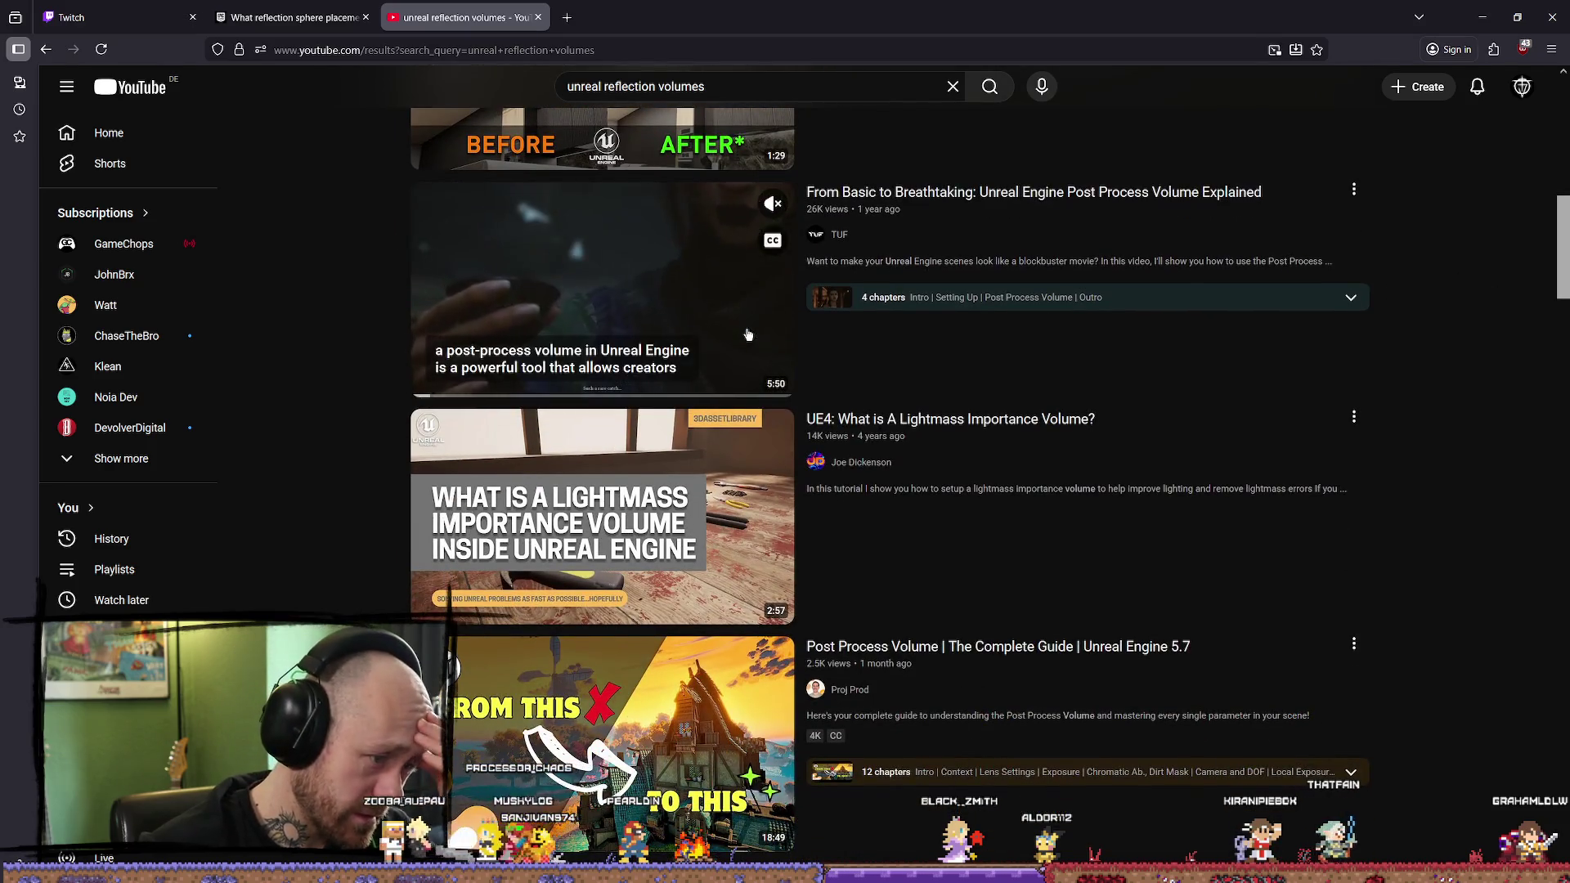
pyautogui.scroll(-2, 515, 372)
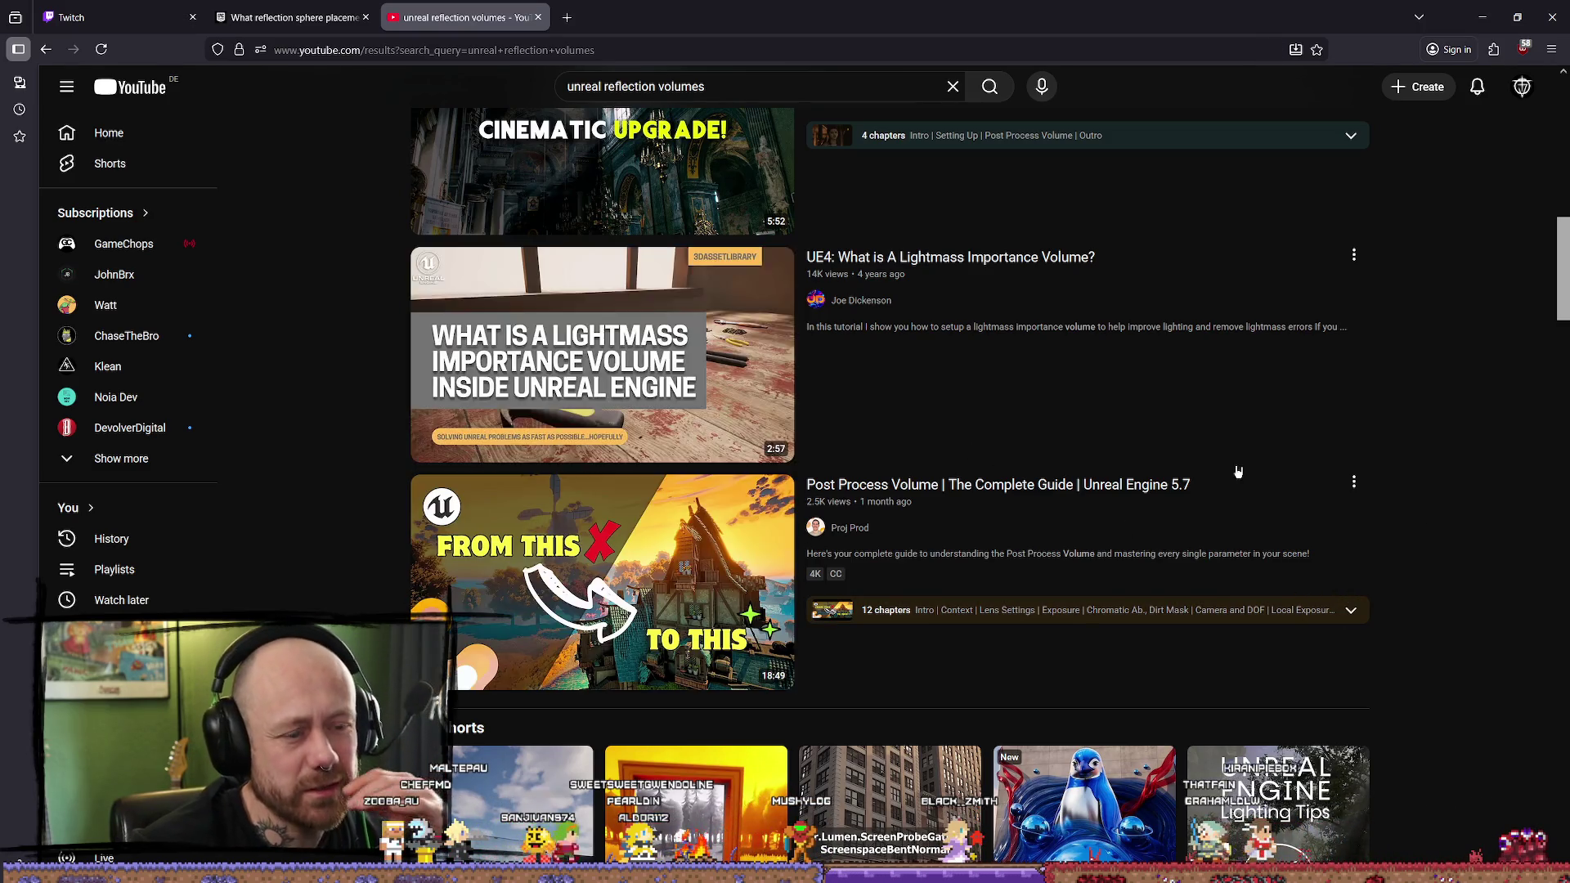
pyautogui.scroll(-2, 1455, 438)
pyautogui.scroll(-7, 1401, 419)
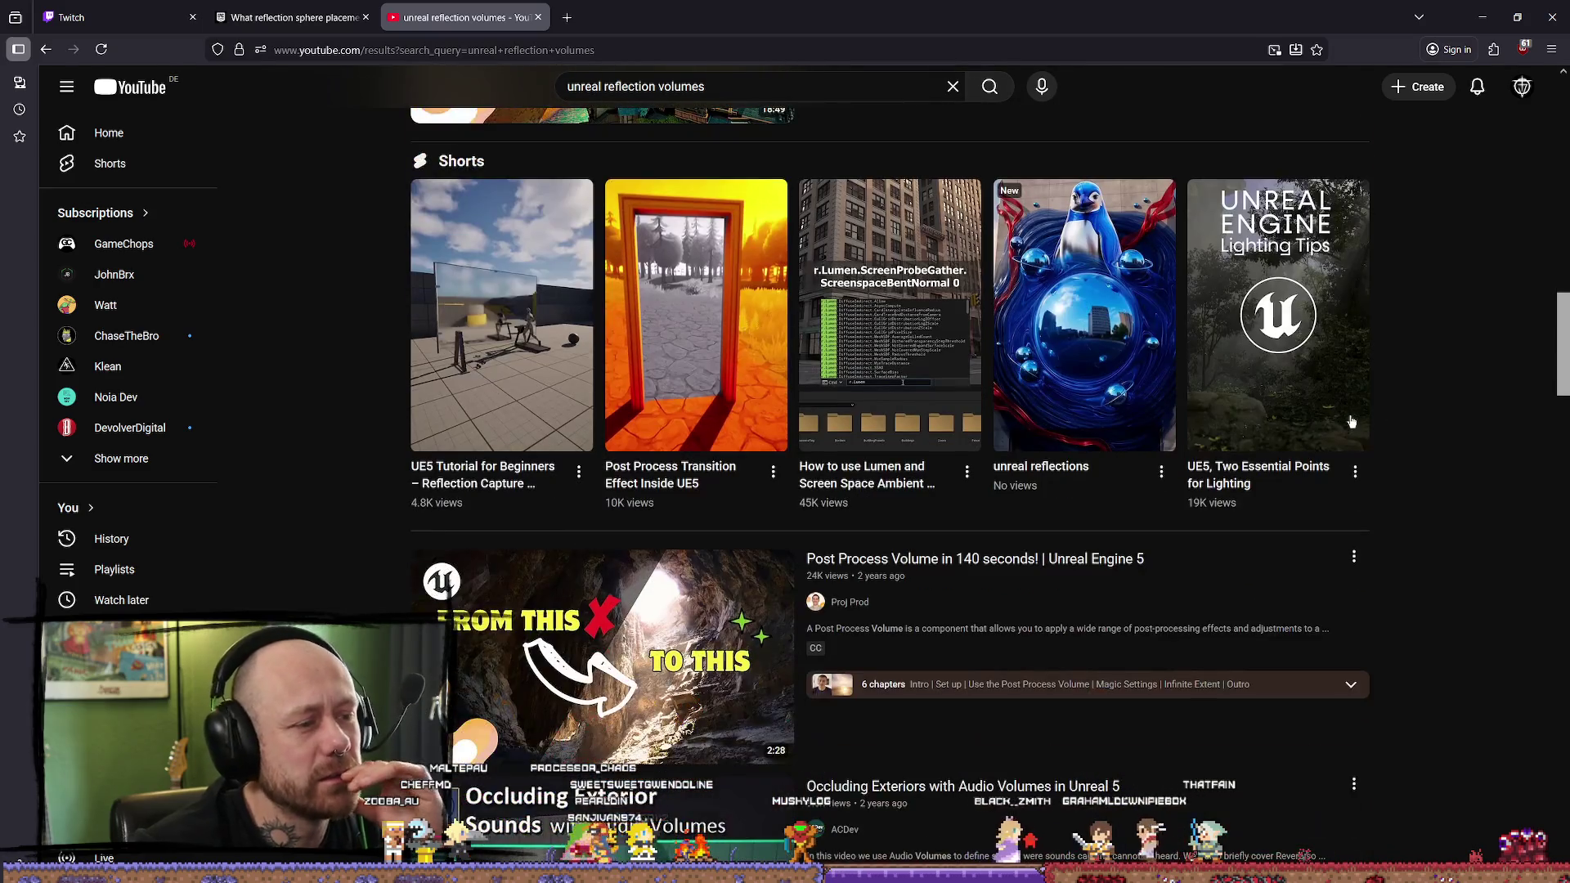
pyautogui.scroll(-6, 325, 423)
pyautogui.scroll(3, 384, 490)
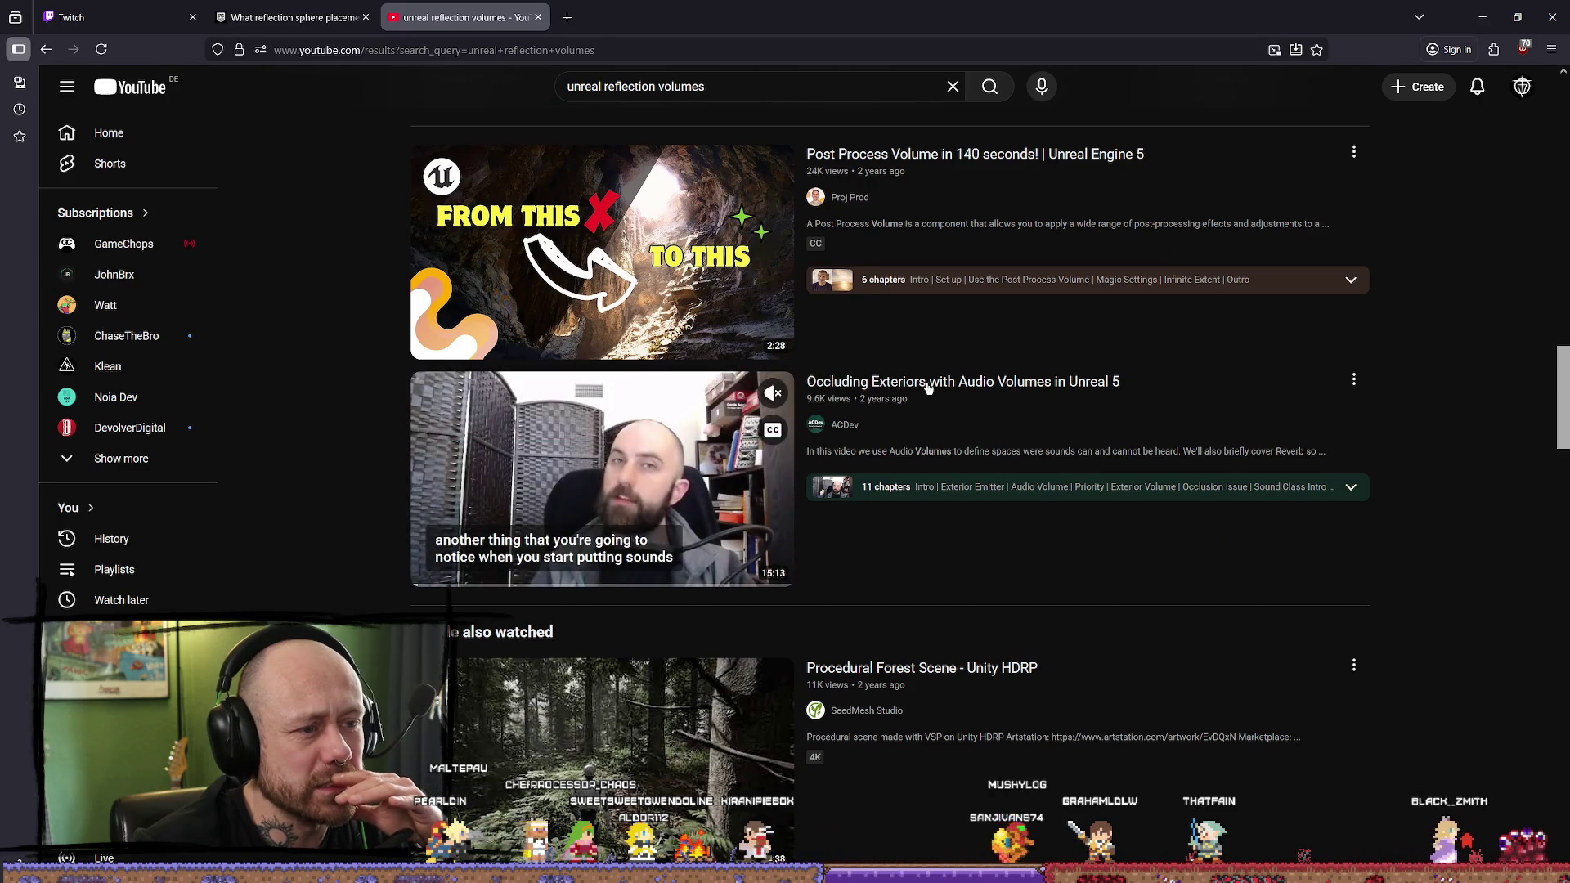
pyautogui.scroll(-13, 343, 489)
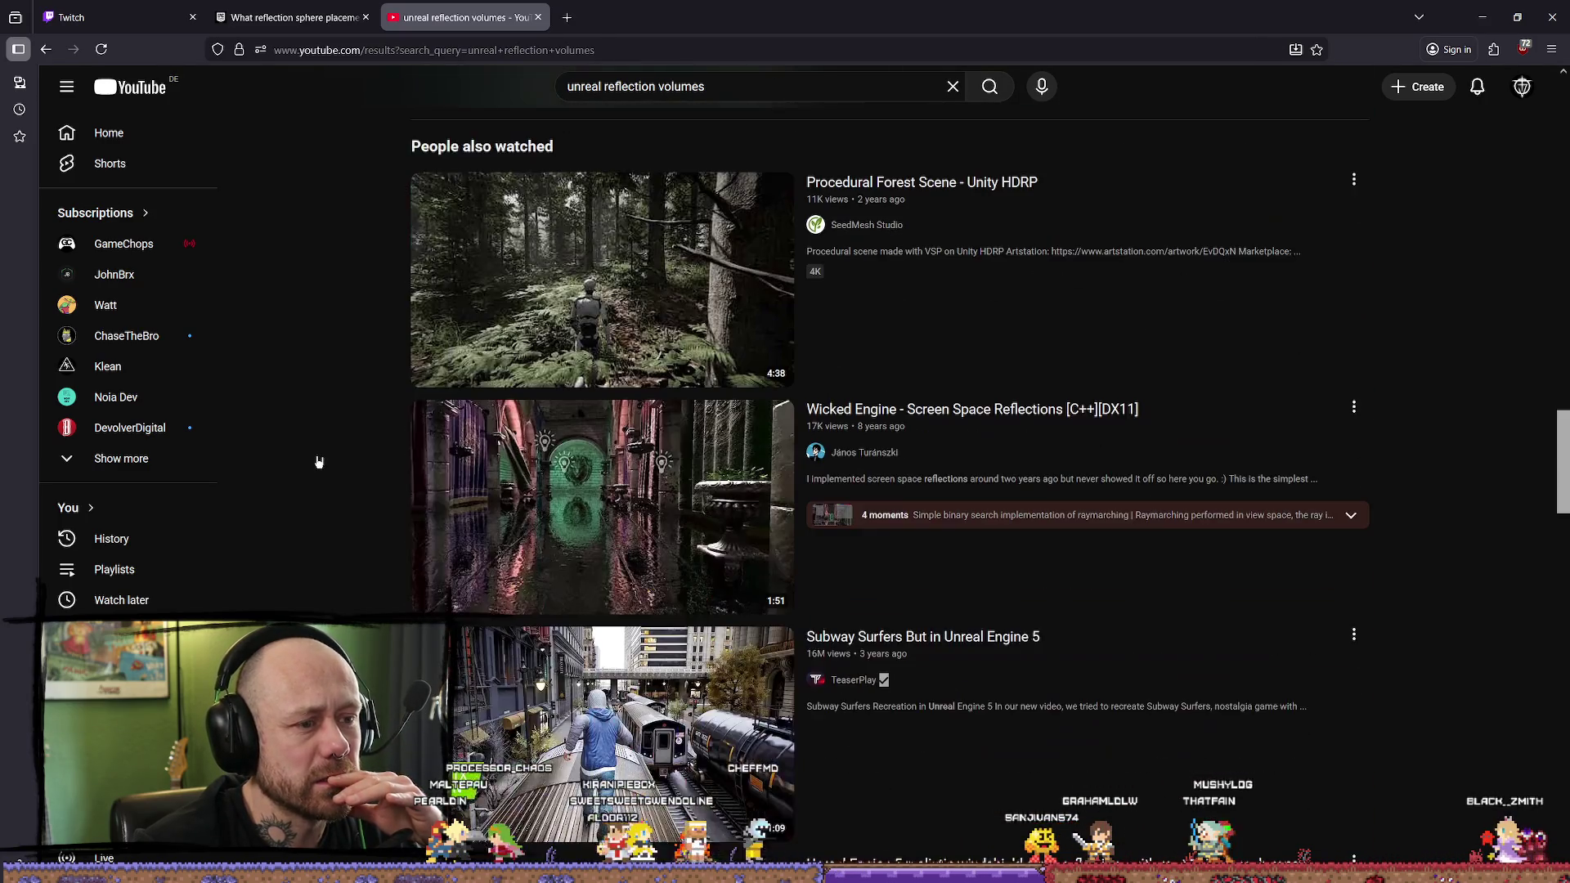
pyautogui.scroll(3, 349, 352)
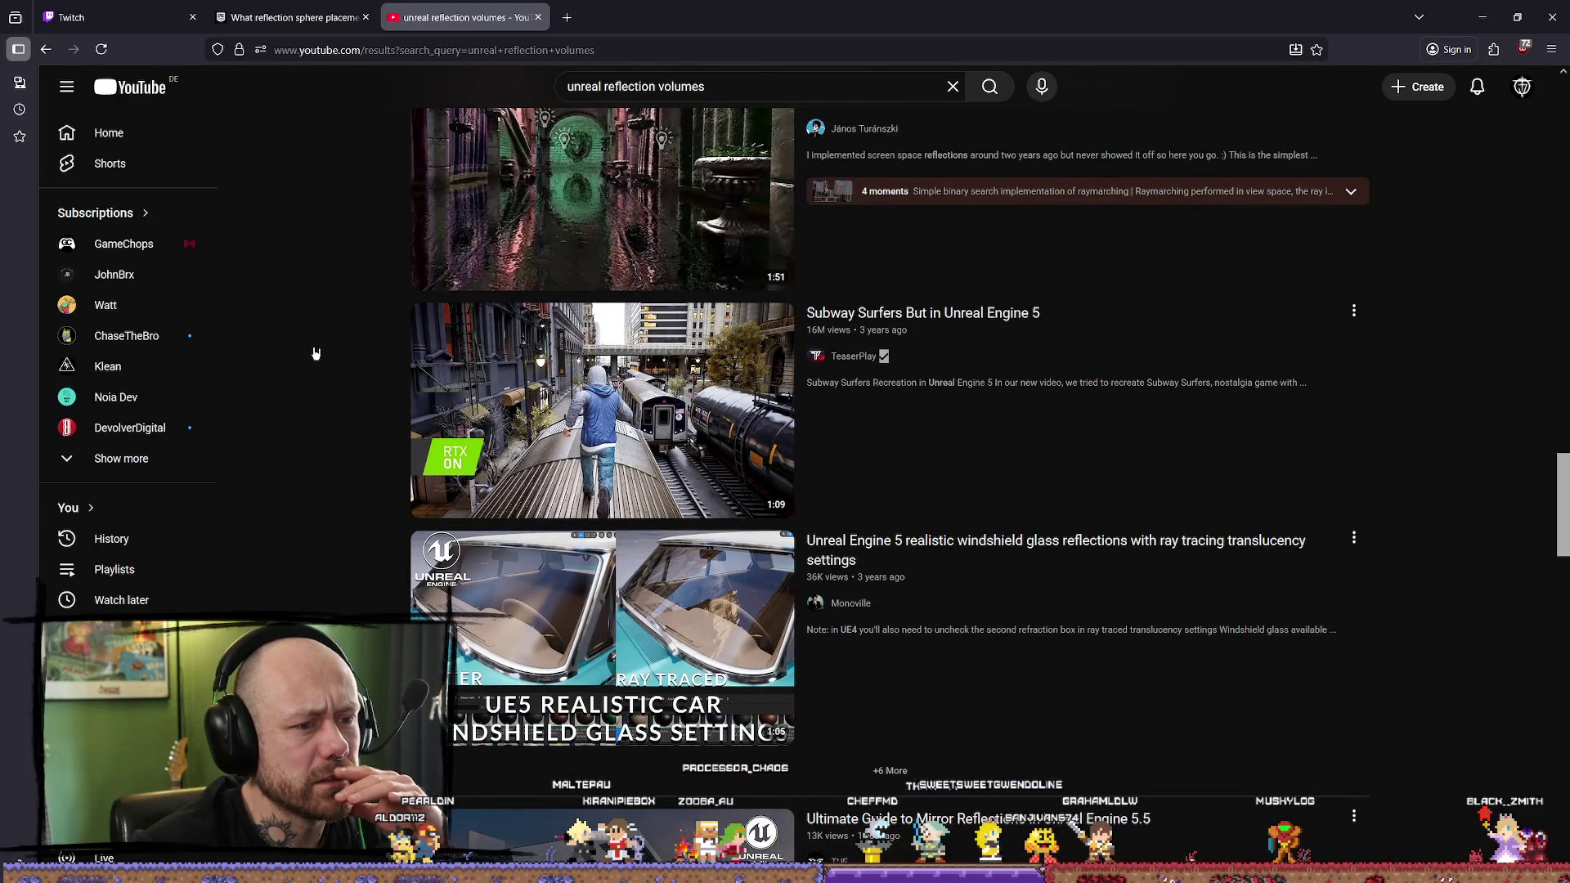
pyautogui.click(741, 87)
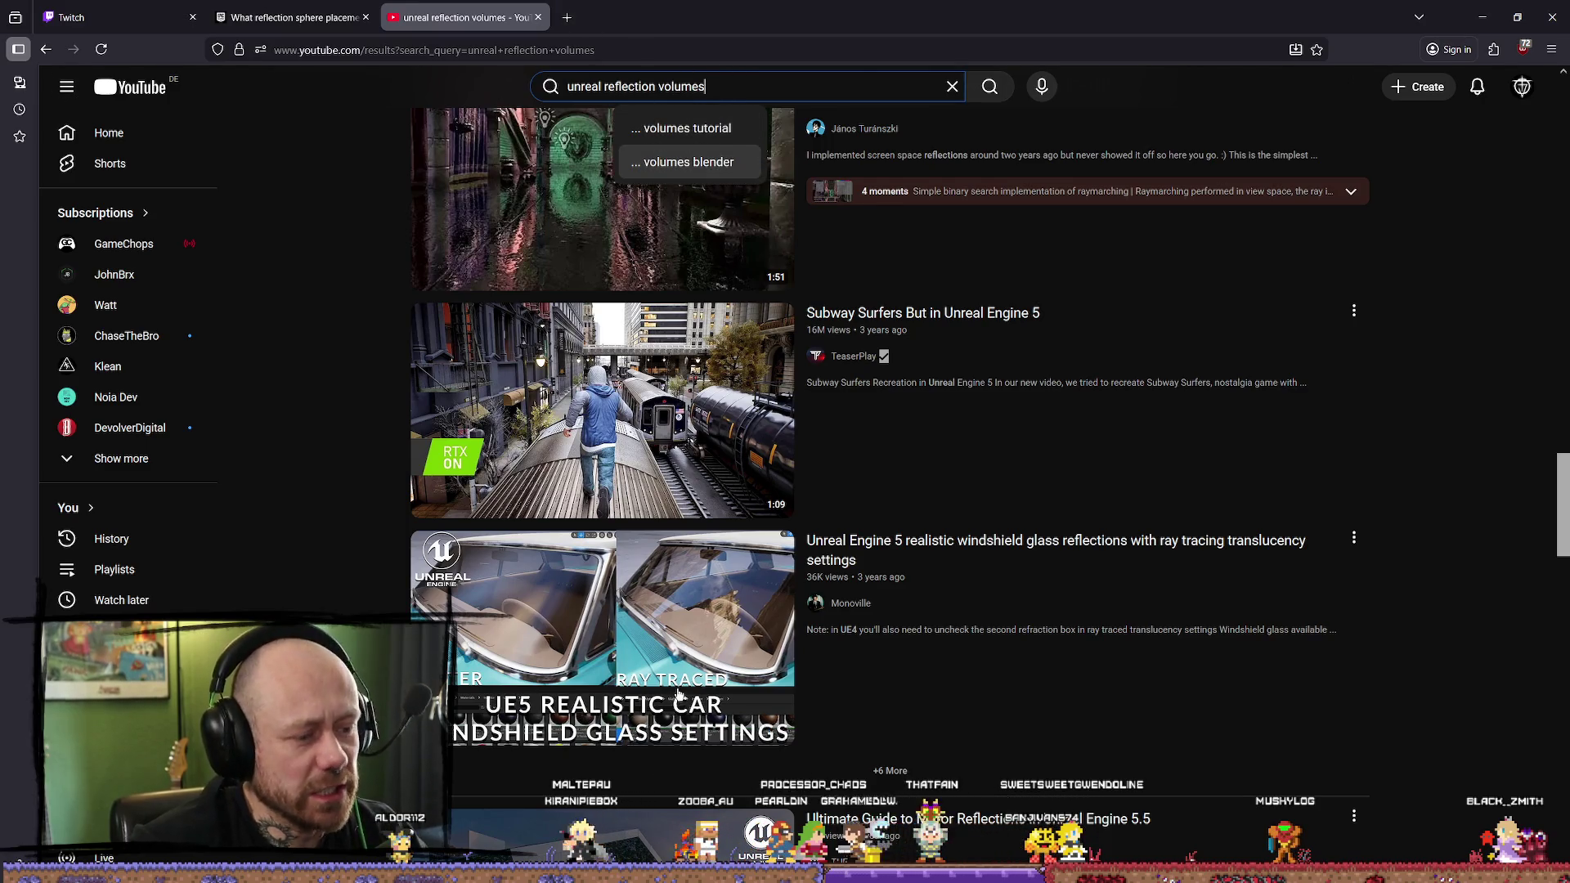
pyautogui.scroll(-3, 678, 696)
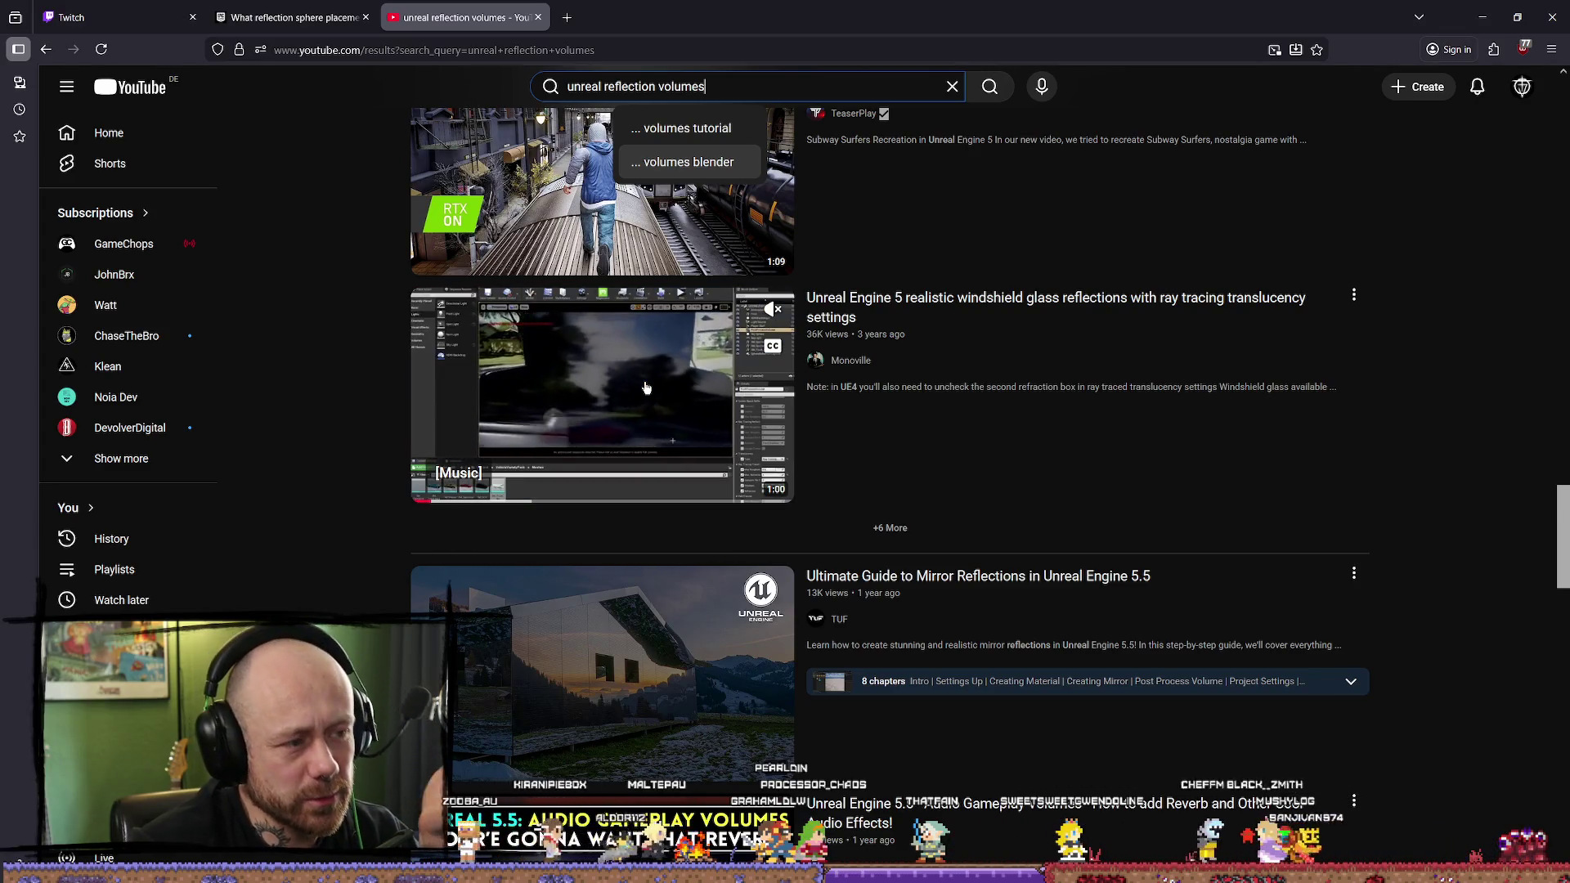
pyautogui.scroll(-1, 1080, 380)
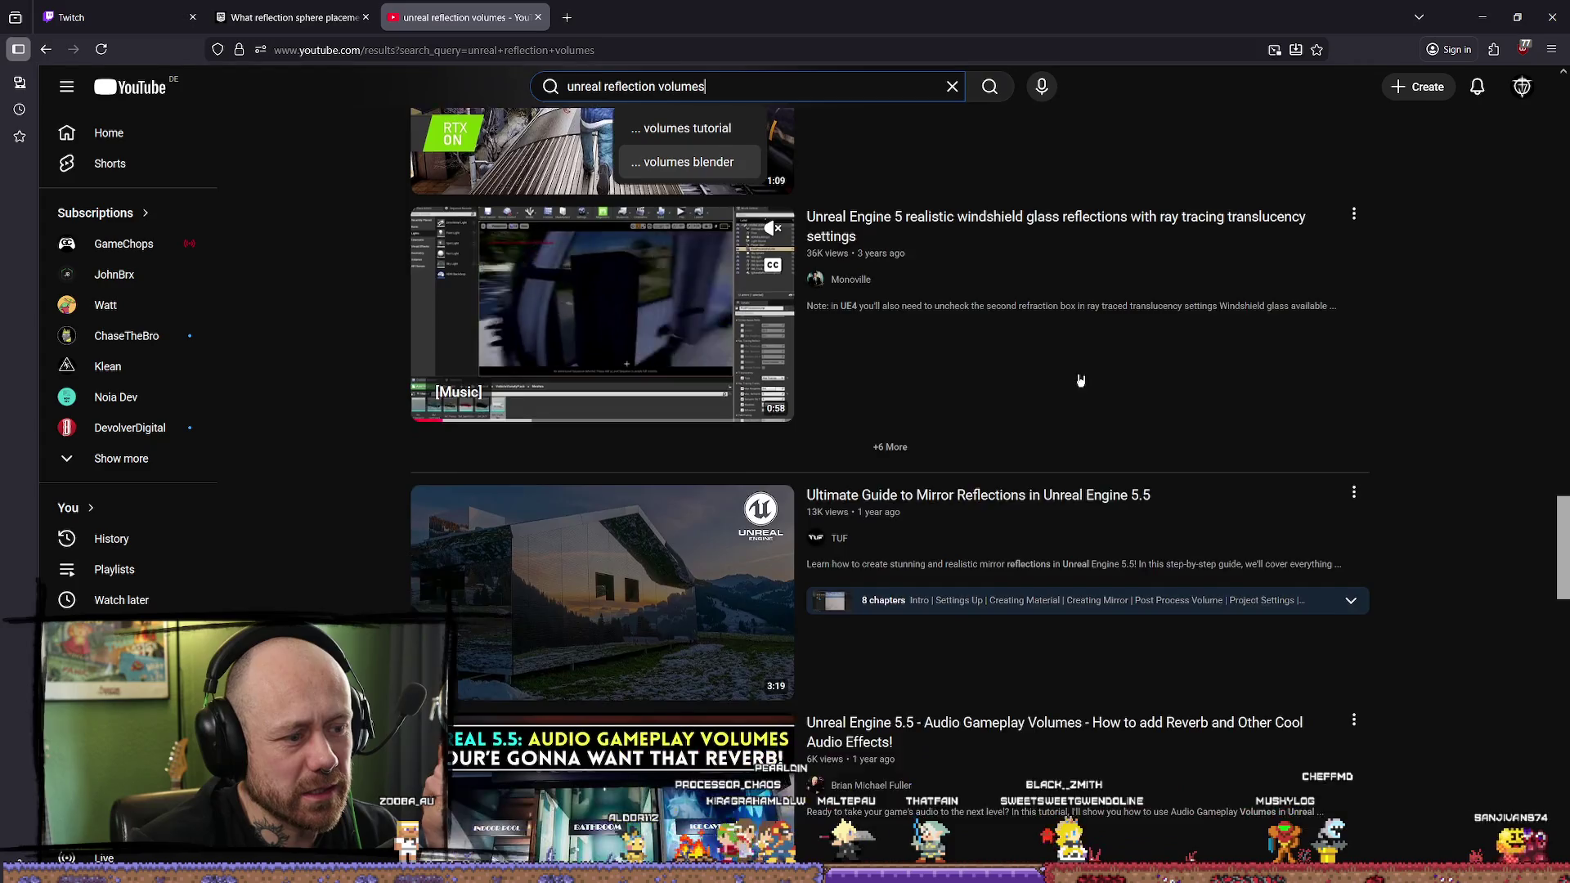
pyautogui.scroll(-6, 1080, 380)
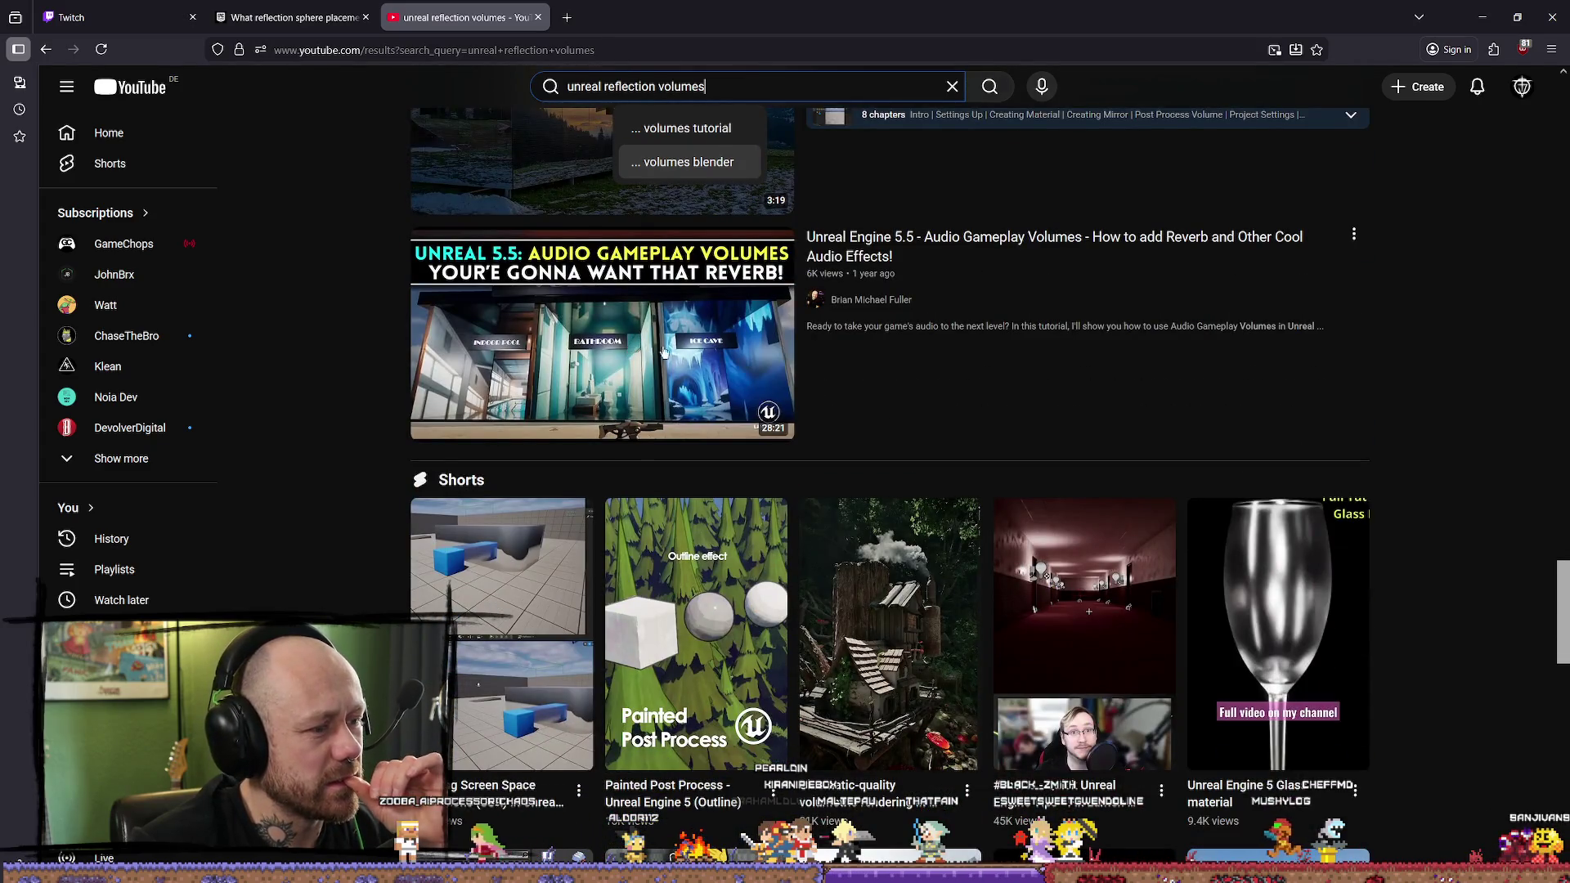
pyautogui.scroll(-4, 949, 340)
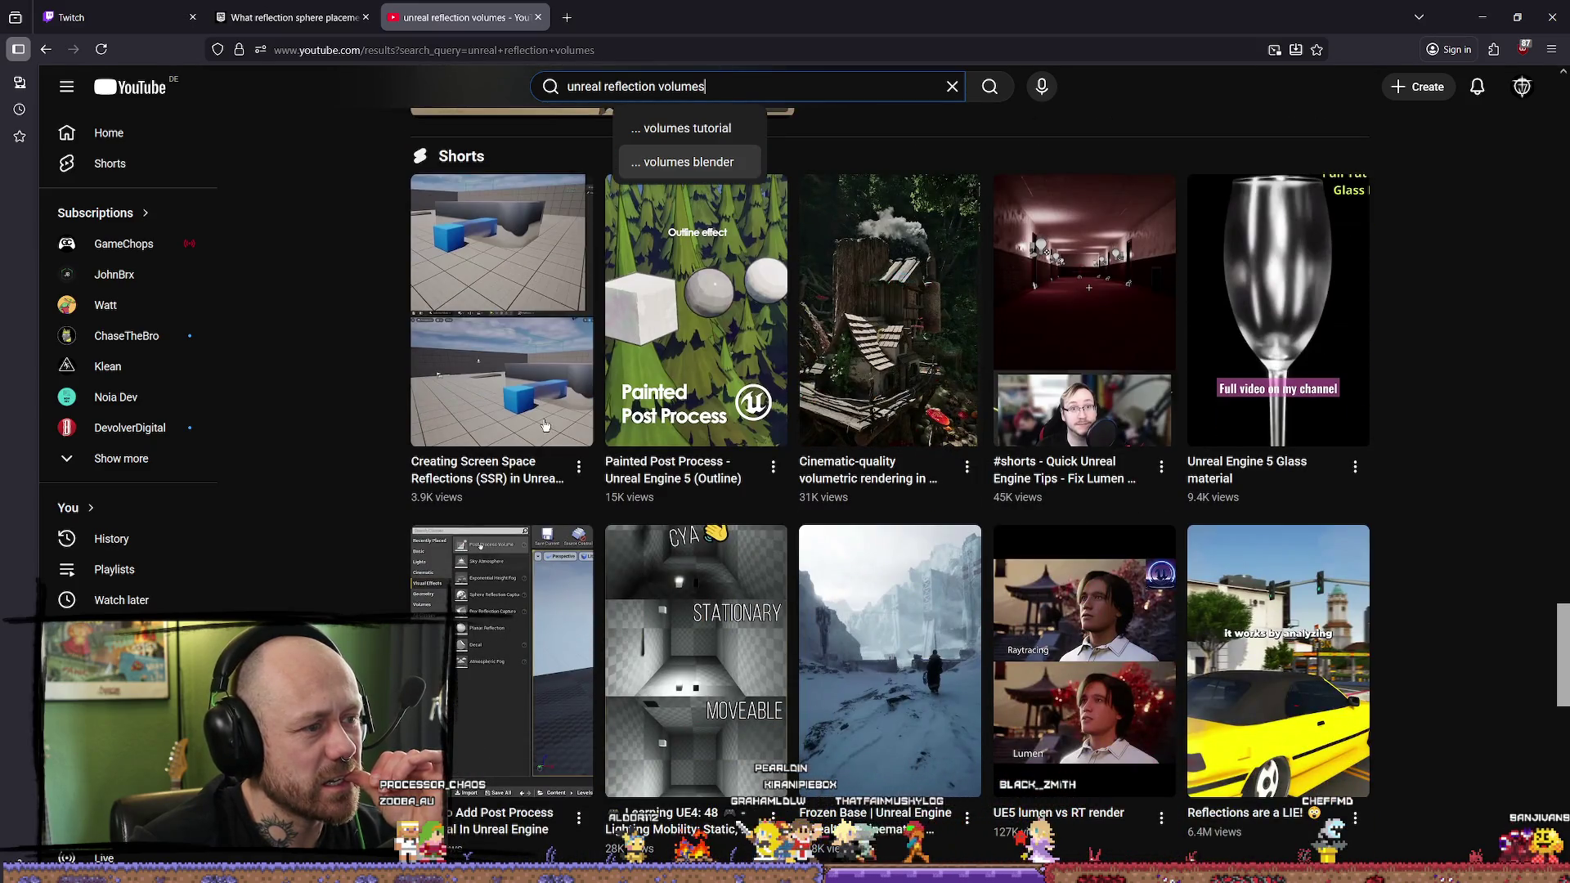
pyautogui.scroll(-2, 1472, 381)
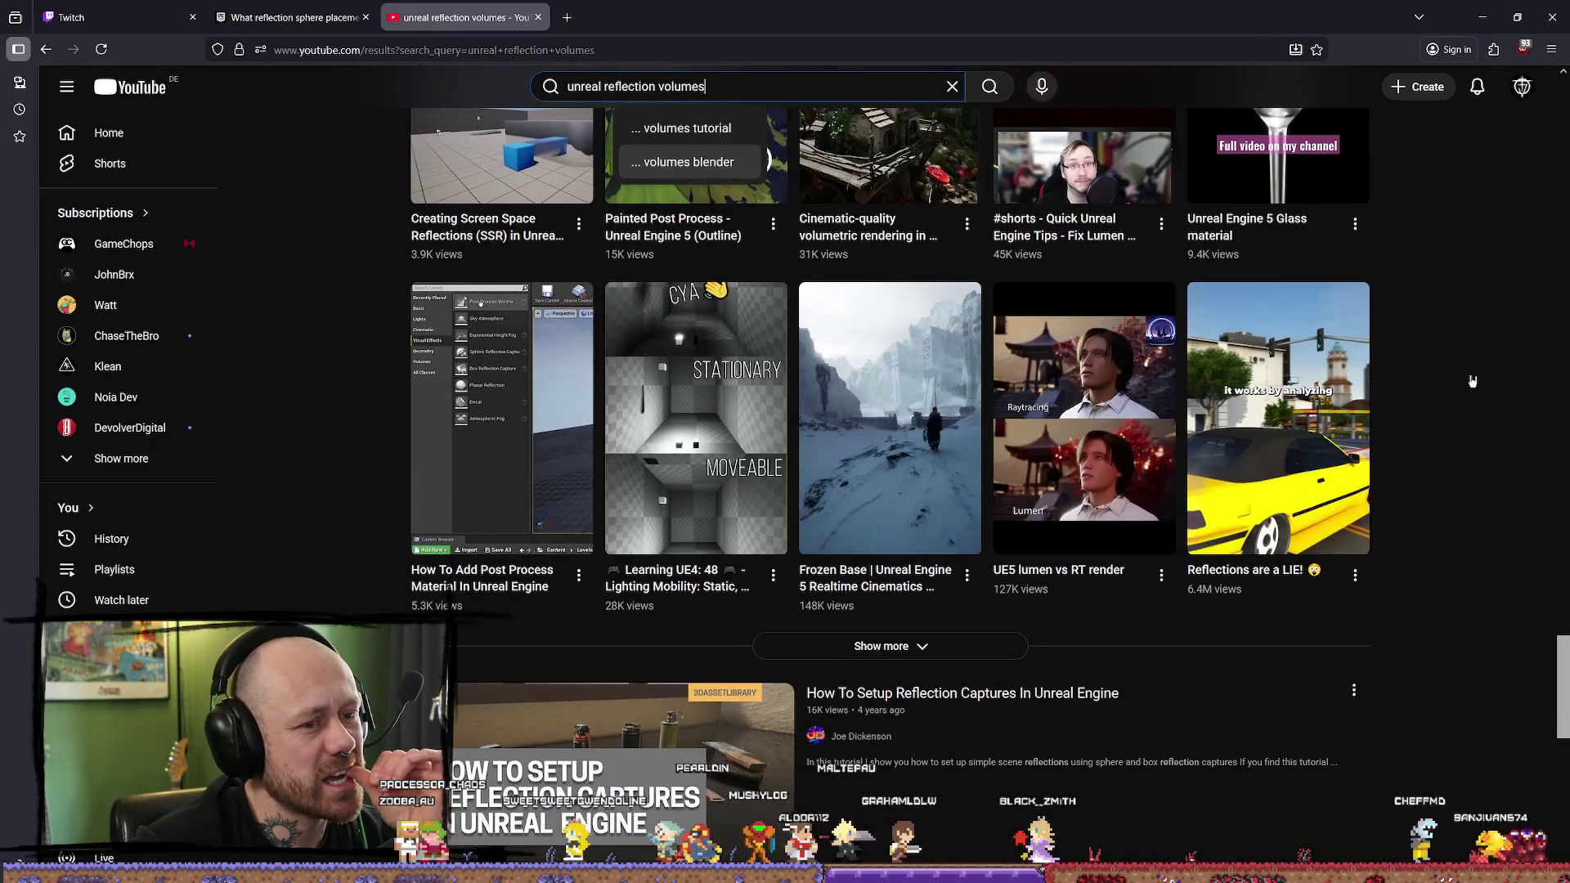
pyautogui.scroll(7, 1452, 368)
pyautogui.scroll(5, 1452, 369)
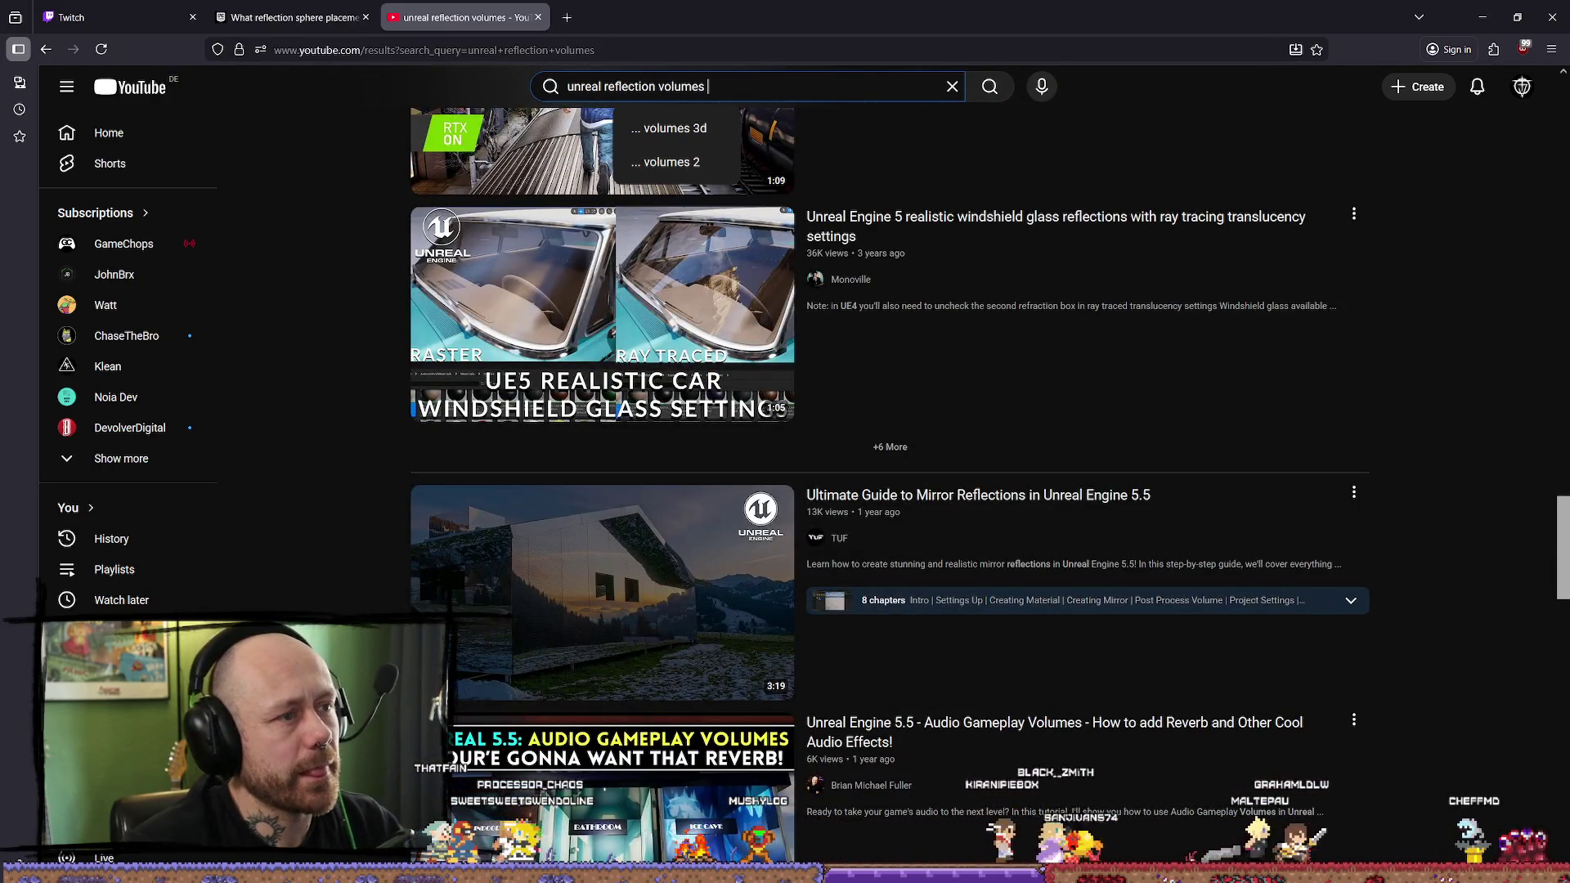
# Step: Refine the search to 'unreal reflection volumes explained' and scroll through the new results
pyautogui.write('explained')
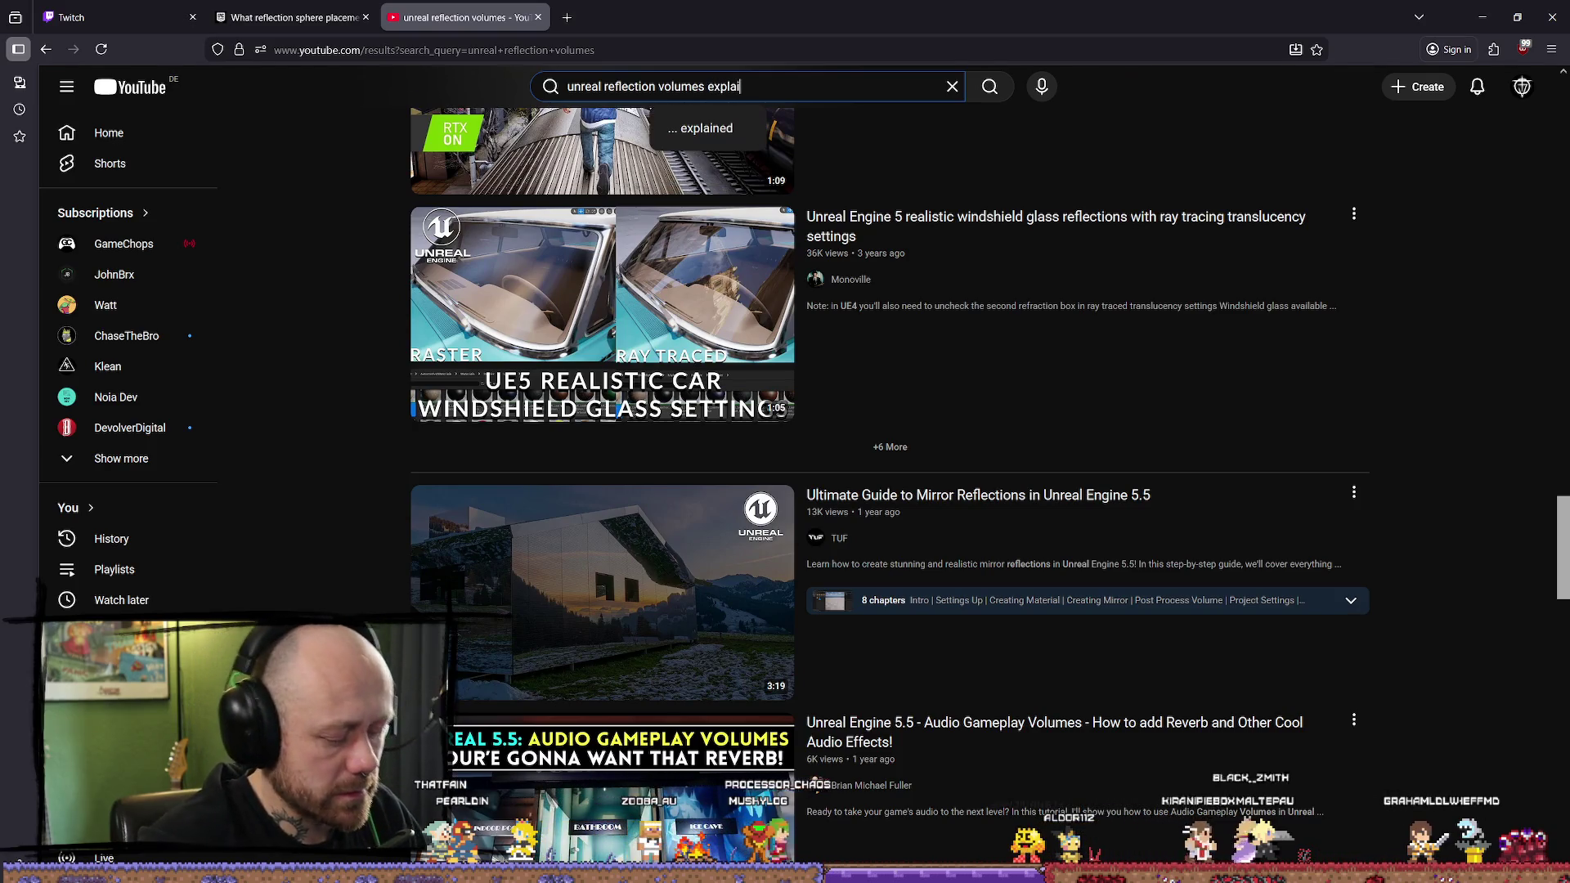
pyautogui.press('Return')
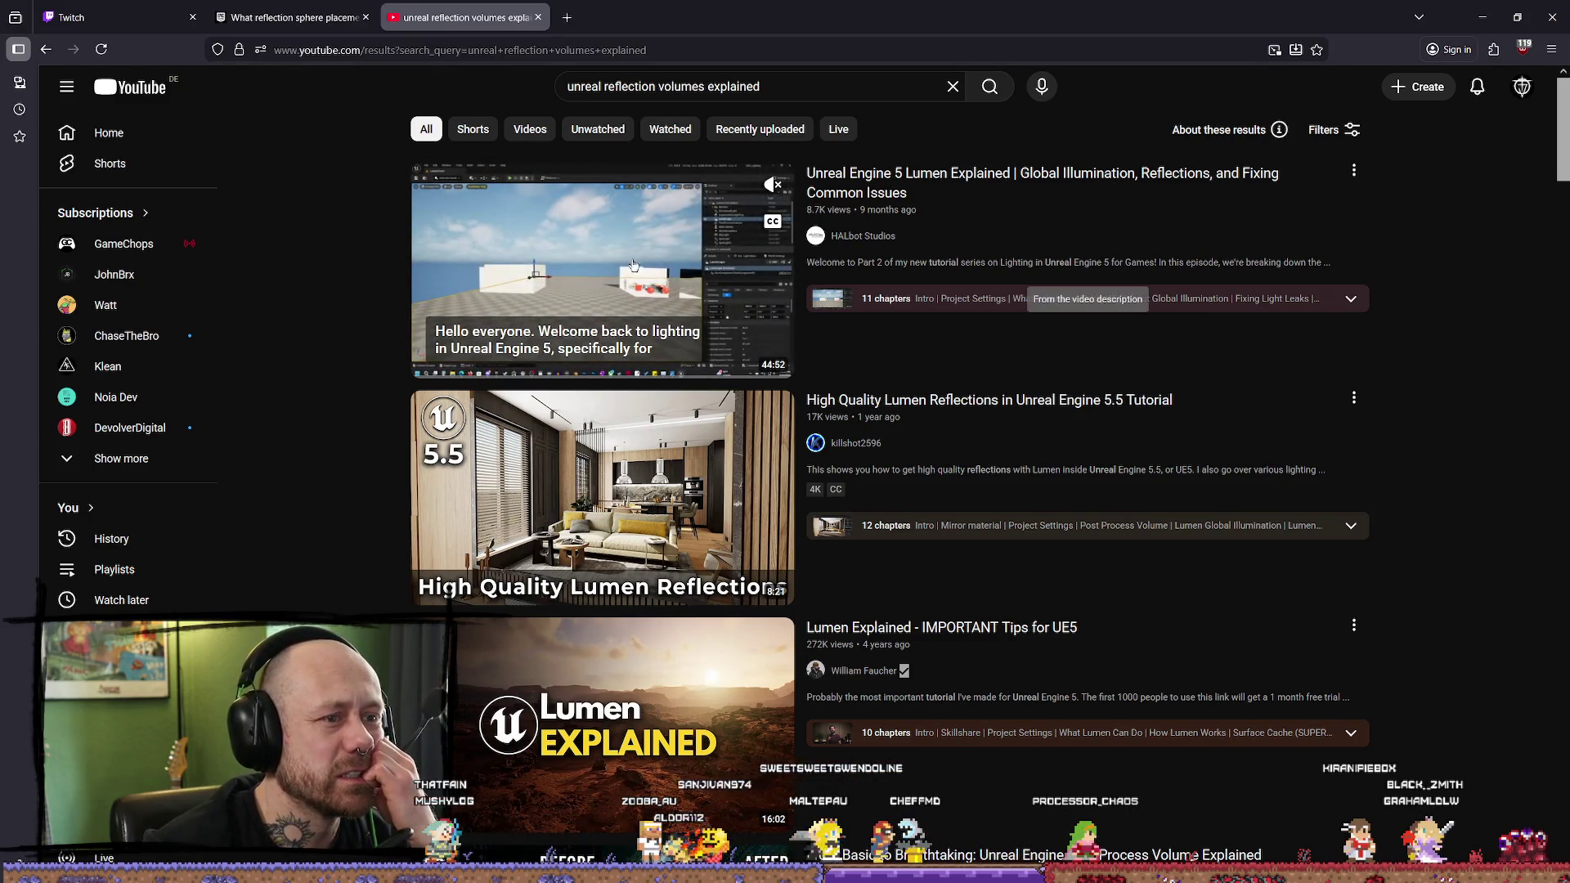
pyautogui.scroll(-1, 368, 425)
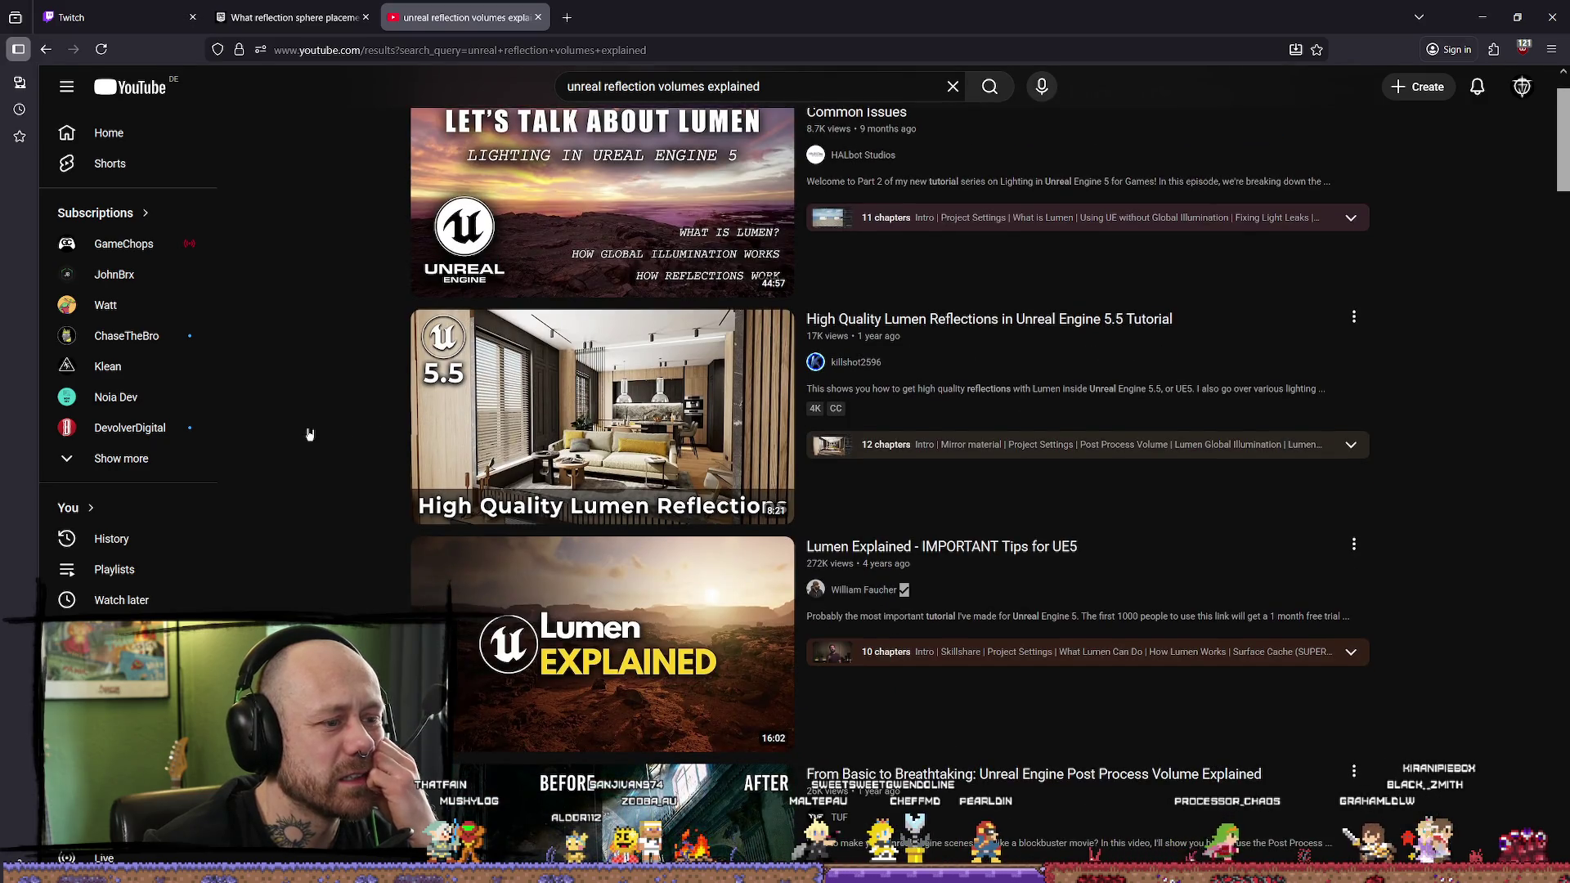
pyautogui.scroll(-6, 315, 432)
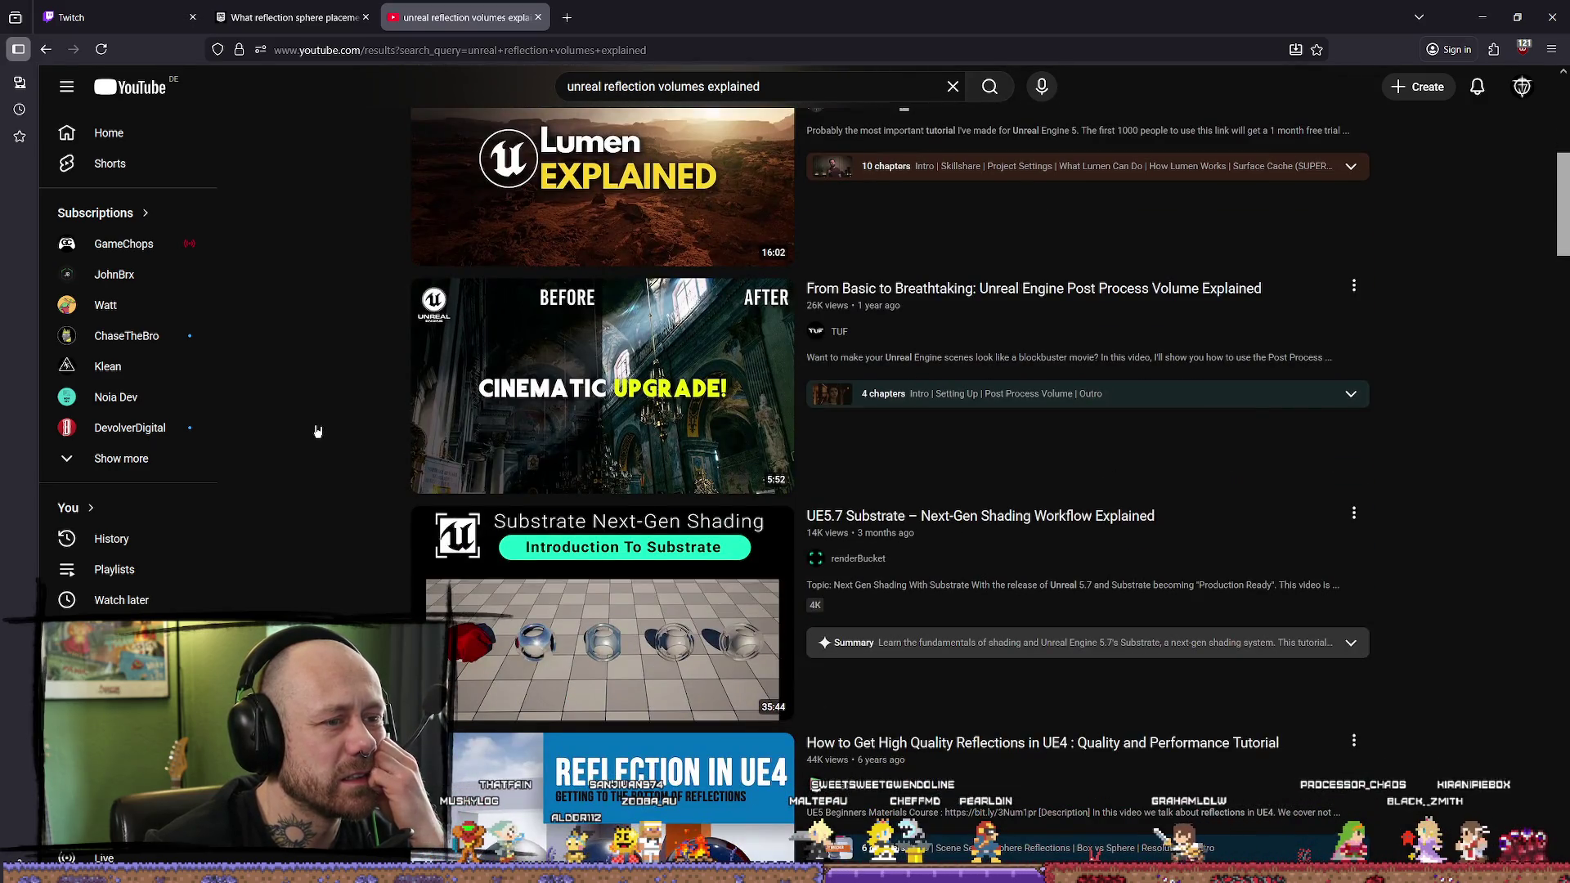
pyautogui.scroll(-3, 327, 434)
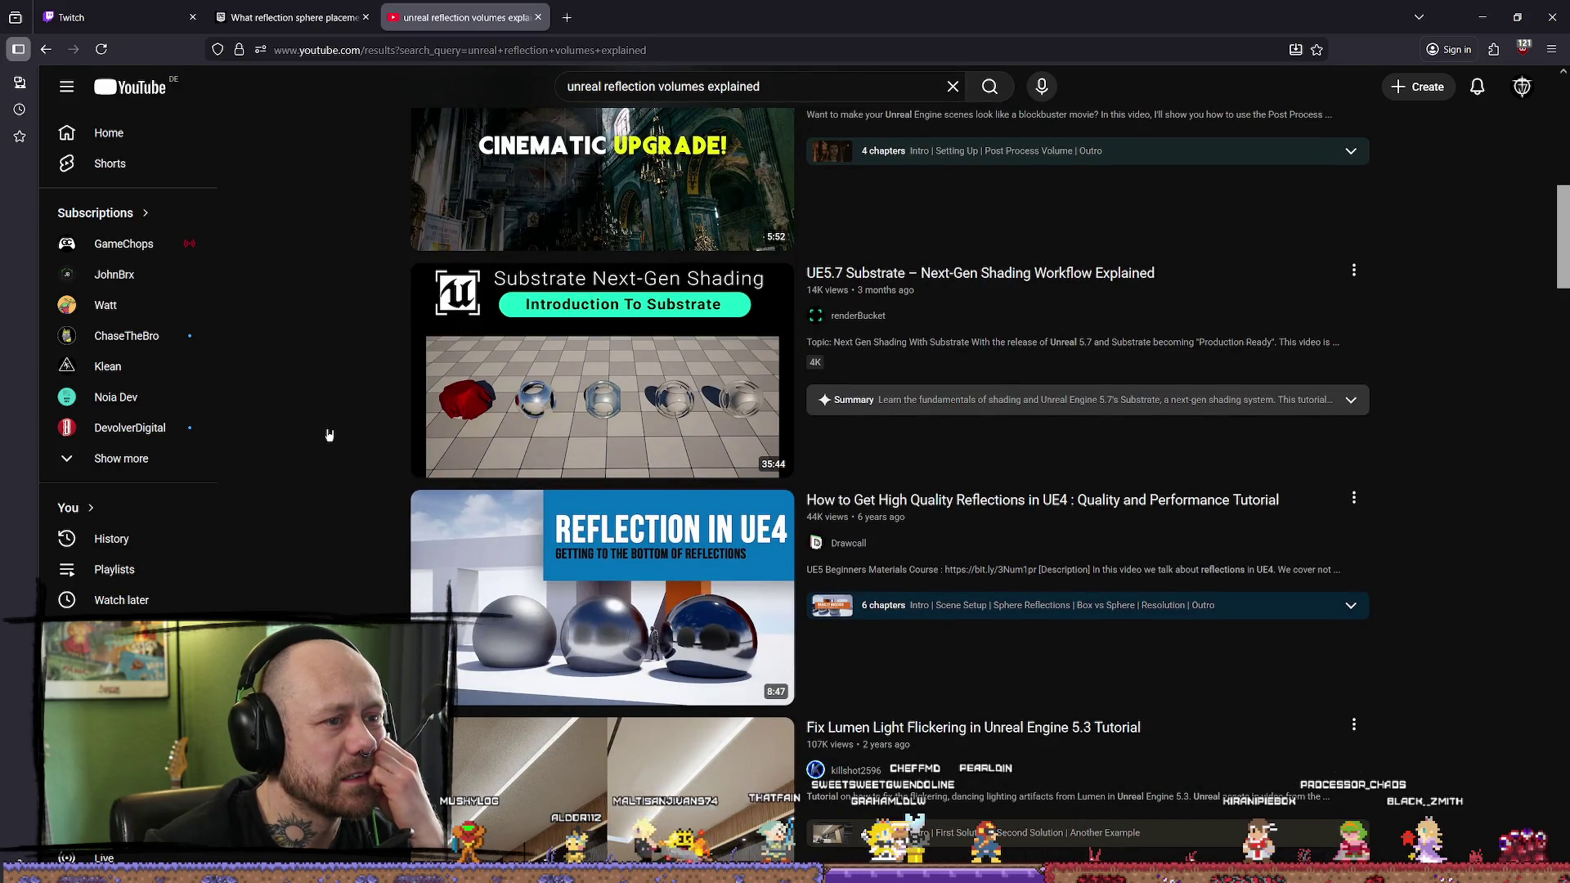
pyautogui.scroll(-8, 367, 384)
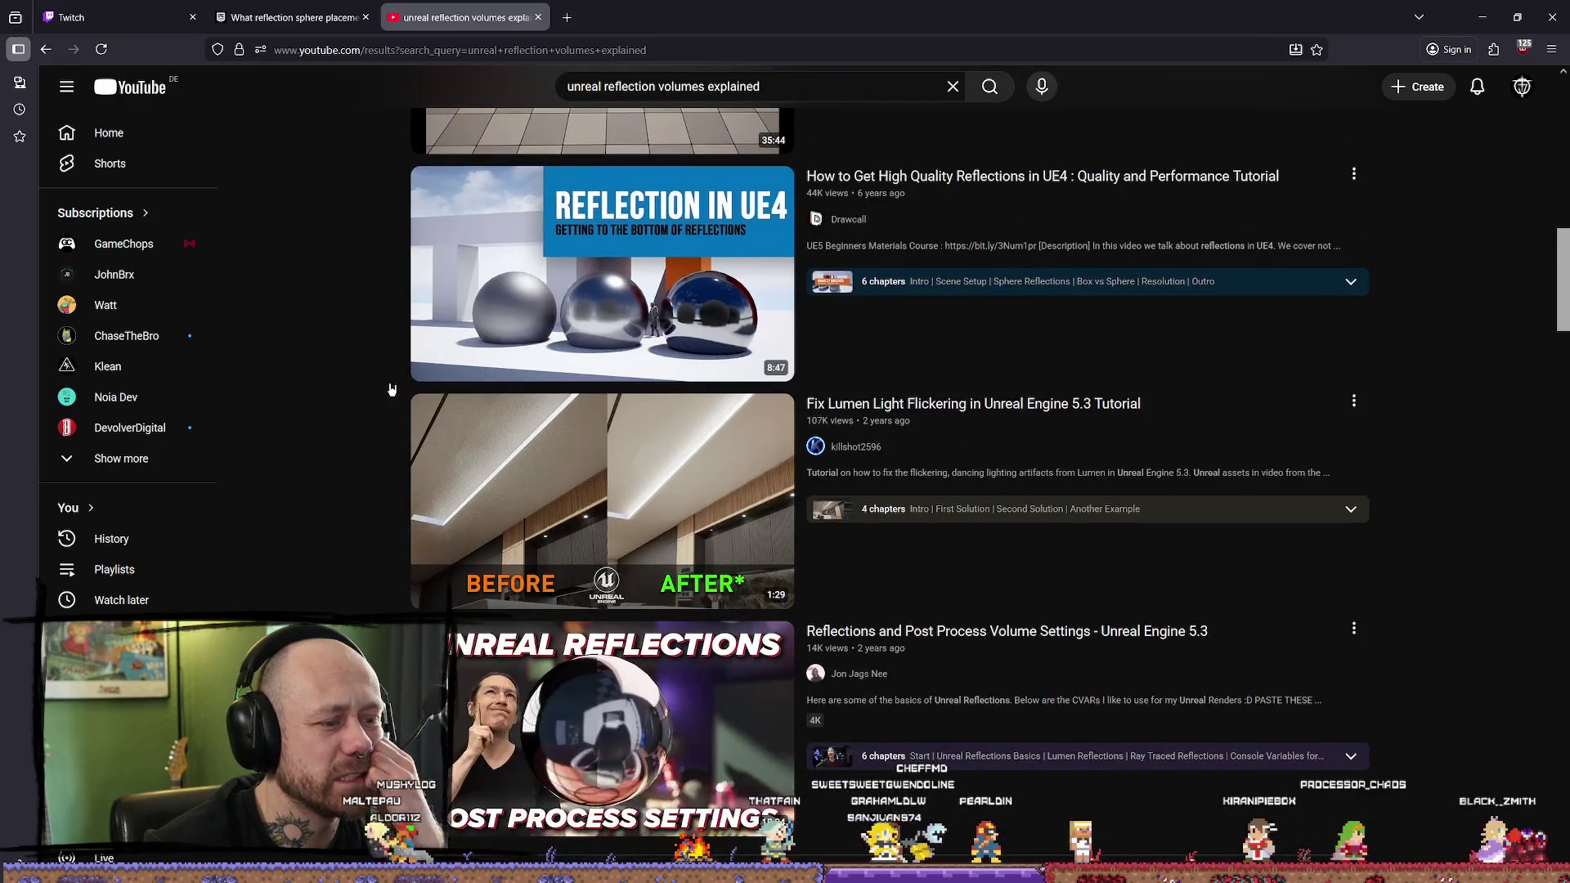
pyautogui.scroll(-2, 365, 382)
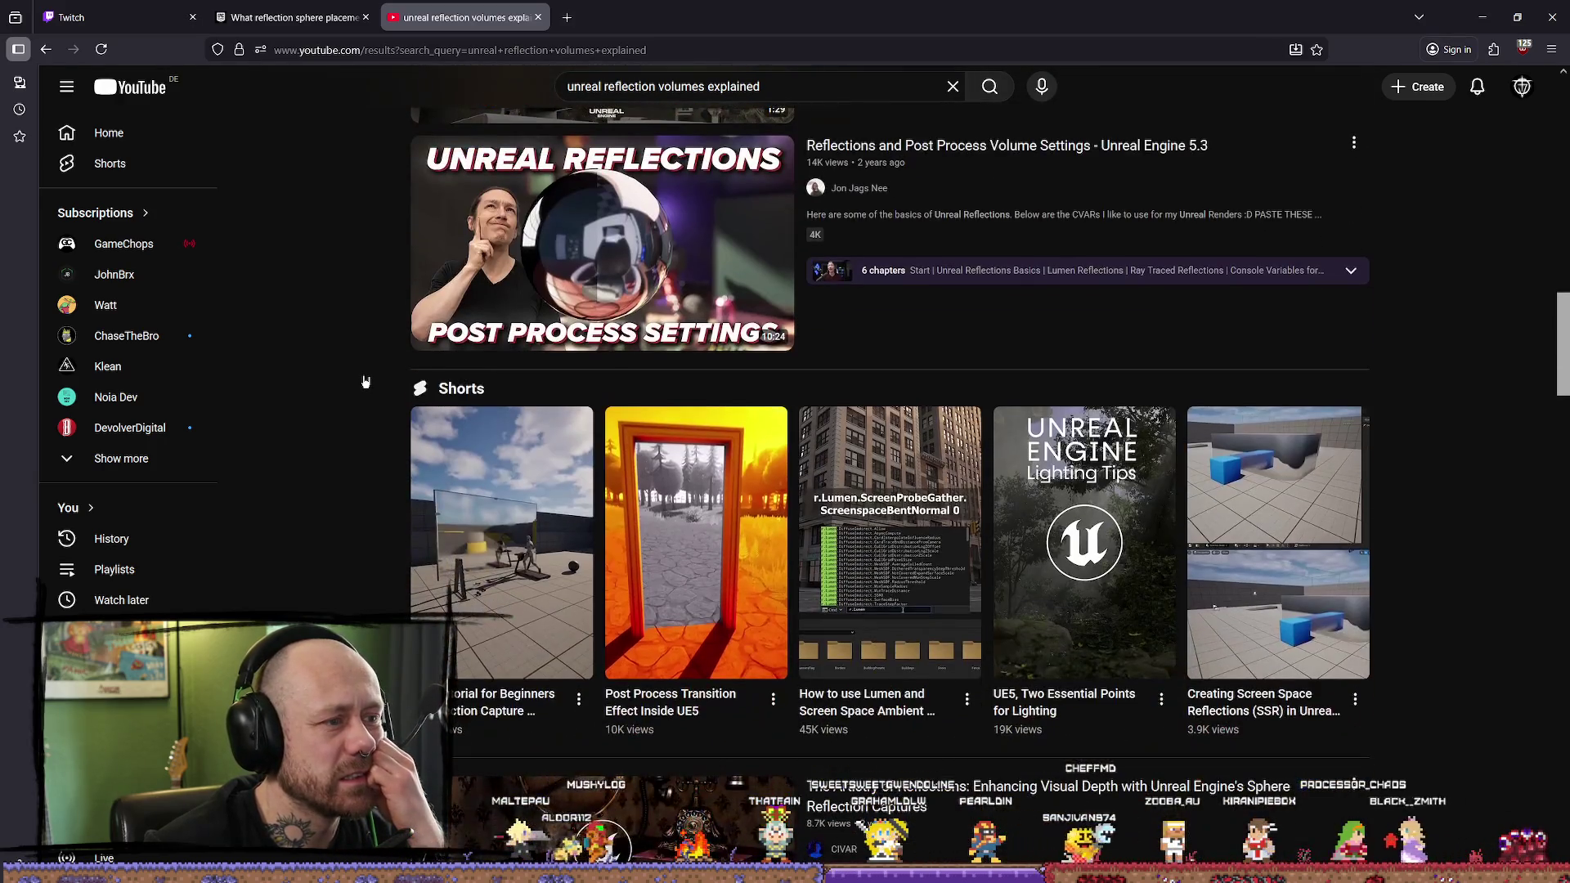
pyautogui.scroll(-5, 365, 382)
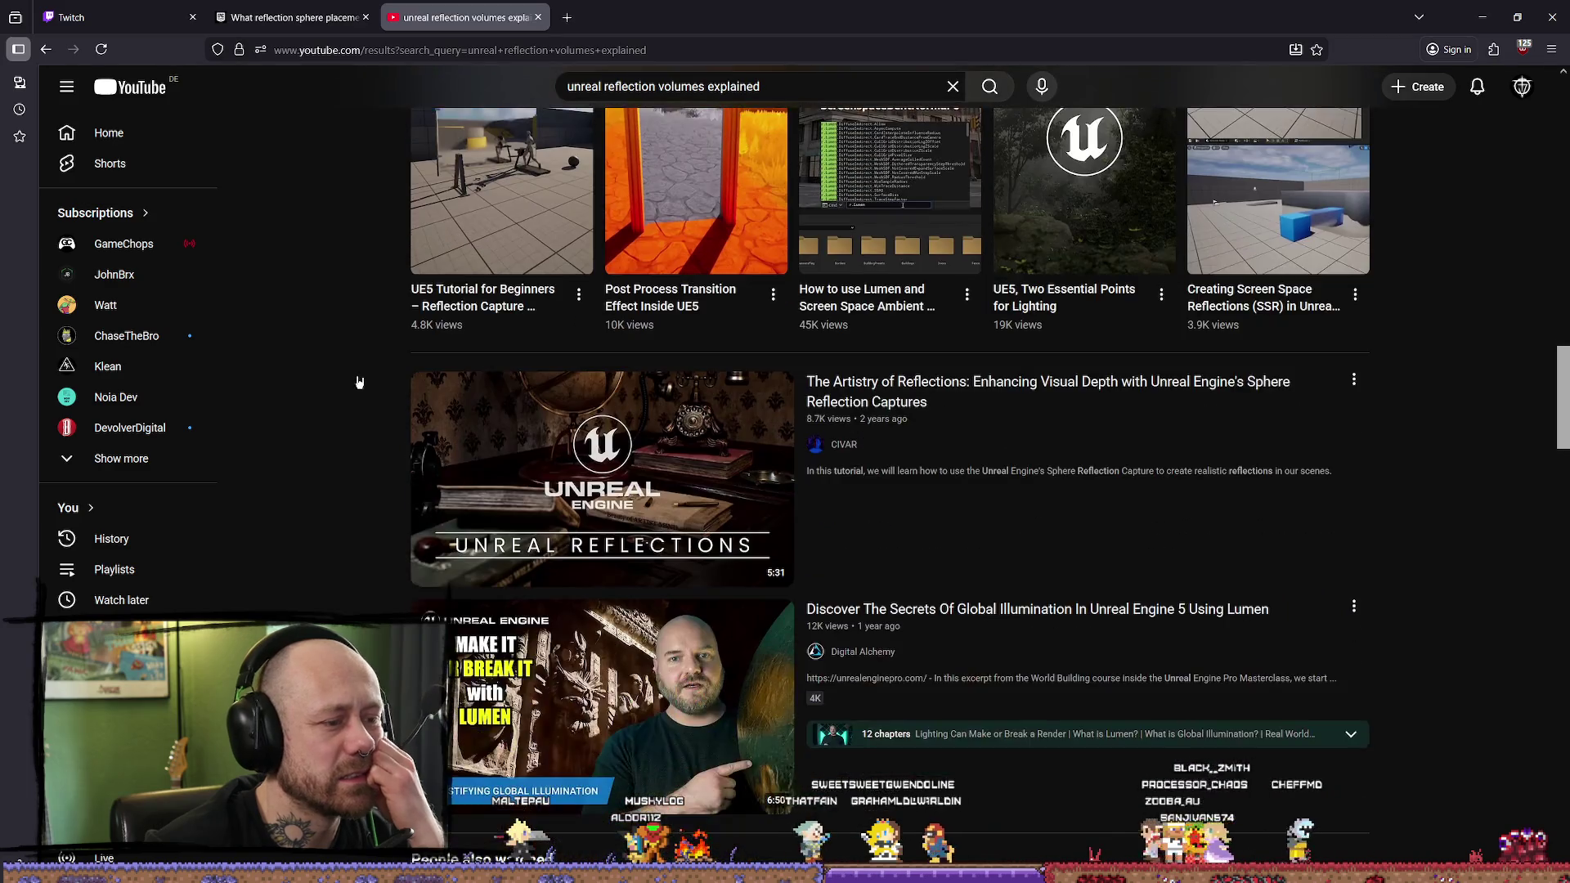
pyautogui.scroll(7, 340, 385)
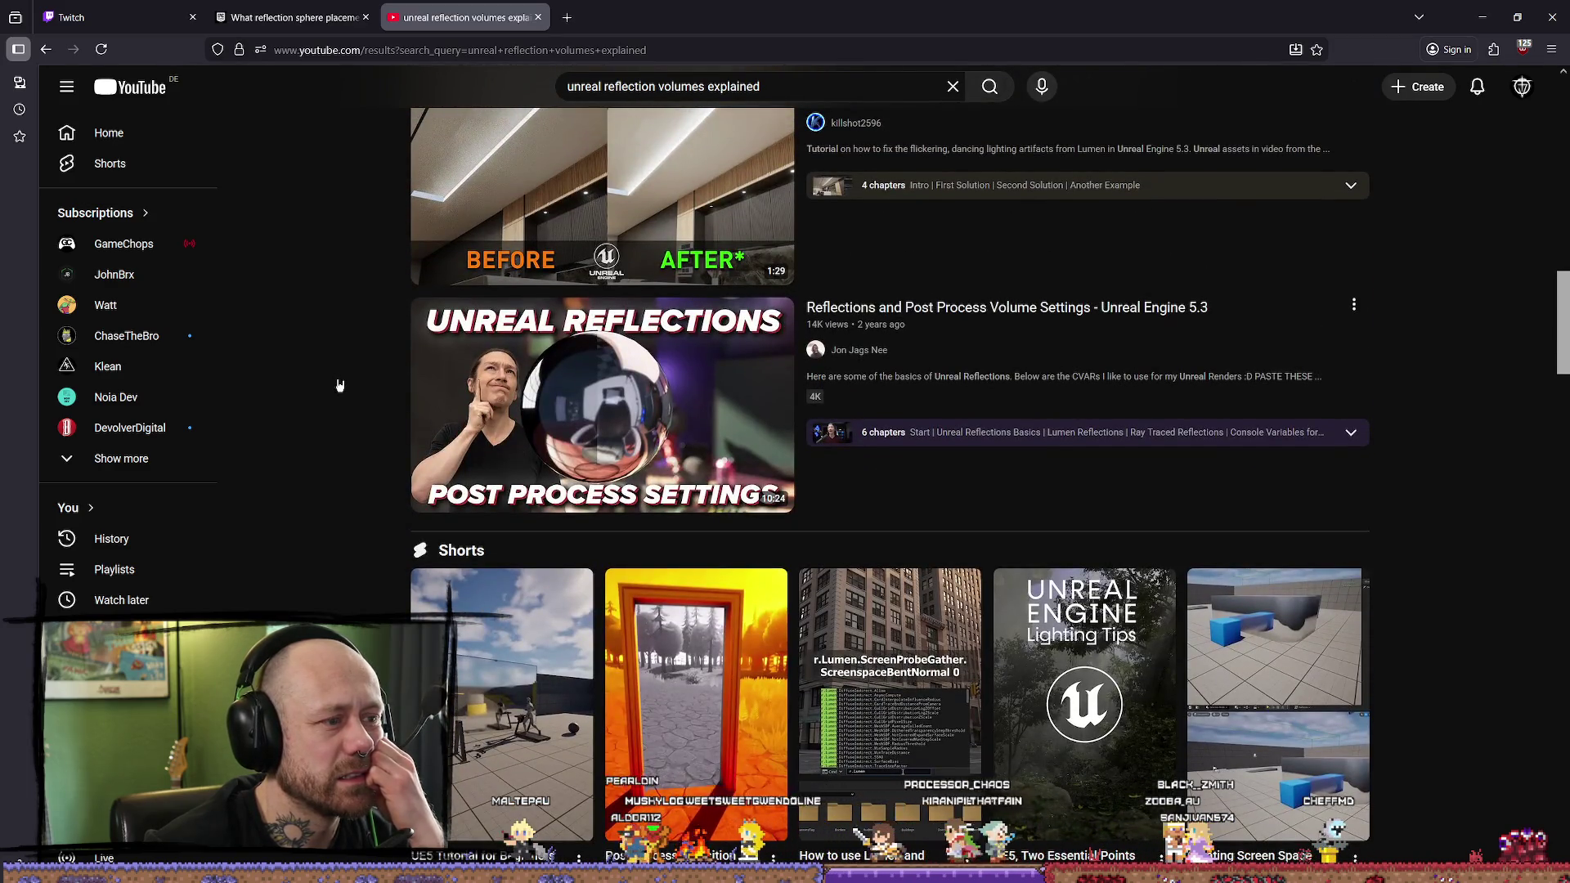
pyautogui.scroll(-1, 340, 385)
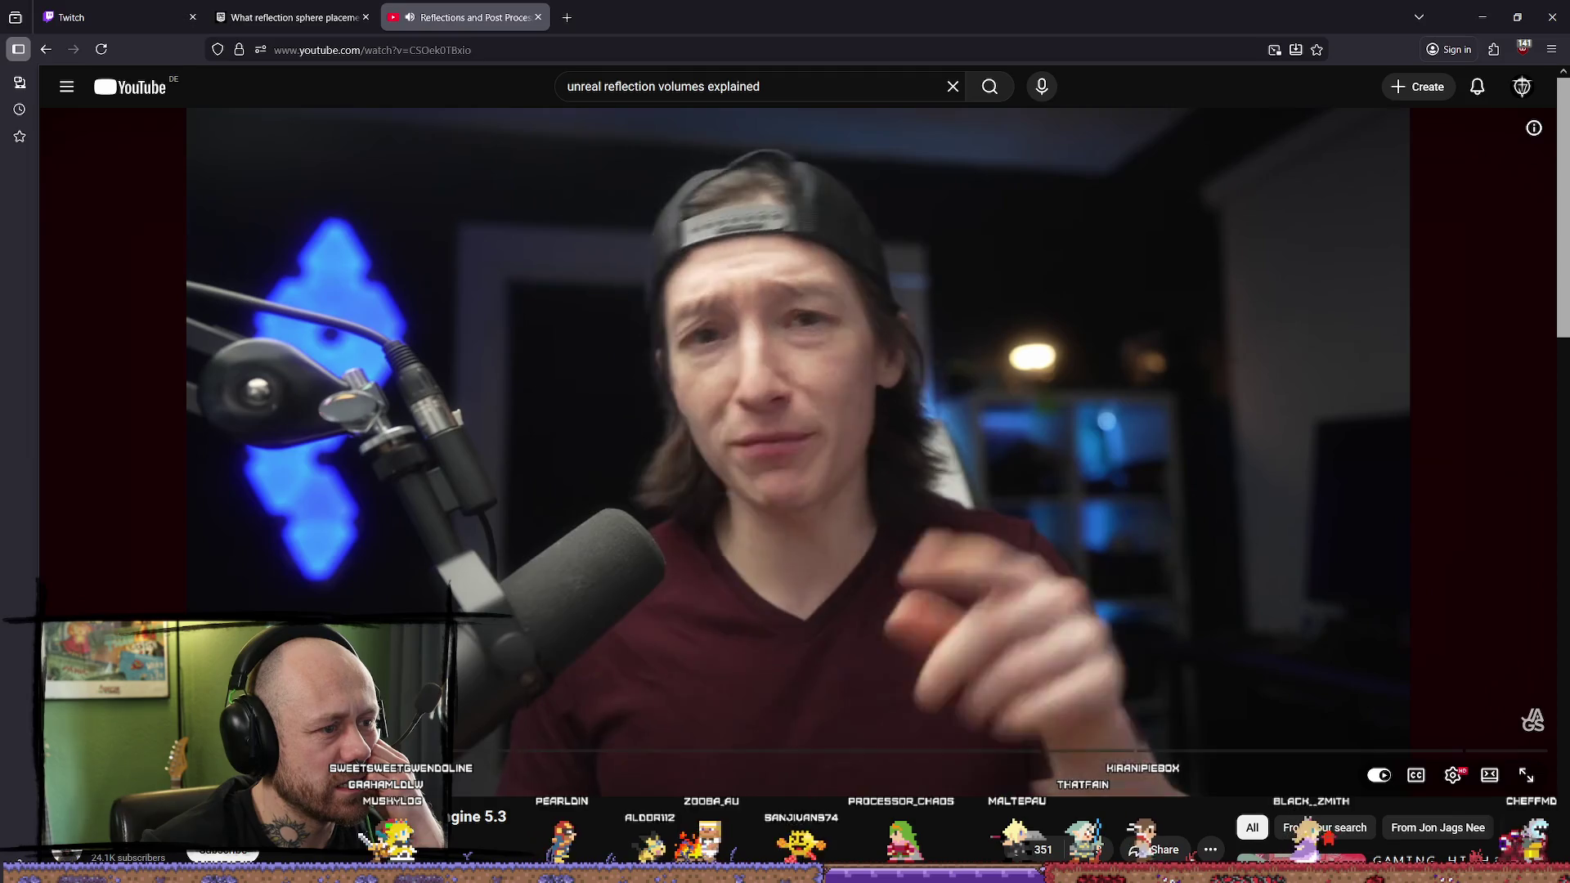
# Step: Seek ahead in the reflections video, then return to the results with the search box focused
pyautogui.moveTo(142, 749); pyautogui.dragTo(143, 750)
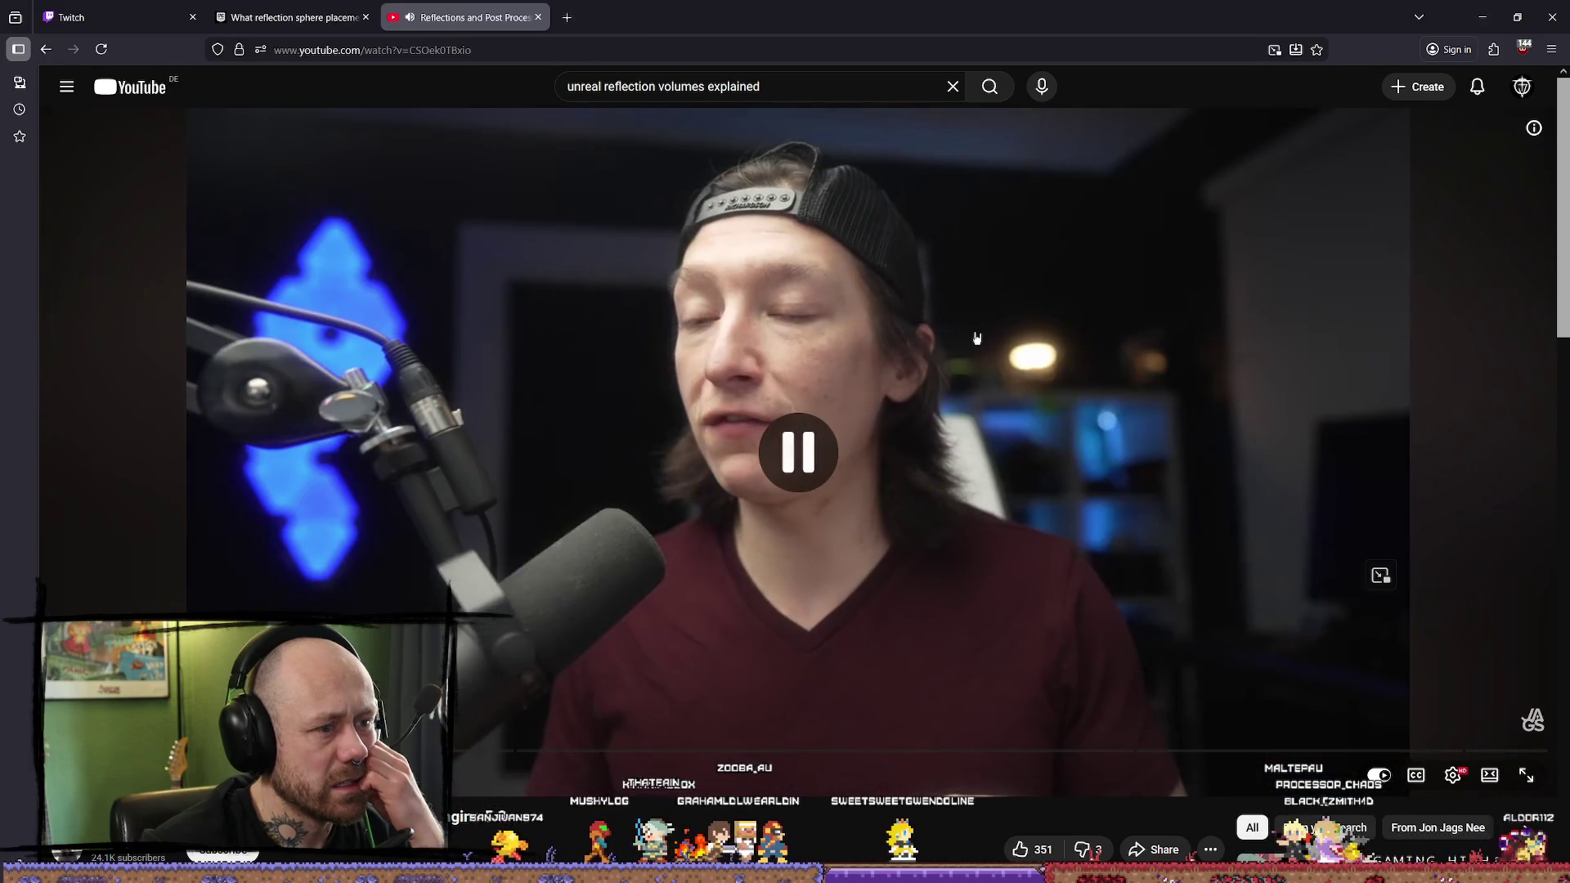
pyautogui.hotkey('alt', 'Left')
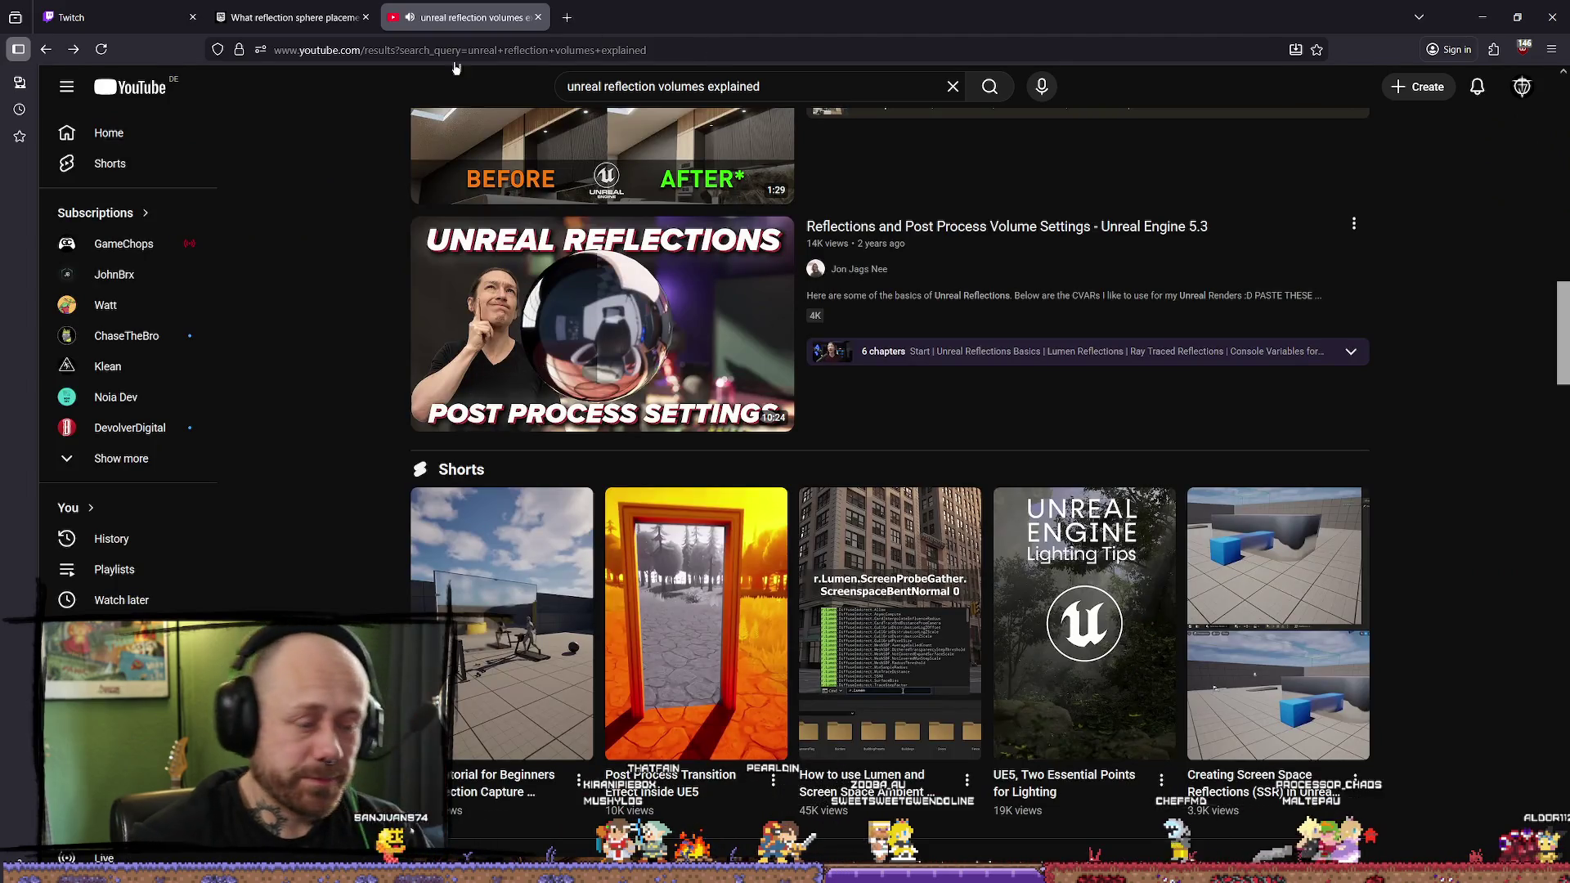
pyautogui.press('/')
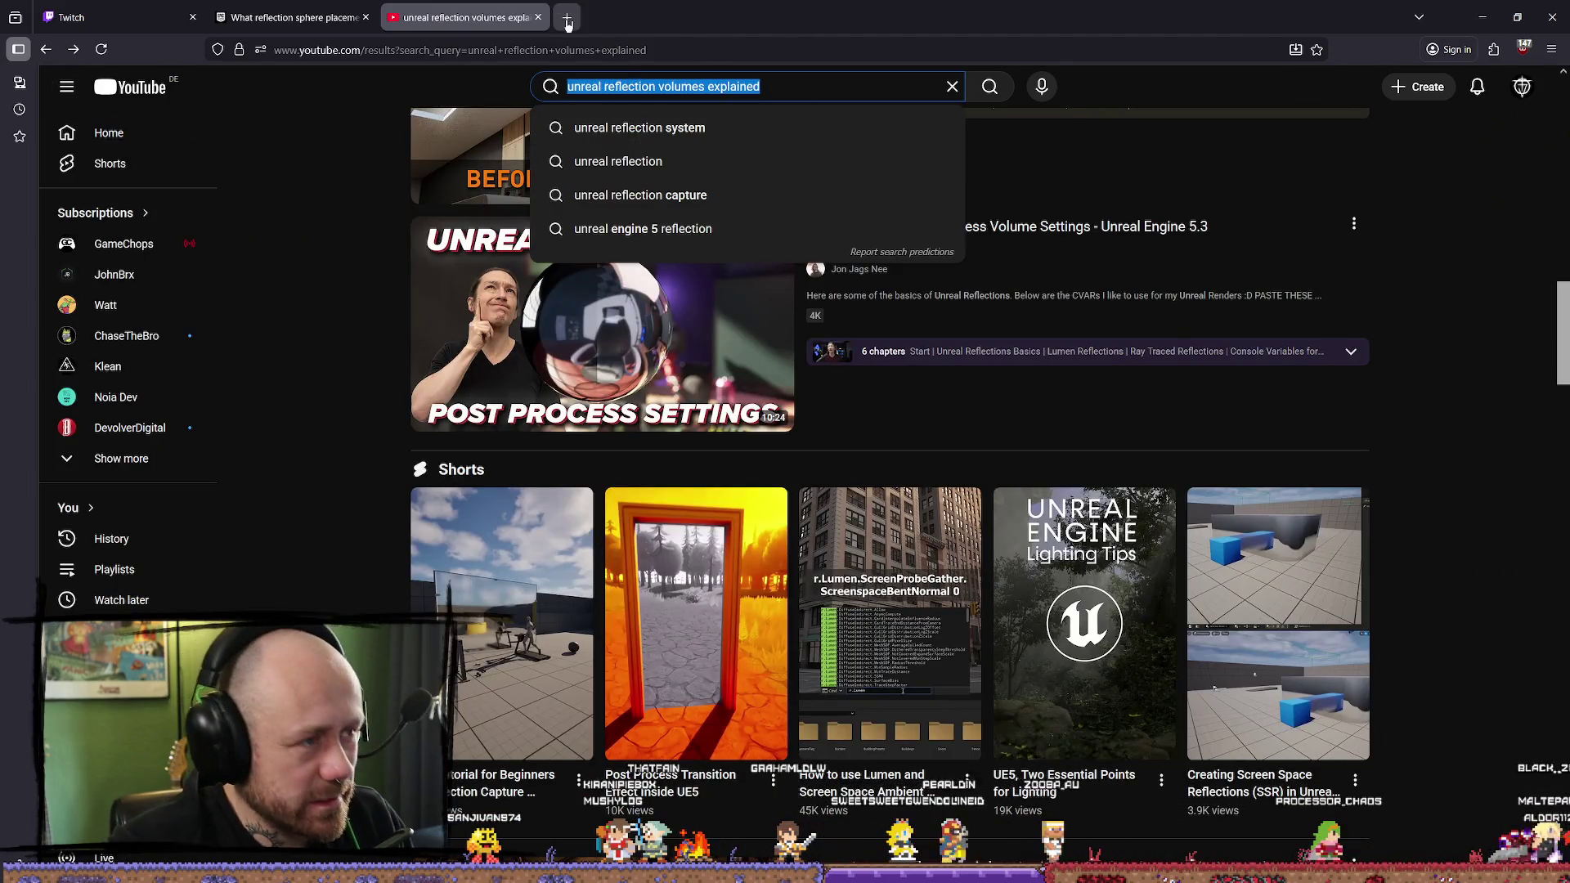
# Step: Search Google for 'unreal reflection volumes explained' in a new tab and check the Reddit result
pyautogui.click(567, 17)
pyautogui.write('go')
pyautogui.press('Return')
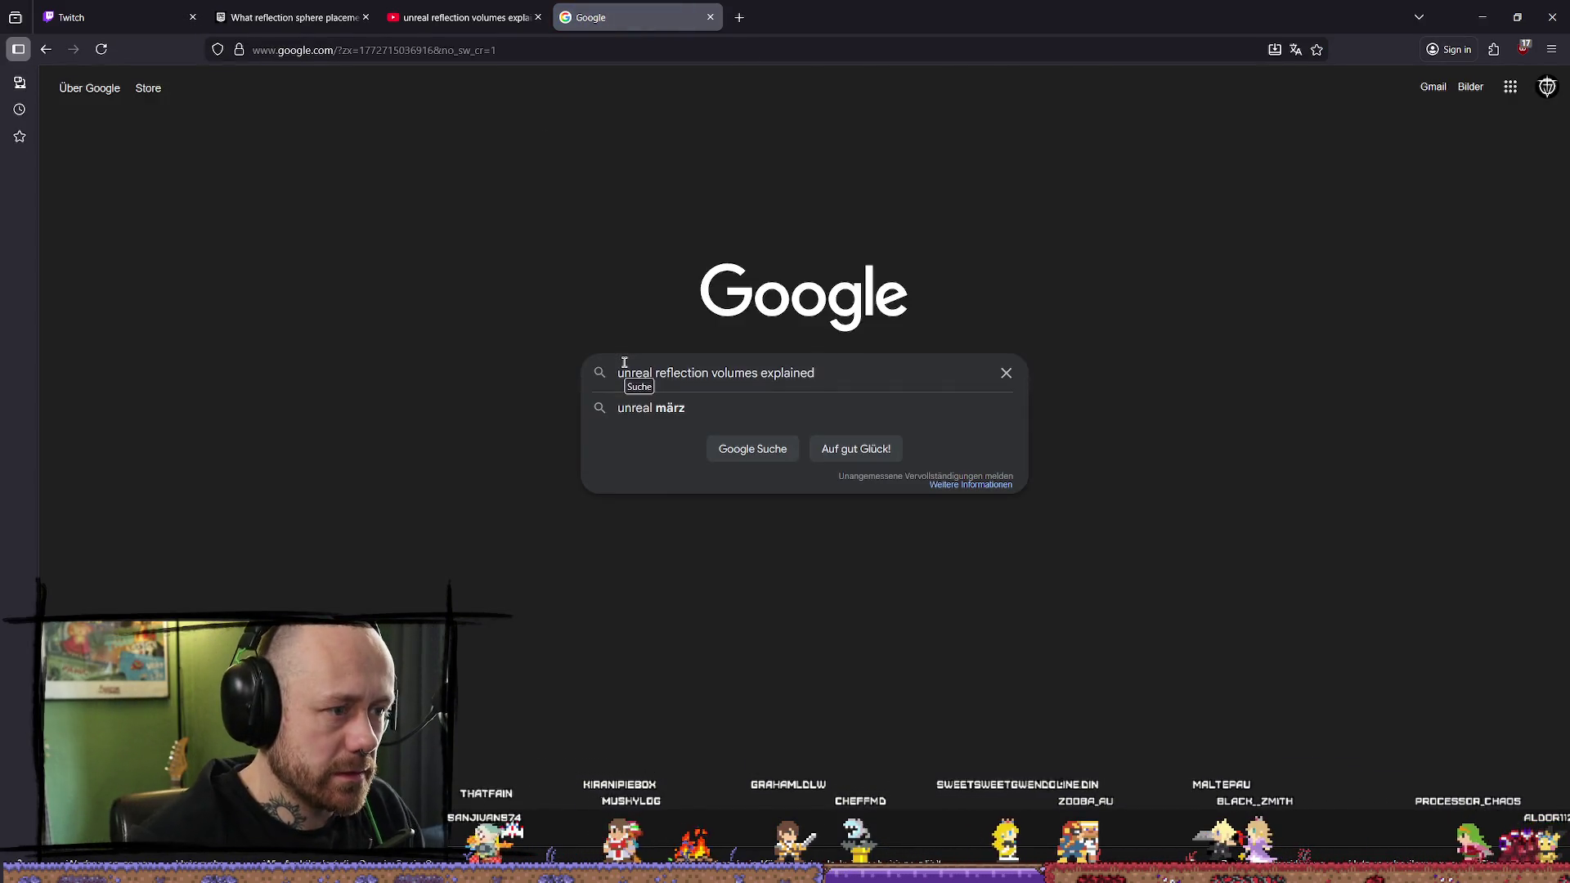
pyautogui.press('Return')
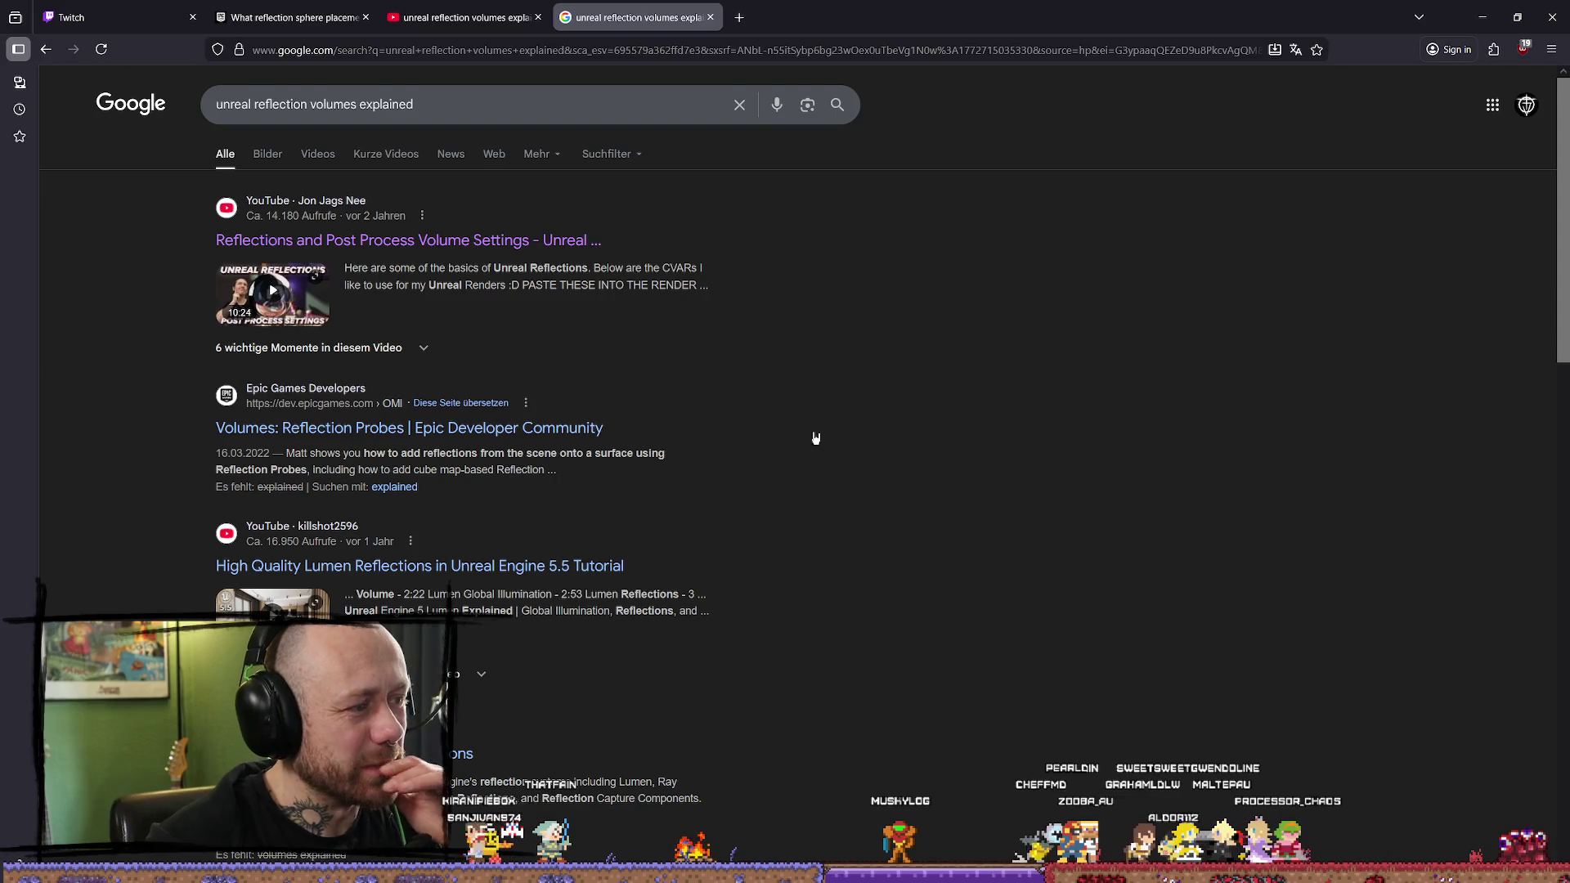
pyautogui.scroll(-7, 851, 409)
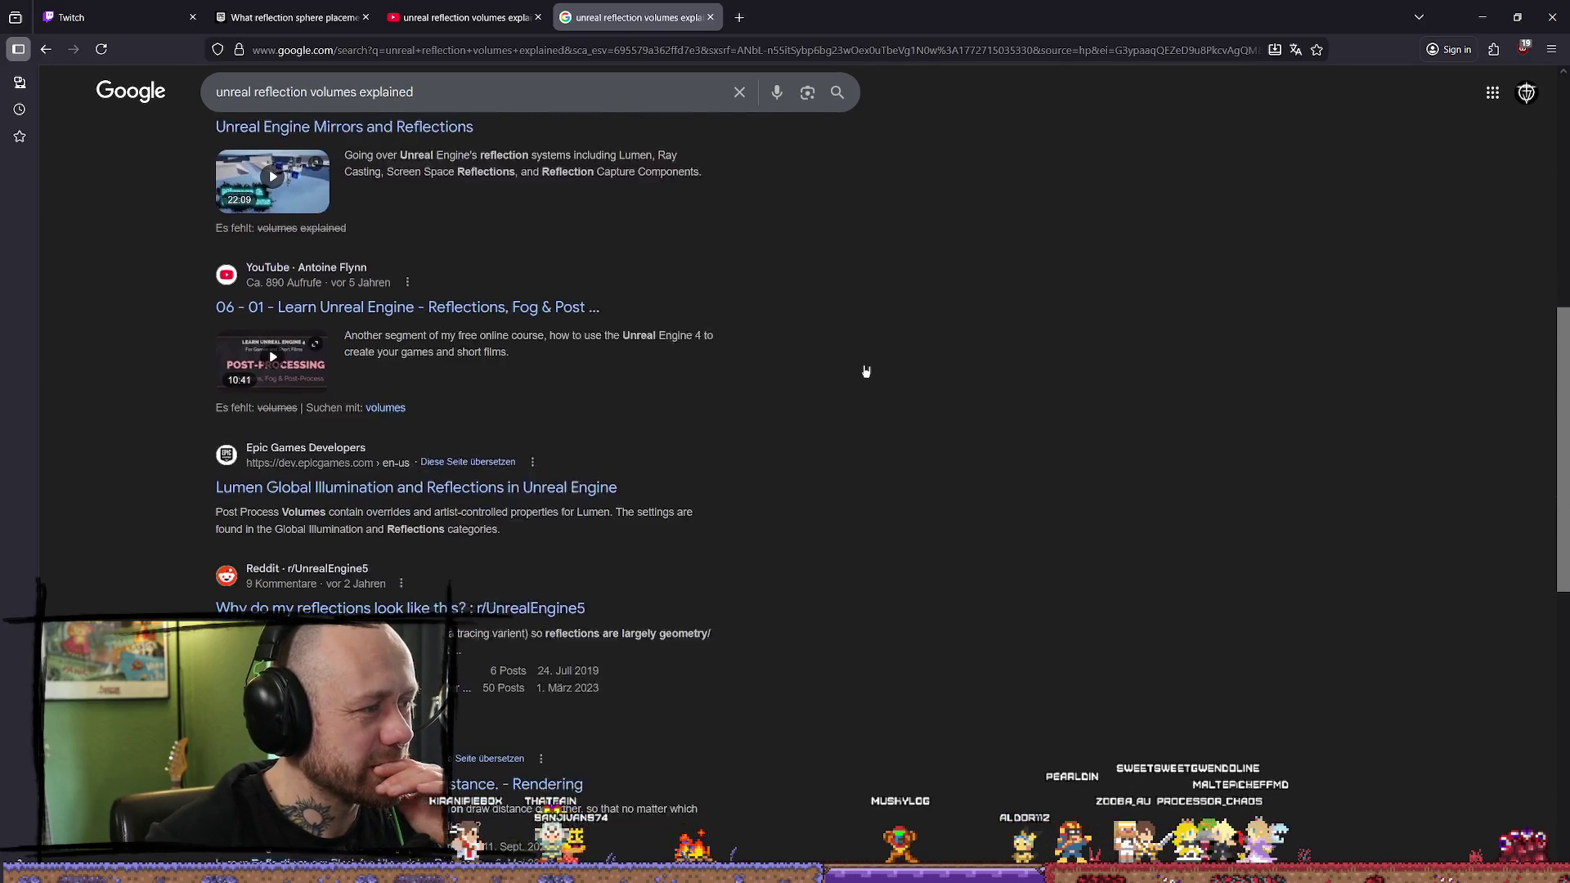
pyautogui.scroll(-1, 829, 487)
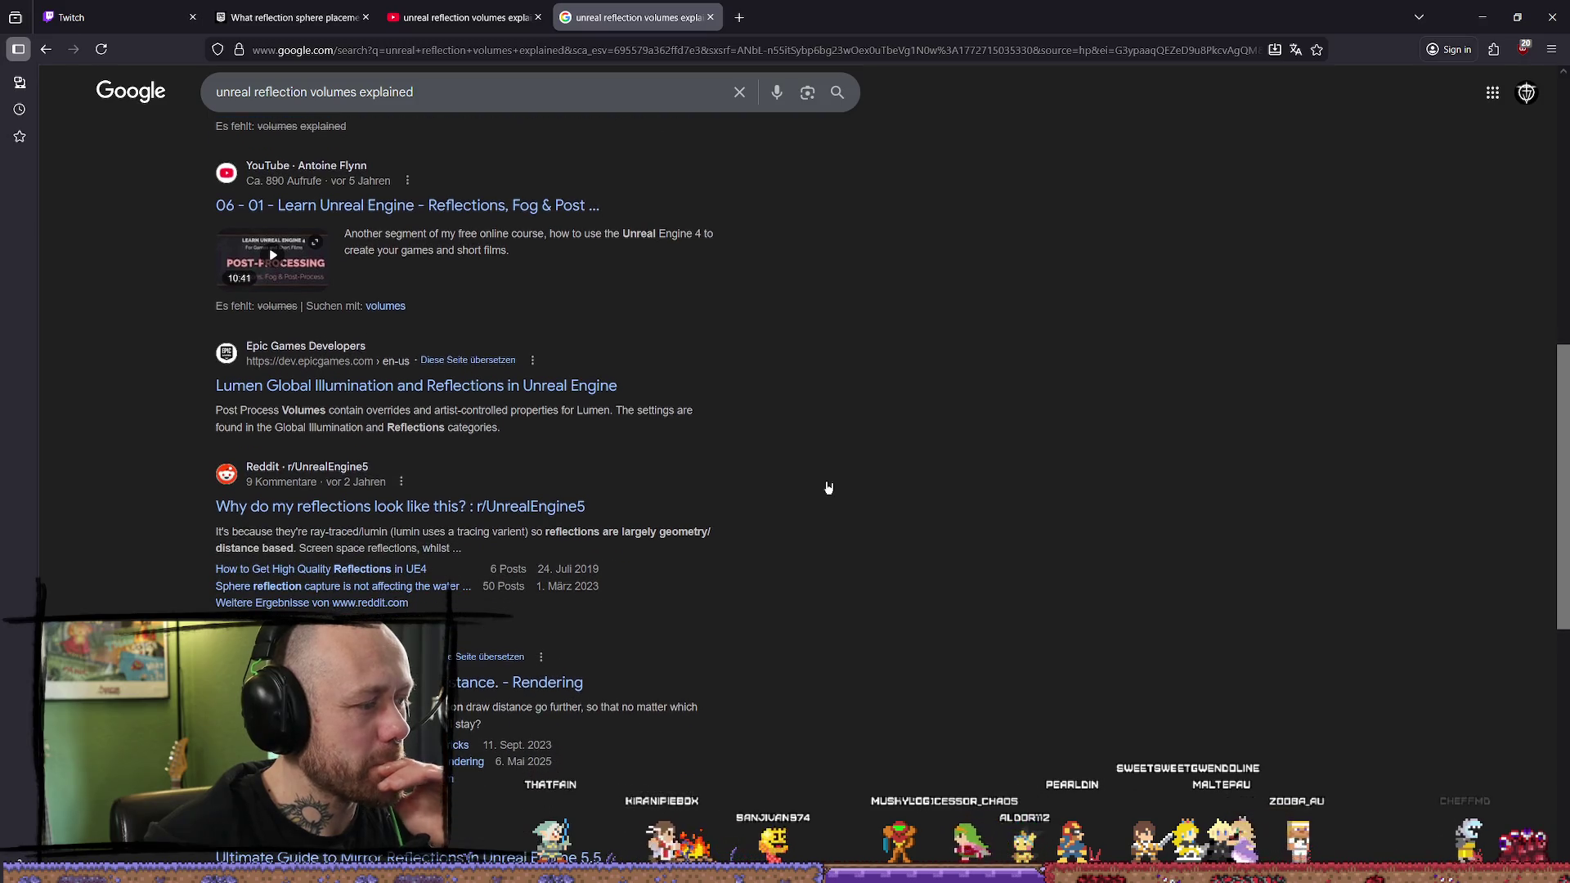
pyautogui.click(408, 507)
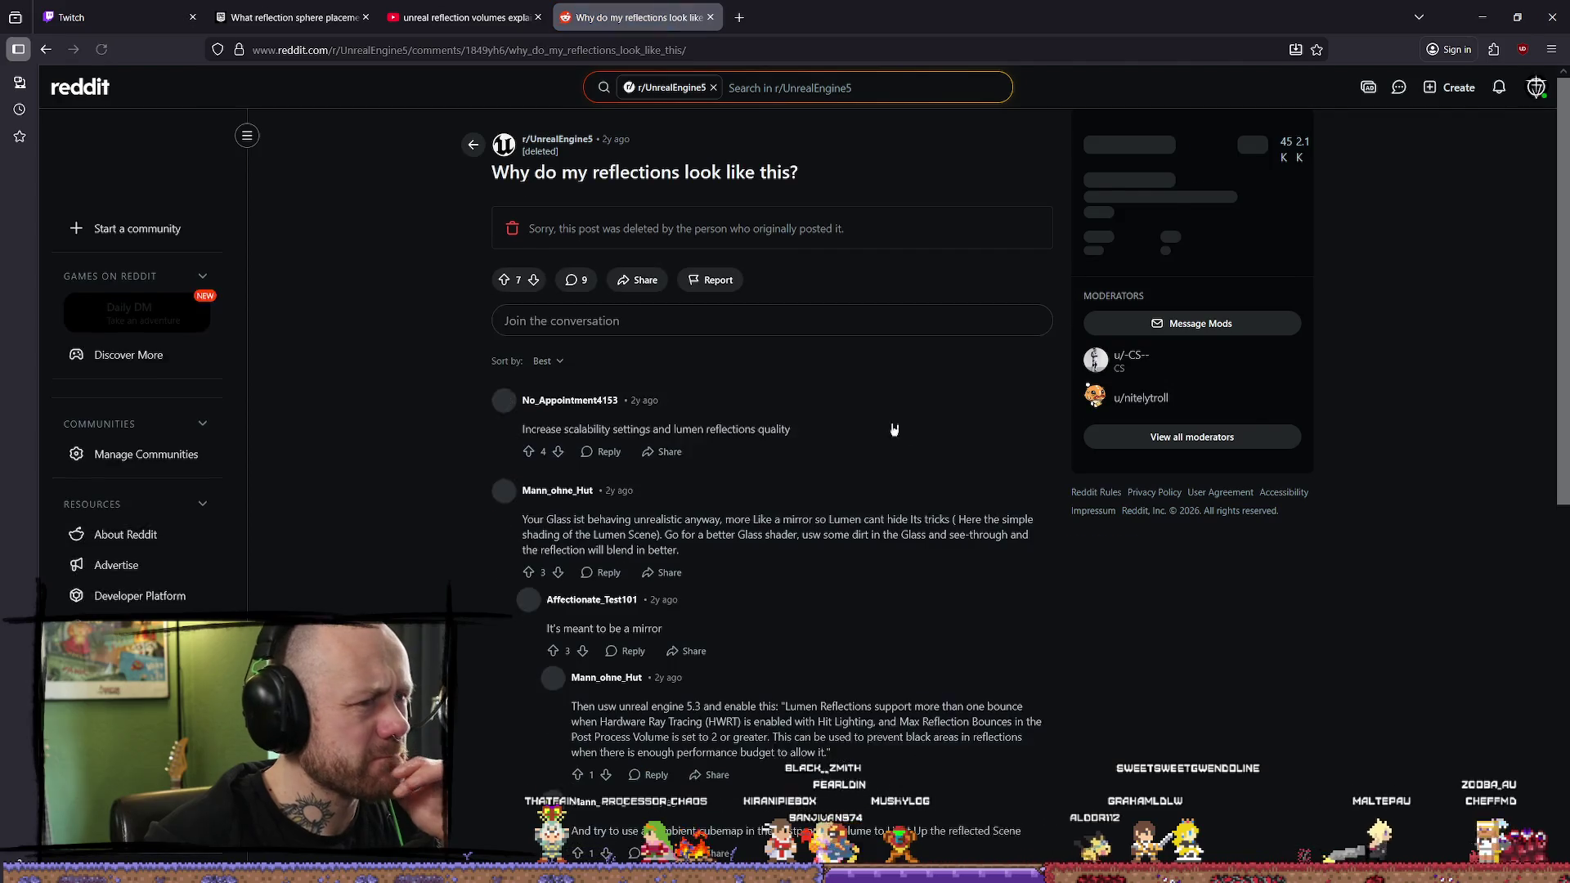
pyautogui.hotkey('alt', 'Left')
pyautogui.scroll(5, 368, 286)
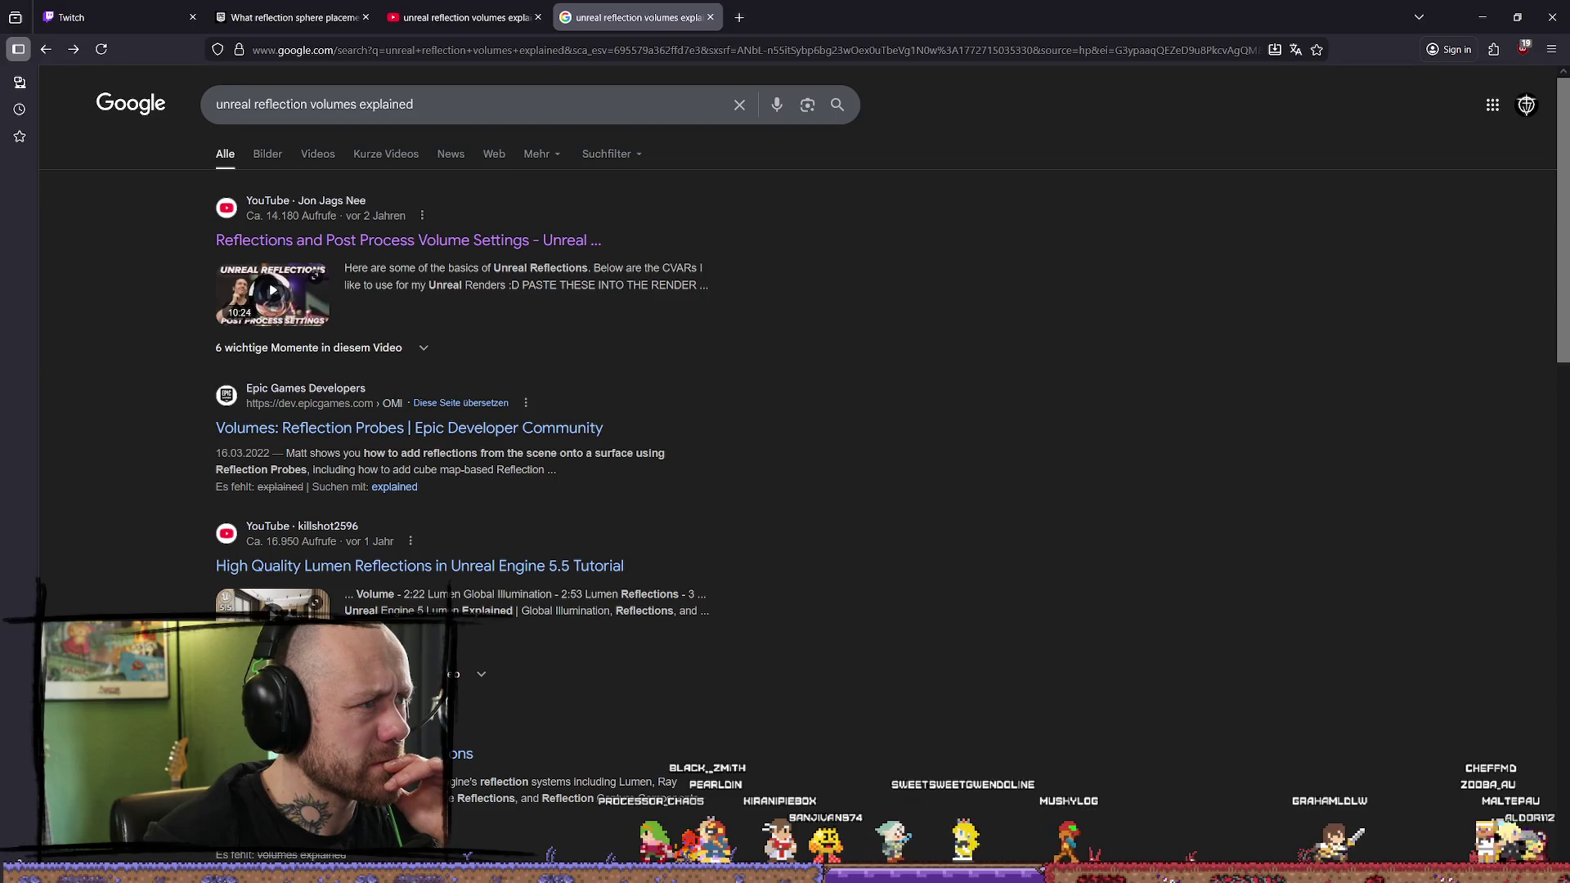
# Step: Close Unreal's lighting results log, then return to Google to edit the search query
pyautogui.click(1550, 28)
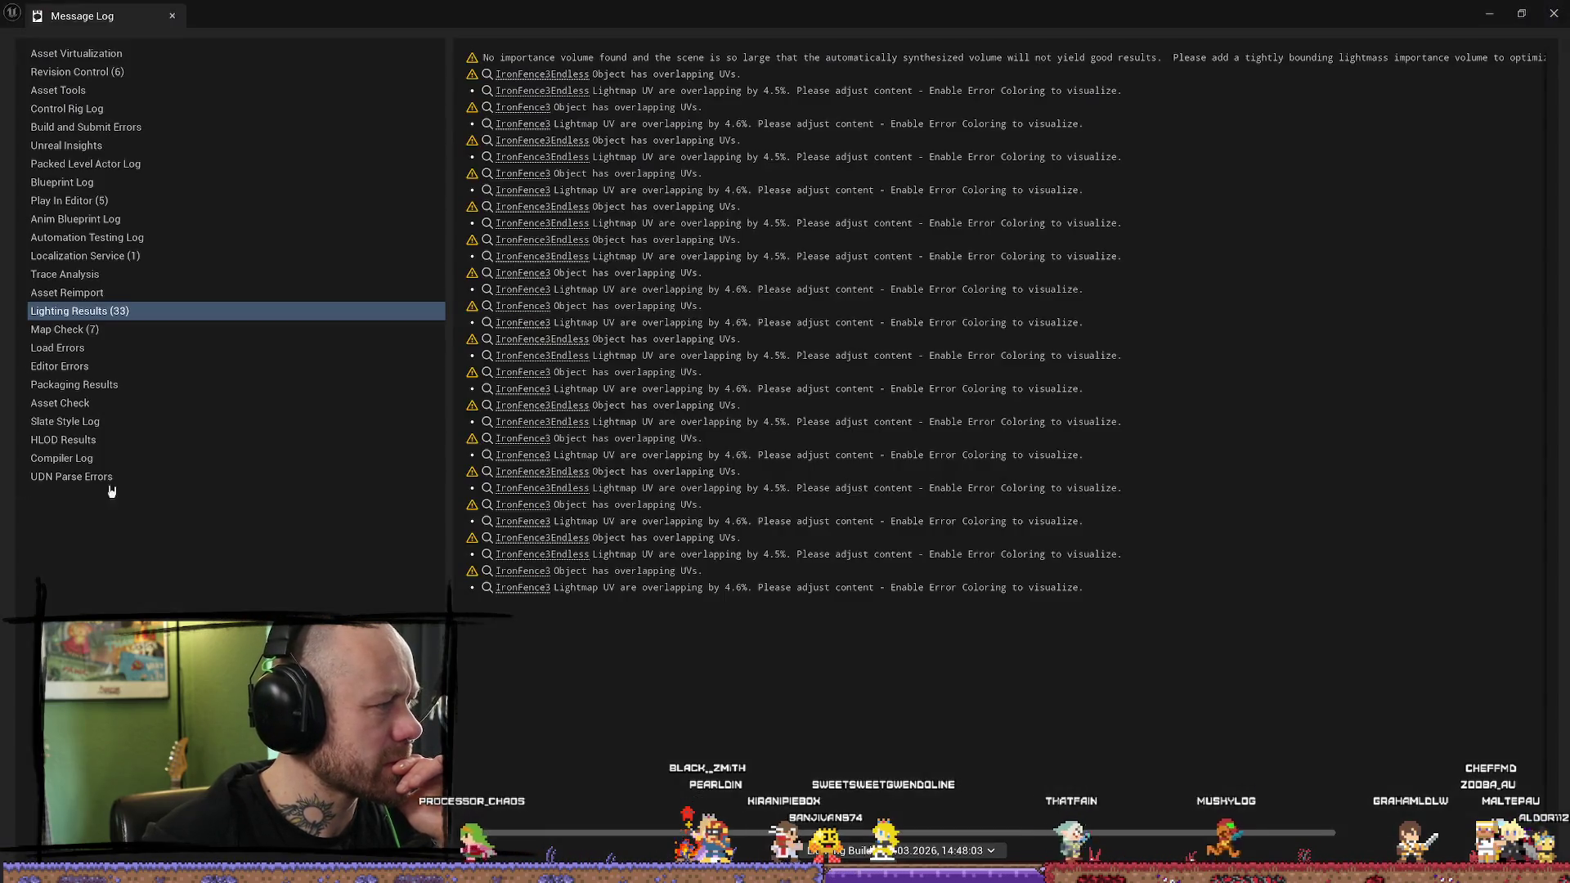
pyautogui.click(1553, 15)
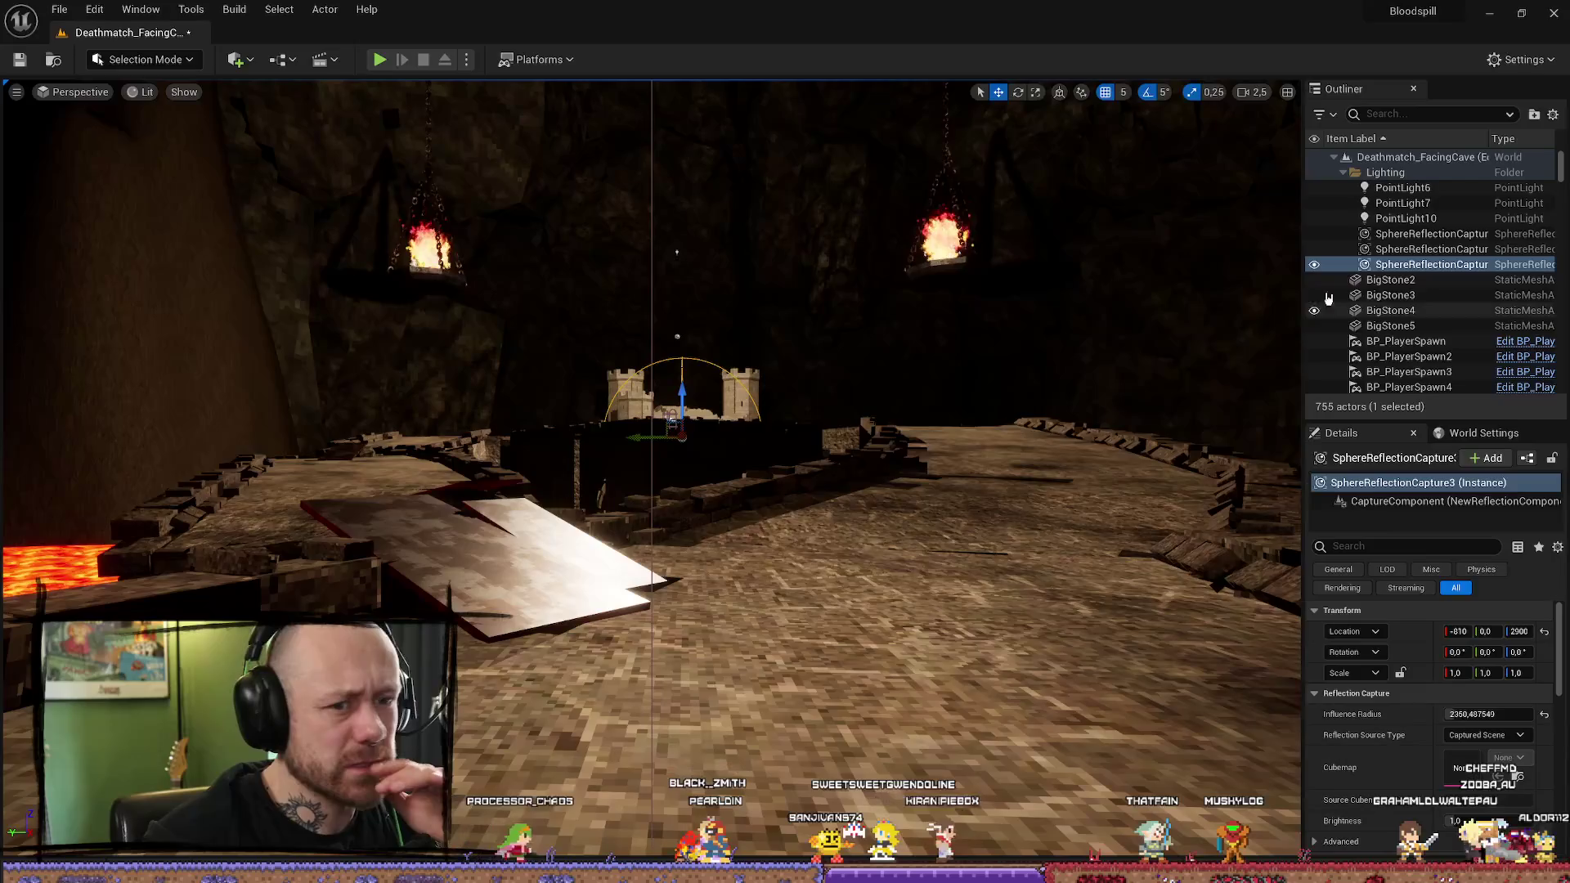
pyautogui.hotkey('alt', 'Tab')
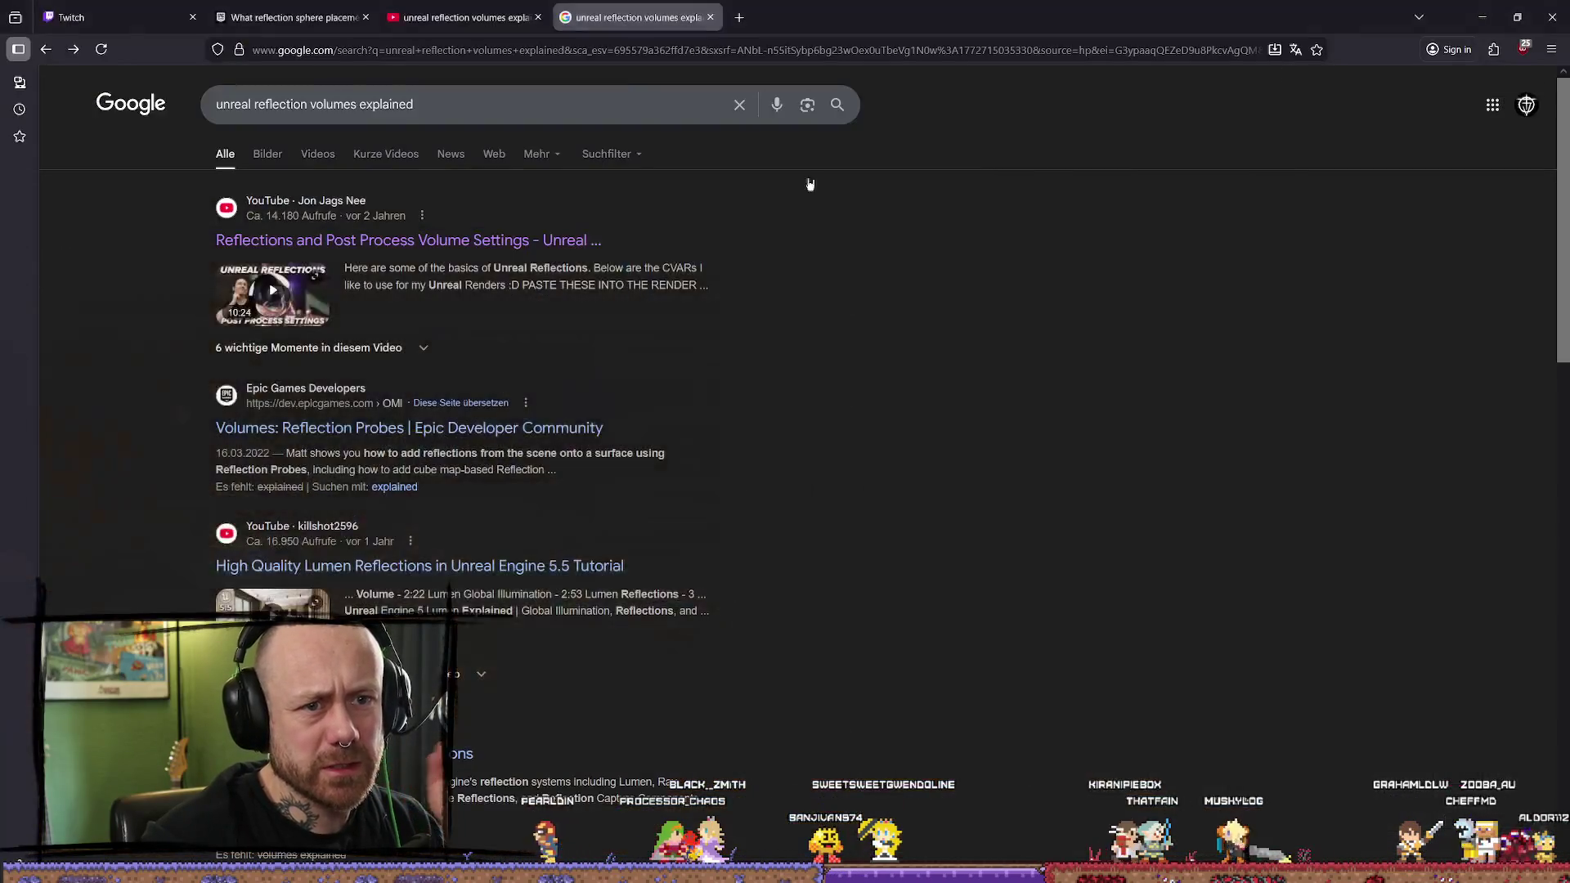
pyautogui.click(538, 105)
# Step: Search Google for 'unreal documentation sphere reflection' and open Epic's Reflections Captures page
pyautogui.write('unreal')
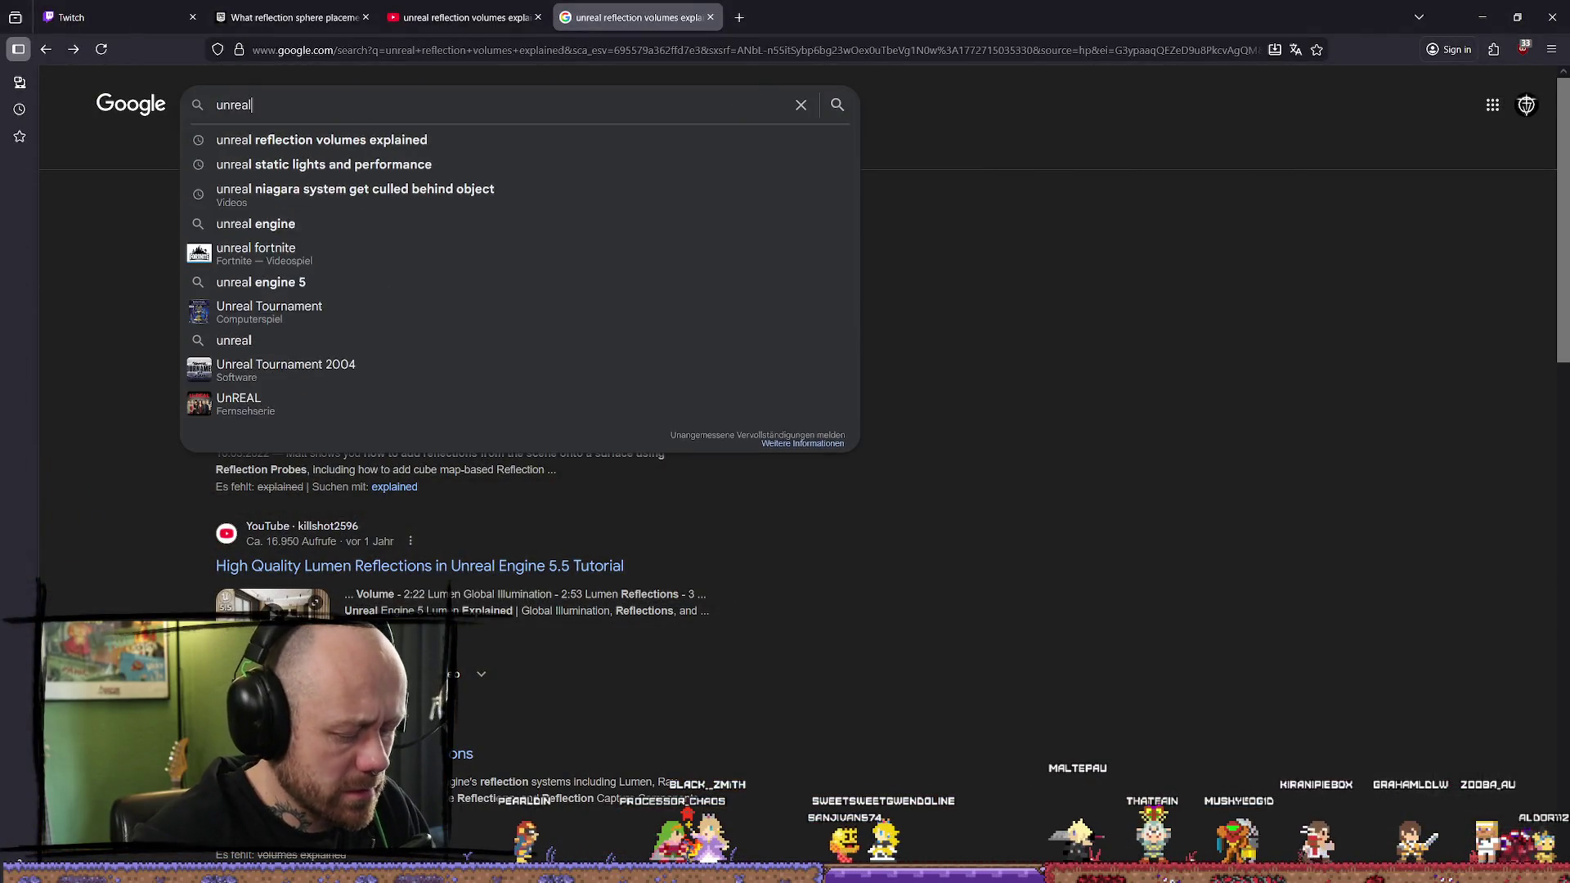
pyautogui.write(' dokuemc')
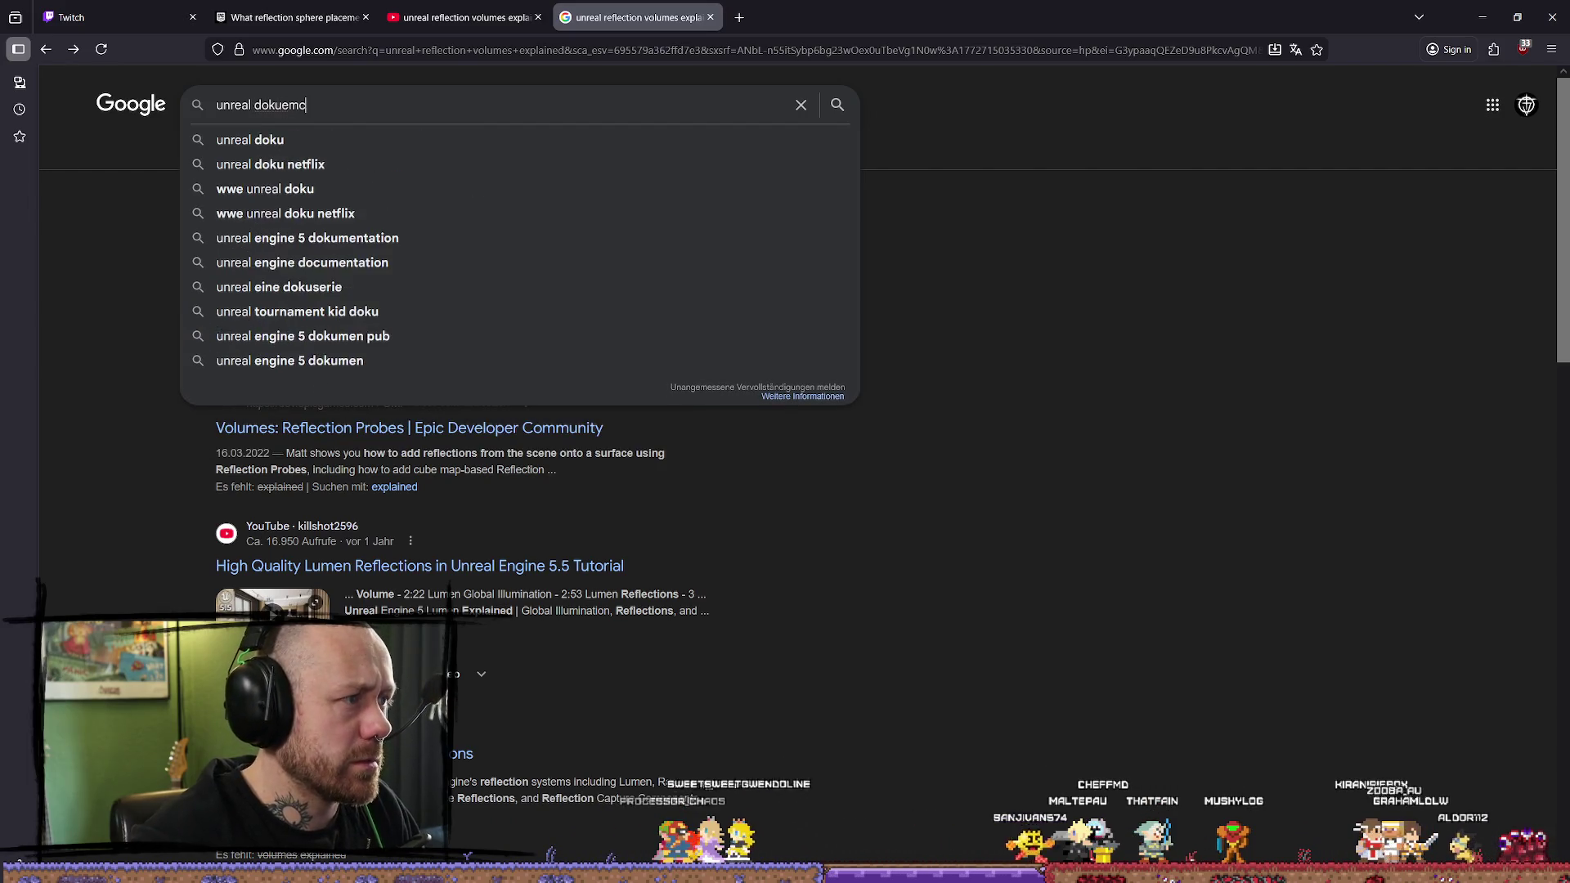
pyautogui.press('BackSpace')
pyautogui.press('BackSpace')
pyautogui.press('BackSpace')
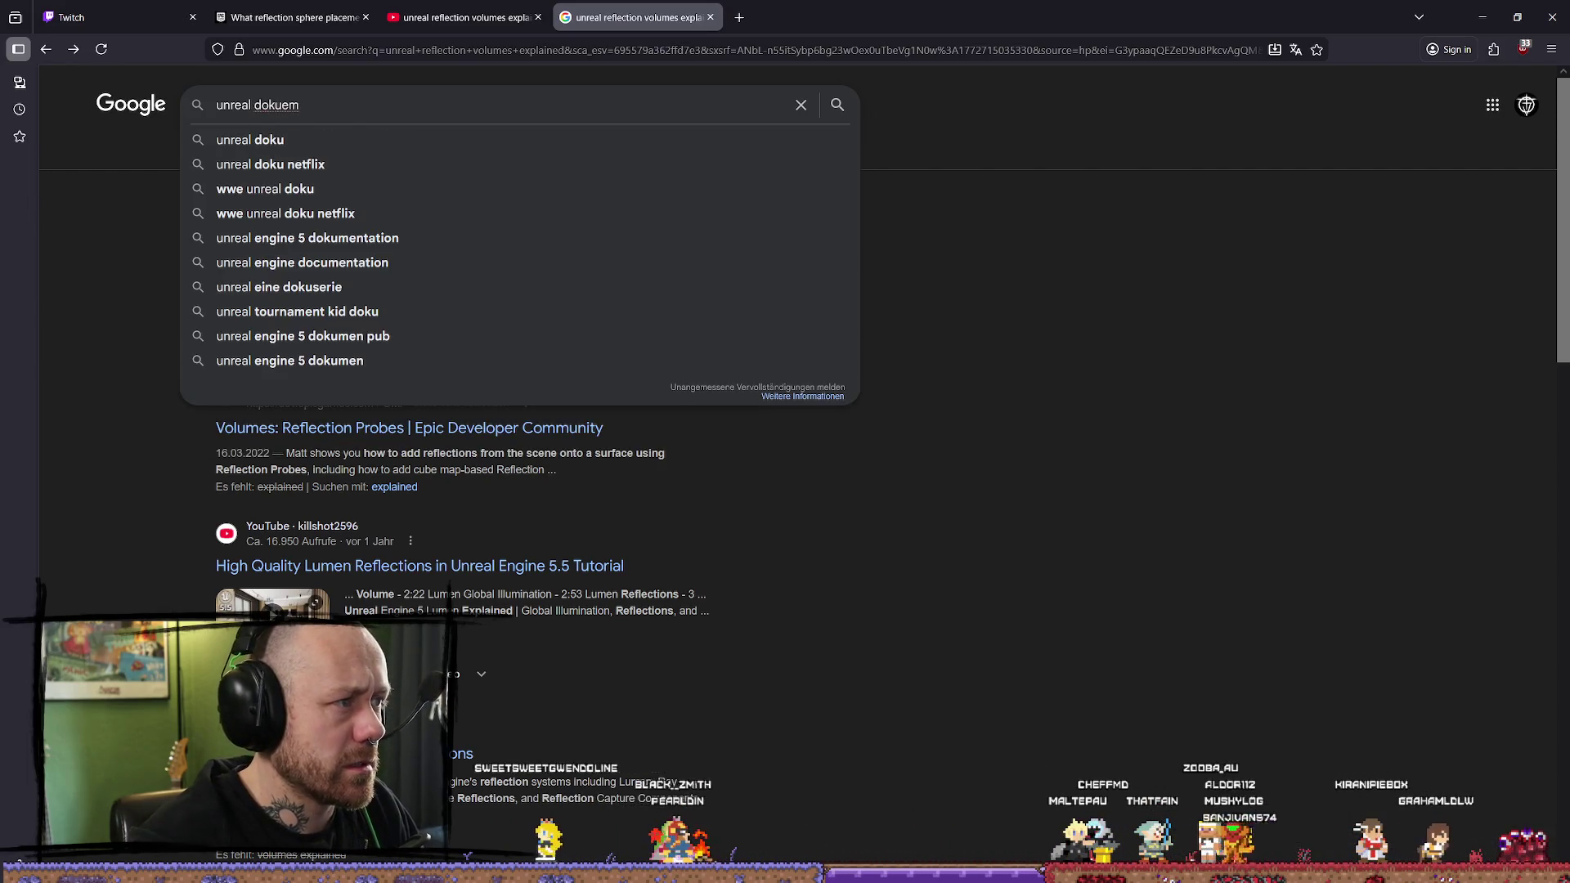
pyautogui.write('mentatio')
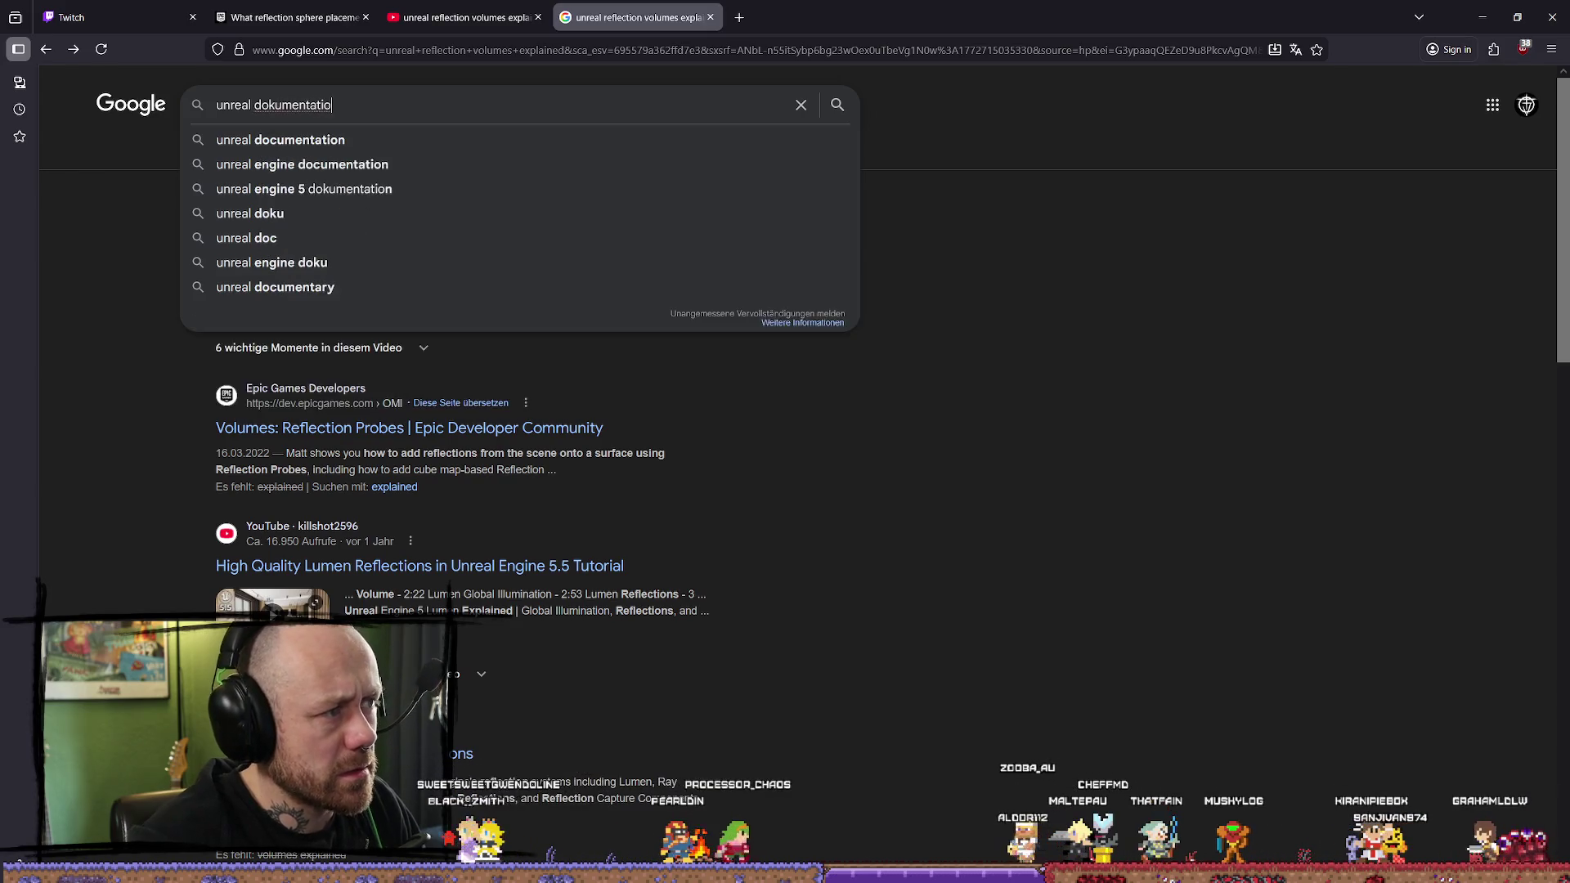
pyautogui.write('n sphere ')
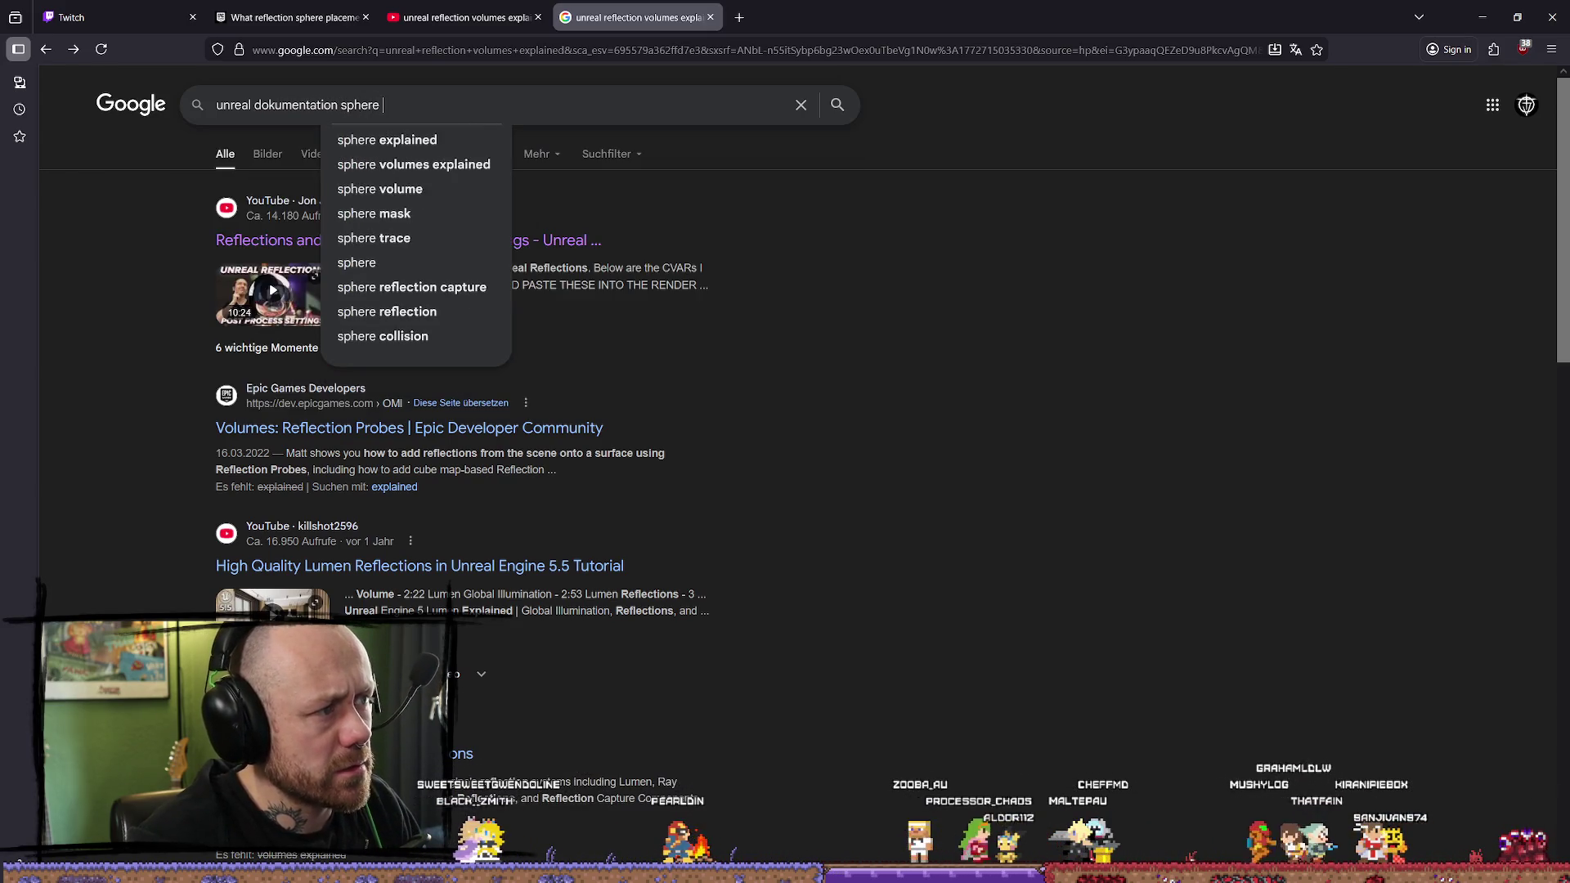
pyautogui.write('reflection')
pyautogui.press('Return')
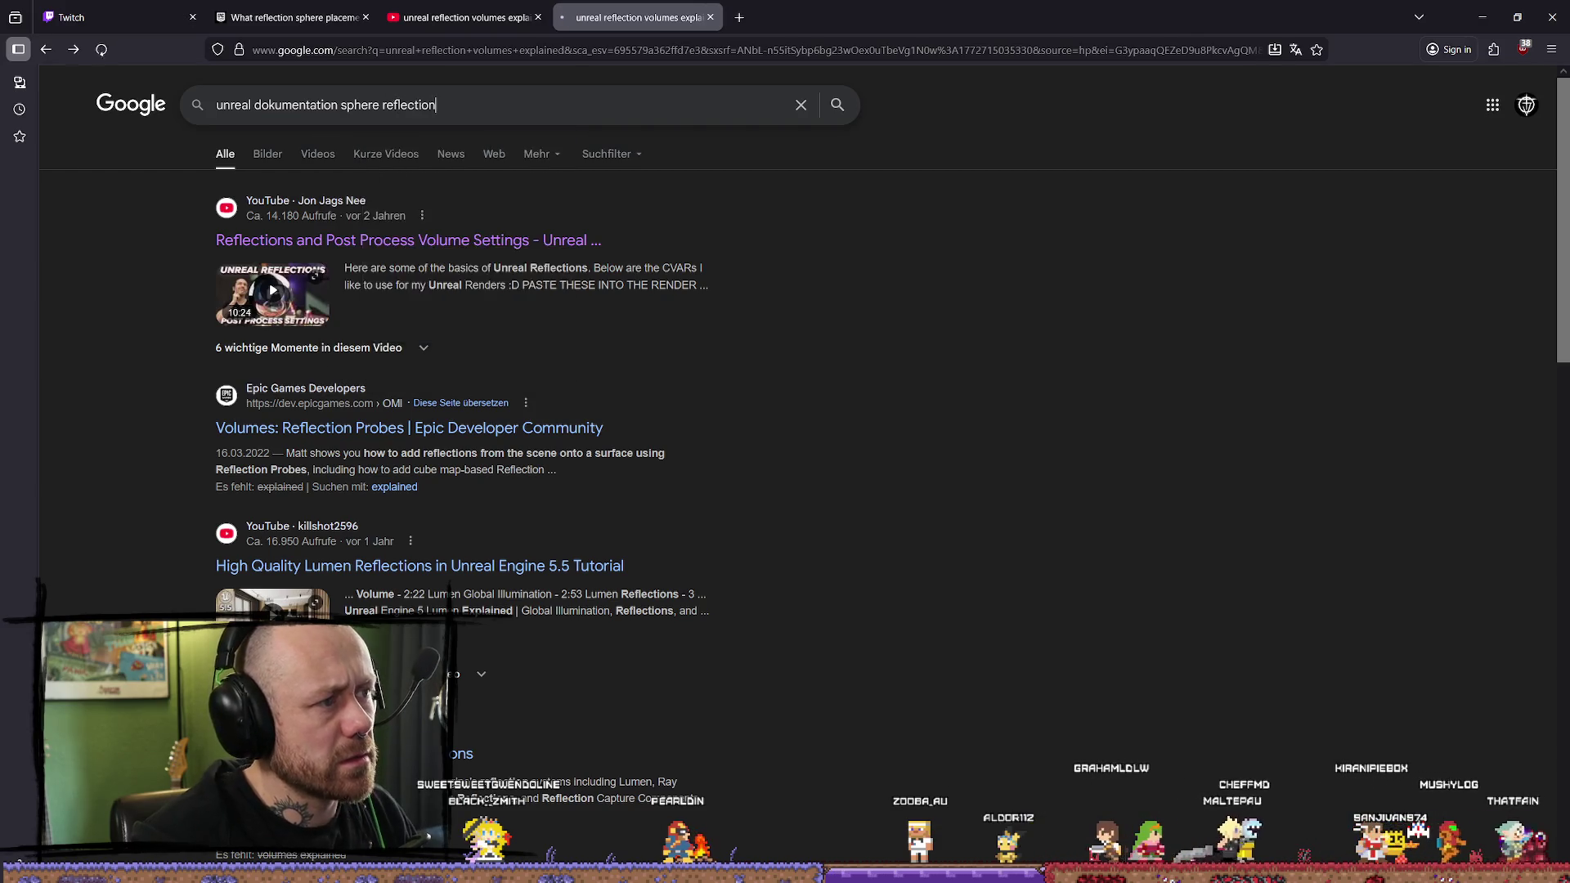
pyautogui.click(626, 209)
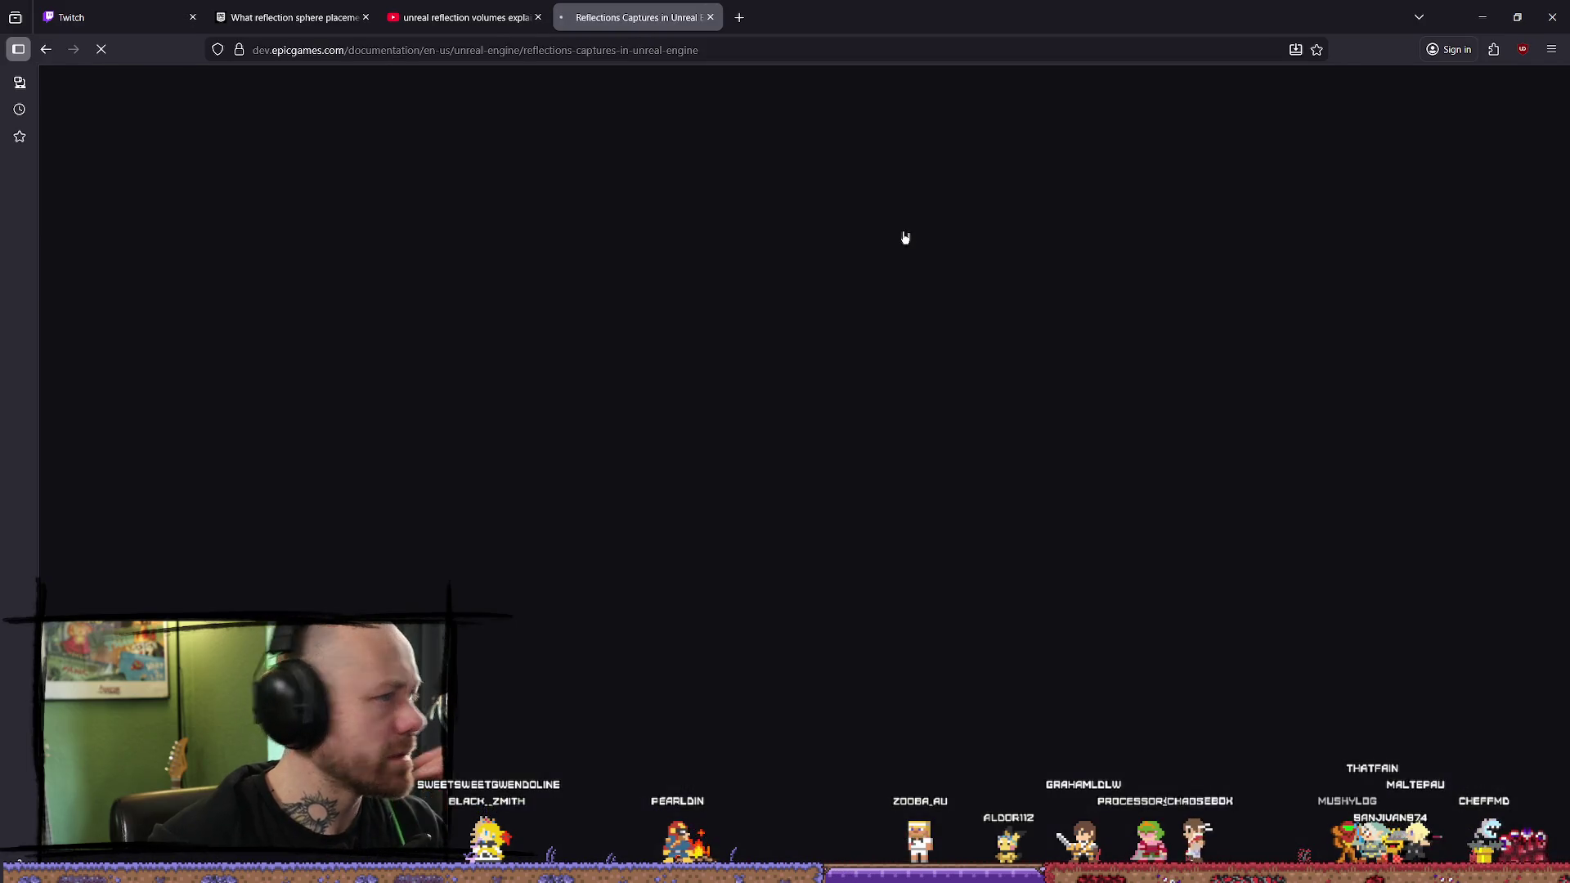
# Step: Skim the documentation page, minimize the browser and return to Unreal
pyautogui.scroll(-2, 748, 309)
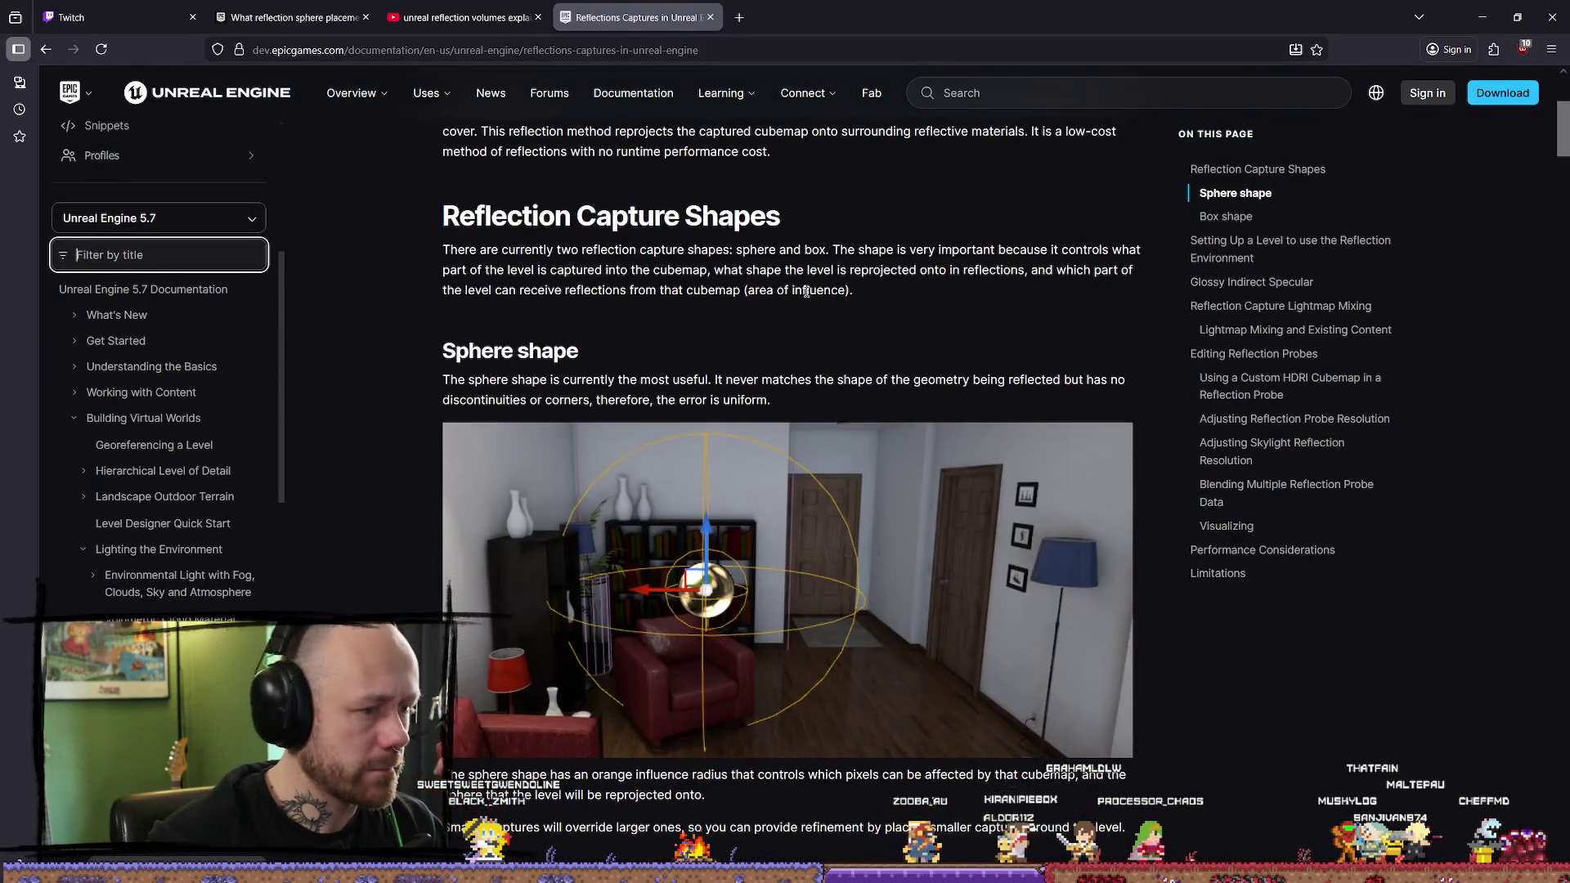
pyautogui.scroll(4, 776, 310)
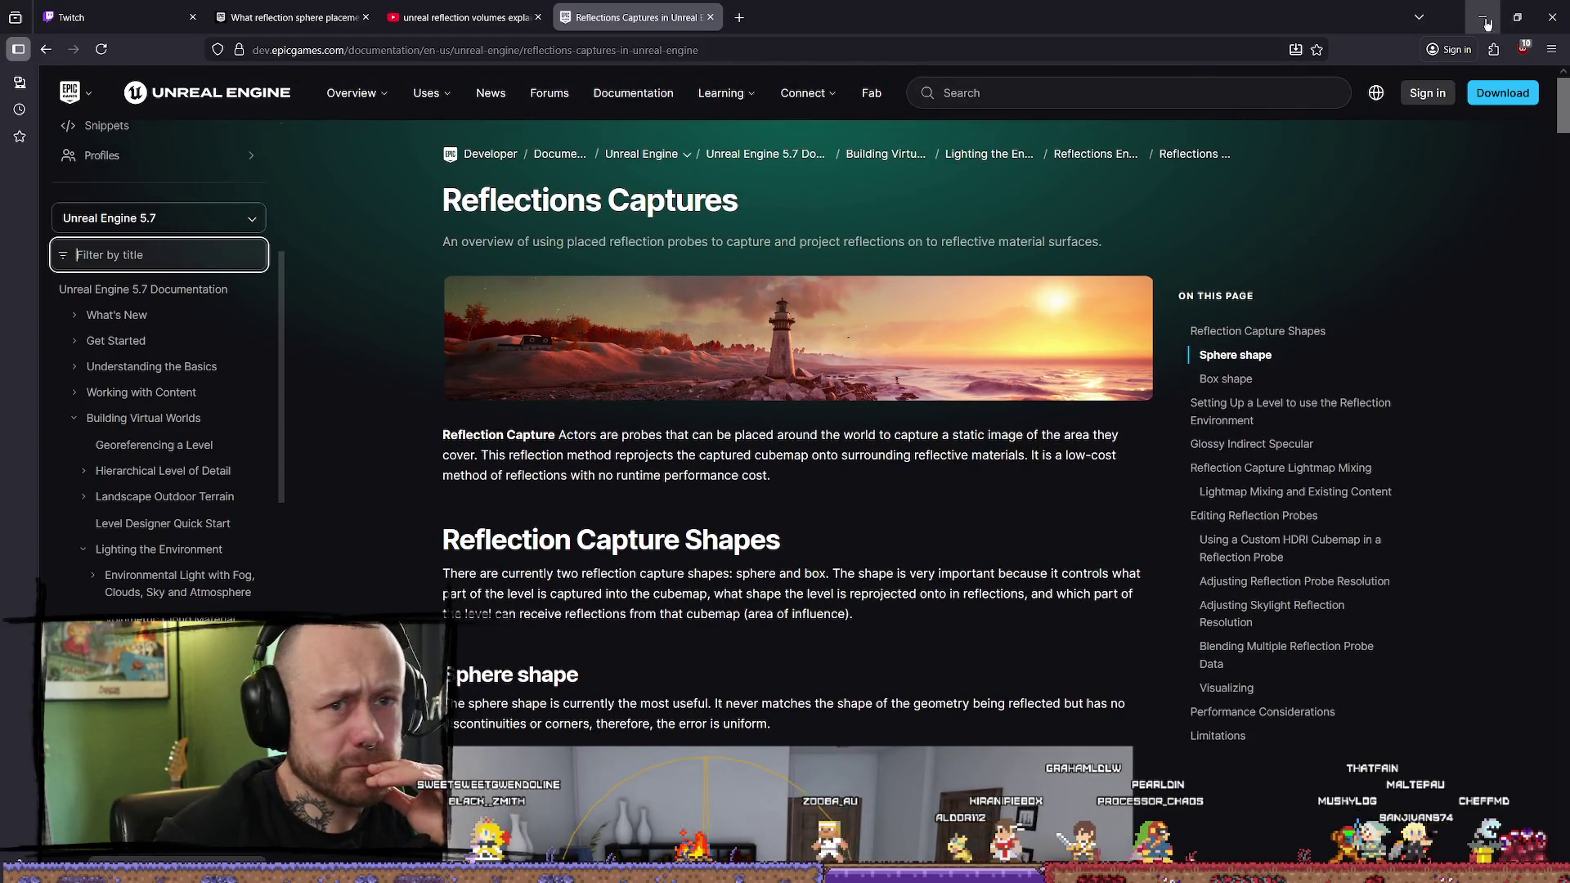
pyautogui.click(1486, 23)
pyautogui.hotkey('alt', 'Tab')
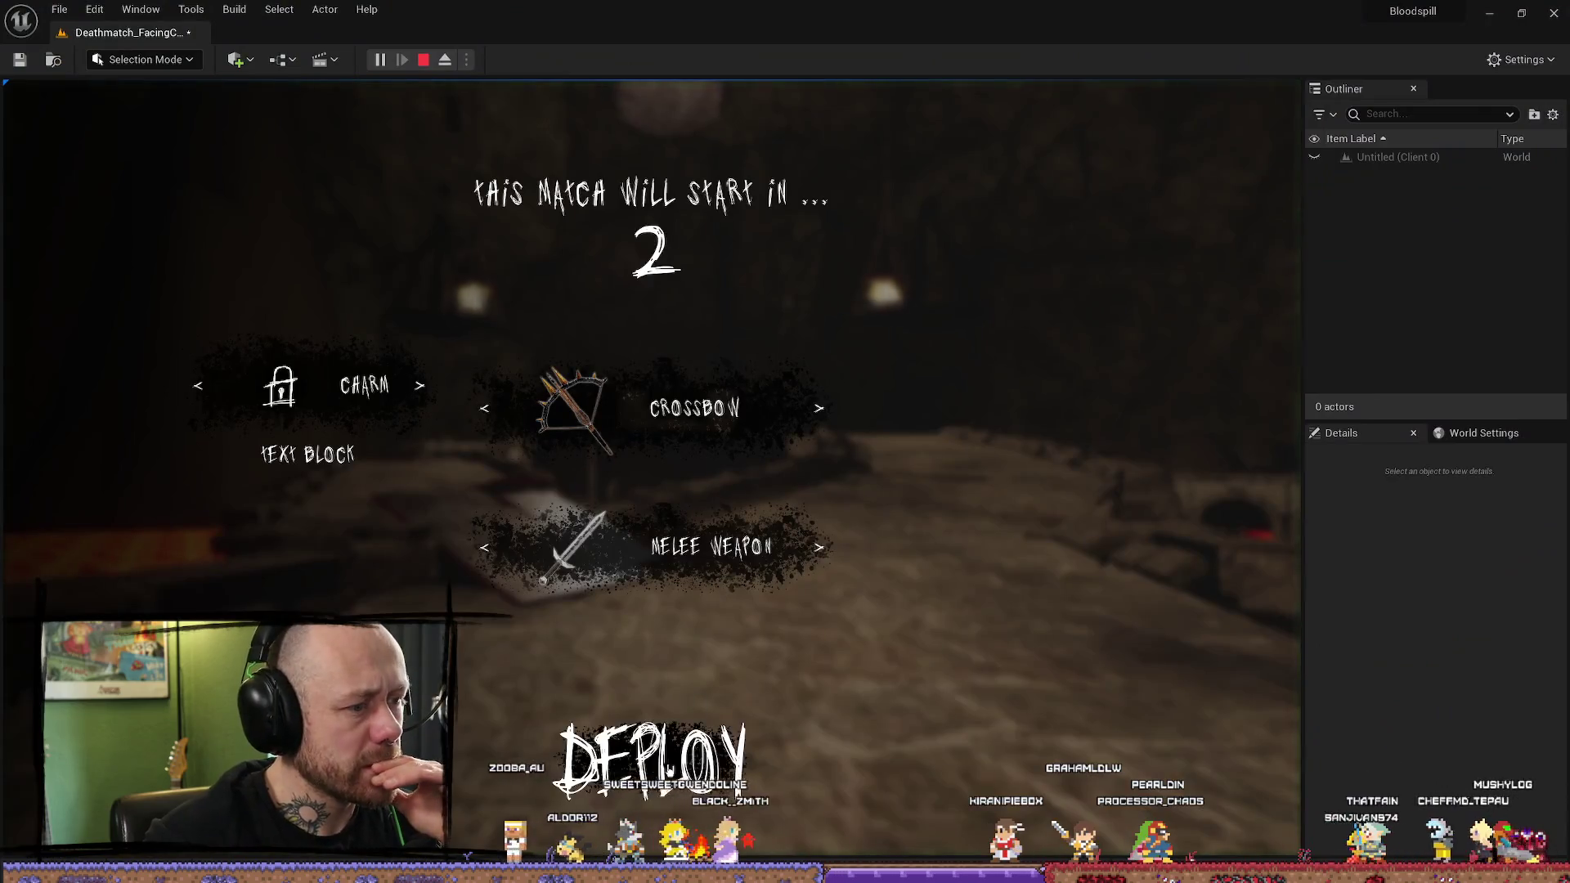
# Step: Deploy with the crossbow to play-test the lava cave, then stop and close the Message Log
pyautogui.click(669, 769)
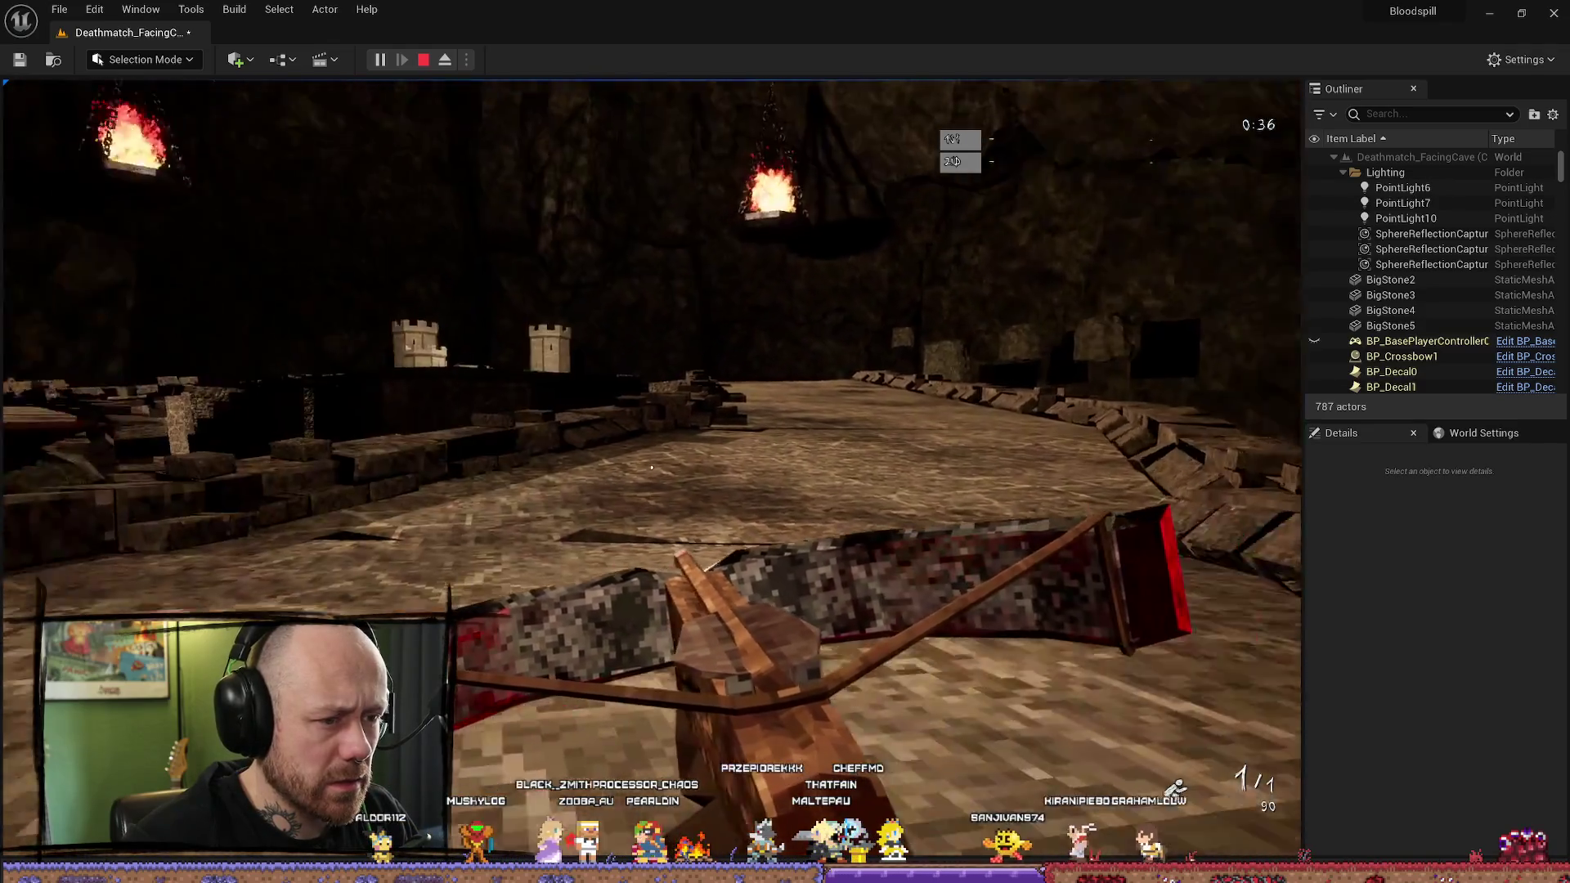
pyautogui.press('Escape')
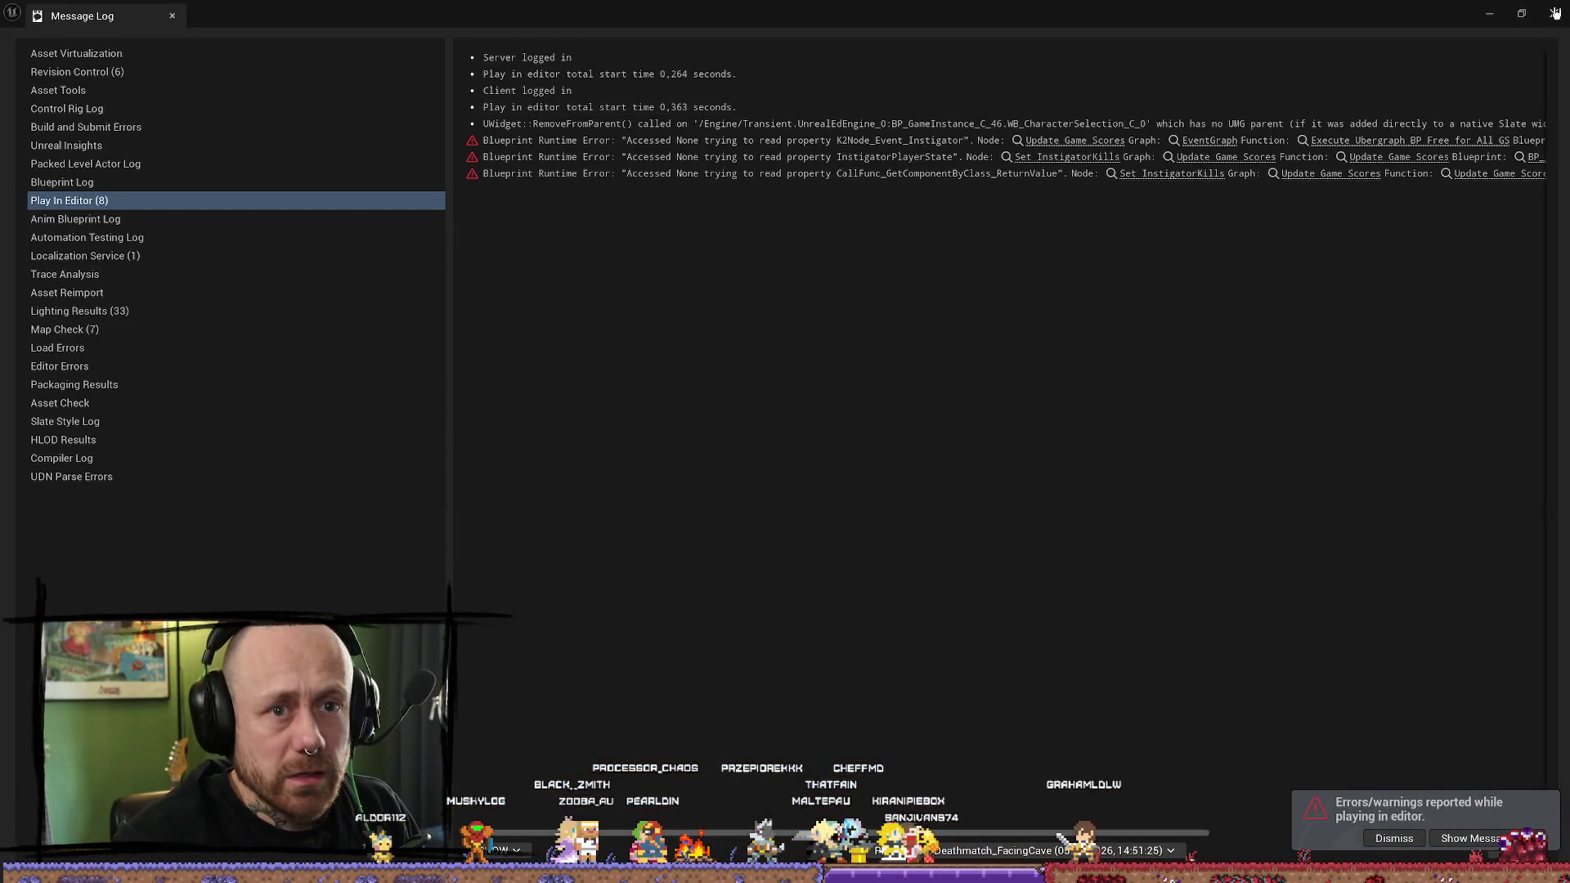
pyautogui.click(1554, 13)
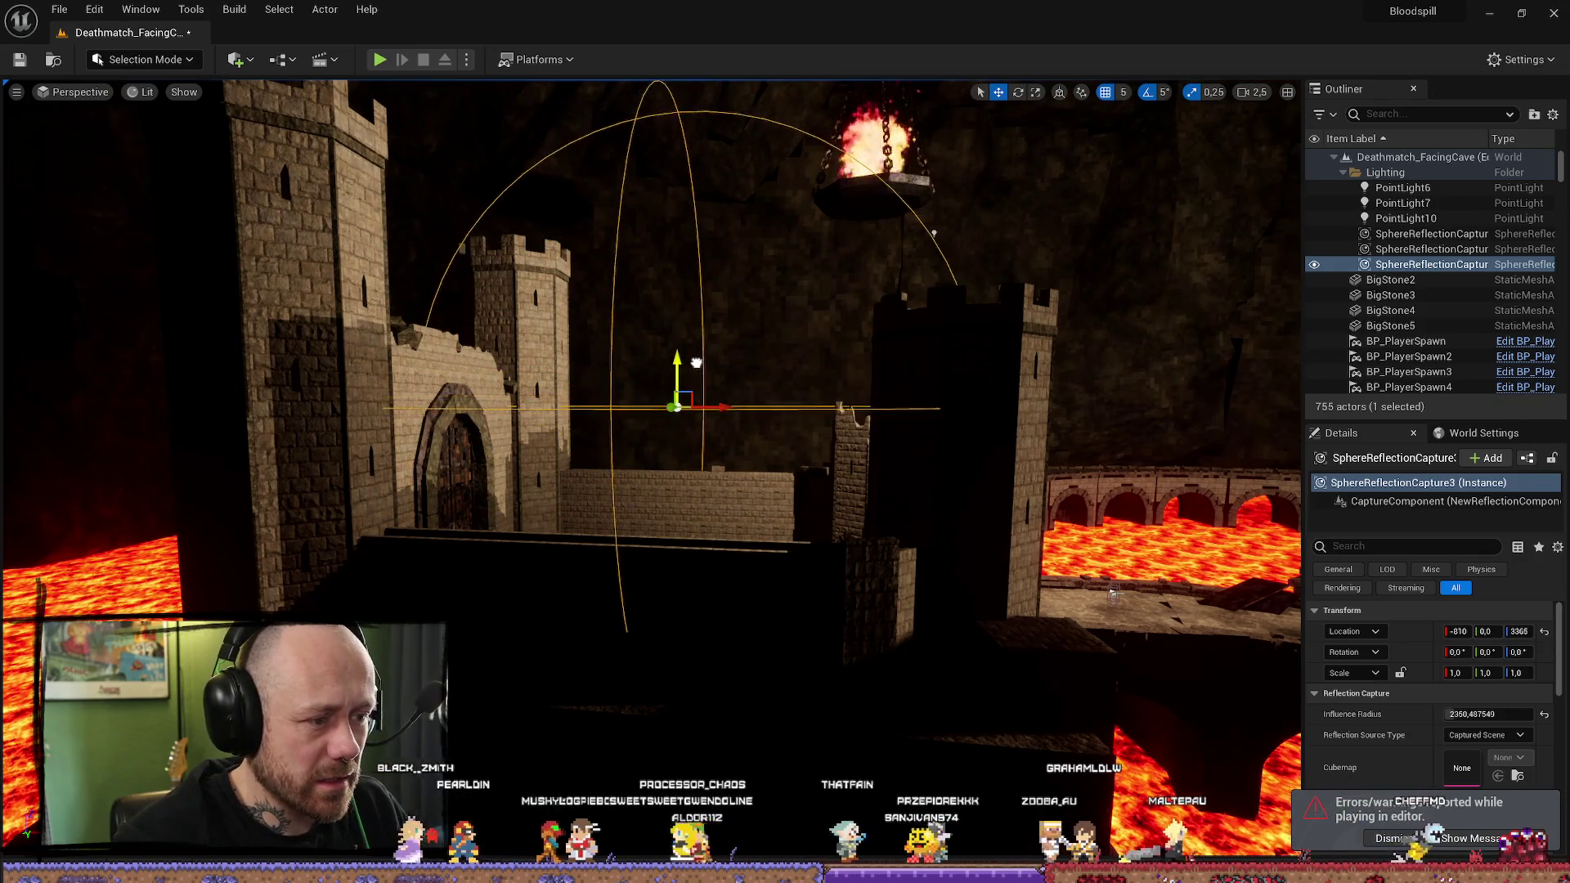
# Step: Fly over the castle and lava and select the bridge piece SM_Bridge15
pyautogui.press('w')
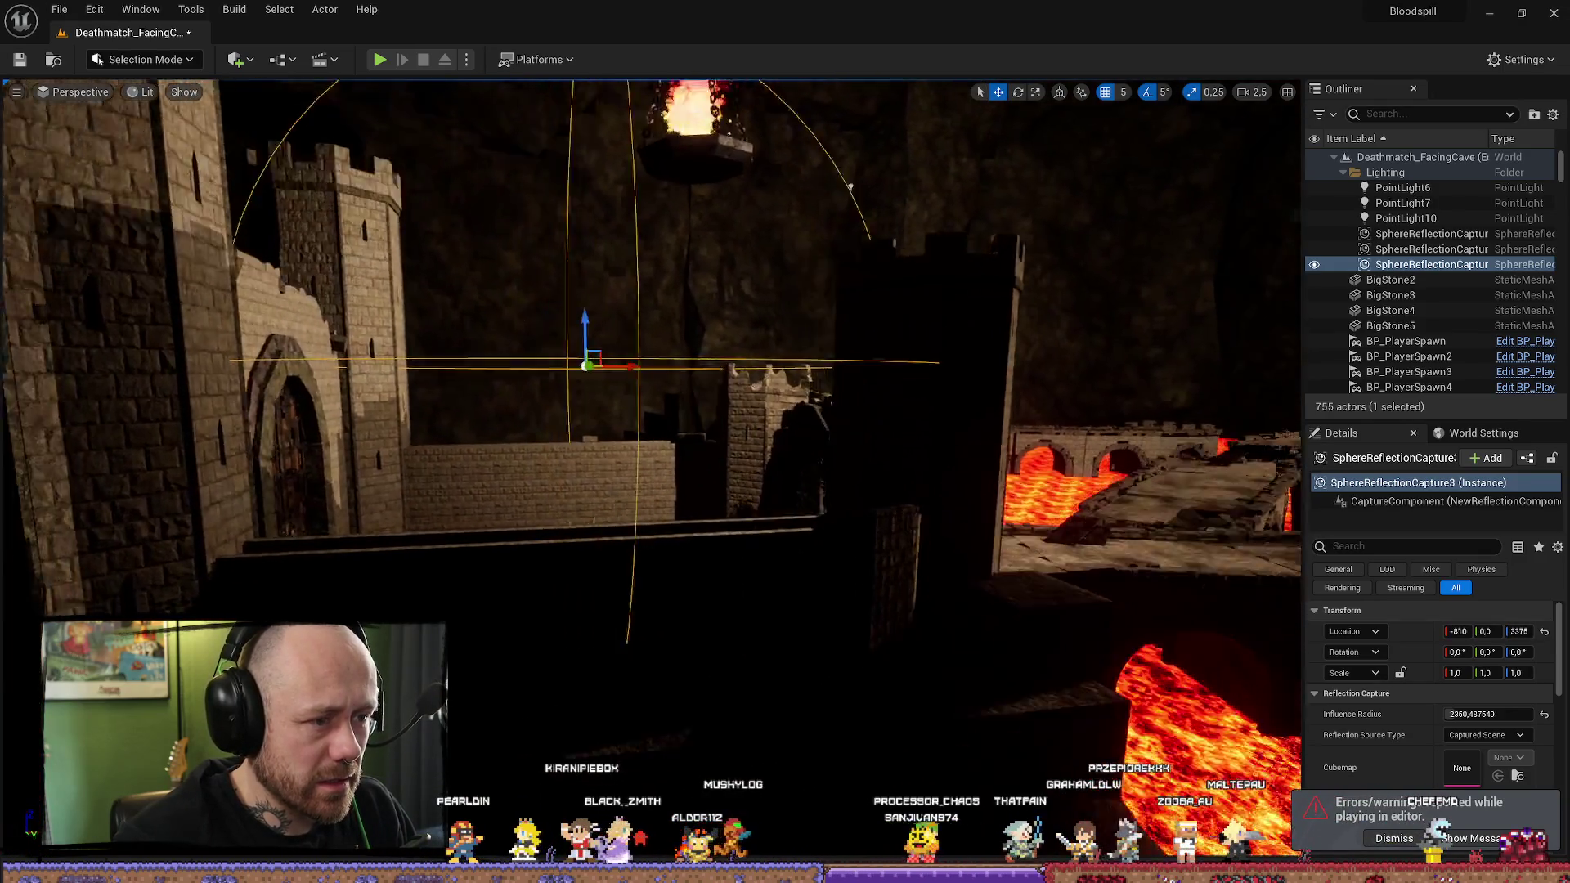
pyautogui.press('w')
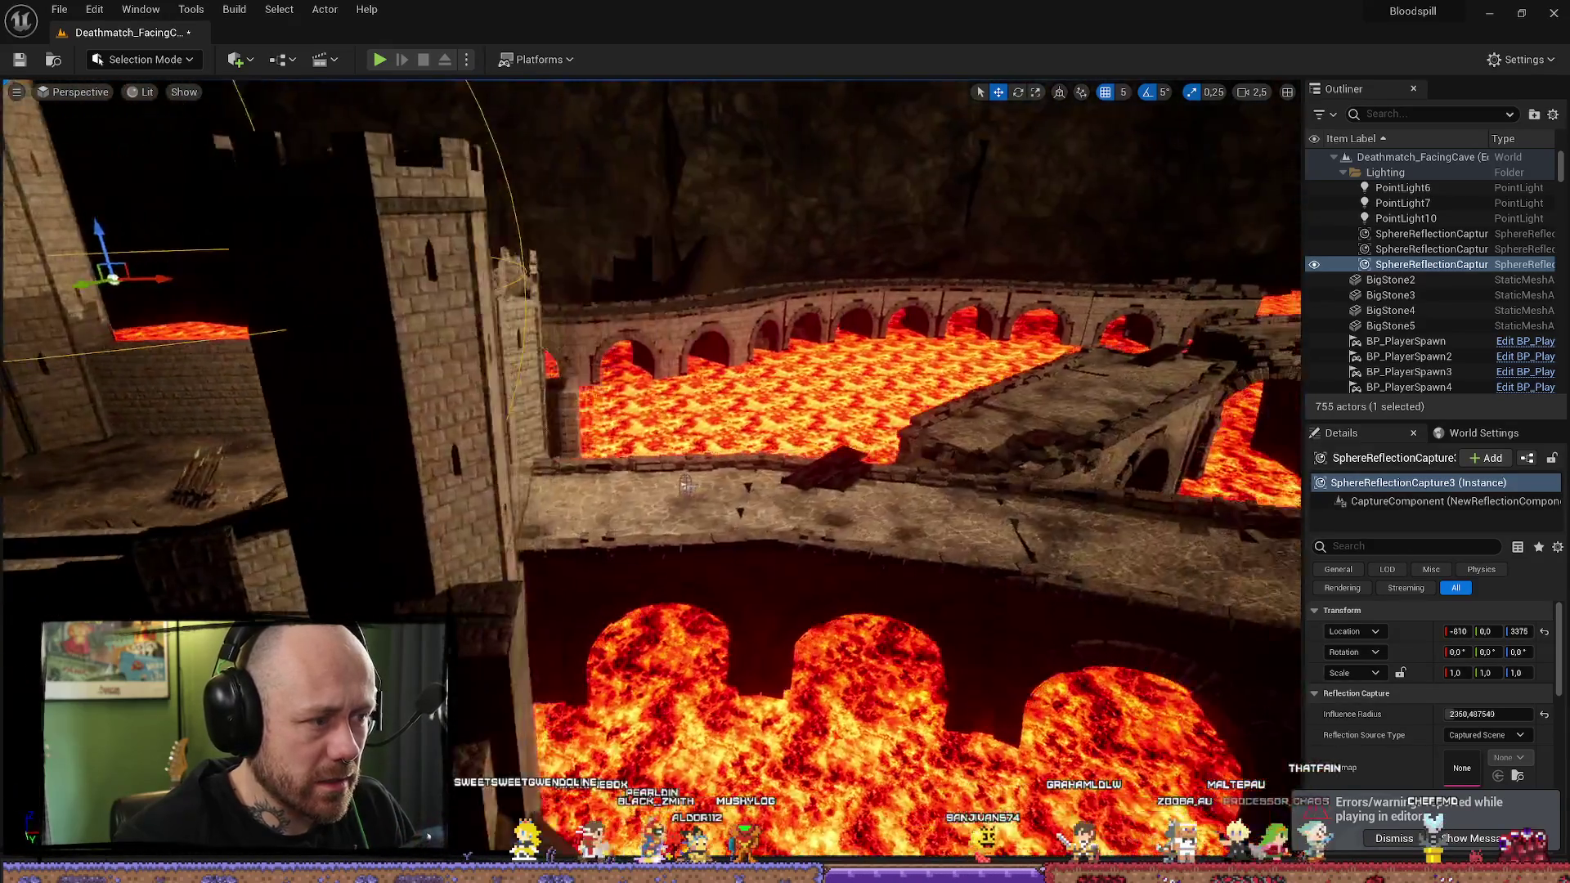
pyautogui.moveTo(643, 354)
pyautogui.mouseDown()
pyautogui.moveTo(605, 408)
pyautogui.moveTo(643, 355)
pyautogui.mouseUp()
pyautogui.click(654, 364)
pyautogui.press('w')
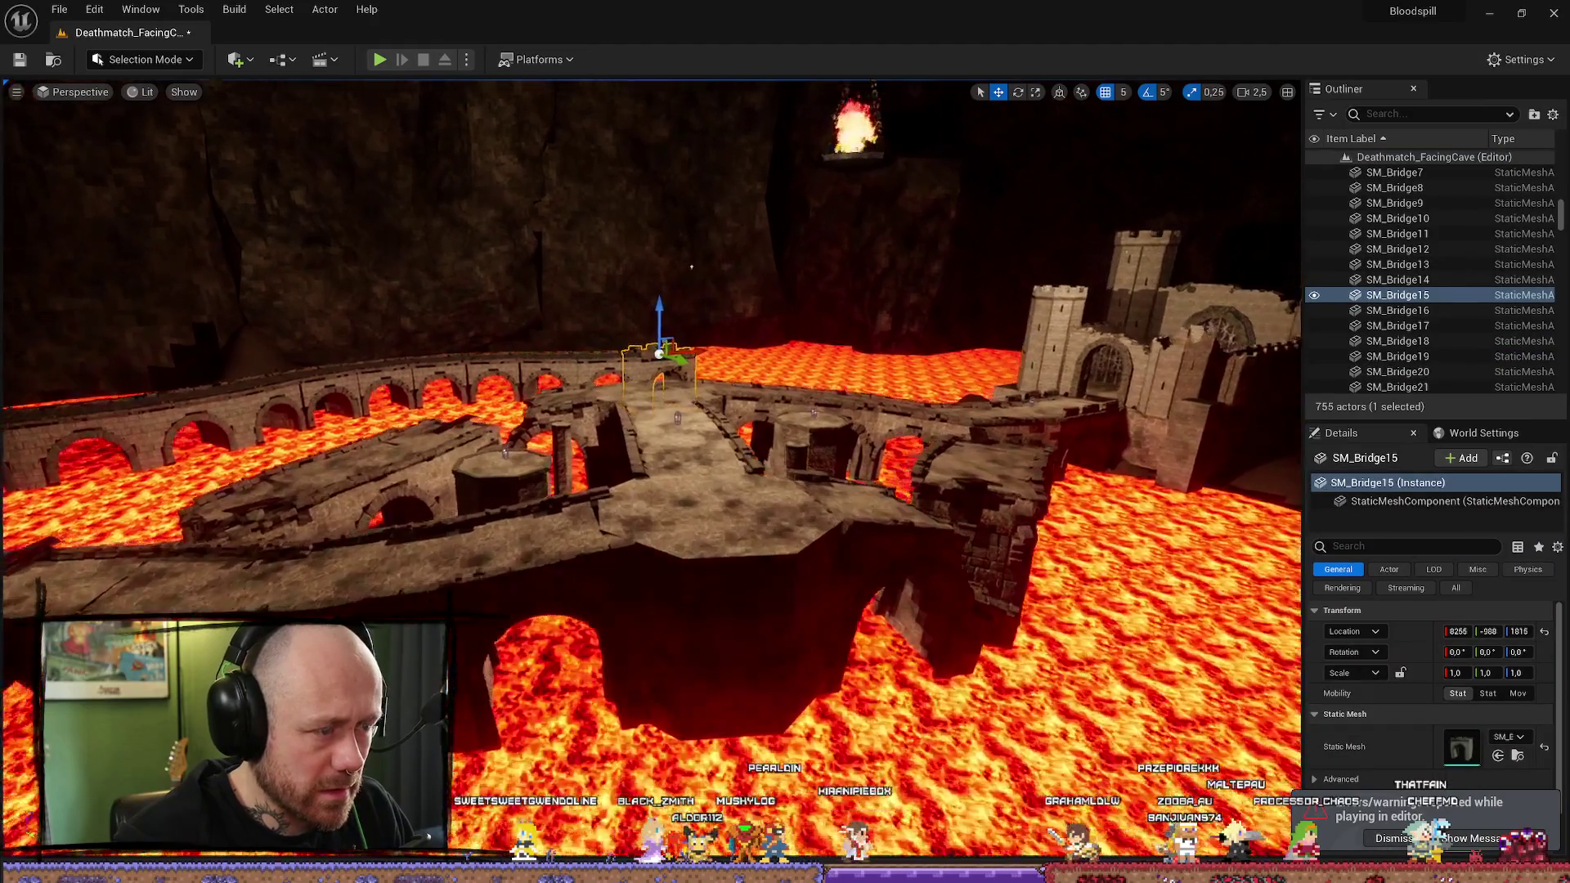
# Step: Select the first sphere reflection capture, drag its height above the arena, then delete it
pyautogui.click(674, 280)
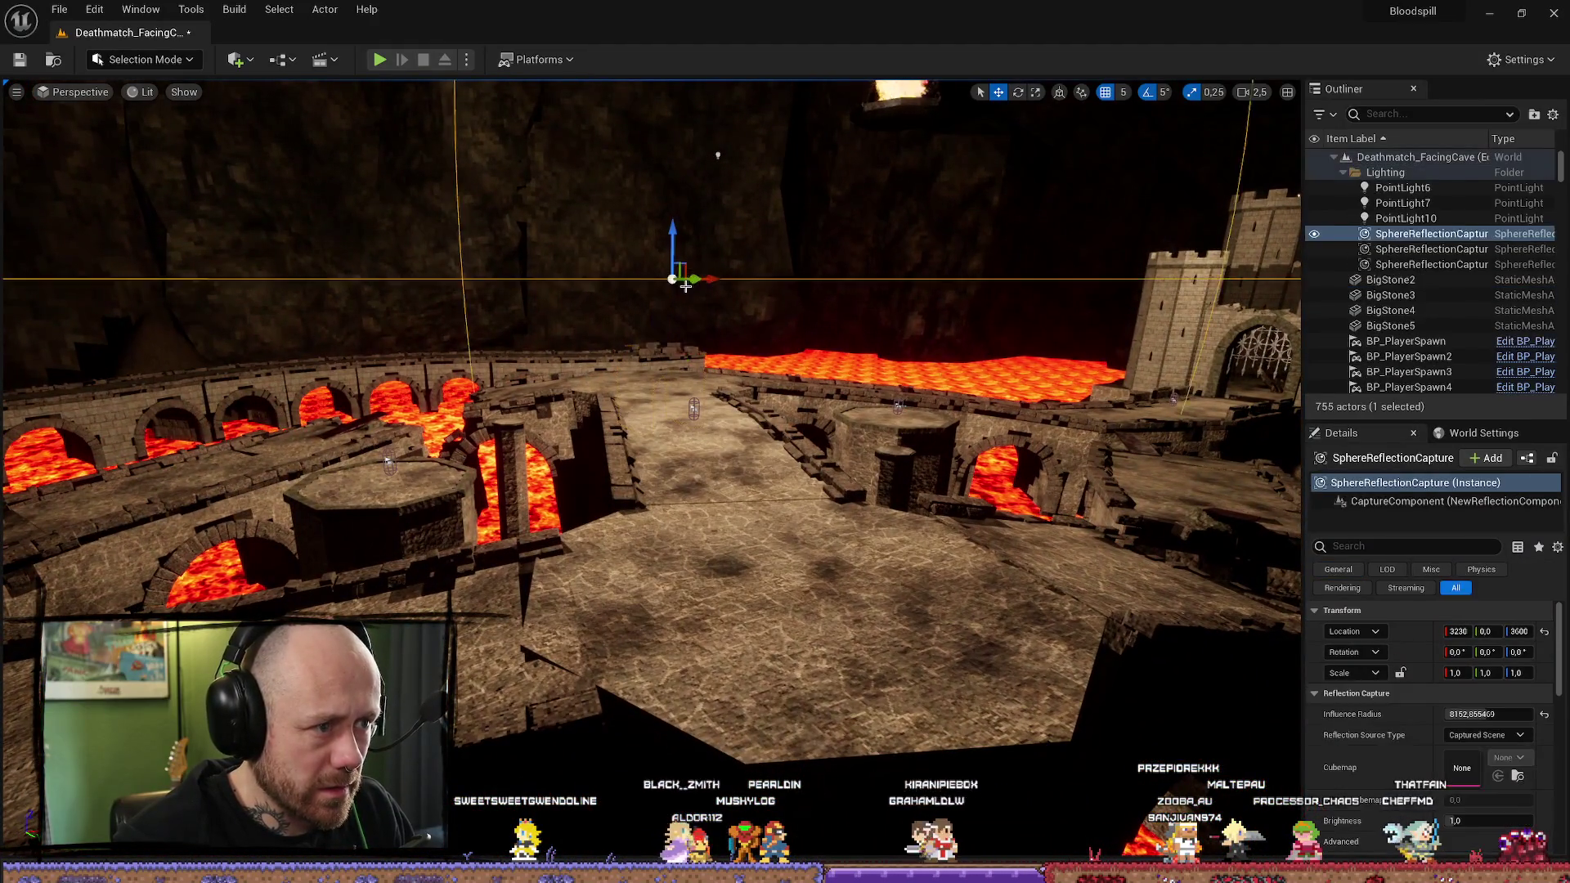
pyautogui.press('s')
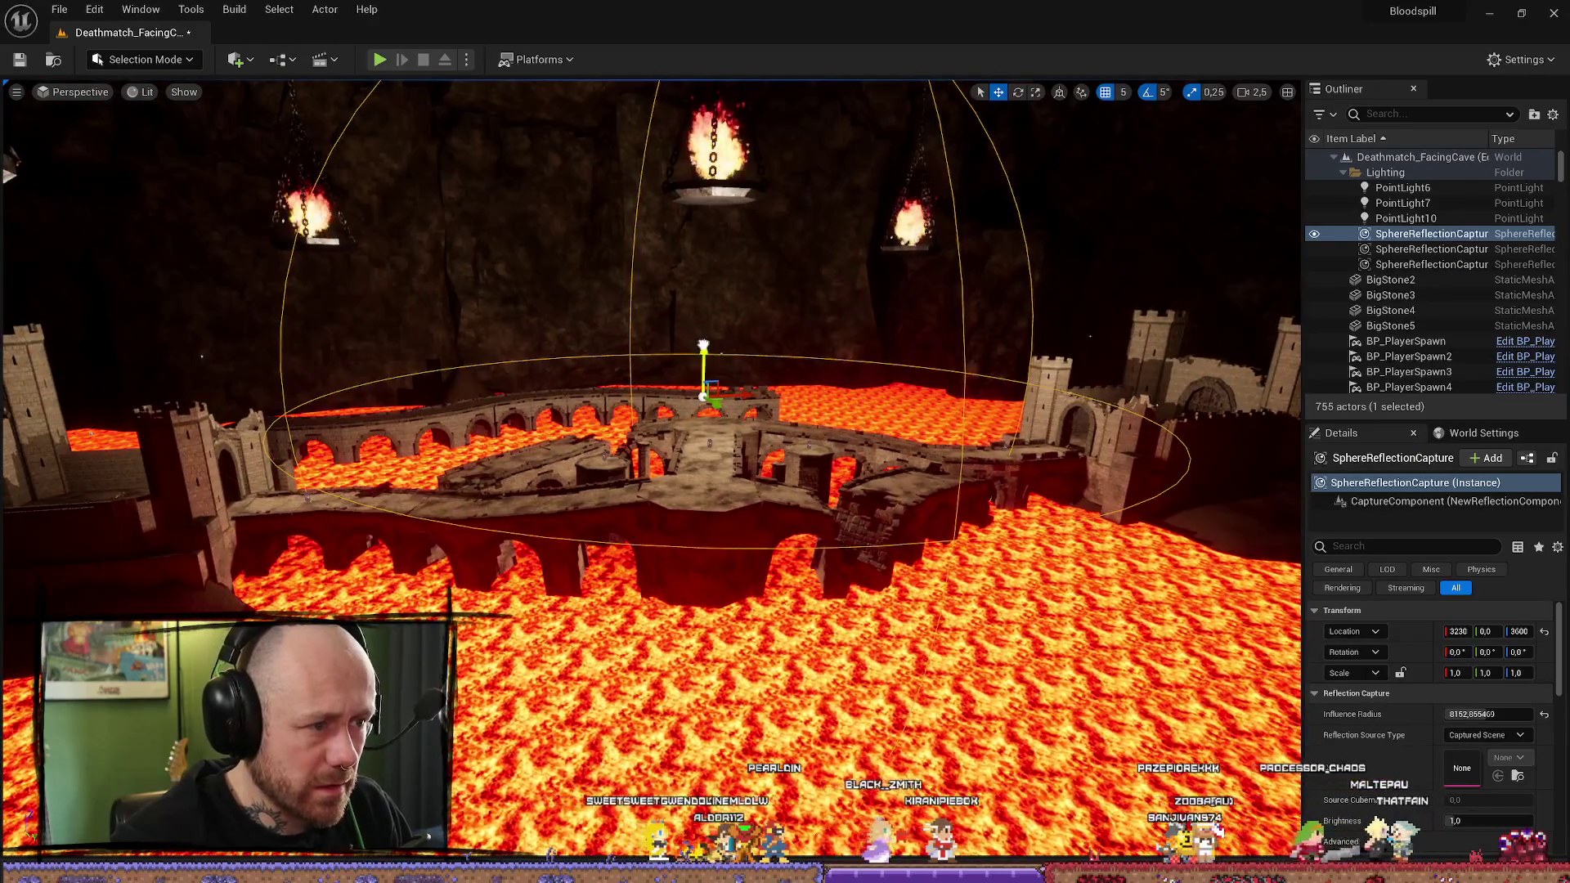
pyautogui.moveTo(703, 345)
pyautogui.mouseDown()
pyautogui.moveTo(707, 155)
pyautogui.moveTo(707, 415)
pyautogui.moveTo(763, 452)
pyautogui.mouseUp()
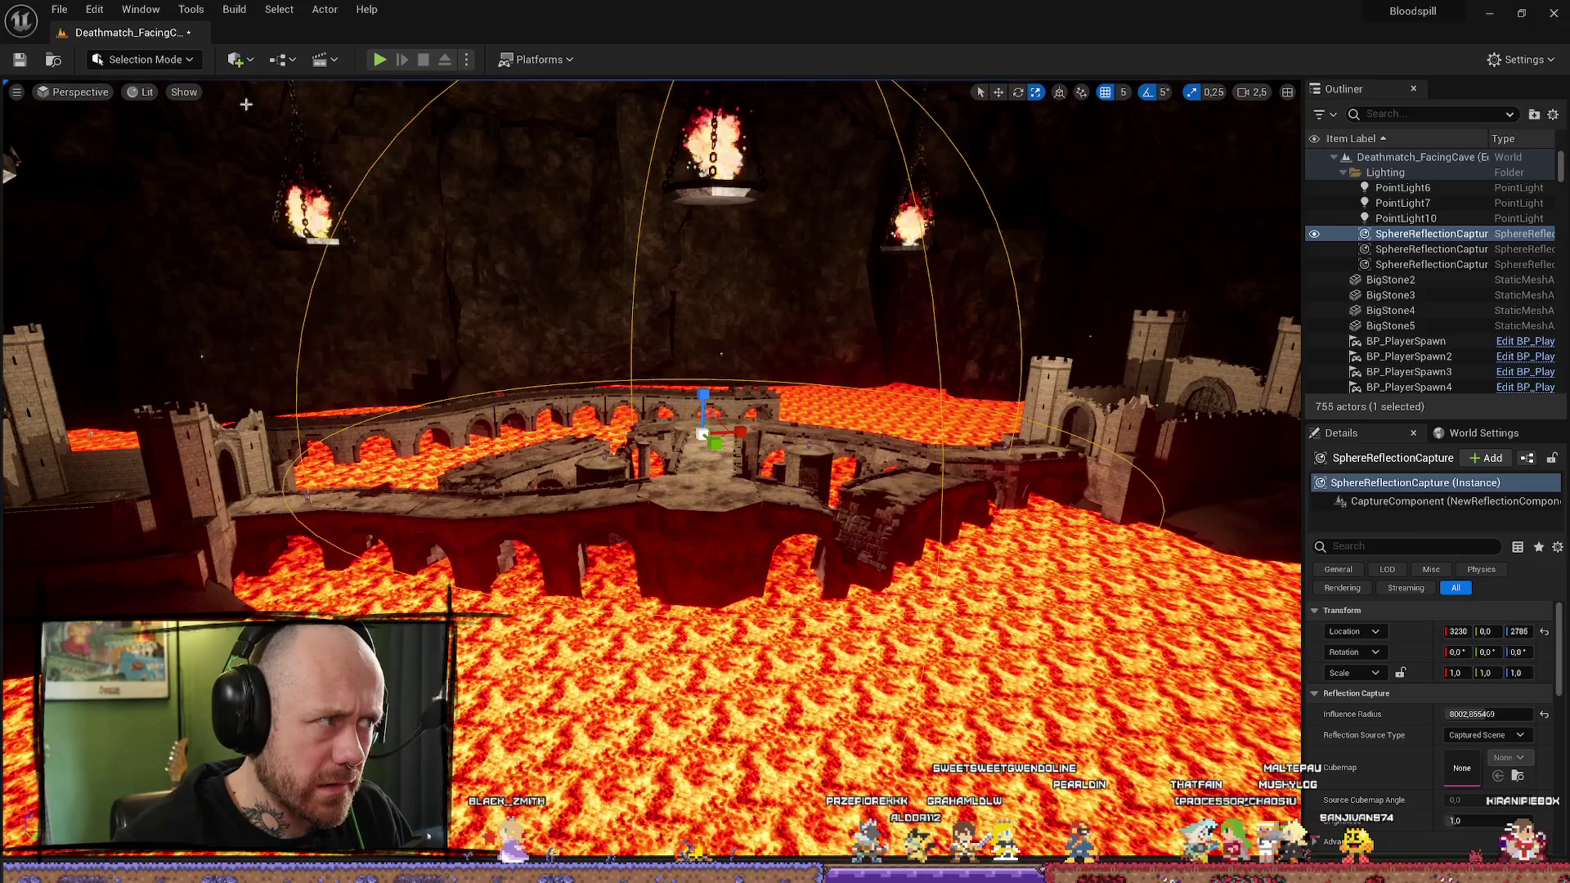
pyautogui.press('Delete')
# Step: Search the Quick Add list for 'reflection' and drag a Box Reflection Capture into the cave
pyautogui.click(147, 64)
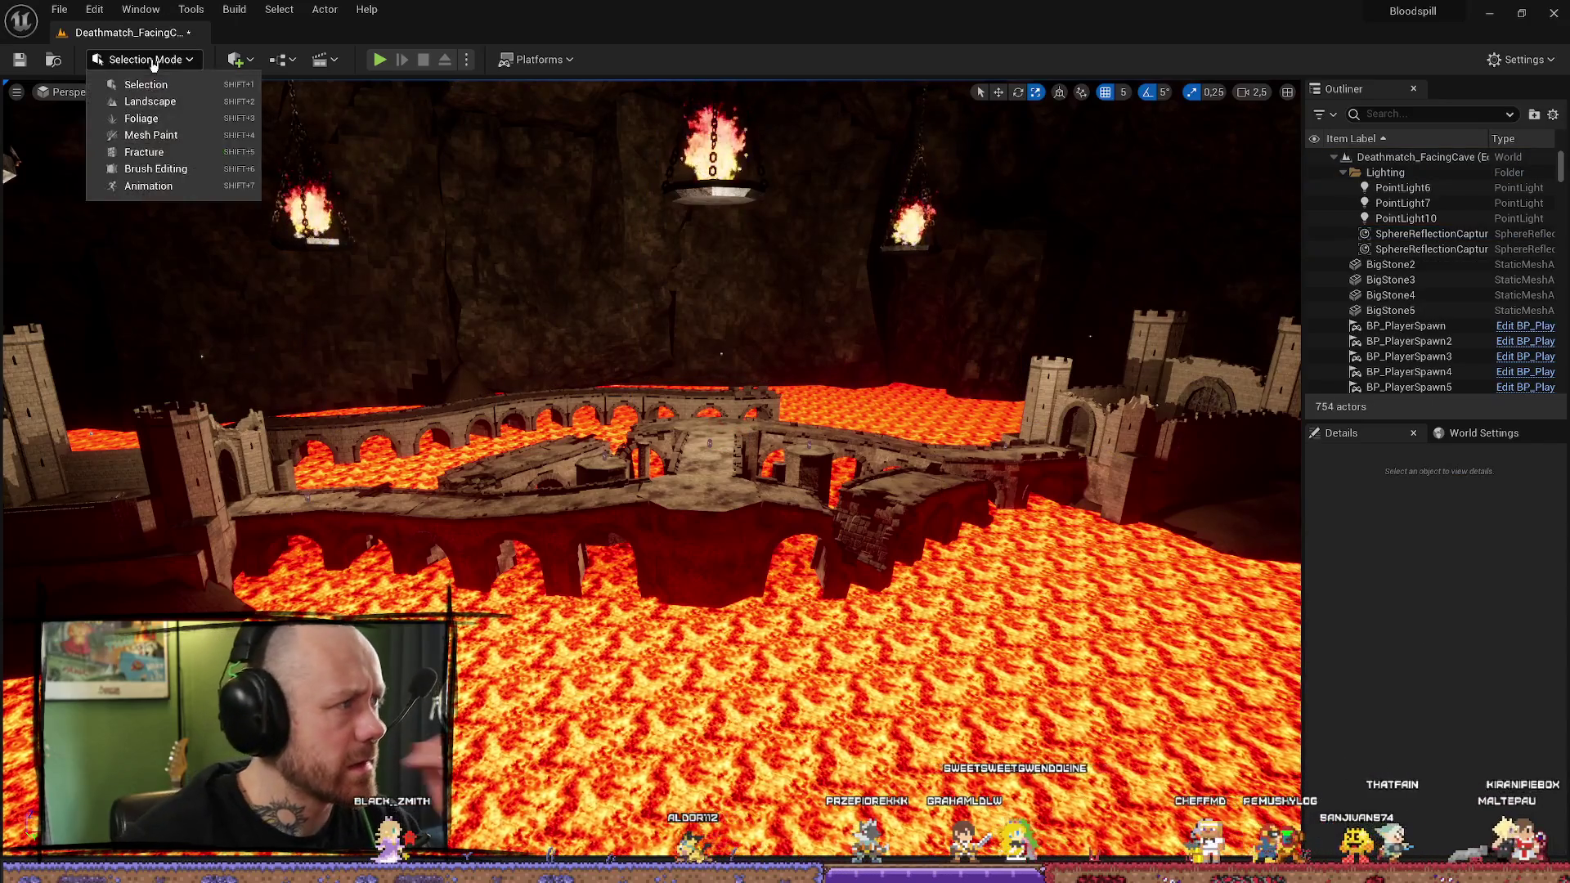
pyautogui.click(147, 63)
pyautogui.click(236, 59)
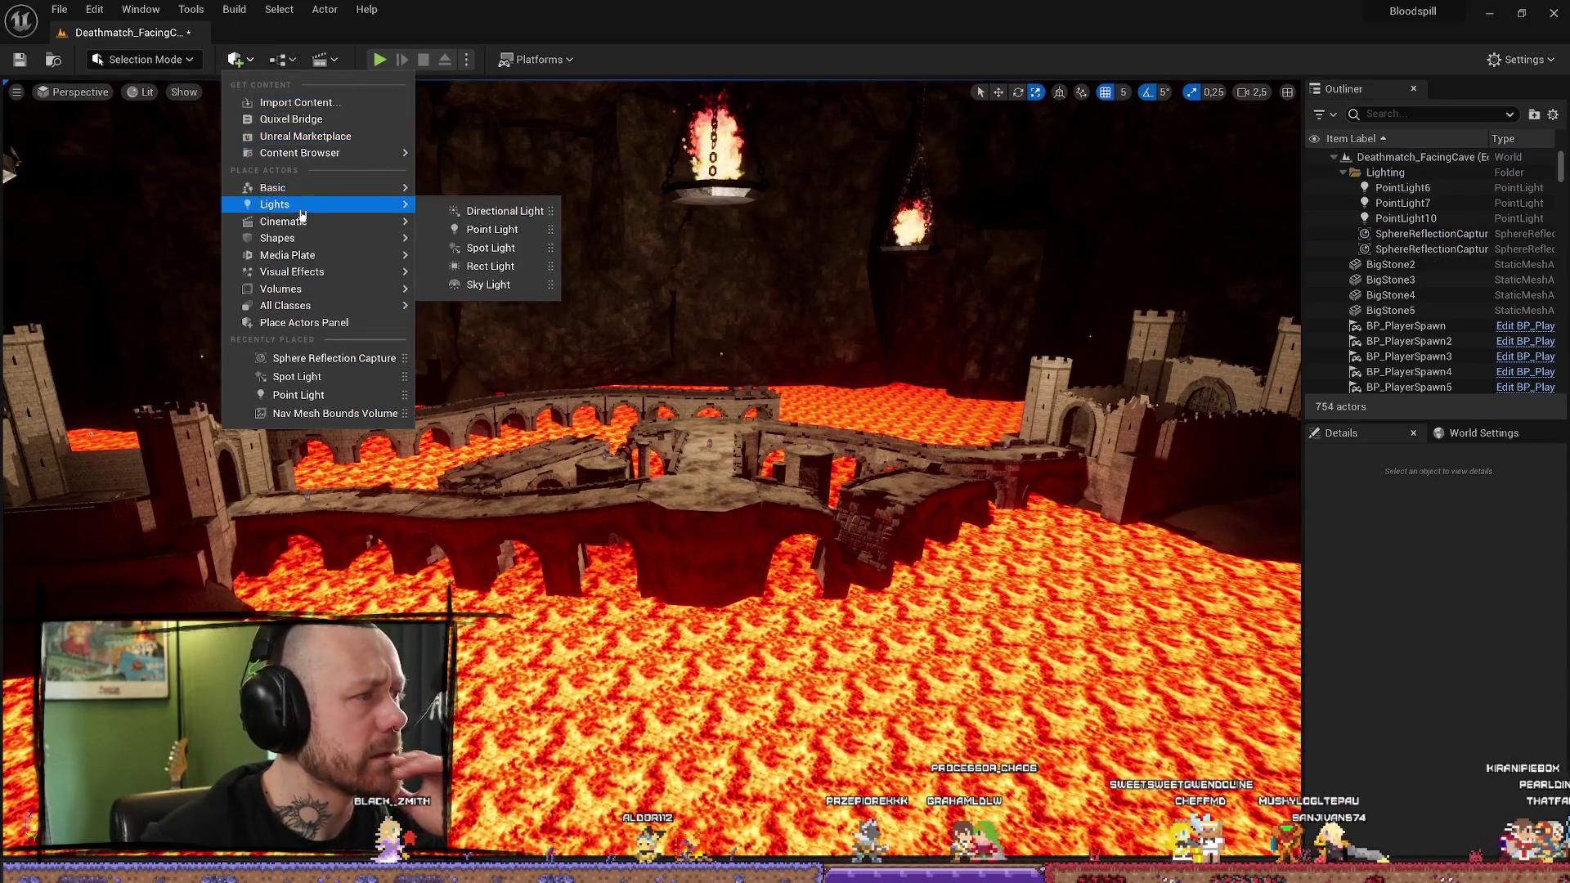
pyautogui.moveTo(320, 189)
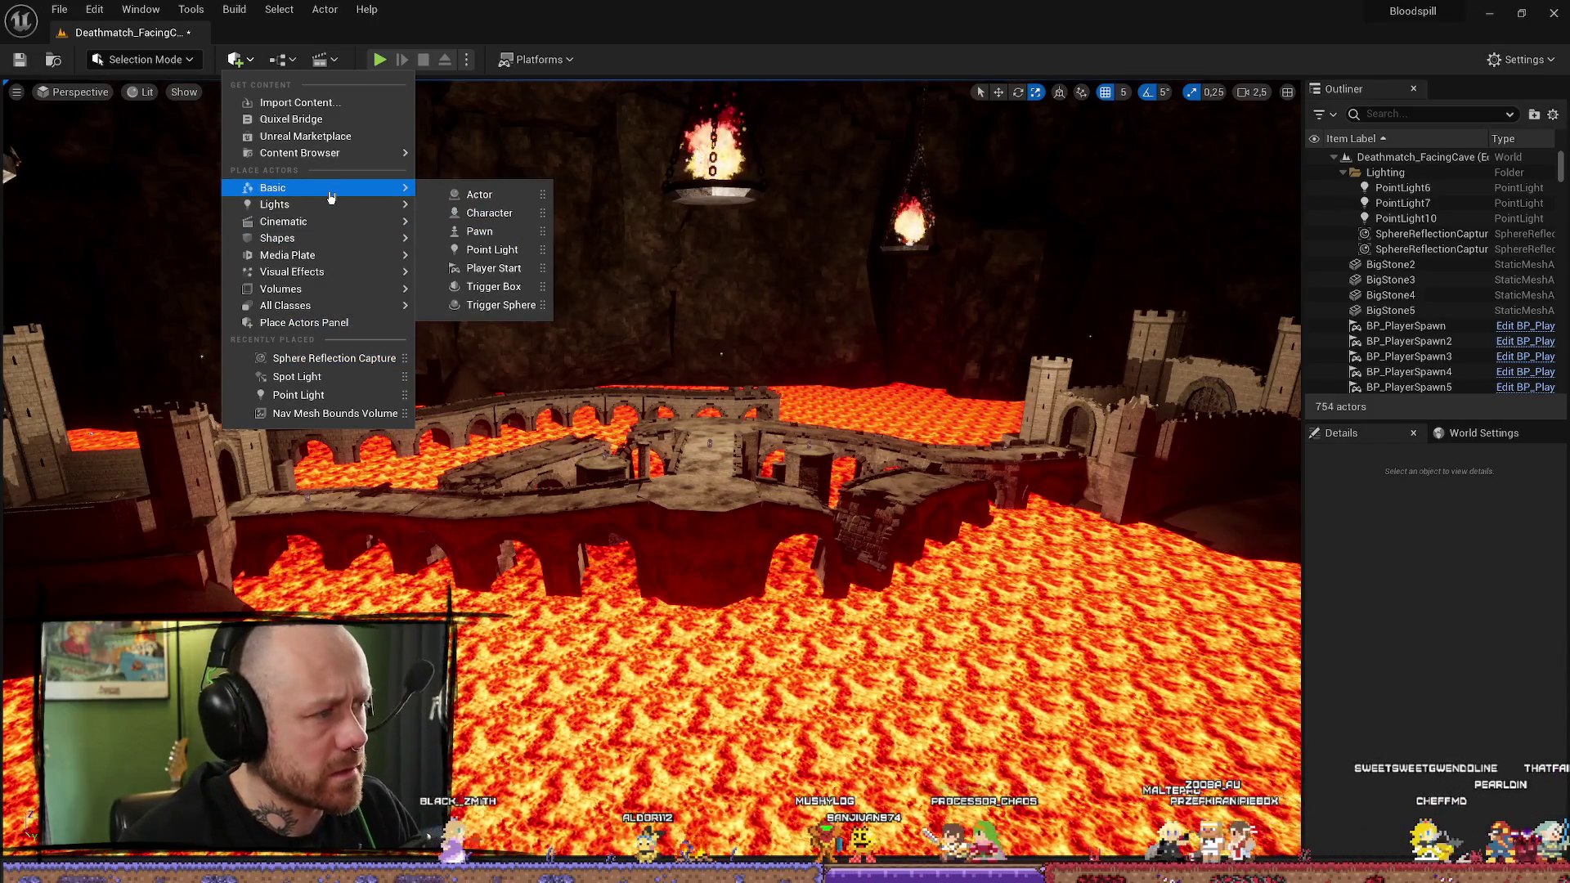
pyautogui.write('reflect')
pyautogui.click(245, 64)
pyautogui.click(244, 64)
pyautogui.write('re')
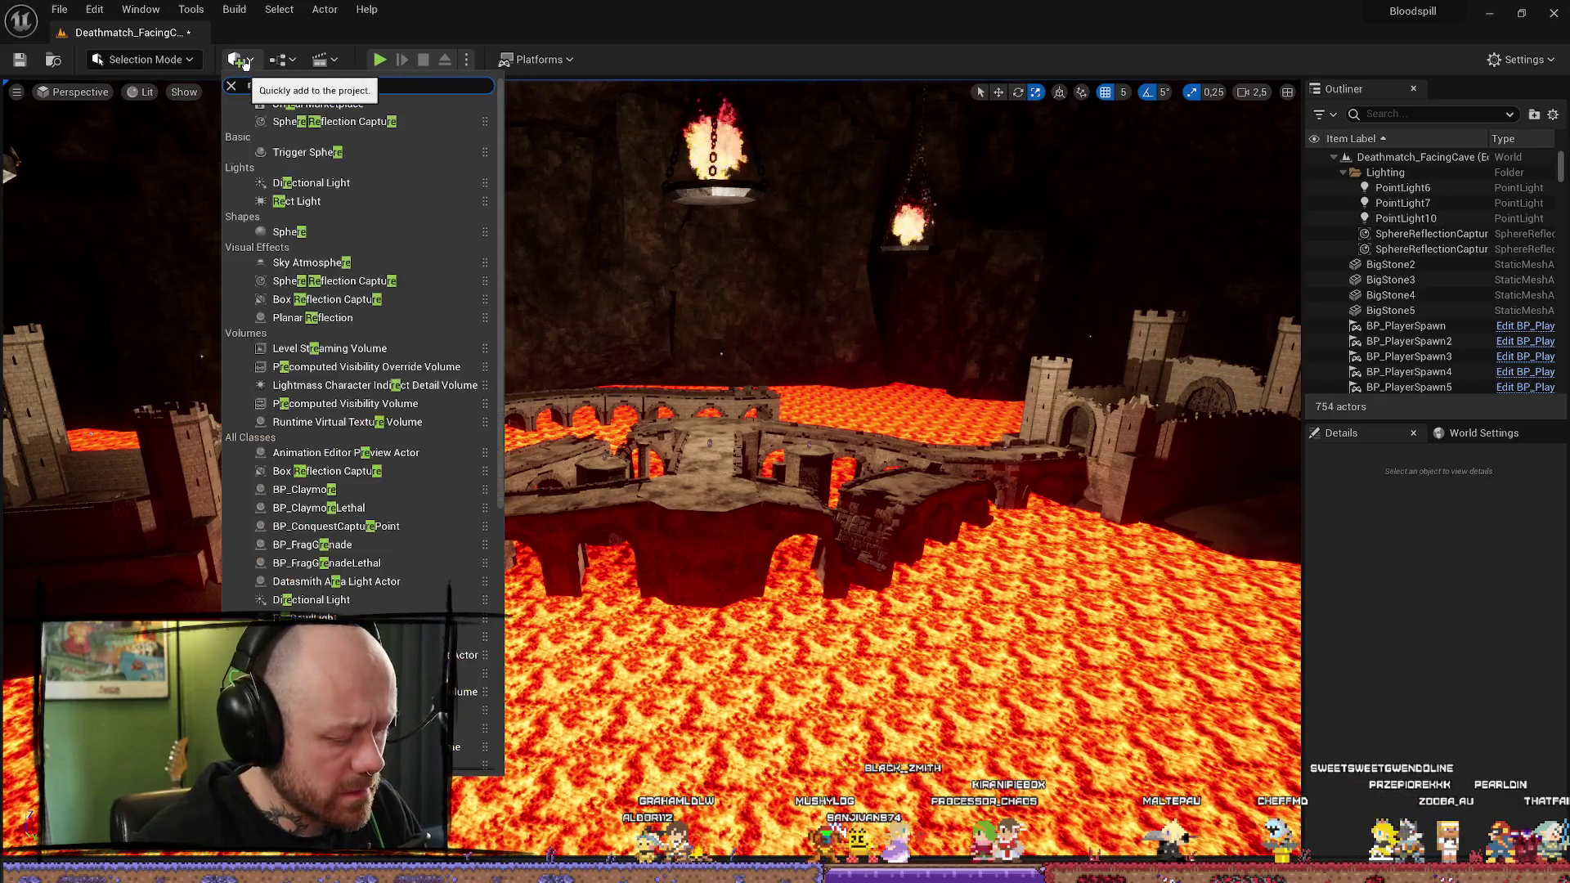
pyautogui.write('flectio')
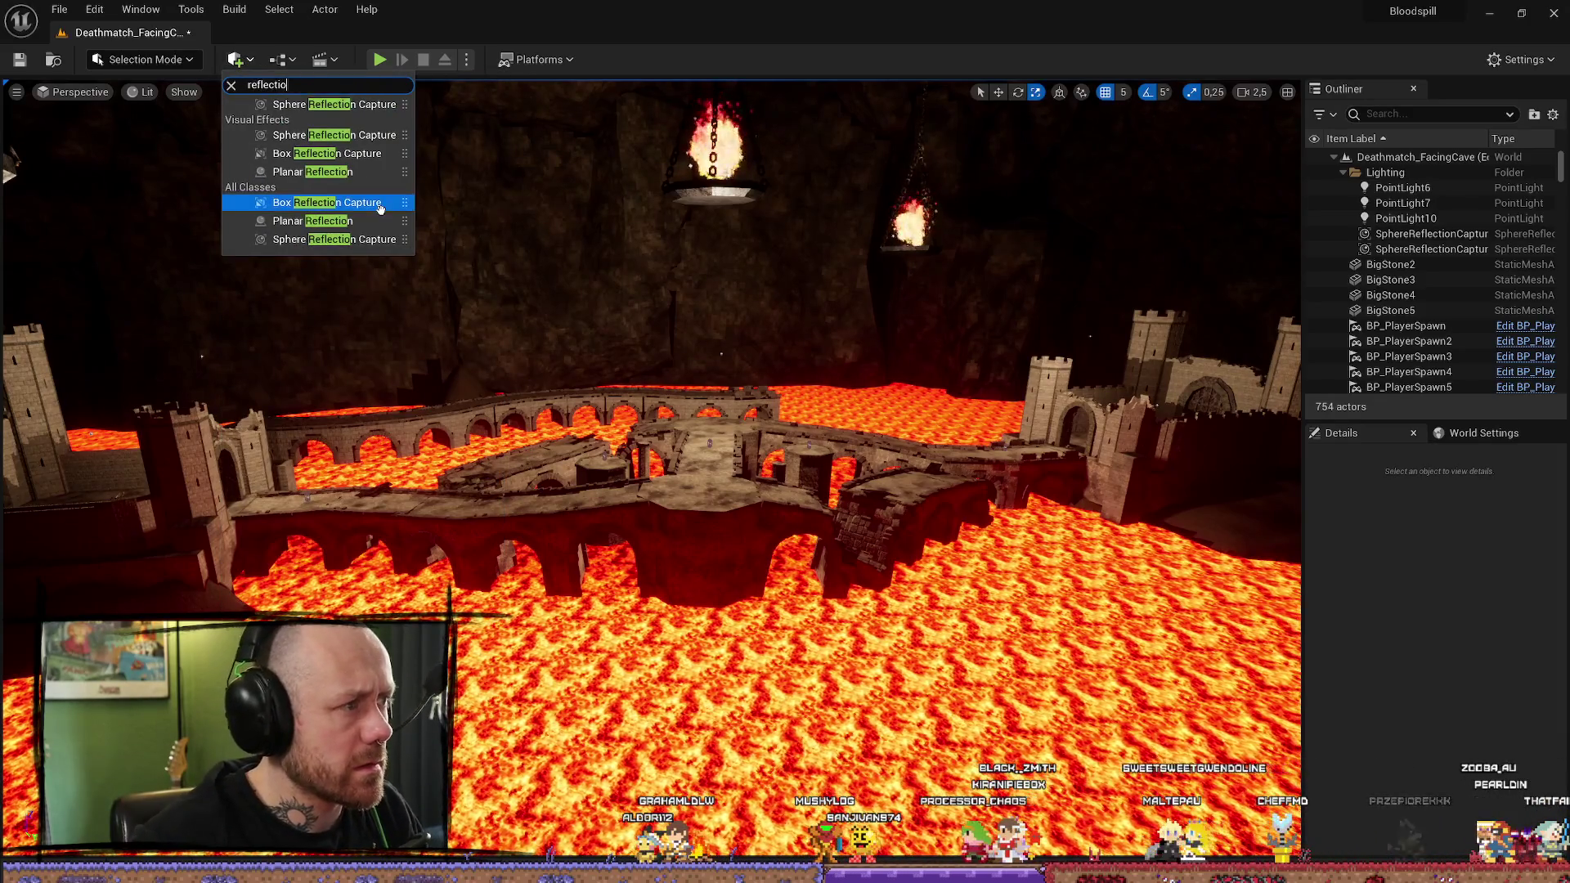
pyautogui.moveTo(371, 172)
pyautogui.mouseDown()
pyautogui.moveTo(634, 525)
pyautogui.moveTo(651, 486)
pyautogui.mouseUp()
# Step: Frame the box reflection capture and set its X and Y location to 0 in Details
pyautogui.press('f')
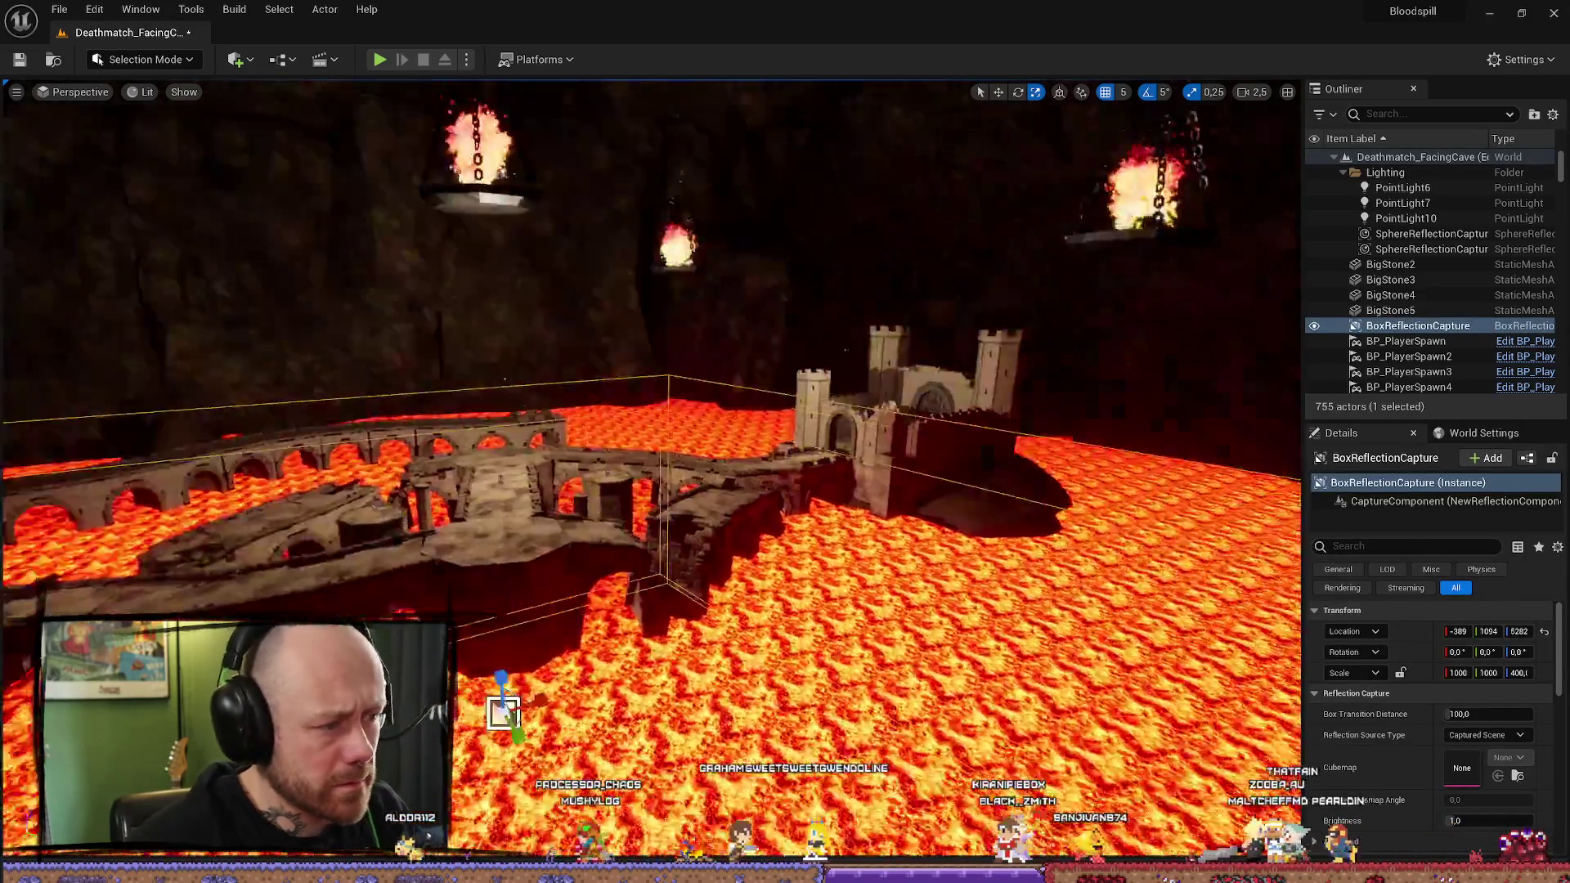
pyautogui.press('w')
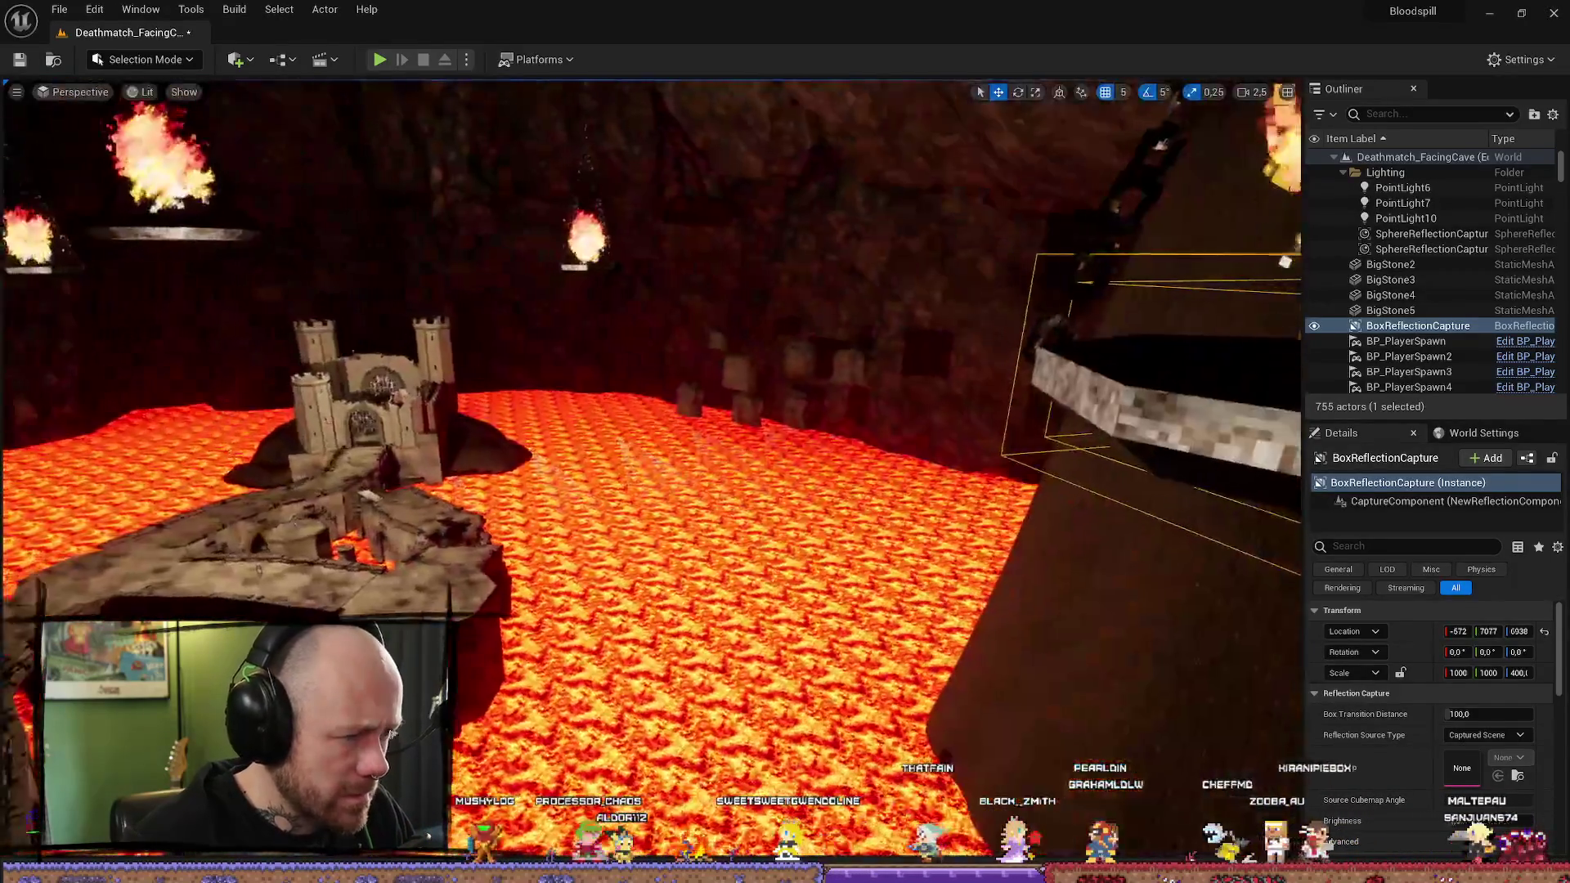
pyautogui.press('f')
pyautogui.click(1486, 651)
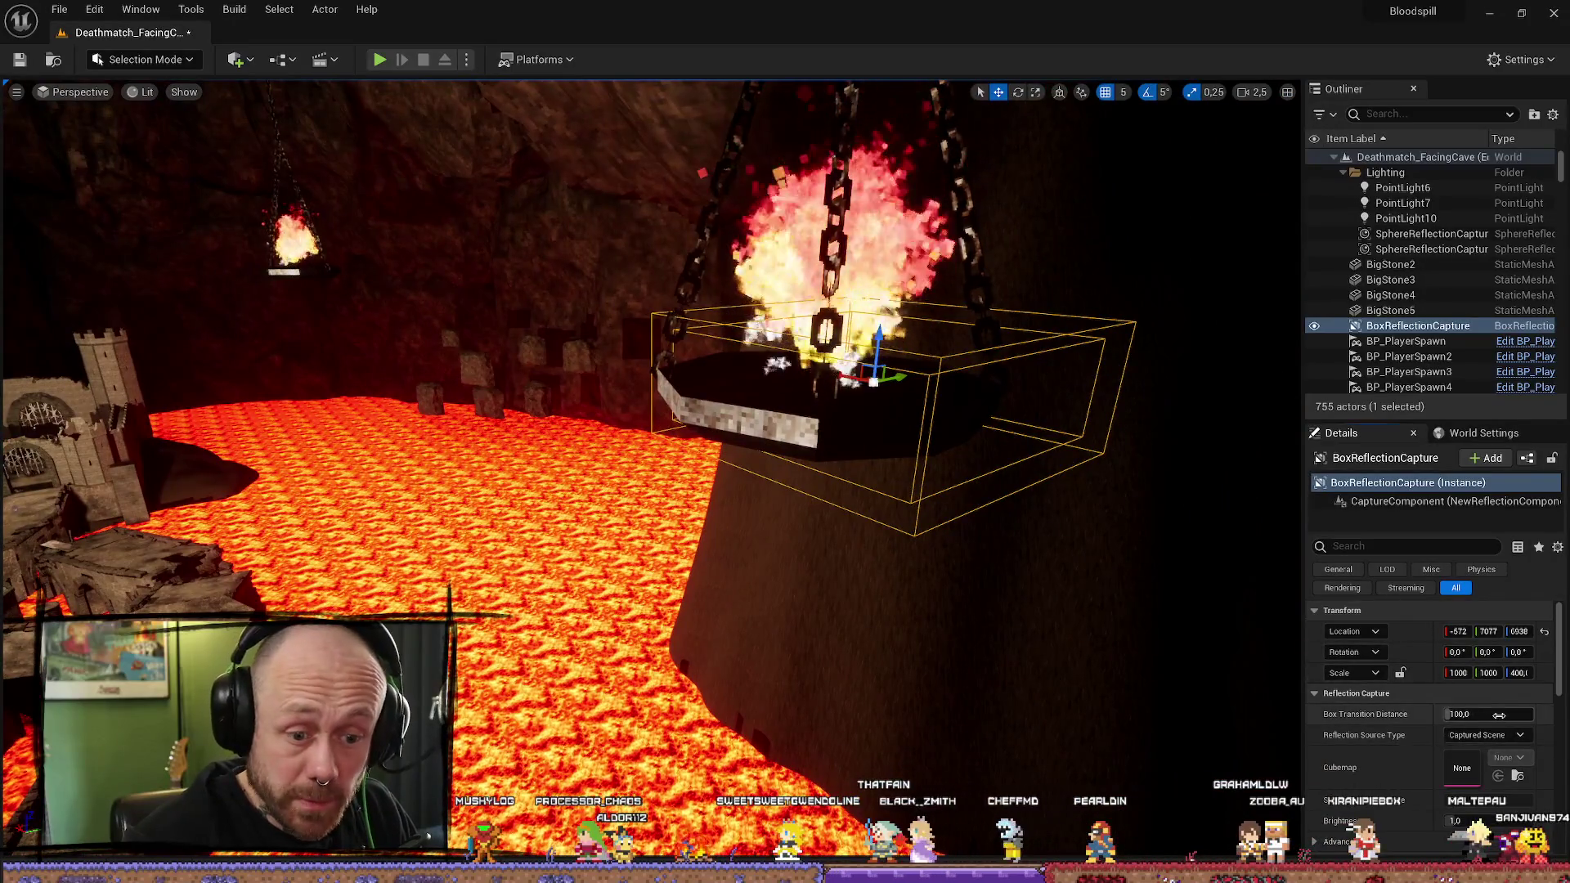
pyautogui.click(1486, 631)
pyautogui.write('04')
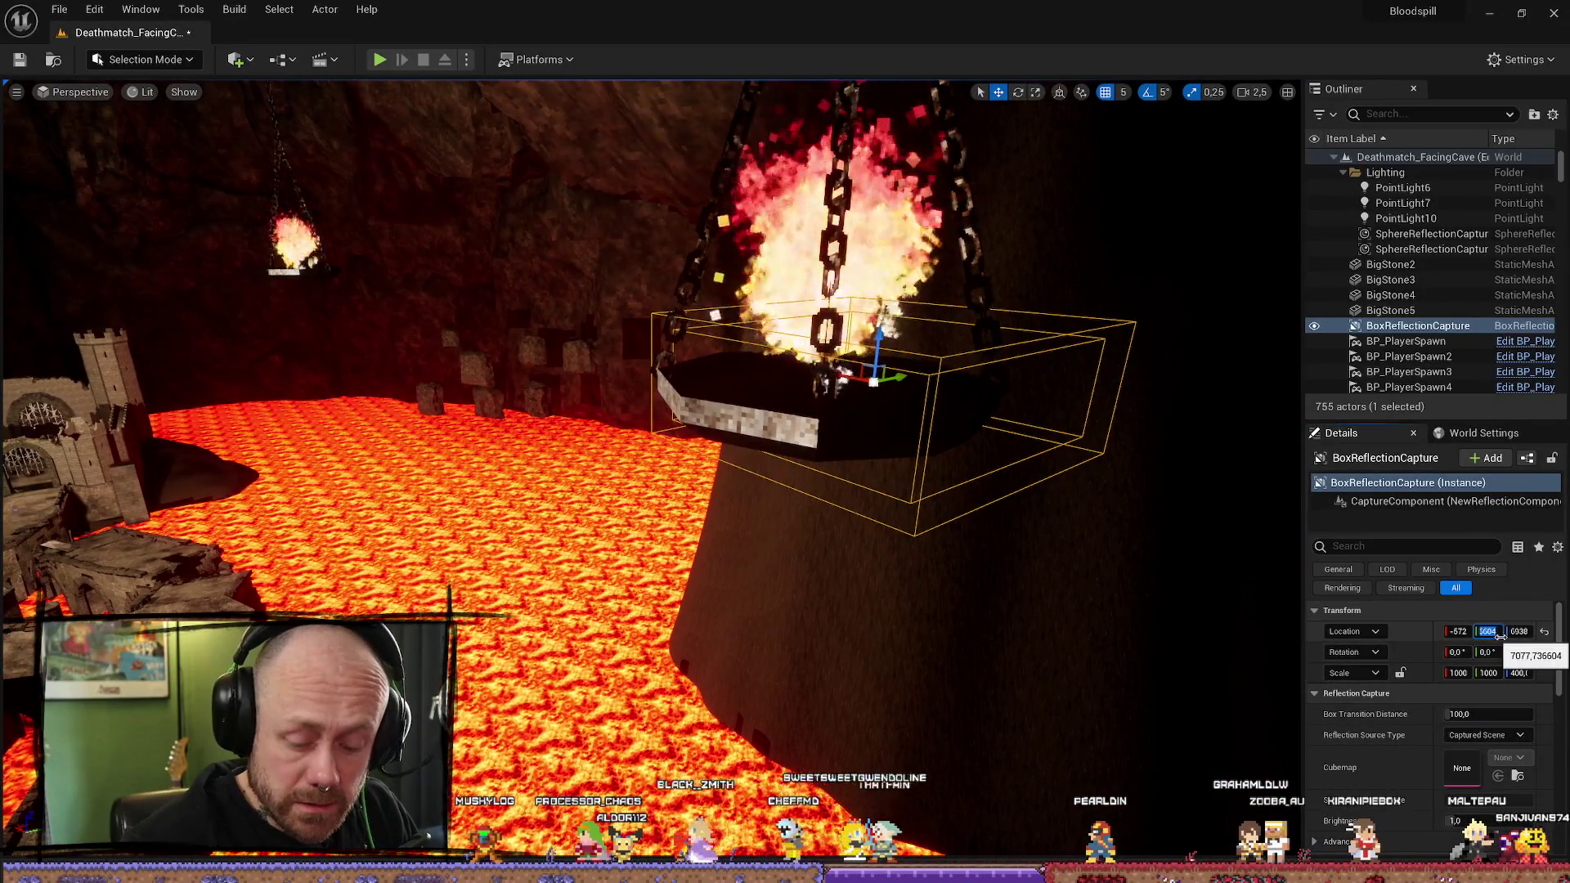
pyautogui.press('Tab')
pyautogui.click(1458, 631)
pyautogui.write('0')
pyautogui.press('Return')
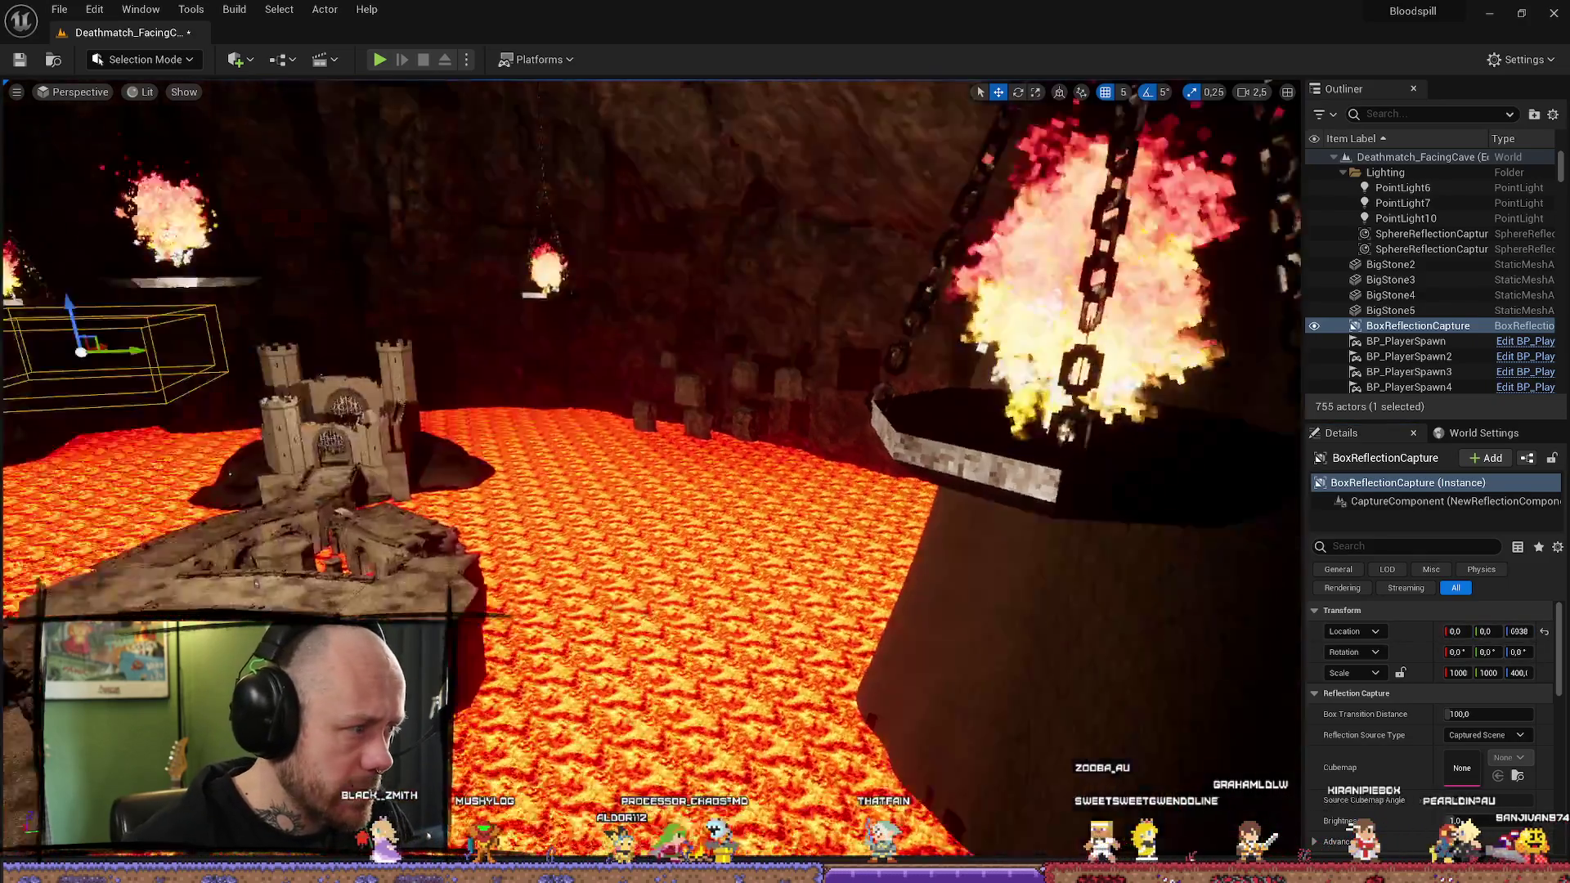
# Step: Slide the capture along X to about 3075 and enlarge its box slightly
pyautogui.moveTo(579, 221)
pyautogui.mouseDown()
pyautogui.moveTo(564, 228)
pyautogui.moveTo(579, 222)
pyautogui.mouseUp()
pyautogui.moveTo(591, 287)
pyautogui.mouseDown()
pyautogui.moveTo(875, 294)
pyautogui.moveTo(877, 322)
pyautogui.mouseUp()
pyautogui.press('r')
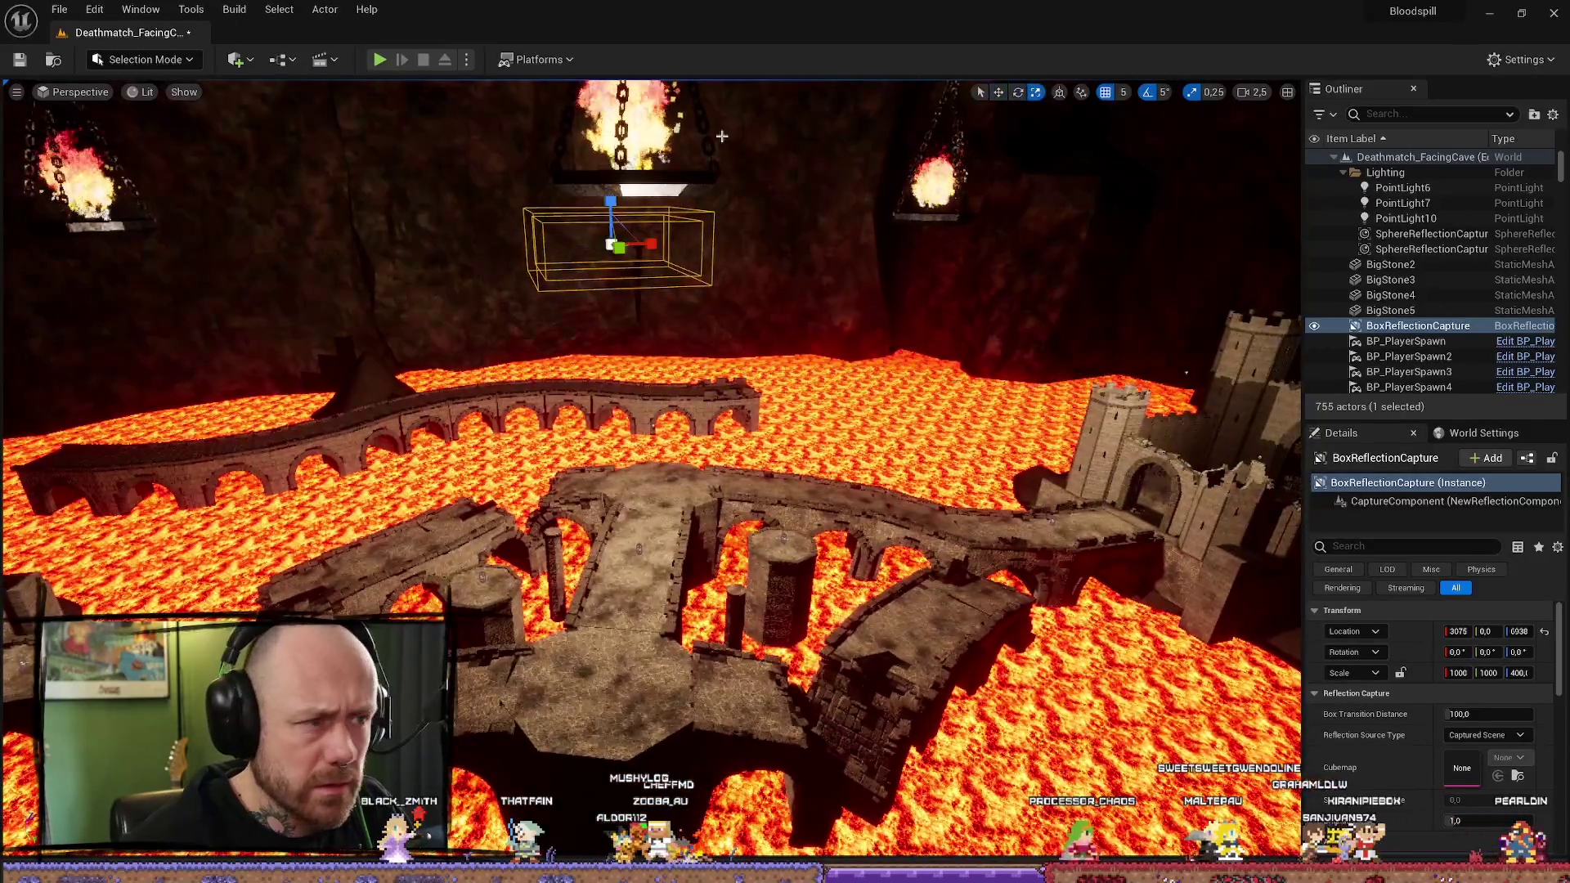
pyautogui.moveTo(609, 209)
pyautogui.mouseDown()
pyautogui.moveTo(613, 183)
pyautogui.moveTo(436, 333)
pyautogui.mouseUp()
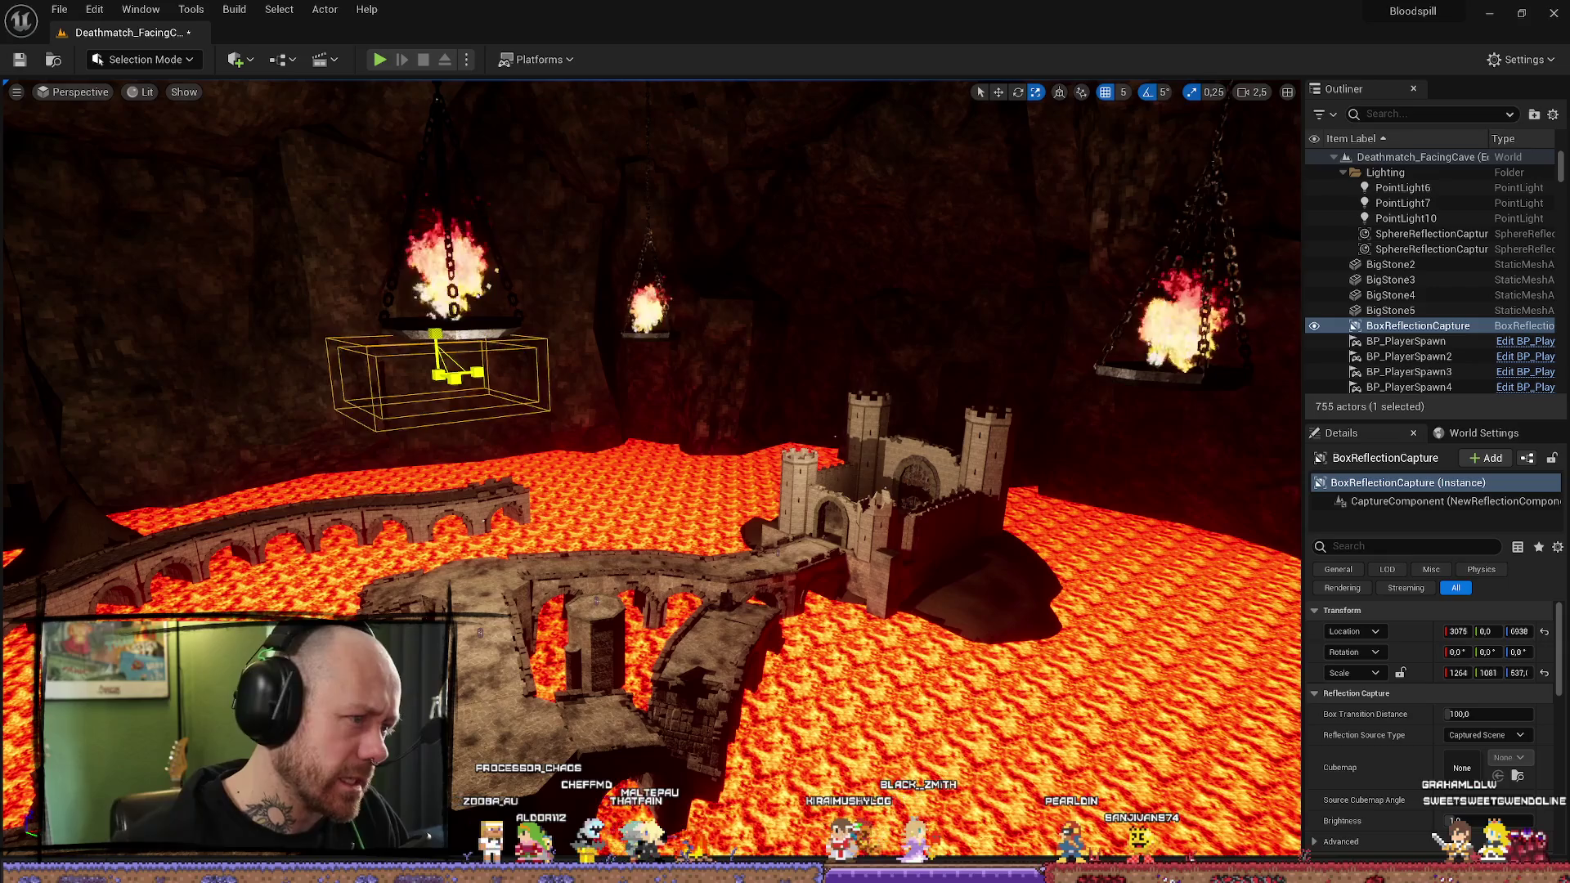
# Step: Select both SphereReflectionCaptures in the Outliner and delete them
pyautogui.moveTo(435, 393); pyautogui.dragTo(365, 630)
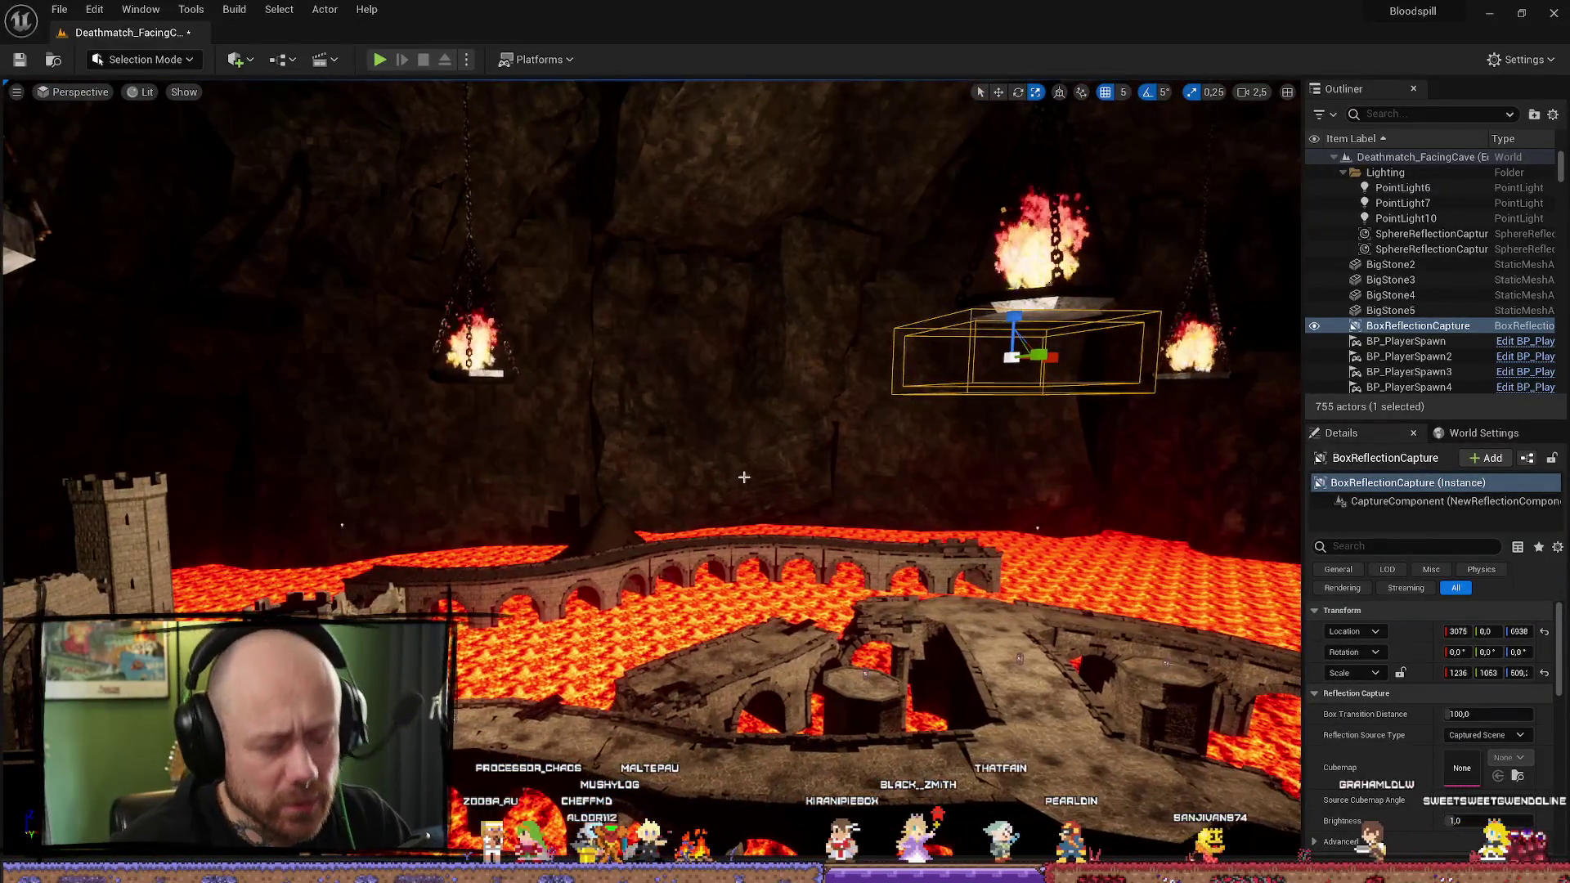
pyautogui.click(1437, 238)
pyautogui.press('Delete')
pyautogui.click(1431, 233)
pyautogui.press('Delete')
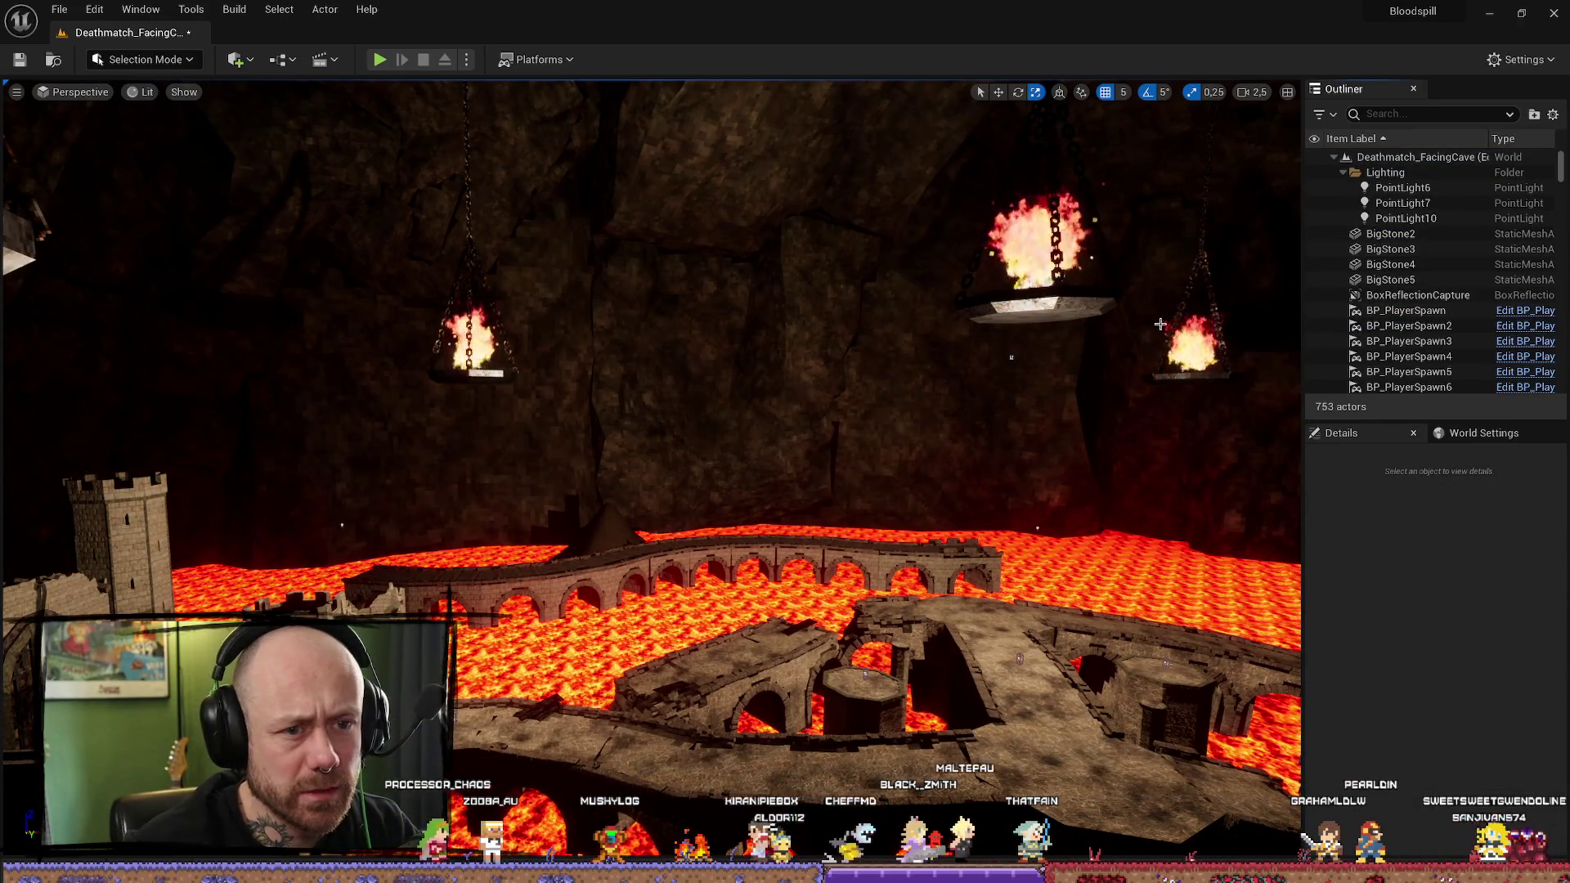
# Step: Delete the brazier box reflection capture and fly over to the lava arches
pyautogui.click(1406, 304)
pyautogui.press('Delete')
pyautogui.moveTo(654, 409); pyautogui.dragTo(654, 457)
pyautogui.moveTo(403, 546); pyautogui.dragTo(403, 490)
# Step: Place a new Box Reflection Capture on the bridge and shrink it to fit the walkway
pyautogui.hotkey('ctrl', 'space')
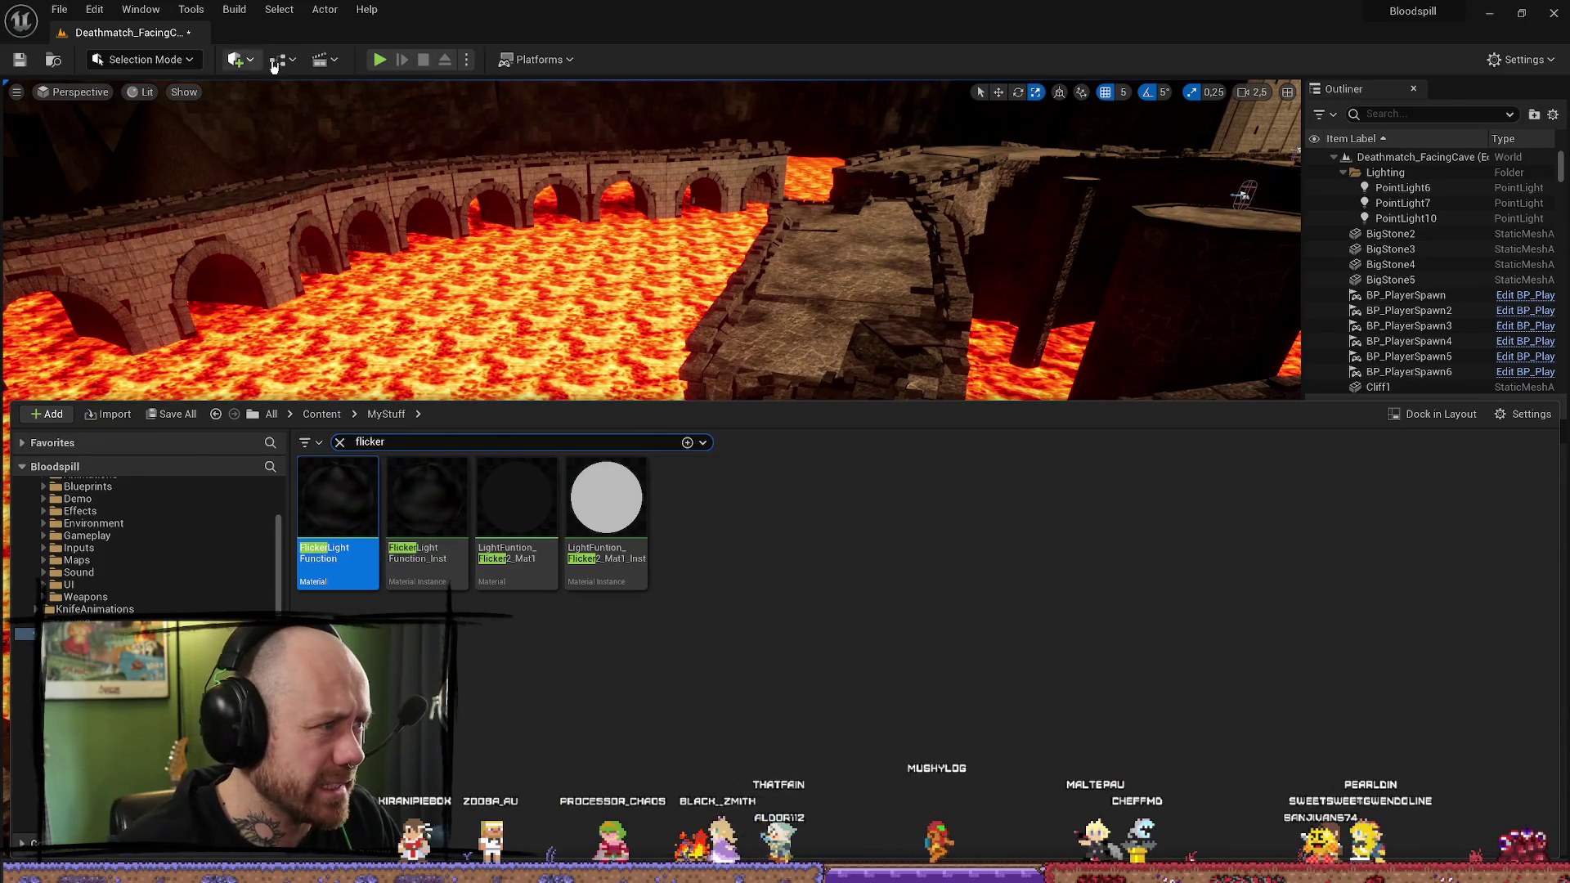
pyautogui.click(237, 60)
pyautogui.moveTo(343, 358)
pyautogui.mouseDown()
pyautogui.moveTo(707, 556)
pyautogui.moveTo(662, 580)
pyautogui.mouseUp()
pyautogui.press('w')
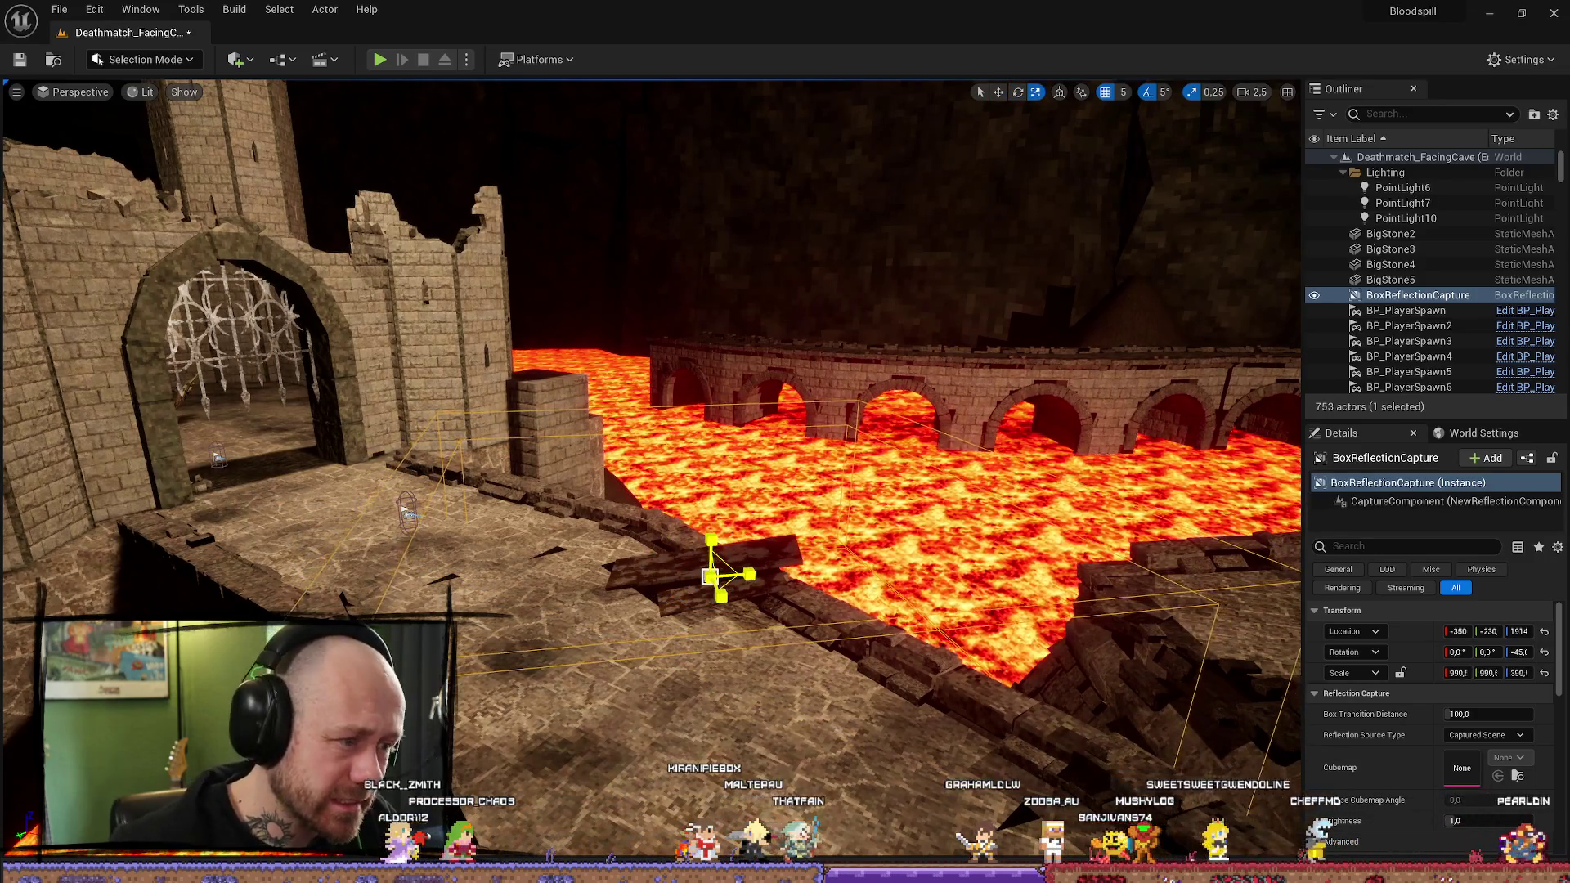
pyautogui.moveTo(709, 577); pyautogui.dragTo(699, 585)
pyautogui.moveTo(711, 577); pyautogui.dragTo(778, 578)
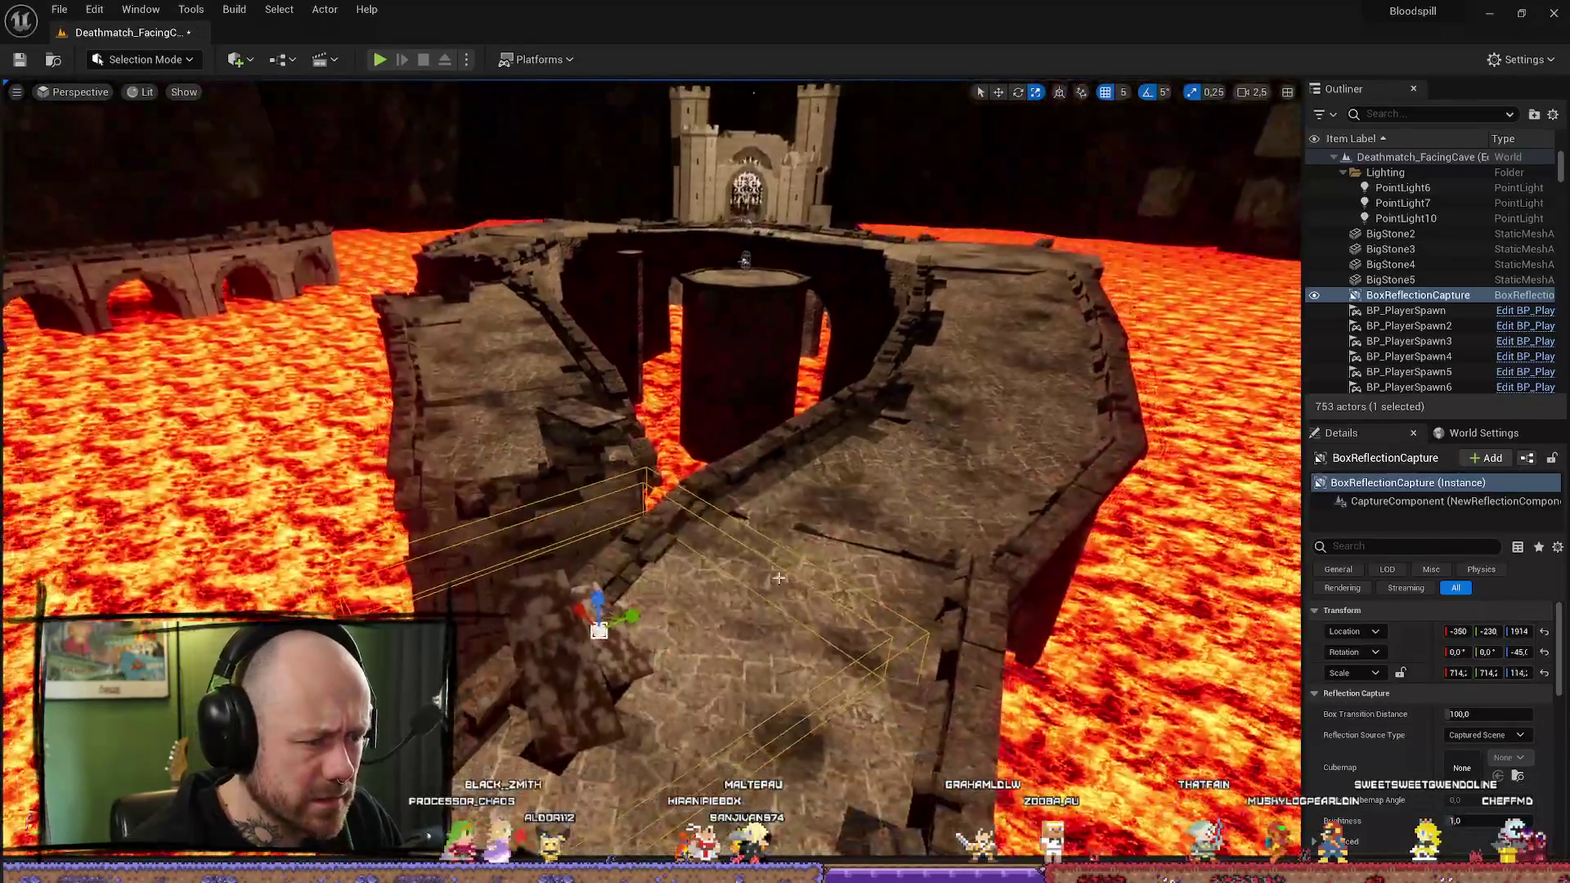
pyautogui.moveTo(545, 603); pyautogui.dragTo(1171, 589)
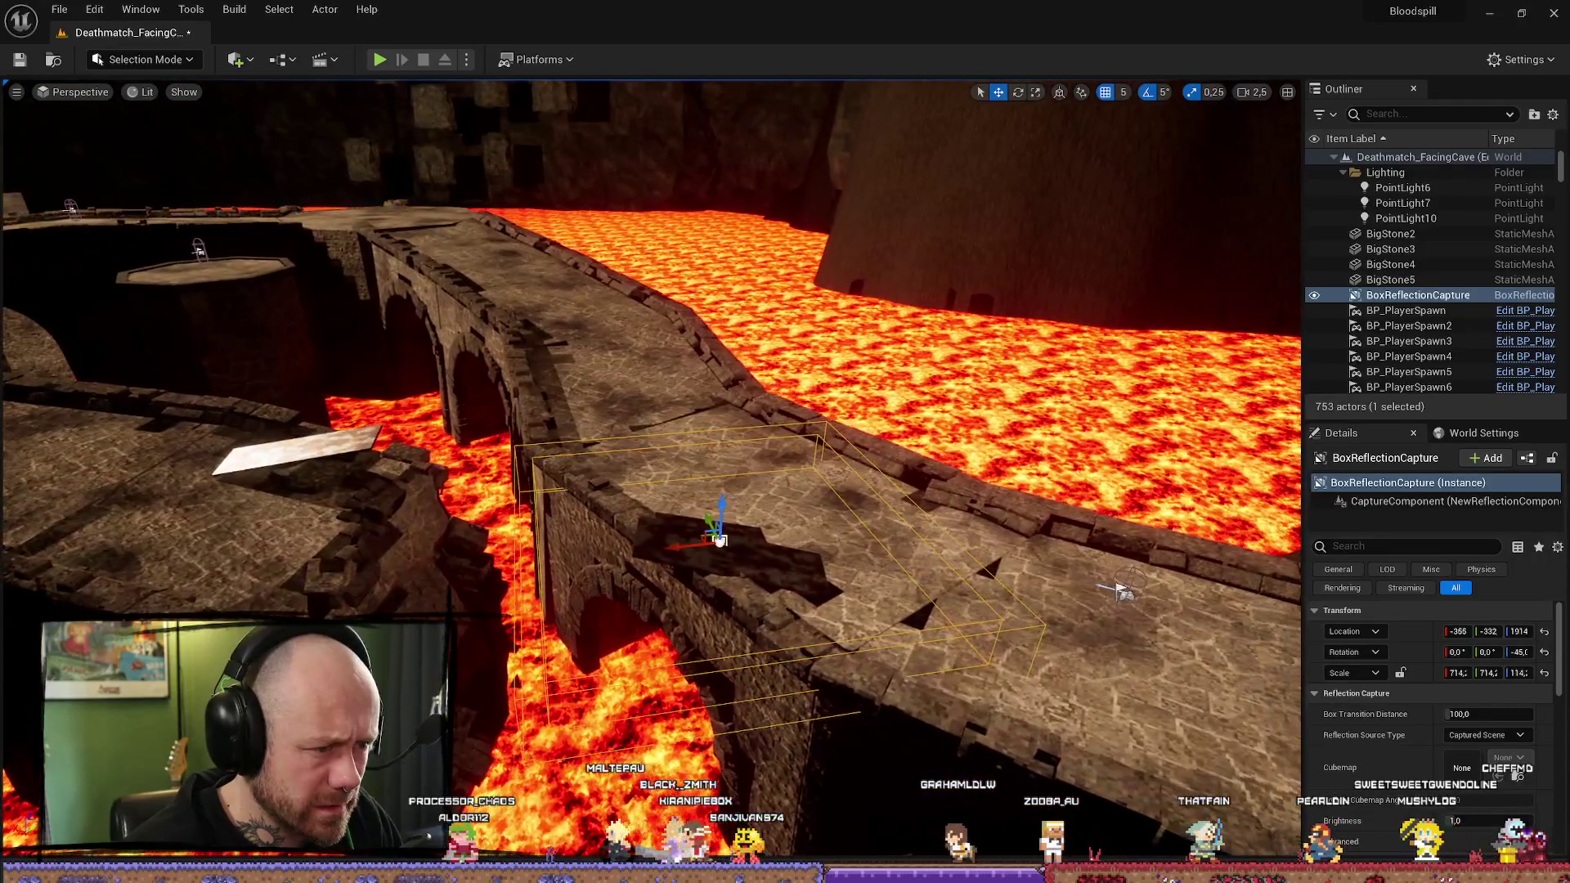
pyautogui.moveTo(545, 603); pyautogui.dragTo(543, 599)
# Step: Duplicate the capture twice along the bridge walkway, then delete the third copy
pyautogui.hotkey('ctrl', 'd')
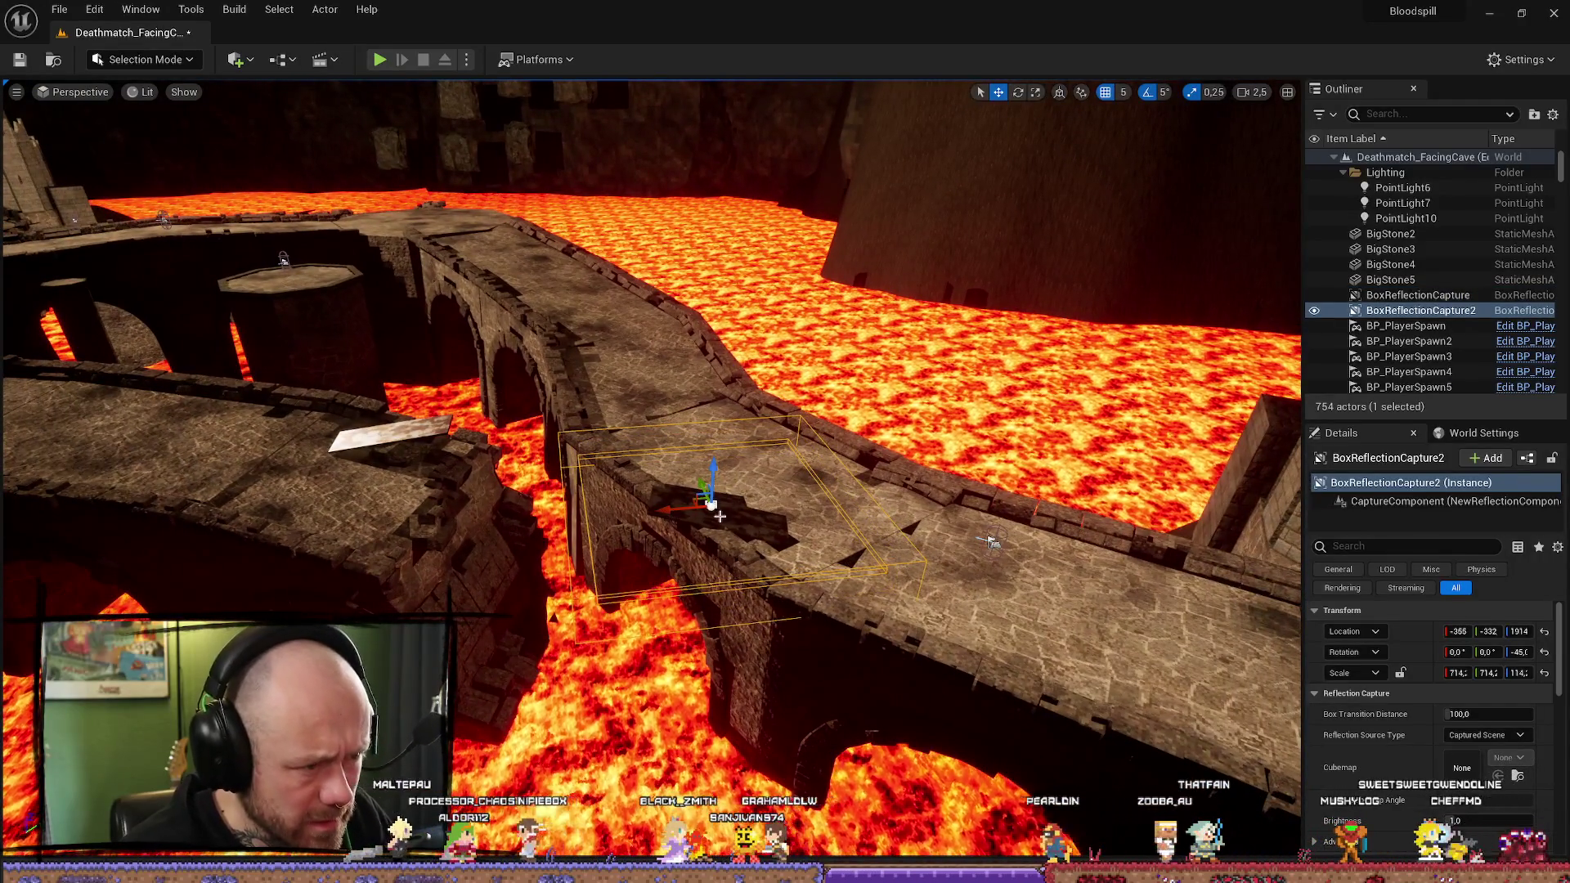
pyautogui.moveTo(712, 505)
pyautogui.mouseDown()
pyautogui.moveTo(442, 361)
pyautogui.moveTo(407, 367)
pyautogui.moveTo(522, 460)
pyautogui.mouseUp()
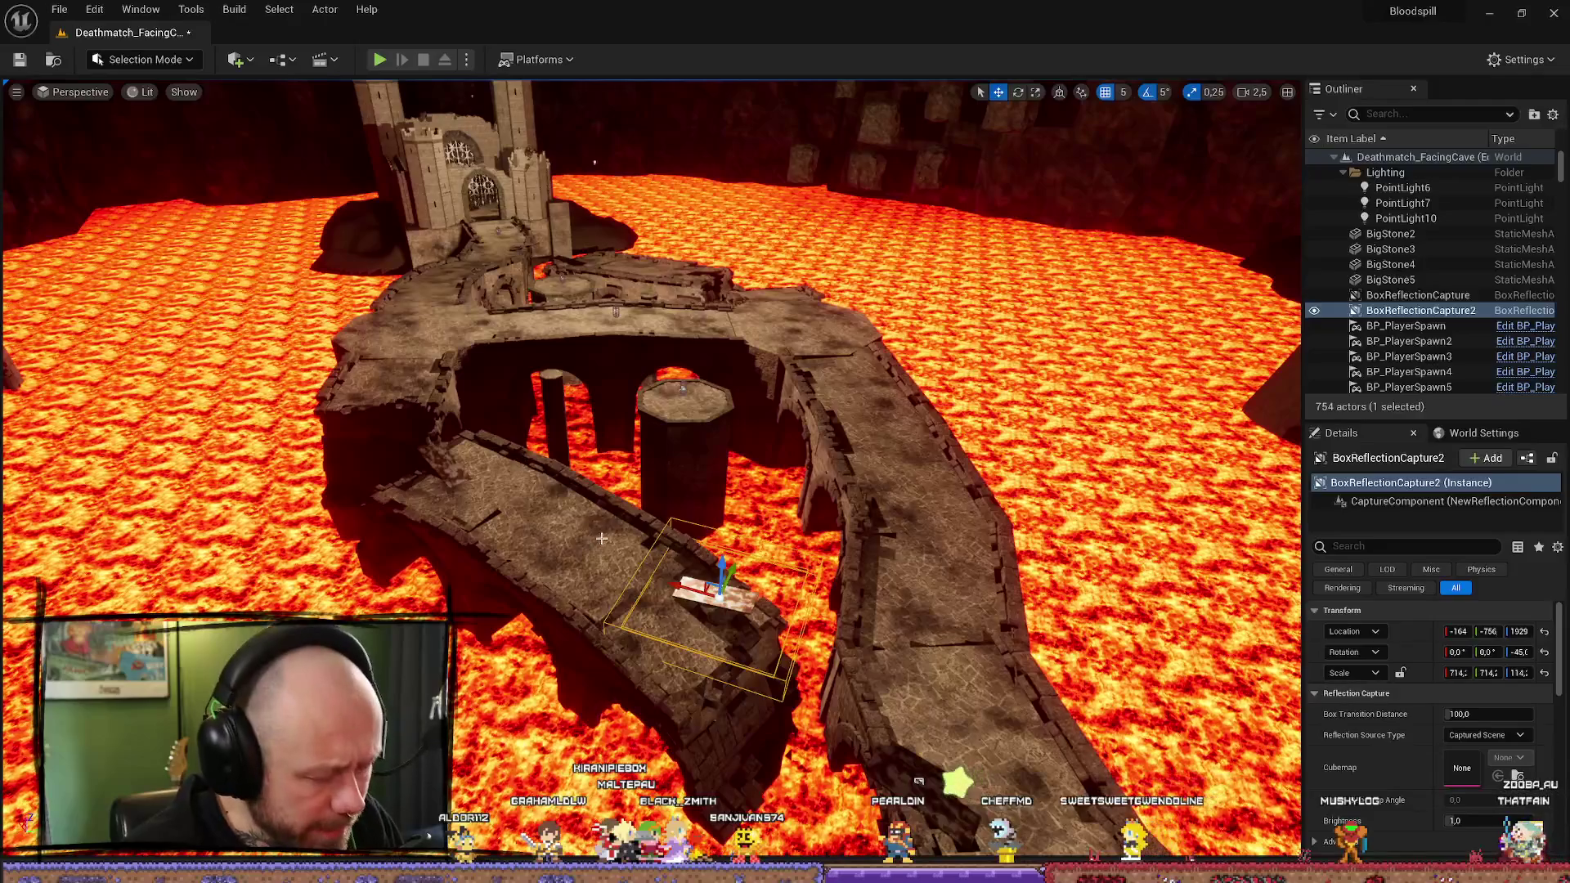
pyautogui.hotkey('ctrl', 'd')
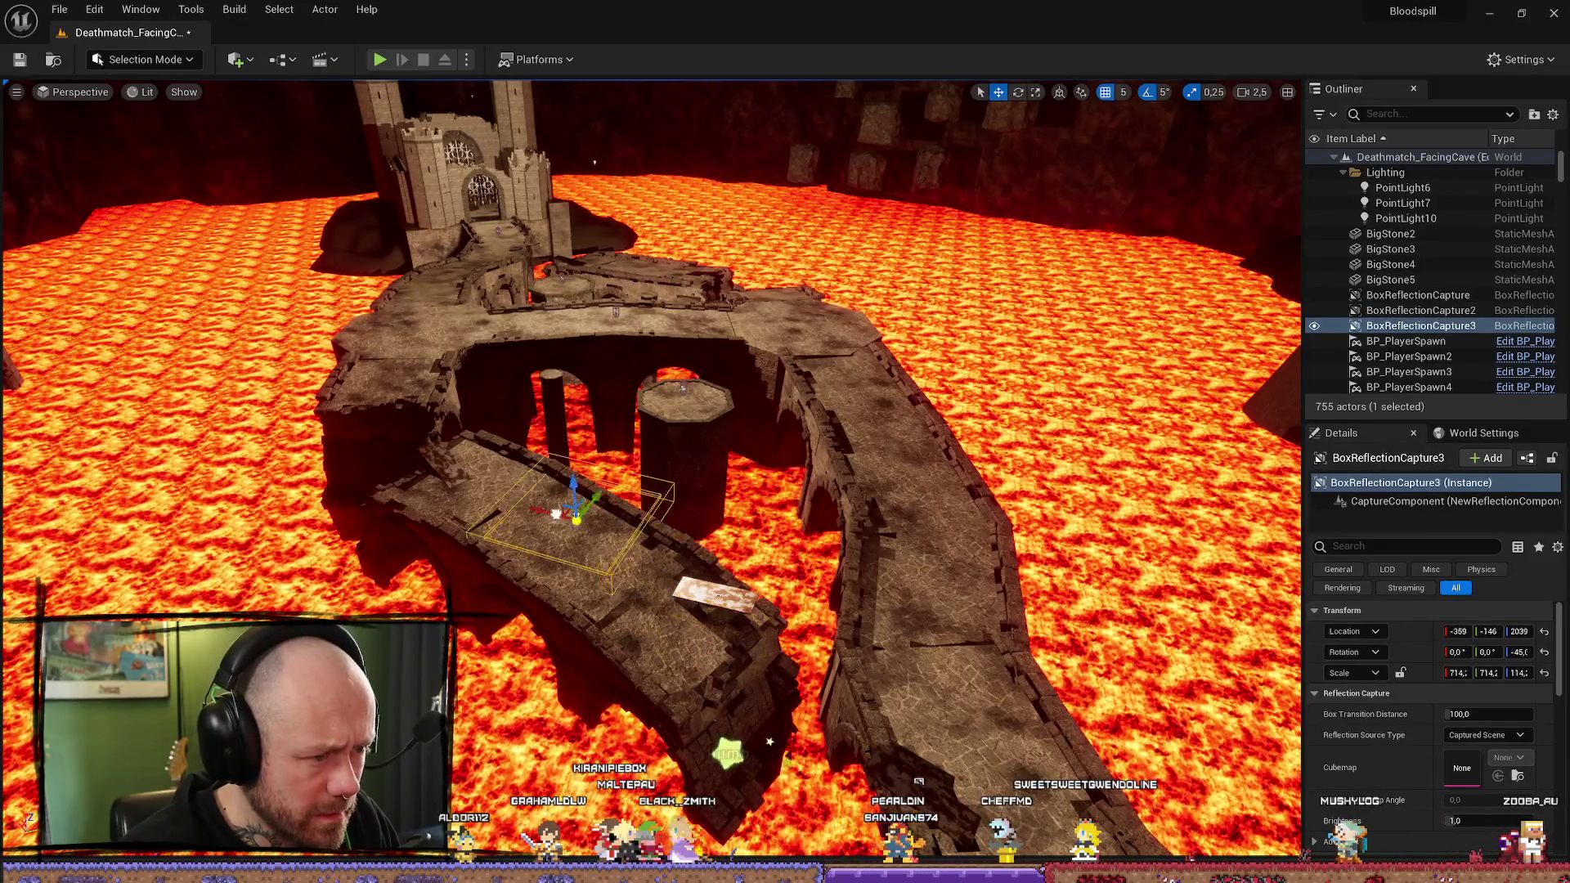
pyautogui.moveTo(421, 452)
pyautogui.mouseDown()
pyautogui.moveTo(523, 433)
pyautogui.moveTo(720, 539)
pyautogui.moveTo(629, 600)
pyautogui.moveTo(623, 385)
pyautogui.moveTo(411, 103)
pyautogui.mouseUp()
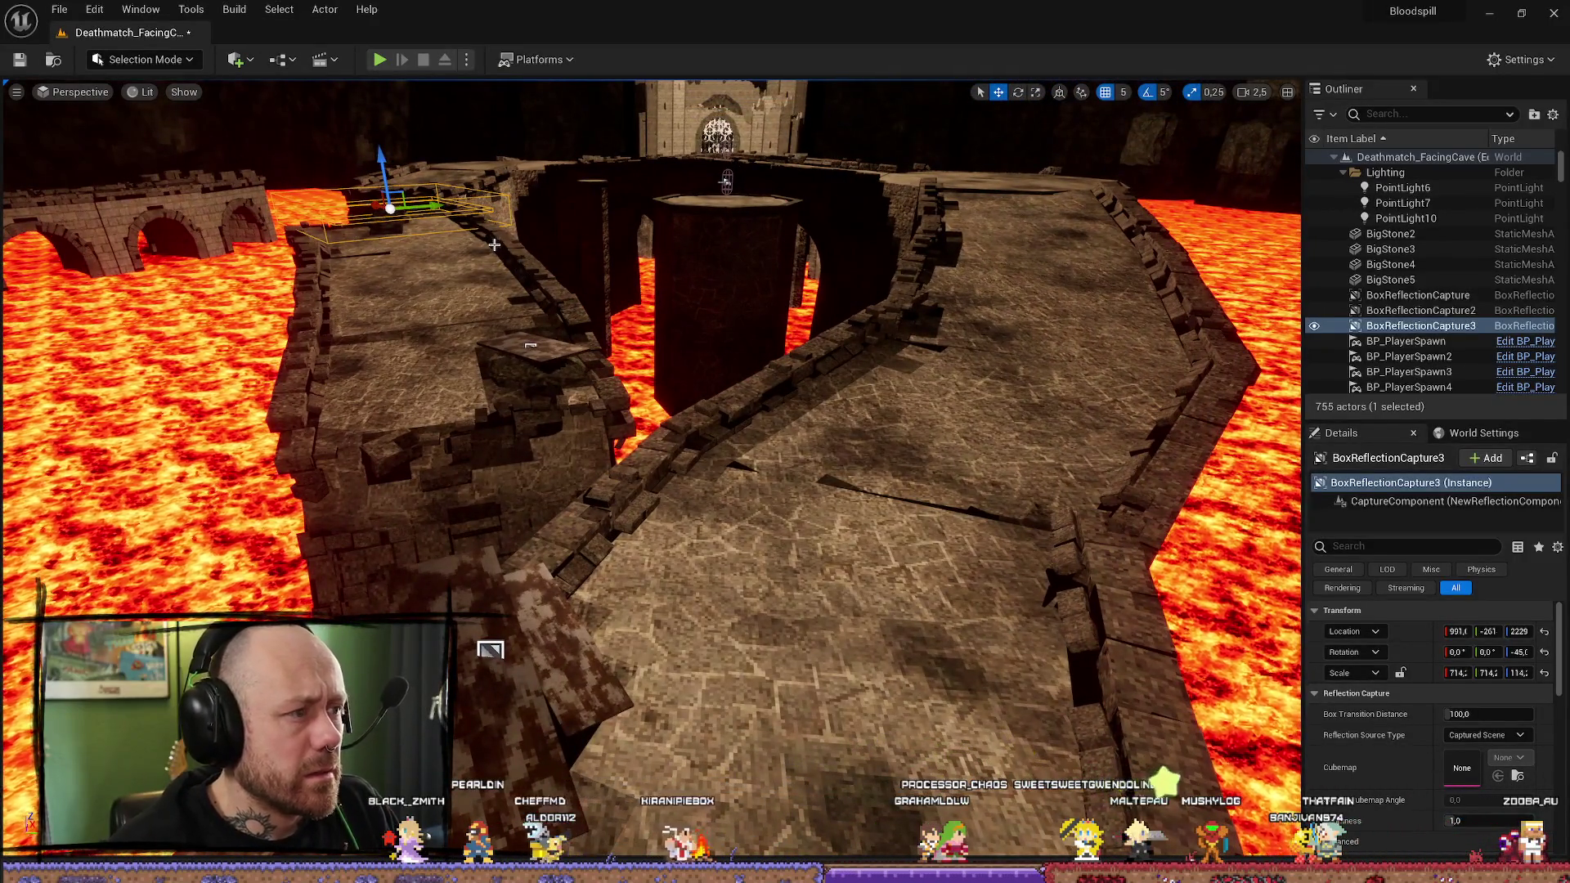
pyautogui.press('Delete')
# Step: Delete the second box reflection capture on the bridge
pyautogui.click(531, 346)
pyautogui.press('Delete')
pyautogui.moveTo(598, 584); pyautogui.dragTo(600, 560)
# Step: Duplicate WoodBoard7 and WoodBoard8 onto the bridge floor as WoodBoard9 and WoodBoard10
pyautogui.click(572, 588)
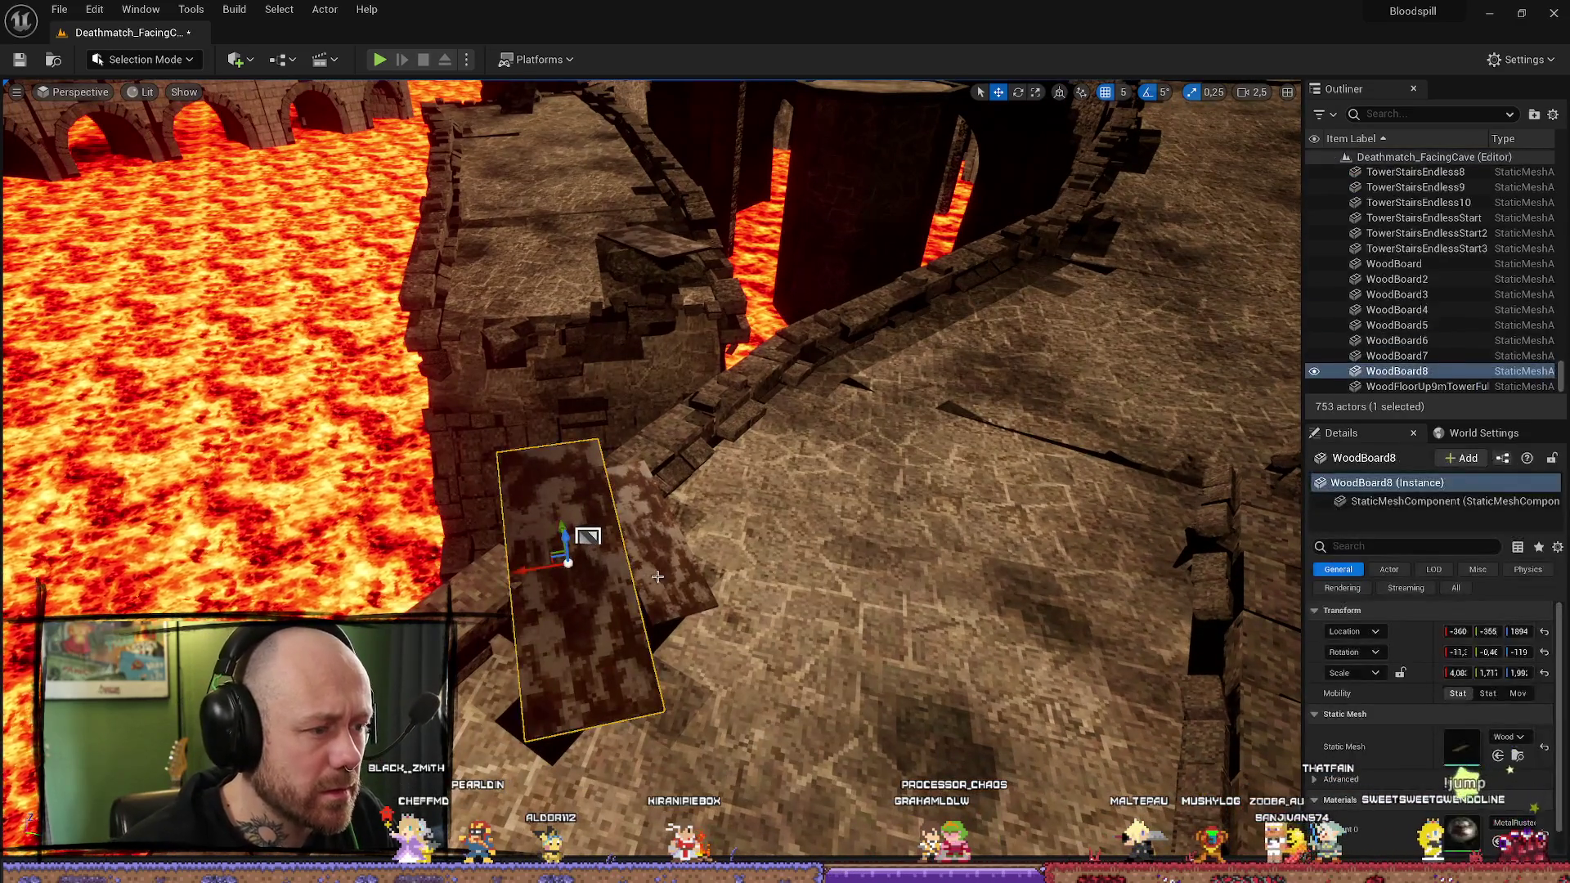
pyautogui.keyDown('ctrl'); pyautogui.click(652, 578); pyautogui.keyUp('ctrl')
pyautogui.hotkey('ctrl', 'd')
pyautogui.moveTo(648, 567)
pyautogui.mouseDown()
pyautogui.moveTo(945, 492)
pyautogui.moveTo(907, 386)
pyautogui.moveTo(830, 288)
pyautogui.moveTo(866, 290)
pyautogui.mouseUp()
pyautogui.moveTo(930, 458)
pyautogui.mouseDown()
pyautogui.moveTo(930, 360)
pyautogui.moveTo(940, 426)
pyautogui.mouseUp()
# Step: Start Build Lighting Only from the Build menu
pyautogui.click(242, 14)
pyautogui.click(278, 49)
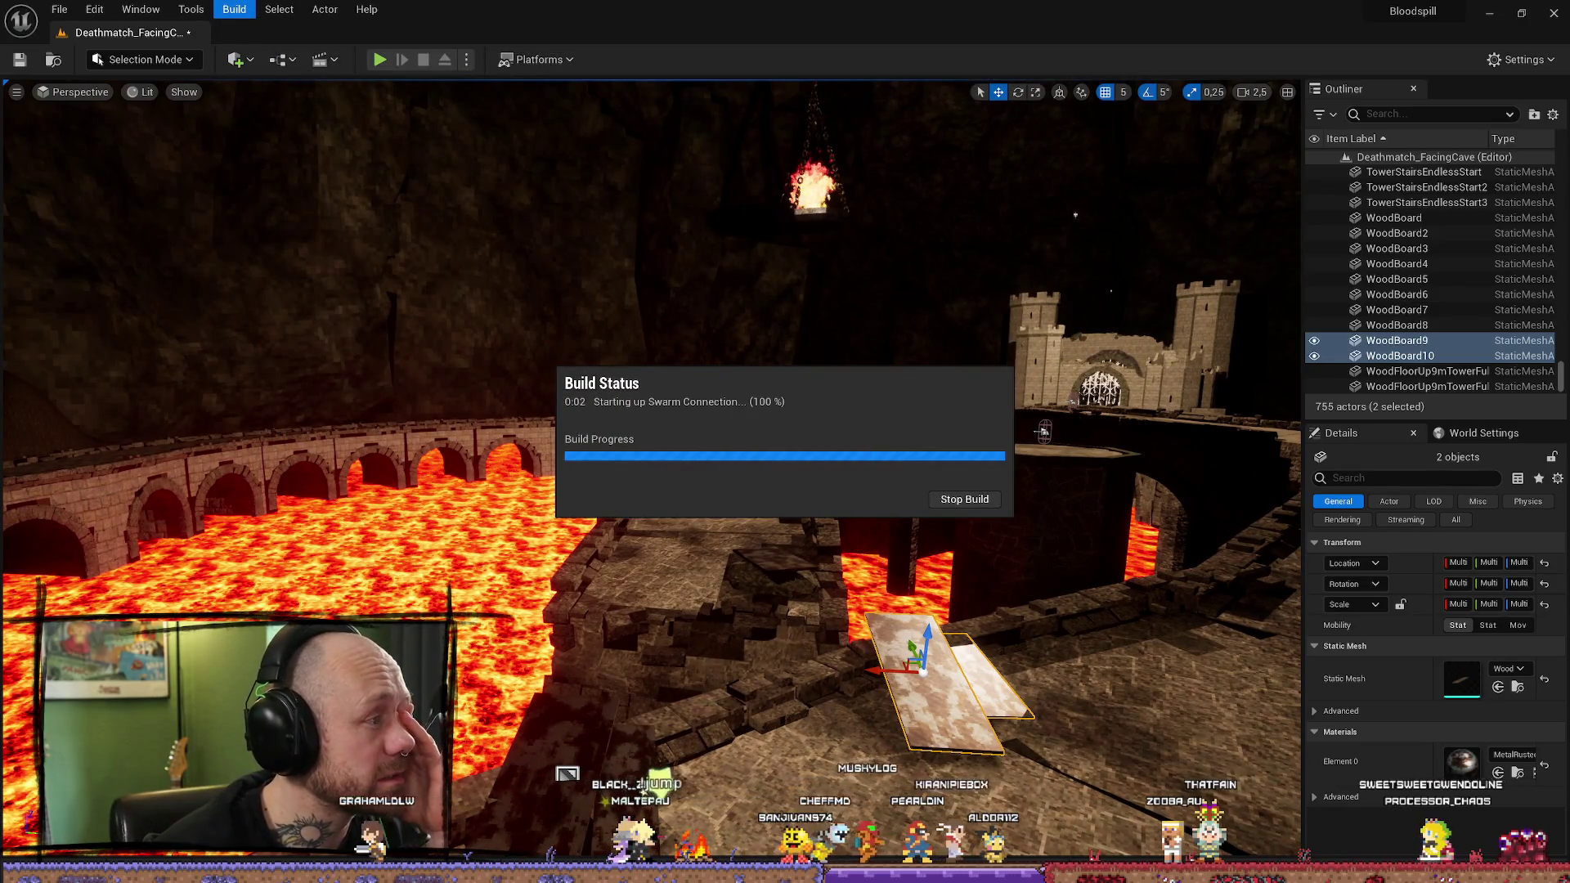
pyautogui.hotkey('alt', 'Tab')
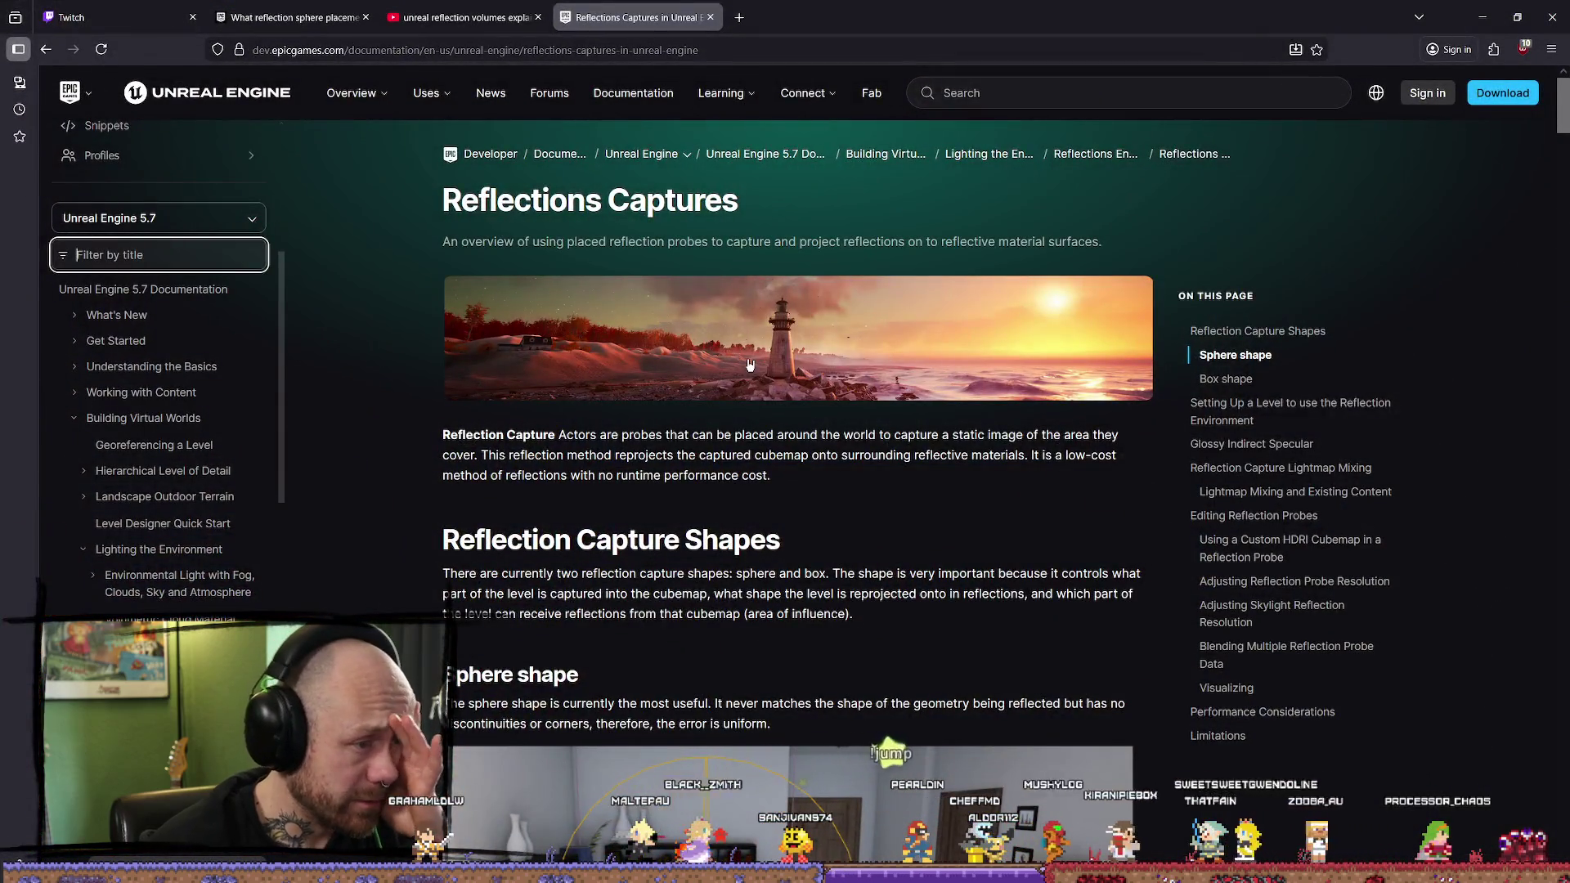
# Step: Read the Reflections Captures overview, highlighting the lines on capturing static images, then return to Unreal
pyautogui.moveTo(728, 434); pyautogui.dragTo(812, 454)
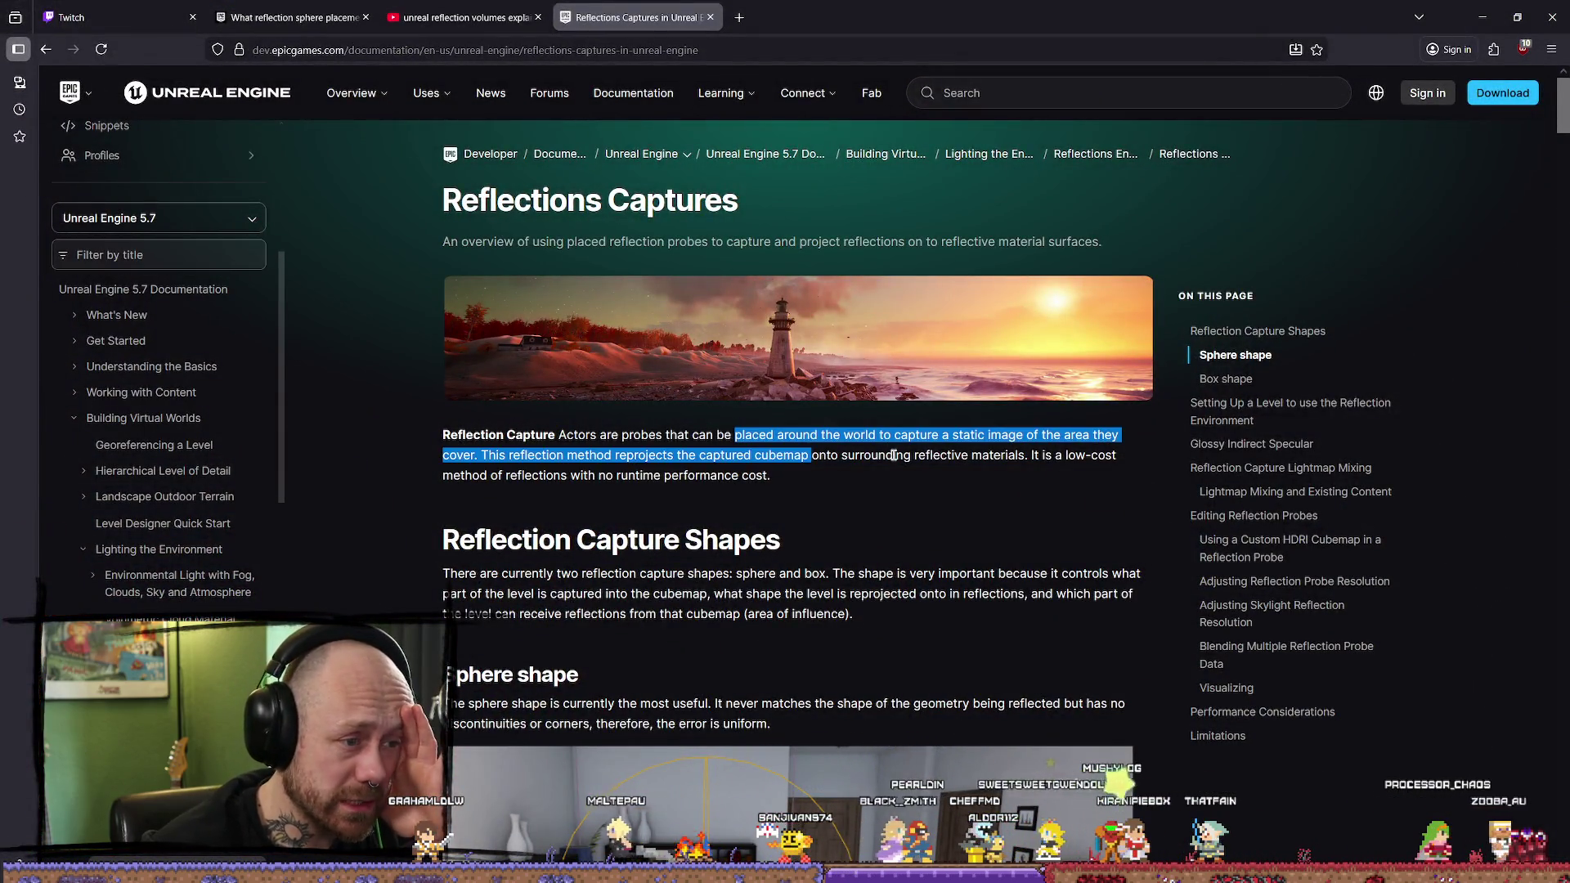
pyautogui.click(894, 431)
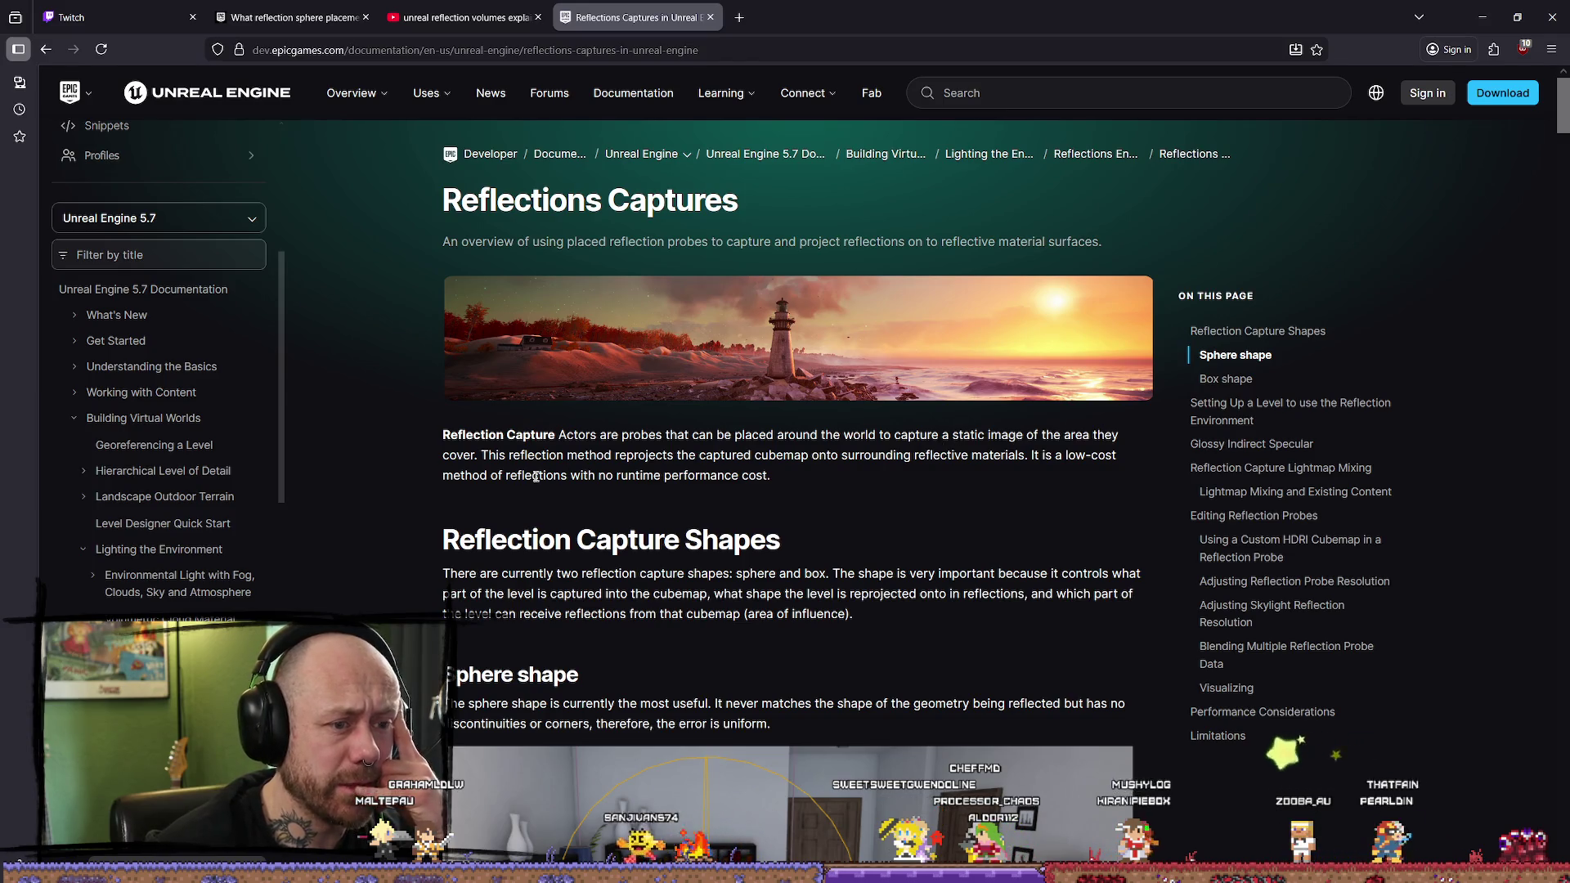
pyautogui.moveTo(578, 455); pyautogui.dragTo(809, 455)
pyautogui.click(838, 455)
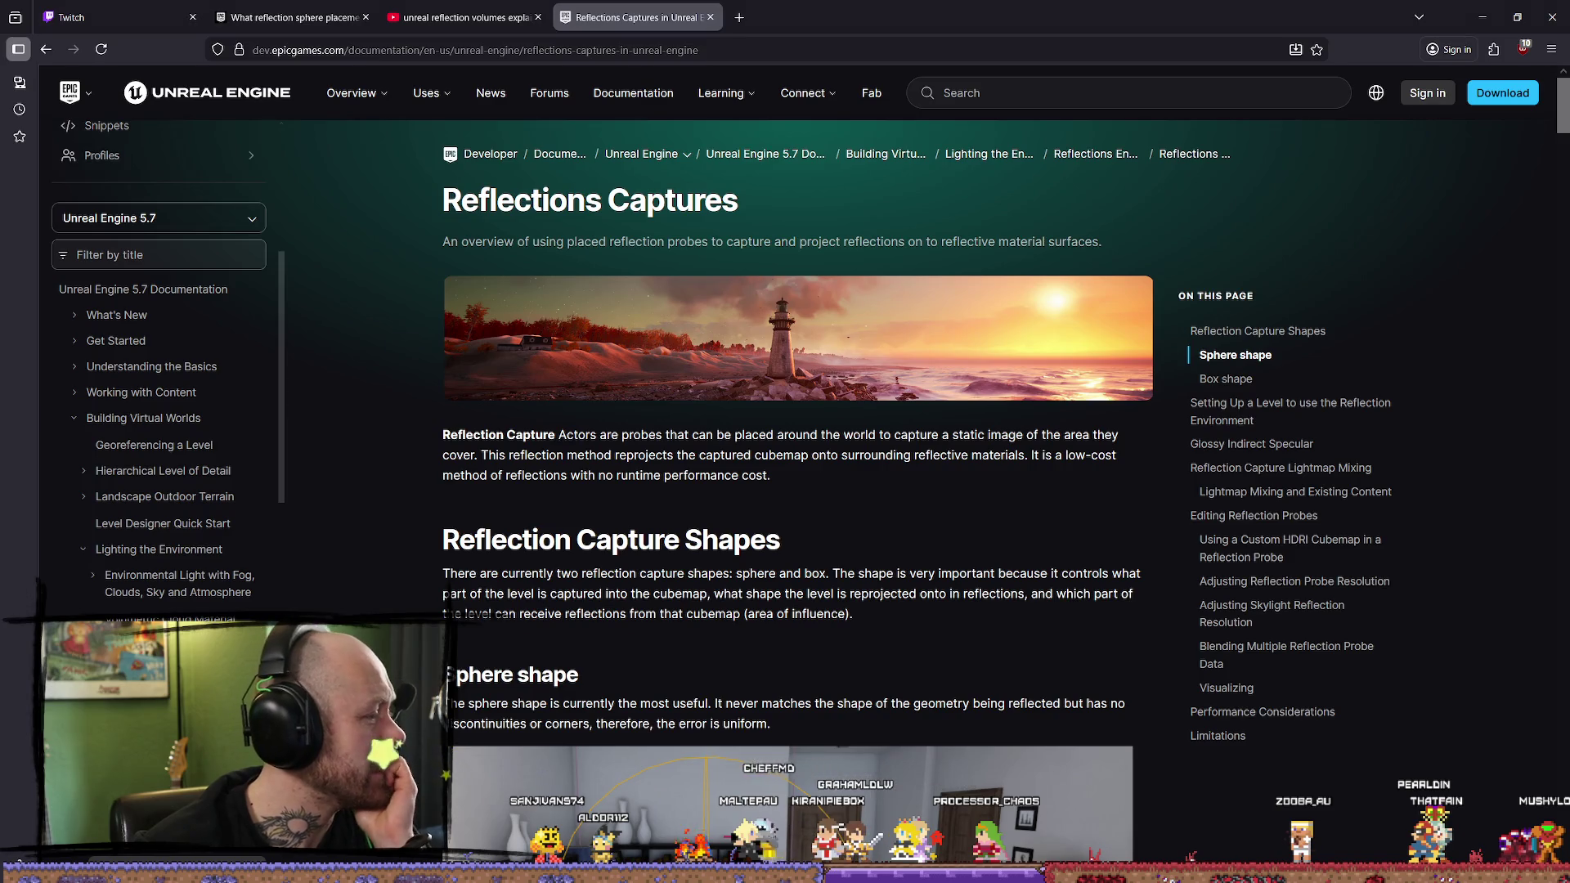
pyautogui.hotkey('alt', 'Tab')
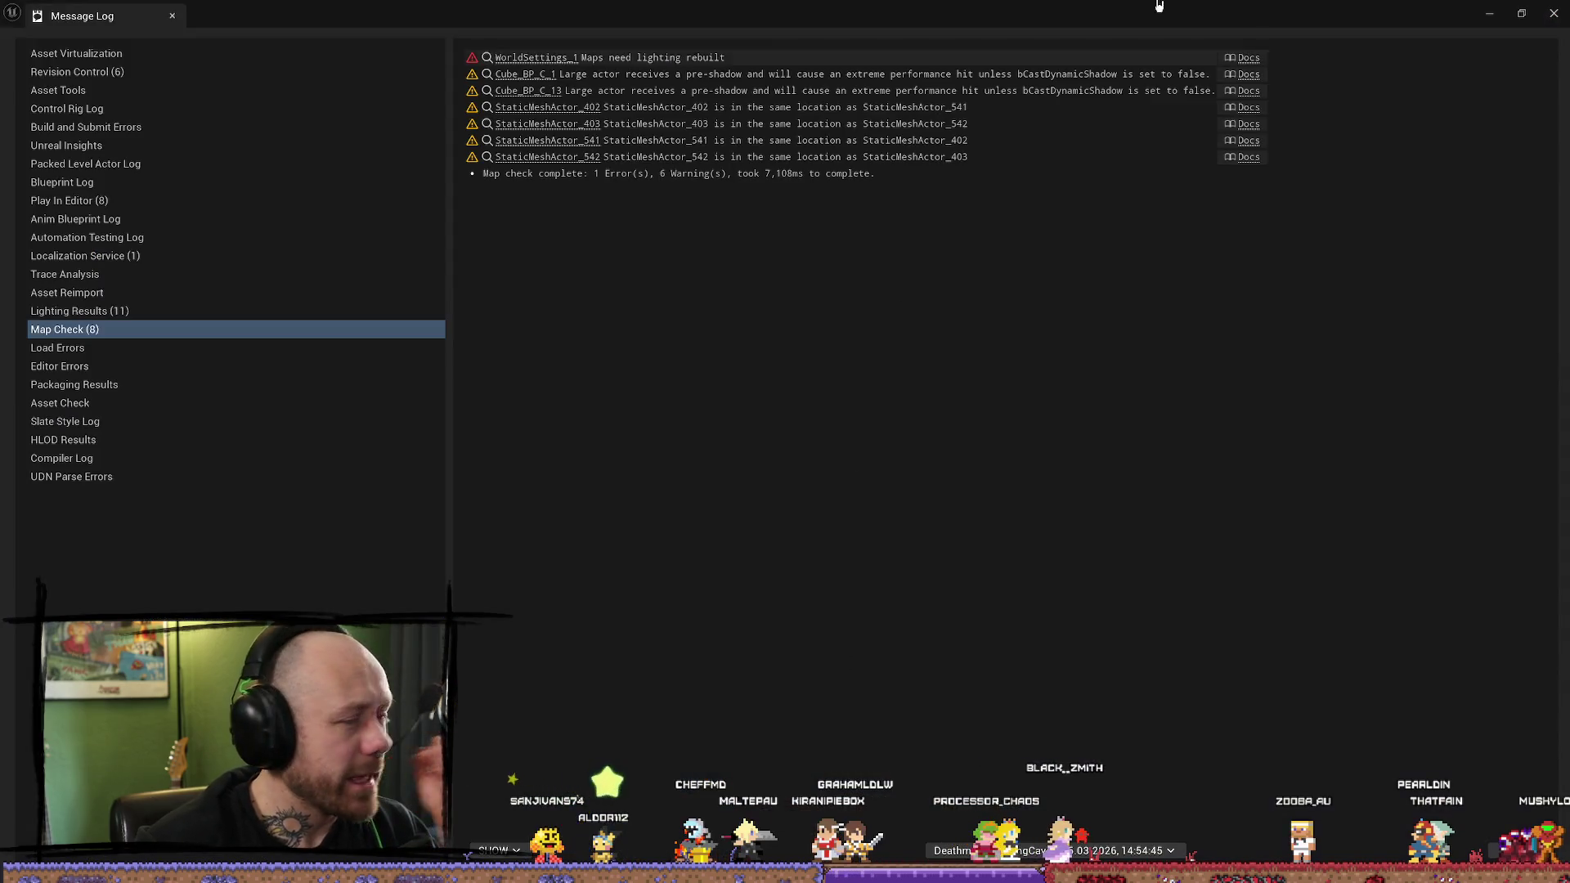
# Step: Close the map check and lighting results logs once the build finishes, then start play with Alt+P
pyautogui.click(1554, 15)
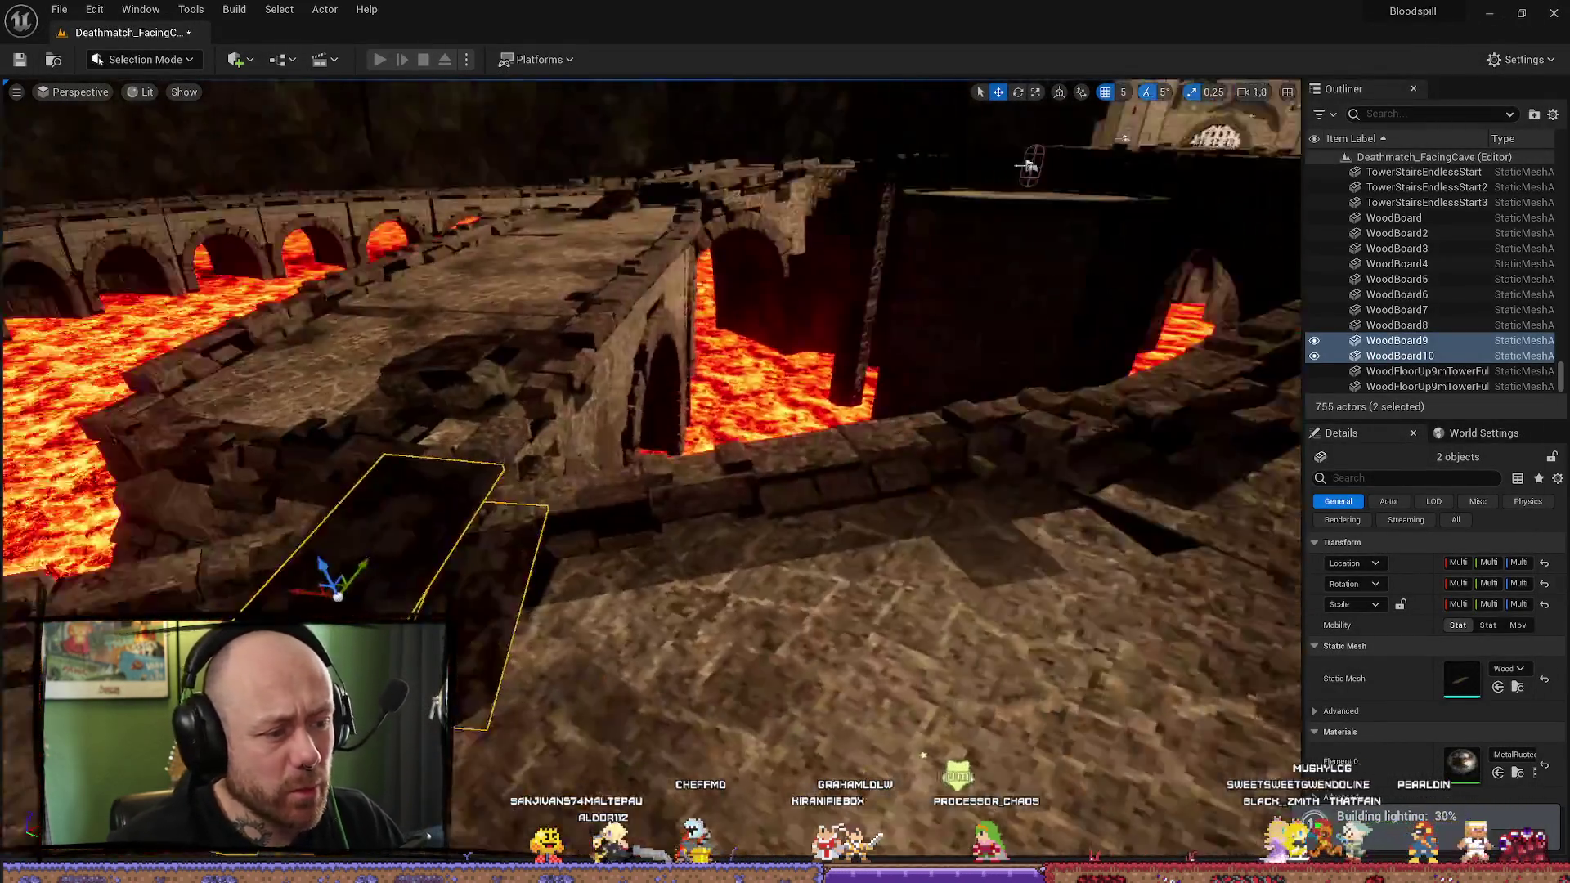
pyautogui.moveTo(1029, 163)
pyautogui.mouseDown()
pyautogui.moveTo(1043, 257)
pyautogui.moveTo(1043, 176)
pyautogui.moveTo(1043, 226)
pyautogui.mouseUp()
pyautogui.moveTo(798, 565)
pyautogui.mouseDown()
pyautogui.moveTo(785, 572)
pyautogui.moveTo(799, 565)
pyautogui.mouseUp()
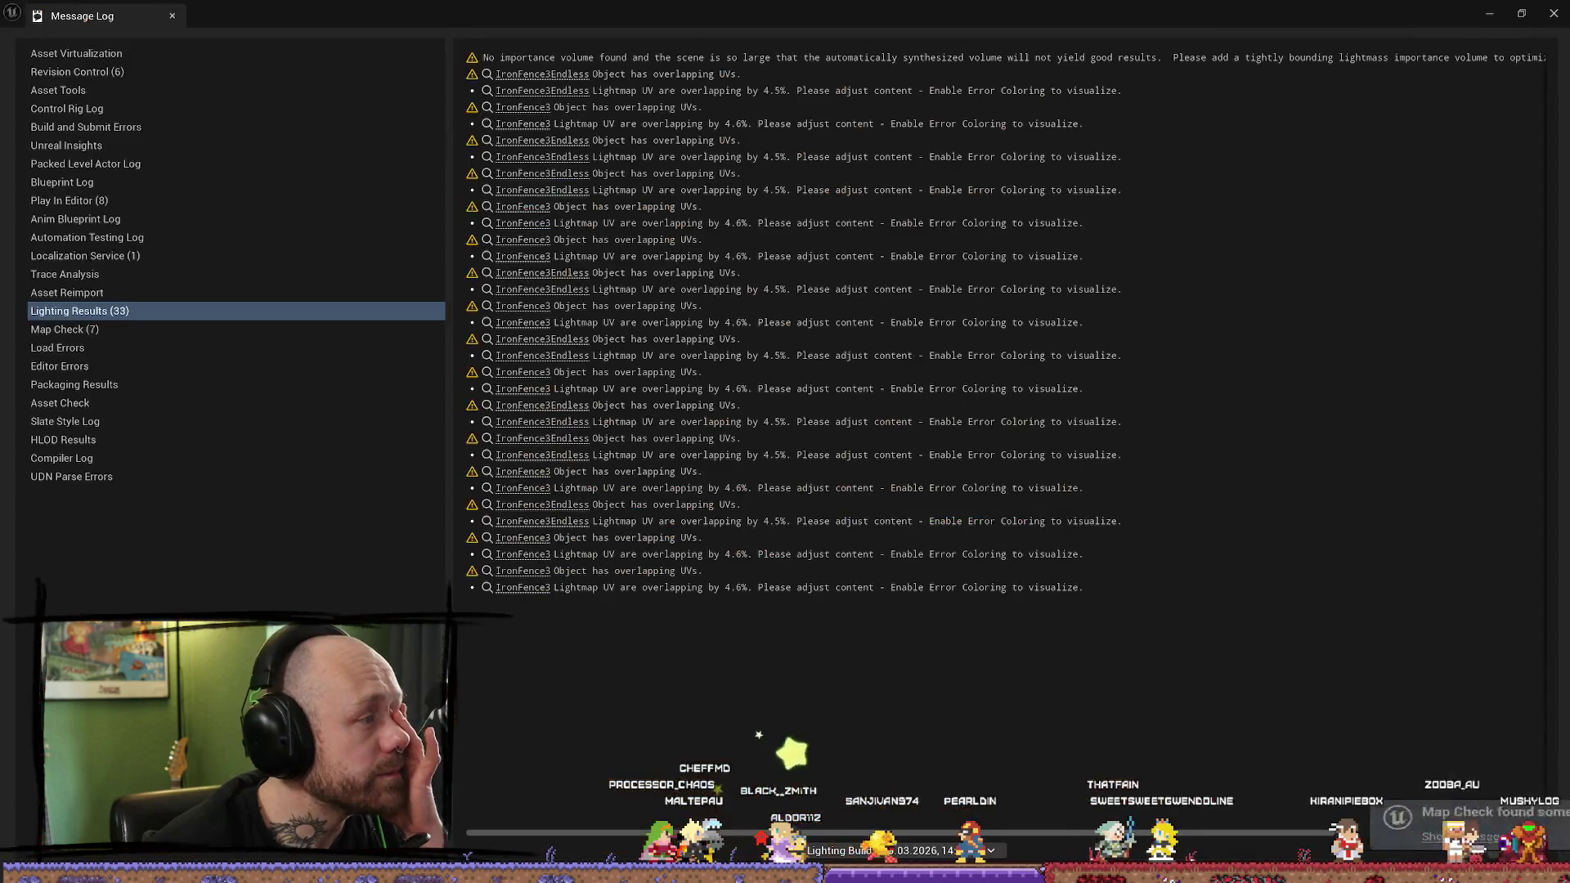
pyautogui.click(1554, 34)
pyautogui.press('f')
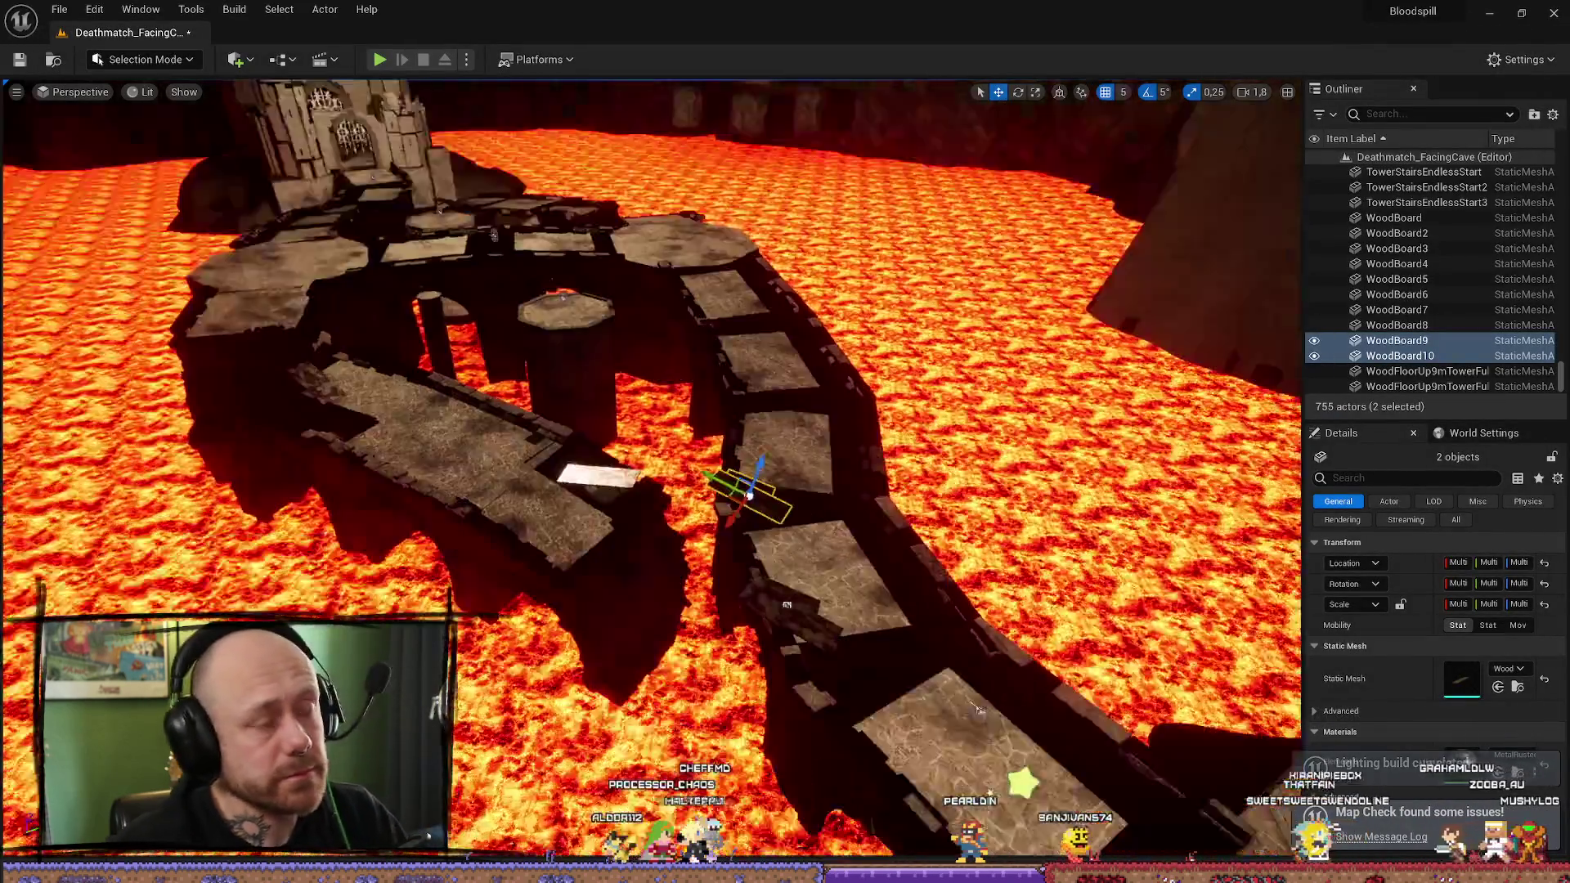
pyautogui.hotkey('alt', 'p')
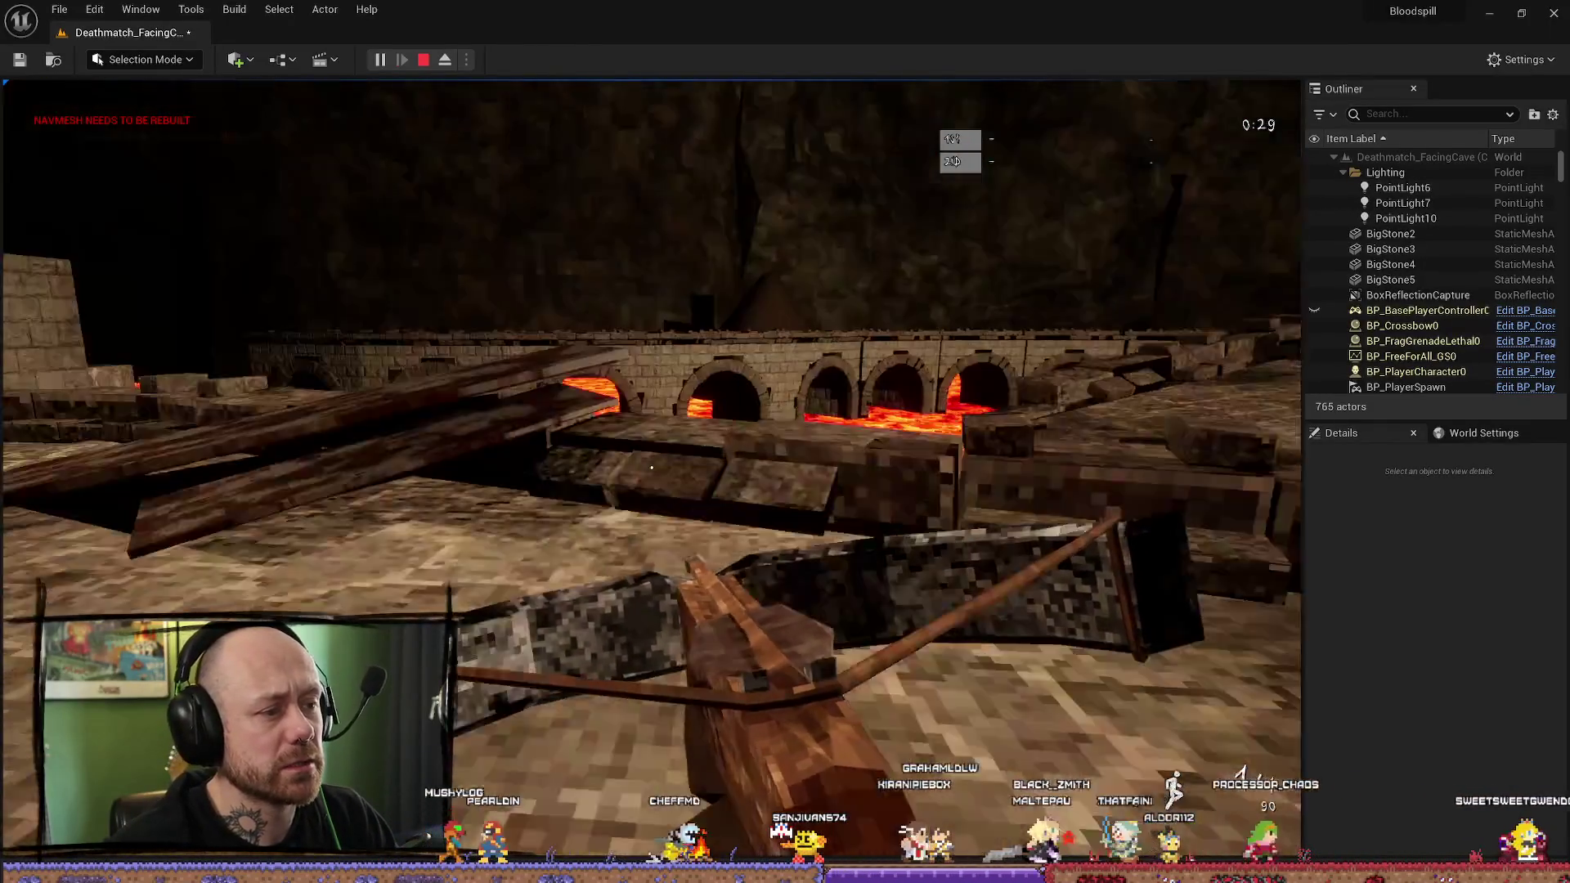
# Step: Walk forward across the stone slabs toward the castle towers, then stop the play session
pyautogui.press('w')
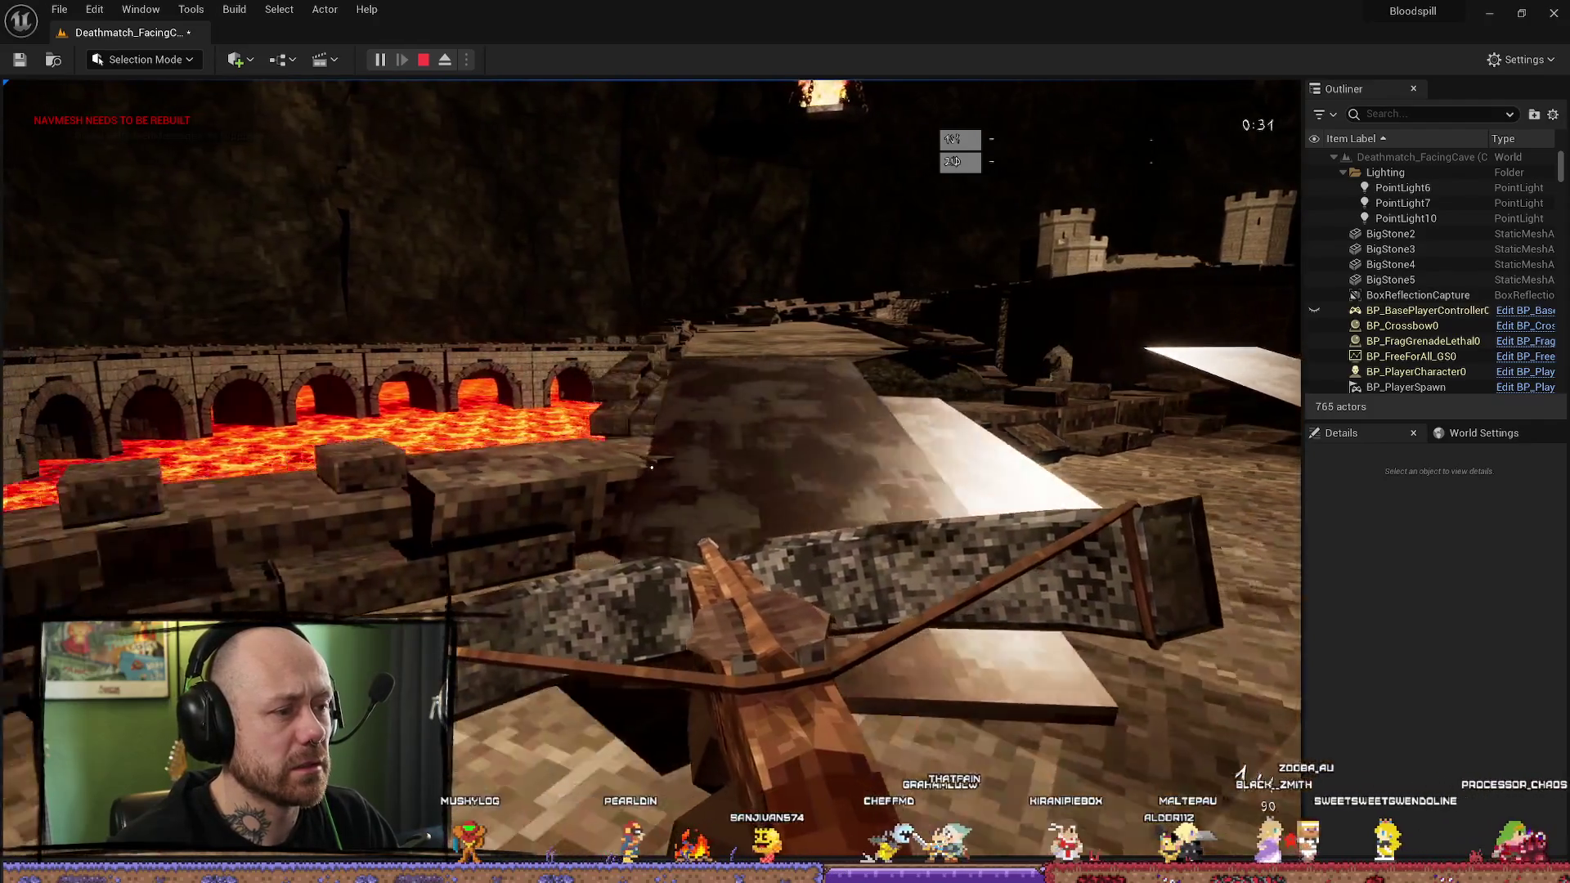
pyautogui.press('w')
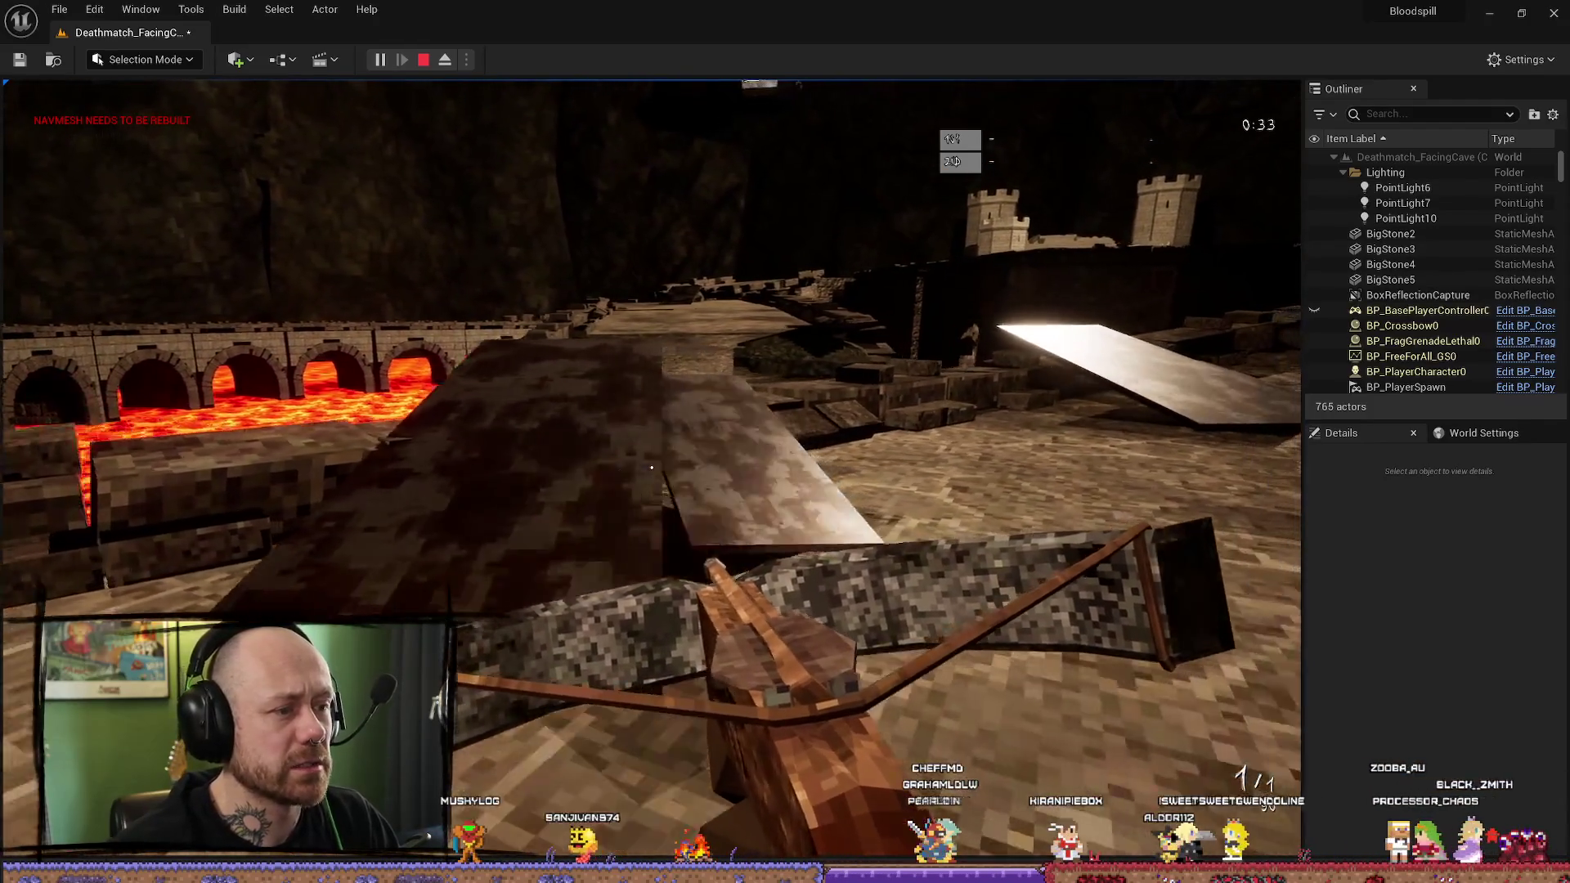
pyautogui.press('w')
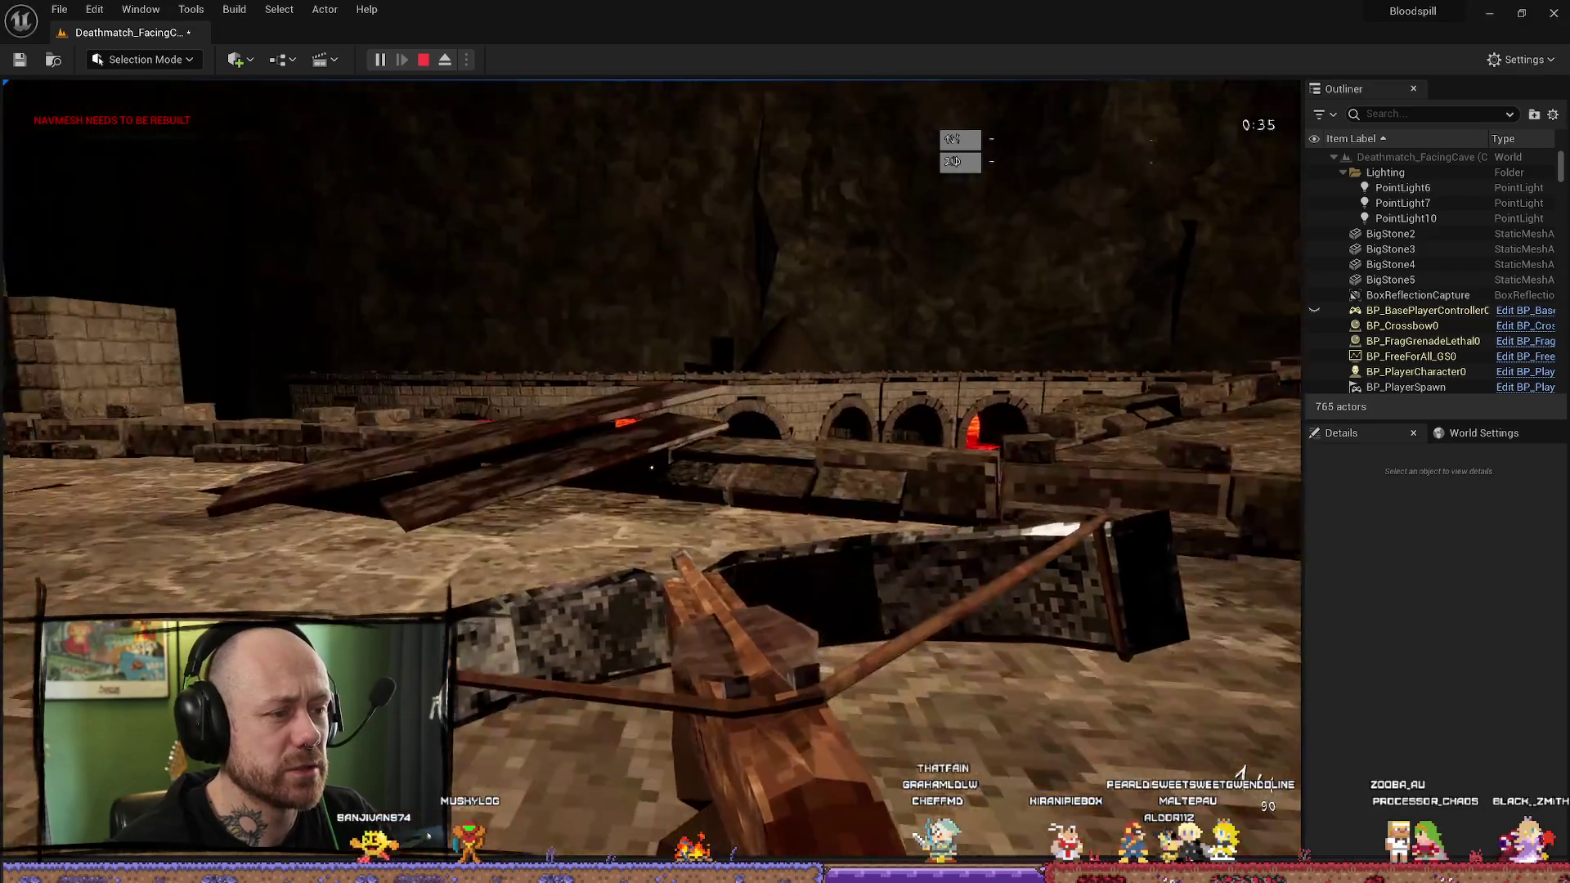
pyautogui.press('w')
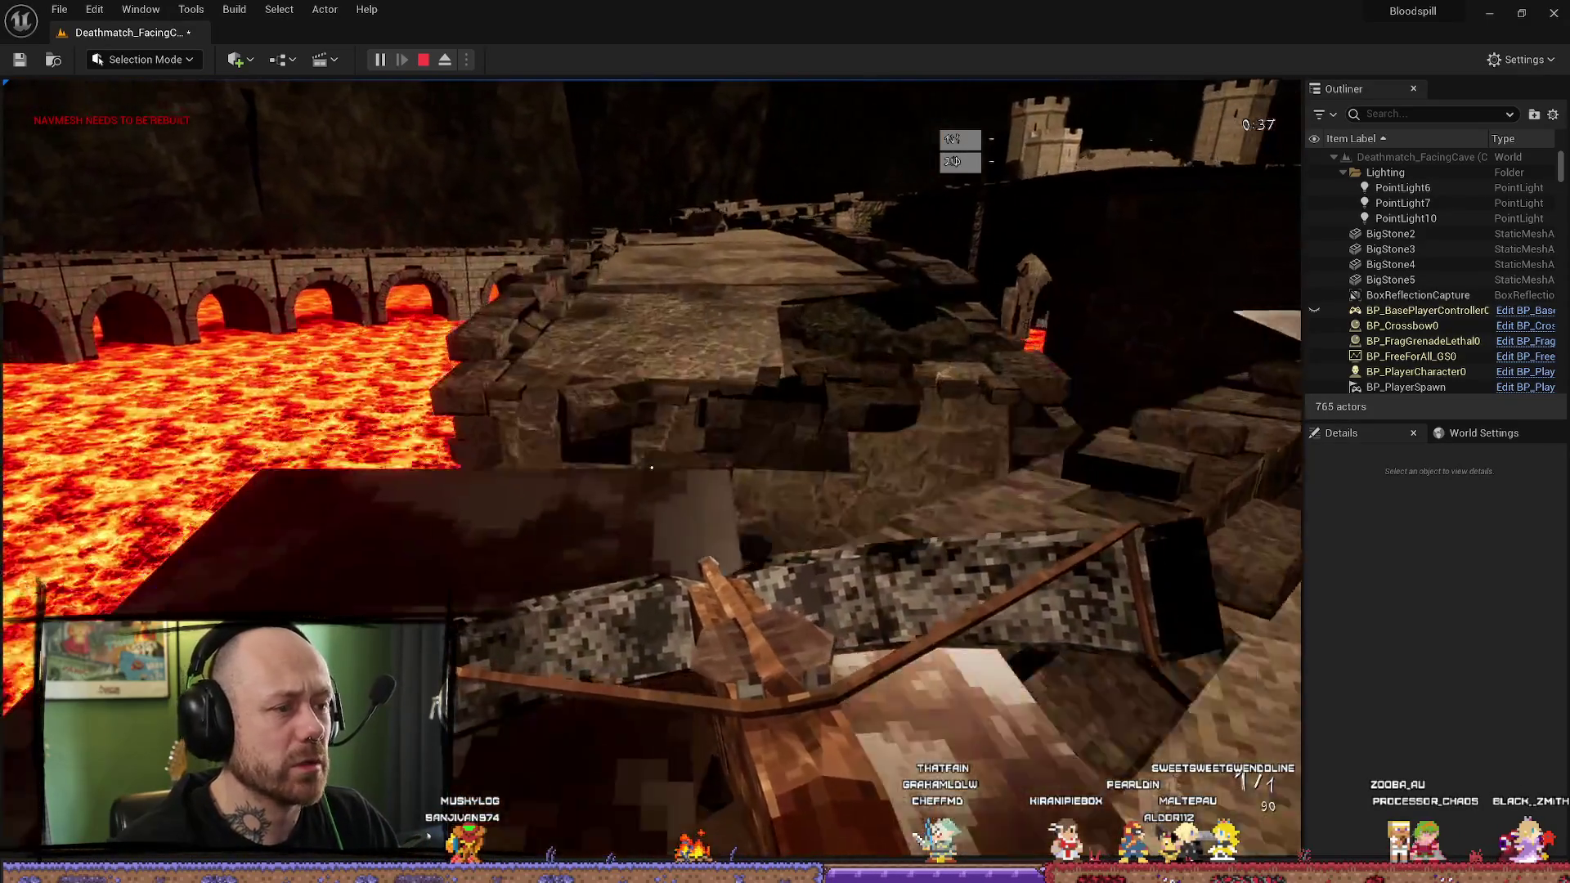
pyautogui.press('Escape')
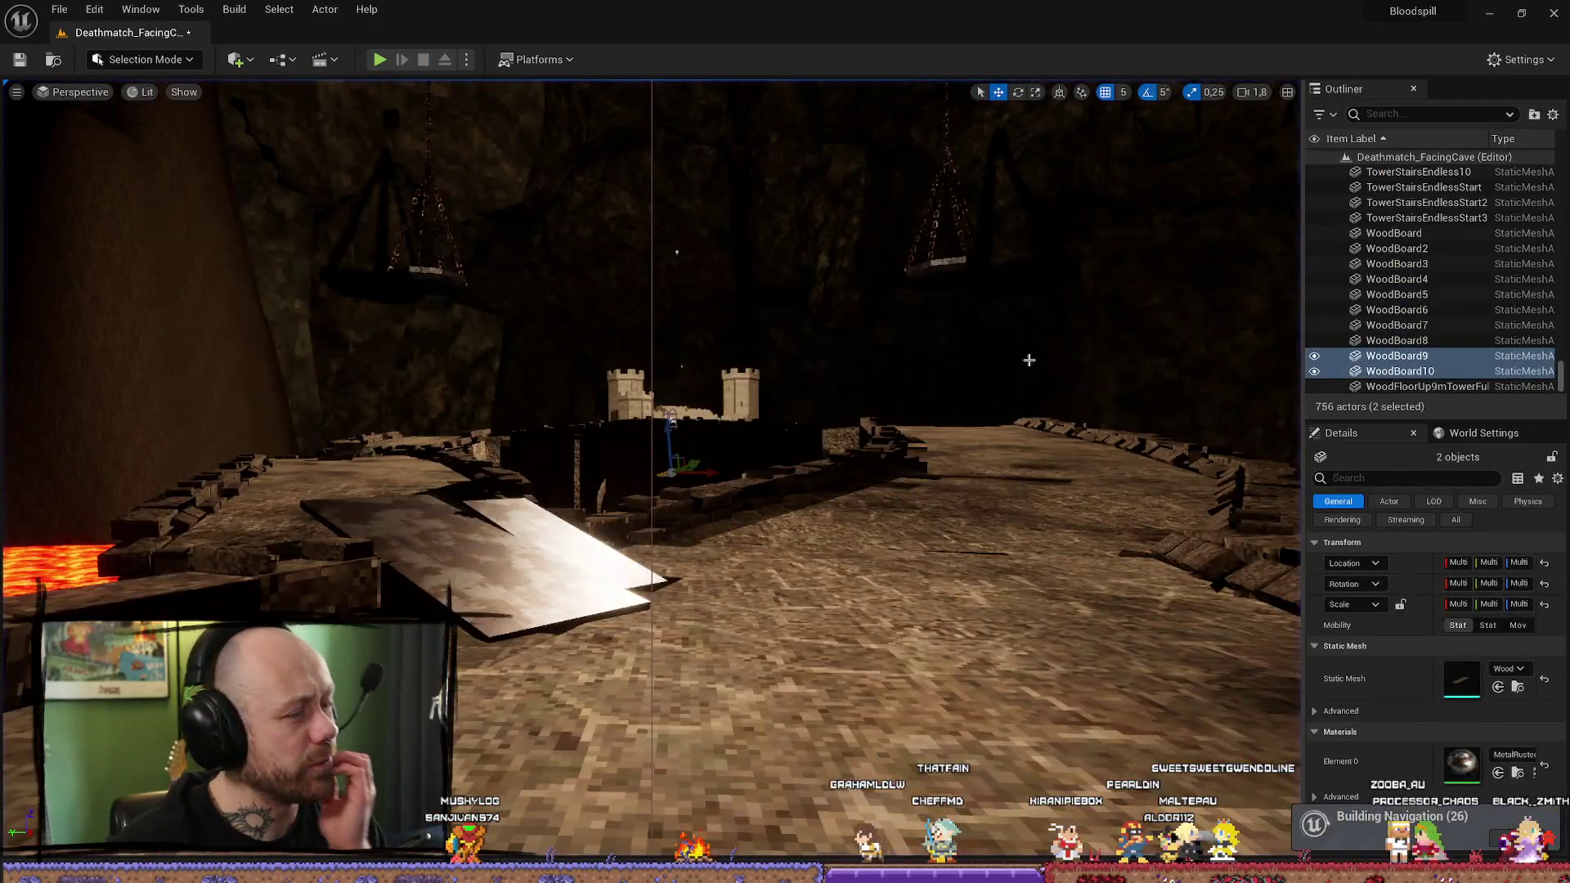
# Step: Find BoxReflectionCapture with a 'refl' Outliner search and delete it
pyautogui.scroll(3, 1407, 269)
pyautogui.click(1423, 113)
pyautogui.write('re')
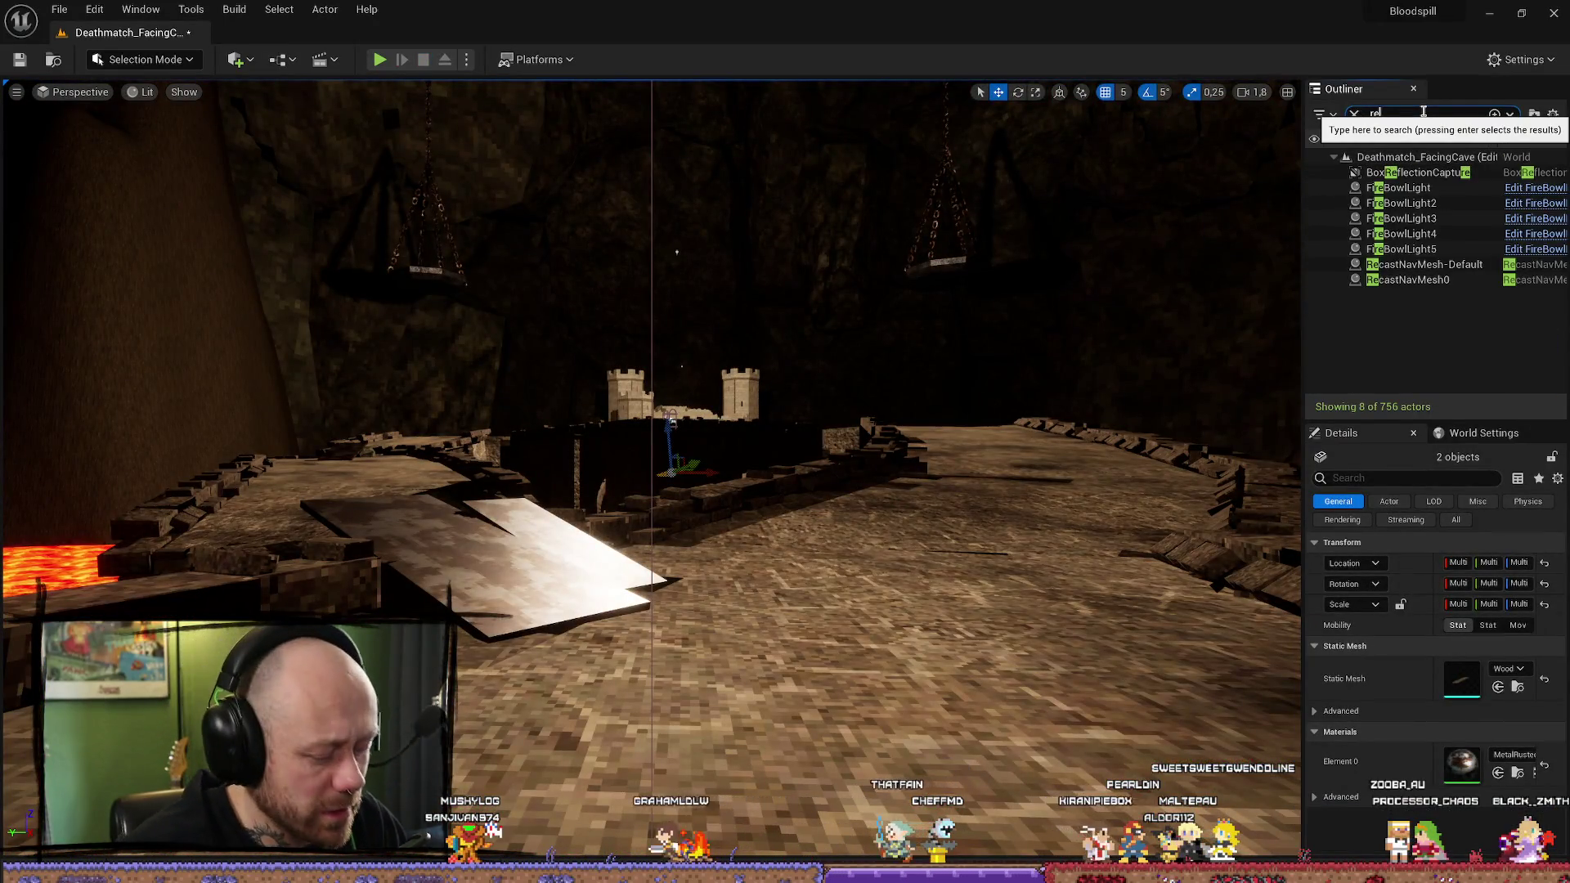
pyautogui.press('BackSpace')
pyautogui.write('r')
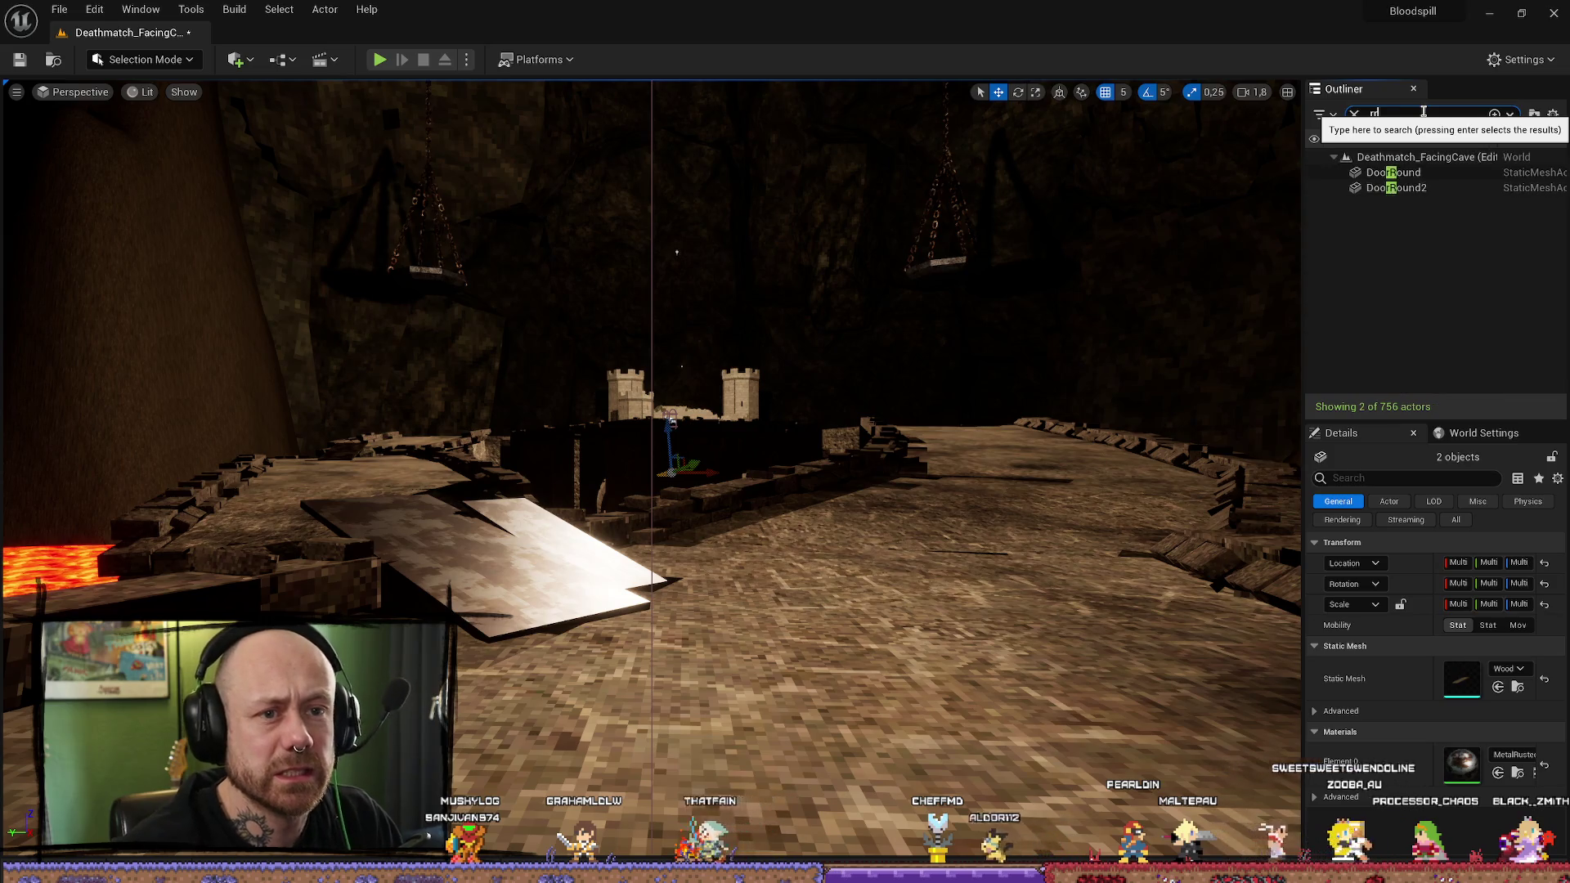
pyautogui.write('efle')
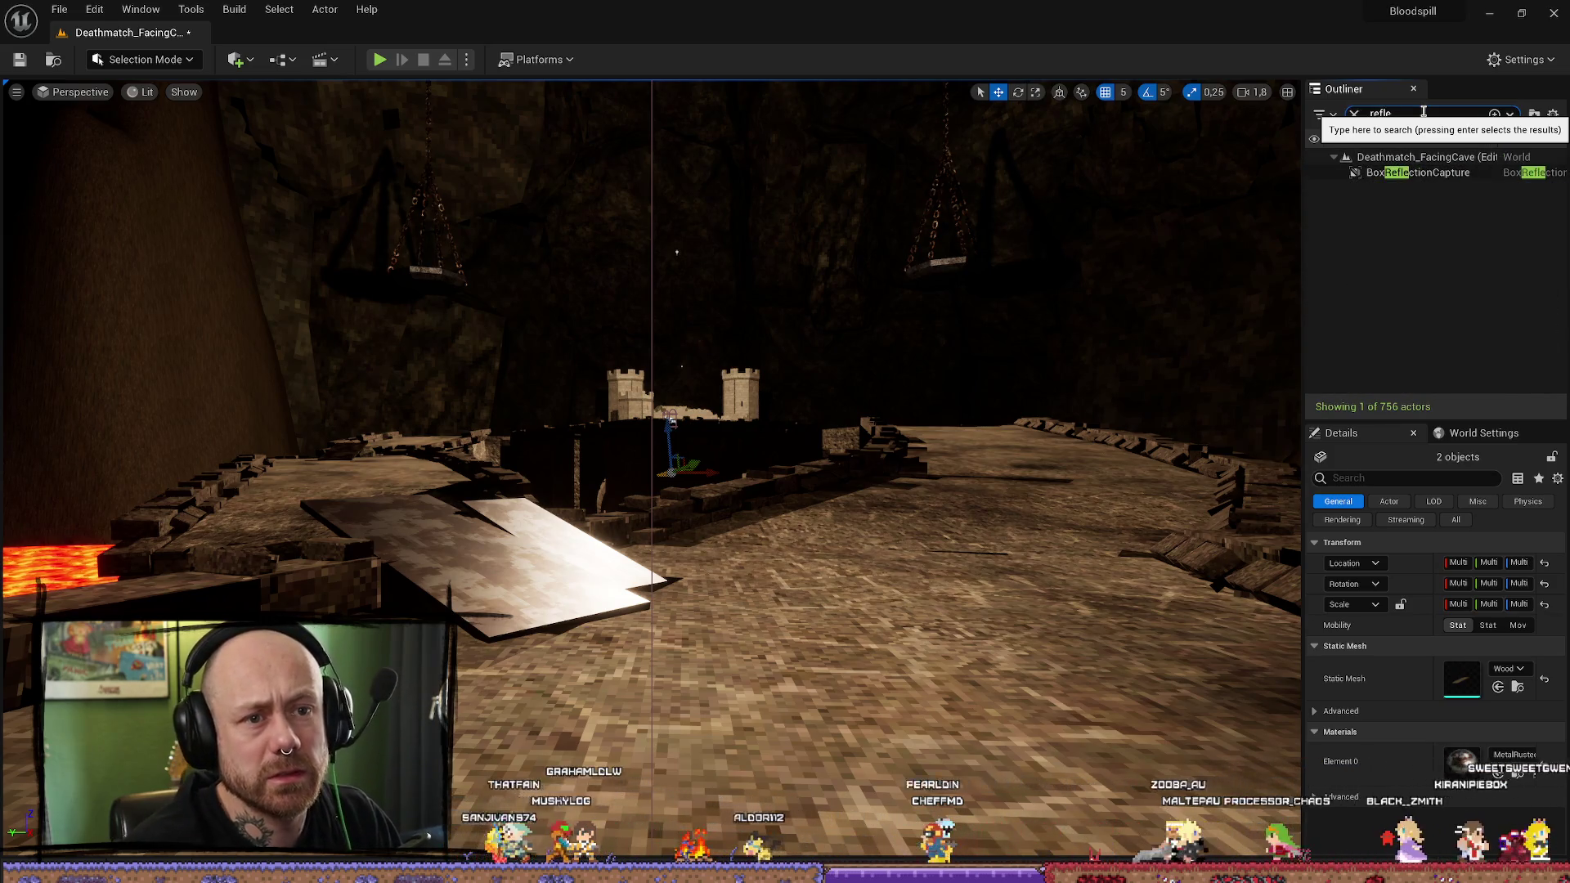
pyautogui.press('Return')
pyautogui.press('Delete')
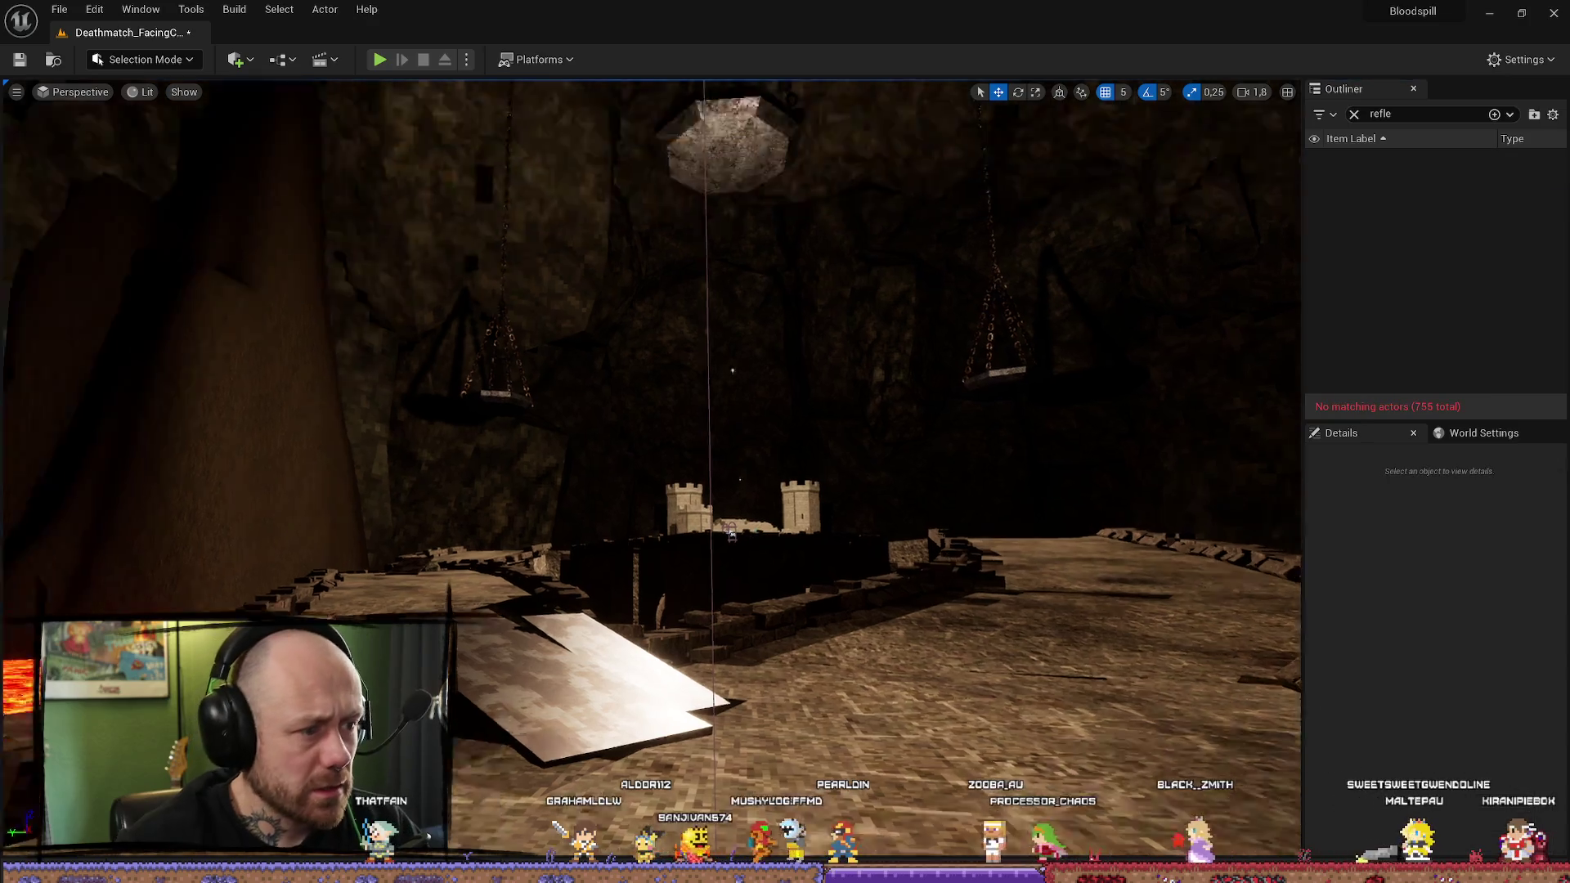
# Step: Fly over the lava, pick the wood board on the ramp, and undo back to restore the capture
pyautogui.press('w')
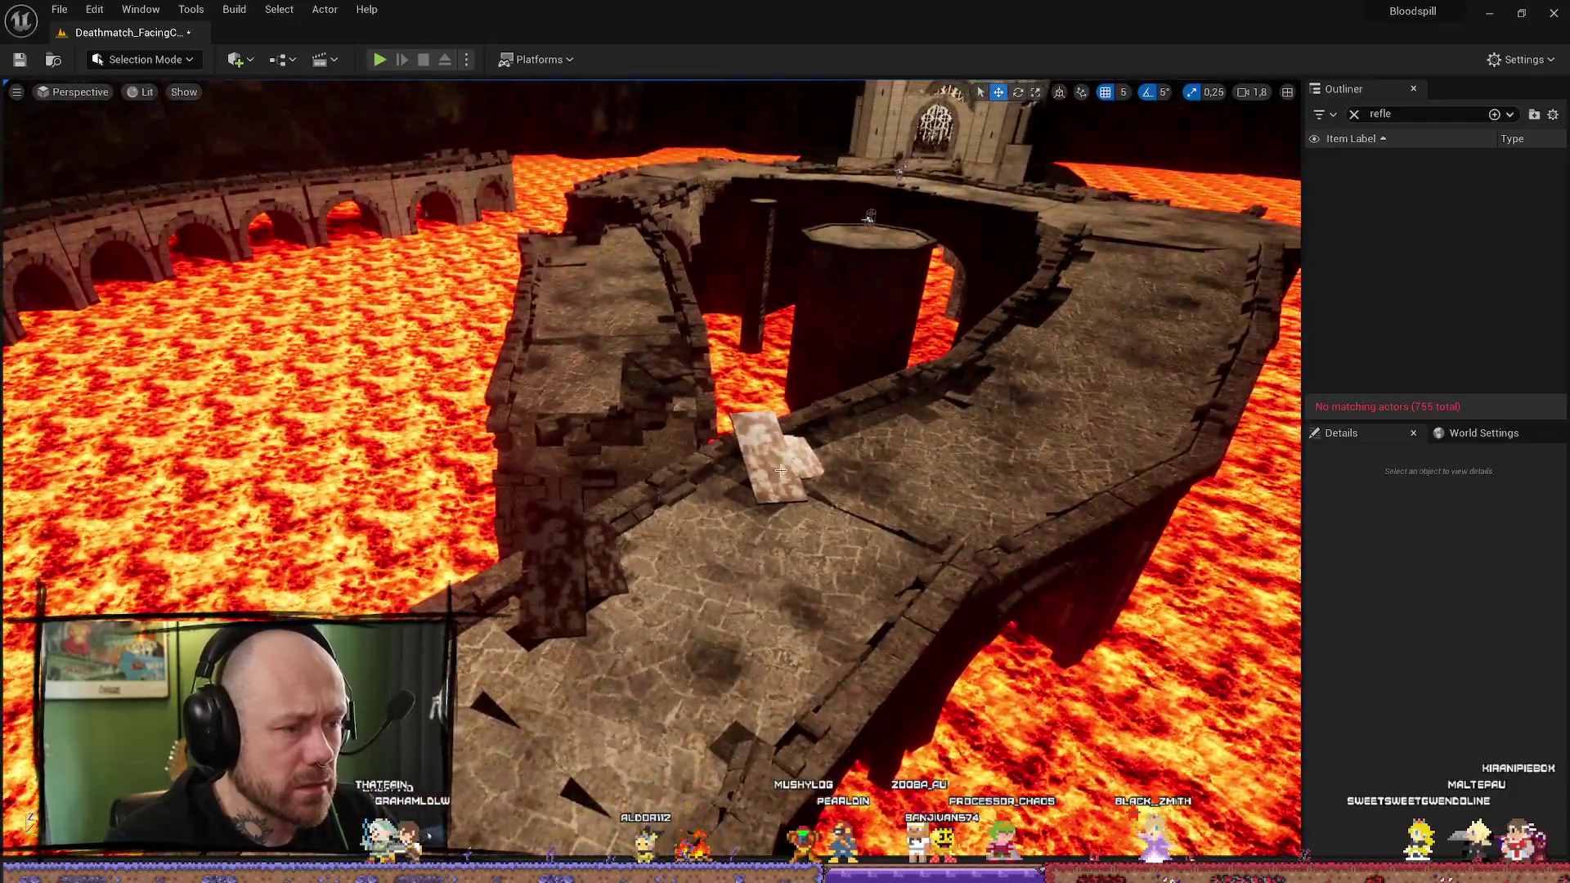
pyautogui.click(809, 461)
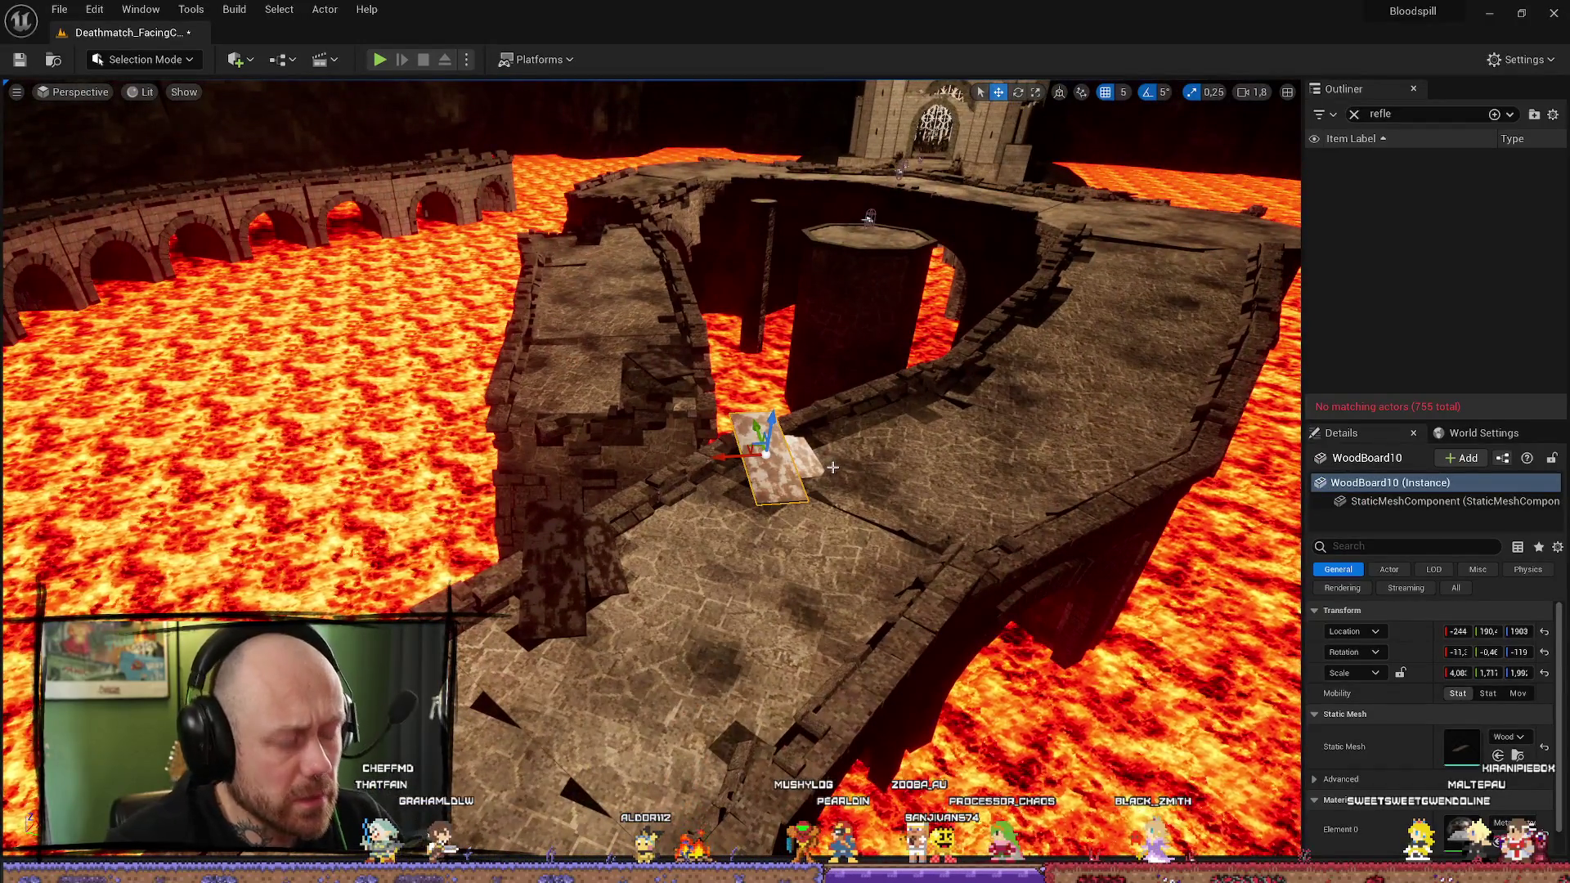
pyautogui.hotkey('ctrl', 'z')
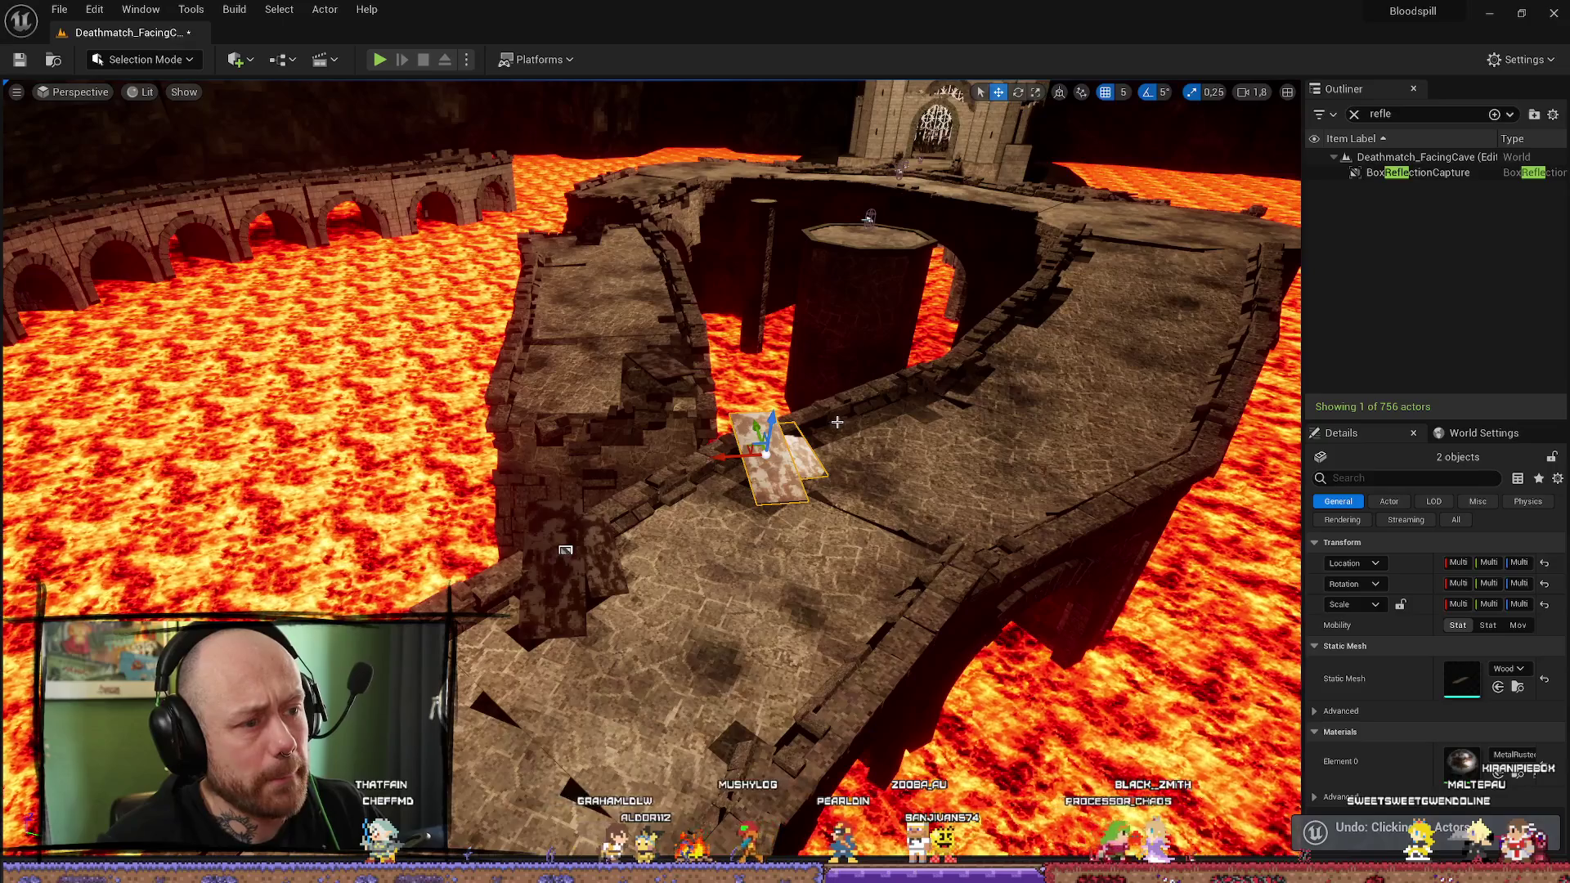
pyautogui.hotkey('ctrl', 'z')
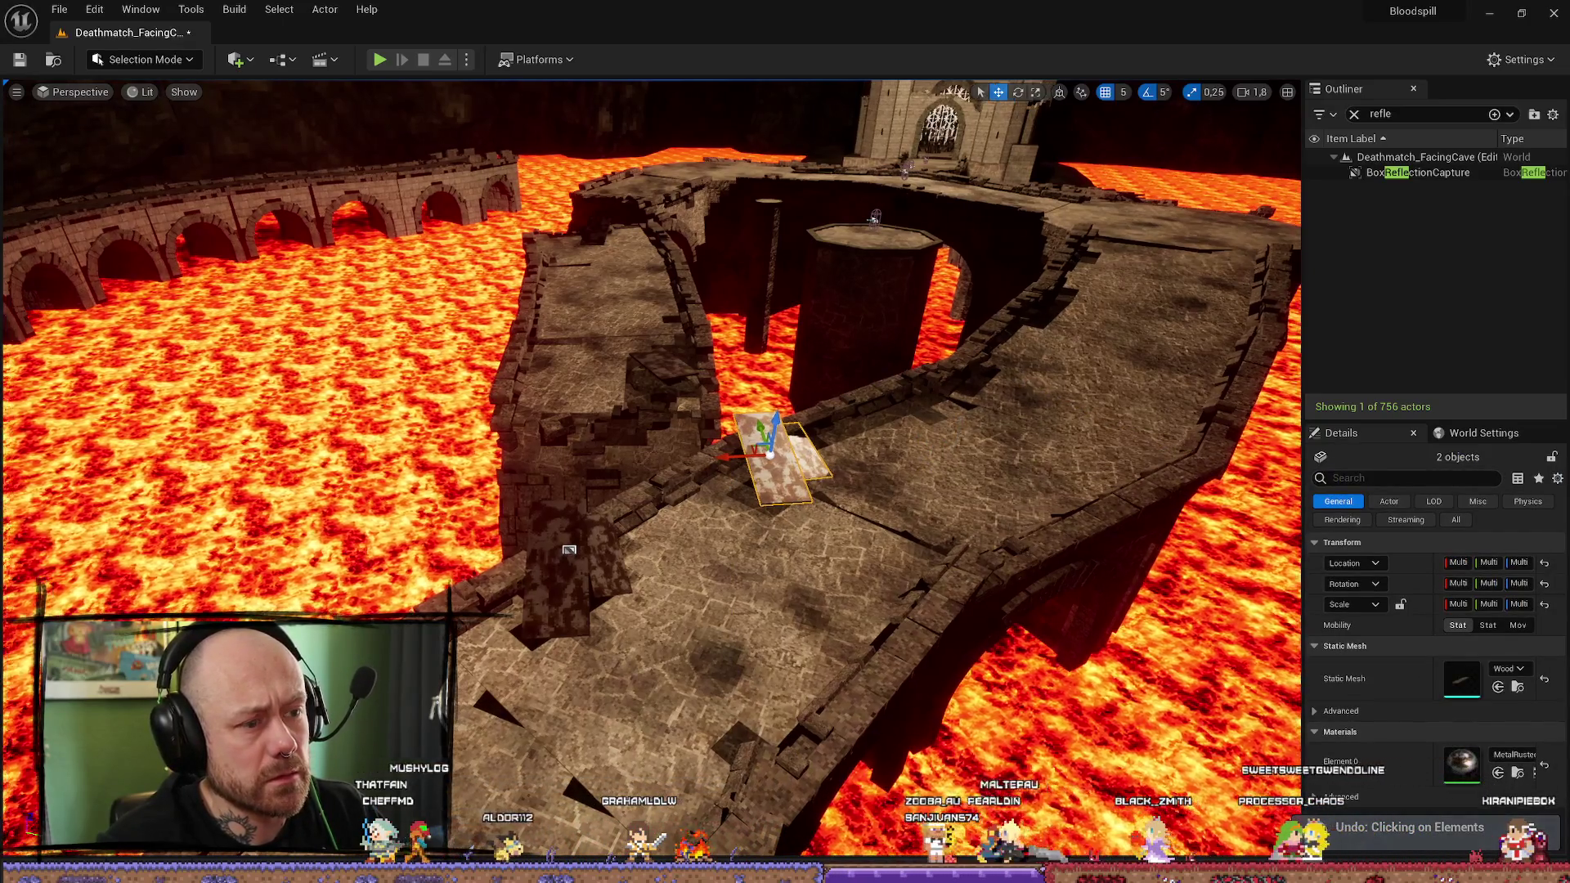
pyautogui.hotkey('ctrl', 'z')
pyautogui.hotkey('ctrl', 'z')
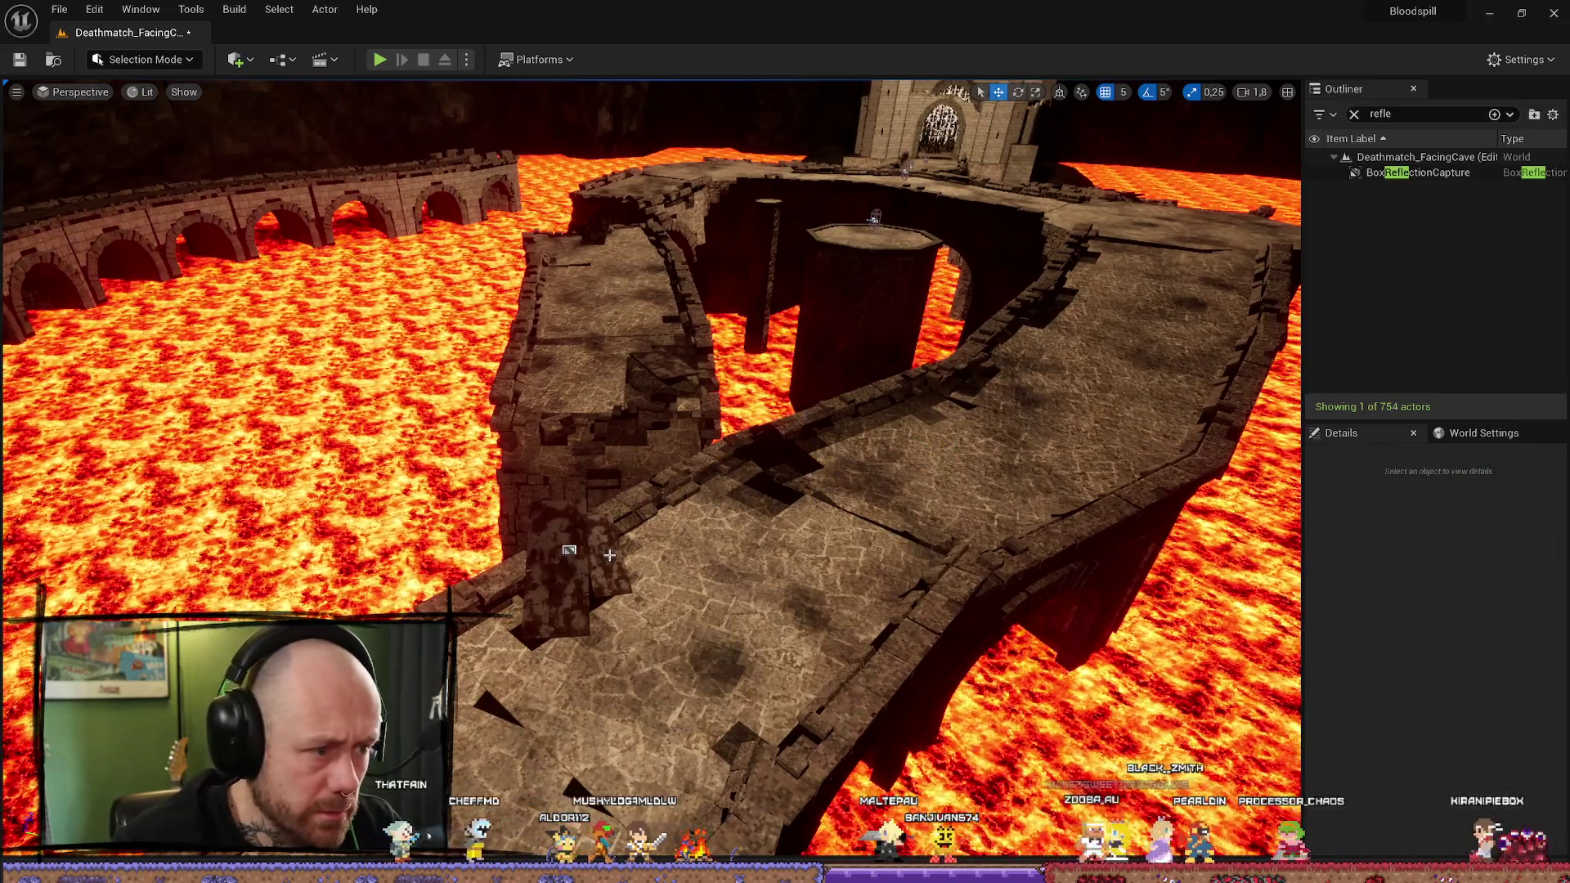
# Step: Delete the BoxReflectionCapture again and start a Build Lighting Only
pyautogui.click(571, 550)
pyautogui.press('Delete')
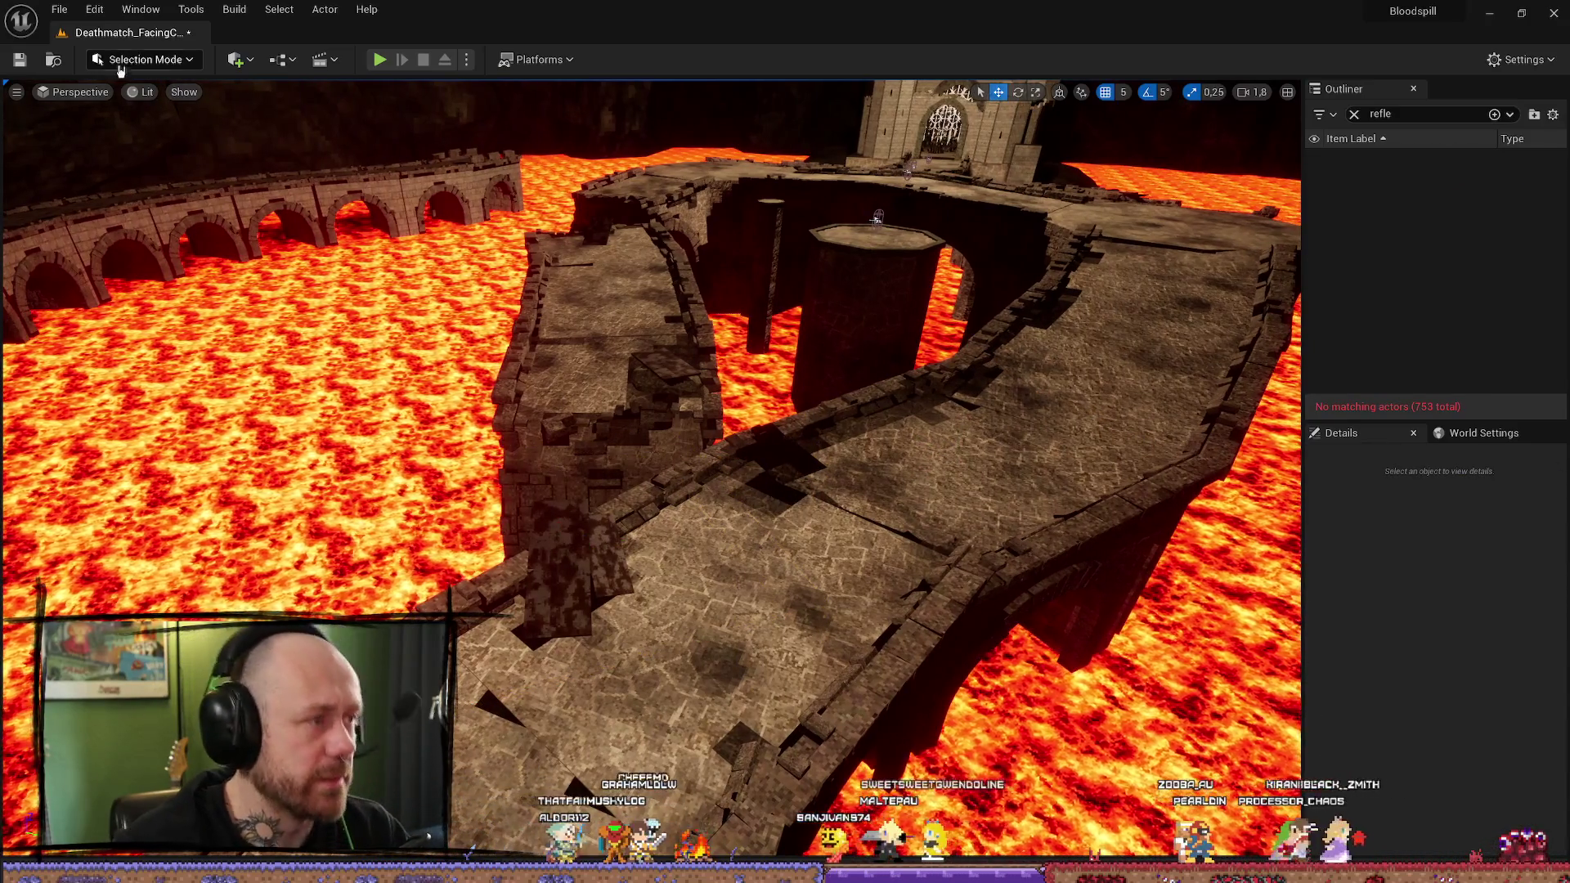
pyautogui.click(223, 8)
pyautogui.click(354, 88)
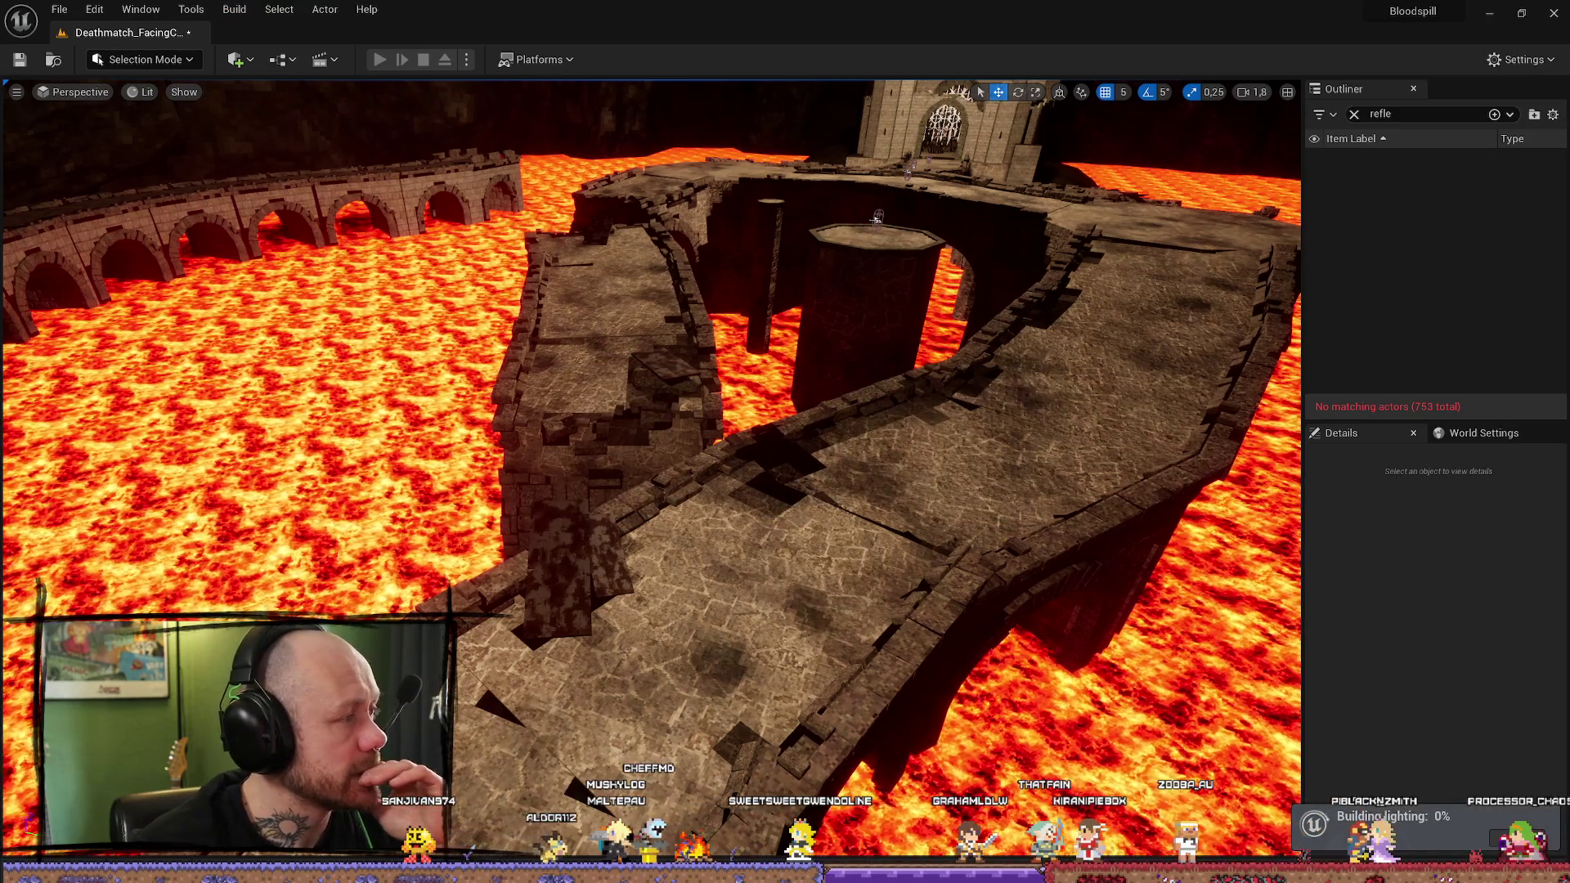
pyautogui.hotkey('alt', 'Tab')
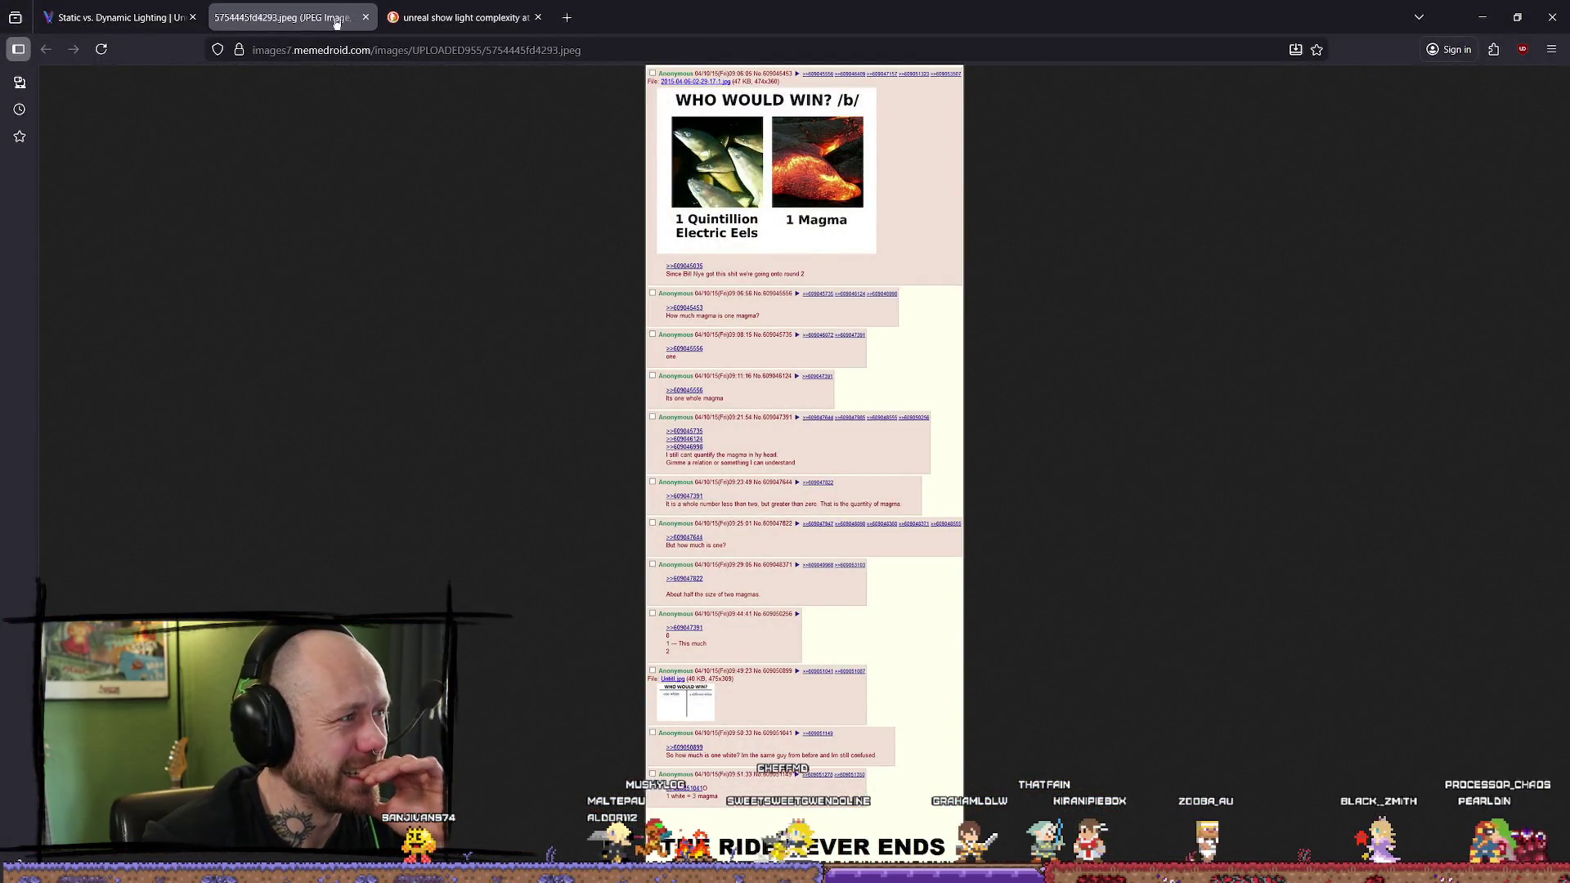
pyautogui.click(366, 17)
pyautogui.click(365, 17)
pyautogui.click(192, 17)
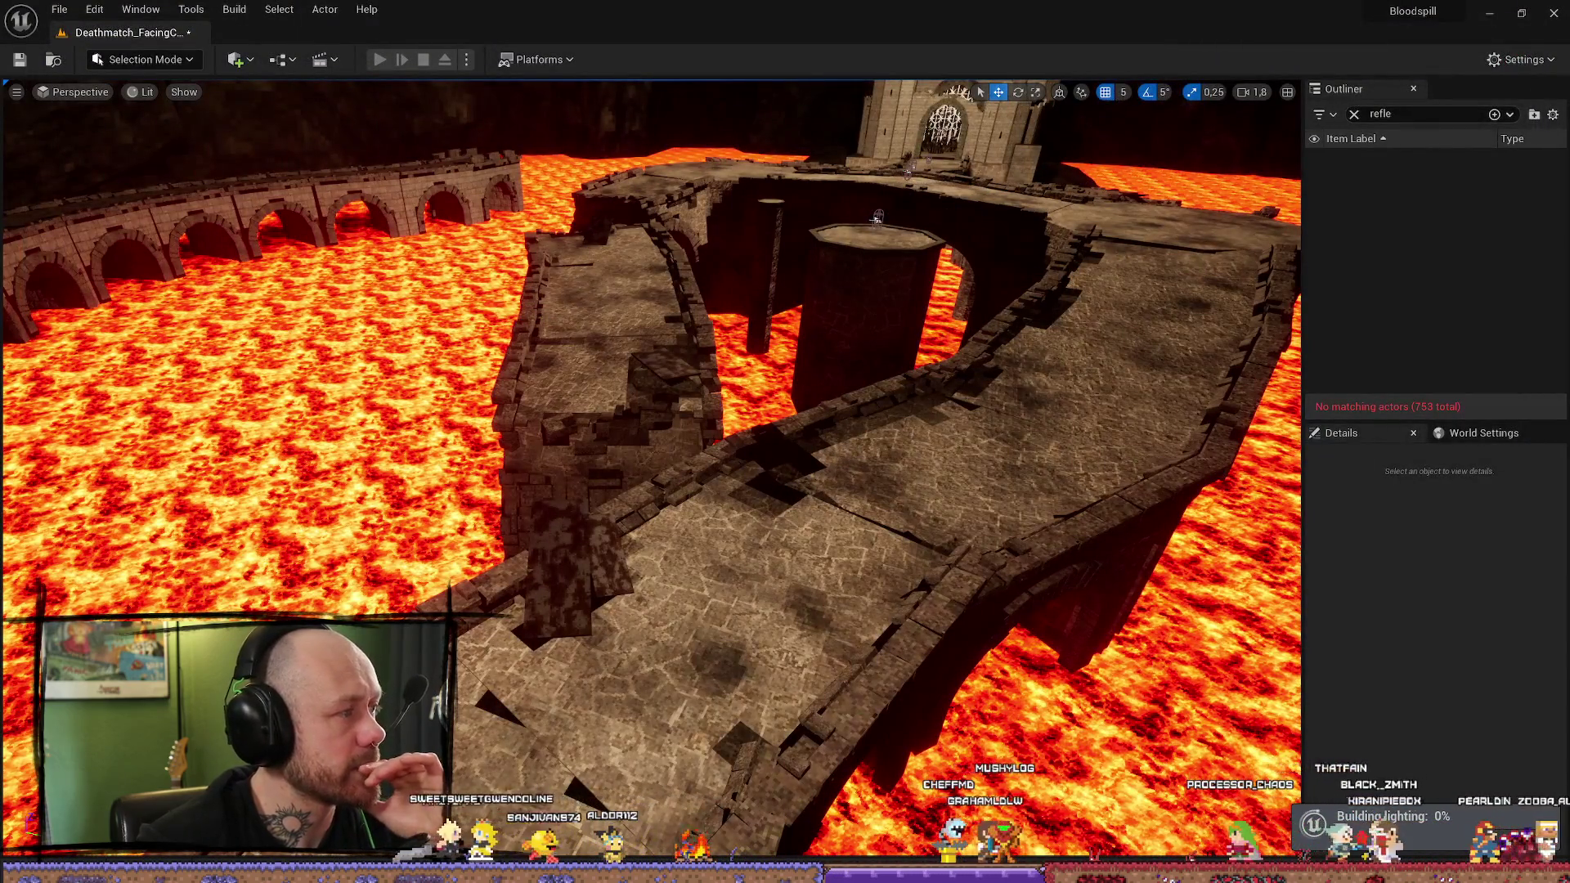
pyautogui.hotkey('alt', 'Tab')
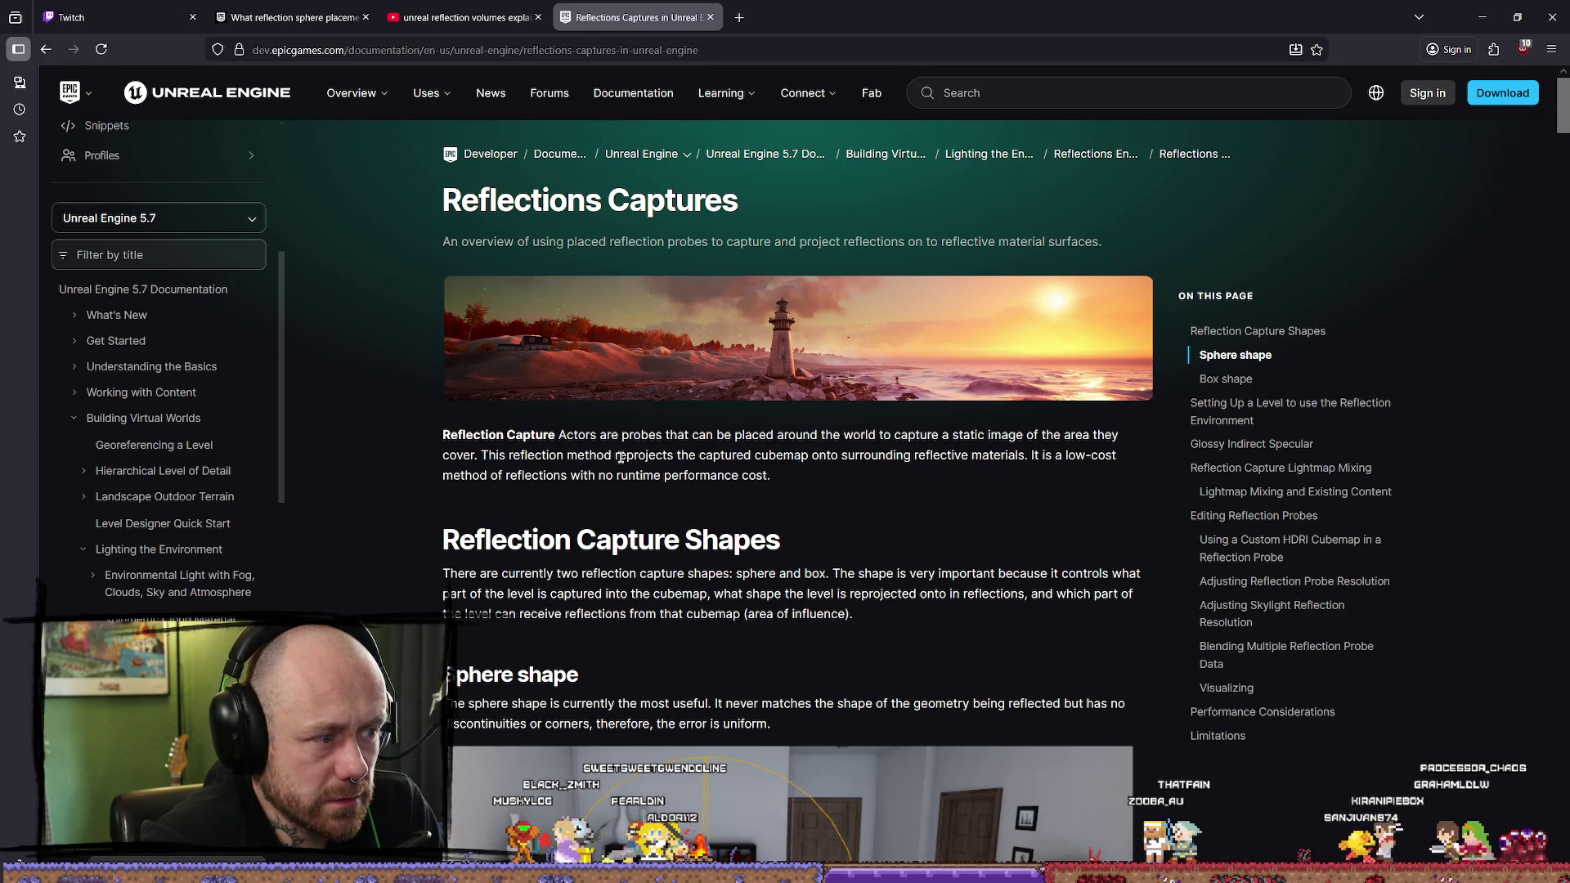
# Step: Read the low-cost cubemap reprojection lines and the capture shapes paragraph
pyautogui.moveTo(606, 476)
pyautogui.mouseDown()
pyautogui.moveTo(771, 477)
pyautogui.moveTo(578, 477)
pyautogui.moveTo(556, 456)
pyautogui.moveTo(770, 476)
pyautogui.moveTo(618, 452)
pyautogui.mouseUp()
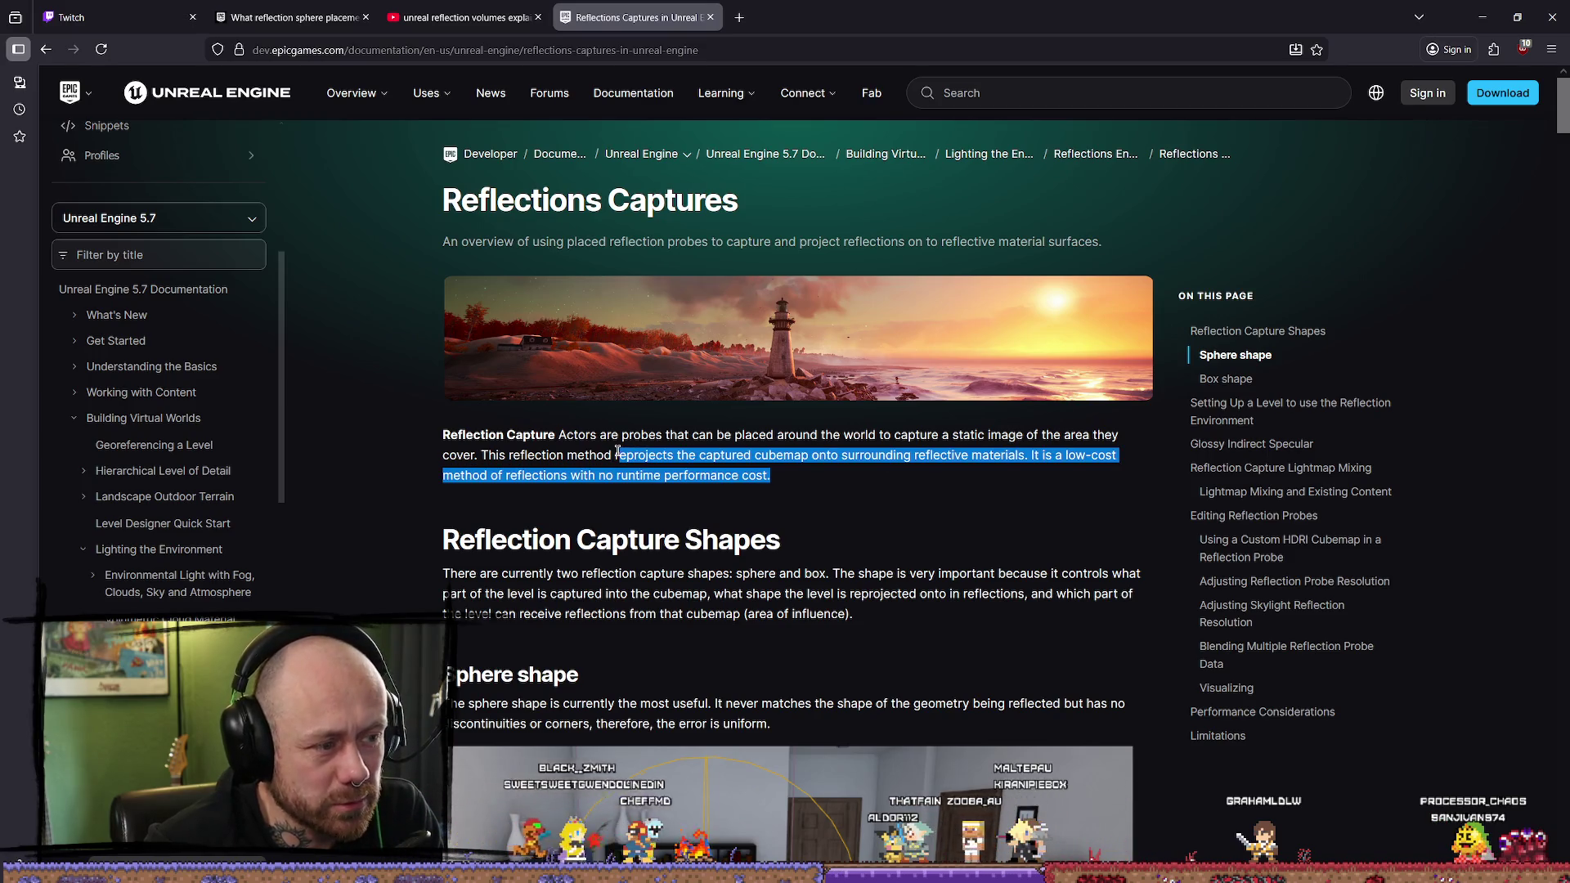
pyautogui.click(619, 454)
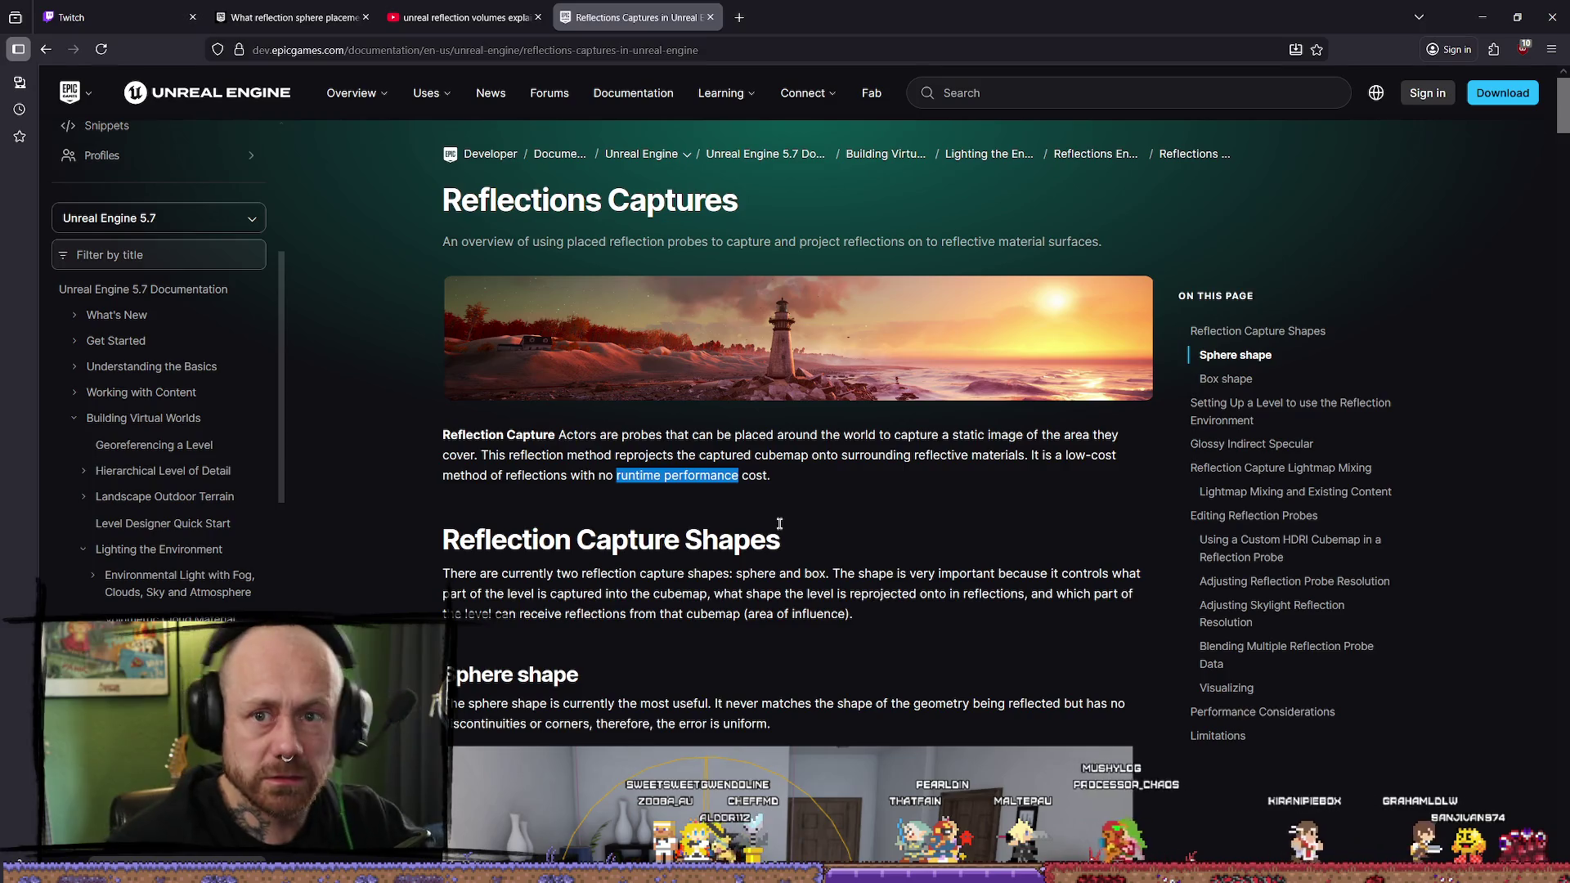
pyautogui.scroll(-3, 811, 568)
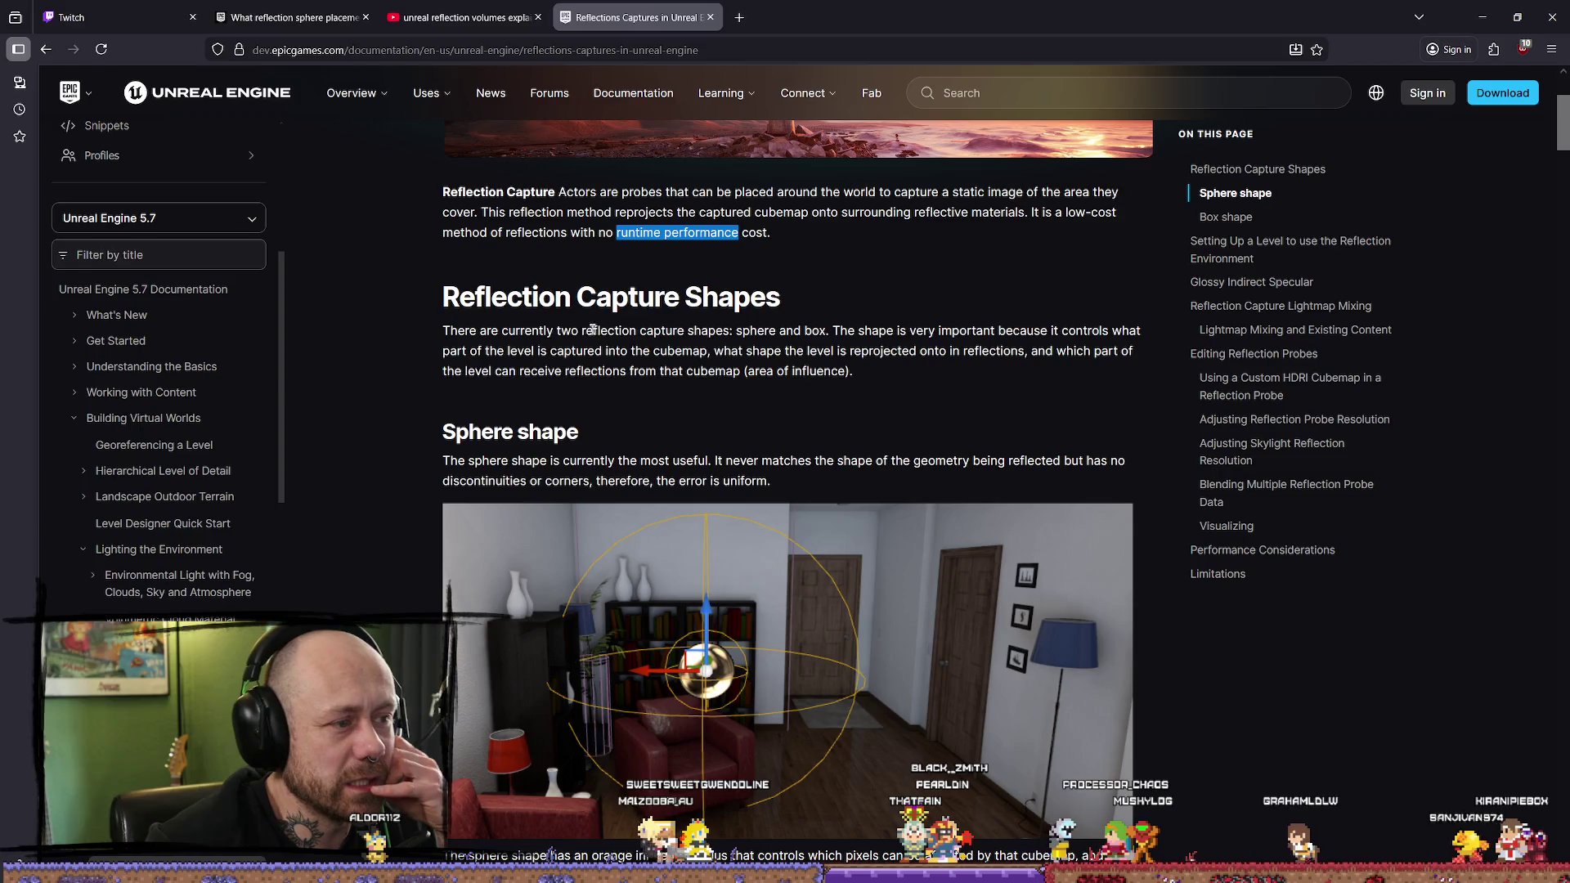
pyautogui.moveTo(764, 330); pyautogui.dragTo(812, 330)
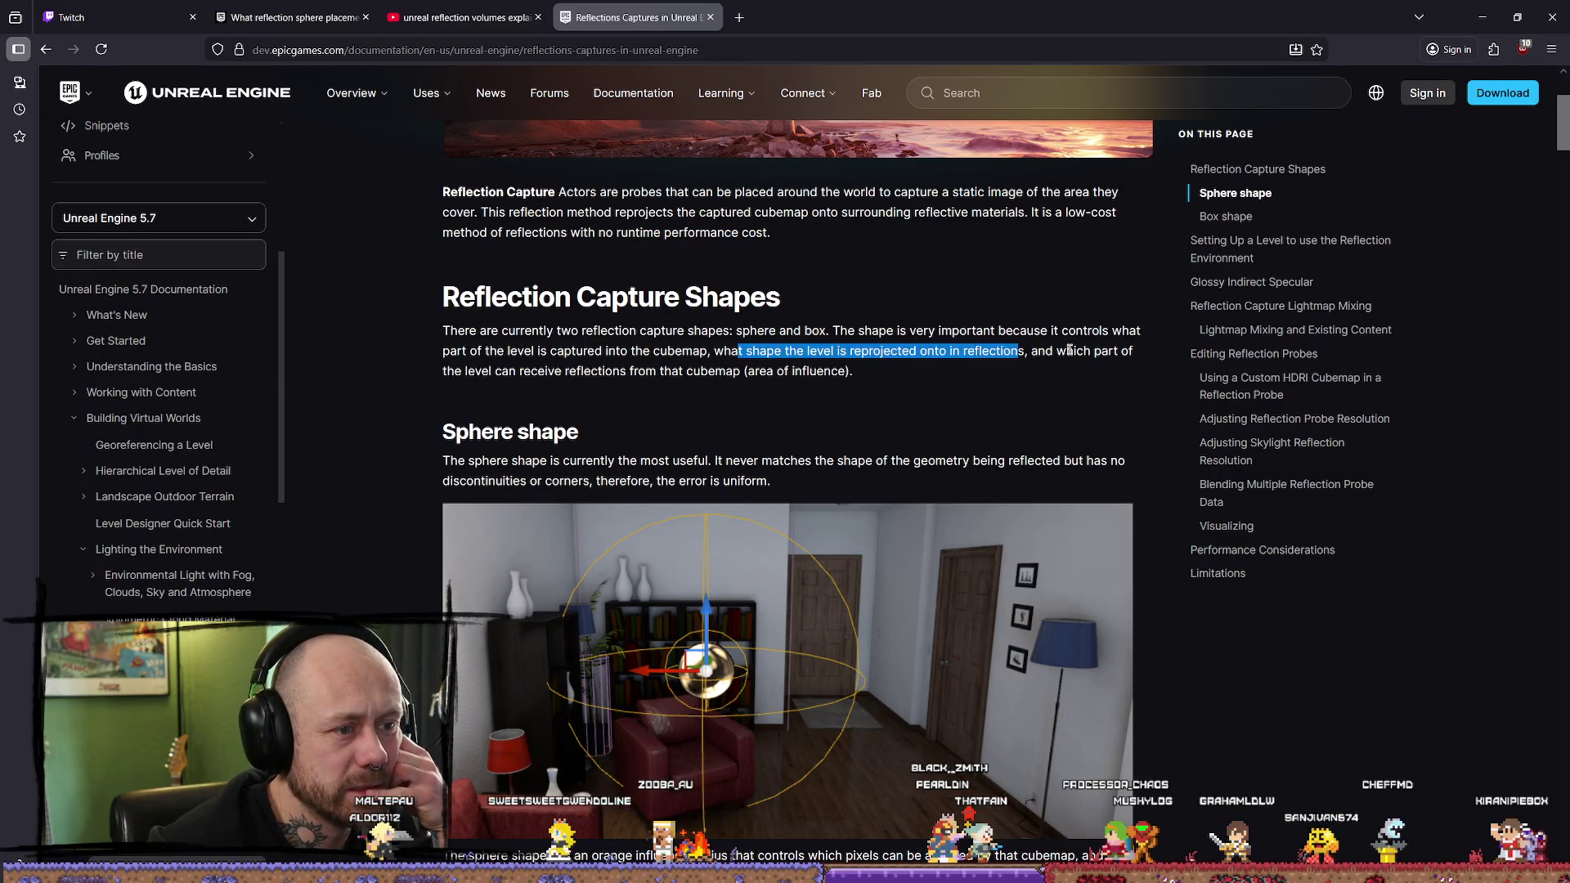
pyautogui.click(894, 352)
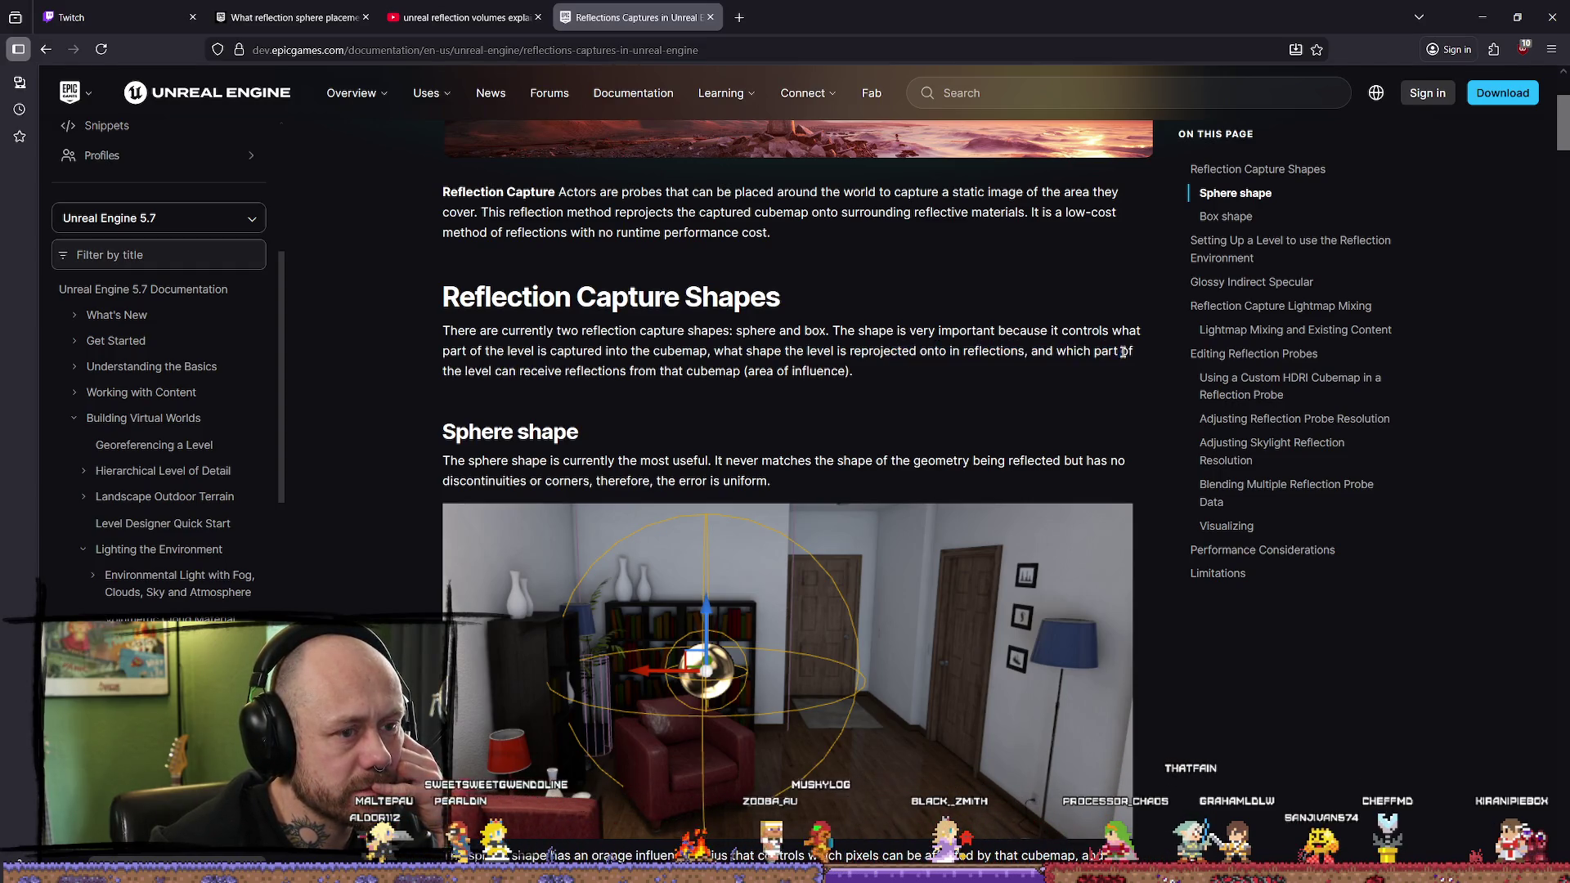
# Step: Read about receiving cubemap reflections and area of influence, then continue to the Sphere shape section
pyautogui.moveTo(528, 367); pyautogui.dragTo(647, 370)
pyautogui.moveTo(460, 370); pyautogui.dragTo(747, 370)
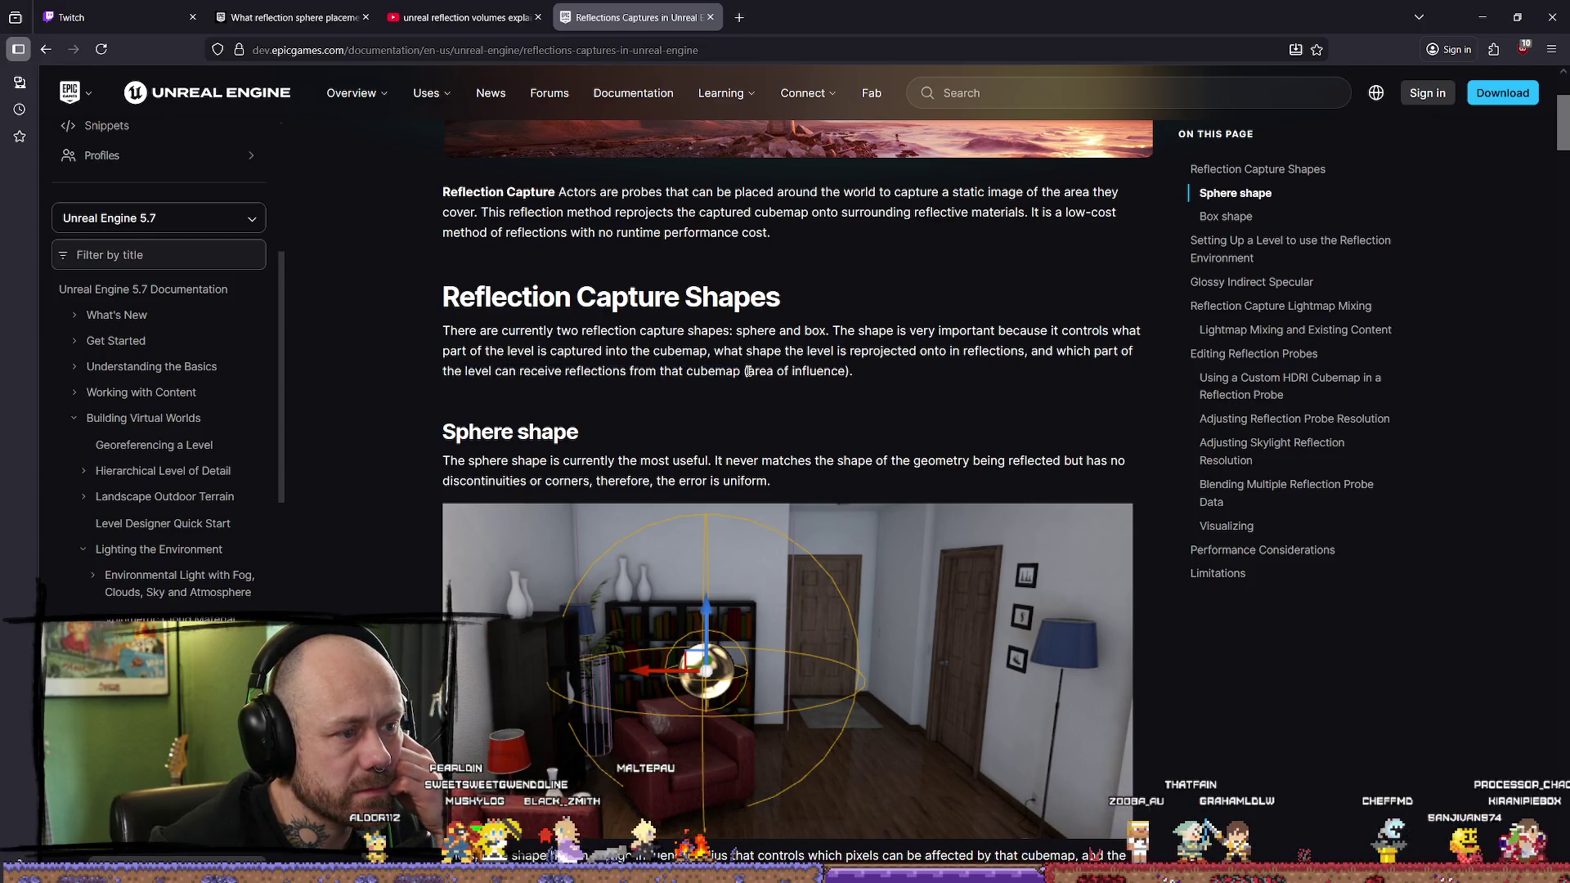
pyautogui.click(931, 368)
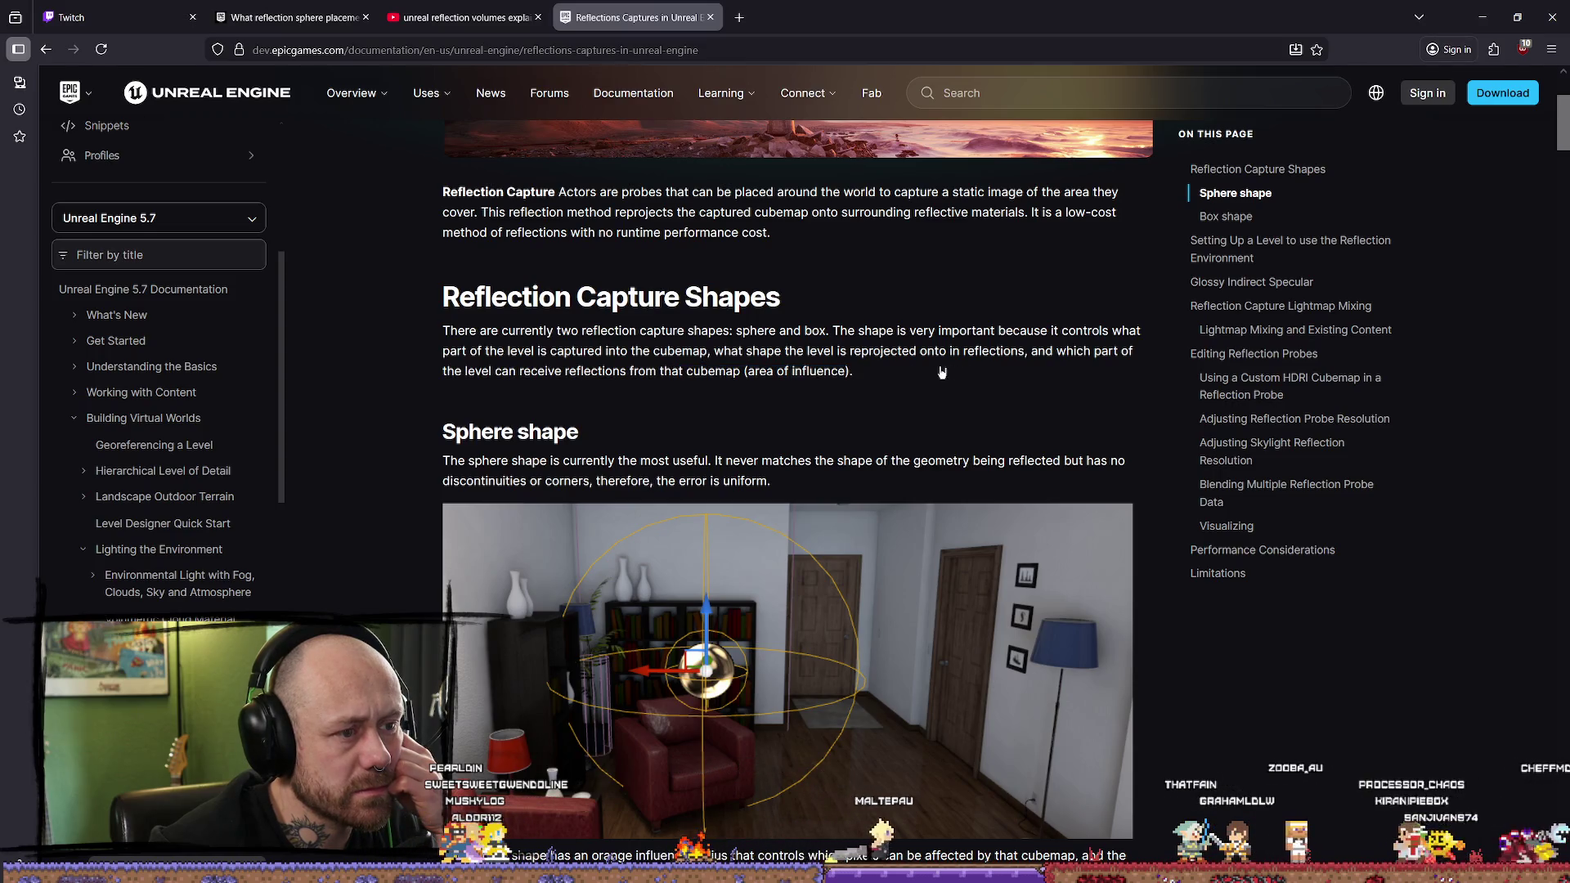
pyautogui.moveTo(853, 370); pyautogui.dragTo(469, 352)
pyautogui.click(594, 408)
pyautogui.scroll(-1, 593, 408)
pyautogui.click(543, 370)
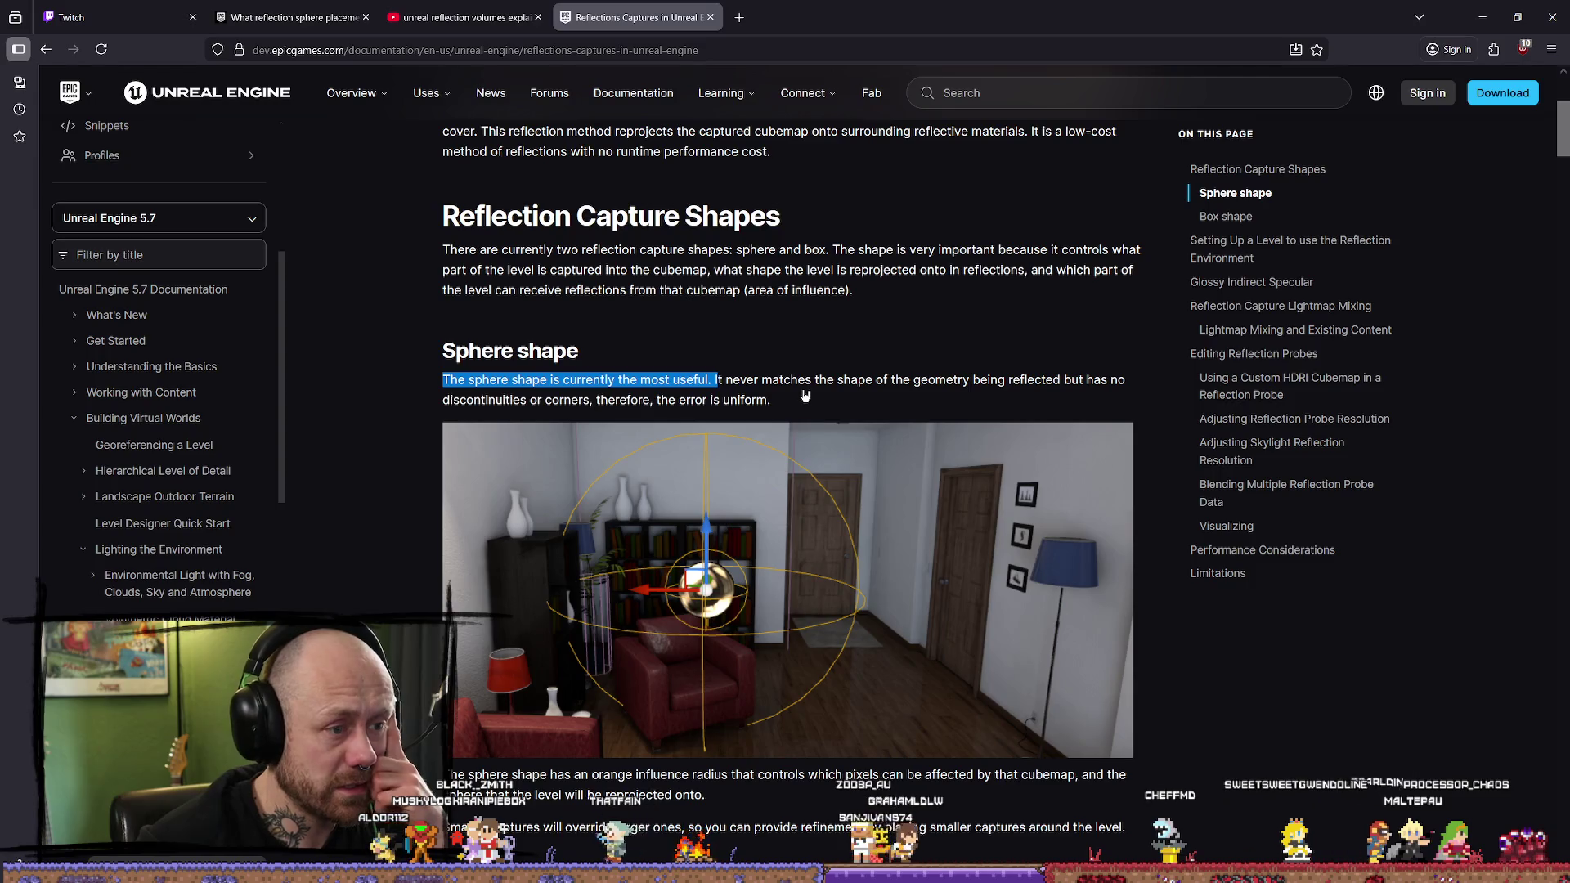
# Step: Read the sphere shape section on reprojection and refining with smaller captures
pyautogui.scroll(-3, 809, 392)
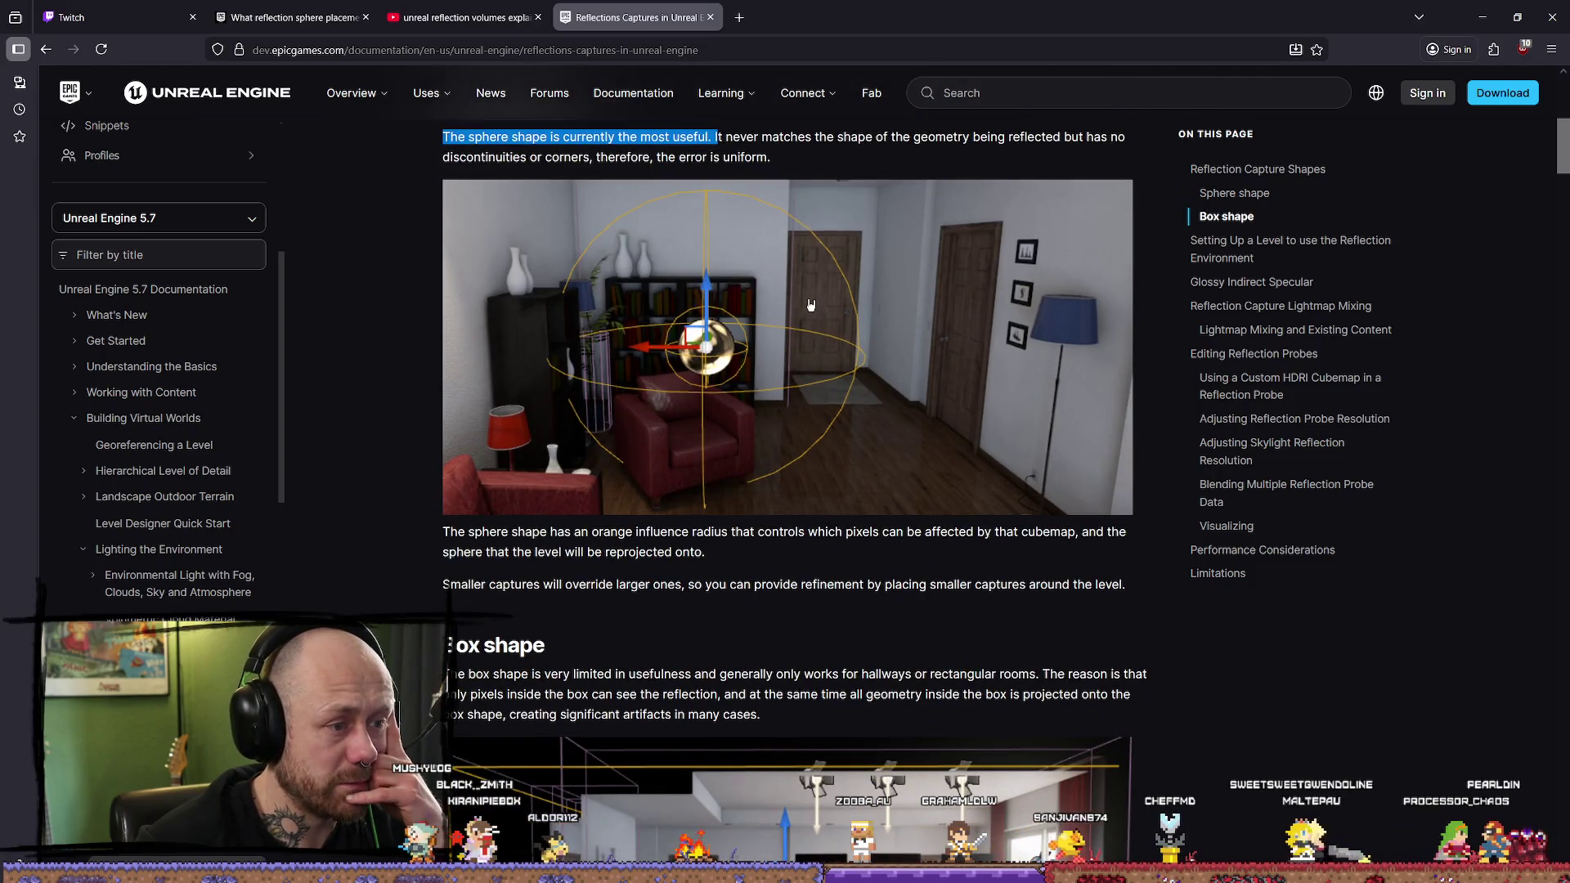
pyautogui.scroll(-1, 828, 288)
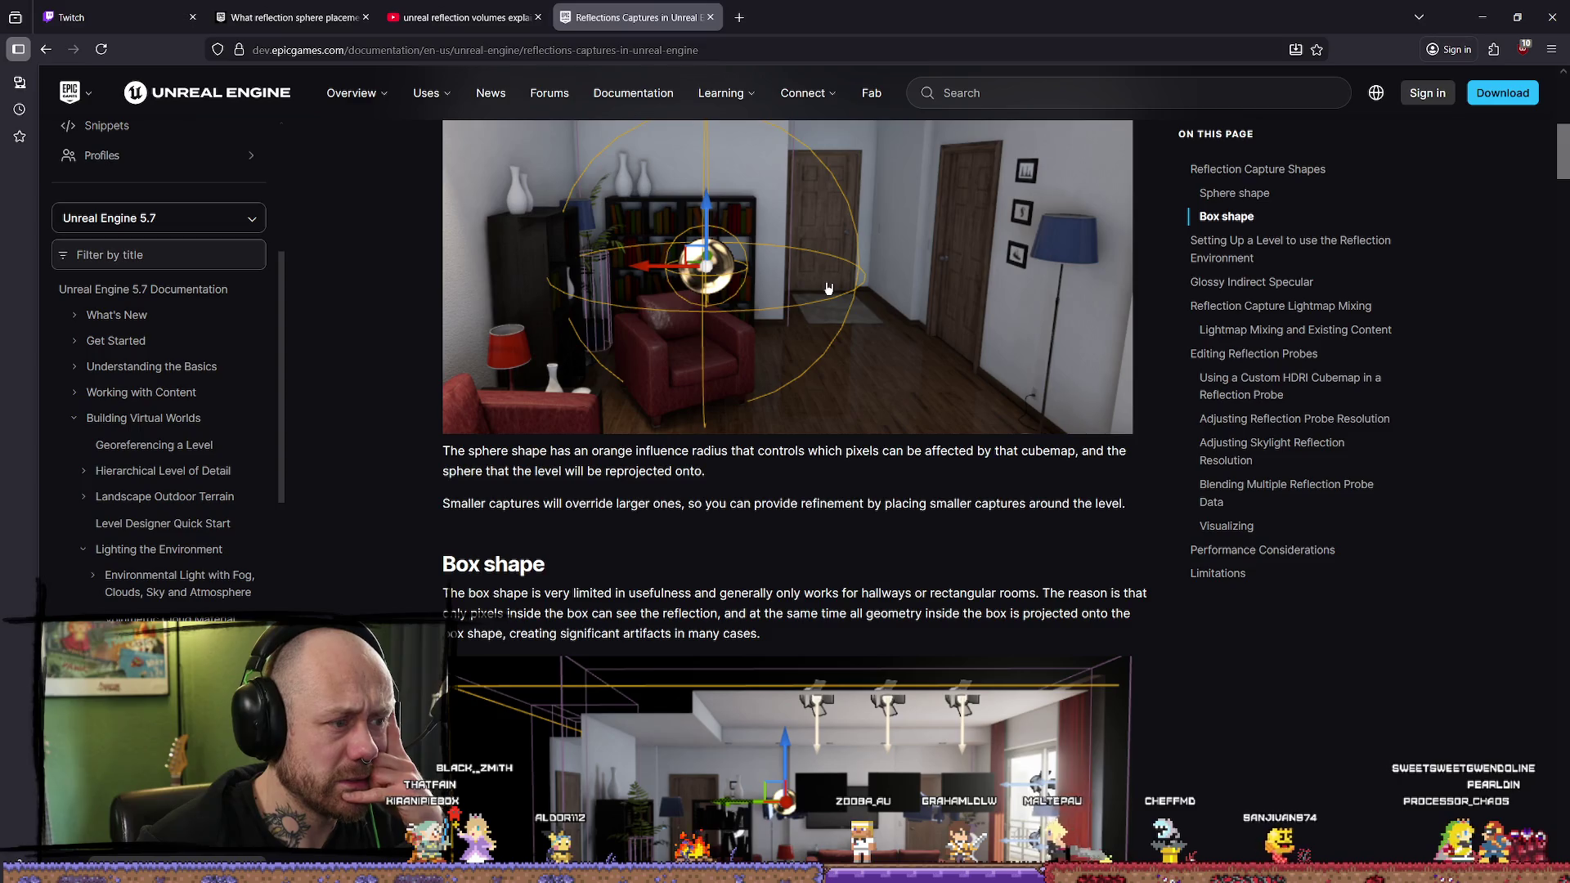
pyautogui.scroll(5, 827, 288)
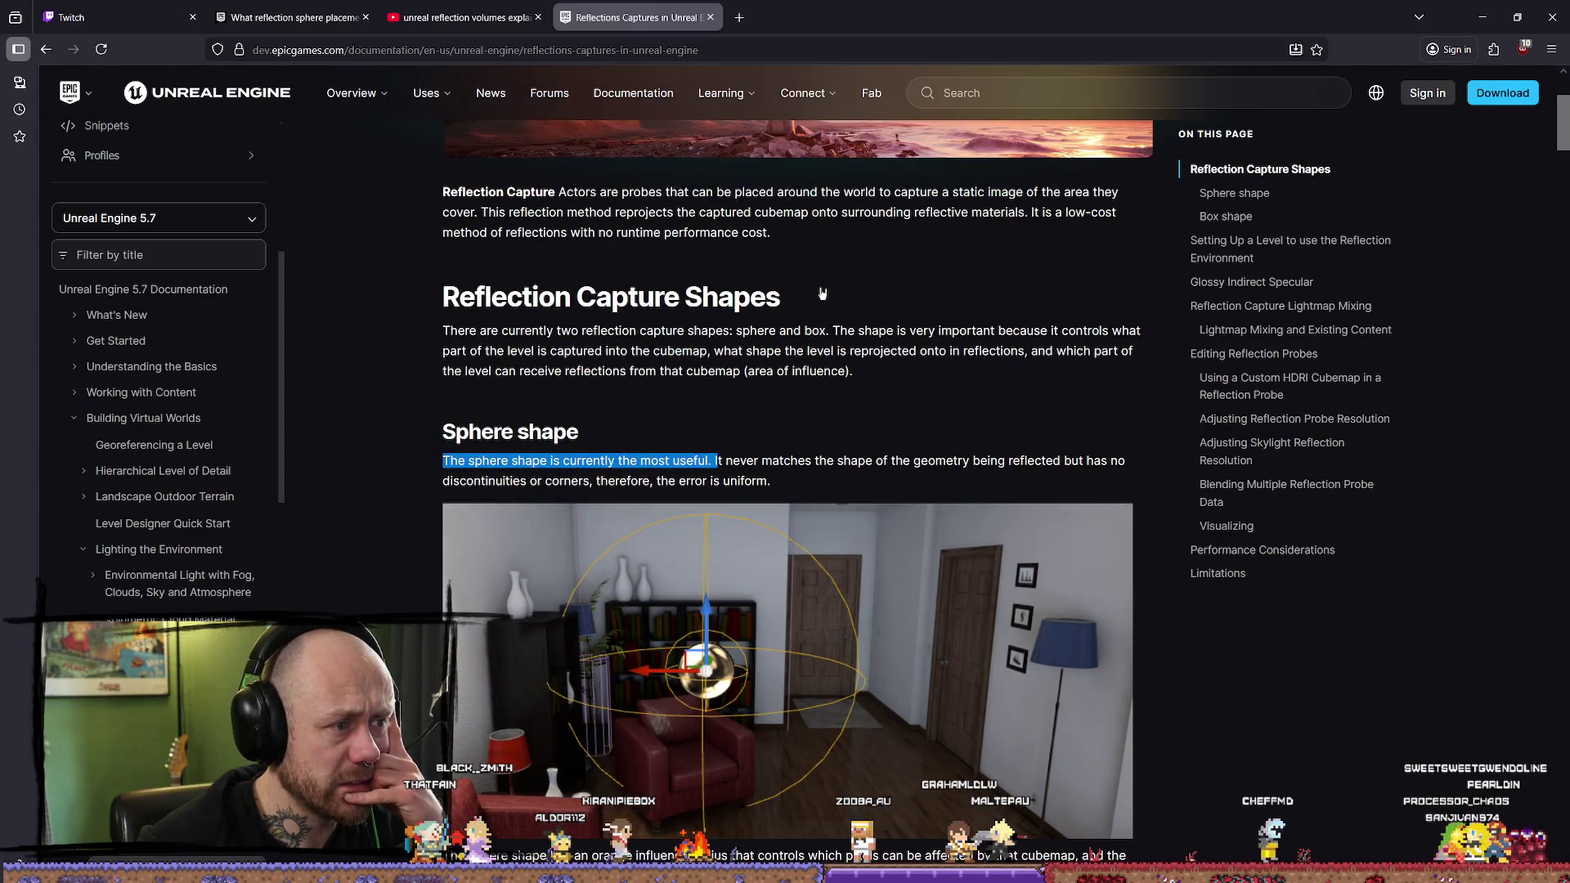
pyautogui.scroll(-5, 822, 293)
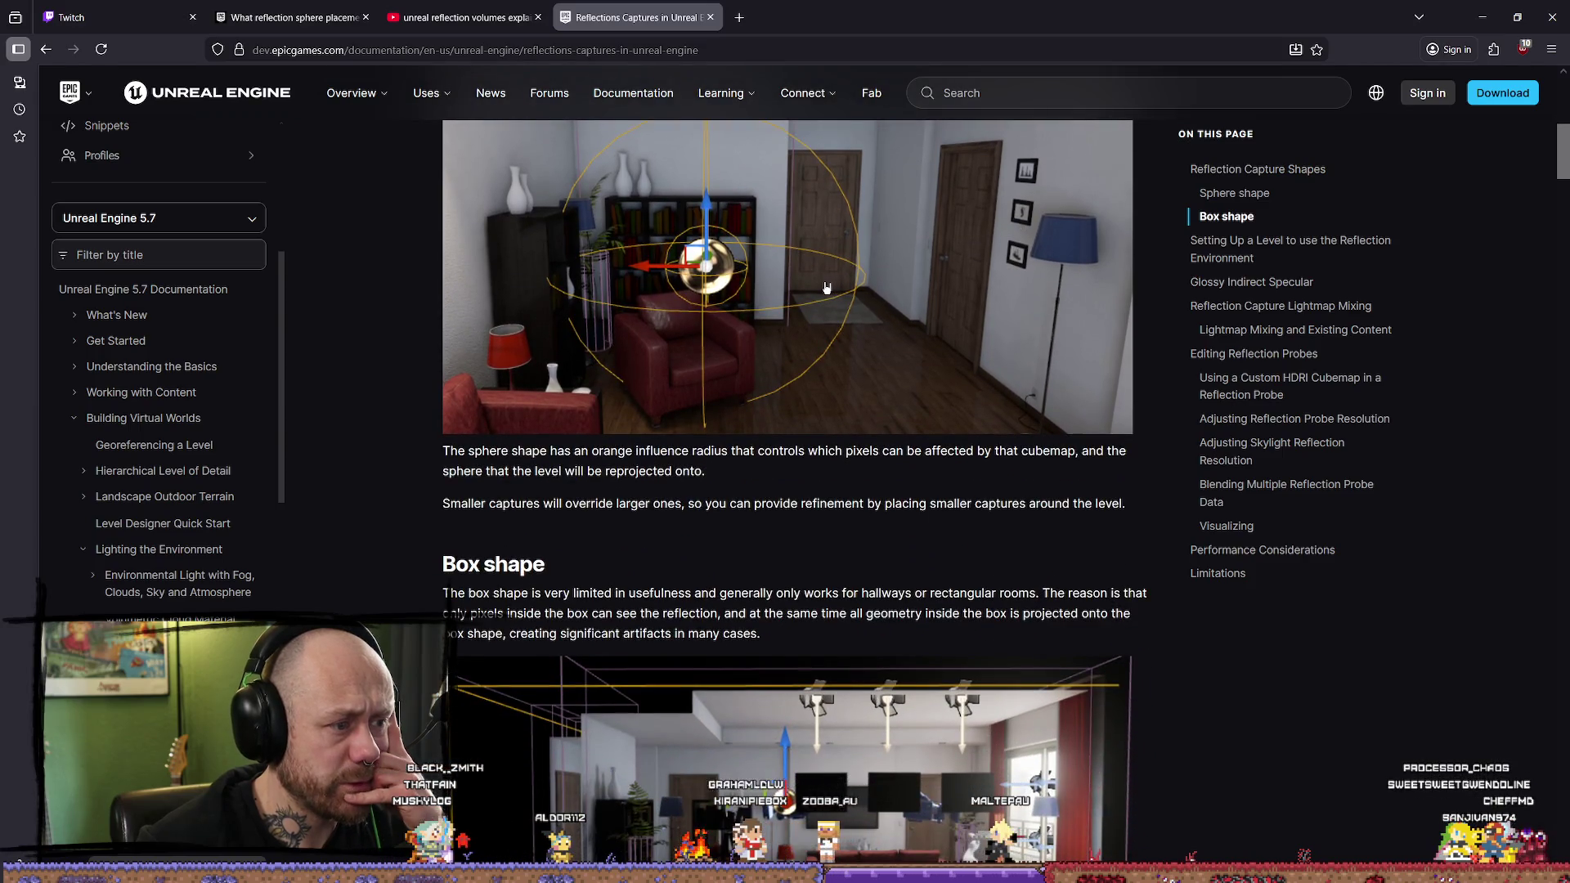
pyautogui.scroll(-2, 826, 288)
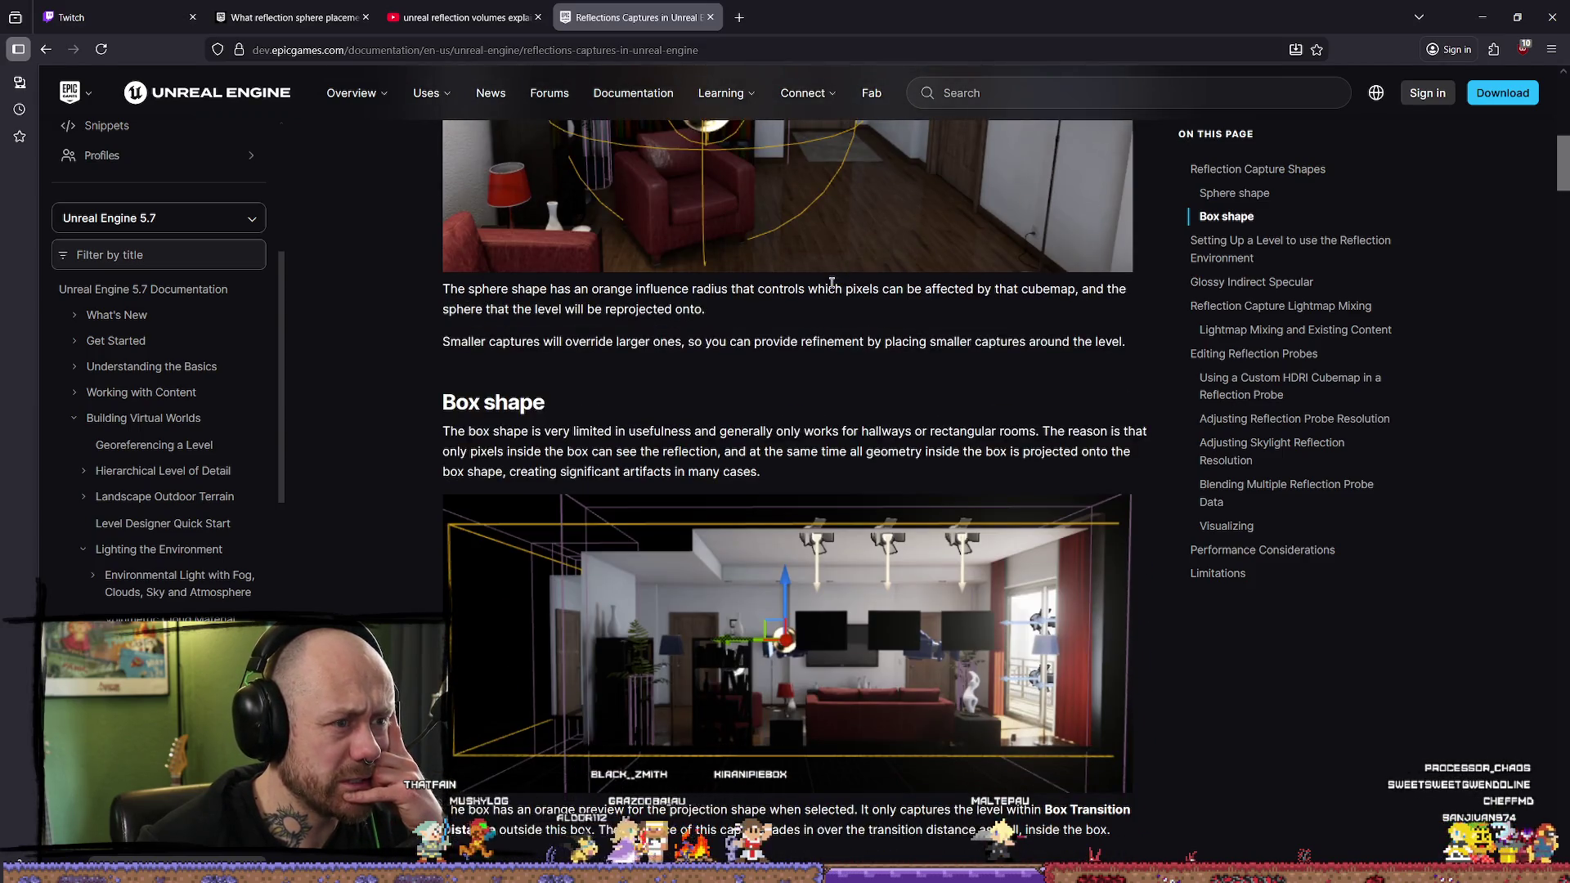
pyautogui.scroll(2, 831, 283)
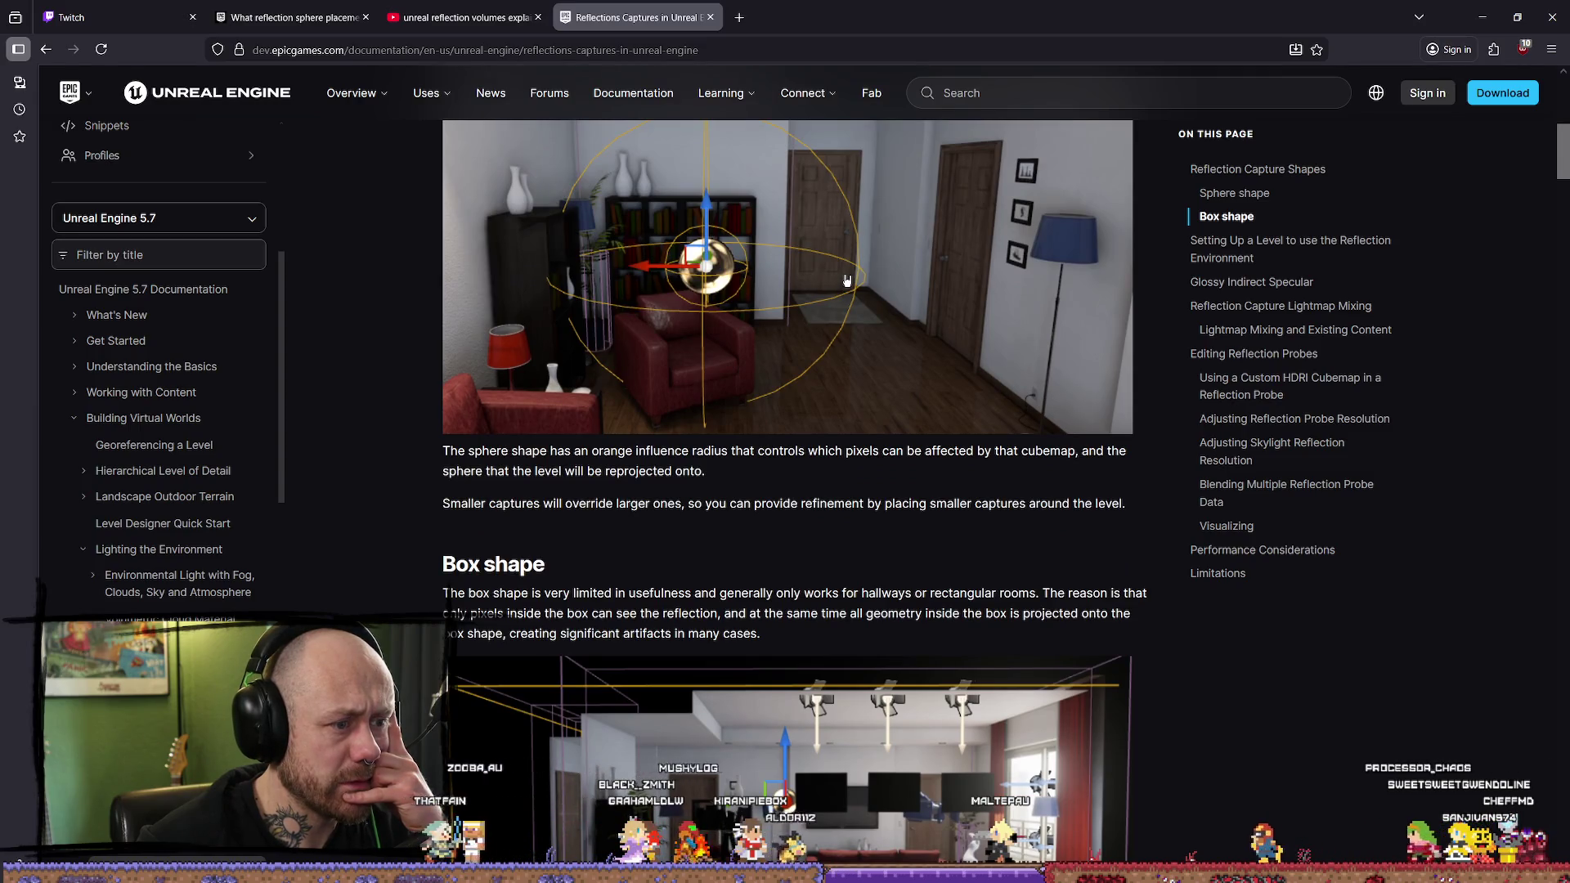
pyautogui.scroll(-1, 846, 280)
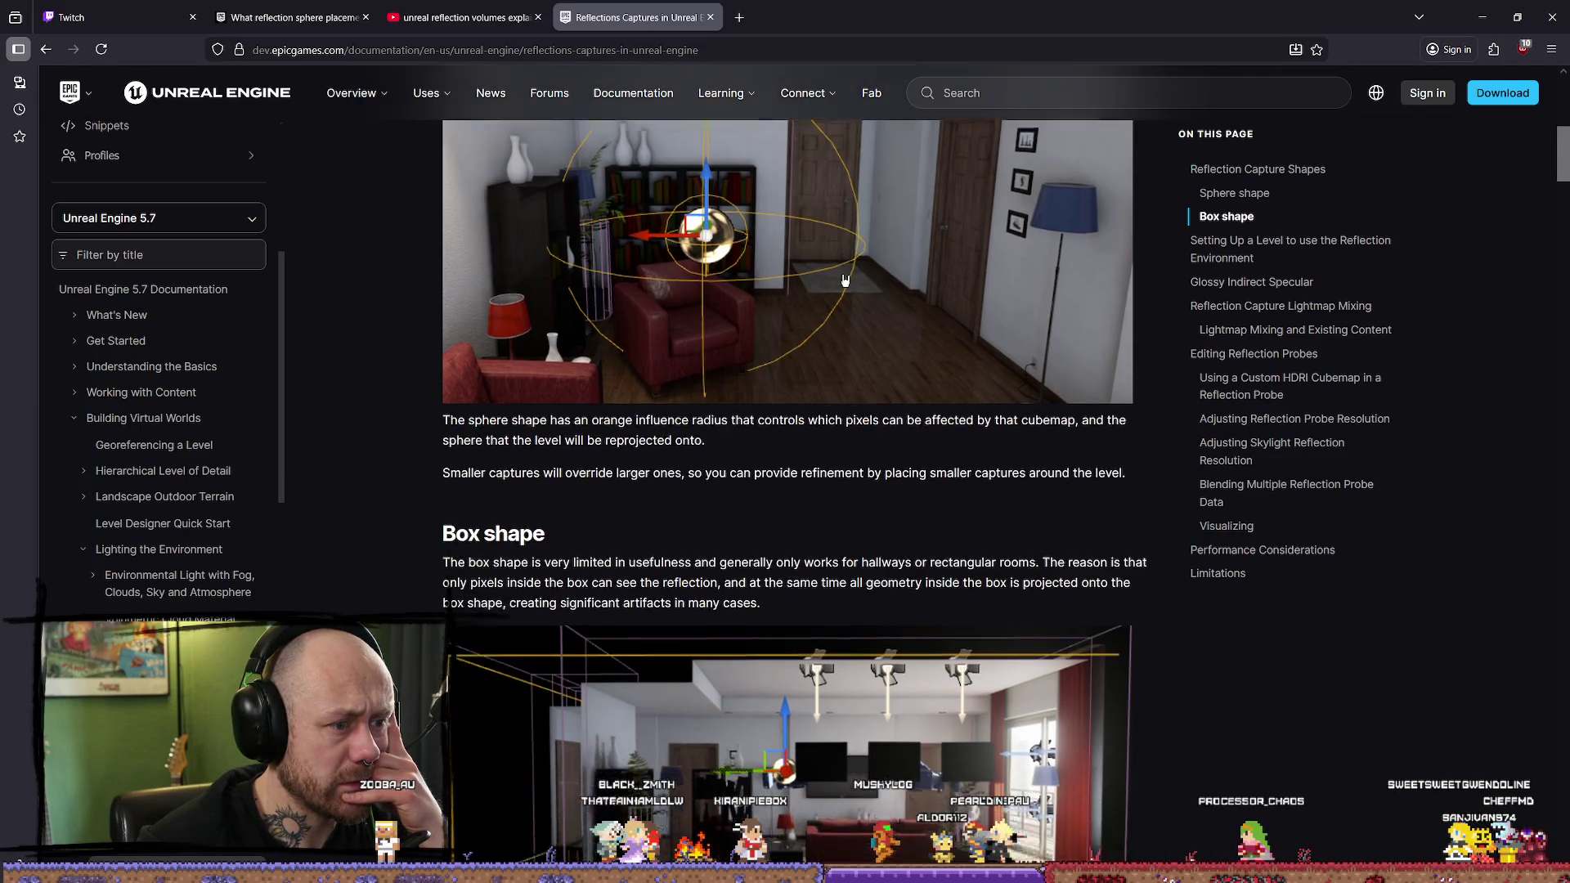
pyautogui.scroll(1, 842, 282)
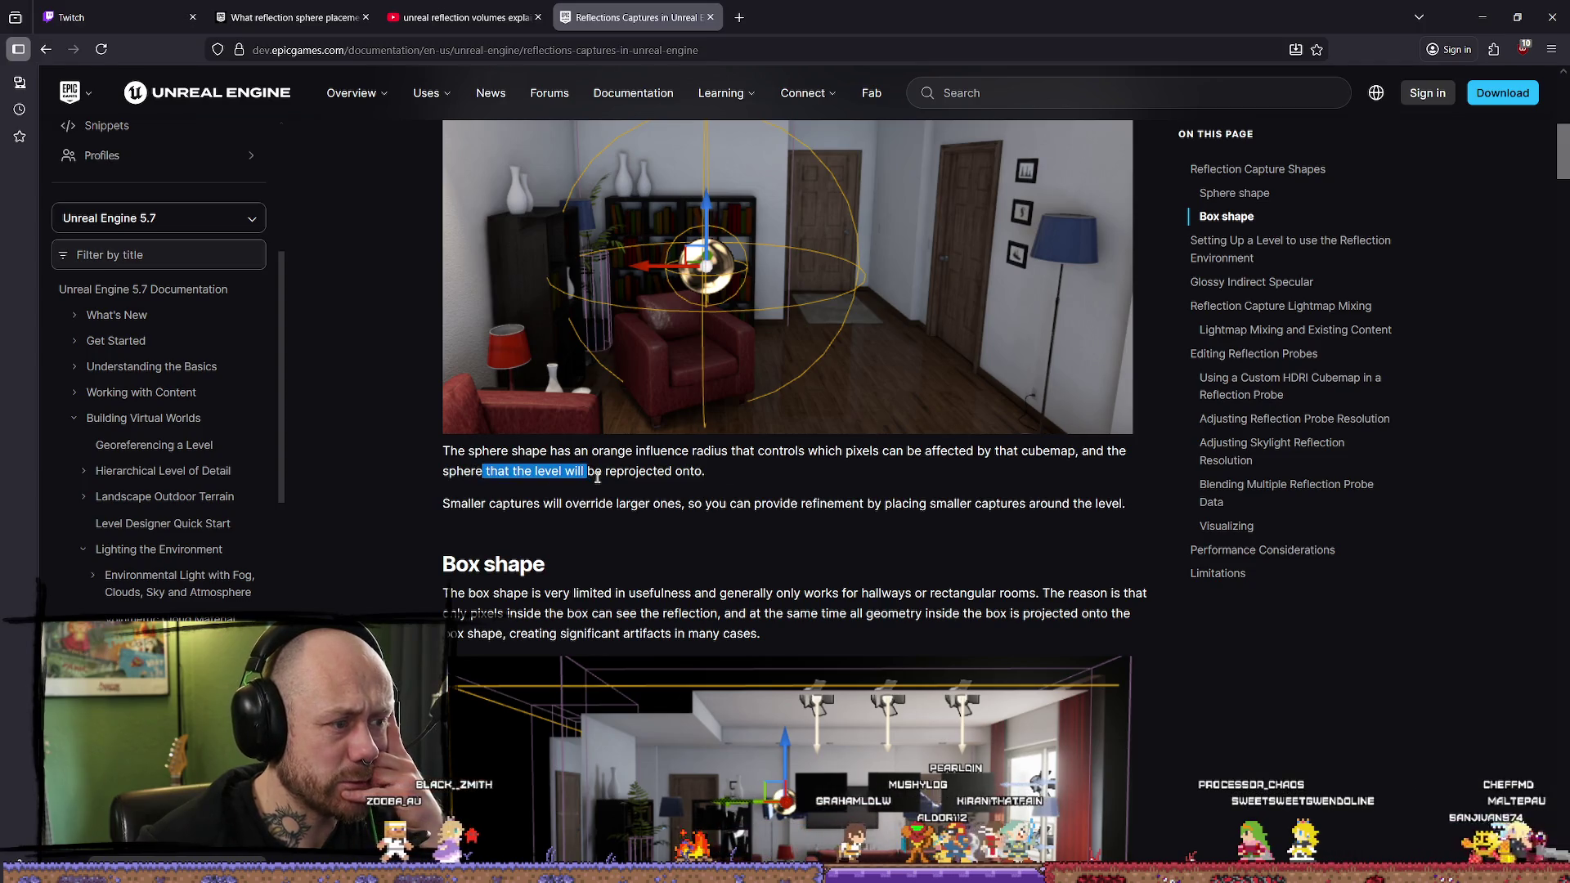
pyautogui.moveTo(537, 473)
pyautogui.mouseDown()
pyautogui.moveTo(672, 473)
pyautogui.moveTo(642, 473)
pyautogui.mouseUp()
pyautogui.click(533, 478)
pyautogui.moveTo(533, 477); pyautogui.dragTo(643, 485)
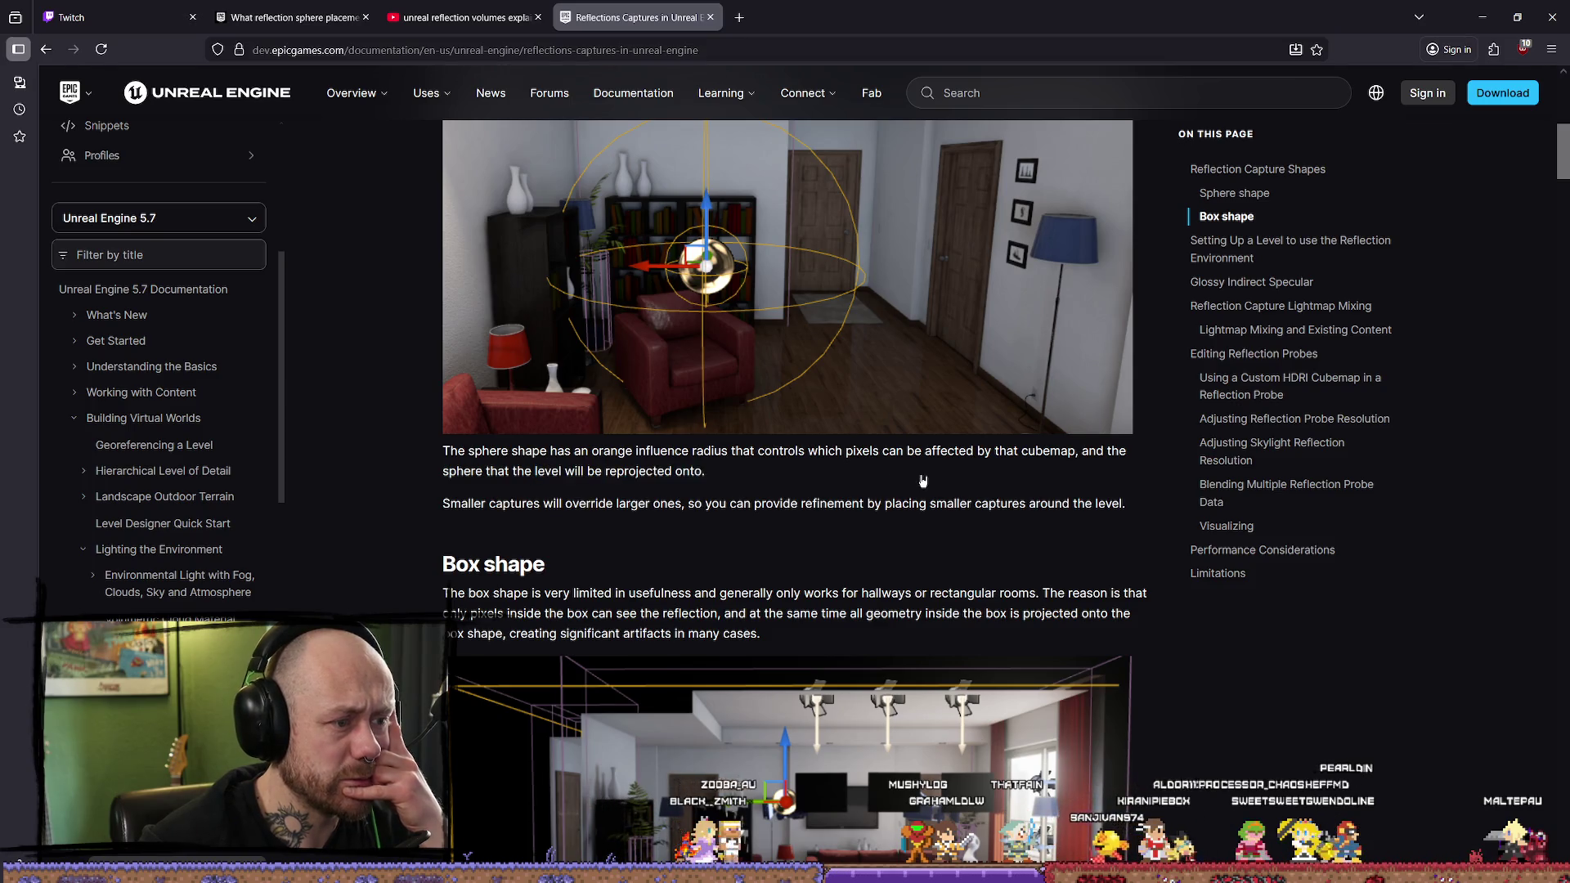
pyautogui.click(748, 504)
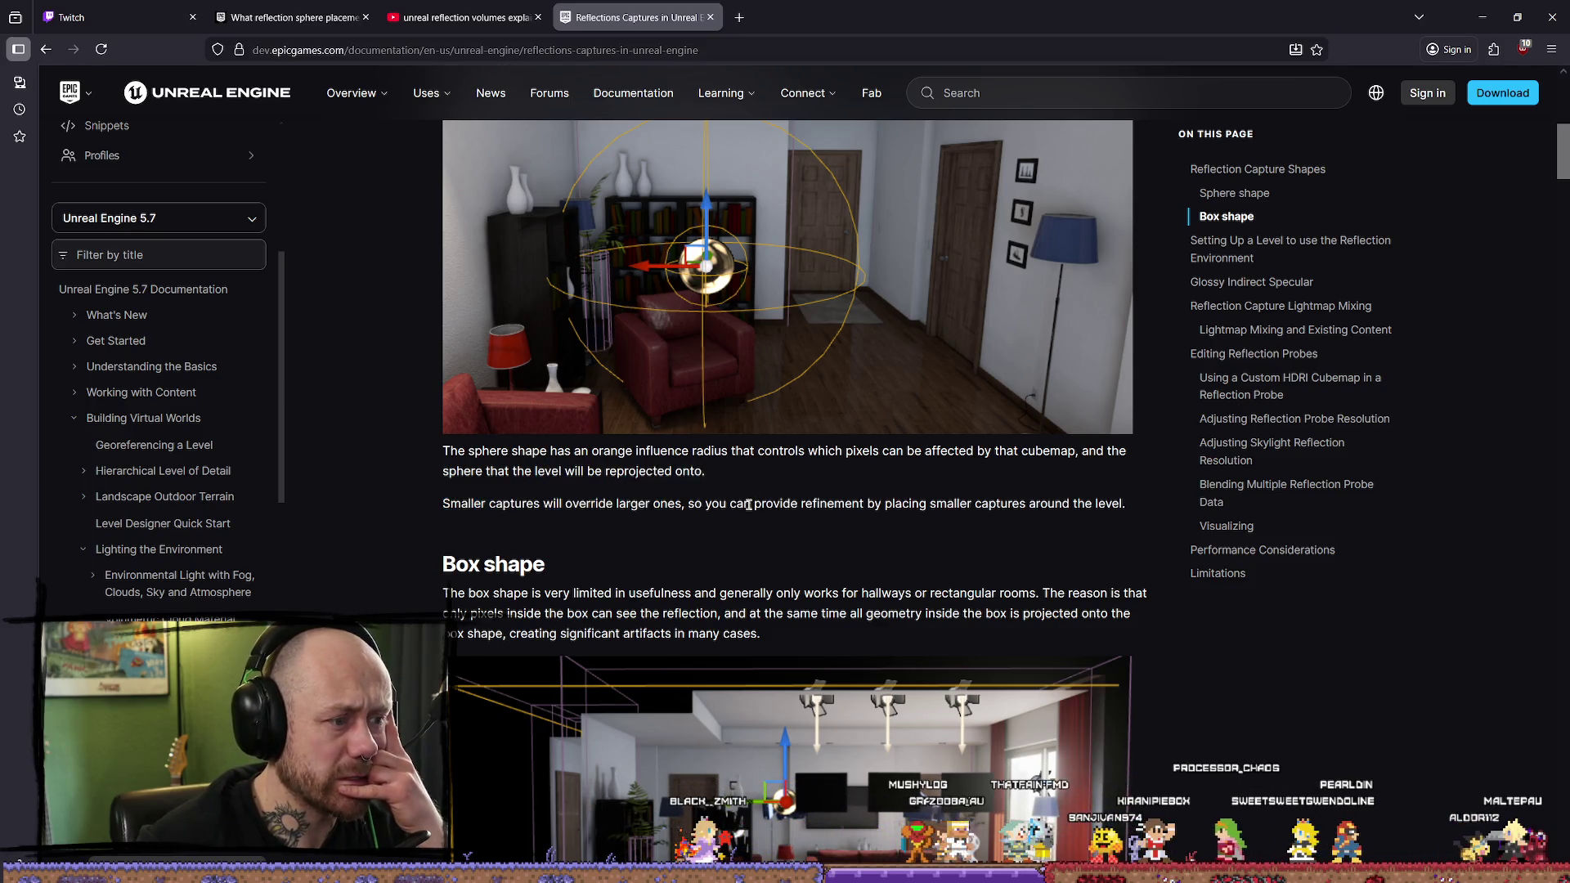
pyautogui.click(921, 504)
pyautogui.moveTo(893, 505); pyautogui.dragTo(735, 504)
pyautogui.click(895, 504)
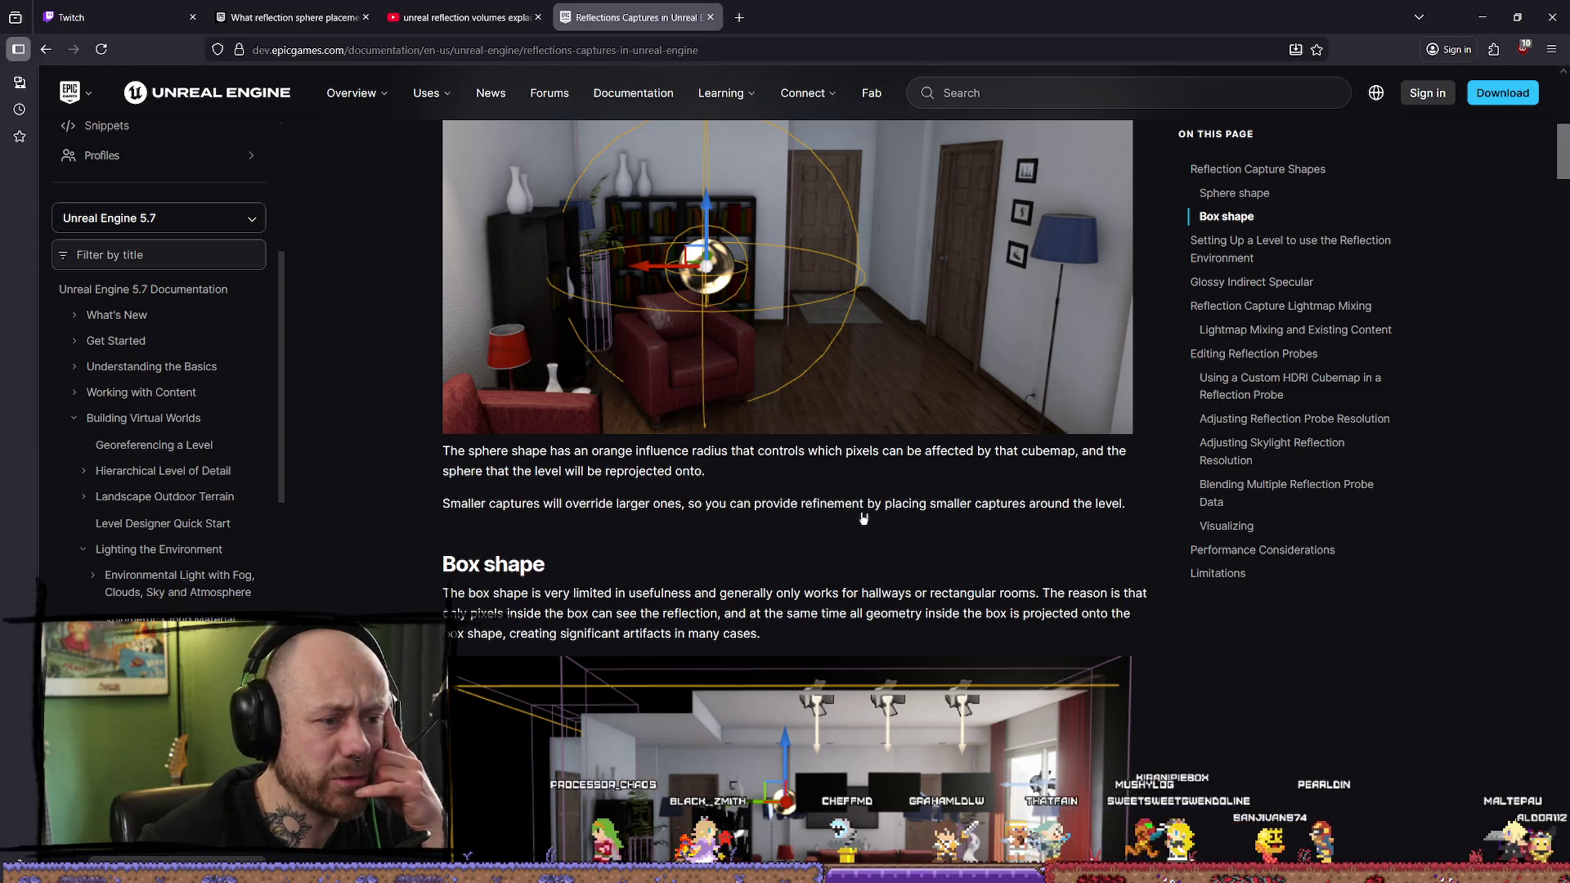
pyautogui.moveTo(873, 504); pyautogui.dragTo(1047, 504)
pyautogui.click(818, 505)
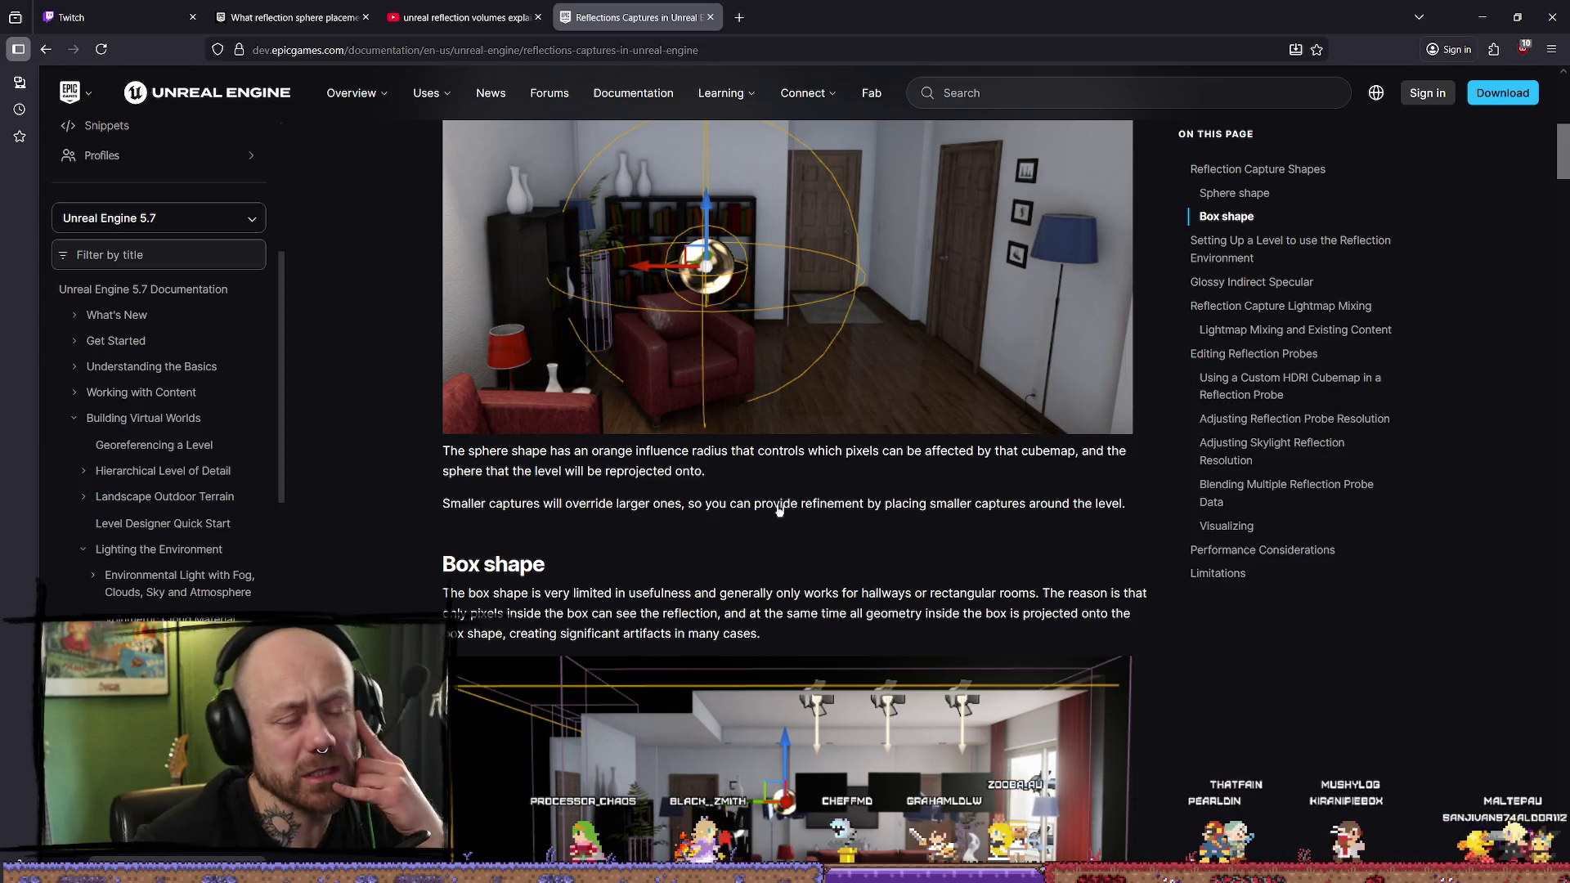
# Step: Read the box shape explanation, its artifacts warning, and the projection shape preview note
pyautogui.scroll(-2, 779, 511)
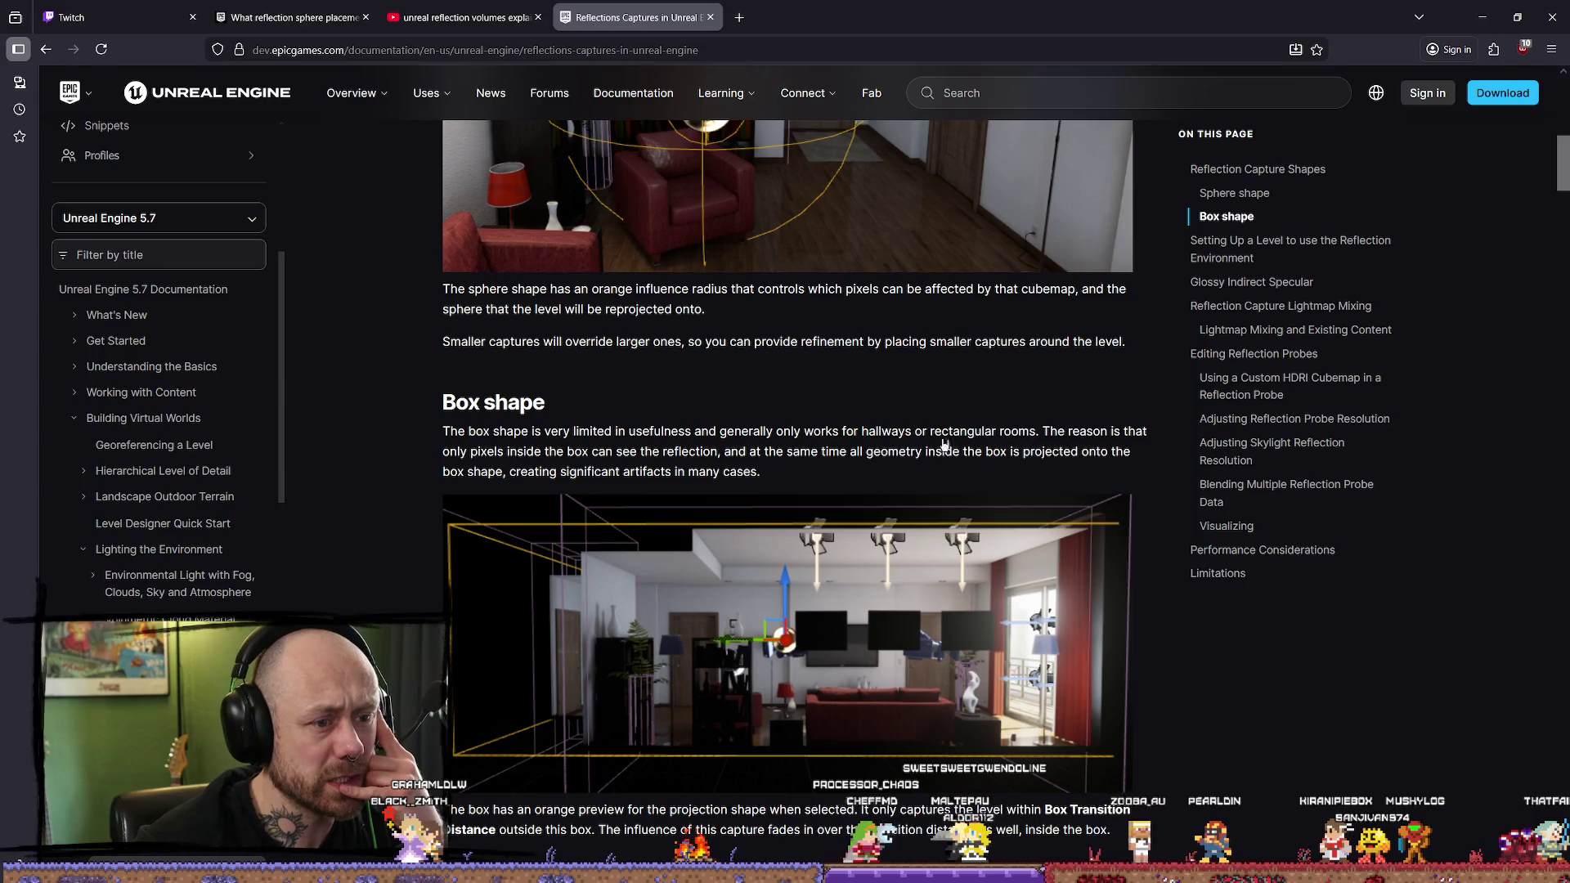
pyautogui.moveTo(623, 454)
pyautogui.mouseDown()
pyautogui.moveTo(459, 454)
pyautogui.moveTo(880, 452)
pyautogui.mouseUp()
pyautogui.click(747, 449)
pyautogui.click(817, 449)
pyautogui.click(861, 449)
pyautogui.moveTo(604, 451); pyautogui.dragTo(1071, 451)
pyautogui.click(863, 458)
pyautogui.click(920, 451)
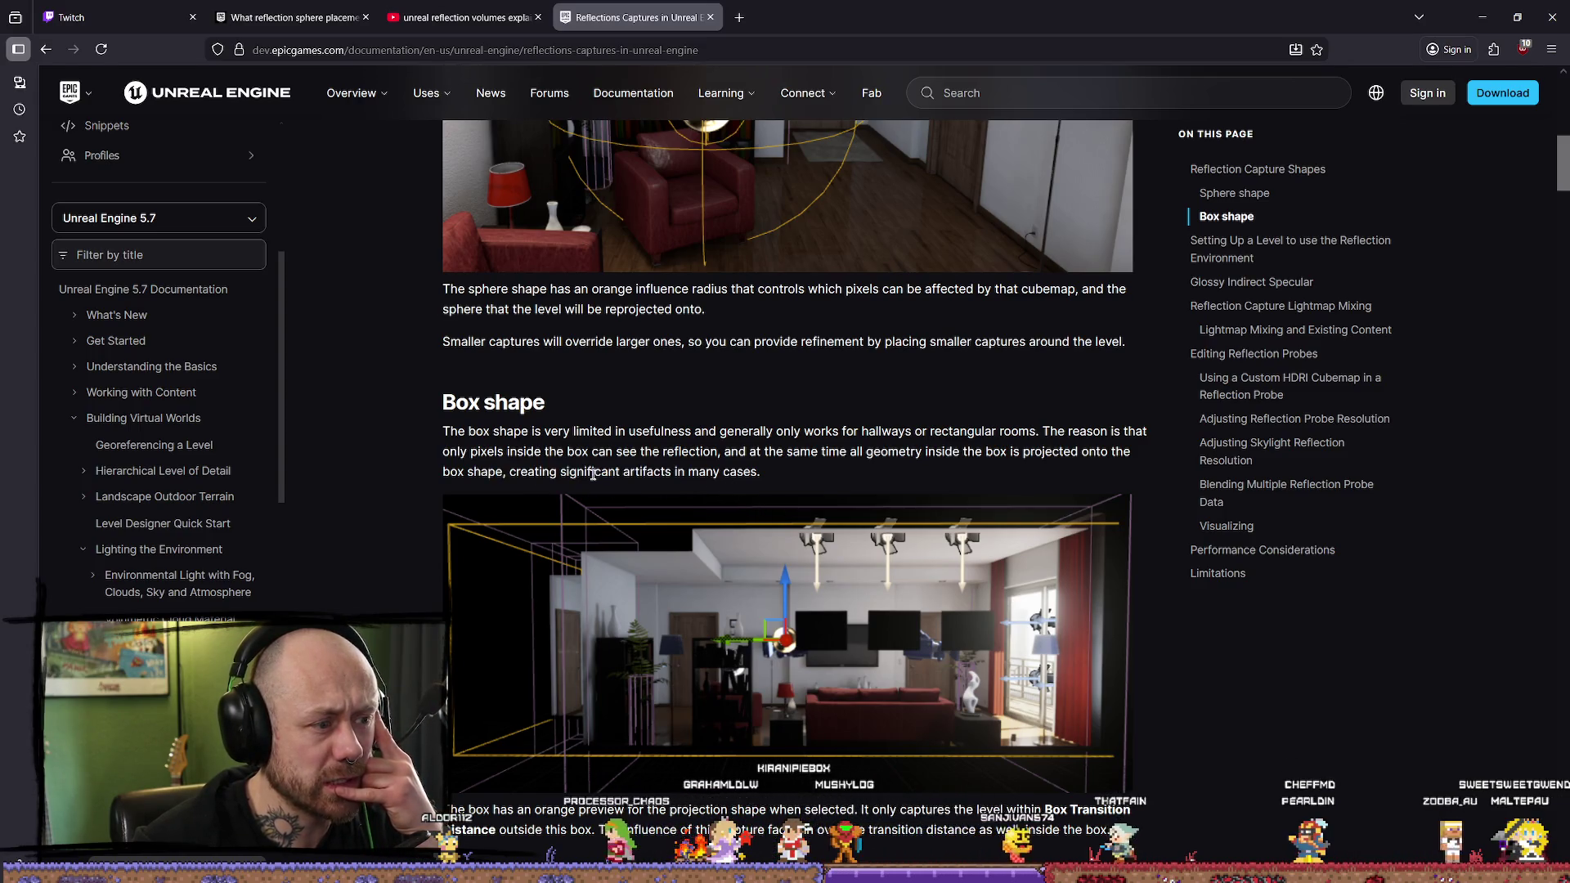
pyautogui.moveTo(520, 472); pyautogui.dragTo(840, 478)
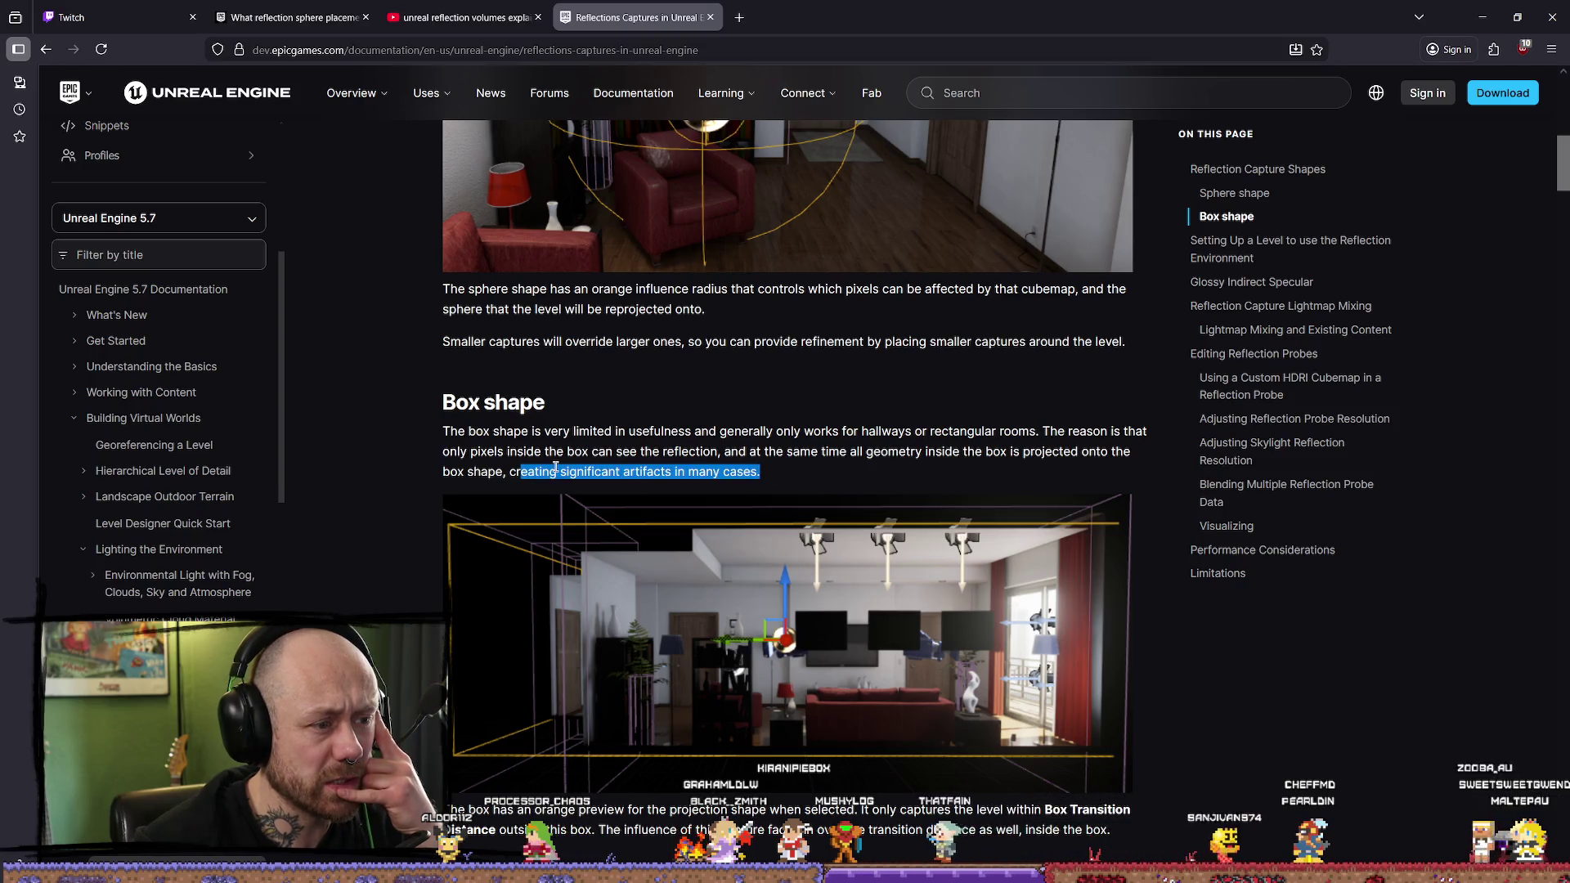
pyautogui.scroll(-4, 642, 488)
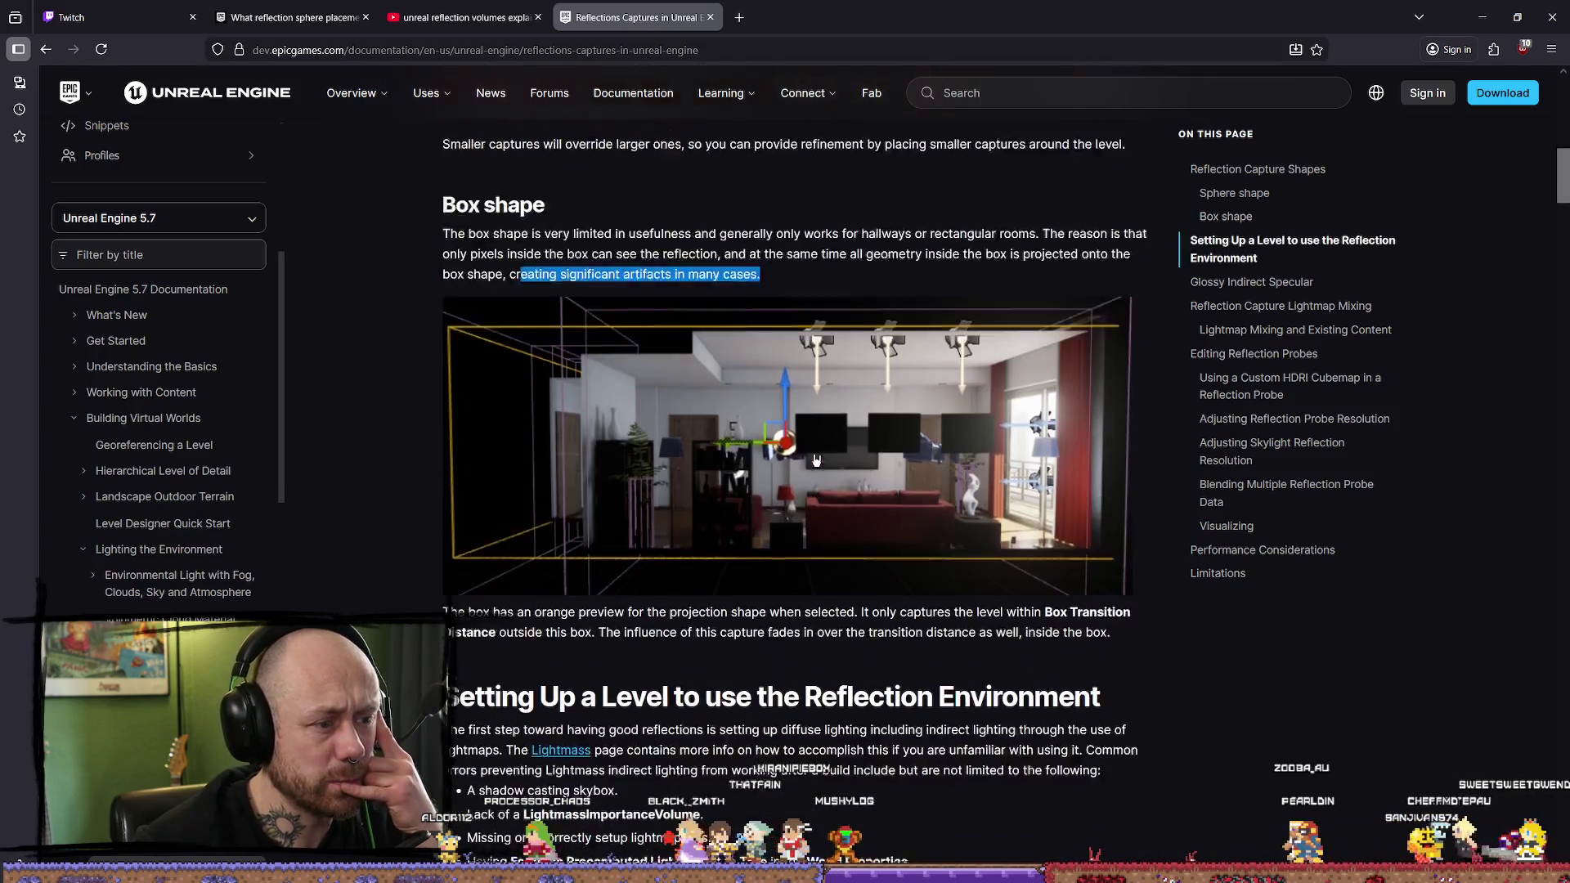
pyautogui.moveTo(660, 486)
pyautogui.mouseDown()
pyautogui.moveTo(475, 486)
pyautogui.moveTo(855, 485)
pyautogui.mouseUp()
pyautogui.click(938, 482)
# Step: Scroll on and compare the rough reflections with and without shadowing images
pyautogui.scroll(-4, 889, 487)
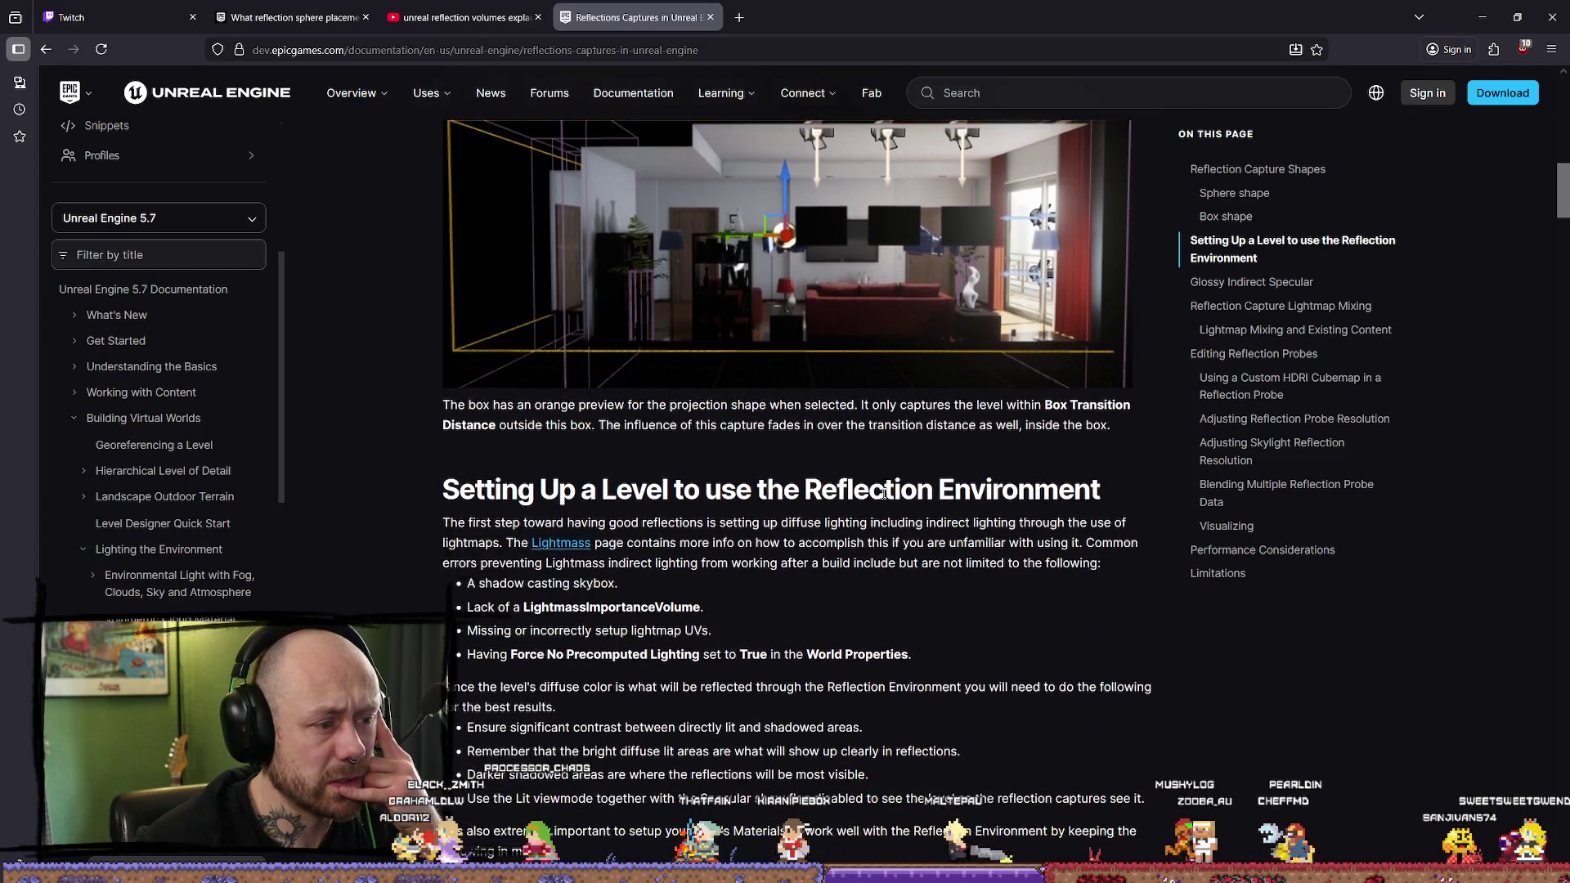
pyautogui.scroll(-3, 868, 478)
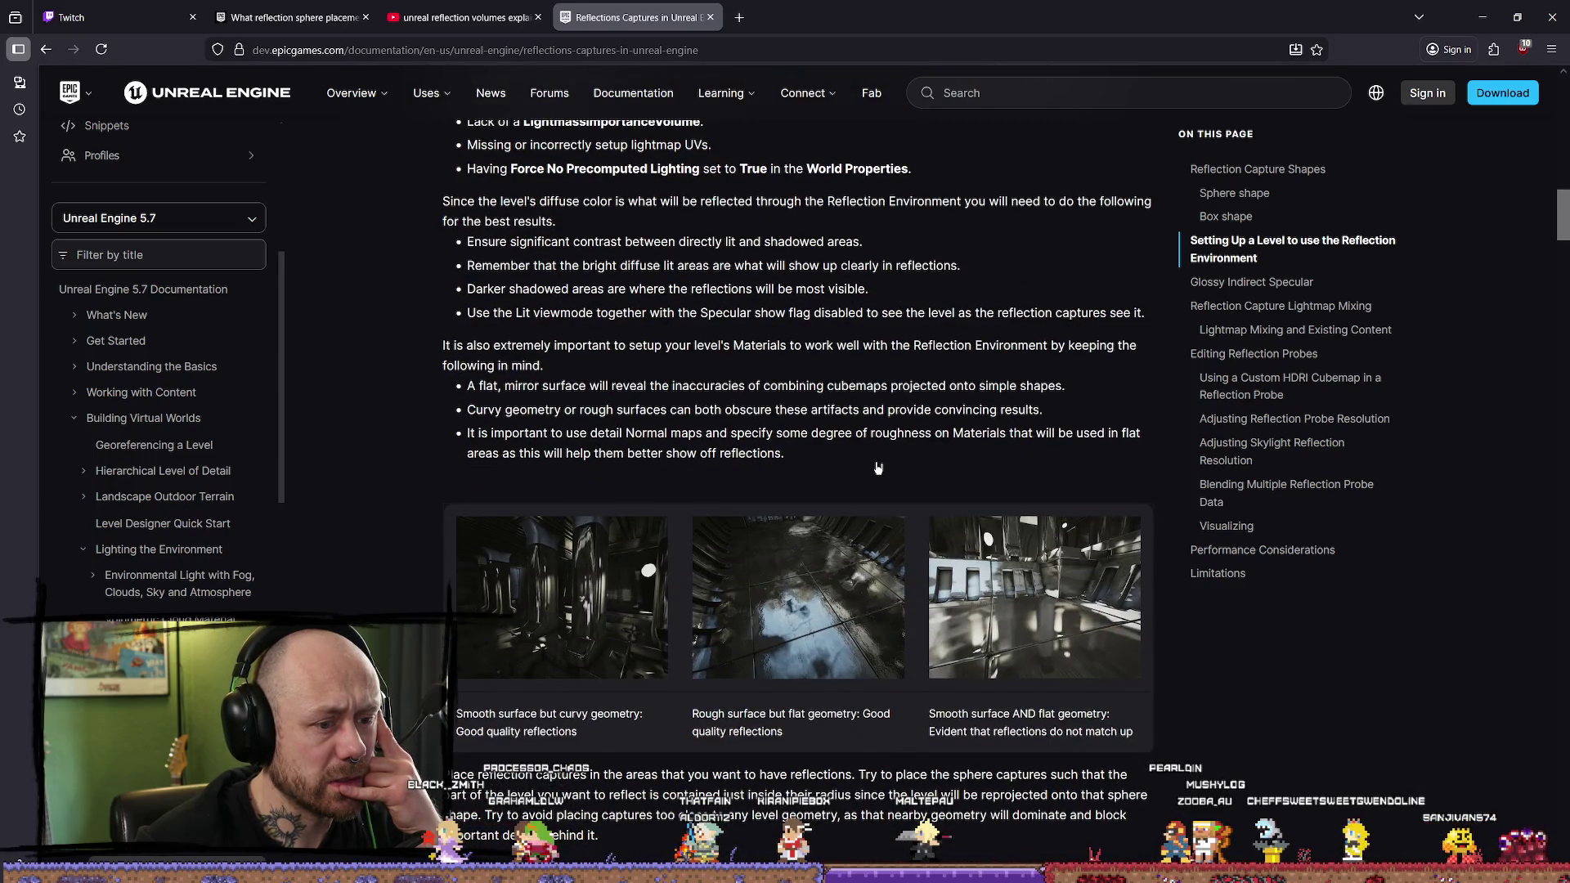
pyautogui.scroll(-8, 877, 468)
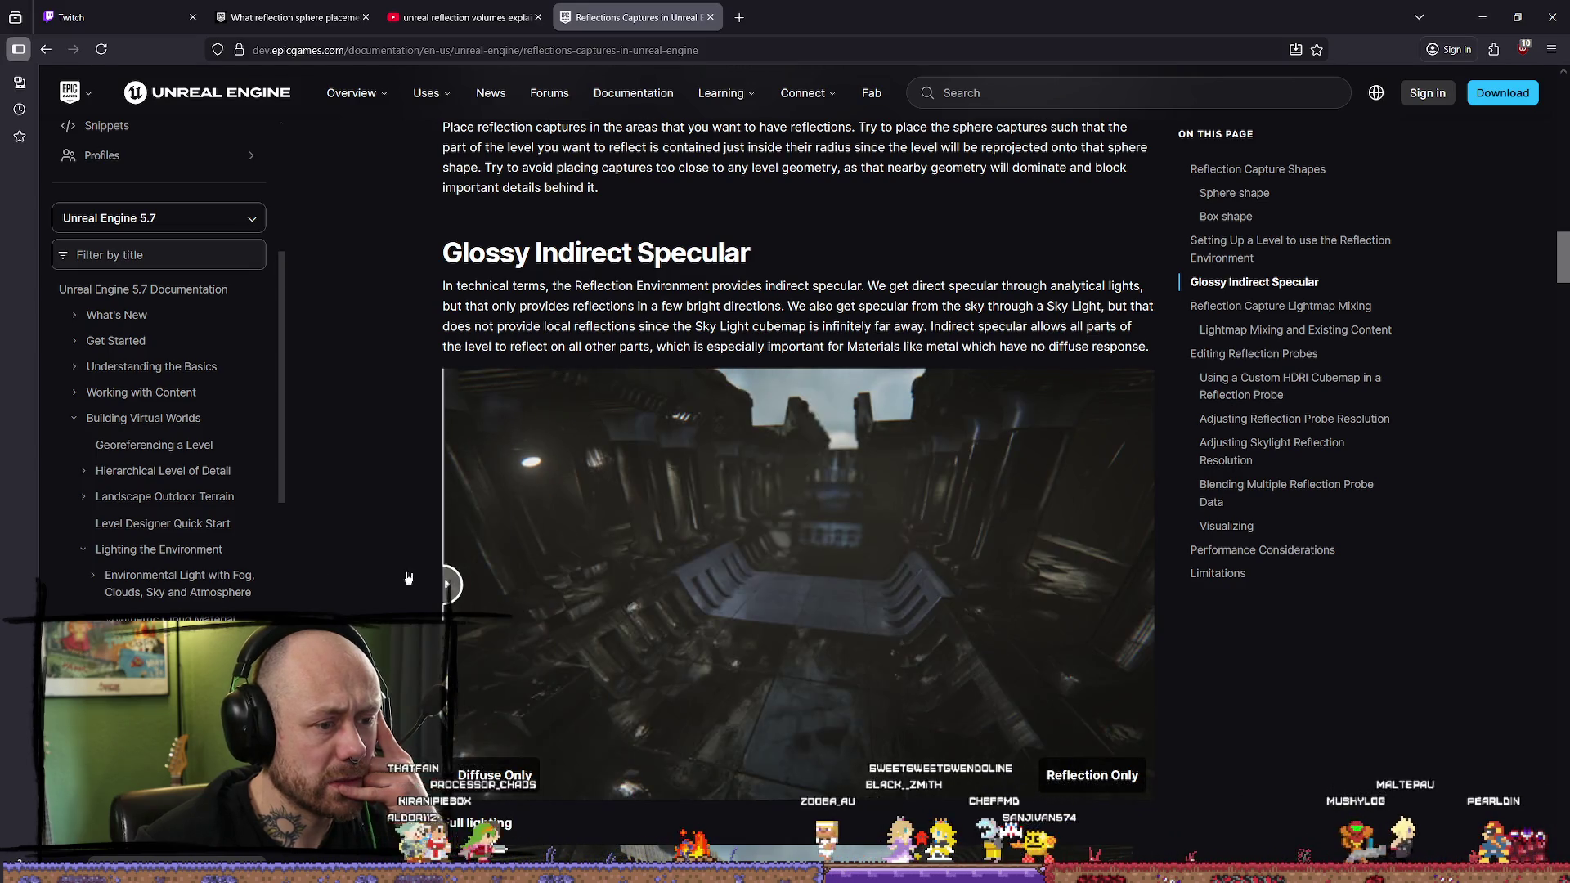
pyautogui.scroll(-8, 870, 472)
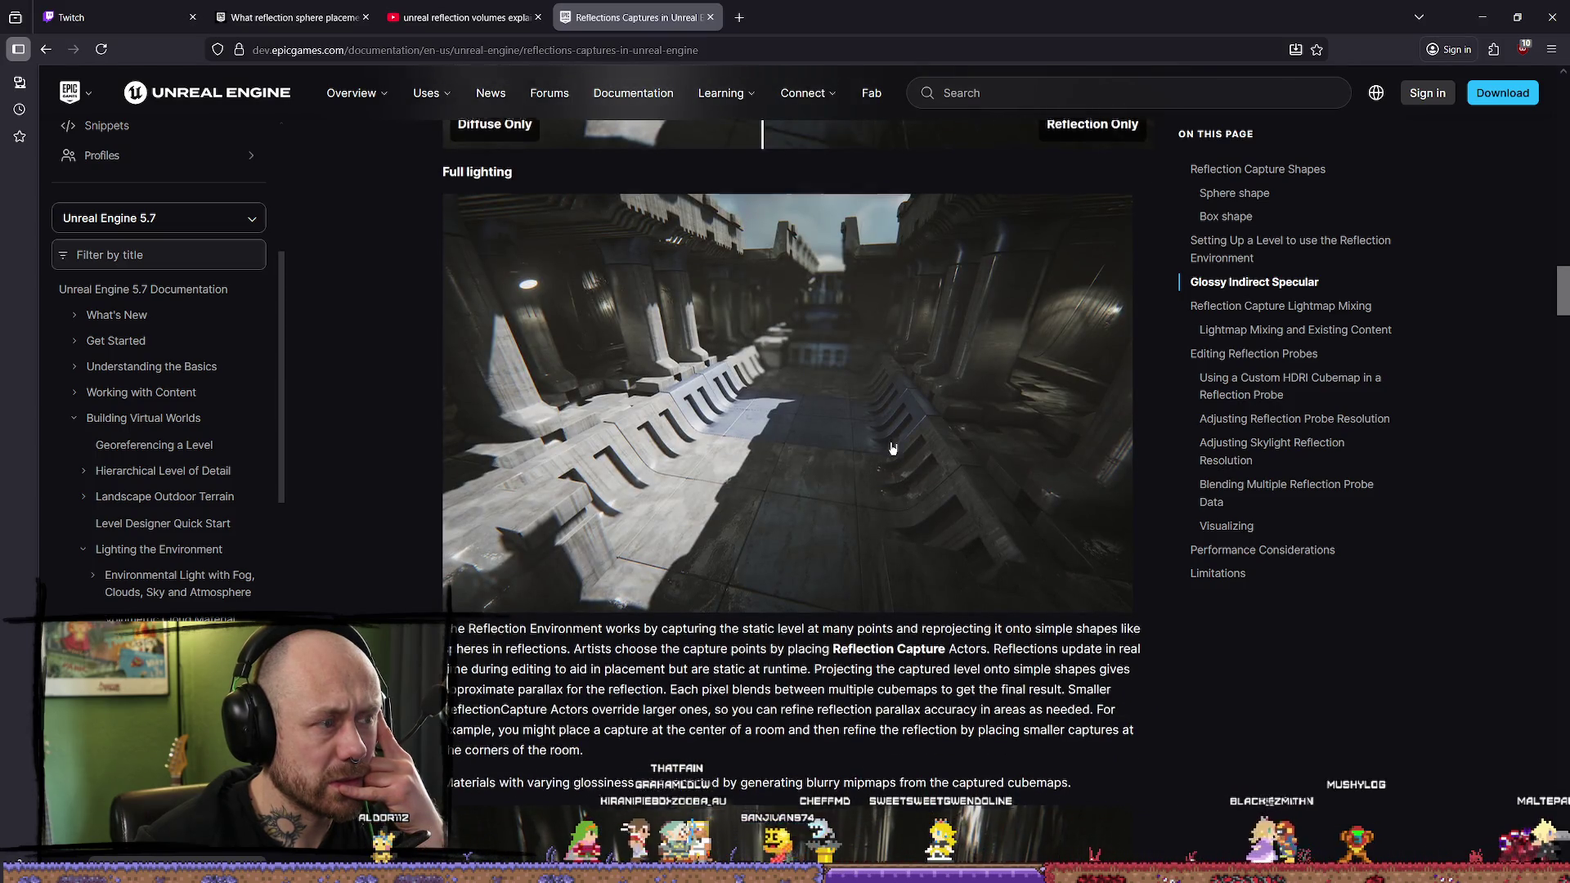
pyautogui.scroll(-7, 940, 448)
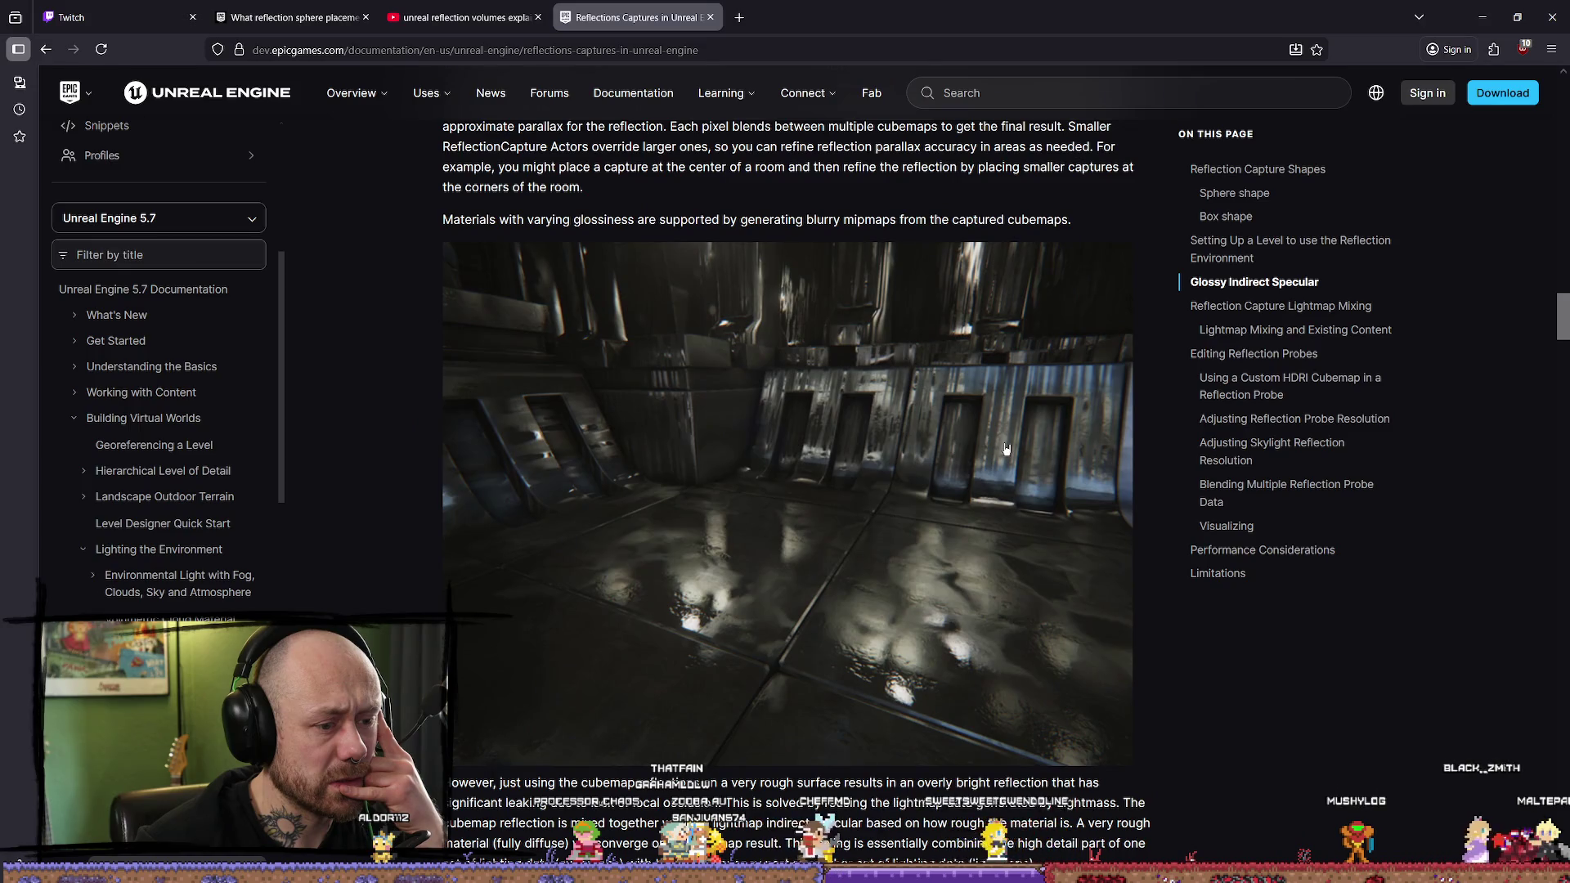
pyautogui.scroll(-7, 1005, 448)
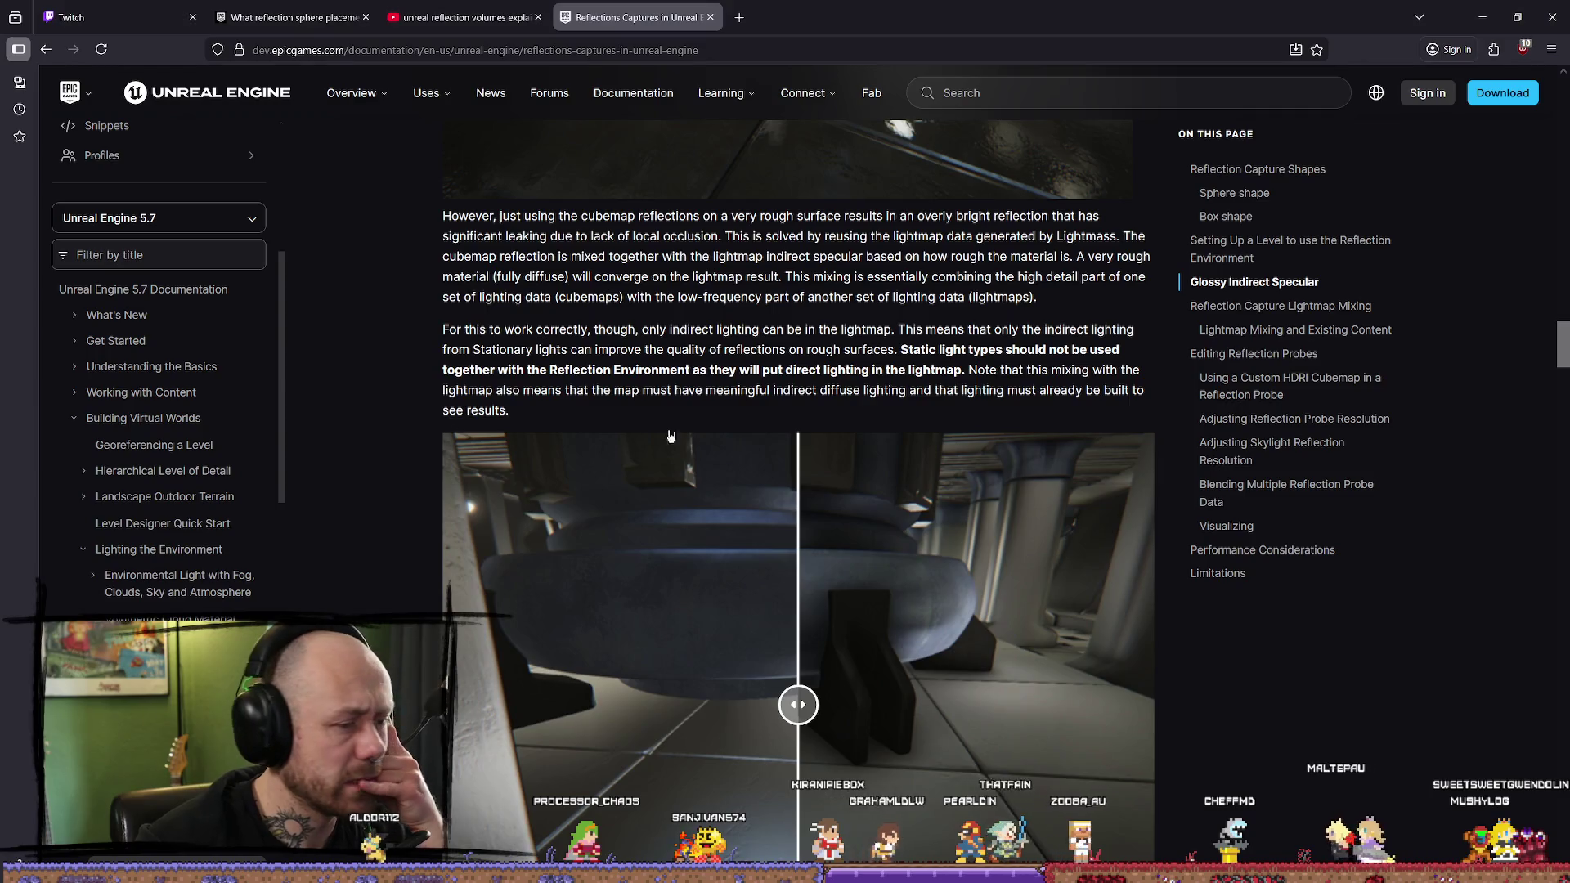
pyautogui.scroll(-1, 798, 705)
pyautogui.moveTo(1396, 635)
pyautogui.mouseDown()
pyautogui.moveTo(458, 623)
pyautogui.moveTo(1009, 623)
pyautogui.moveTo(525, 623)
pyautogui.moveTo(706, 600)
pyautogui.mouseUp()
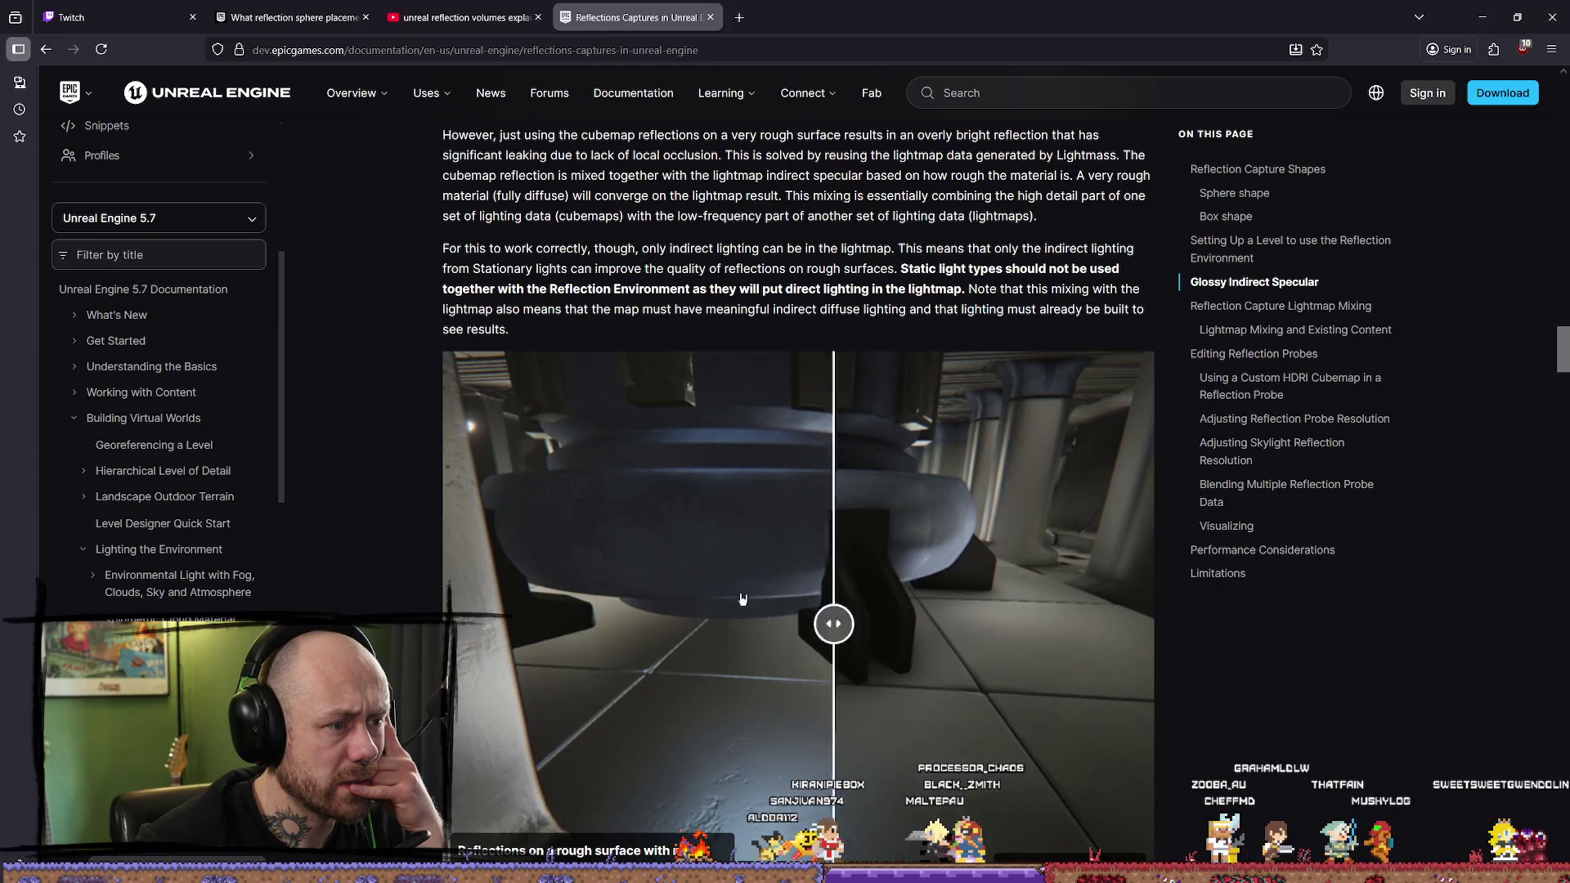
pyautogui.scroll(-2, 876, 528)
pyautogui.scroll(-5, 876, 528)
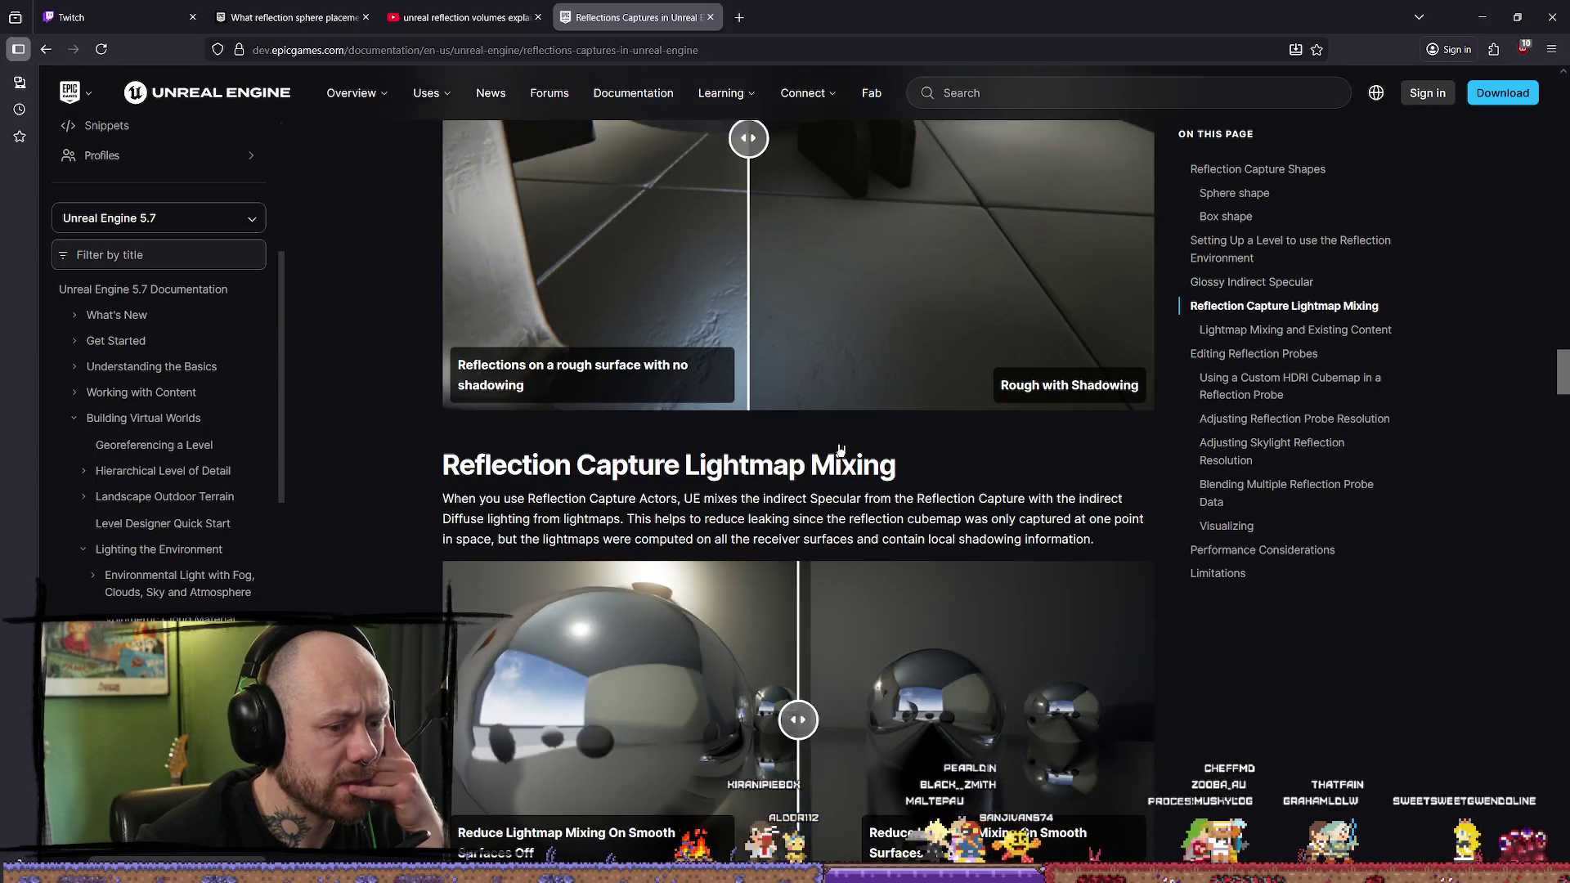
pyautogui.moveTo(798, 637)
pyautogui.mouseDown()
pyautogui.moveTo(1065, 644)
pyautogui.moveTo(572, 637)
pyautogui.moveTo(948, 665)
pyautogui.moveTo(466, 638)
pyautogui.moveTo(1149, 637)
pyautogui.moveTo(749, 574)
pyautogui.mouseUp()
# Step: Scroll past Blending and Visualizing to Performance Considerations and Limitations
pyautogui.scroll(-9, 841, 508)
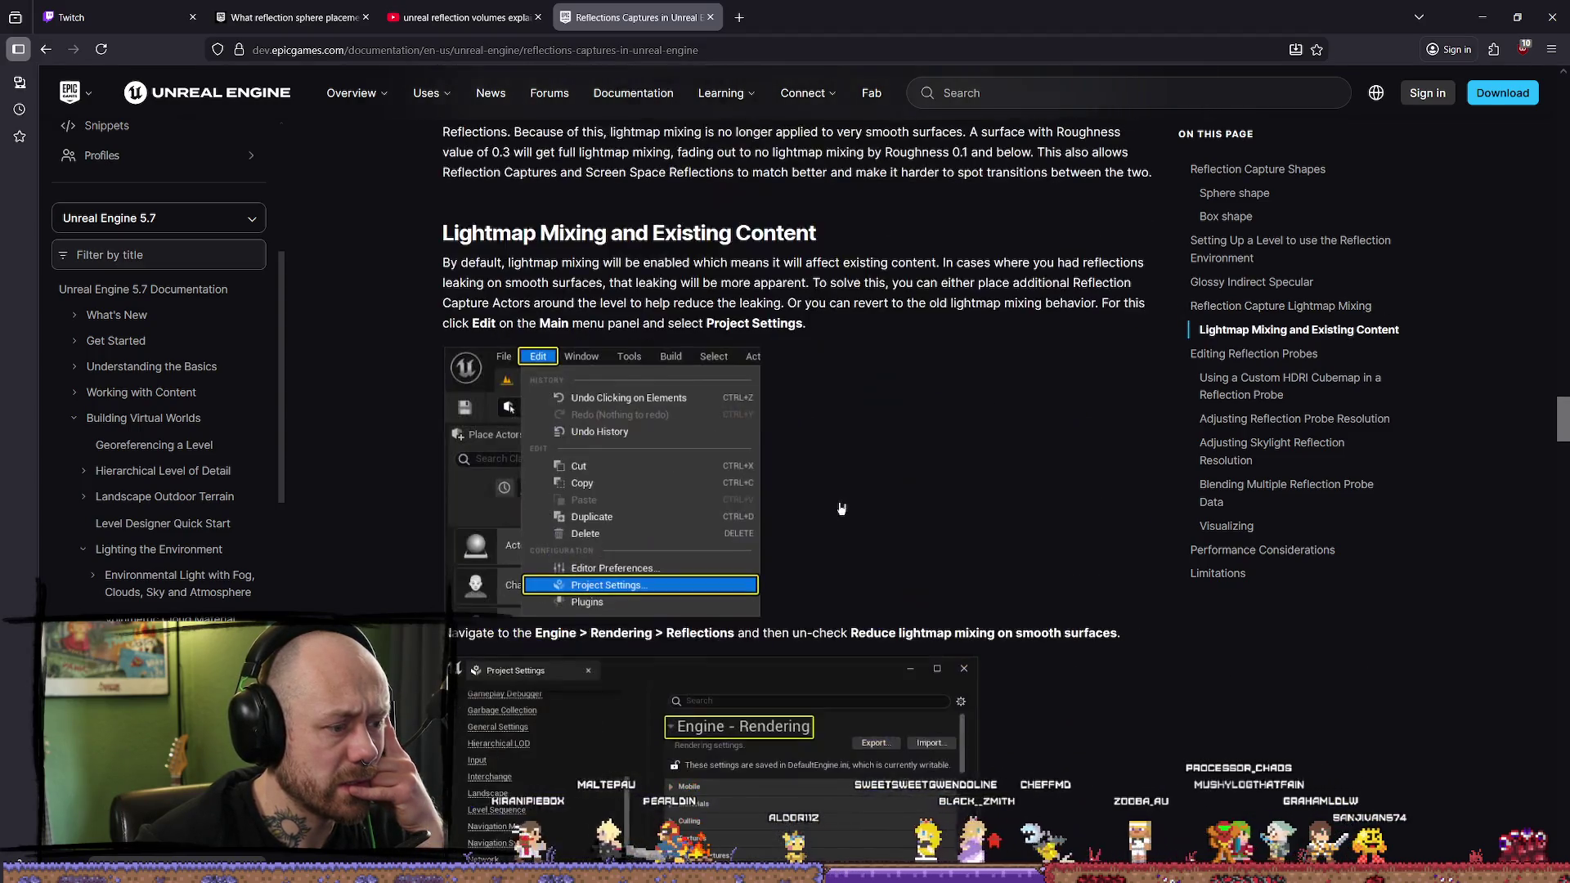
pyautogui.scroll(-3, 946, 489)
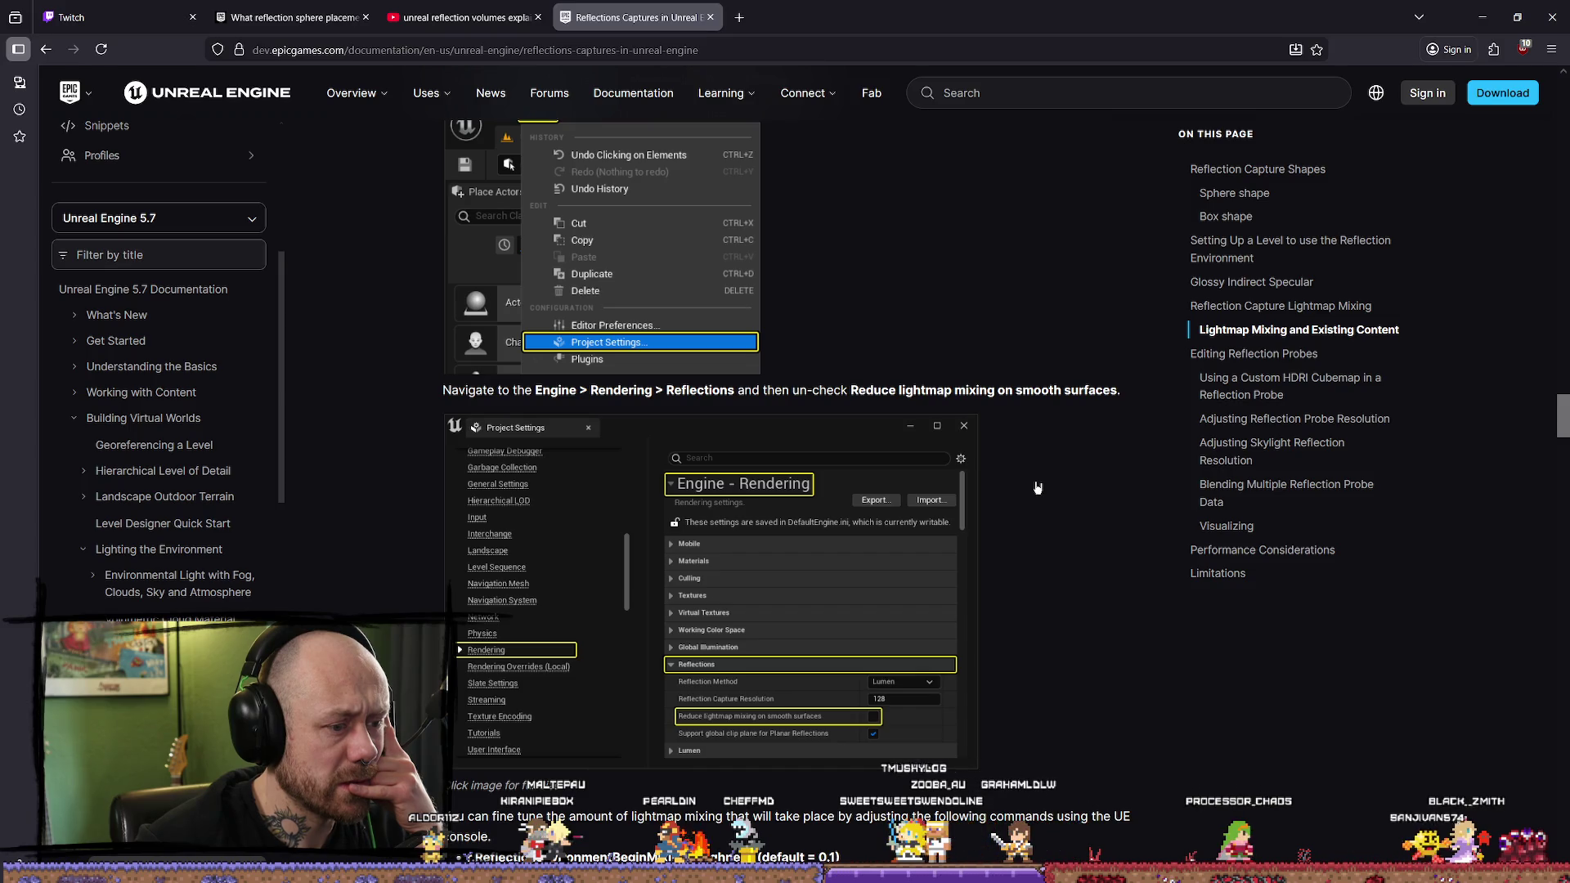
pyautogui.scroll(-13, 1042, 488)
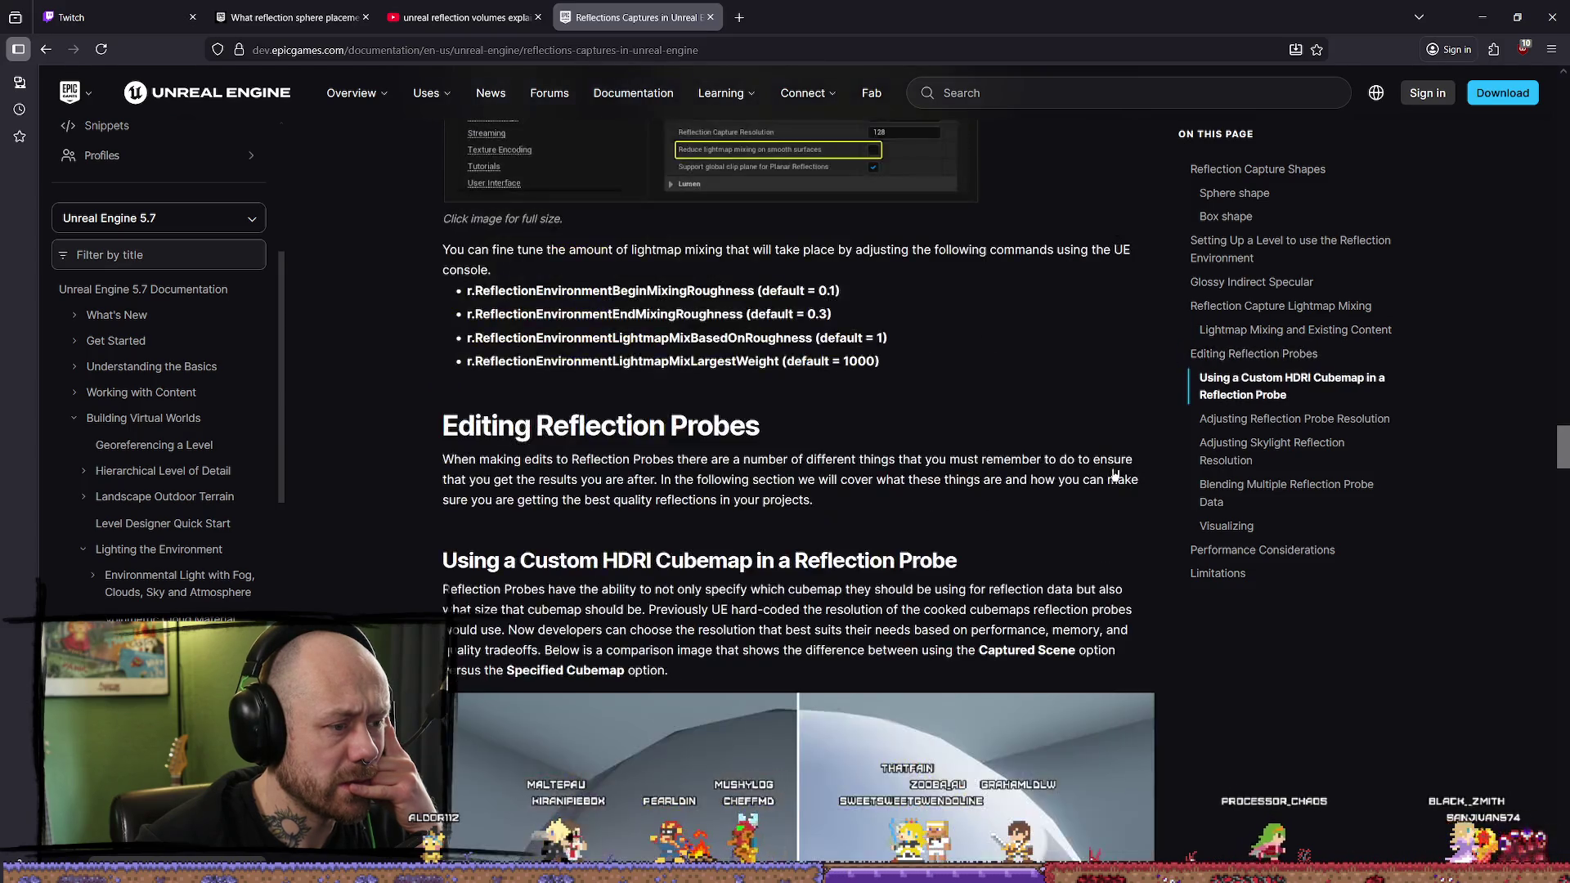
pyautogui.scroll(1, 1066, 446)
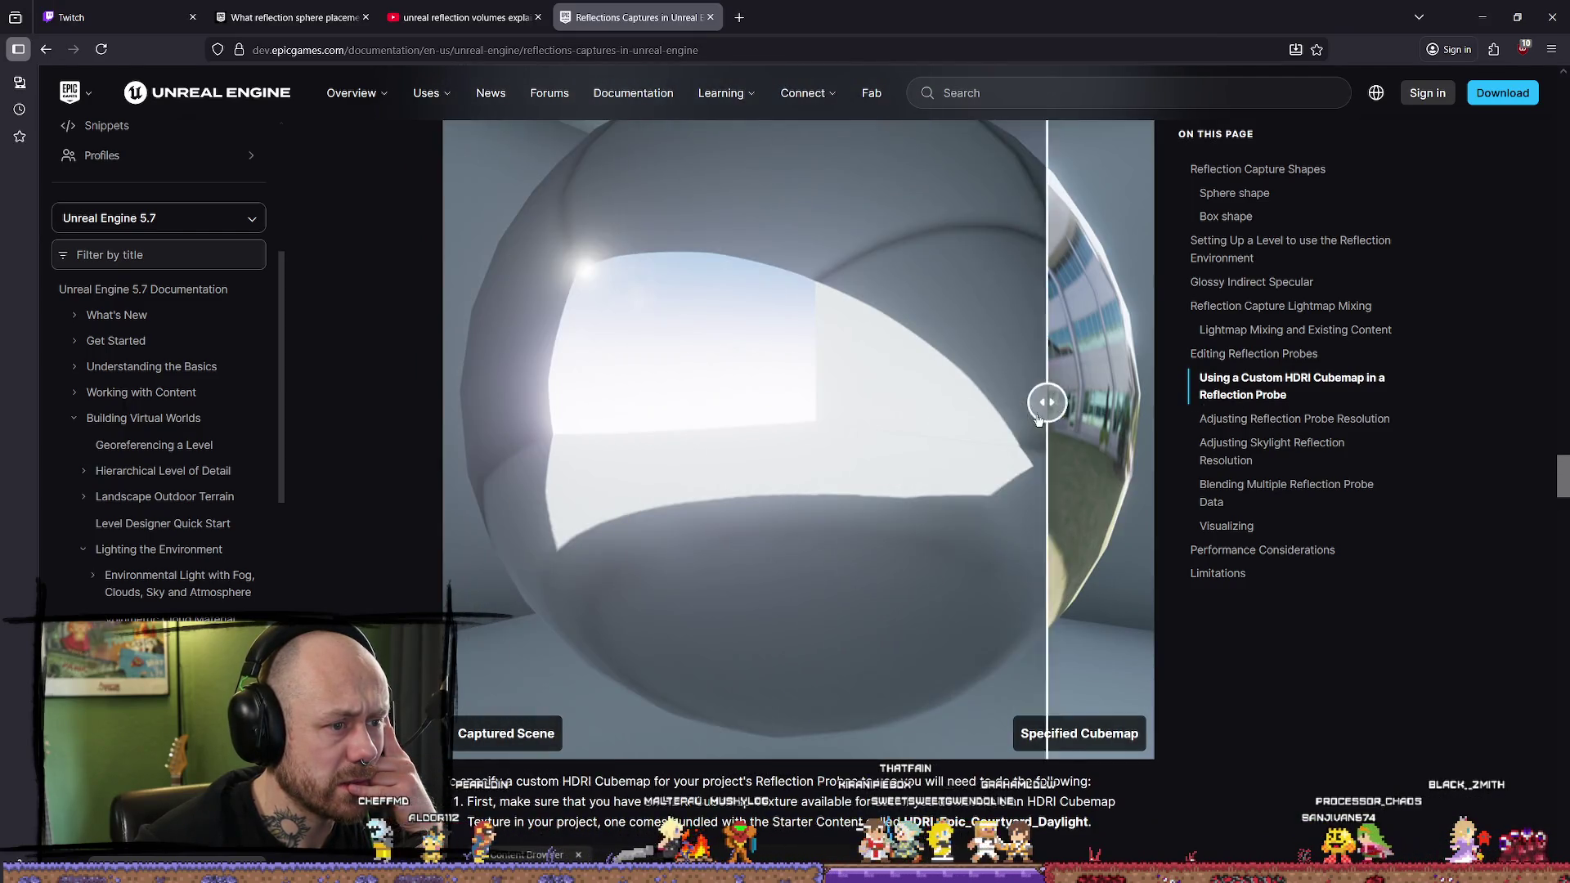
pyautogui.scroll(-5, 845, 399)
pyautogui.scroll(-5, 845, 399)
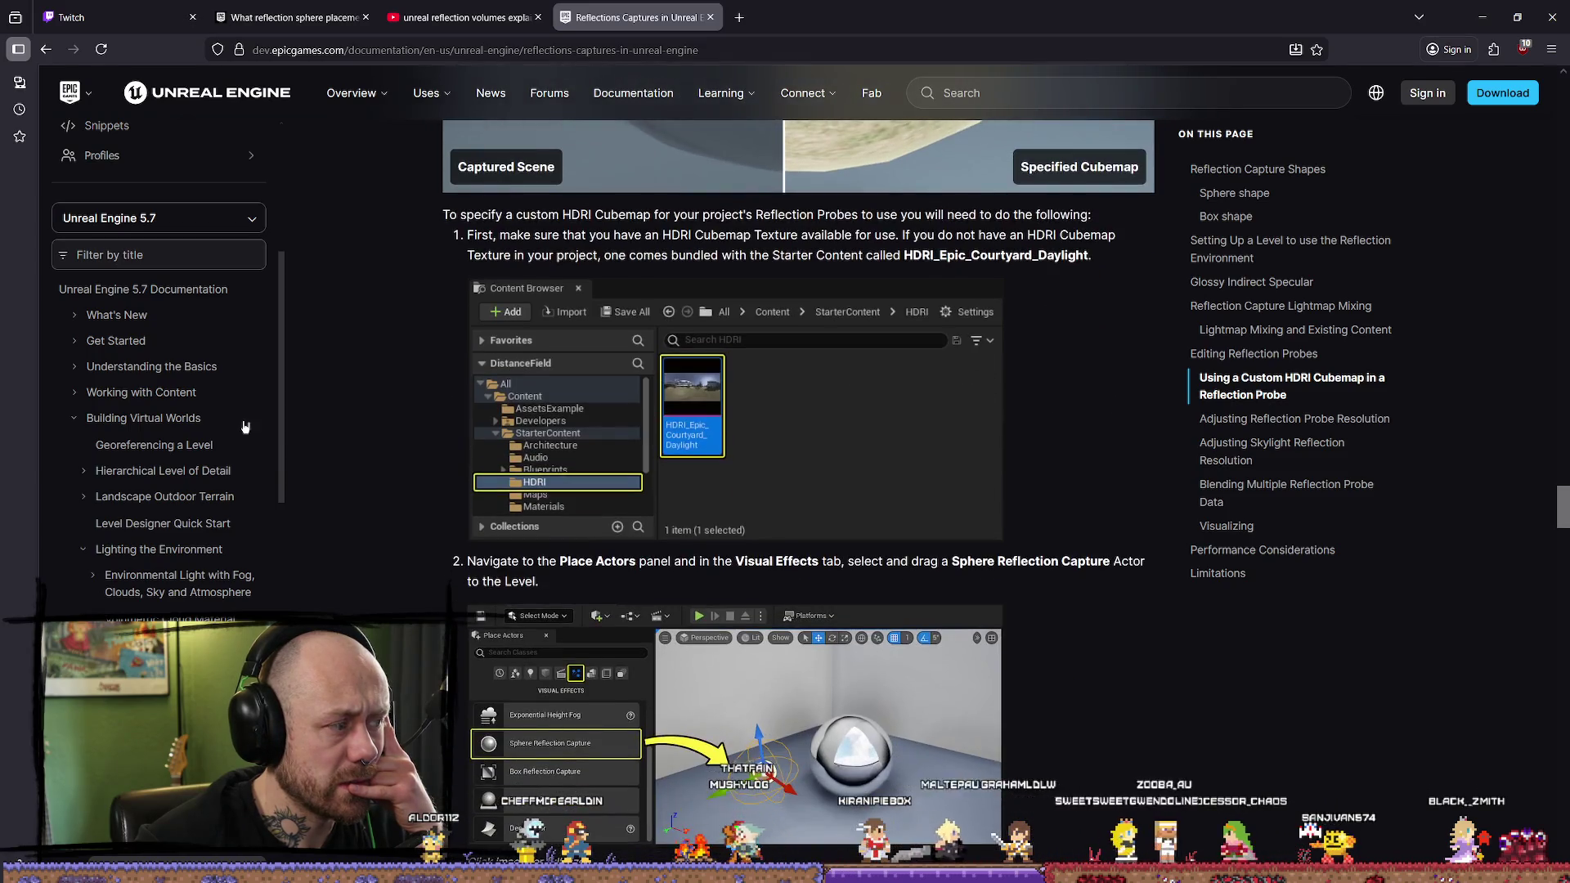
pyautogui.scroll(-2, 674, 407)
pyautogui.scroll(-3, 746, 379)
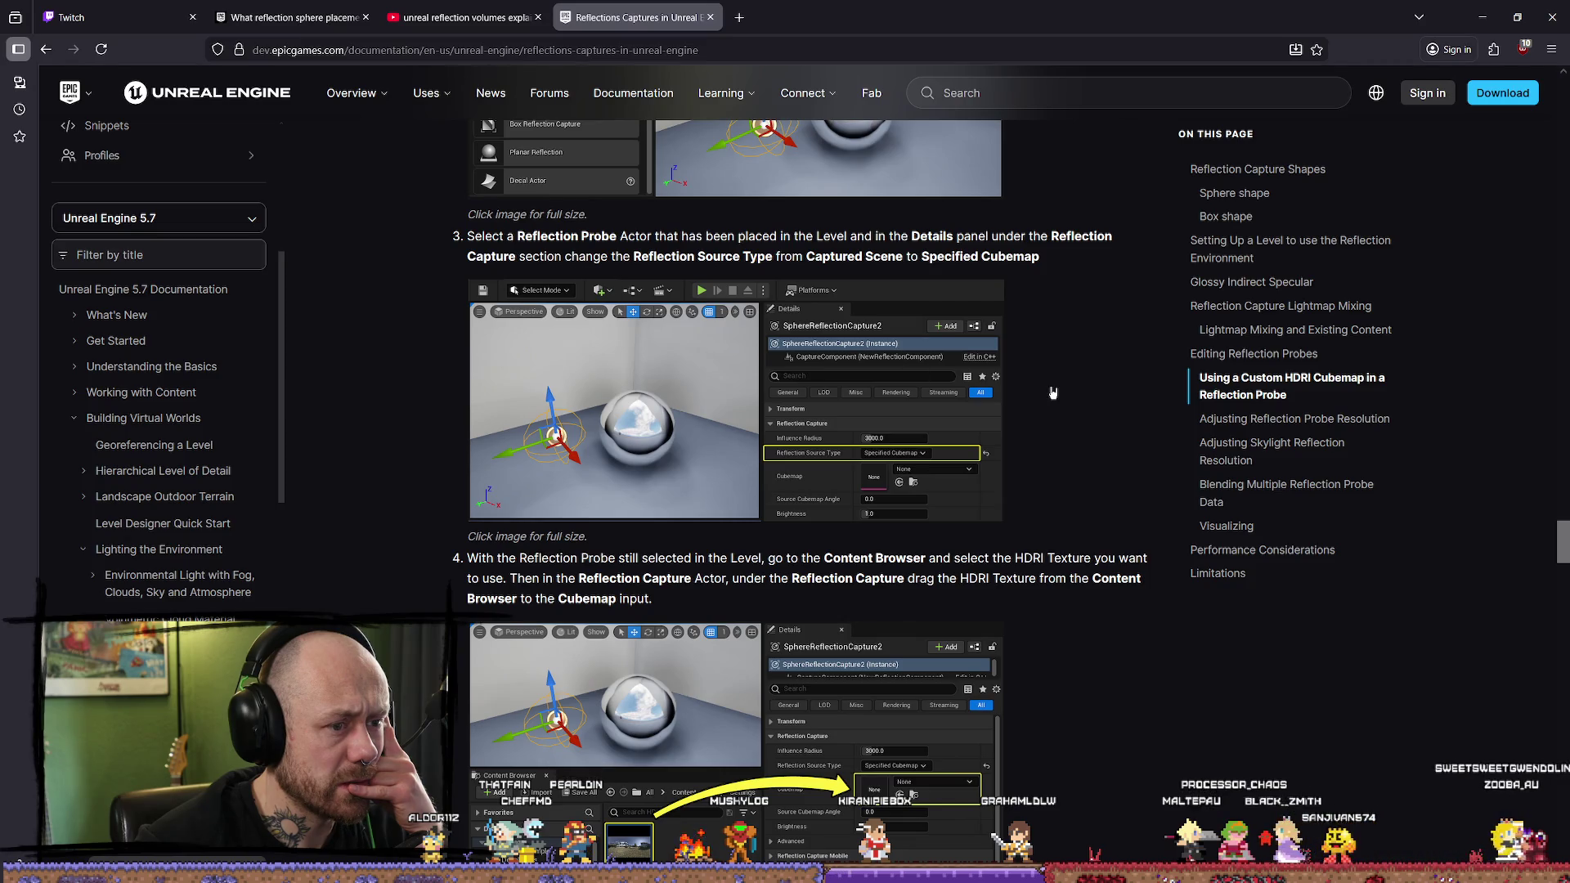
pyautogui.scroll(-2, 1060, 393)
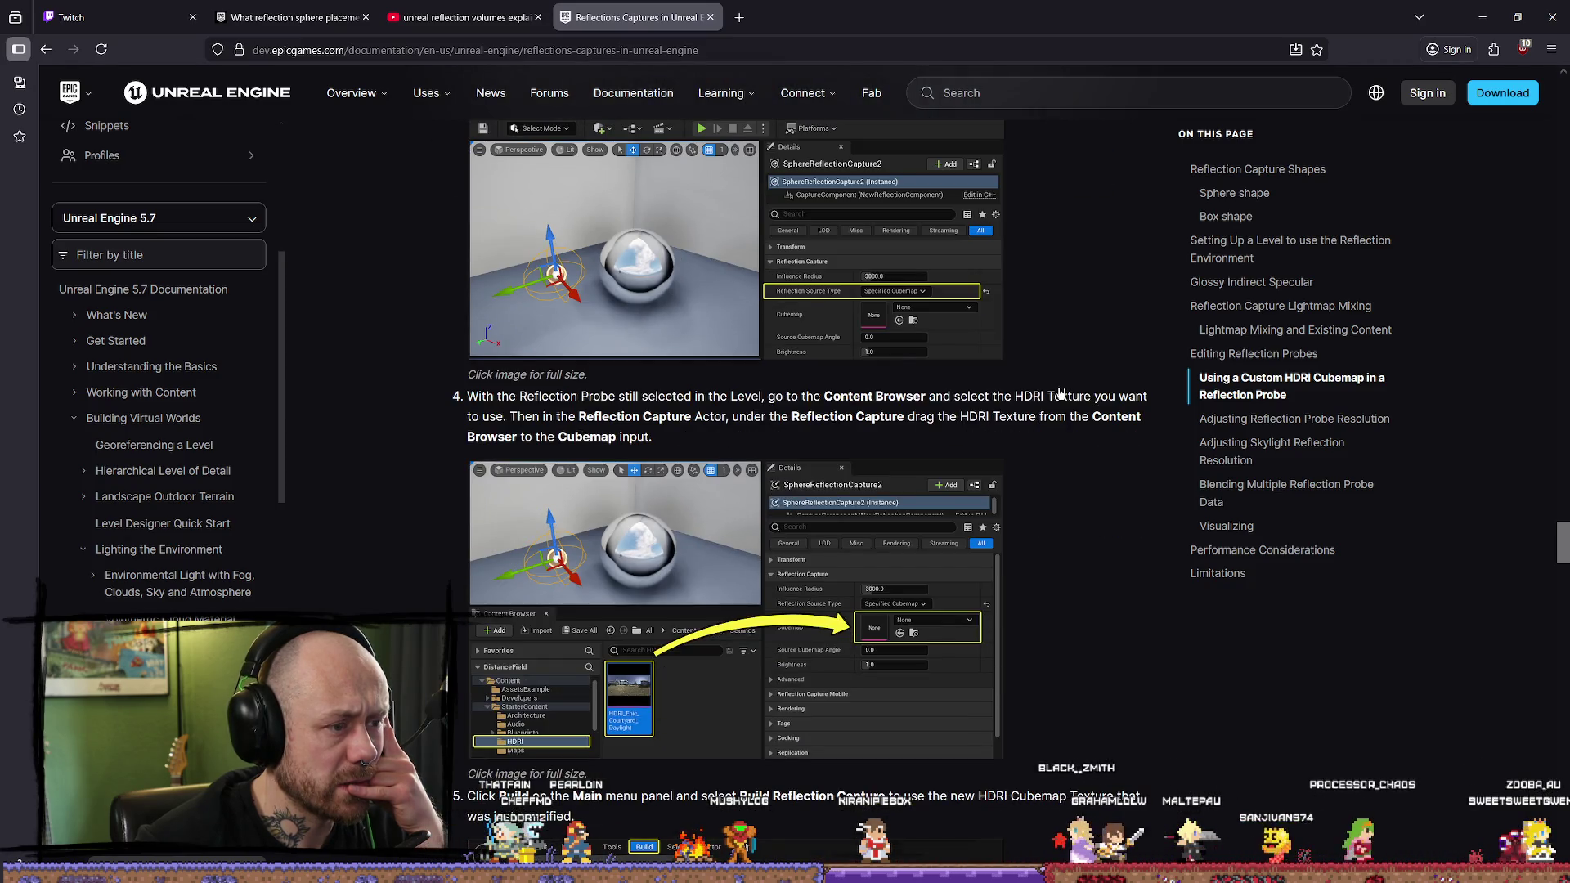
pyautogui.scroll(-8, 1066, 392)
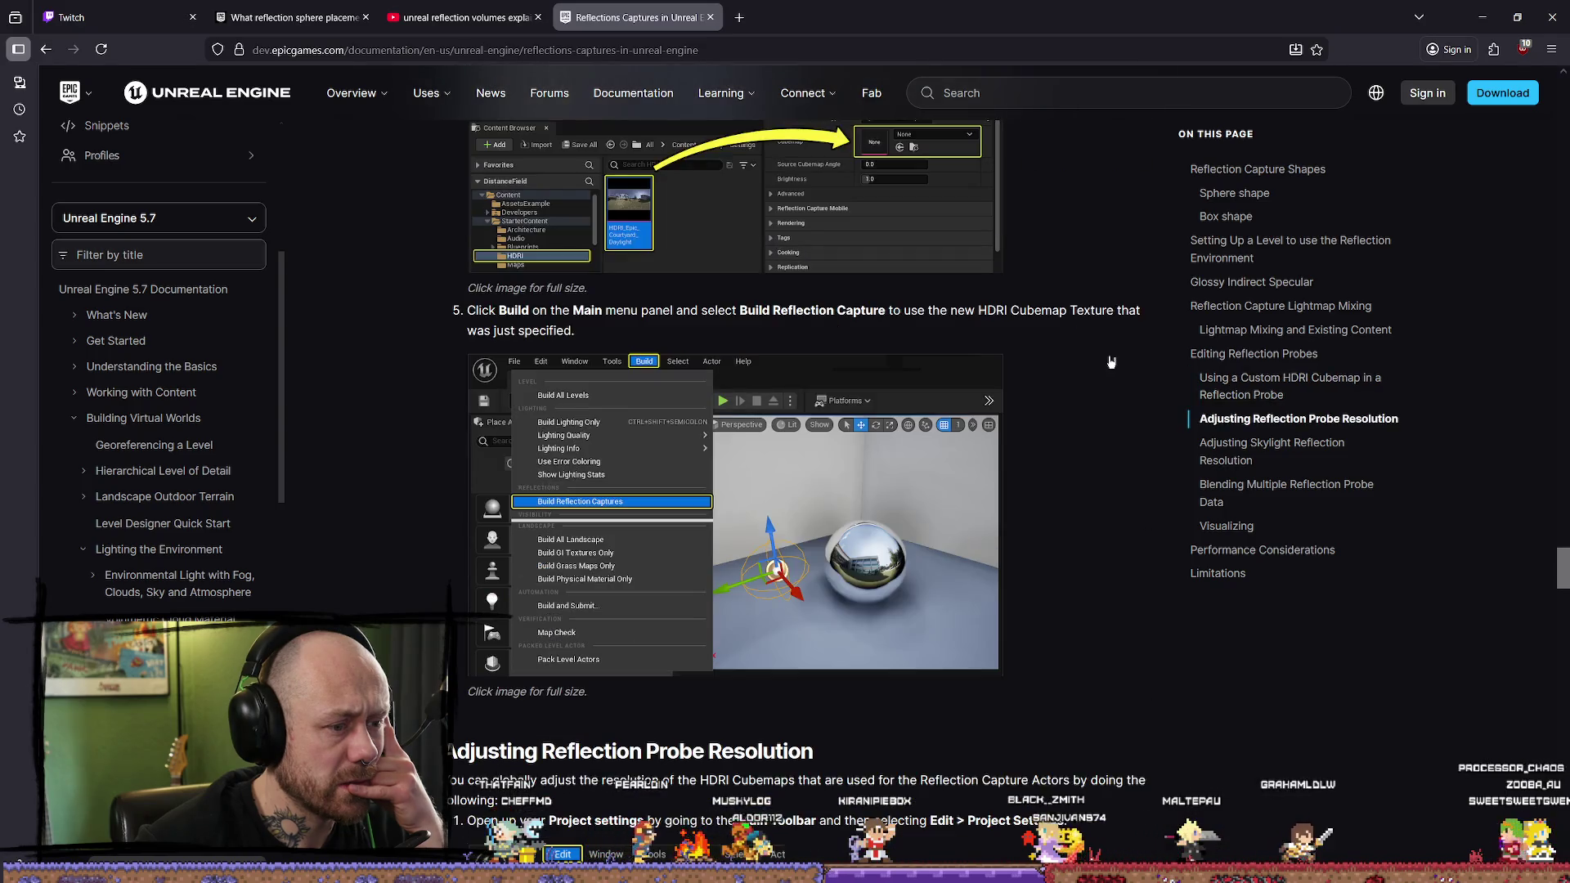
pyautogui.scroll(-14, 1121, 348)
pyautogui.scroll(-18, 1137, 345)
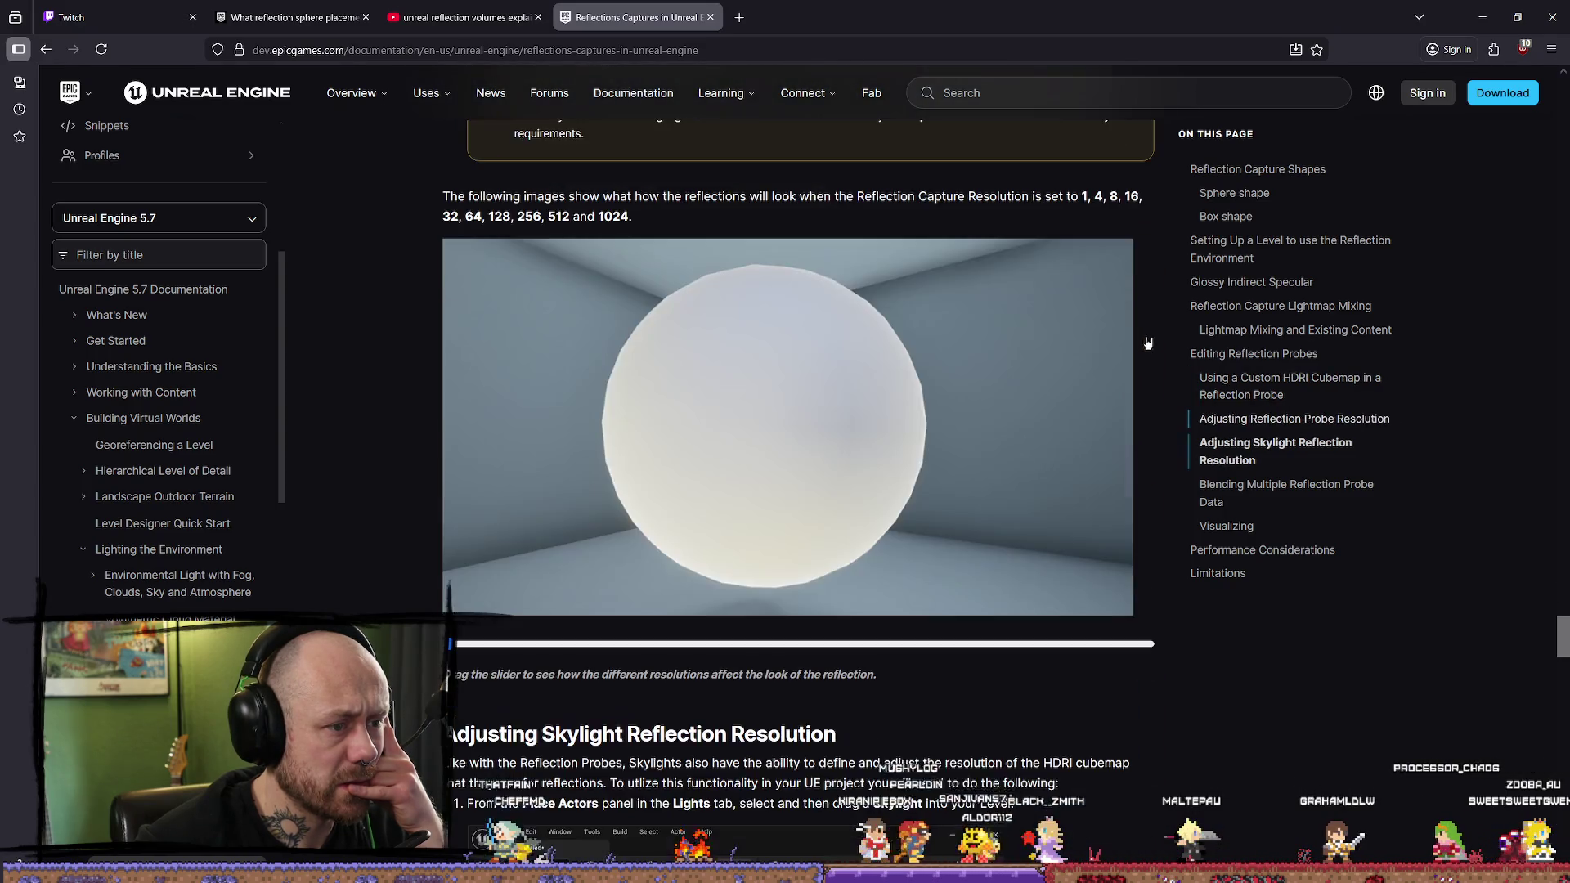
pyautogui.scroll(-20, 1154, 337)
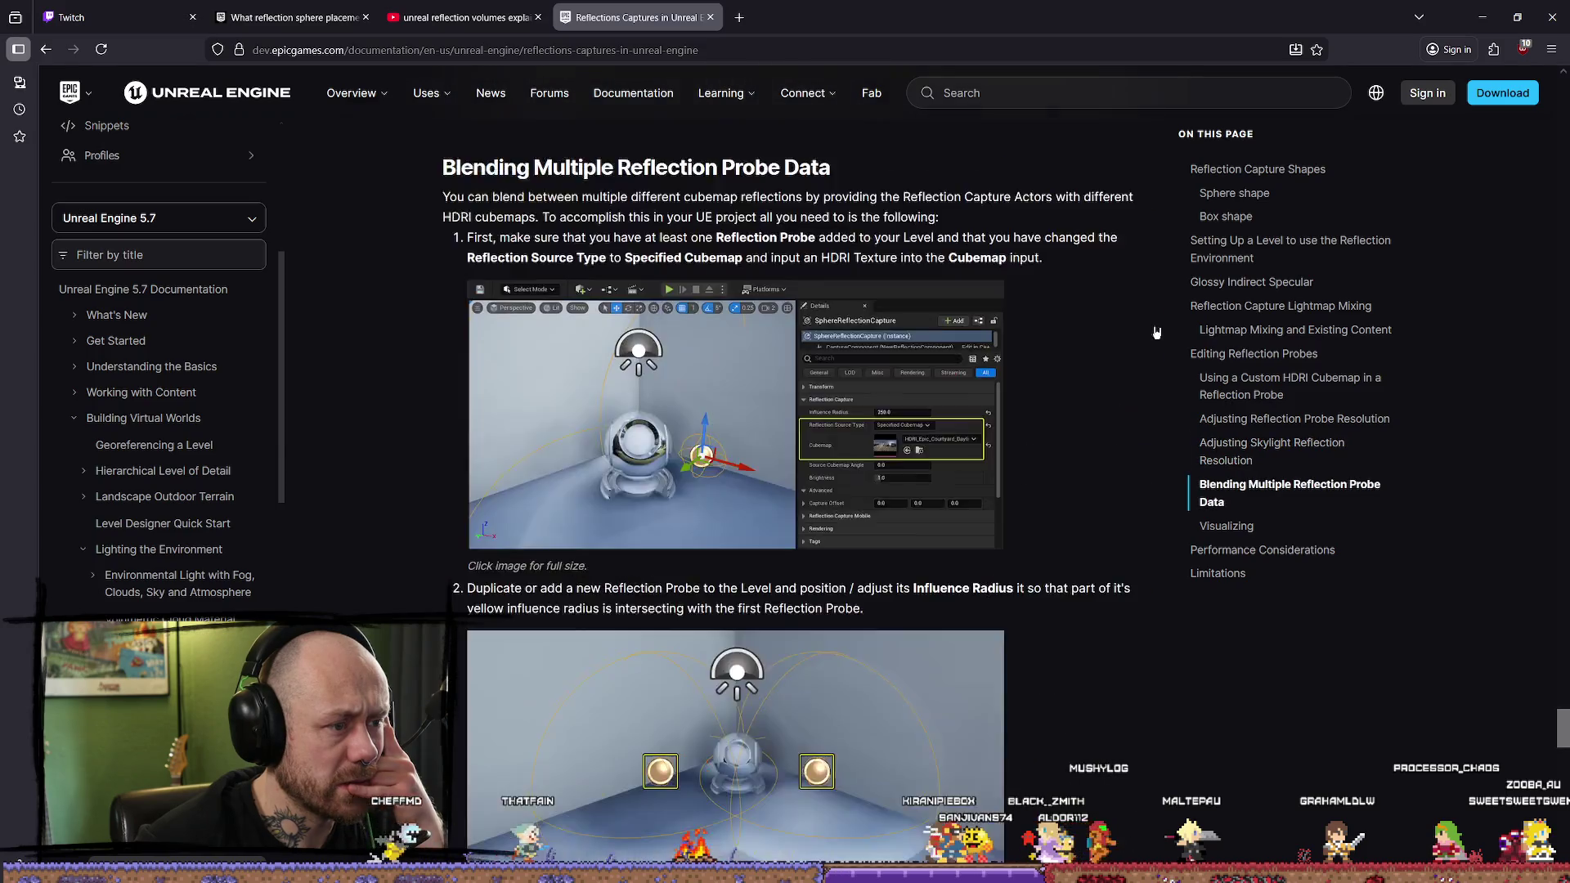
pyautogui.scroll(8, 1155, 335)
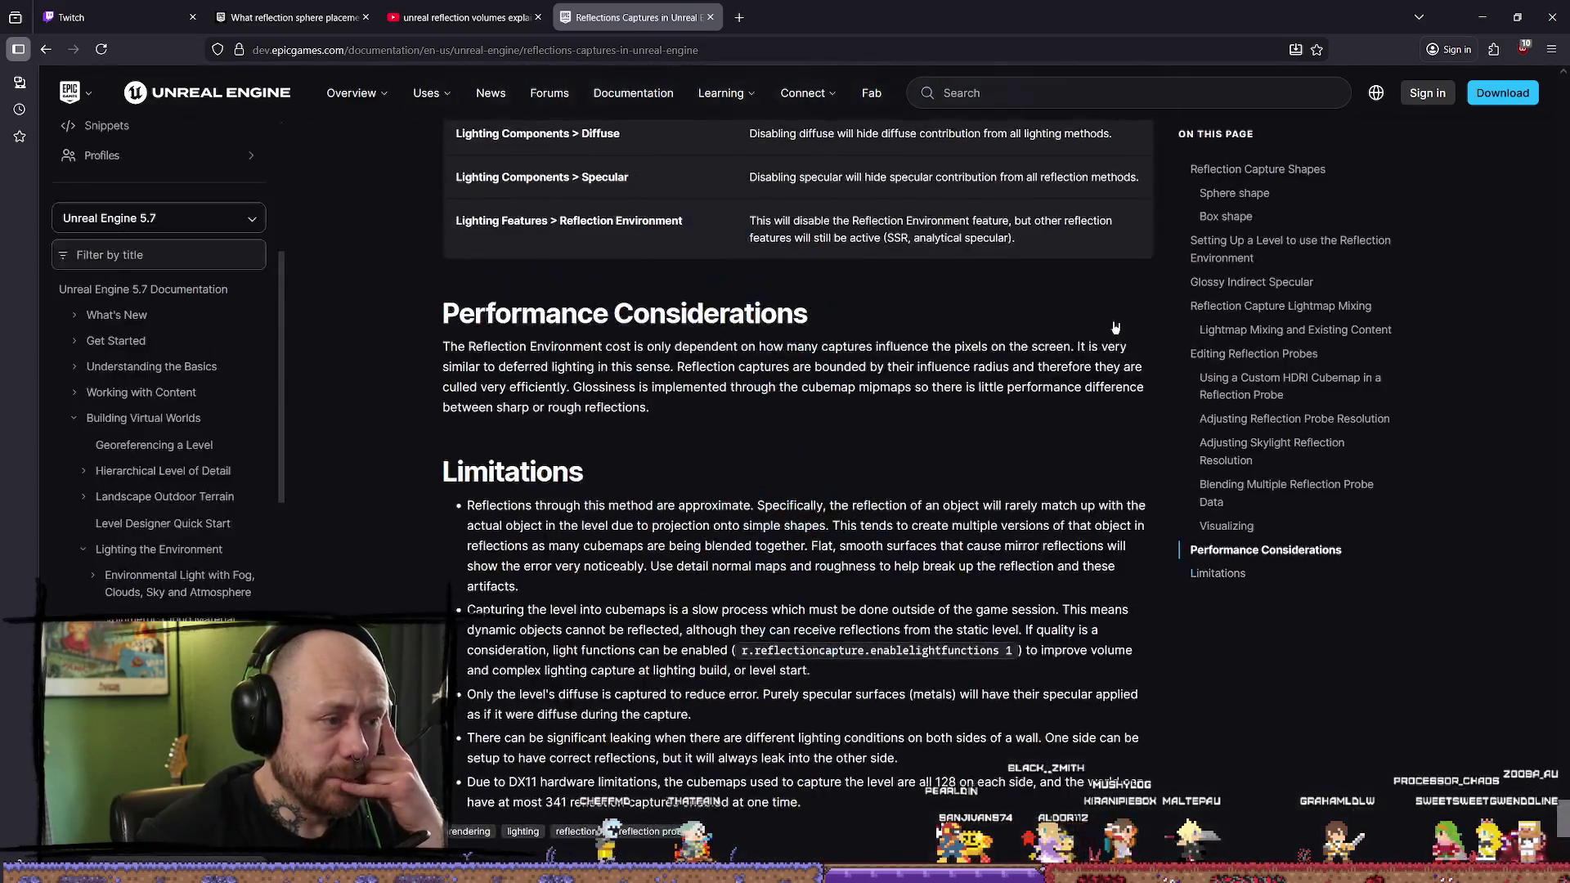
# Step: Read Performance Considerations on Reflection Environment cost, bounded captures, and glossiness via cubemap mipmaps
pyautogui.moveTo(612, 348)
pyautogui.mouseDown()
pyautogui.moveTo(482, 349)
pyautogui.moveTo(558, 348)
pyautogui.mouseUp()
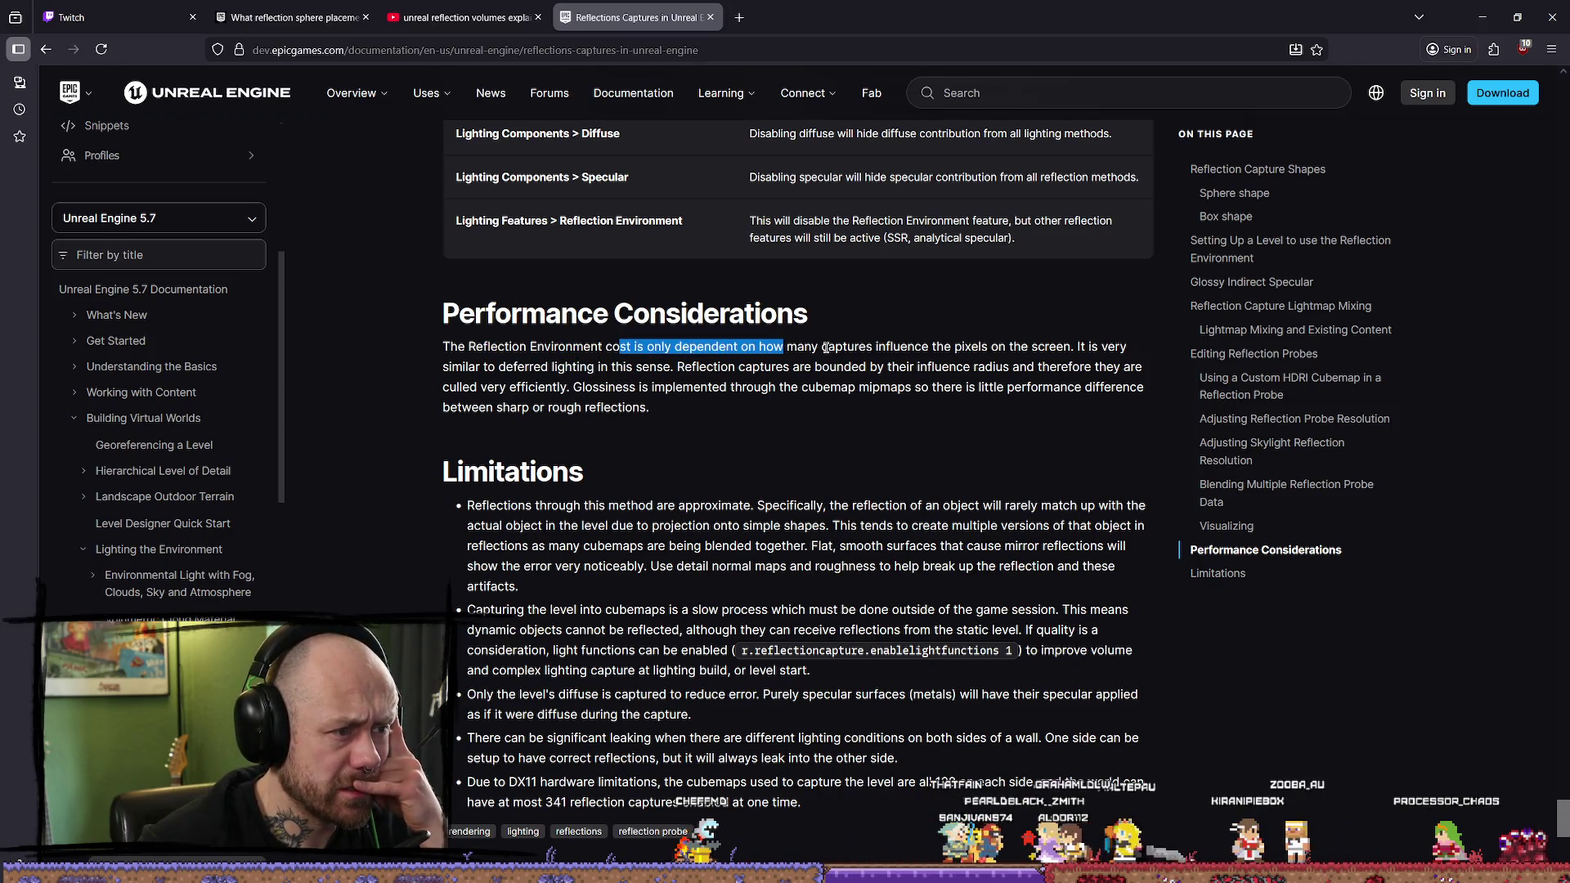
pyautogui.moveTo(922, 347)
pyautogui.mouseDown()
pyautogui.moveTo(1074, 347)
pyautogui.moveTo(1049, 346)
pyautogui.mouseUp()
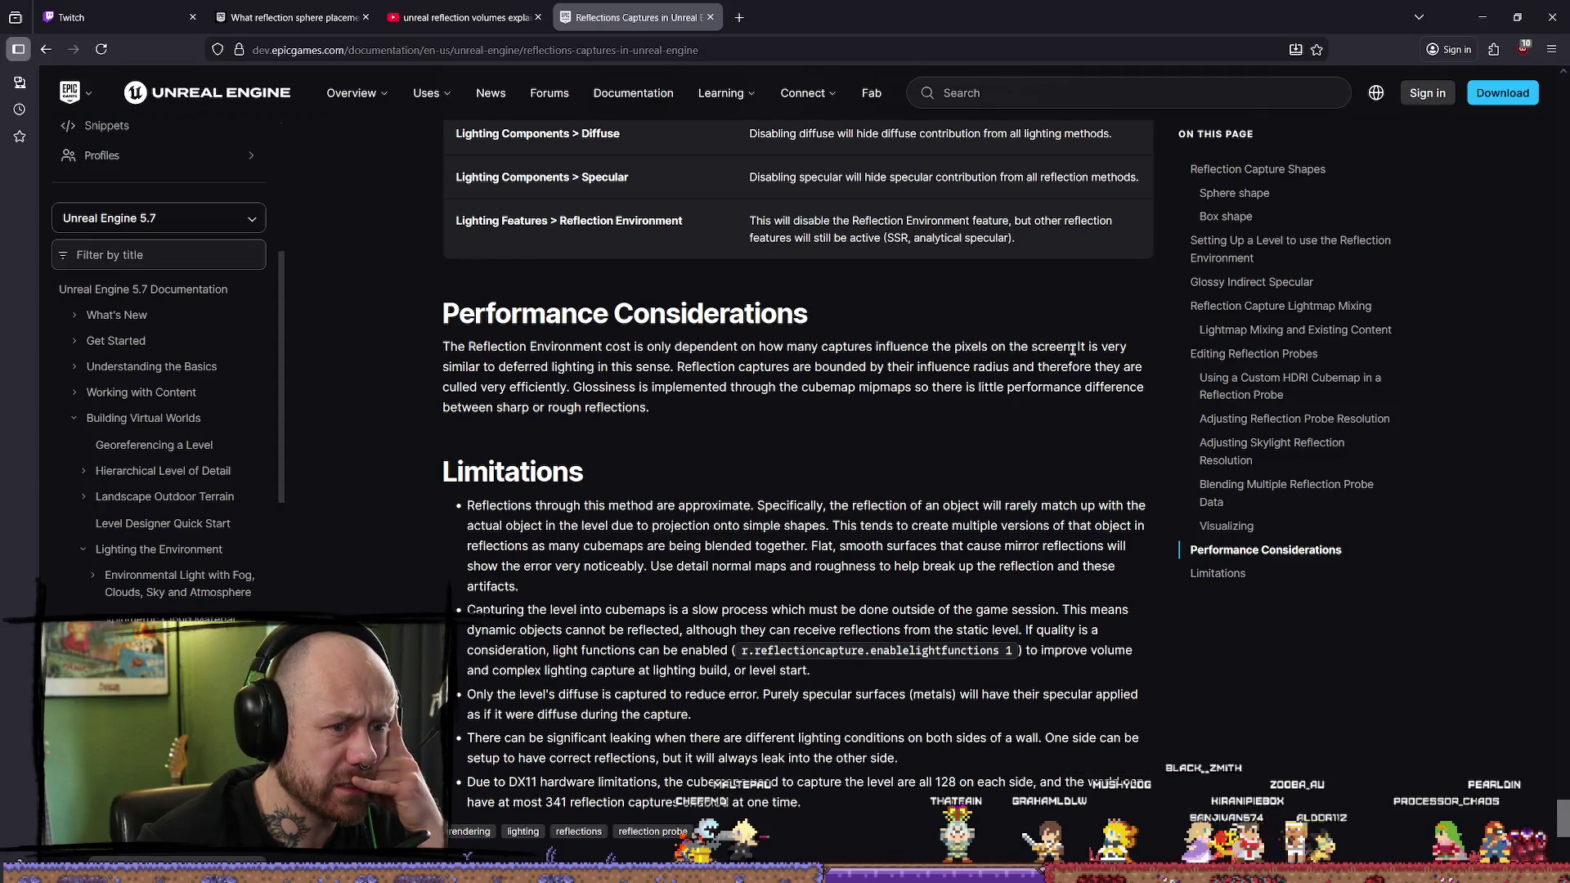
pyautogui.moveTo(483, 367); pyautogui.dragTo(677, 368)
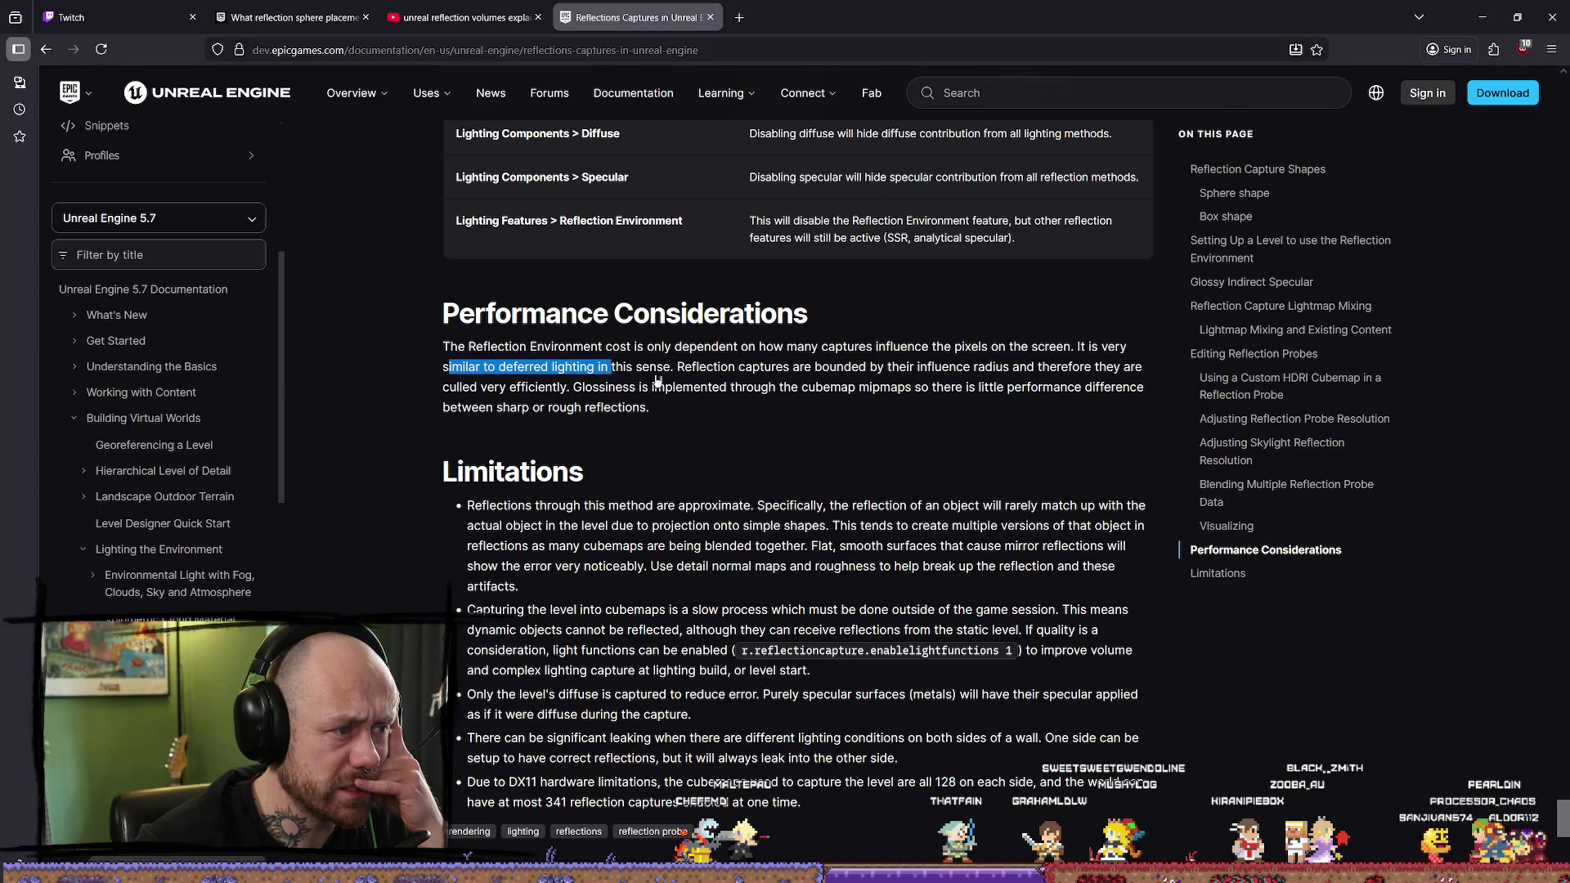
pyautogui.moveTo(531, 384); pyautogui.dragTo(696, 379)
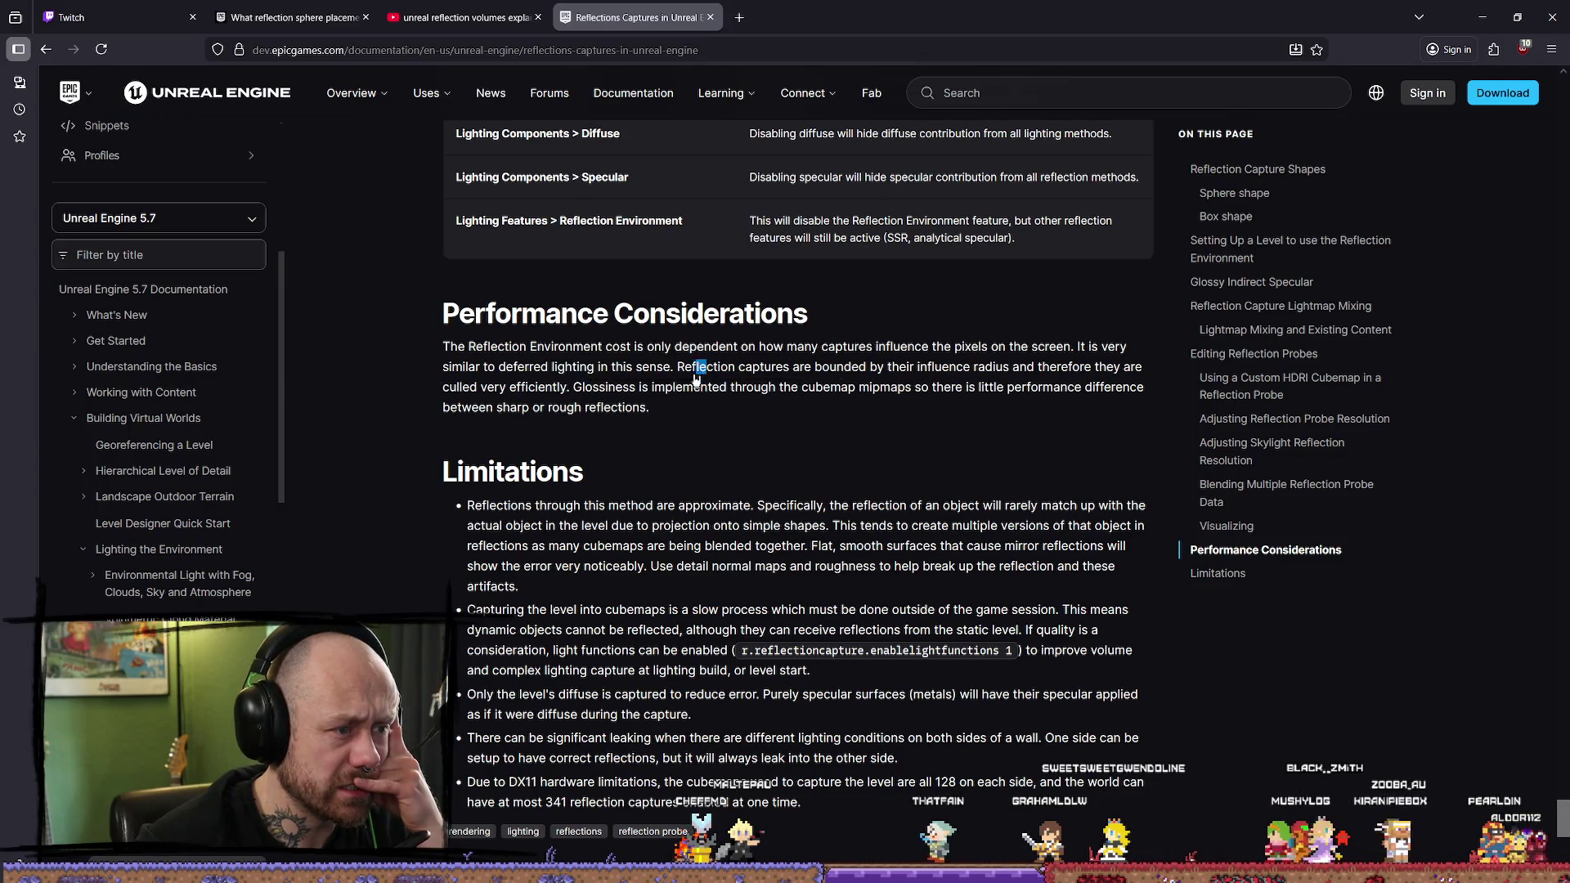
pyautogui.moveTo(792, 367); pyautogui.dragTo(1056, 367)
pyautogui.click(1004, 384)
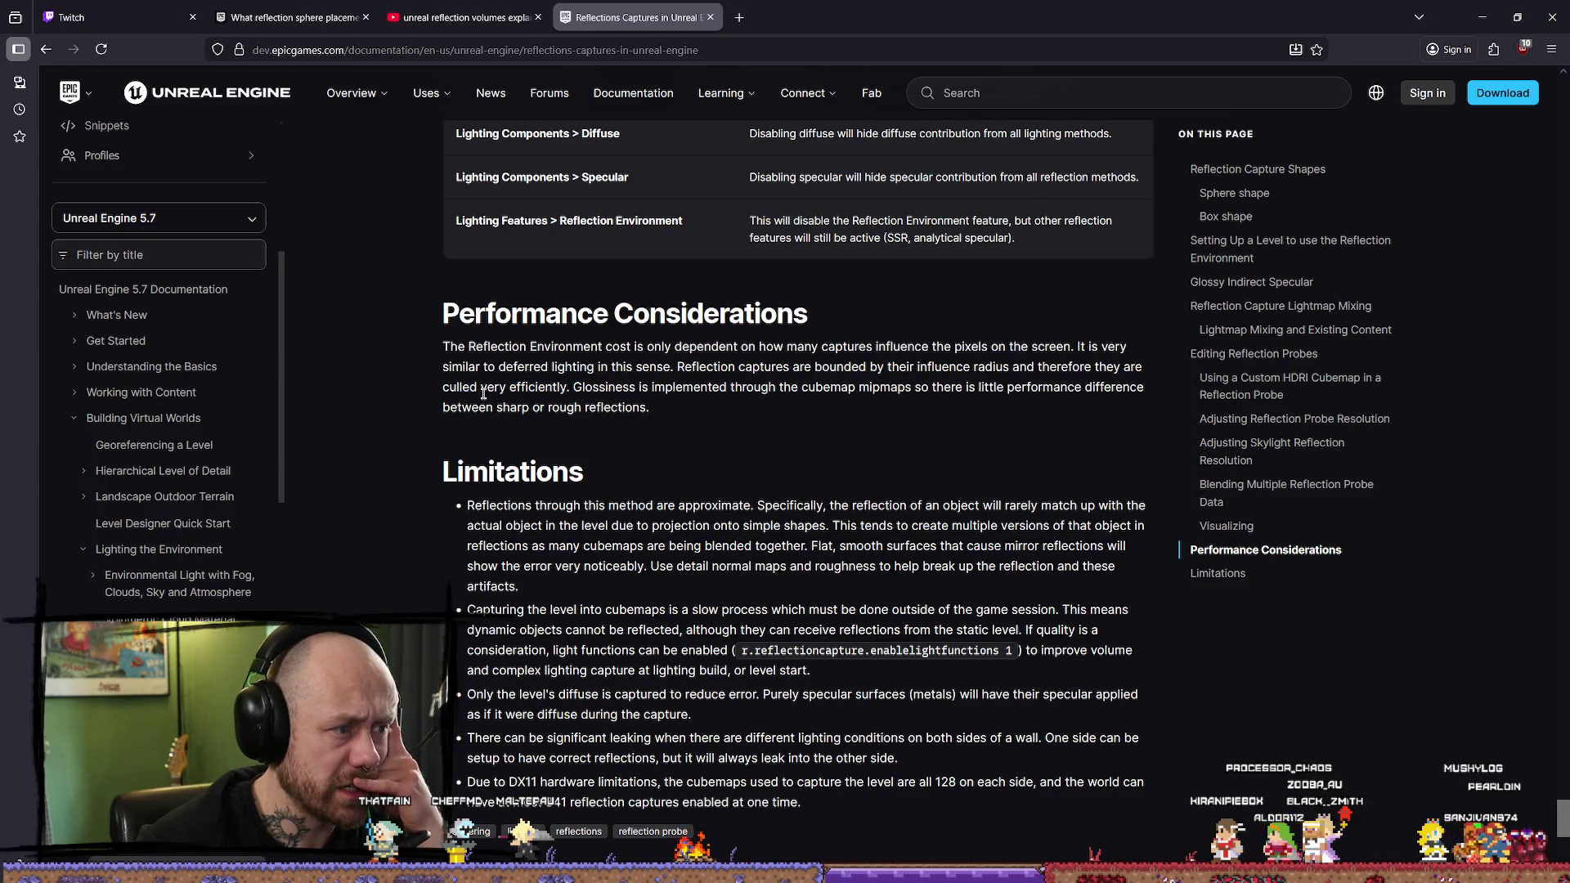
pyautogui.moveTo(605, 387); pyautogui.dragTo(770, 388)
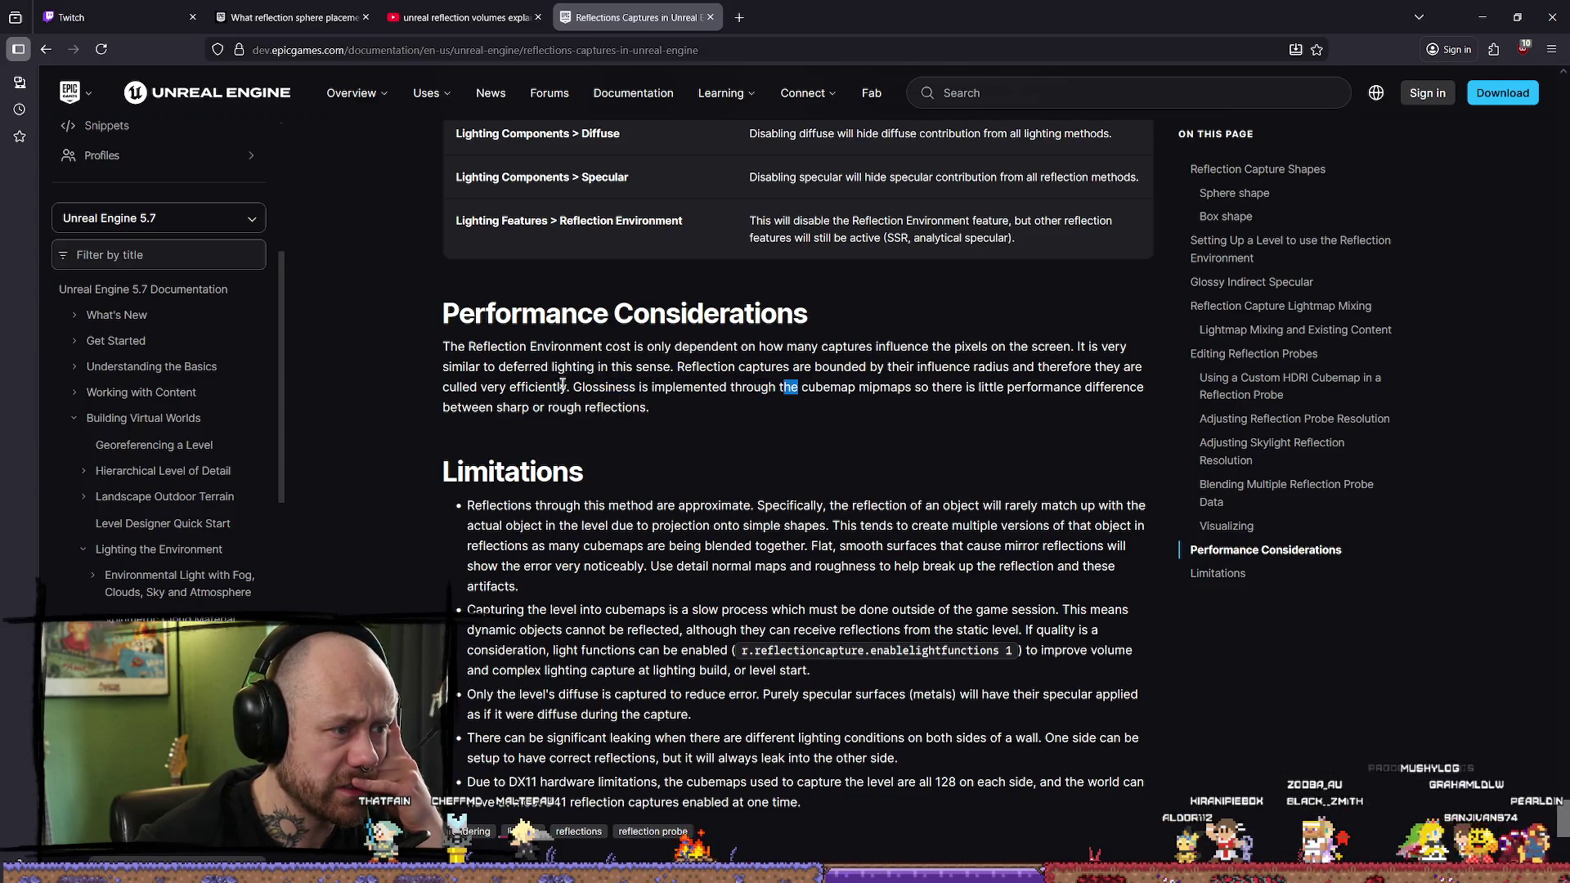
pyautogui.click(815, 381)
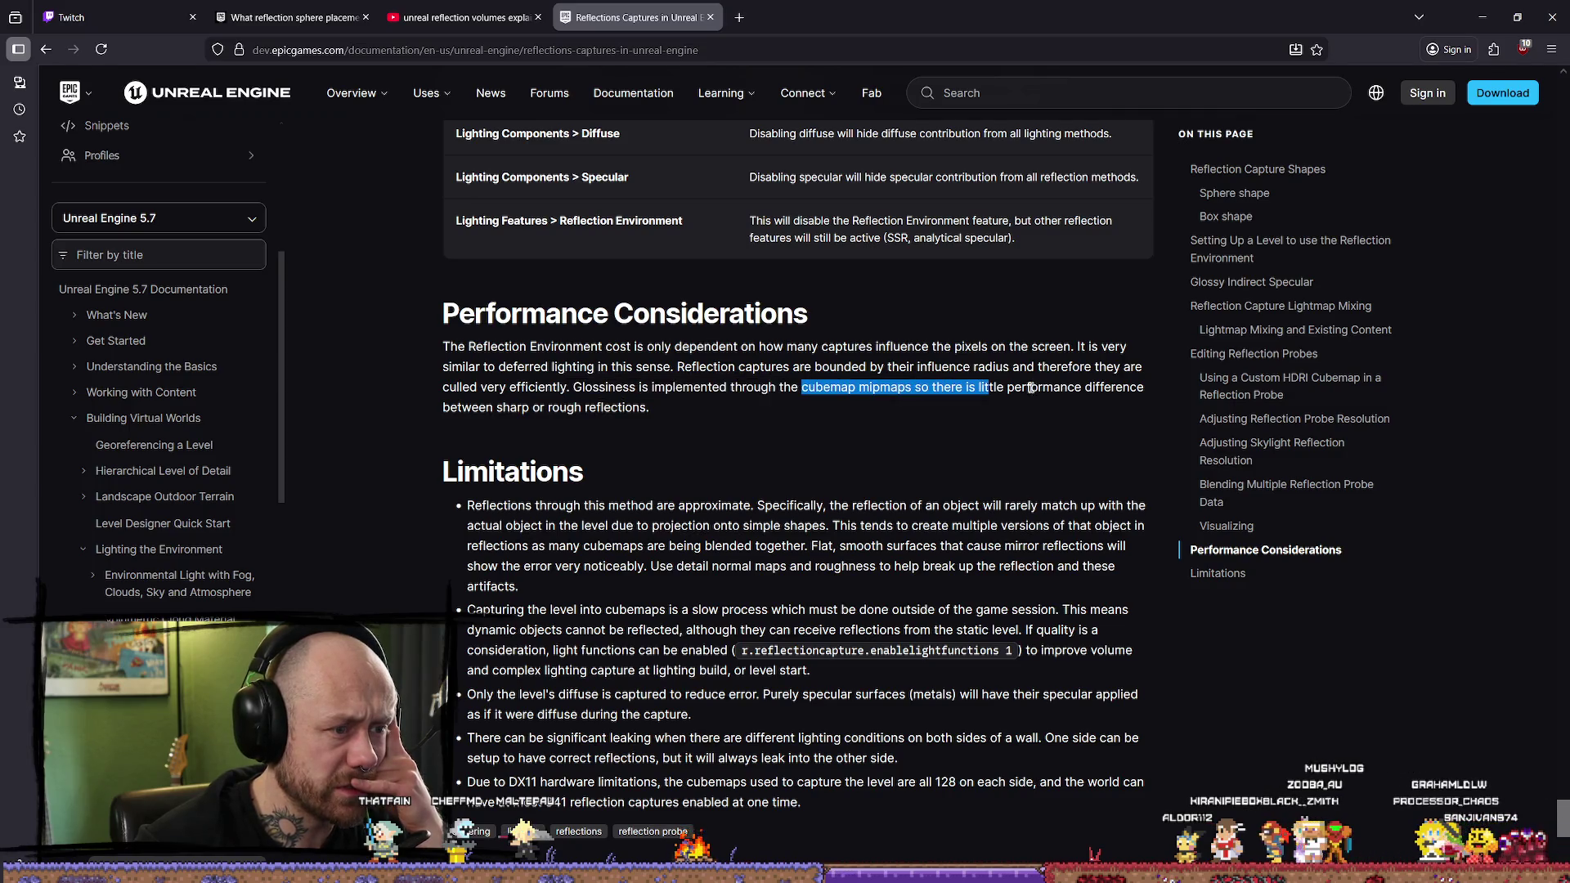
pyautogui.click(1072, 382)
pyautogui.moveTo(846, 386); pyautogui.dragTo(1008, 386)
pyautogui.click(1067, 385)
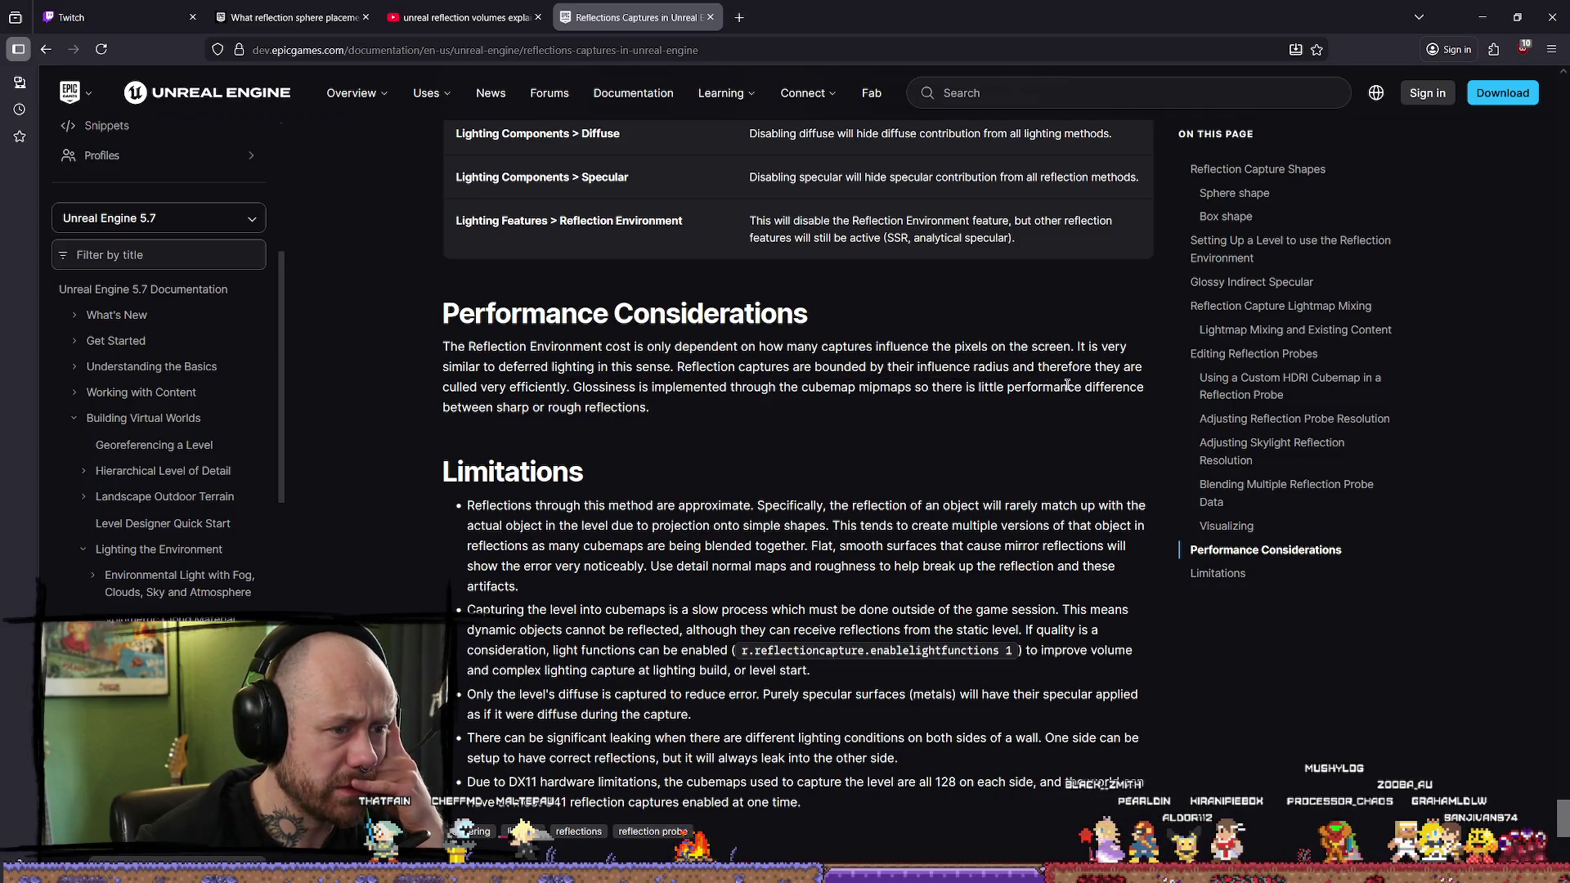
# Step: Read the Limitations bullets on object reflections, simple-shape projection, blended cubemaps, and slow capturing
pyautogui.scroll(-1, 563, 383)
pyautogui.moveTo(561, 445); pyautogui.dragTo(851, 445)
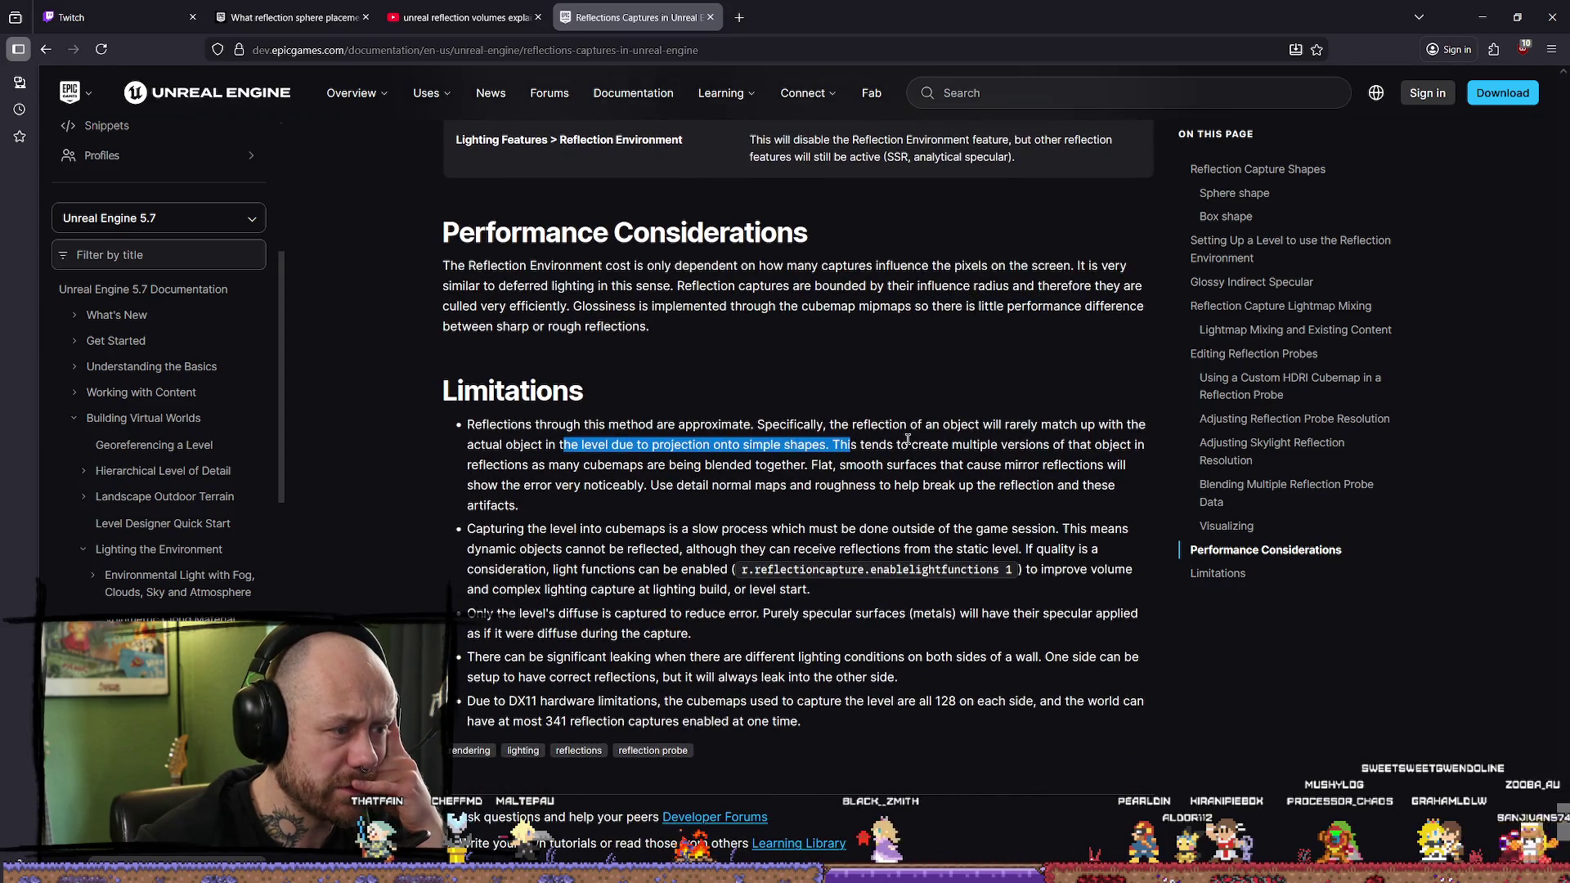
pyautogui.click(577, 429)
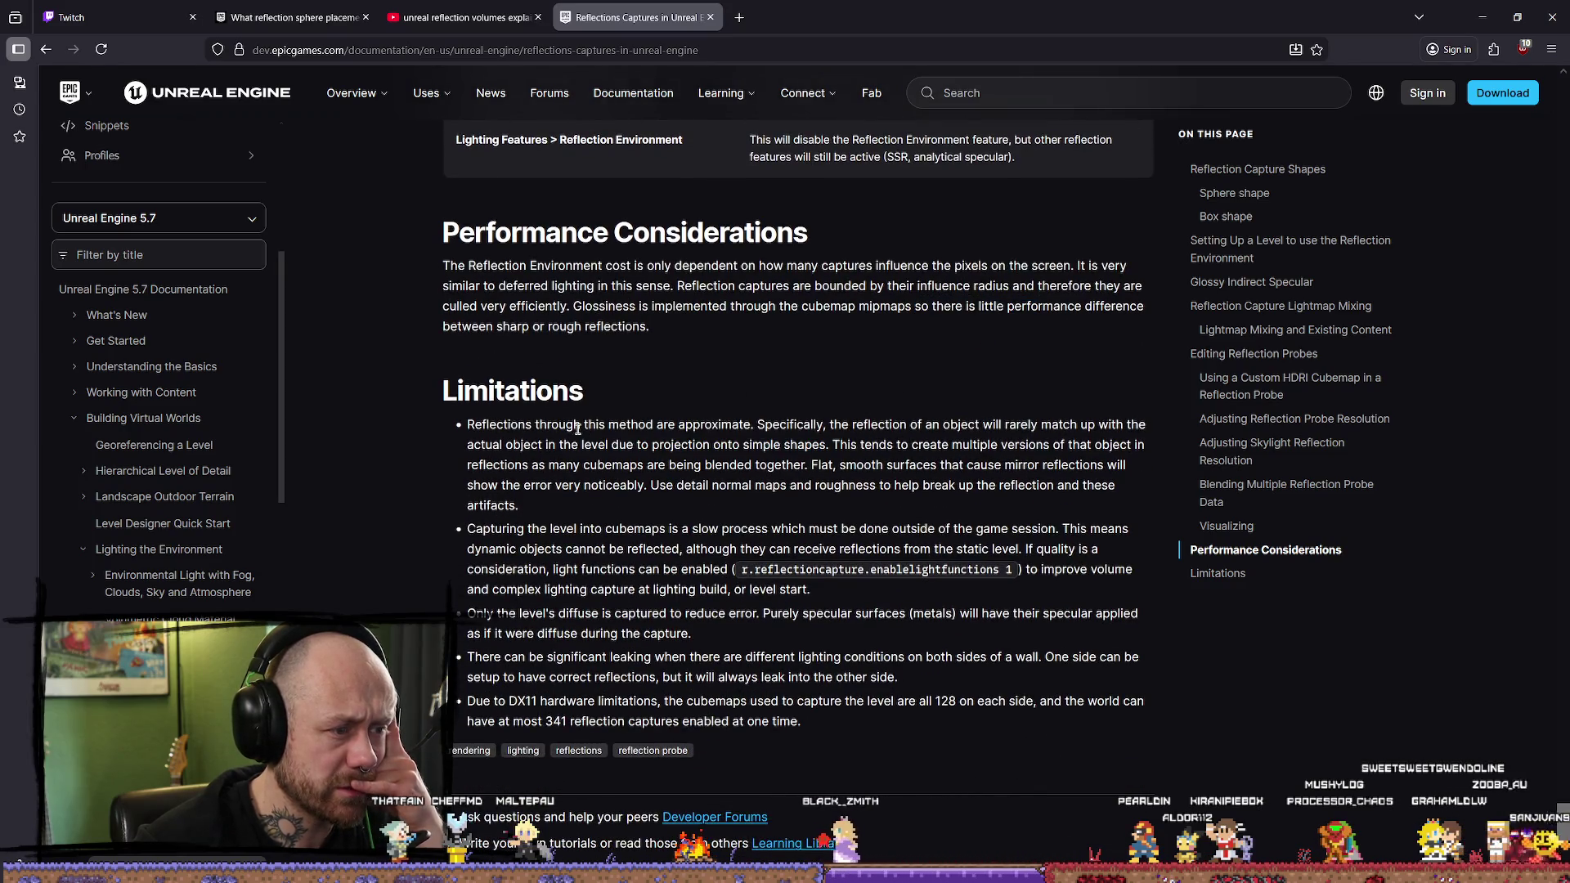
pyautogui.doubleClick(792, 426)
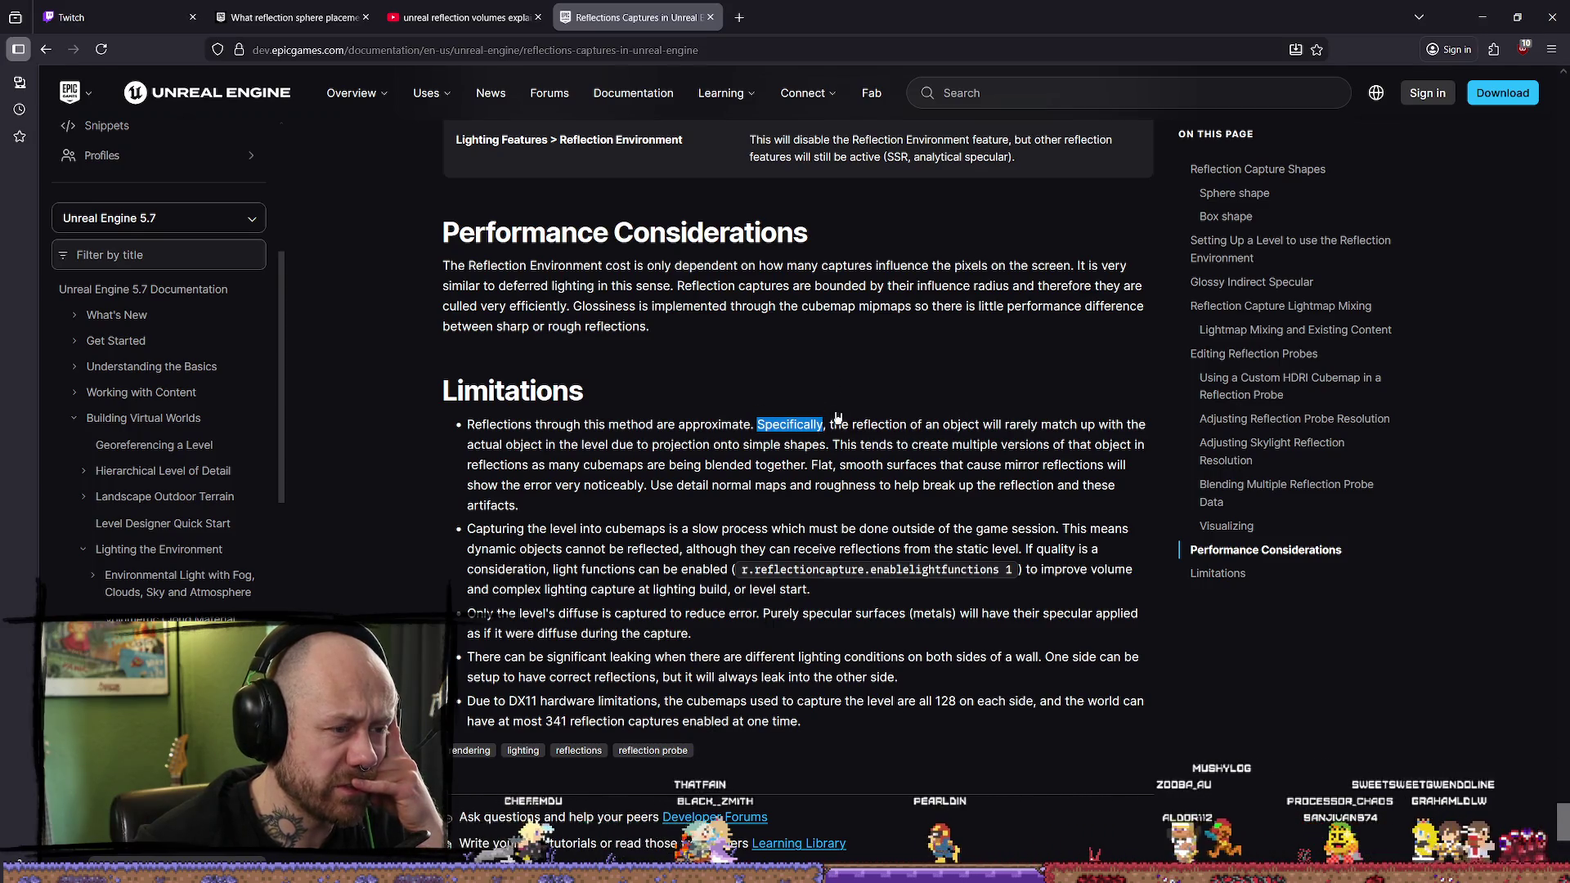
pyautogui.moveTo(859, 425); pyautogui.dragTo(1187, 428)
pyautogui.click(972, 429)
pyautogui.click(942, 423)
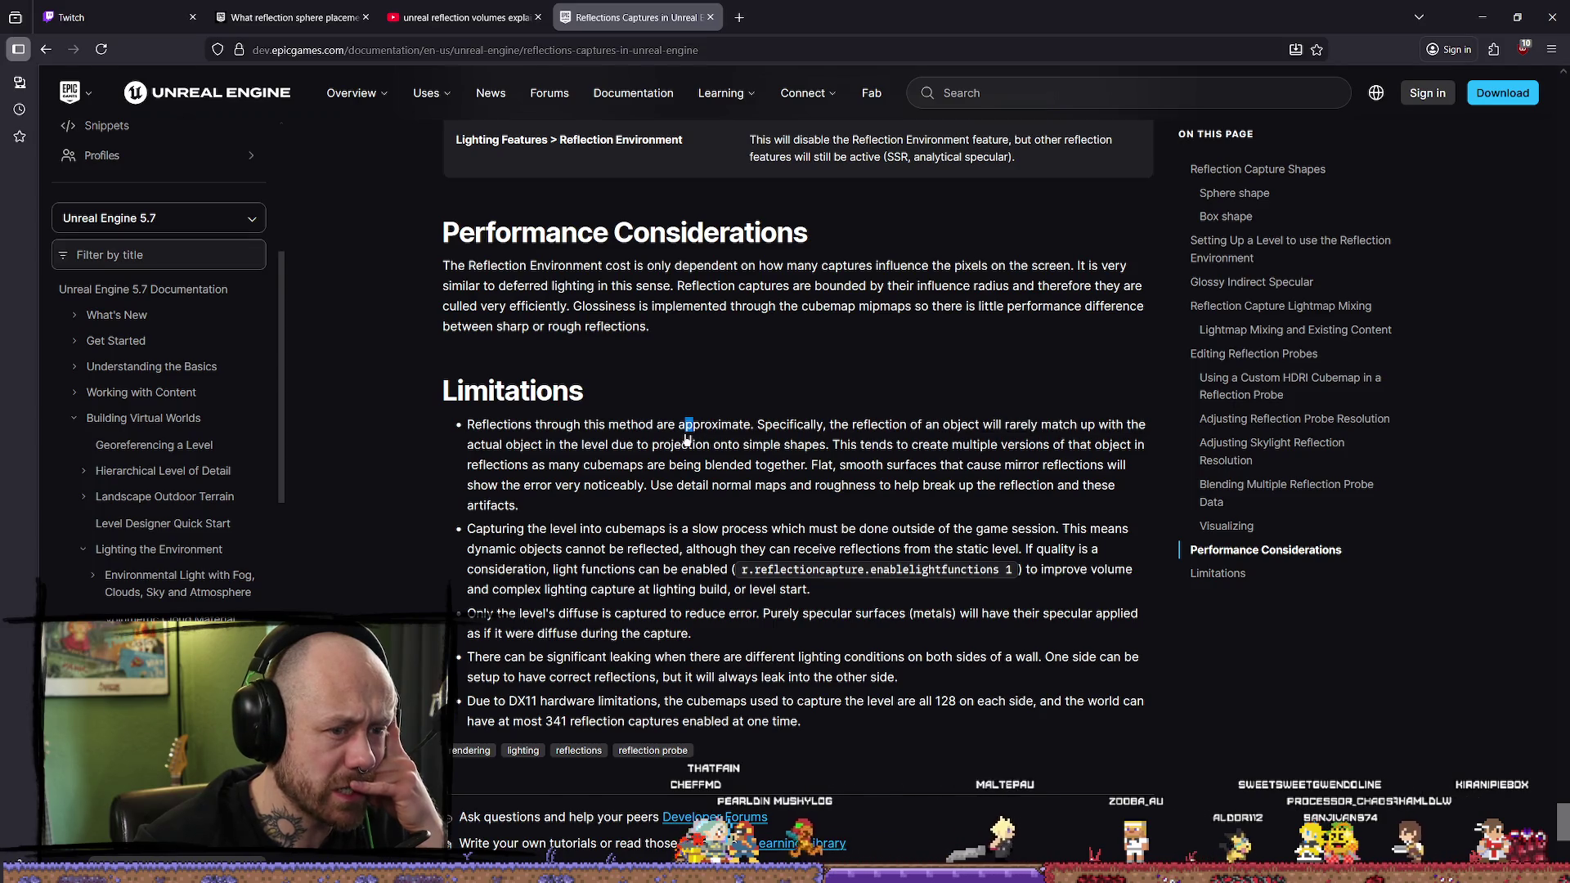
pyautogui.moveTo(502, 446); pyautogui.dragTo(1030, 447)
pyautogui.click(480, 445)
pyautogui.click(730, 445)
pyautogui.click(831, 458)
pyautogui.click(1038, 458)
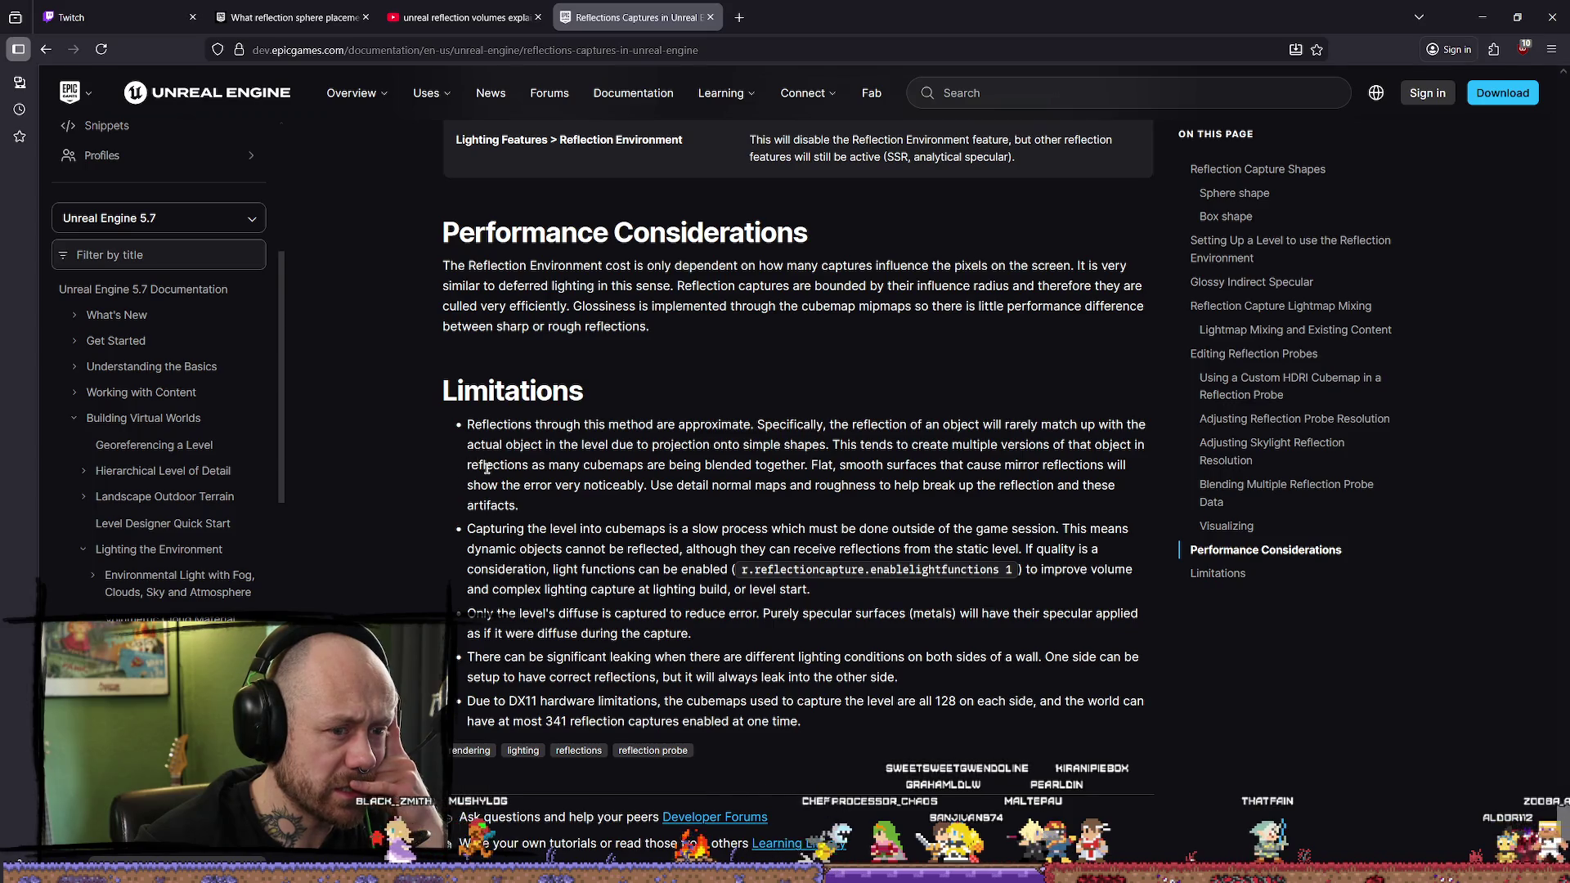
pyautogui.moveTo(548, 465); pyautogui.dragTo(751, 464)
pyautogui.scroll(-1, 836, 472)
pyautogui.moveTo(507, 447); pyautogui.dragTo(667, 447)
pyautogui.click(544, 461)
pyautogui.moveTo(560, 447)
pyautogui.mouseDown()
pyautogui.moveTo(907, 449)
pyautogui.moveTo(856, 449)
pyautogui.mouseUp()
pyautogui.click(922, 454)
pyautogui.click(996, 462)
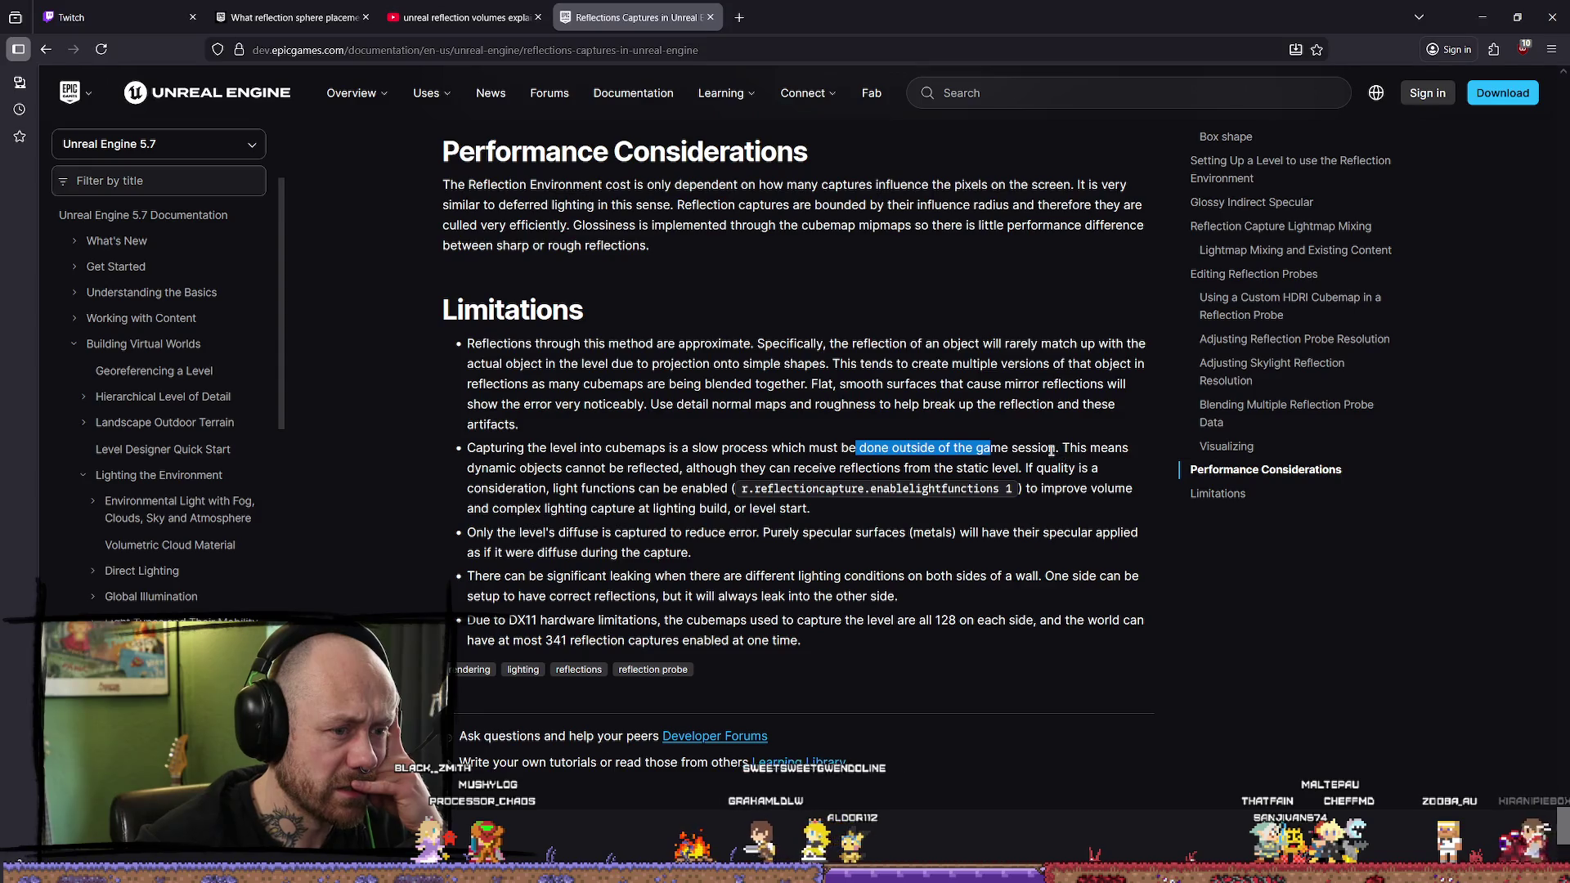
# Step: Read the notes on diffuse-only capture, specular metals and lighting conditions, then close the article and minimize the browser
pyautogui.moveTo(651, 533); pyautogui.dragTo(518, 533)
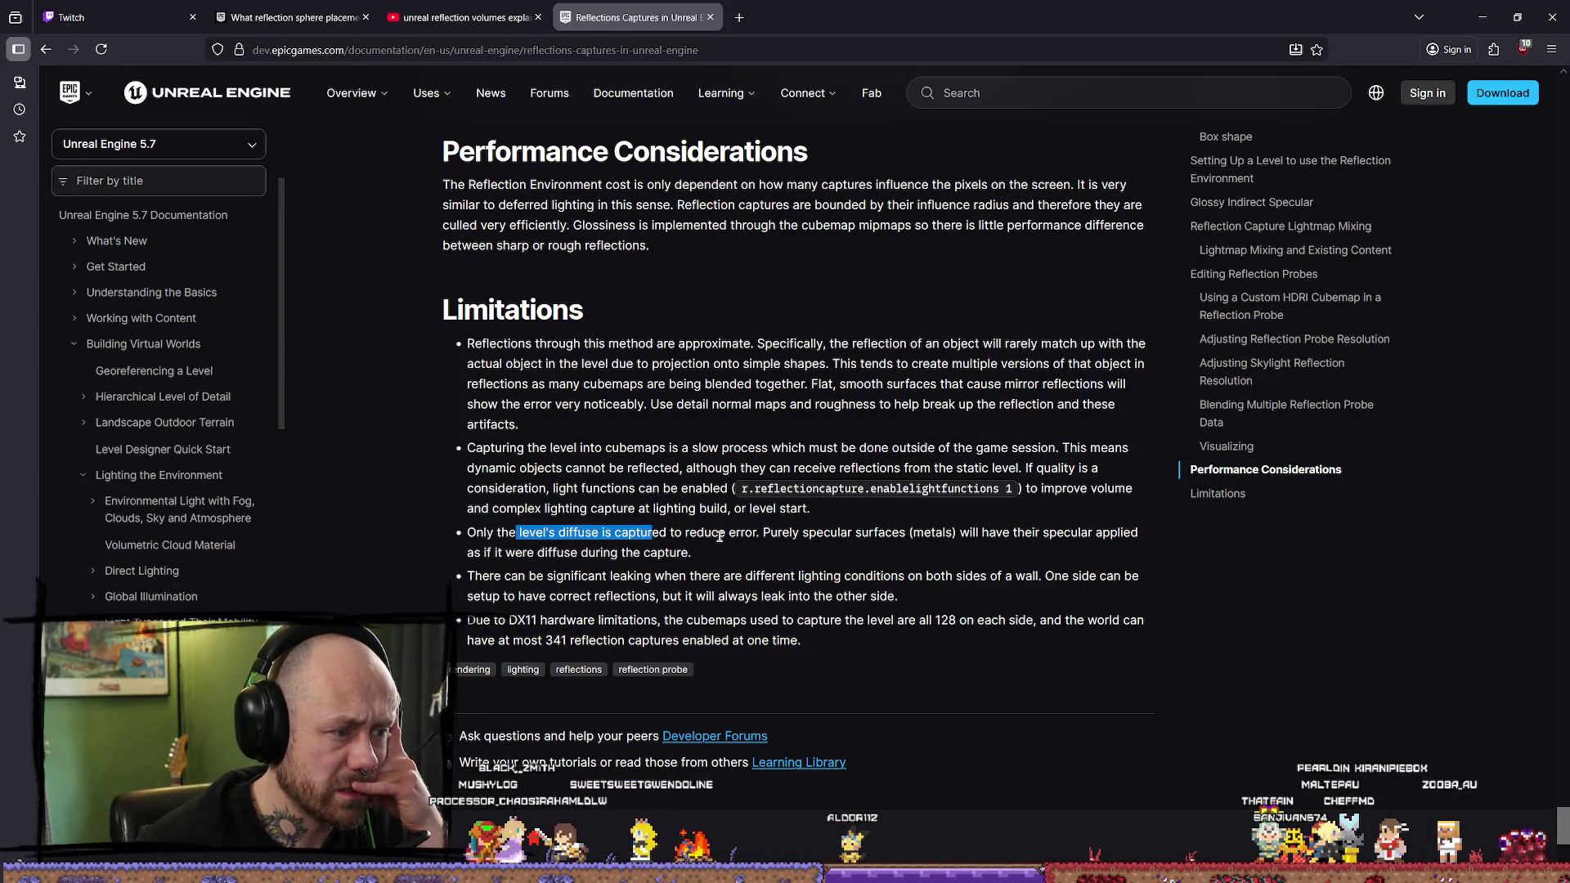
pyautogui.click(627, 533)
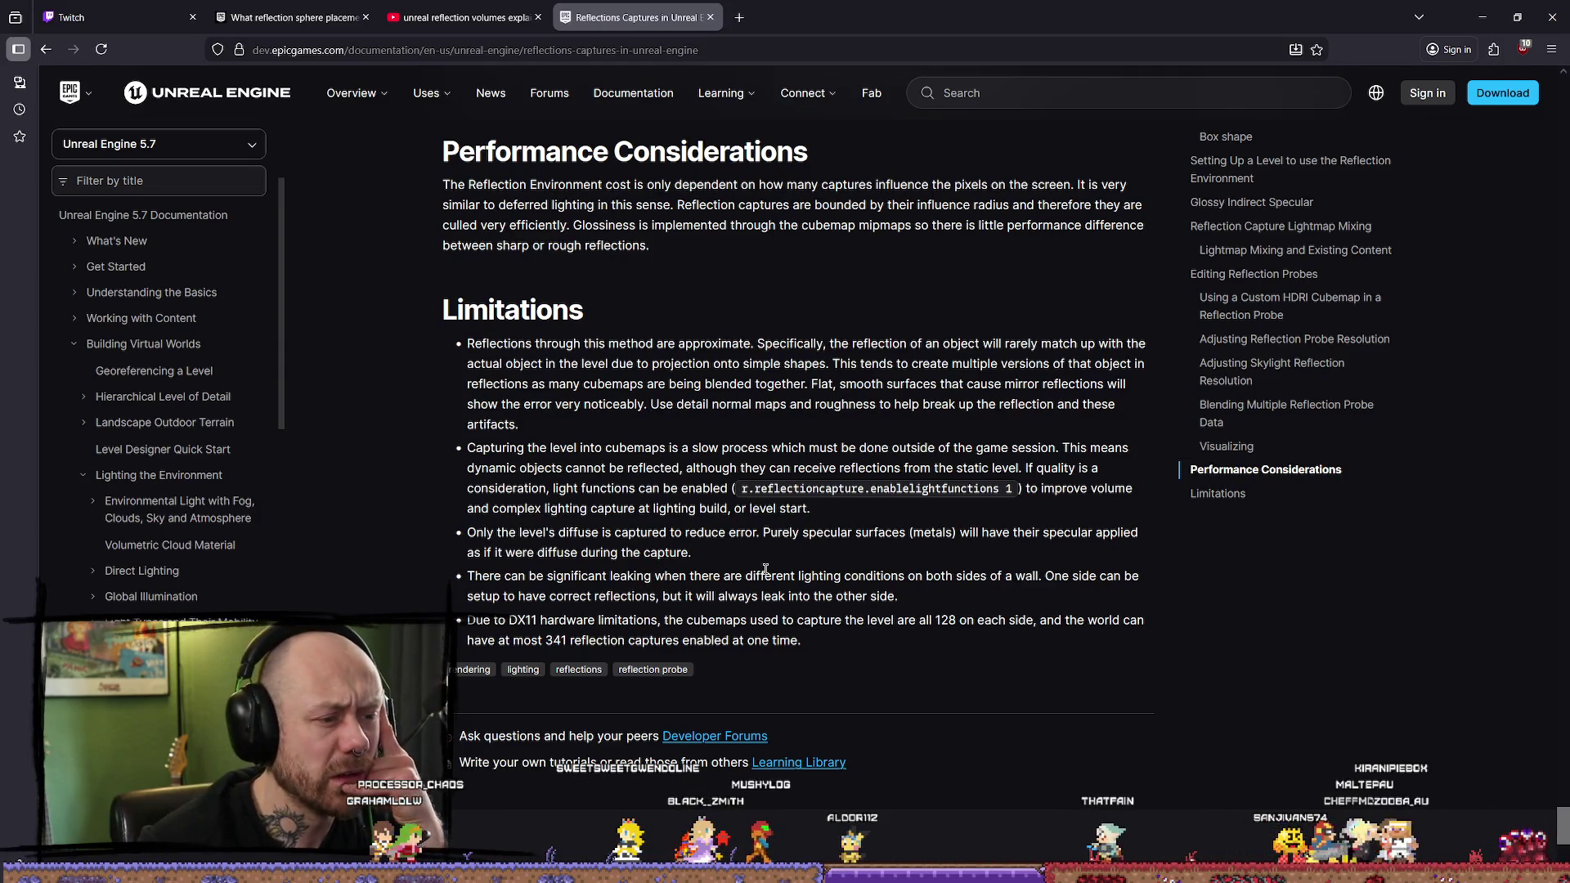
pyautogui.moveTo(767, 533); pyautogui.dragTo(996, 534)
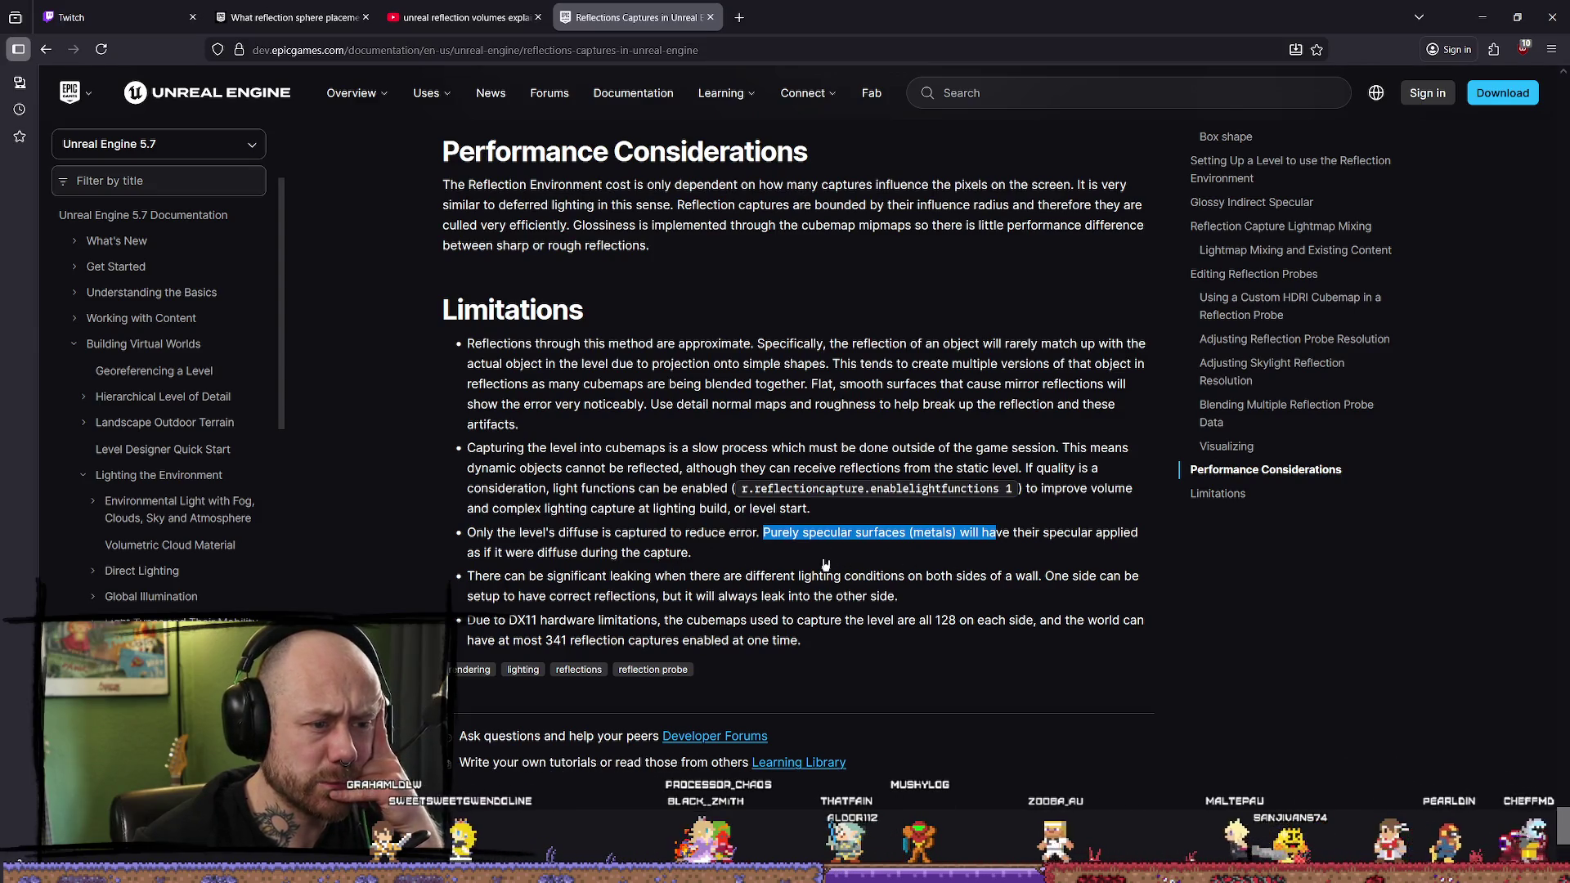
pyautogui.click(570, 556)
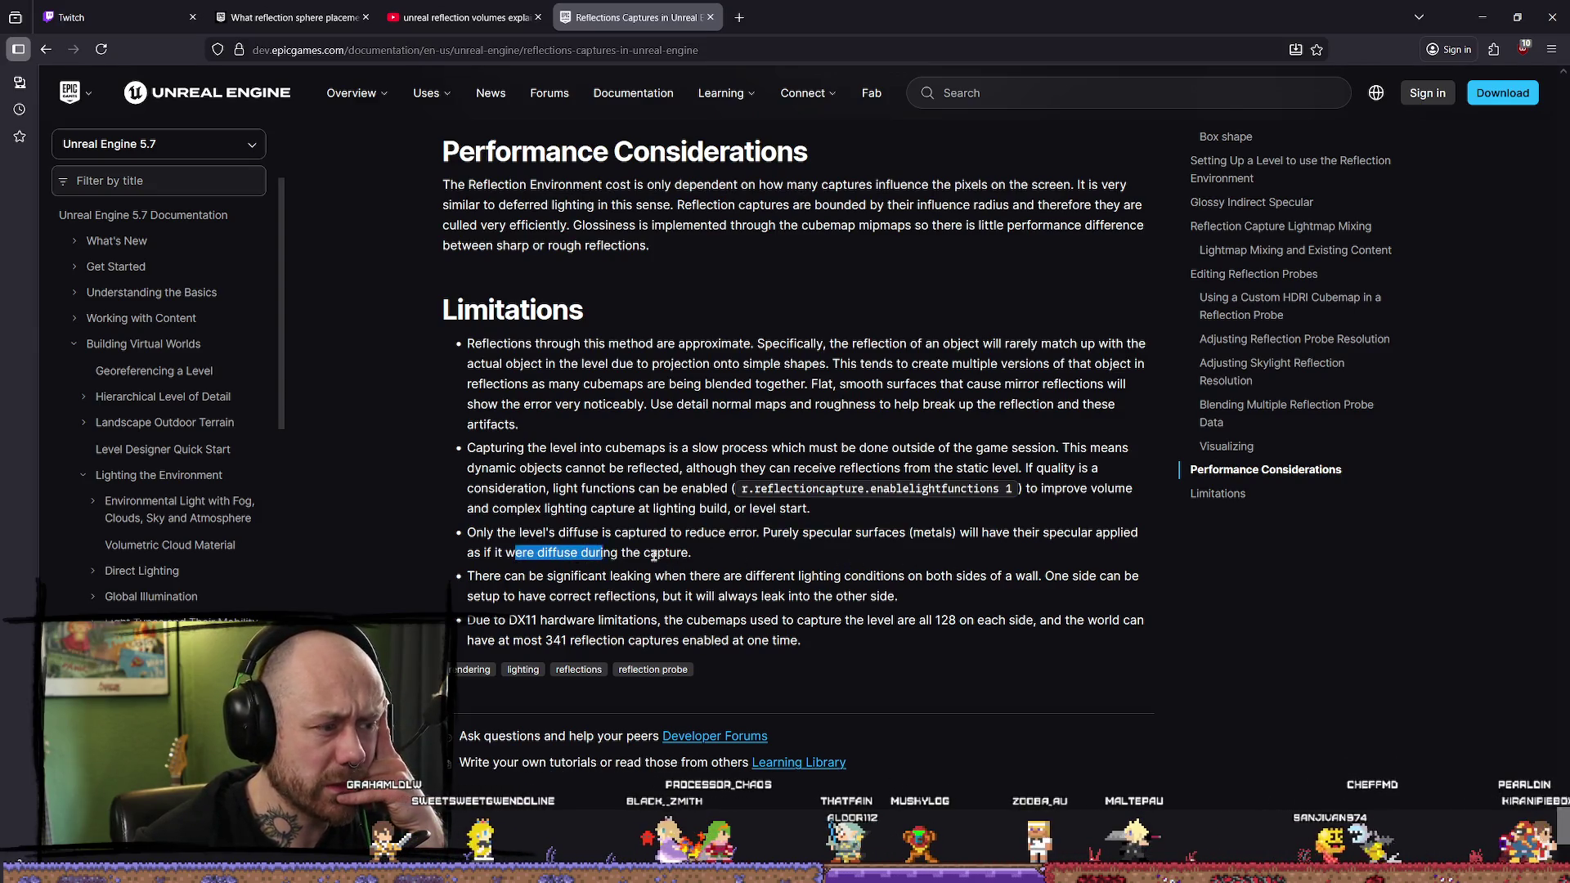
pyautogui.moveTo(691, 578)
pyautogui.mouseDown()
pyautogui.moveTo(594, 579)
pyautogui.moveTo(844, 579)
pyautogui.mouseUp()
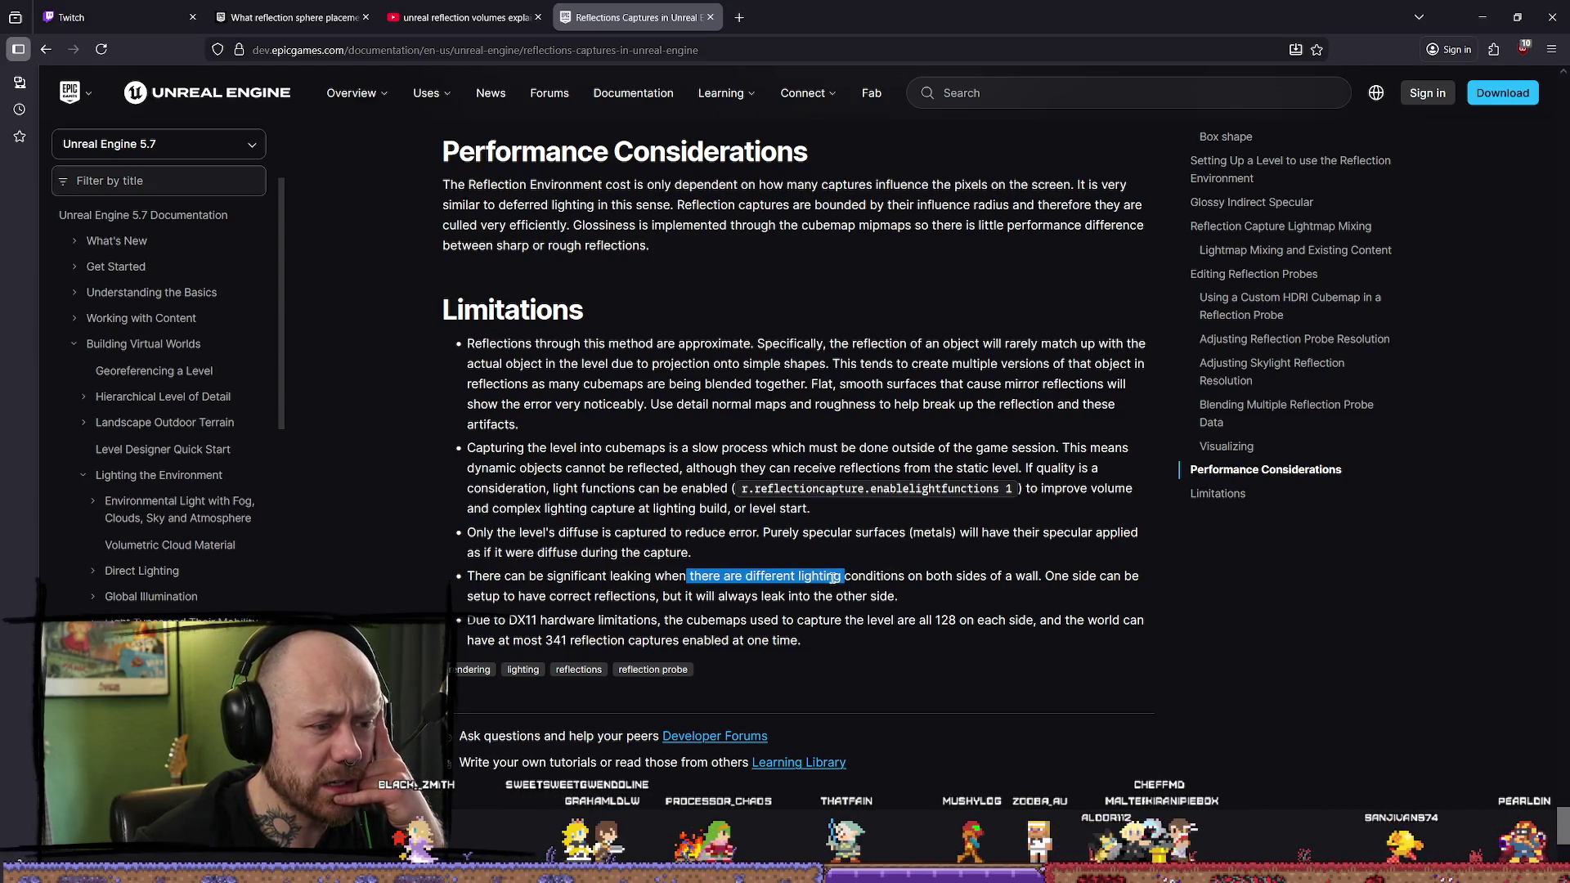
pyautogui.click(833, 579)
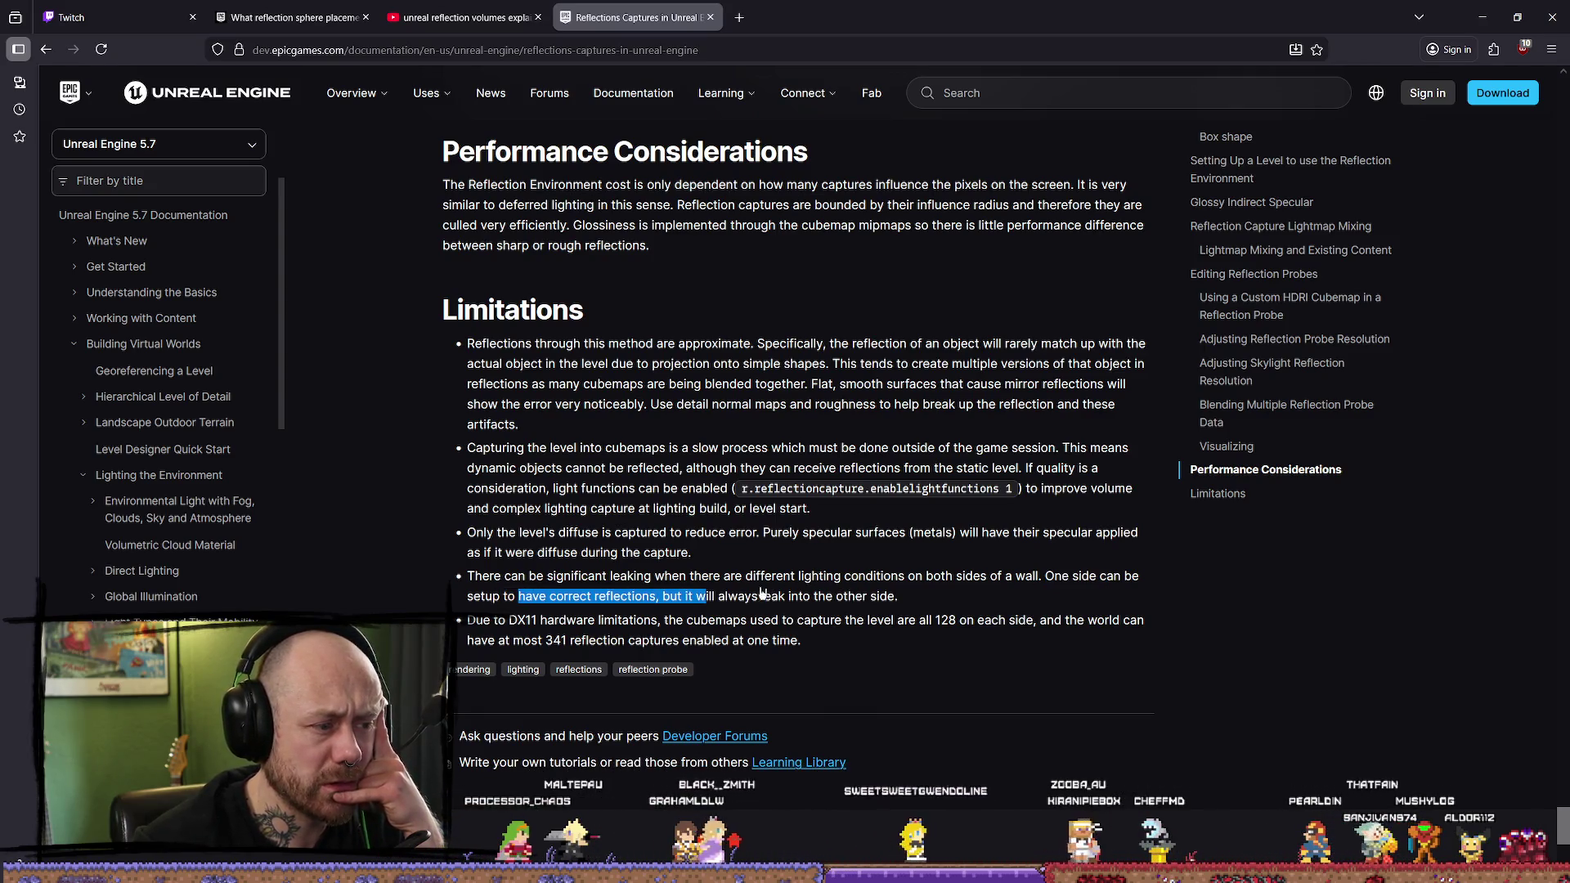
pyautogui.click(710, 17)
pyautogui.click(1489, 14)
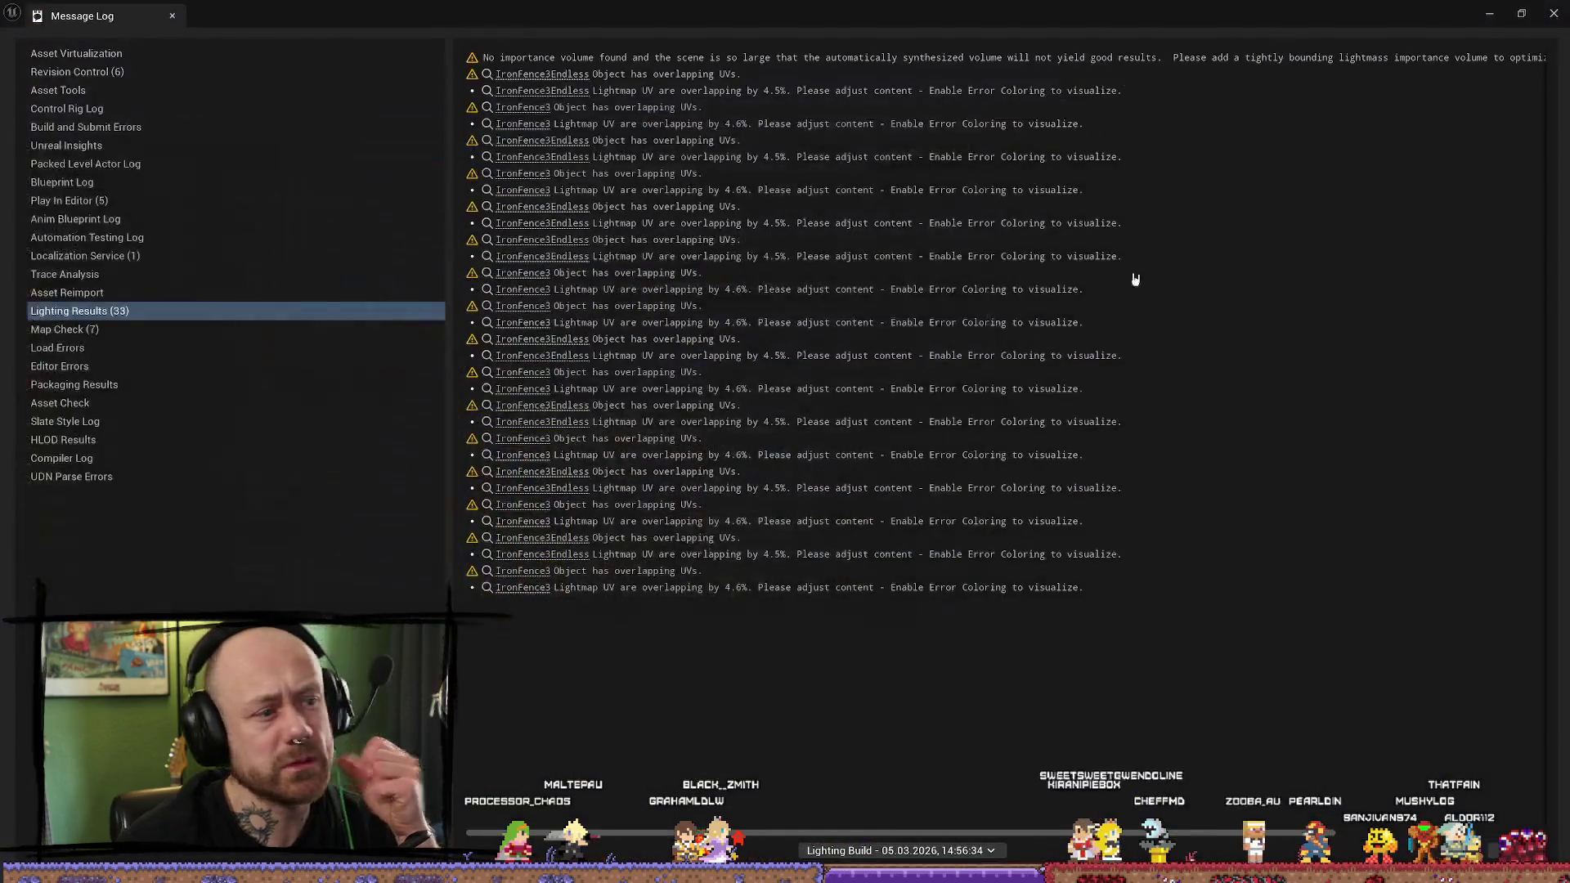
# Step: Close the Message Log, play-test with Alt+P, exit with Esc, and fly back over the arena
pyautogui.click(1554, 13)
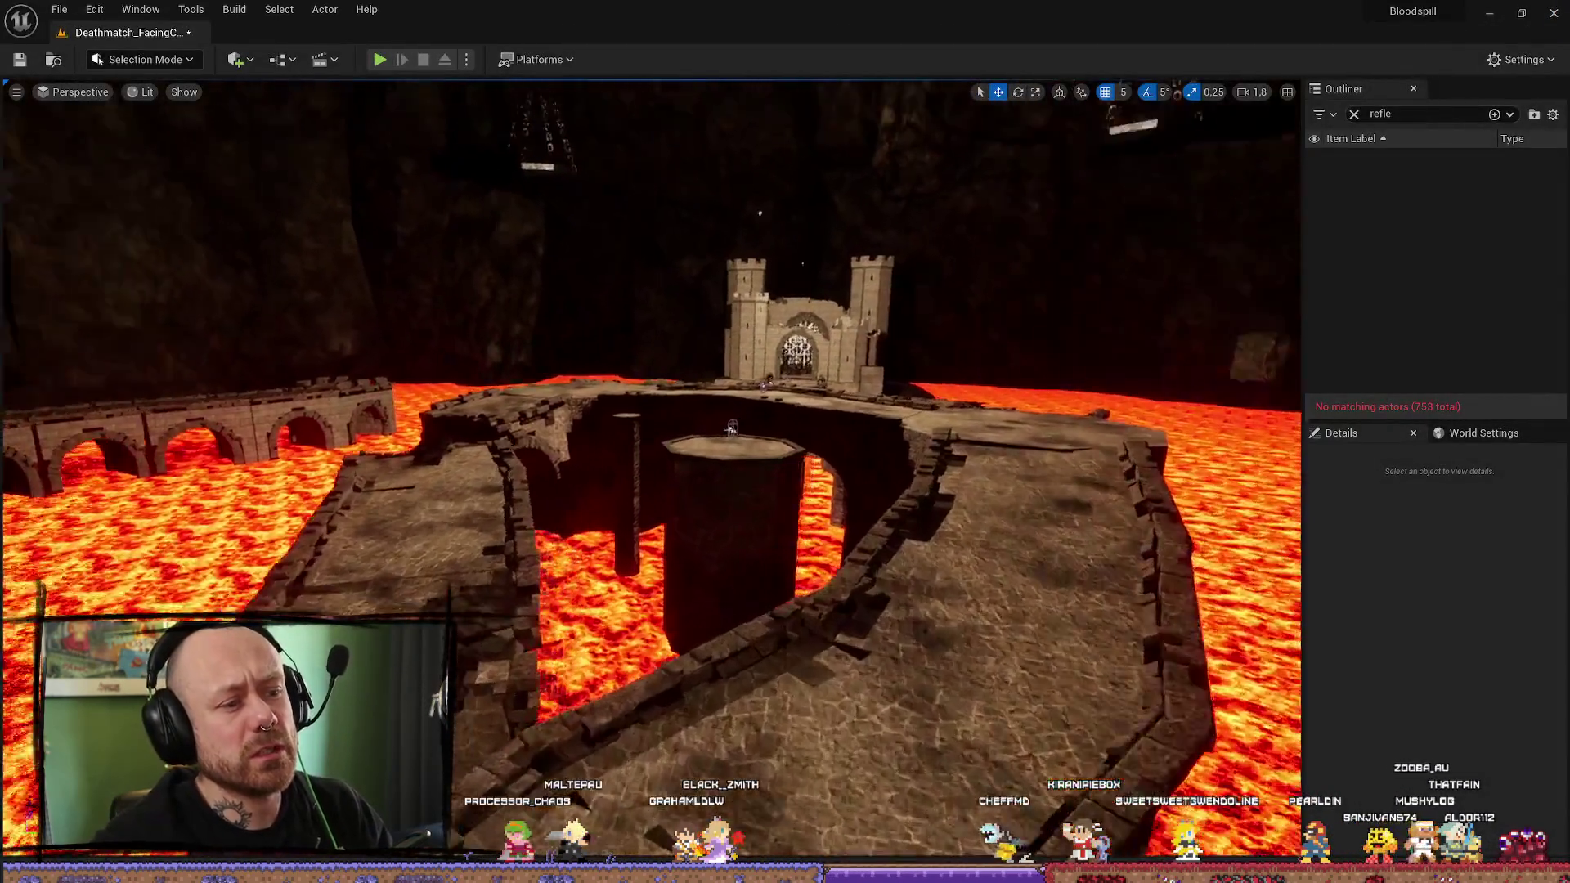
pyautogui.hotkey('alt', 'p')
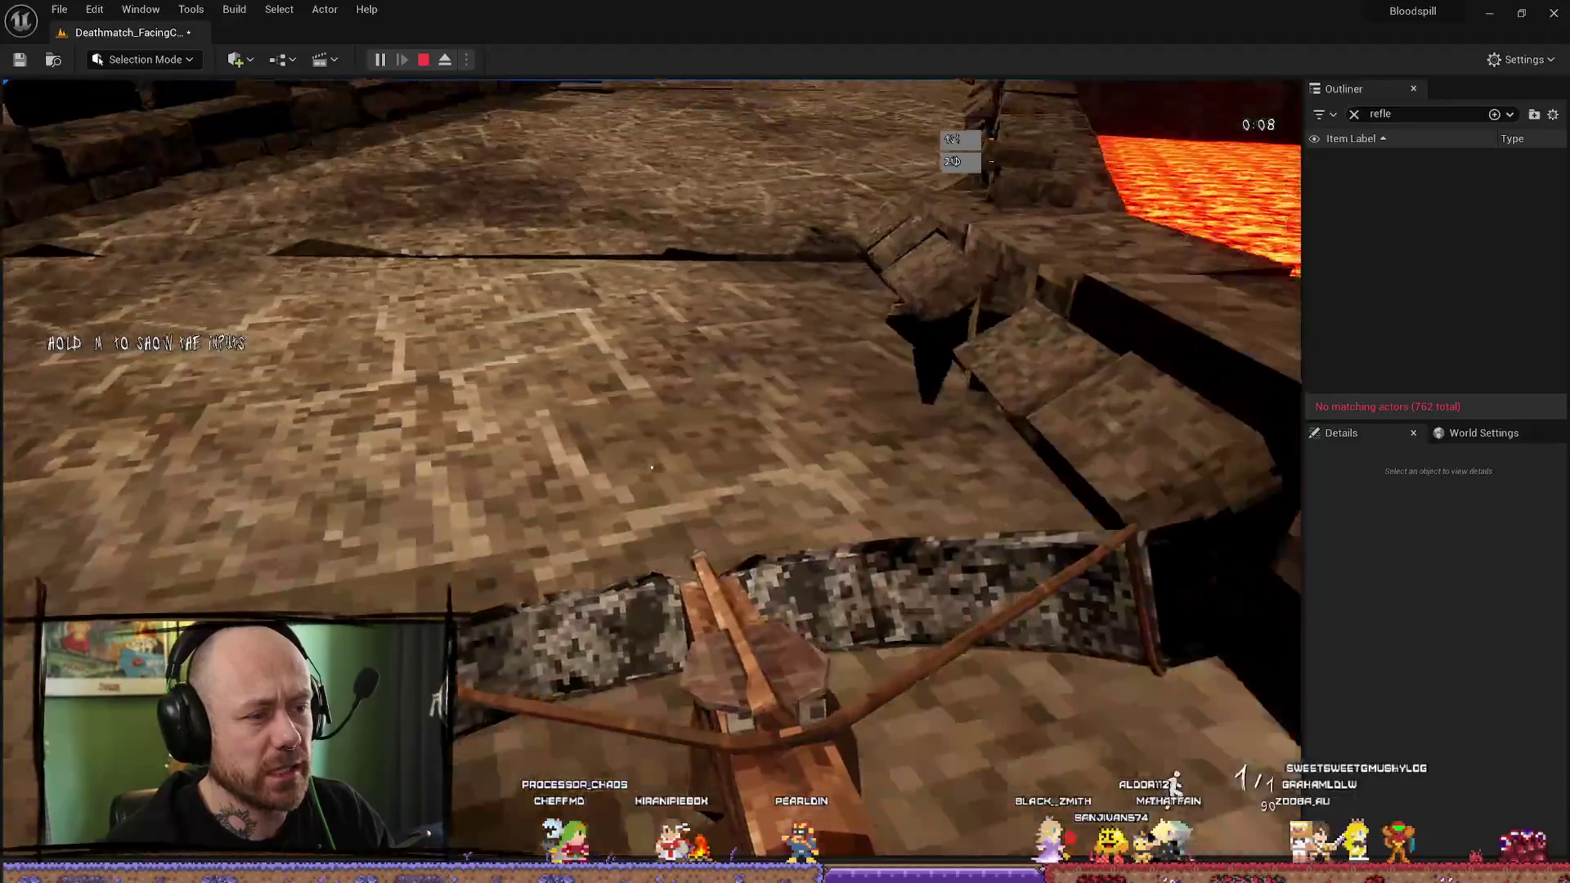
pyautogui.press('Escape')
pyautogui.scroll(2, 1248, 499)
pyautogui.press('s')
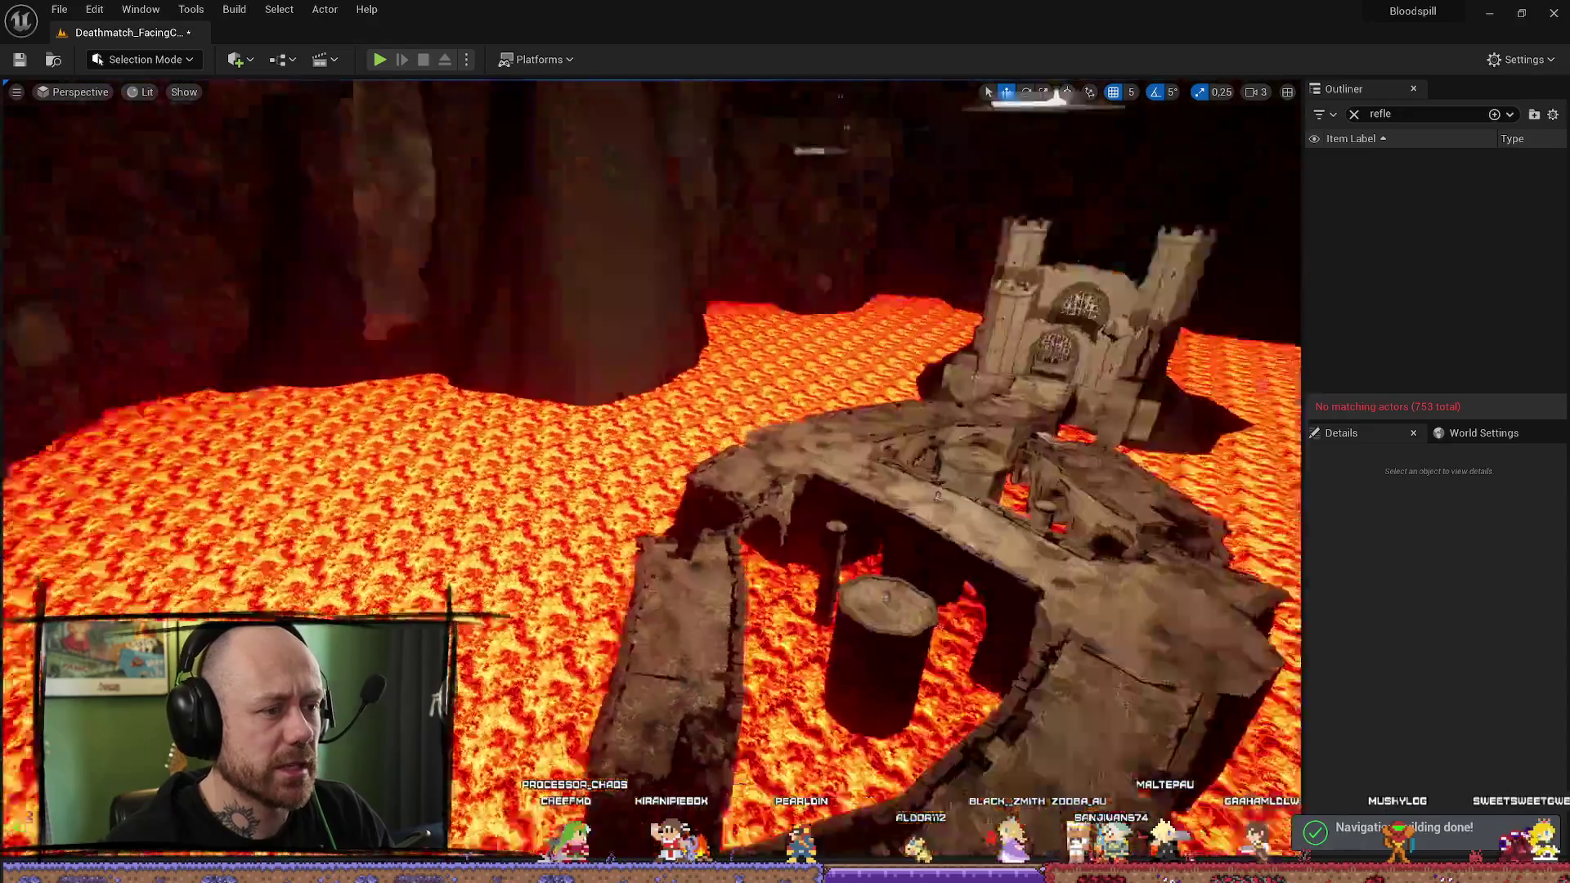
pyautogui.moveTo(846, 127); pyautogui.dragTo(256, 270)
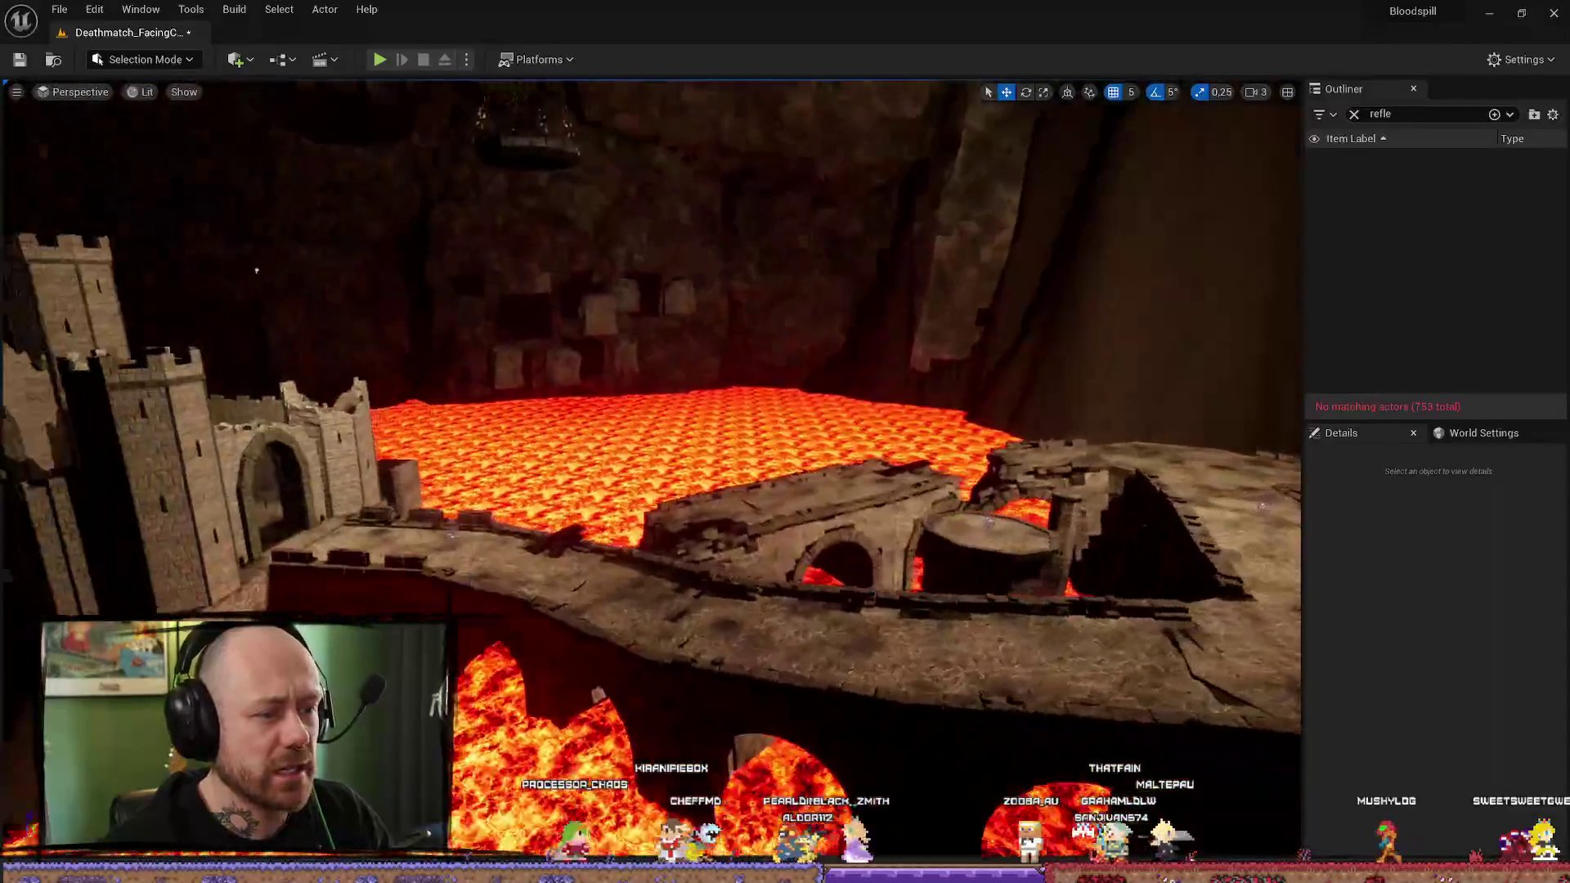
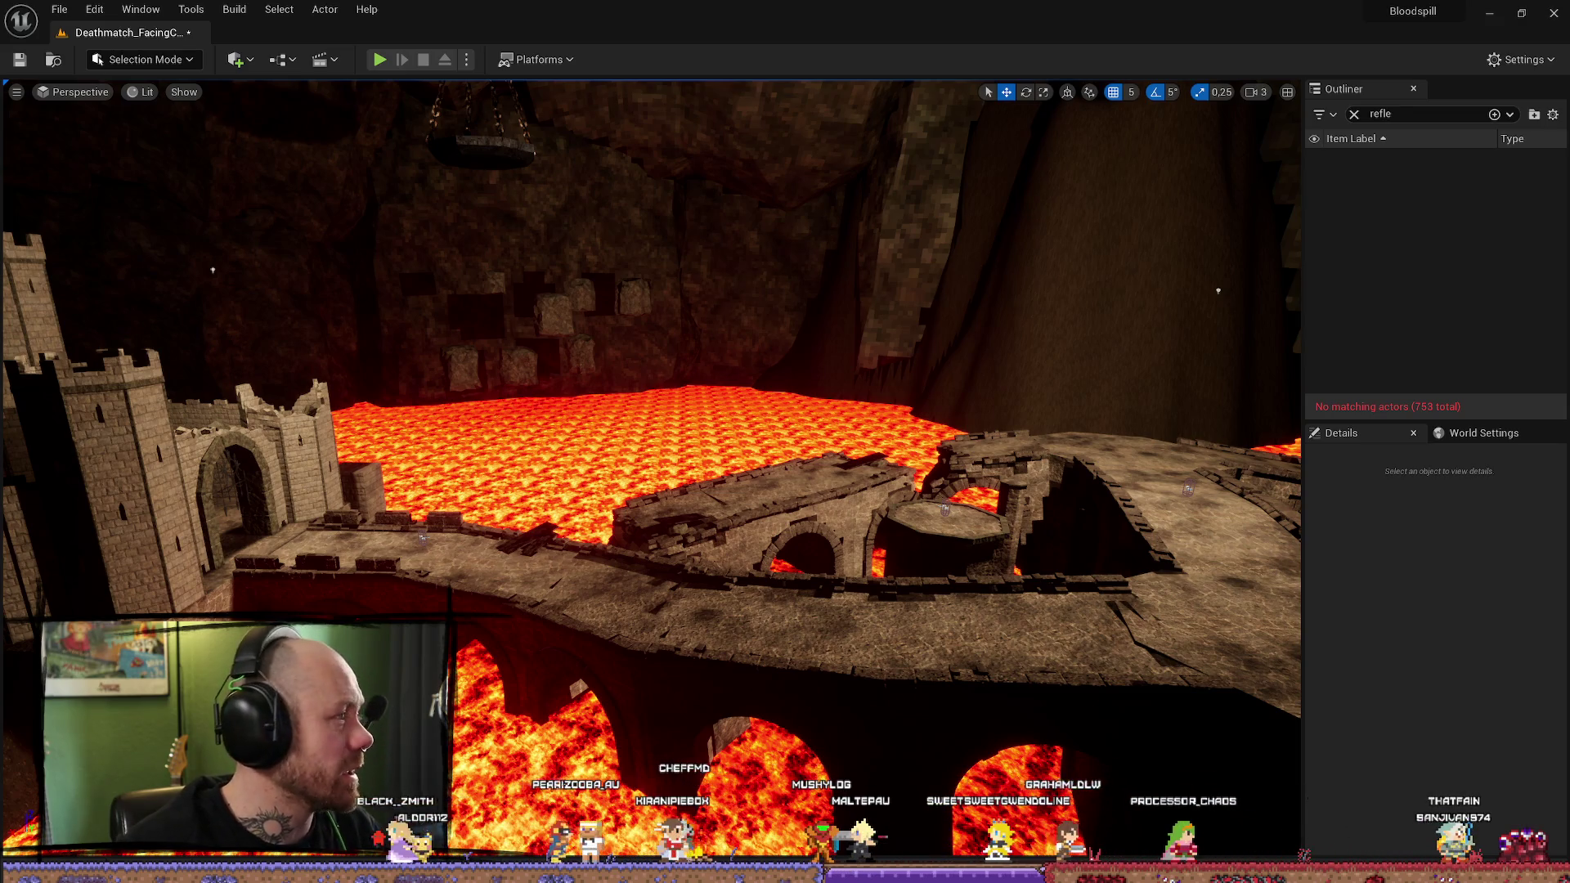
# Step: Fly the view over the bridge ruins and clear the 'flicker' search filter in the Content Drawer
pyautogui.moveTo(405, 413); pyautogui.dragTo(405, 413)
pyautogui.hotkey('ctrl', 'space')
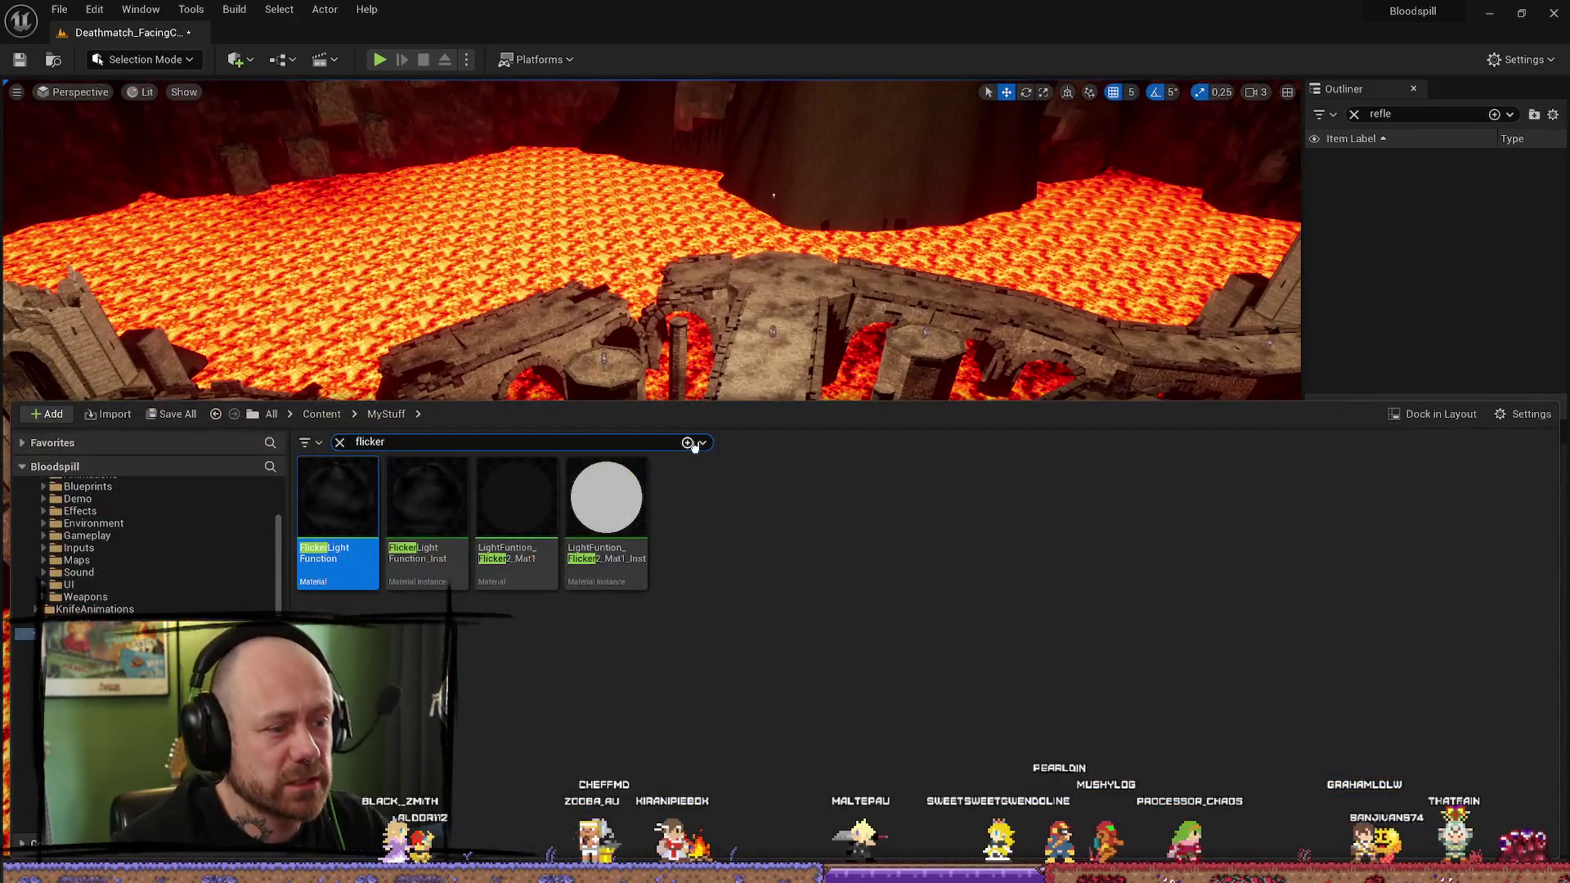
pyautogui.scroll(3, 147, 543)
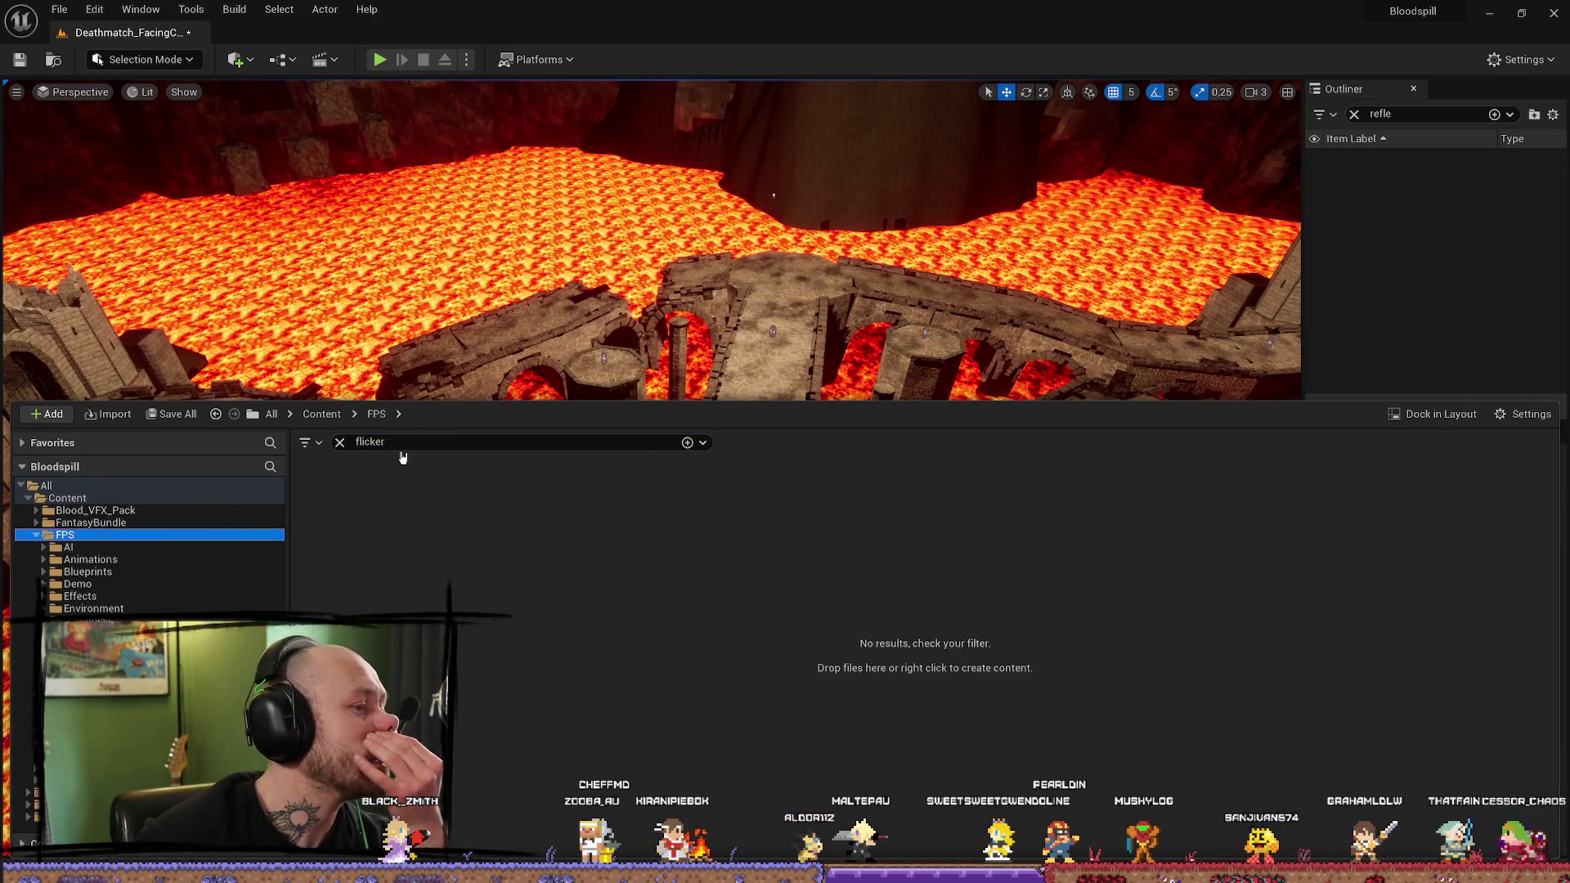
pyautogui.click(339, 443)
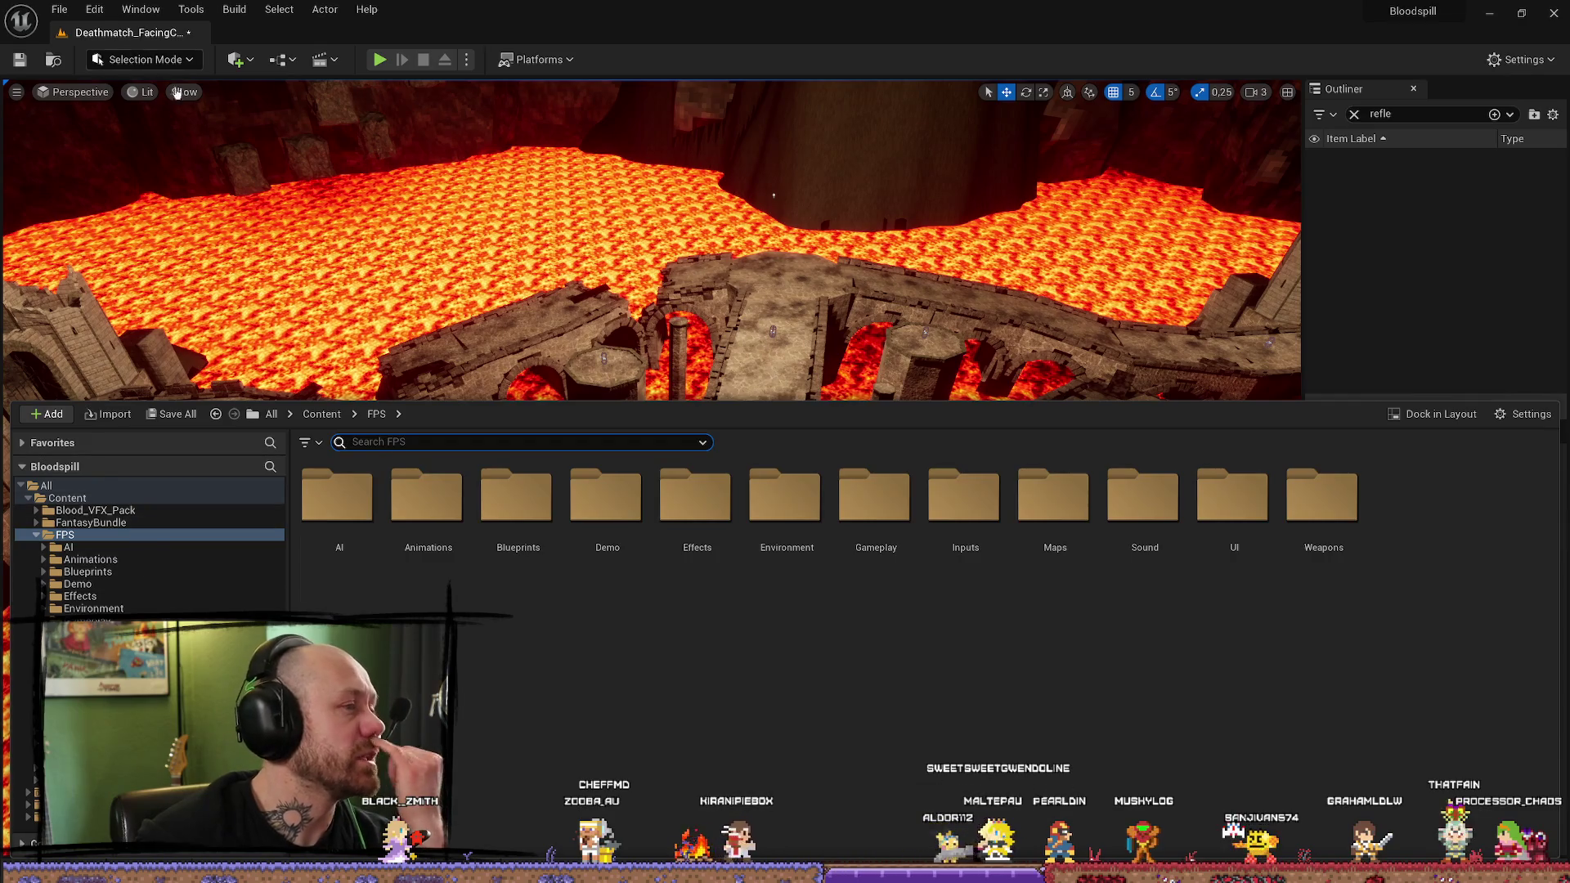
# Step: Add a Box Reflection Capture from the Quick Add menu by searching 'reflect'
pyautogui.click(251, 60)
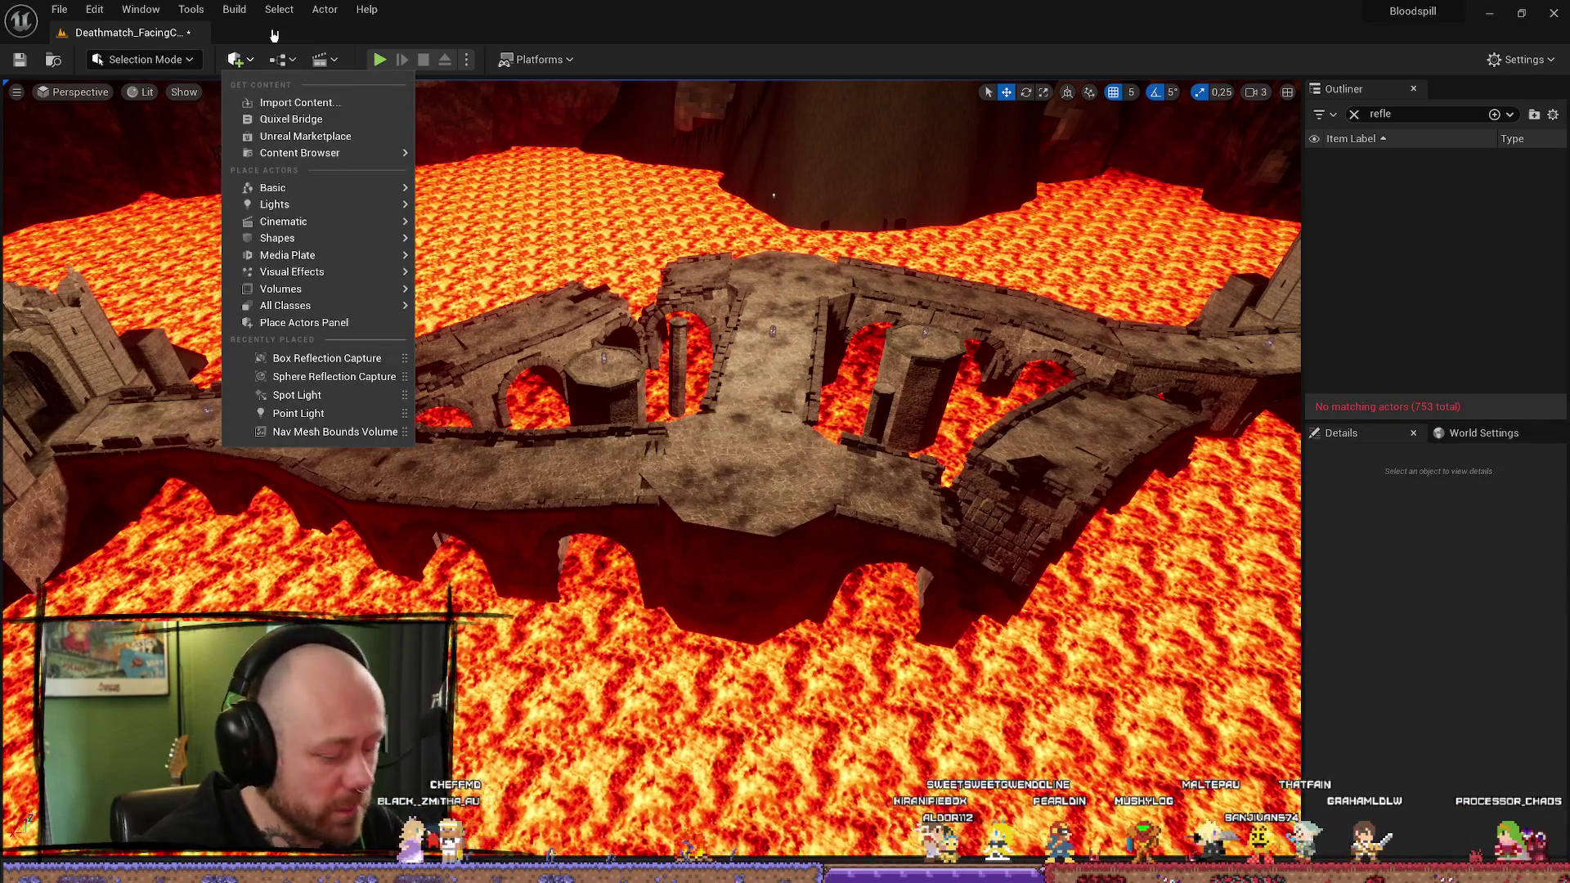
pyautogui.write('reflect')
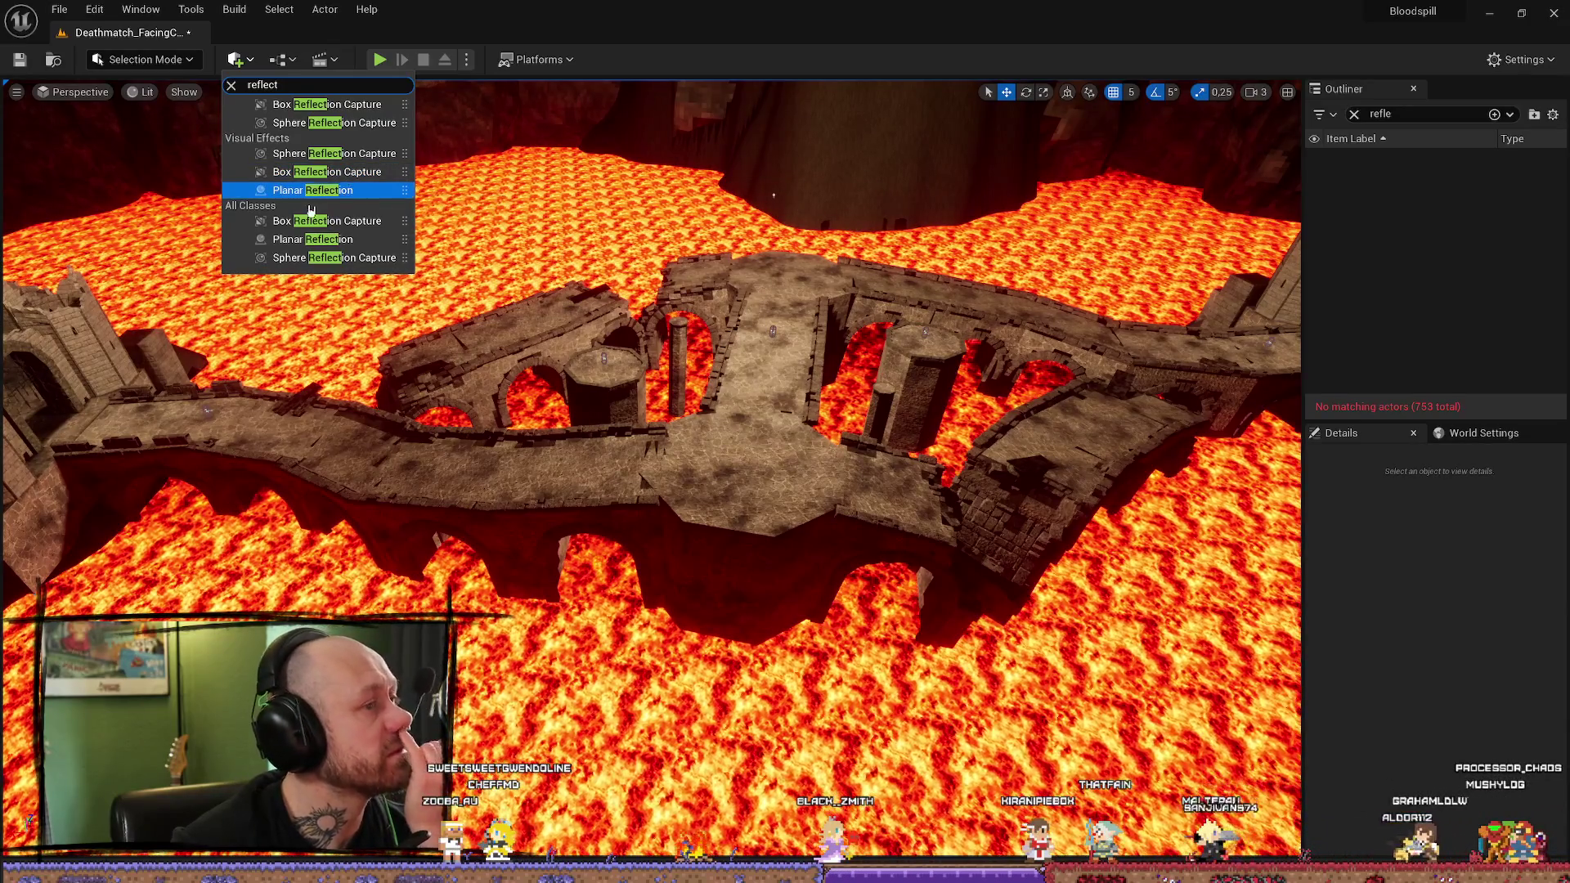
pyautogui.click(329, 175)
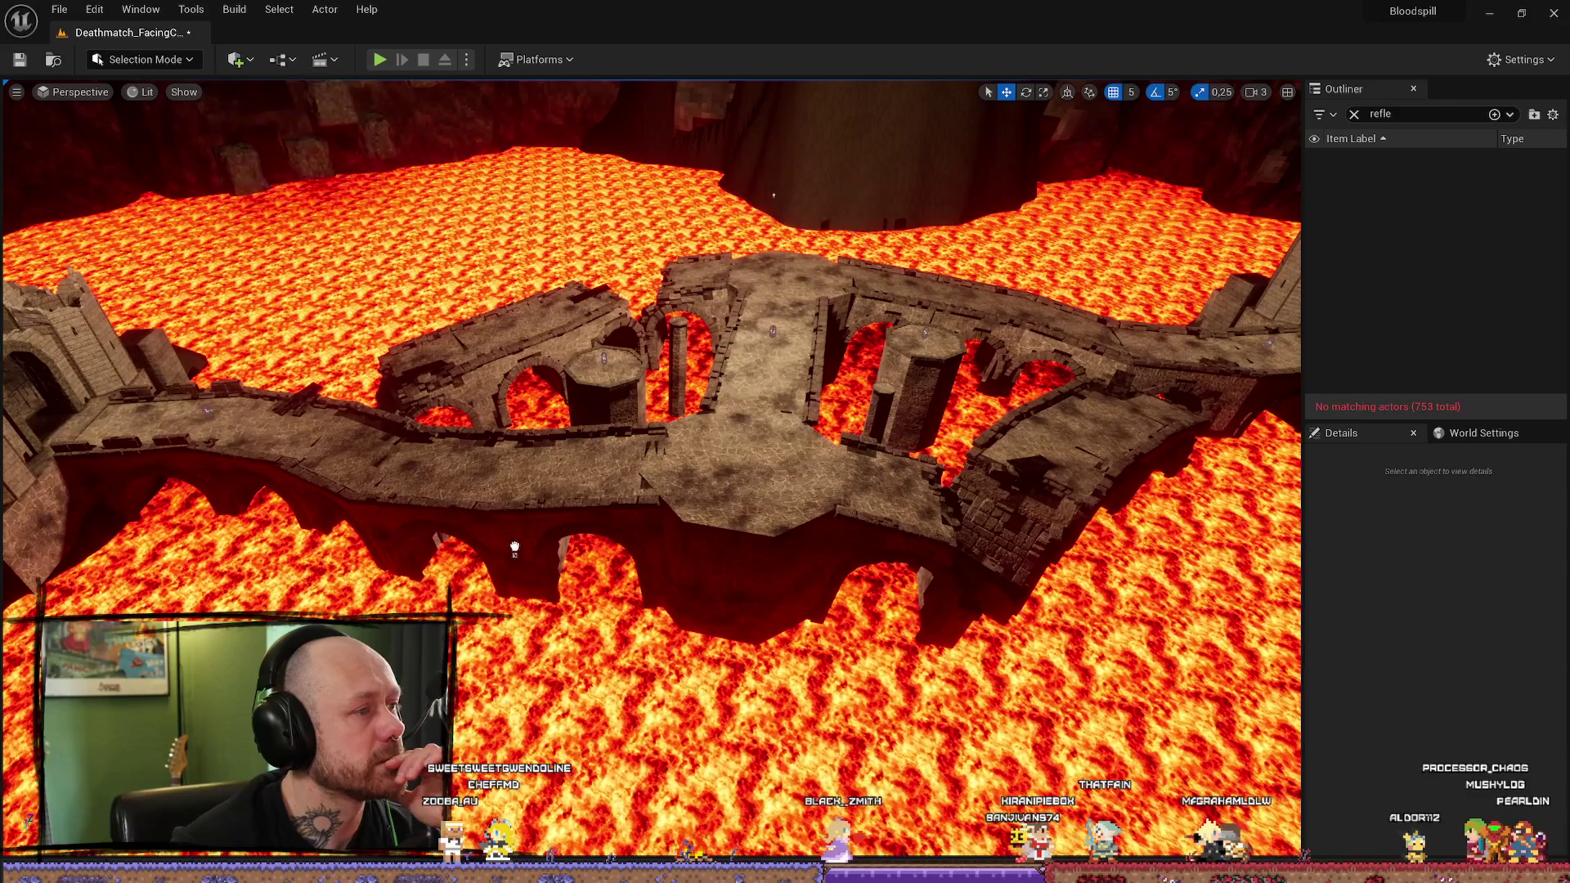
# Step: Scale the Box Reflection Capture up to about 1560×1560×960 and widen the Details panel
pyautogui.press('f')
pyautogui.moveTo(479, 470)
pyautogui.mouseDown()
pyautogui.moveTo(491, 446)
pyautogui.moveTo(479, 470)
pyautogui.mouseUp()
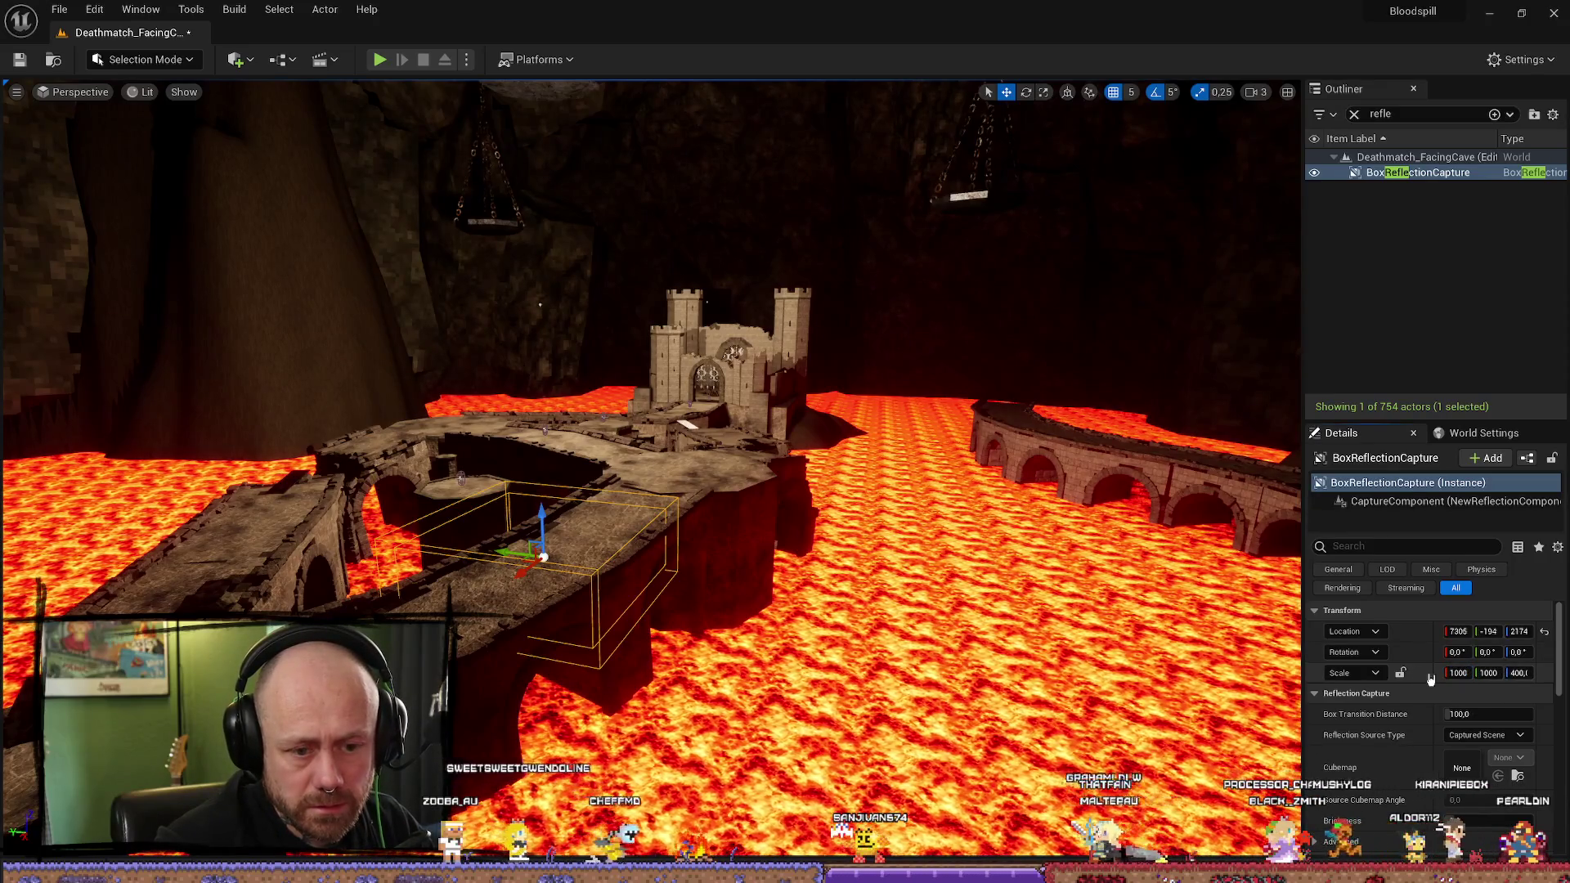
pyautogui.press('e')
pyautogui.press('r')
pyautogui.moveTo(540, 556); pyautogui.dragTo(531, 564)
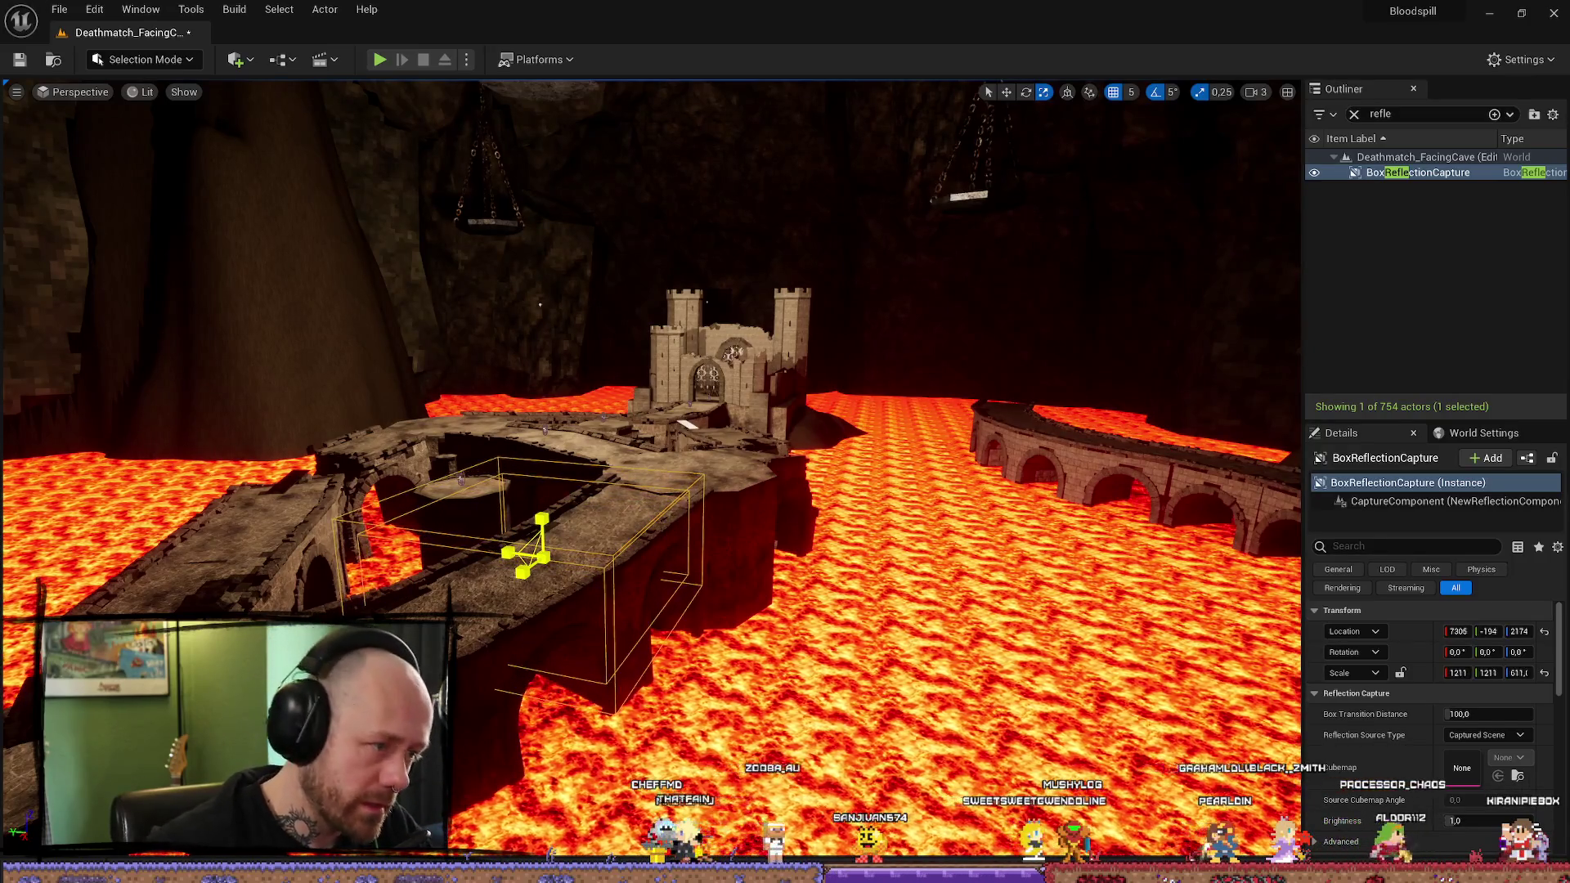
pyautogui.moveTo(531, 556); pyautogui.dragTo(540, 547)
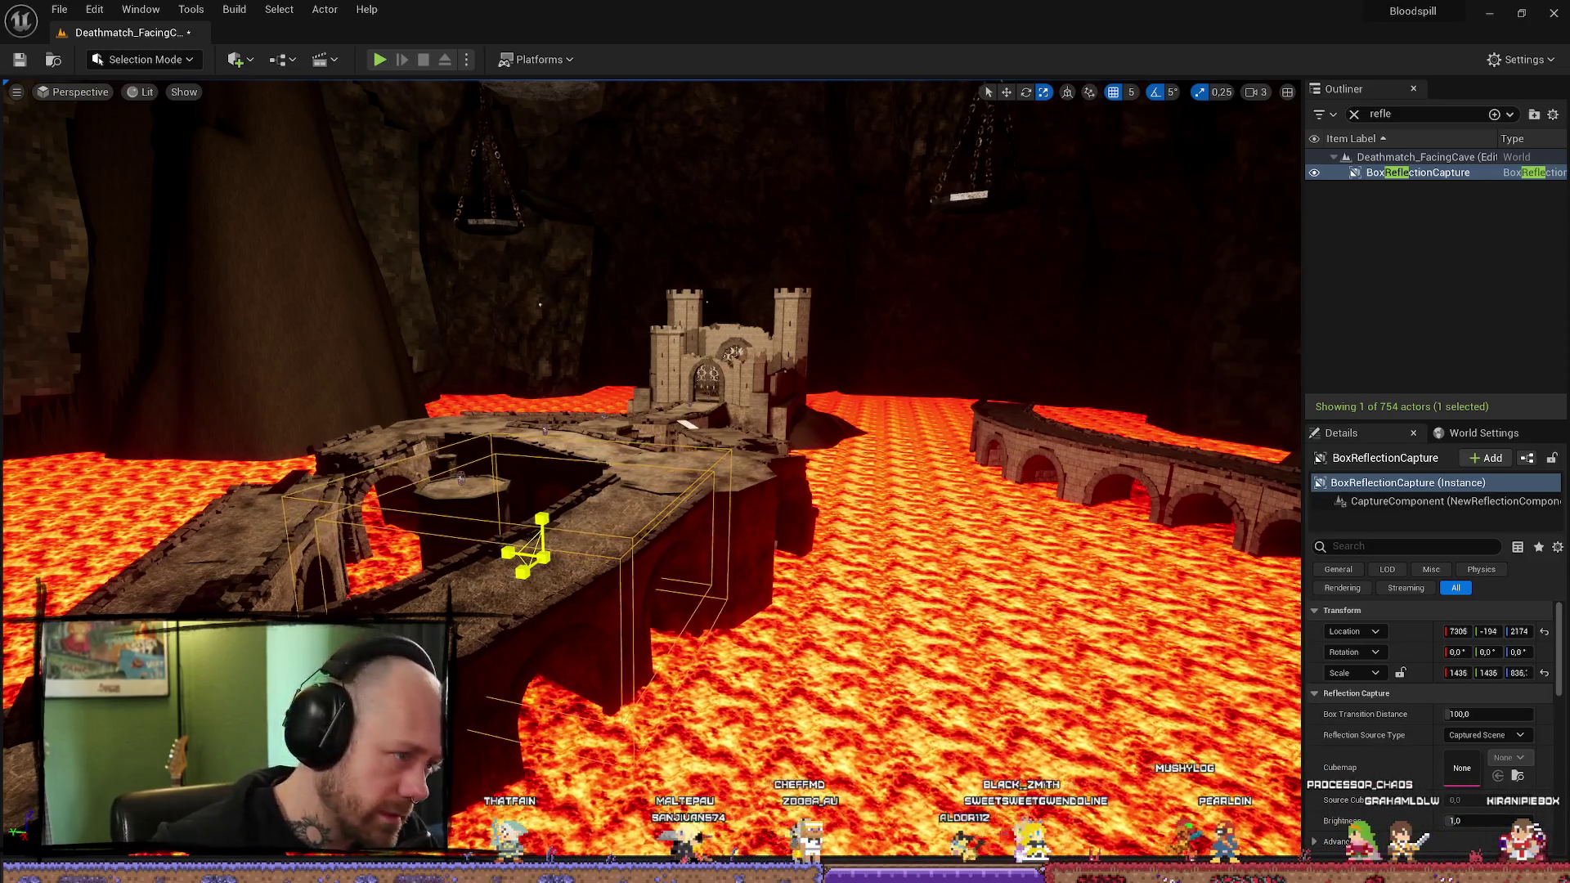
pyautogui.moveTo(540, 547); pyautogui.dragTo(542, 545)
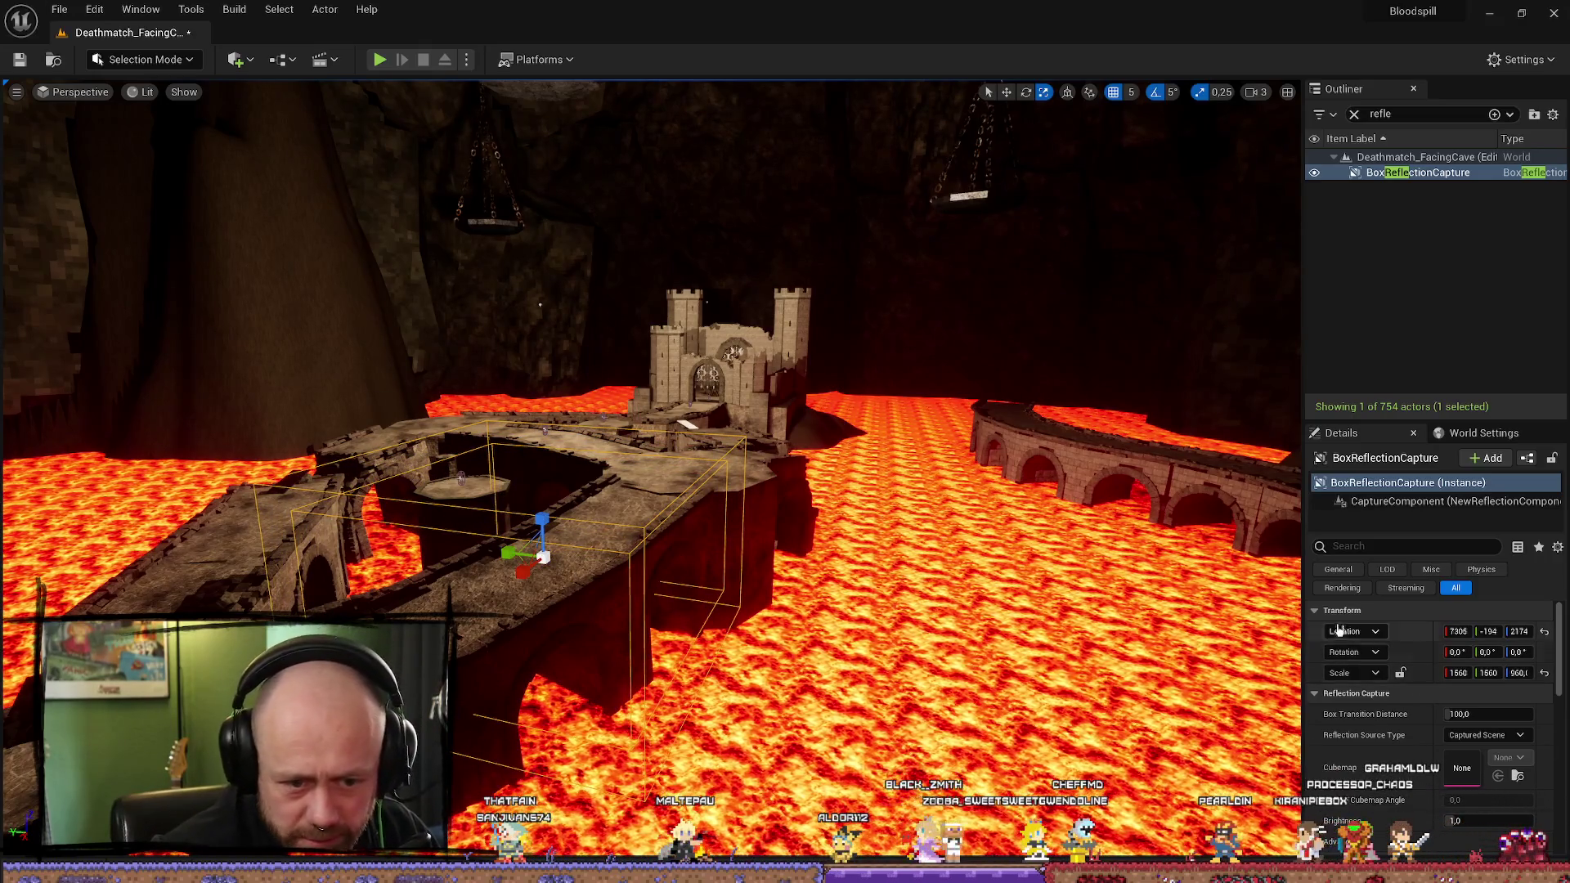
pyautogui.moveTo(1303, 550)
pyautogui.mouseDown()
pyautogui.moveTo(343, 564)
pyautogui.moveTo(816, 573)
pyautogui.mouseUp()
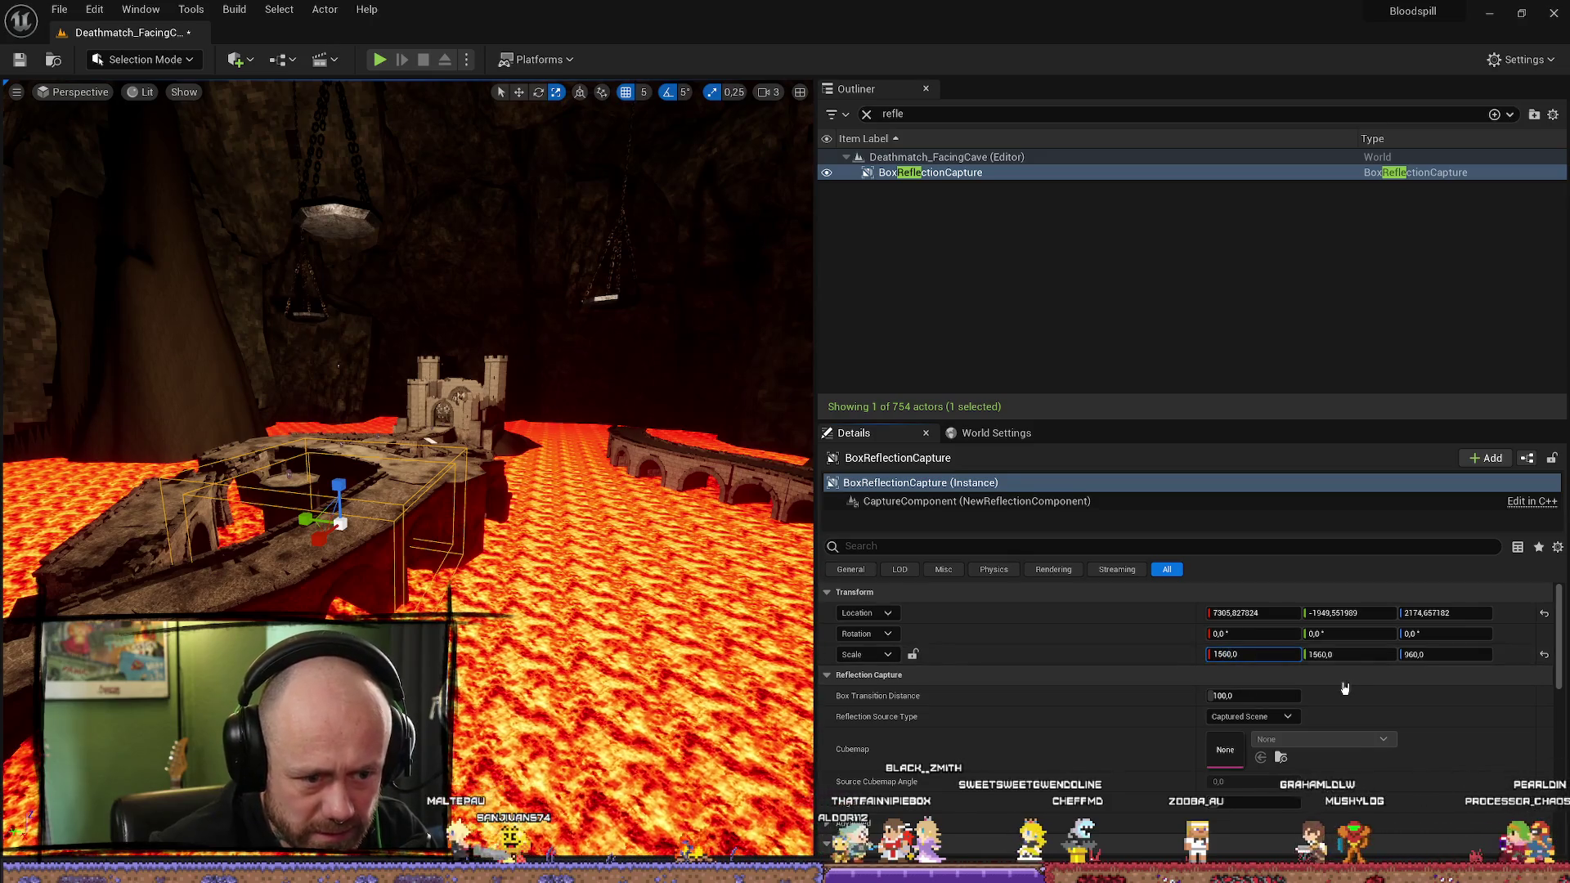
# Step: Set the capture's X scale to 15600 and its Z scale to 5200
pyautogui.click(1345, 656)
pyautogui.write('15600')
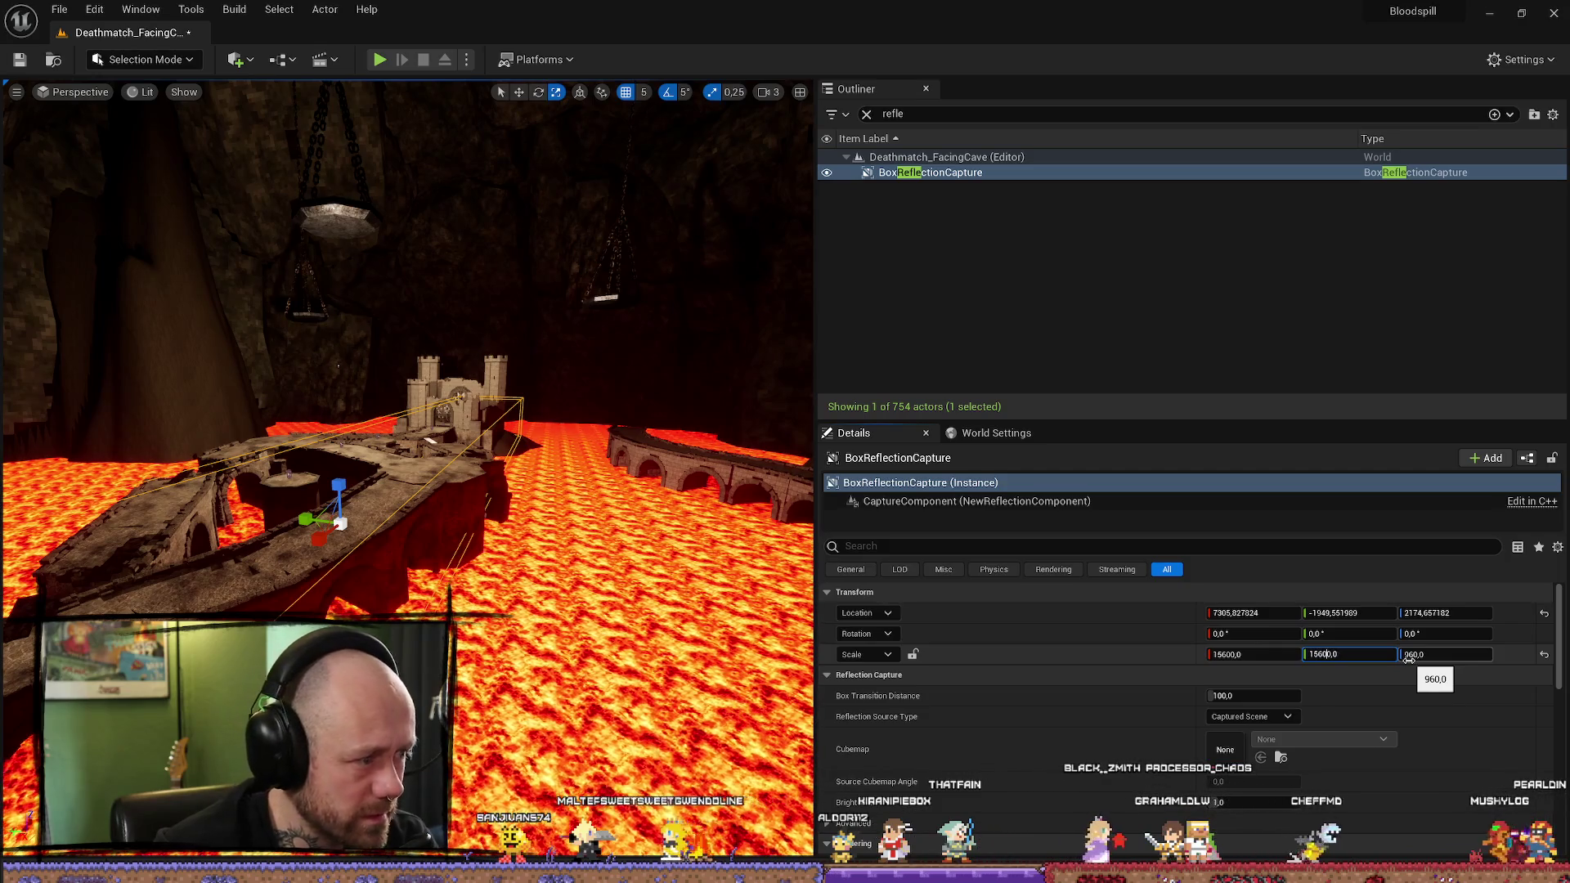
pyautogui.press('Return')
pyautogui.moveTo(491, 368)
pyautogui.mouseDown()
pyautogui.moveTo(491, 327)
pyautogui.moveTo(523, 270)
pyautogui.moveTo(812, 632)
pyautogui.mouseUp()
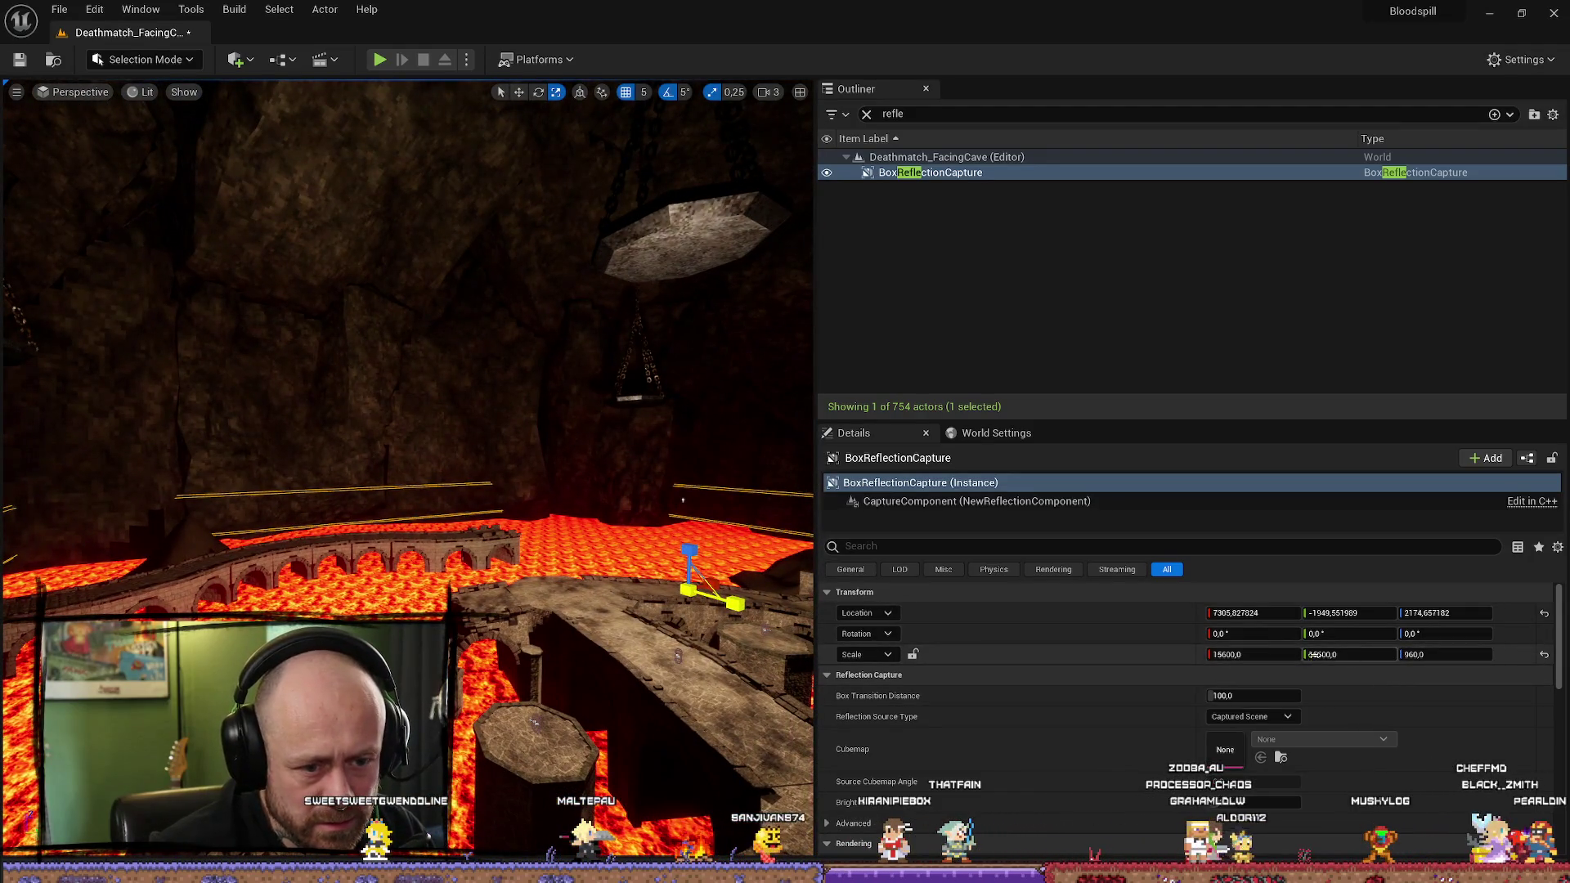
pyautogui.write('15600')
pyautogui.click(1412, 654)
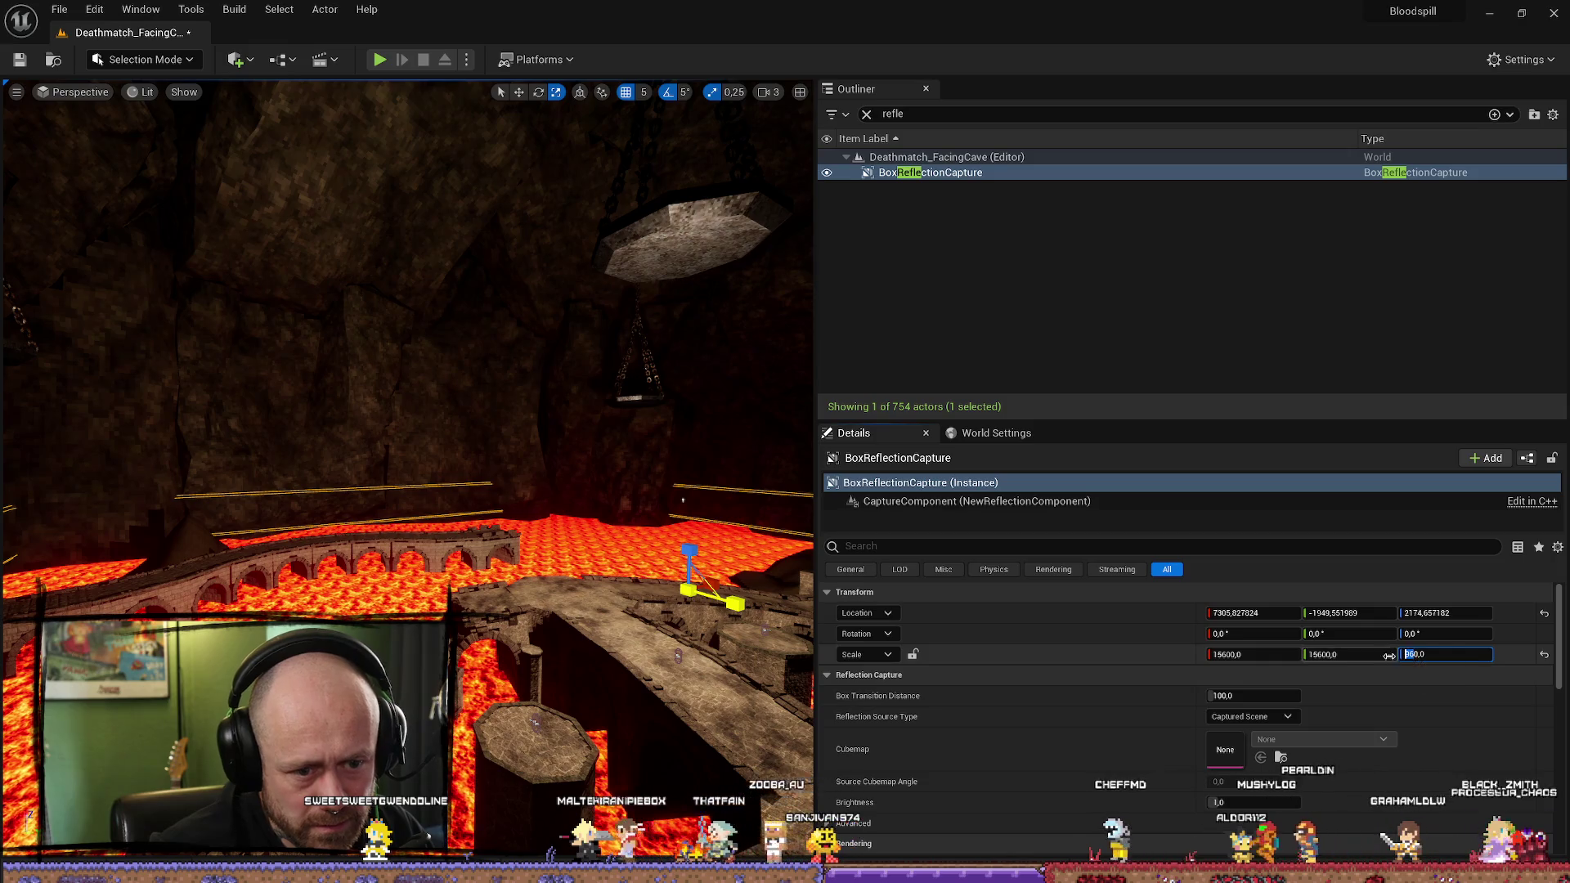
pyautogui.doubleClick(1413, 654)
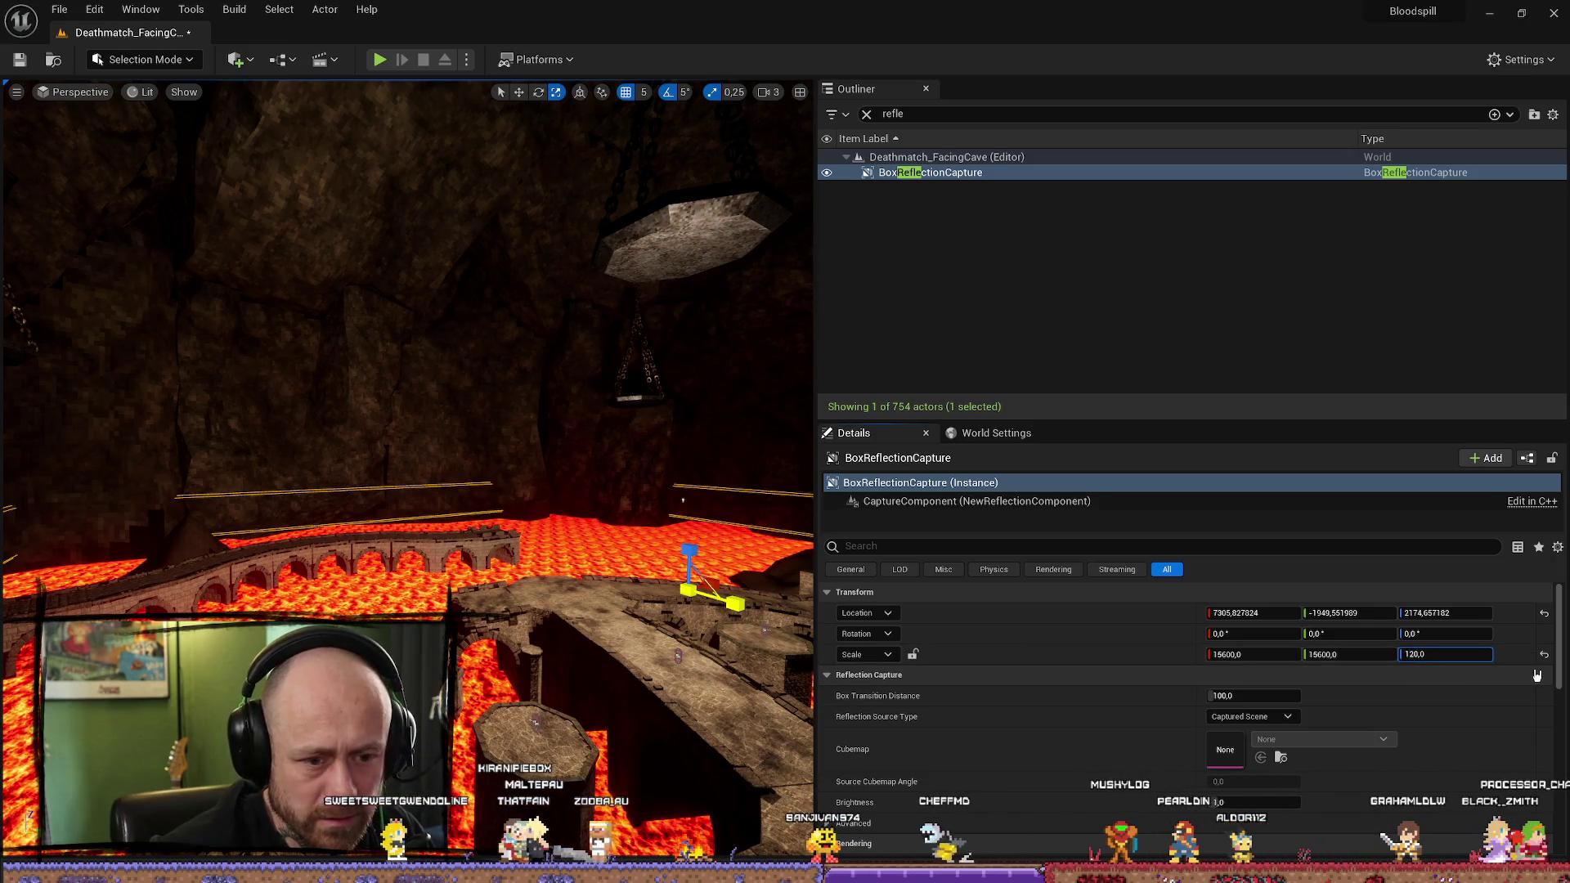
pyautogui.write('800')
pyautogui.press('Return')
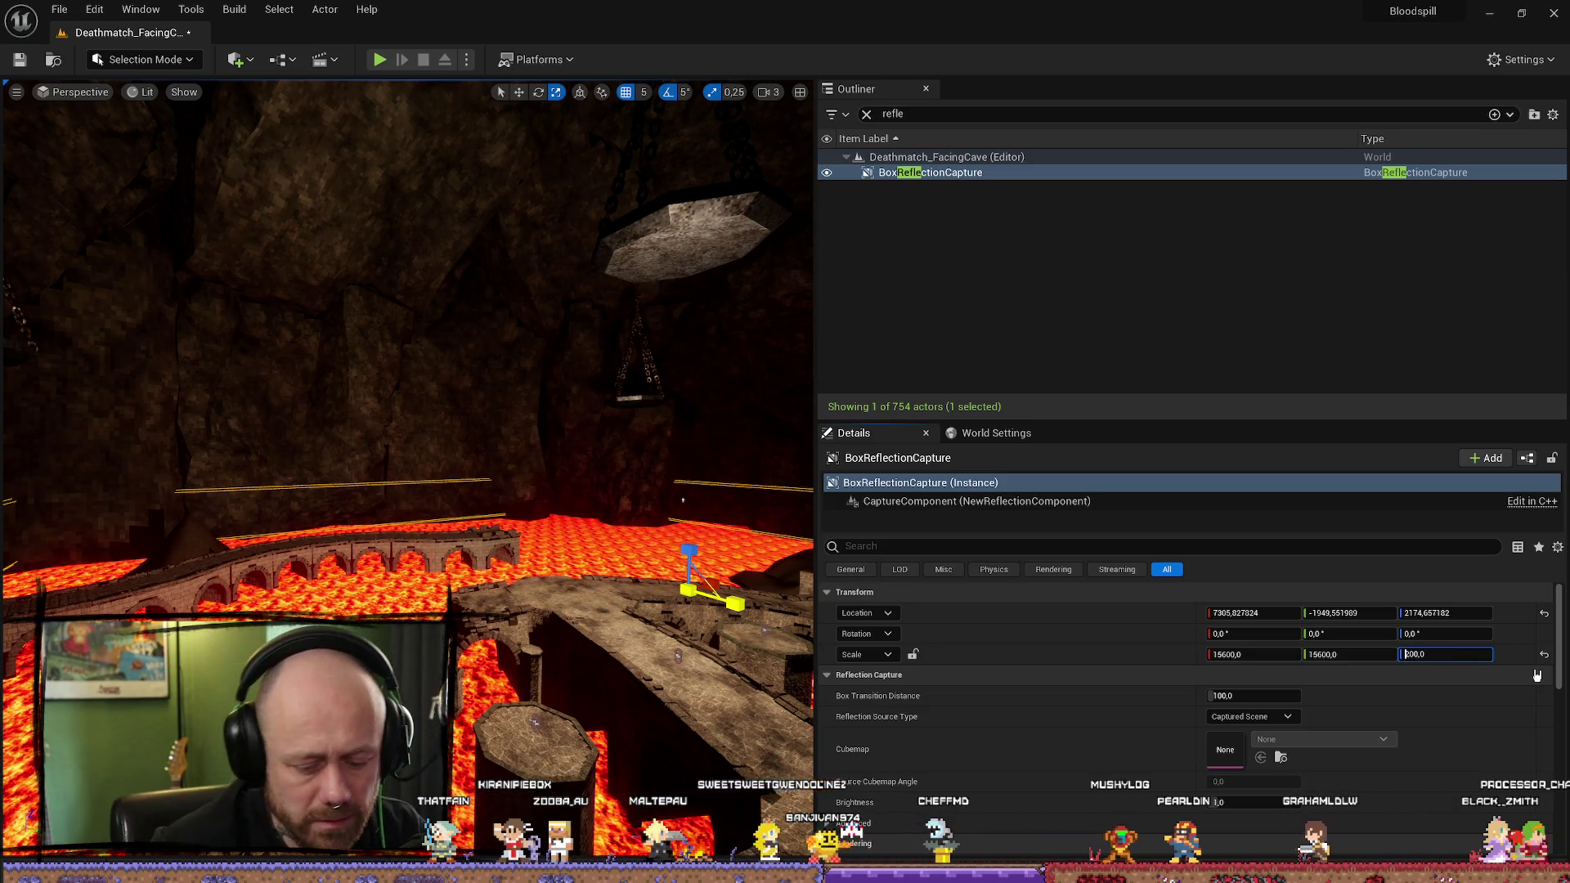
pyautogui.write('5200')
pyautogui.press('Return')
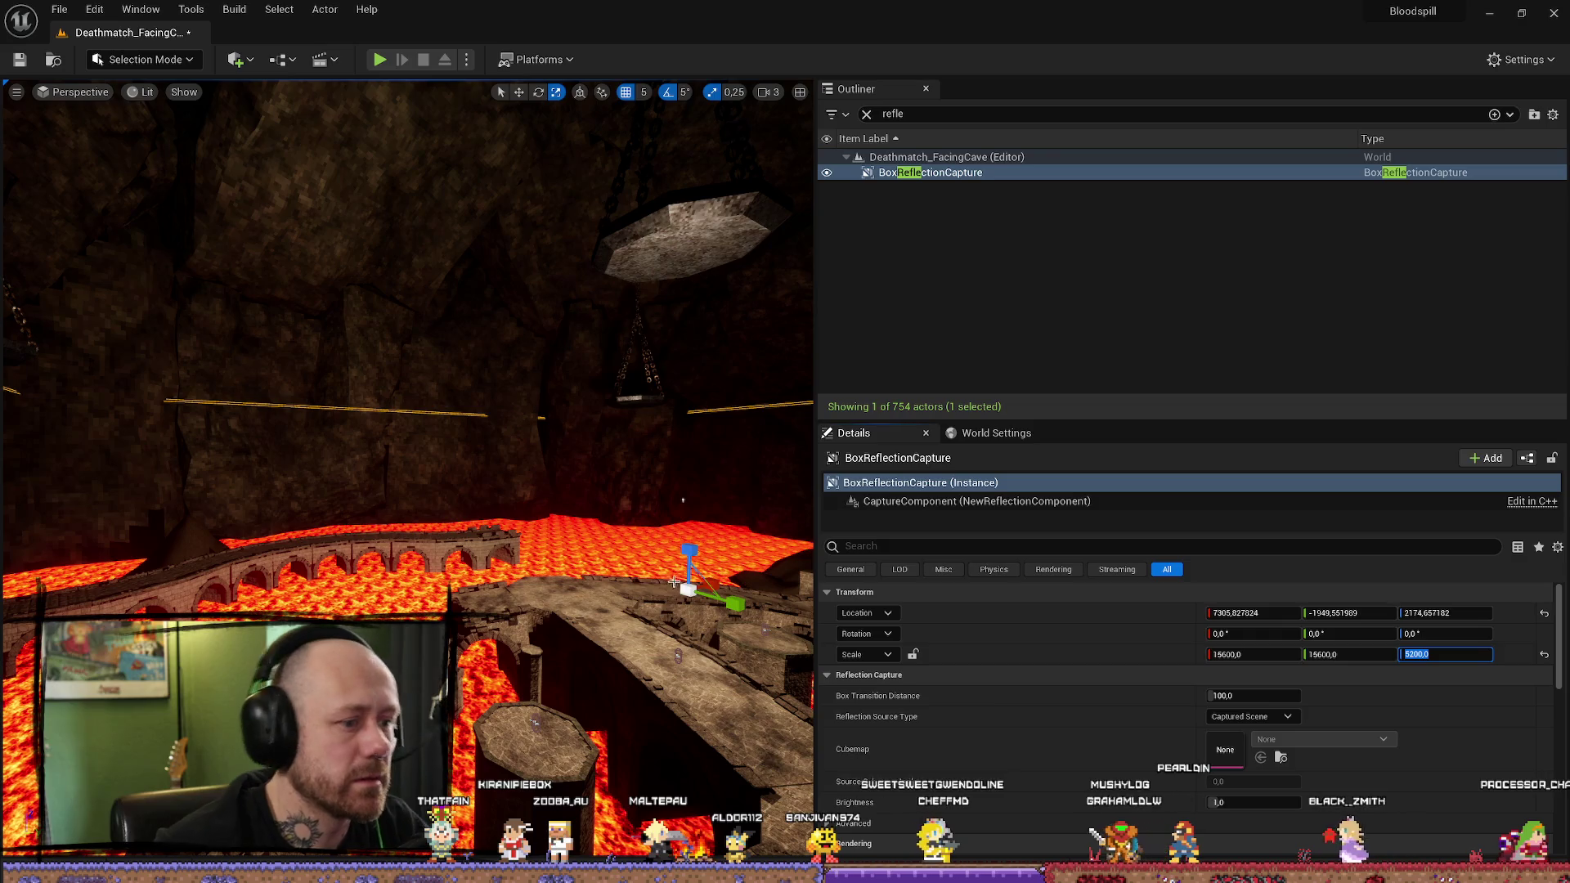
# Step: Adjust the capture's X and Y scale, trying 15000 before settling on 13000
pyautogui.click(1227, 654)
pyautogui.write('0')
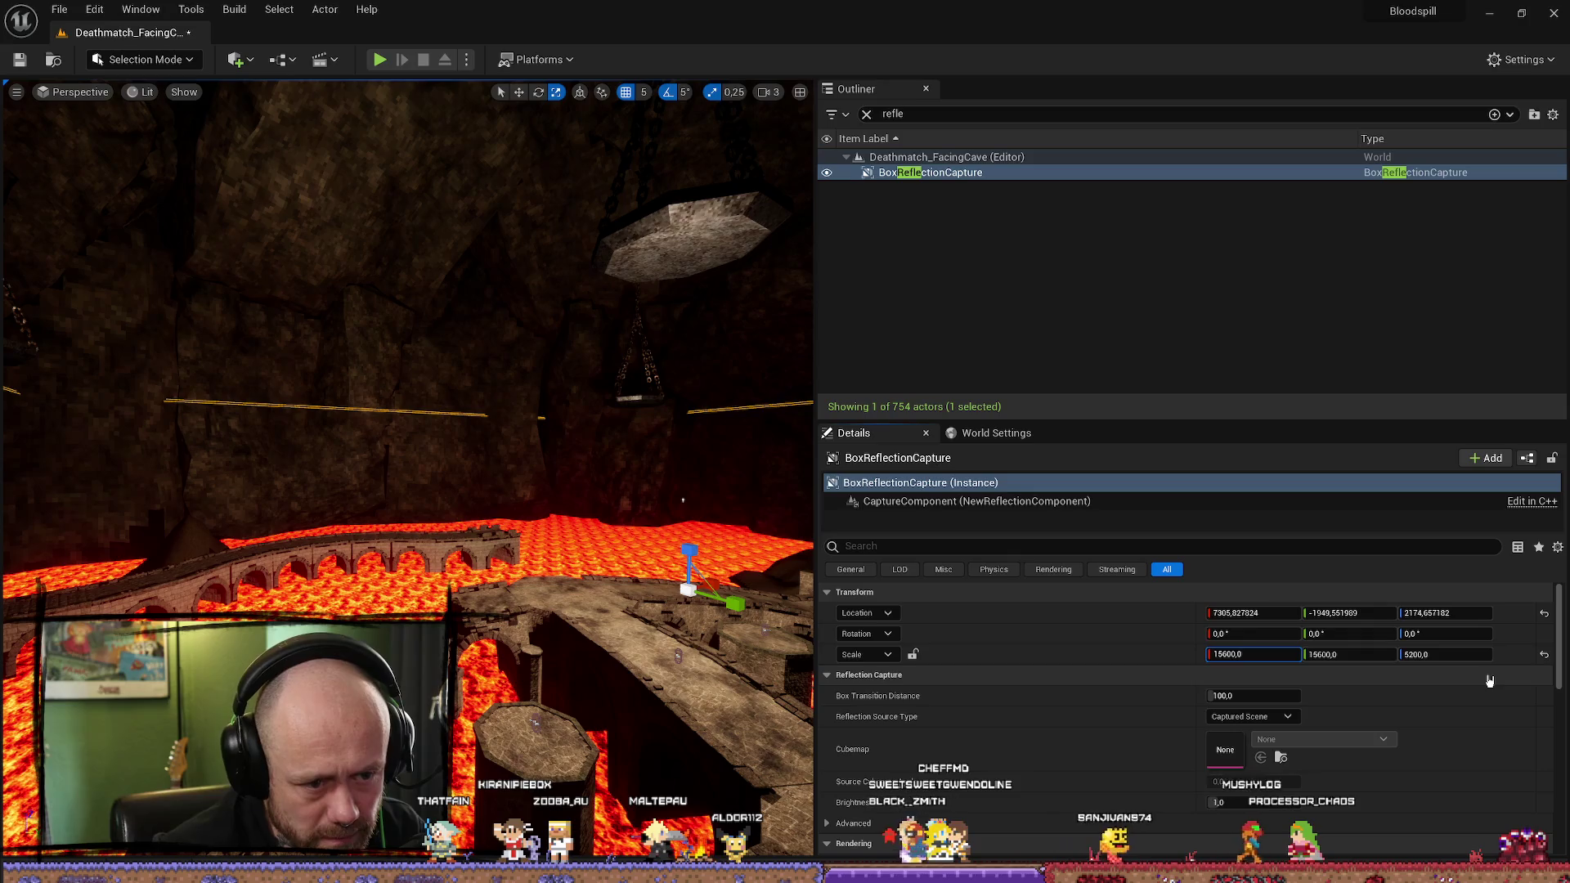
pyautogui.press('Return')
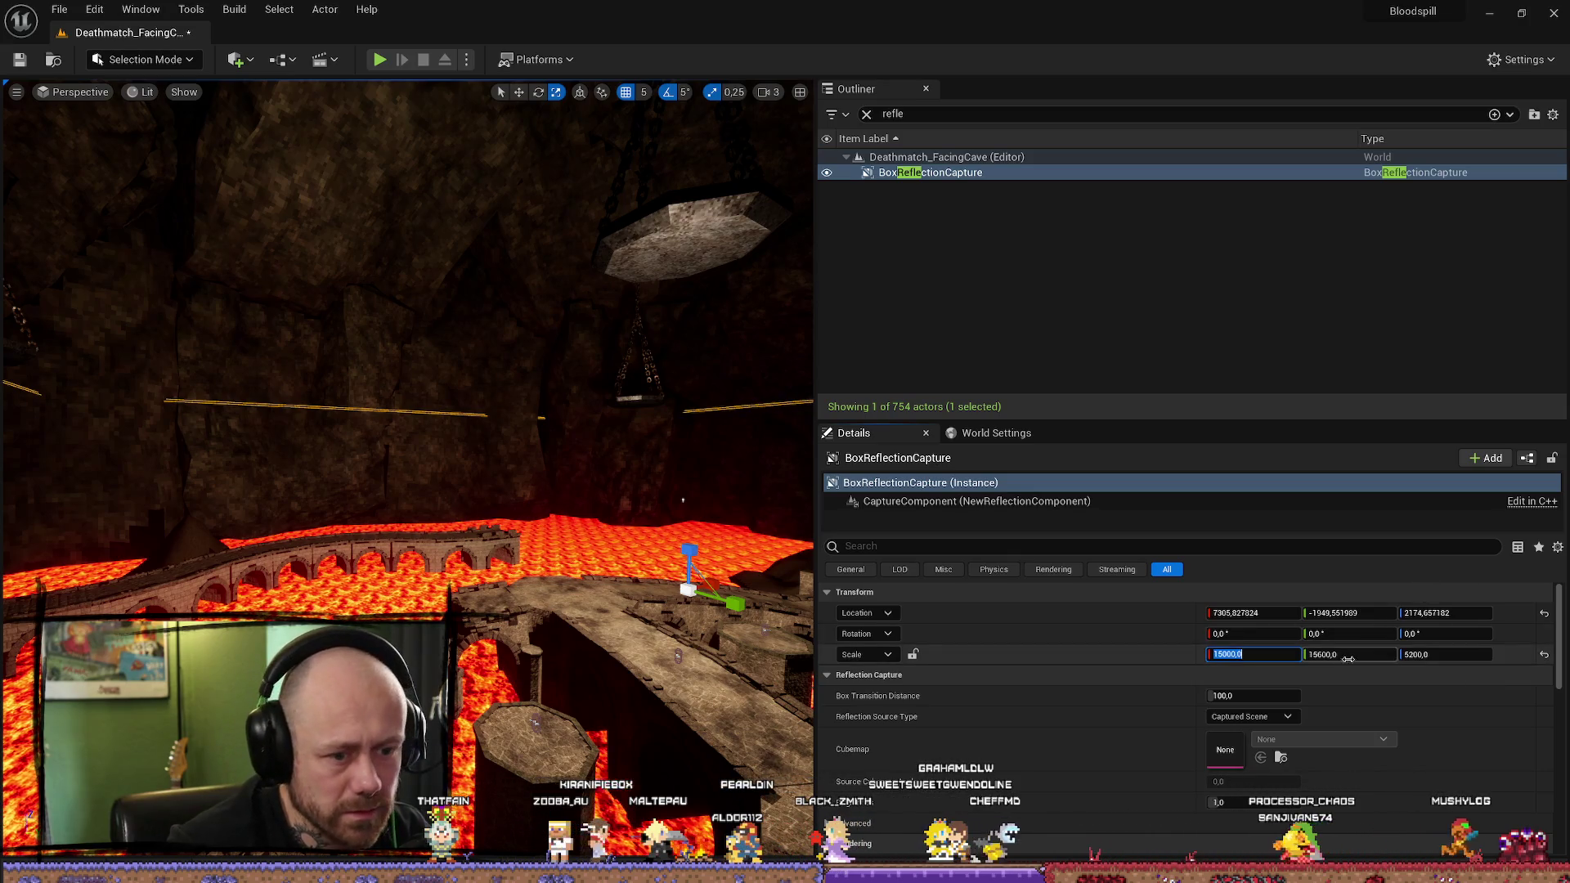
pyautogui.click(1328, 654)
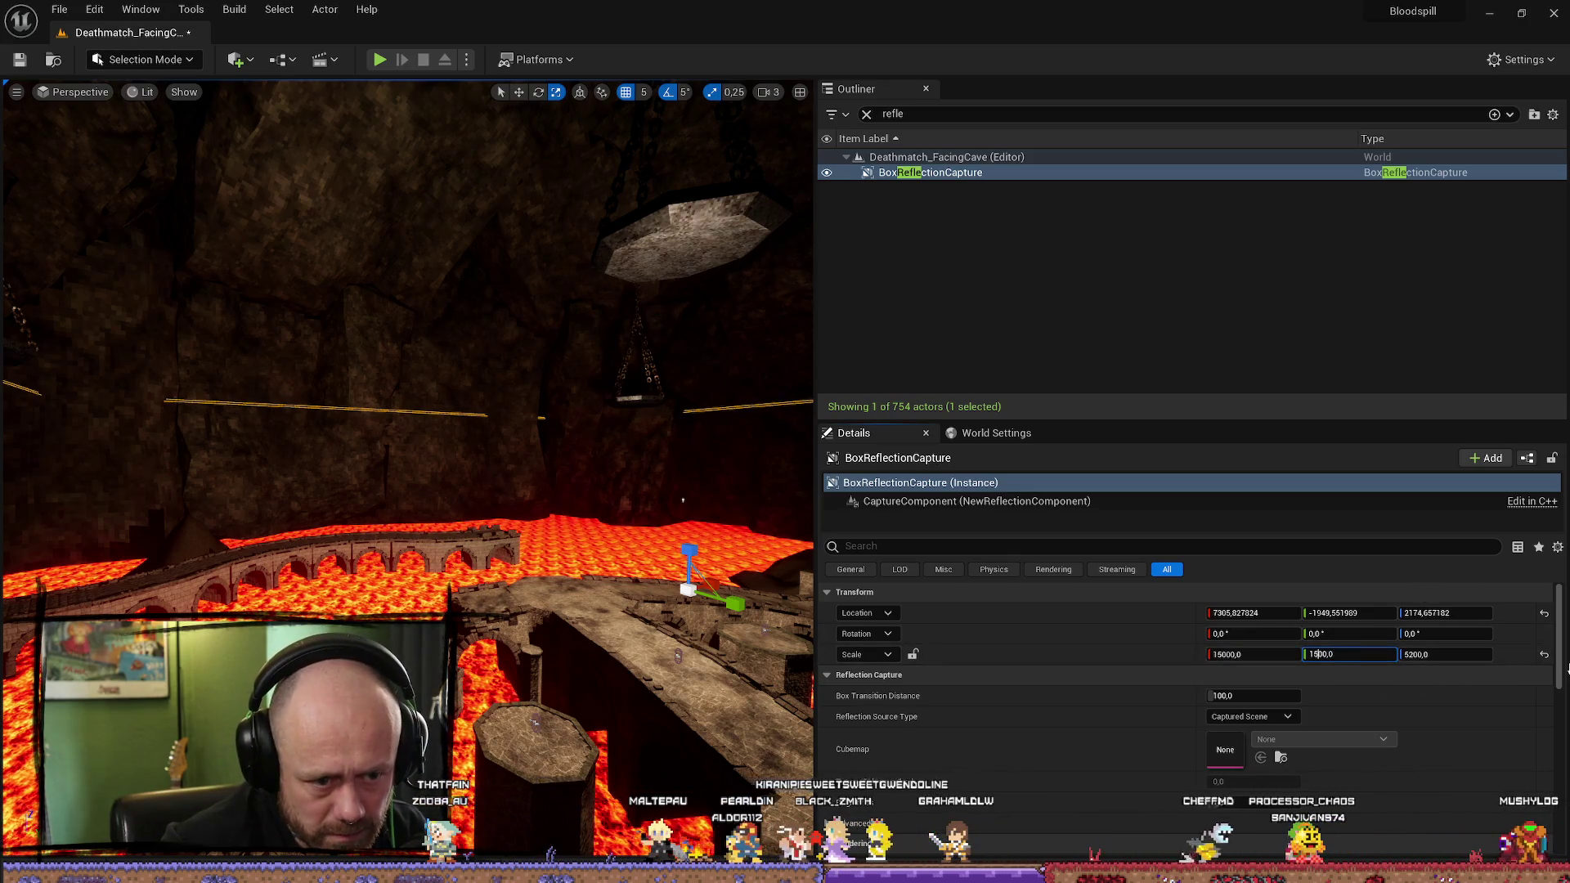
pyautogui.write('0')
pyautogui.press('Return')
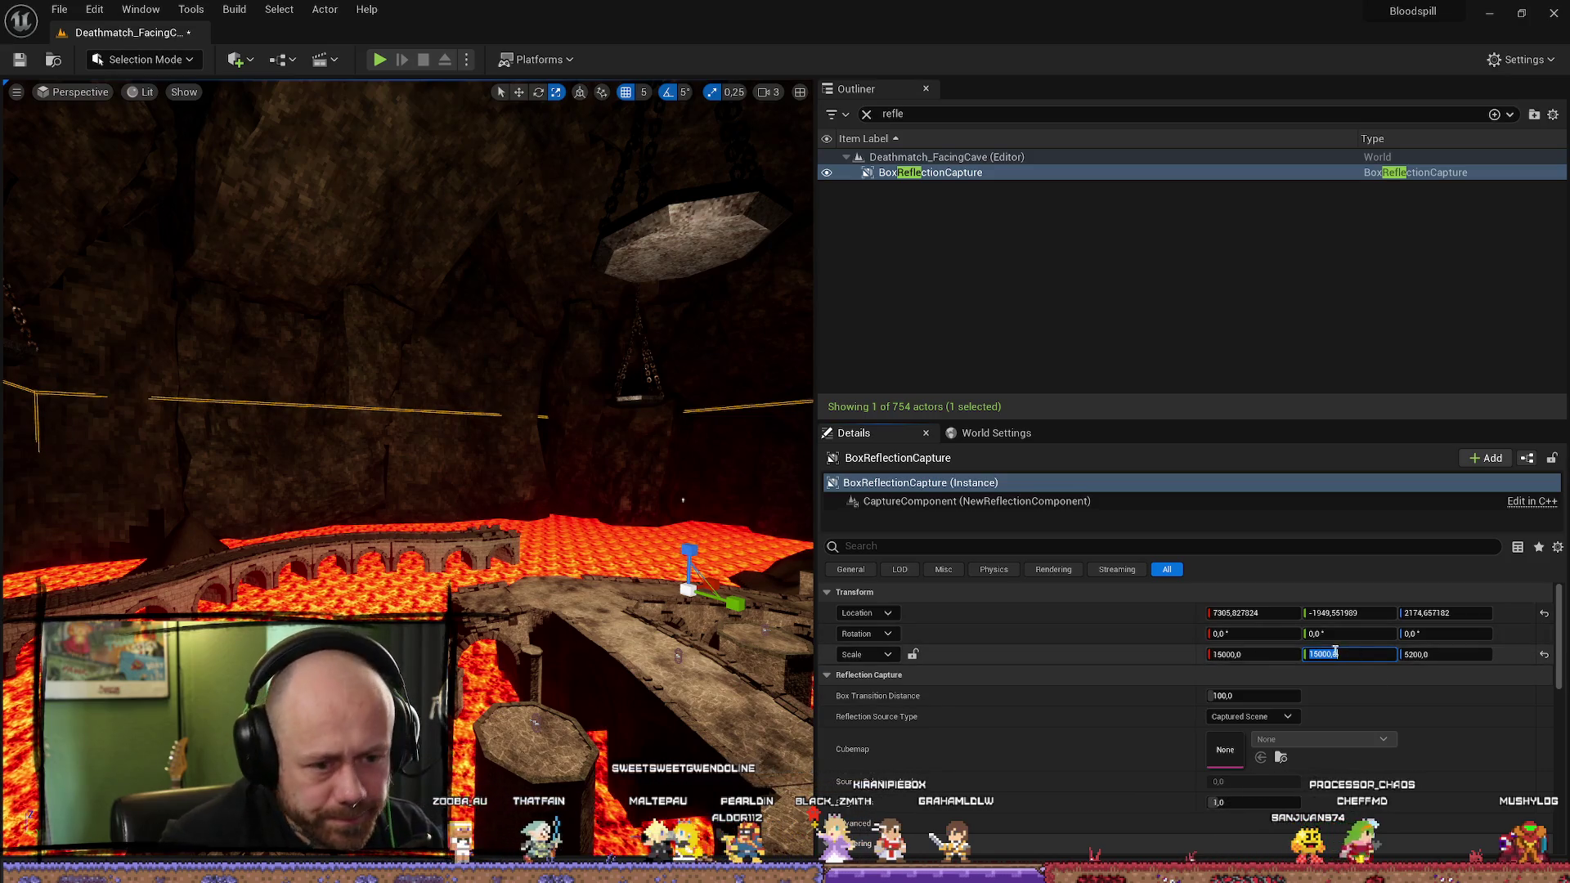
pyautogui.click(1336, 658)
pyautogui.hotkey('ctrl', 'a')
pyautogui.write('13000')
pyautogui.press('Return')
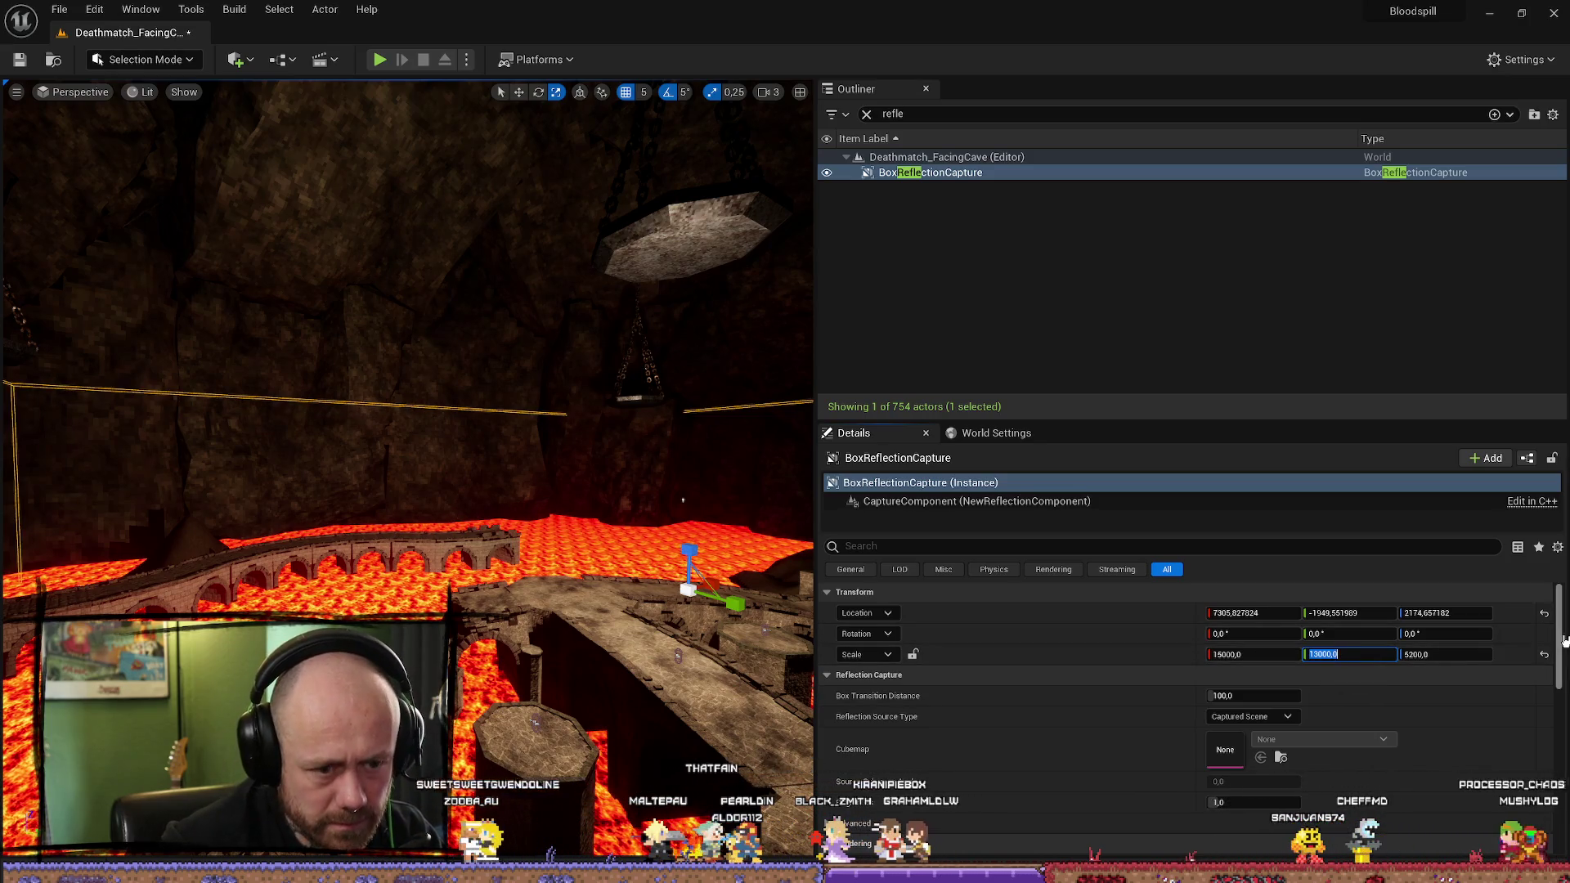
pyautogui.click(1240, 652)
pyautogui.click(1226, 654)
pyautogui.write('13000')
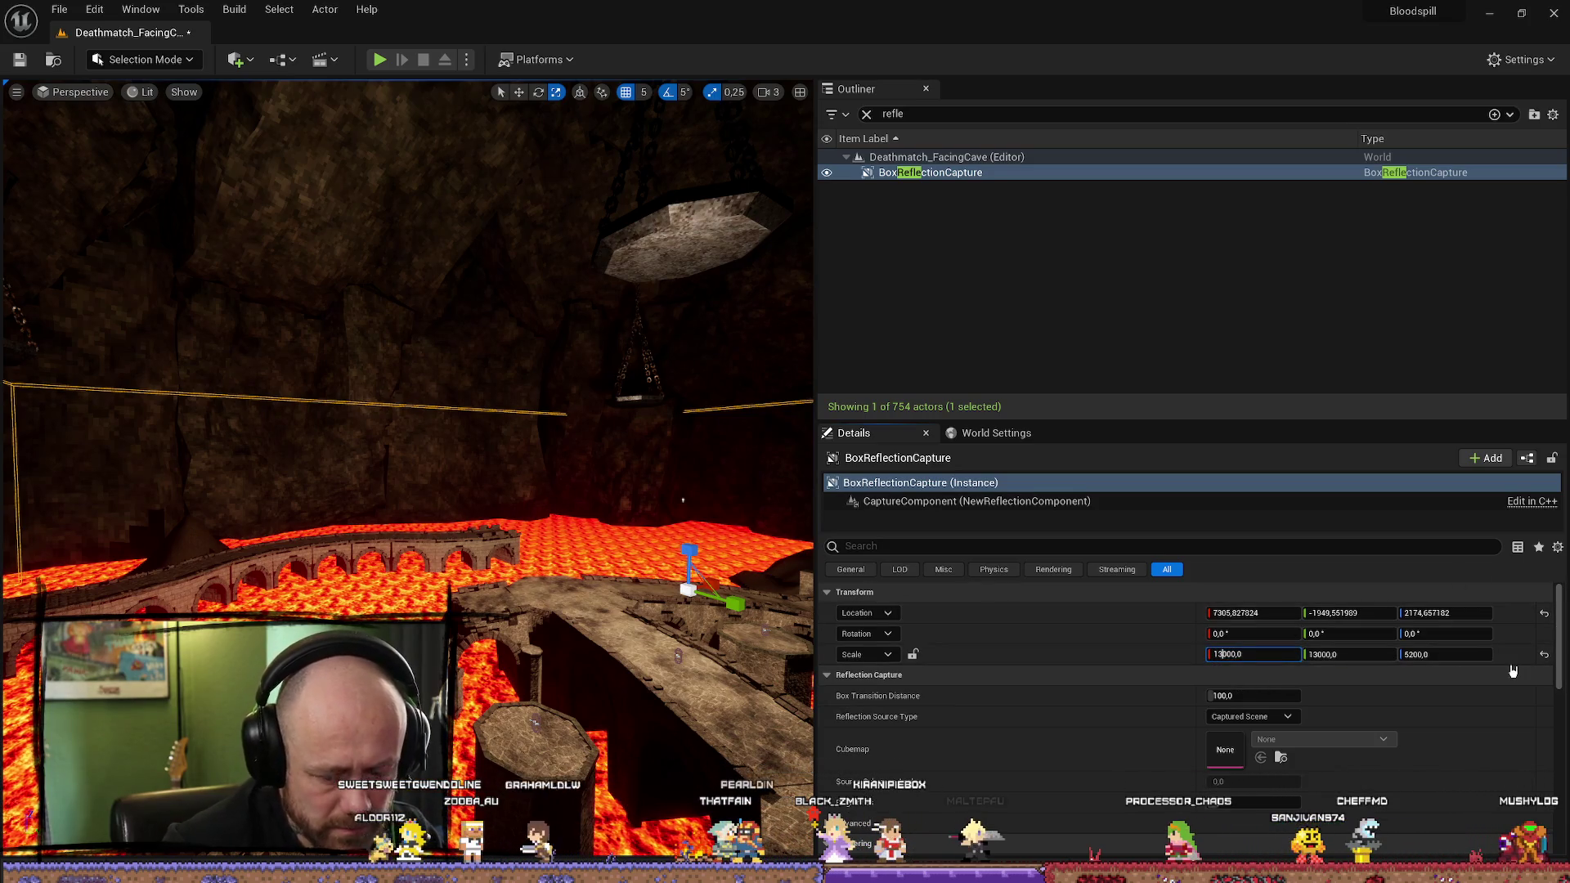
pyautogui.moveTo(409, 408); pyautogui.dragTo(442, 360)
pyautogui.moveTo(551, 470); pyautogui.dragTo(528, 543)
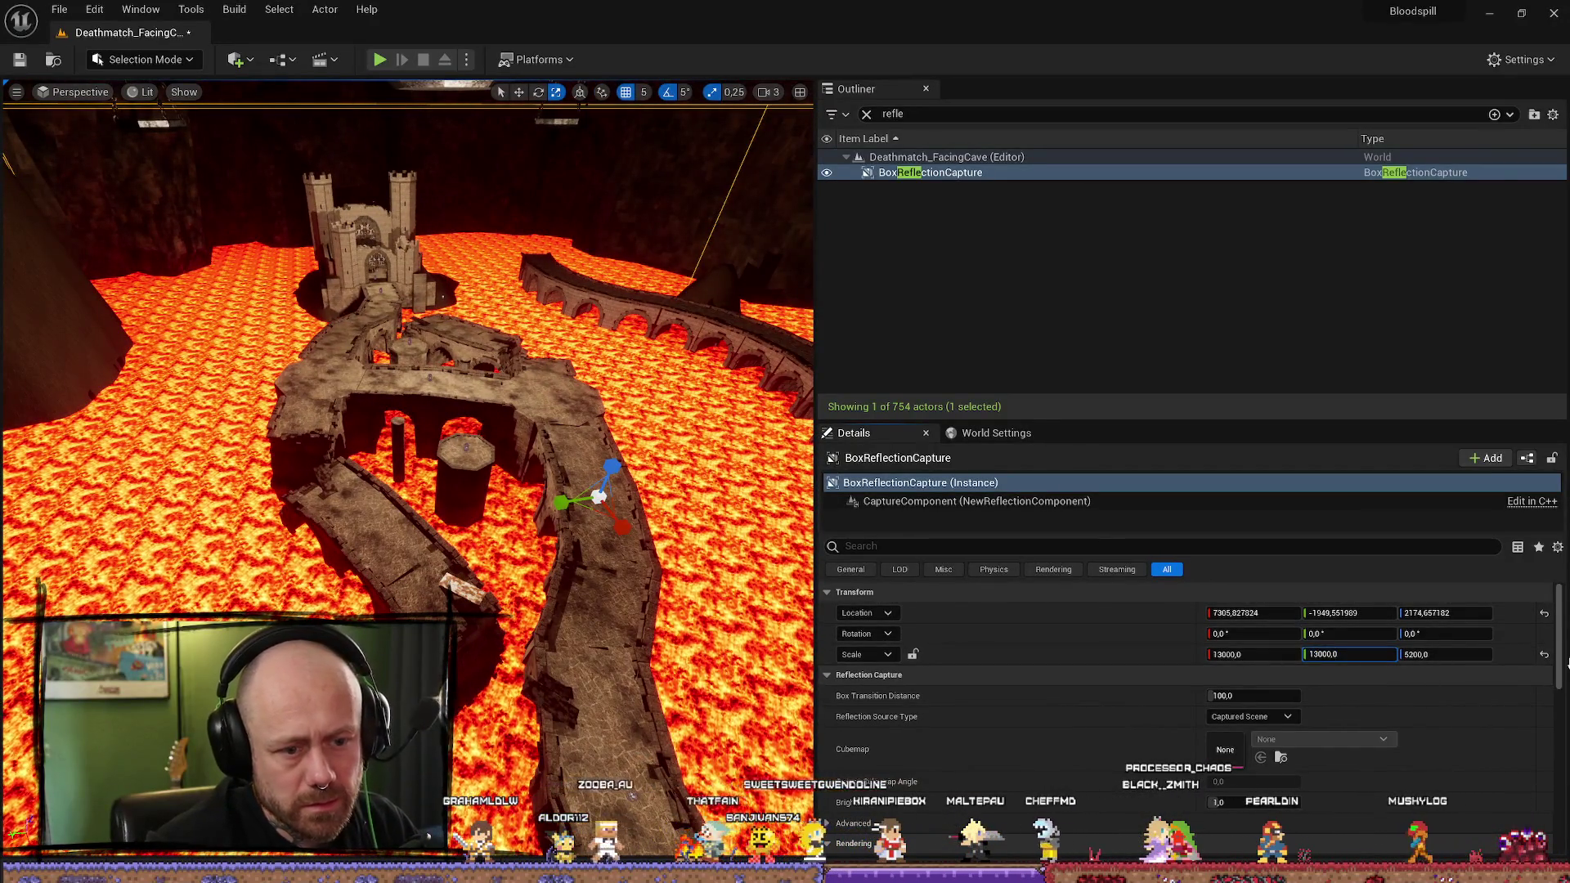
pyautogui.click(1349, 653)
pyautogui.write('9000')
# Step: Move the reflection capture toward the castle with the translate gizmo
pyautogui.moveTo(409, 409)
pyautogui.mouseDown()
pyautogui.moveTo(442, 360)
pyautogui.moveTo(484, 433)
pyautogui.moveTo(255, 500)
pyautogui.mouseUp()
pyautogui.press('w')
pyautogui.moveTo(294, 610); pyautogui.dragTo(417, 594)
pyautogui.moveTo(408, 409); pyautogui.dragTo(491, 368)
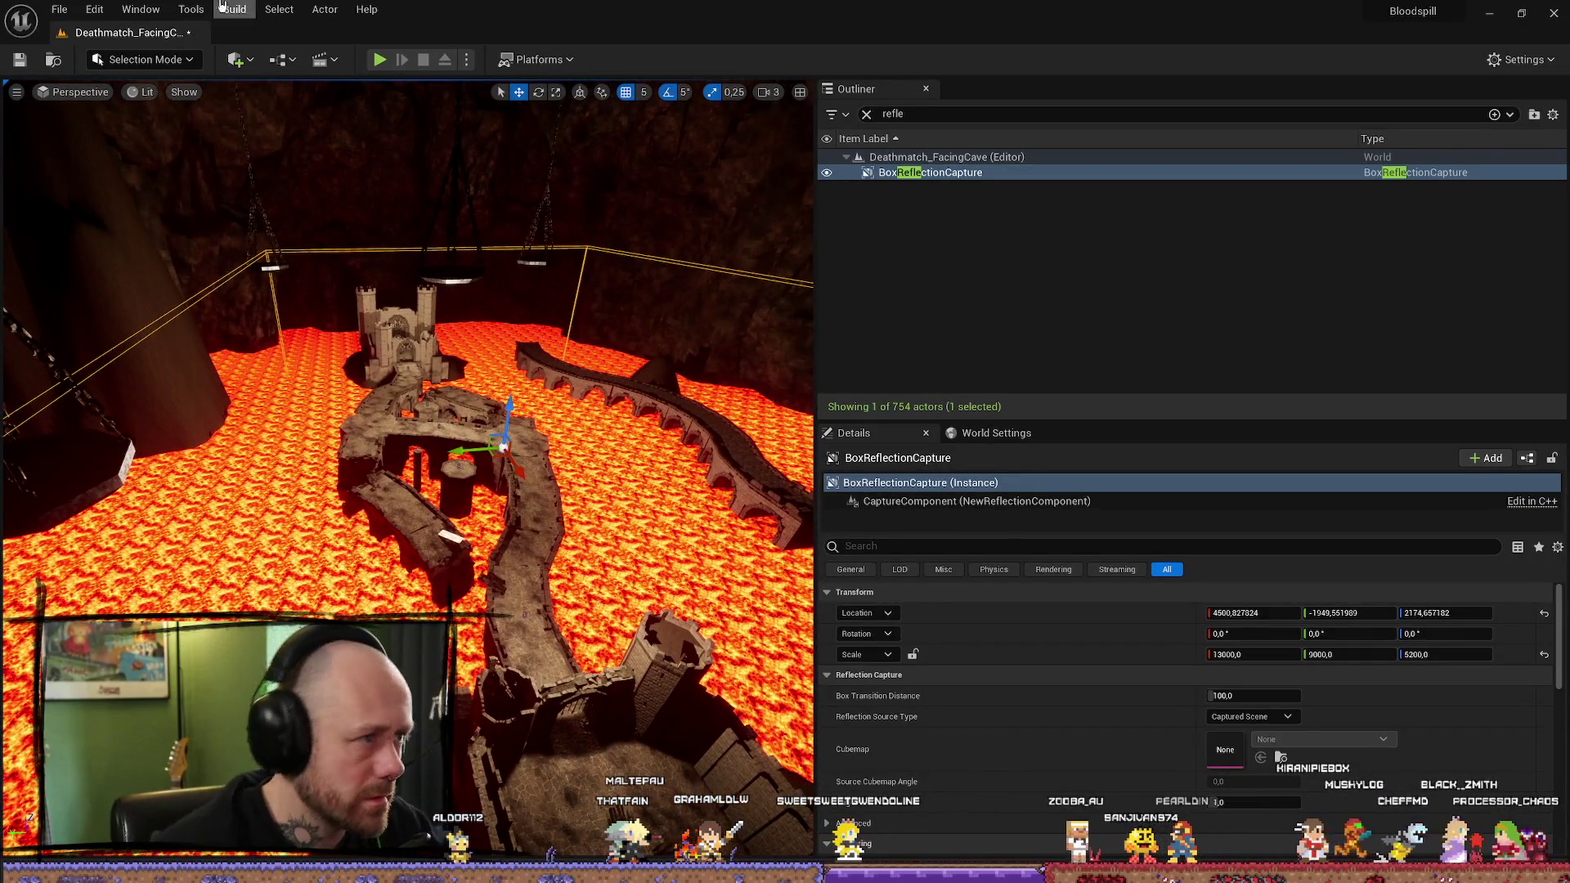
pyautogui.moveTo(408, 368)
pyautogui.mouseDown()
pyautogui.moveTo(409, 319)
pyautogui.moveTo(393, 352)
pyautogui.moveTo(376, 344)
pyautogui.mouseUp()
pyautogui.press('f')
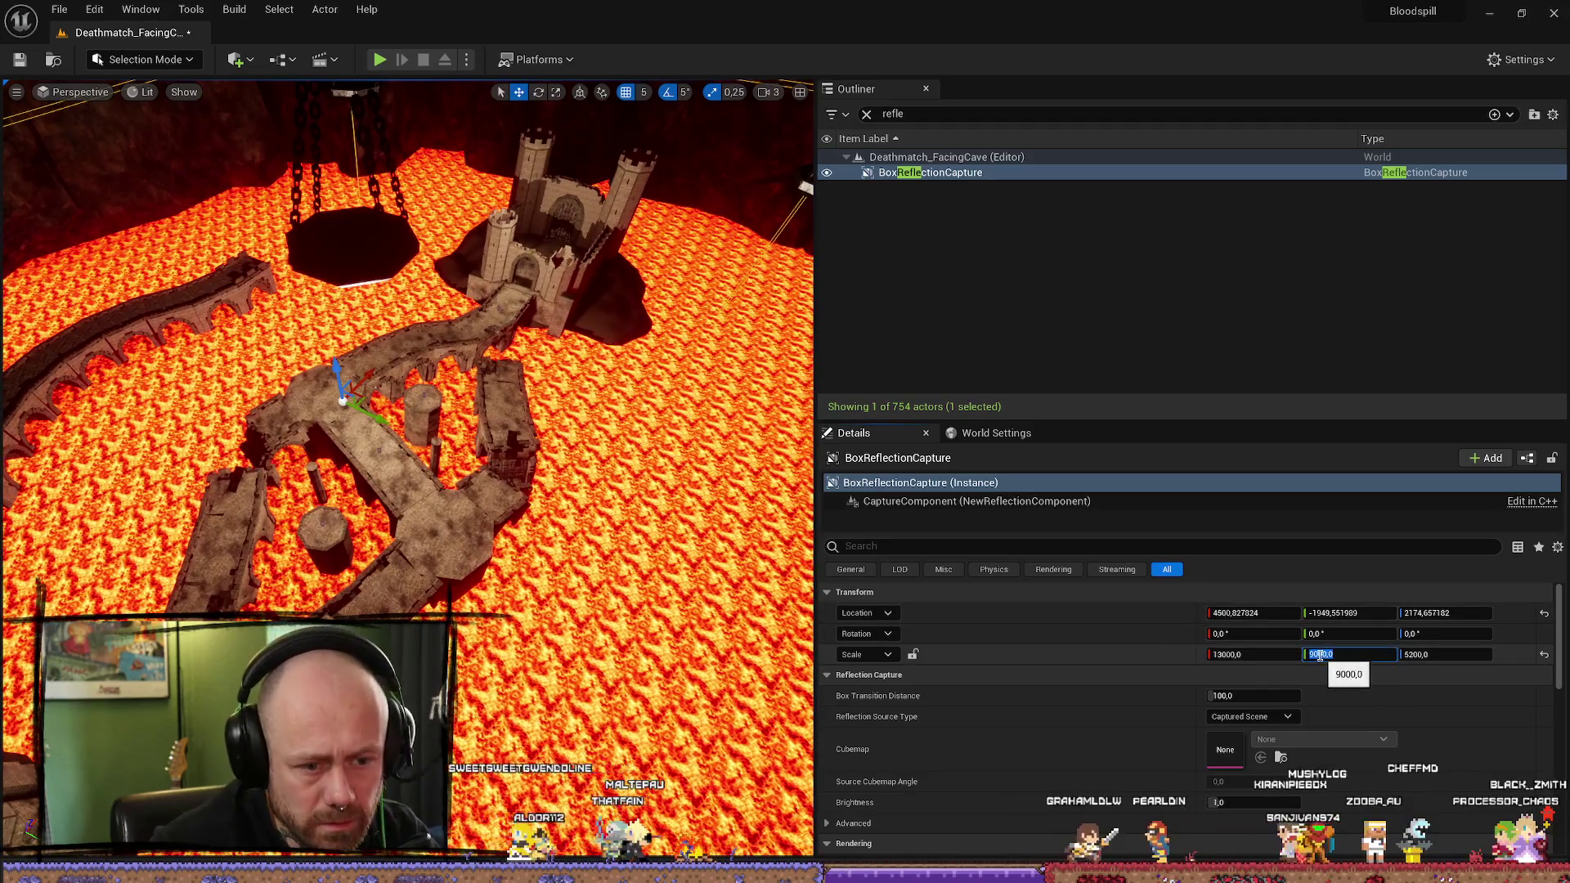
# Step: Set the capture's Y scale to 7000 and X scale to 8000
pyautogui.write('7')
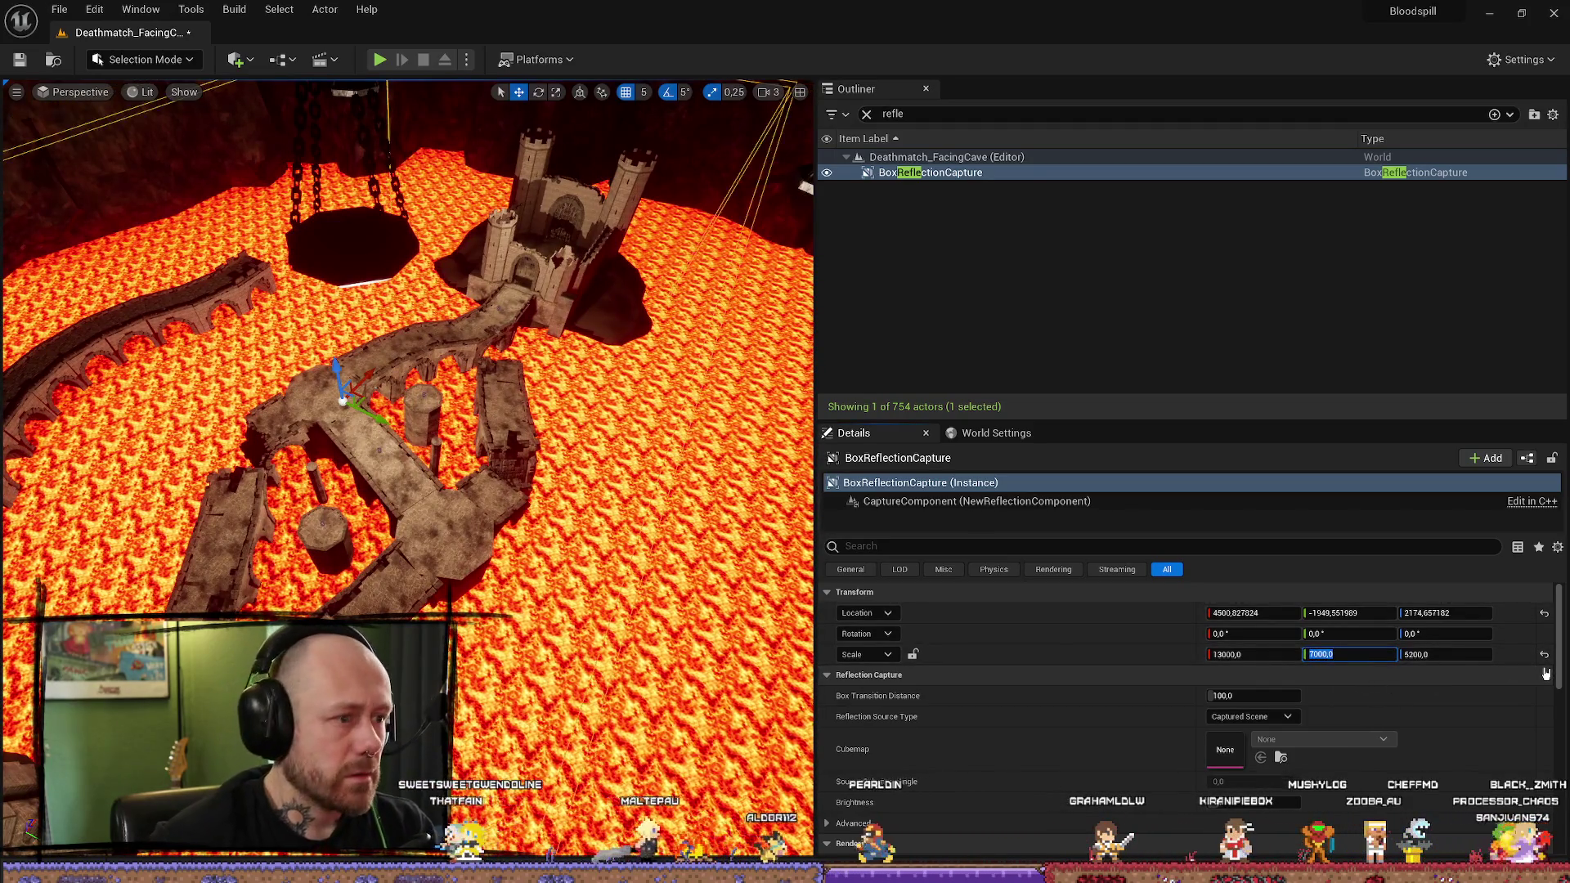
pyautogui.click(1256, 654)
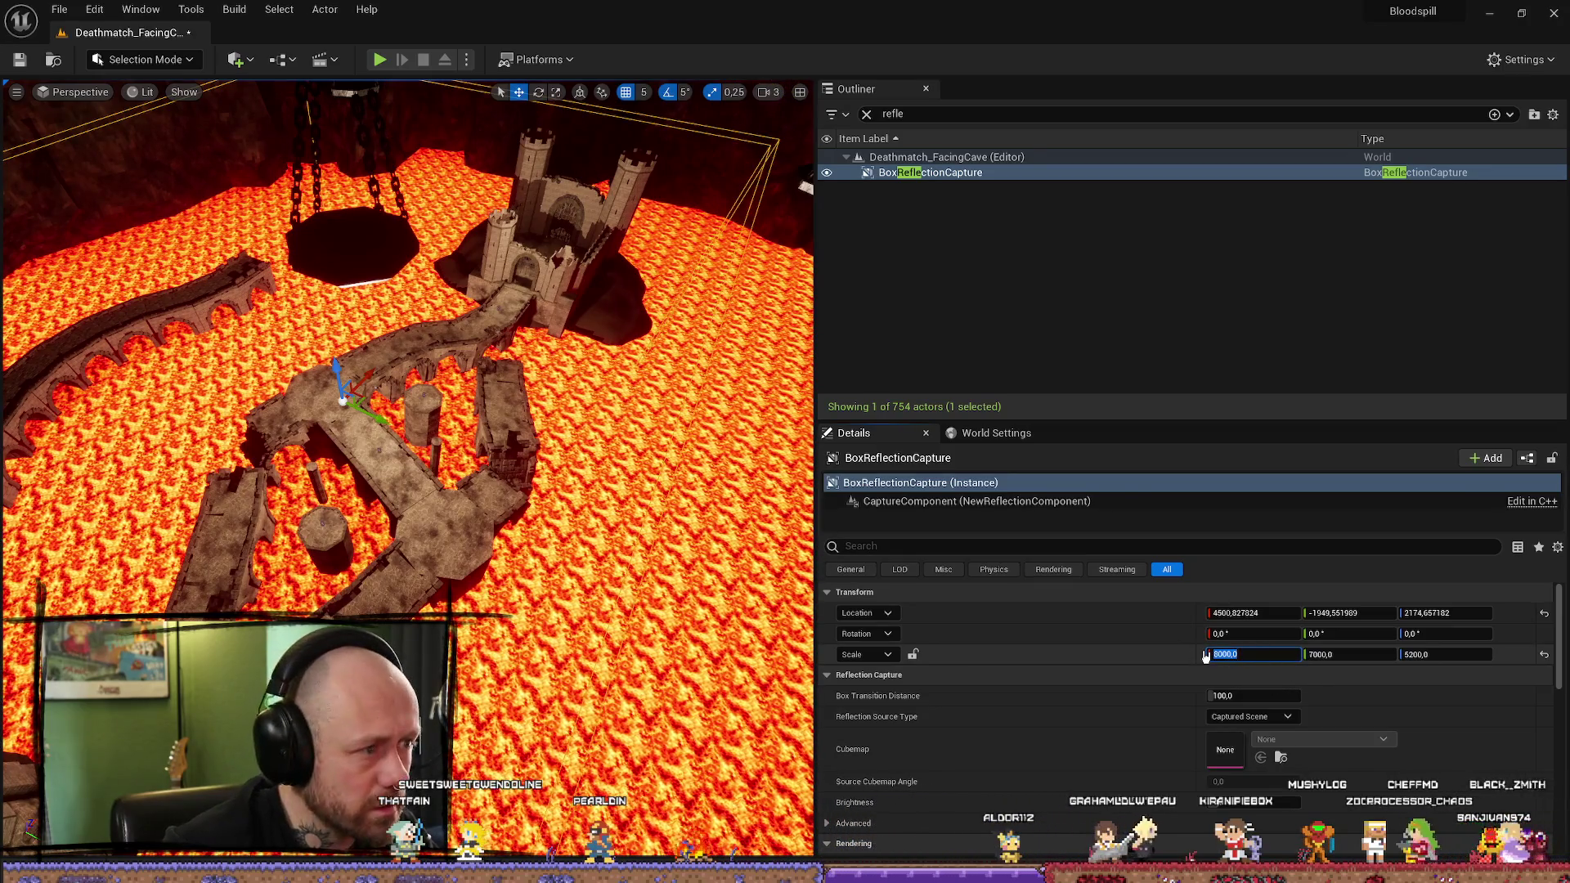
pyautogui.press('Return')
# Step: Reposition the capture over the arena and rebuild lighting for all levels
pyautogui.moveTo(406, 374)
pyautogui.mouseDown()
pyautogui.moveTo(386, 398)
pyautogui.moveTo(521, 403)
pyautogui.mouseUp()
pyautogui.press('f')
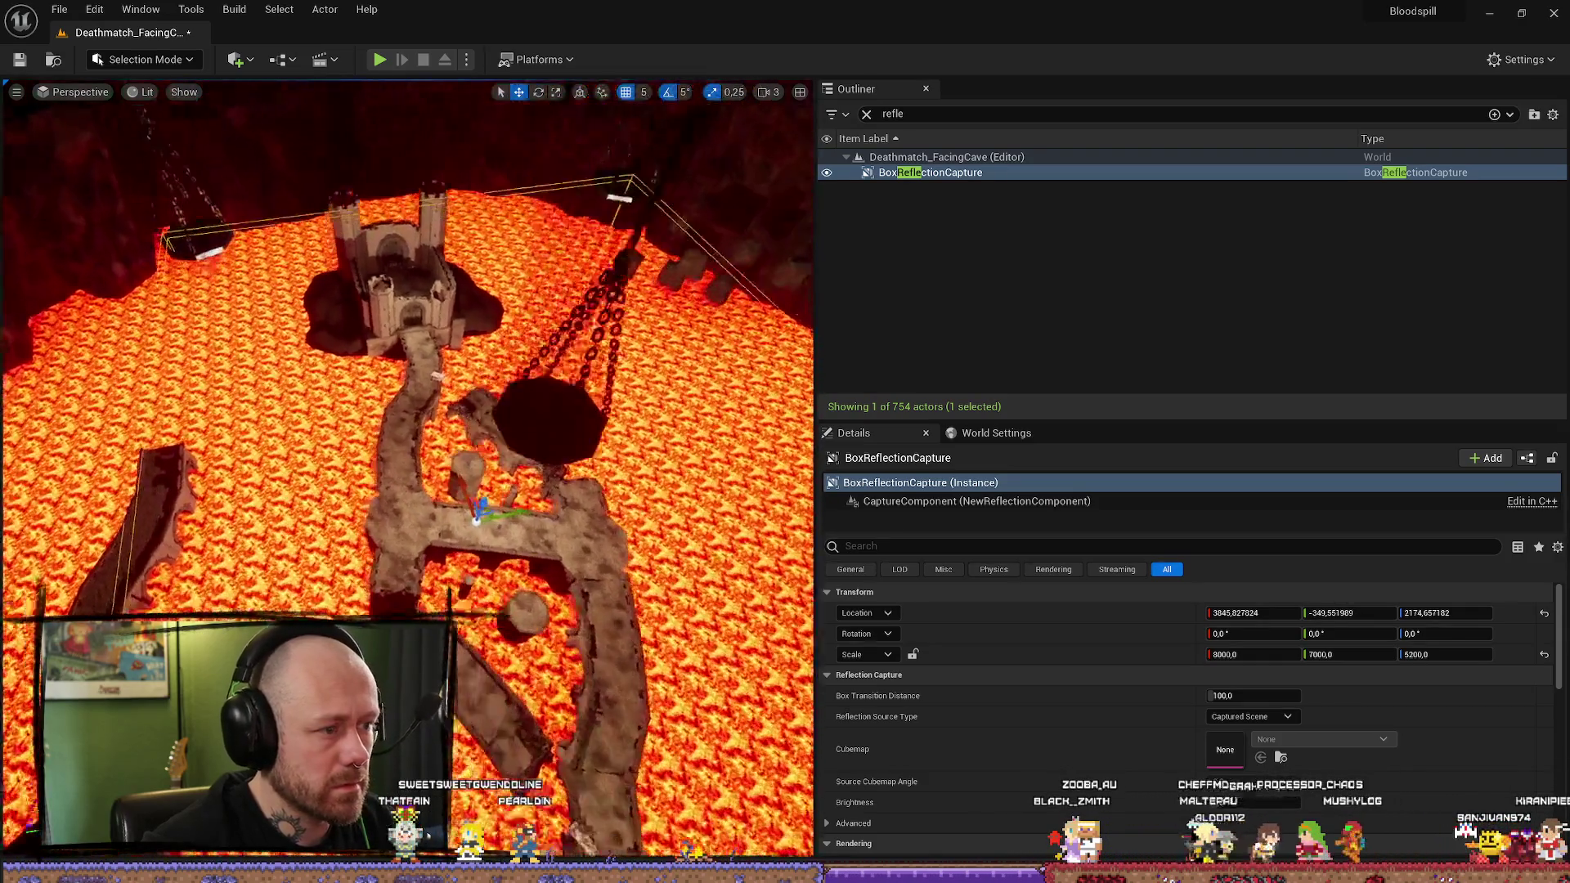
pyautogui.click(234, 9)
pyautogui.click(264, 52)
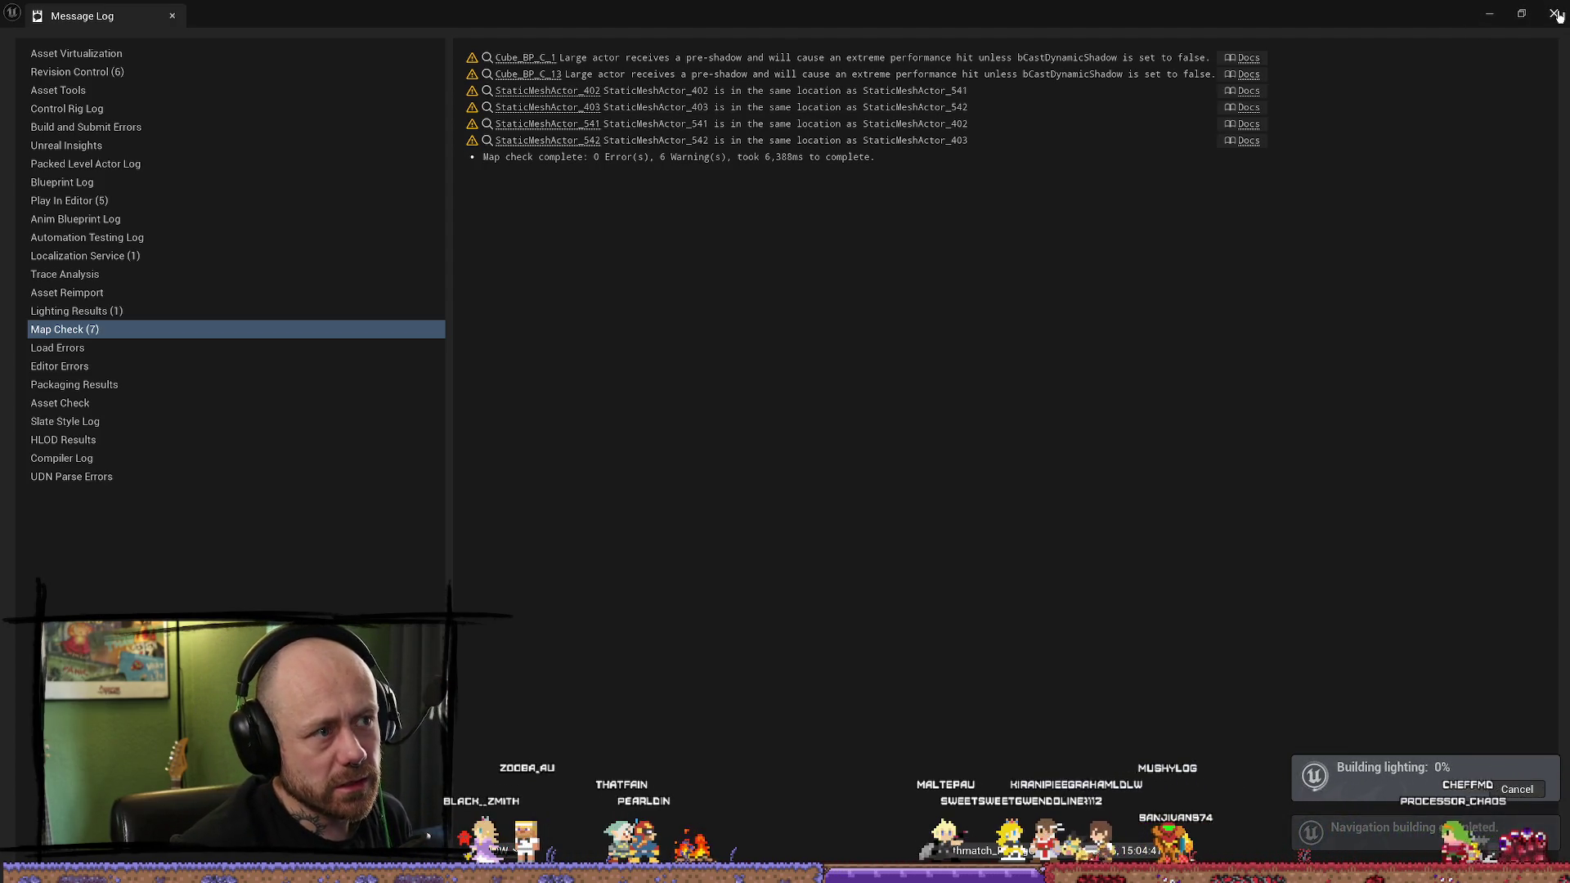
# Step: Check the Cube_BP_C_1 pre-shadow warning, close the Map Check log, and fly over the lava
pyautogui.click(523, 59)
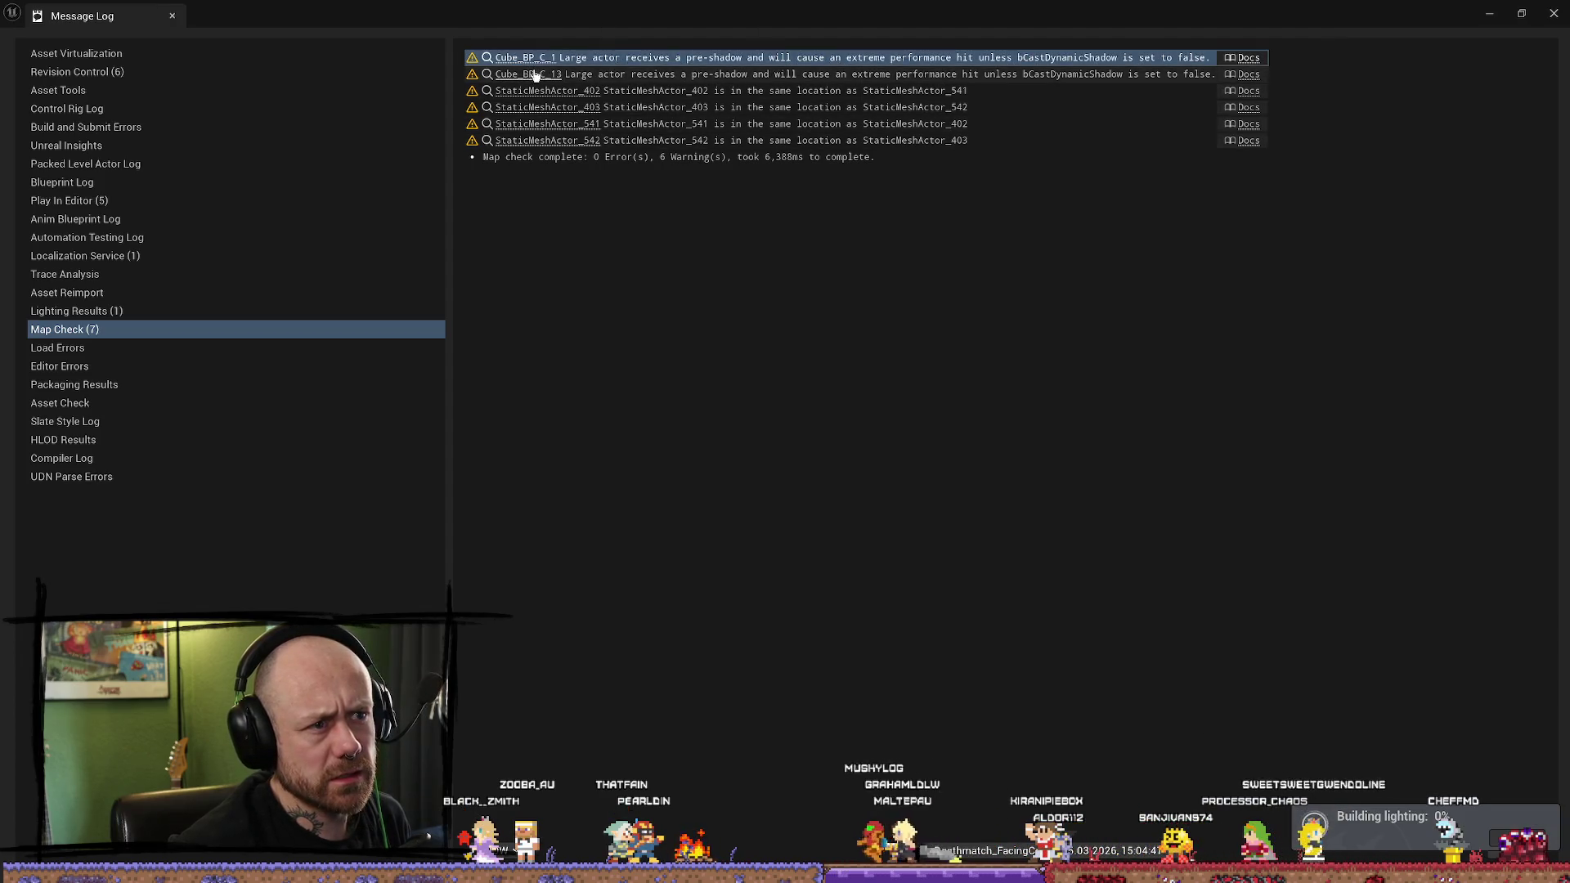
pyautogui.click(1538, 11)
pyautogui.moveTo(642, 222)
pyautogui.mouseDown()
pyautogui.moveTo(371, 199)
pyautogui.moveTo(351, 436)
pyautogui.moveTo(426, 294)
pyautogui.mouseUp()
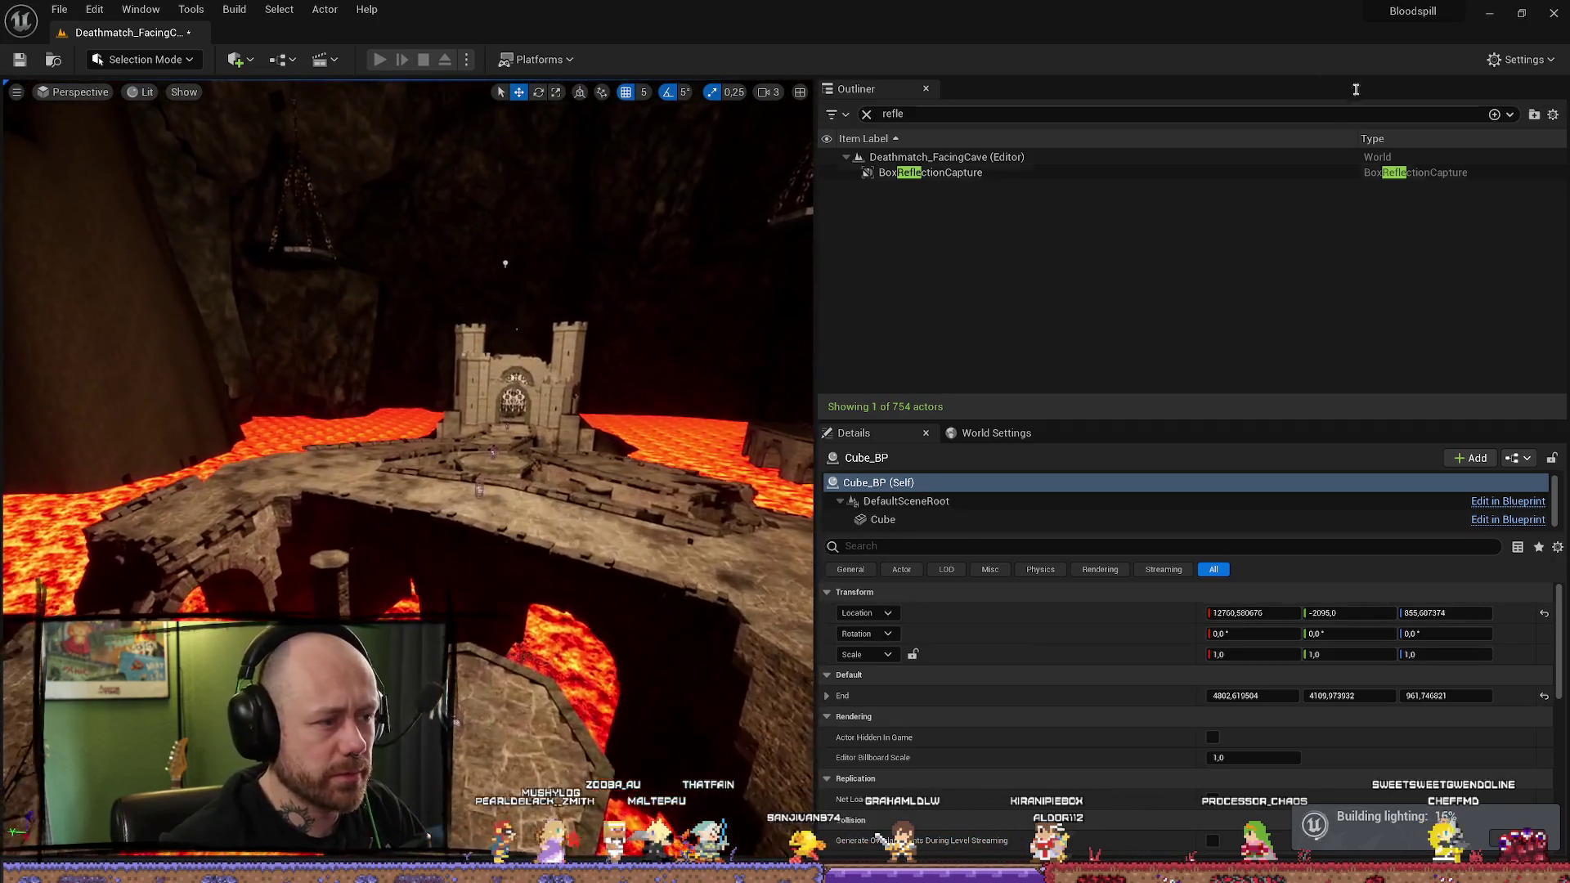
# Step: Clear the Outliner search, widen the viewport, and close the Lighting Results log after building
pyautogui.click(867, 114)
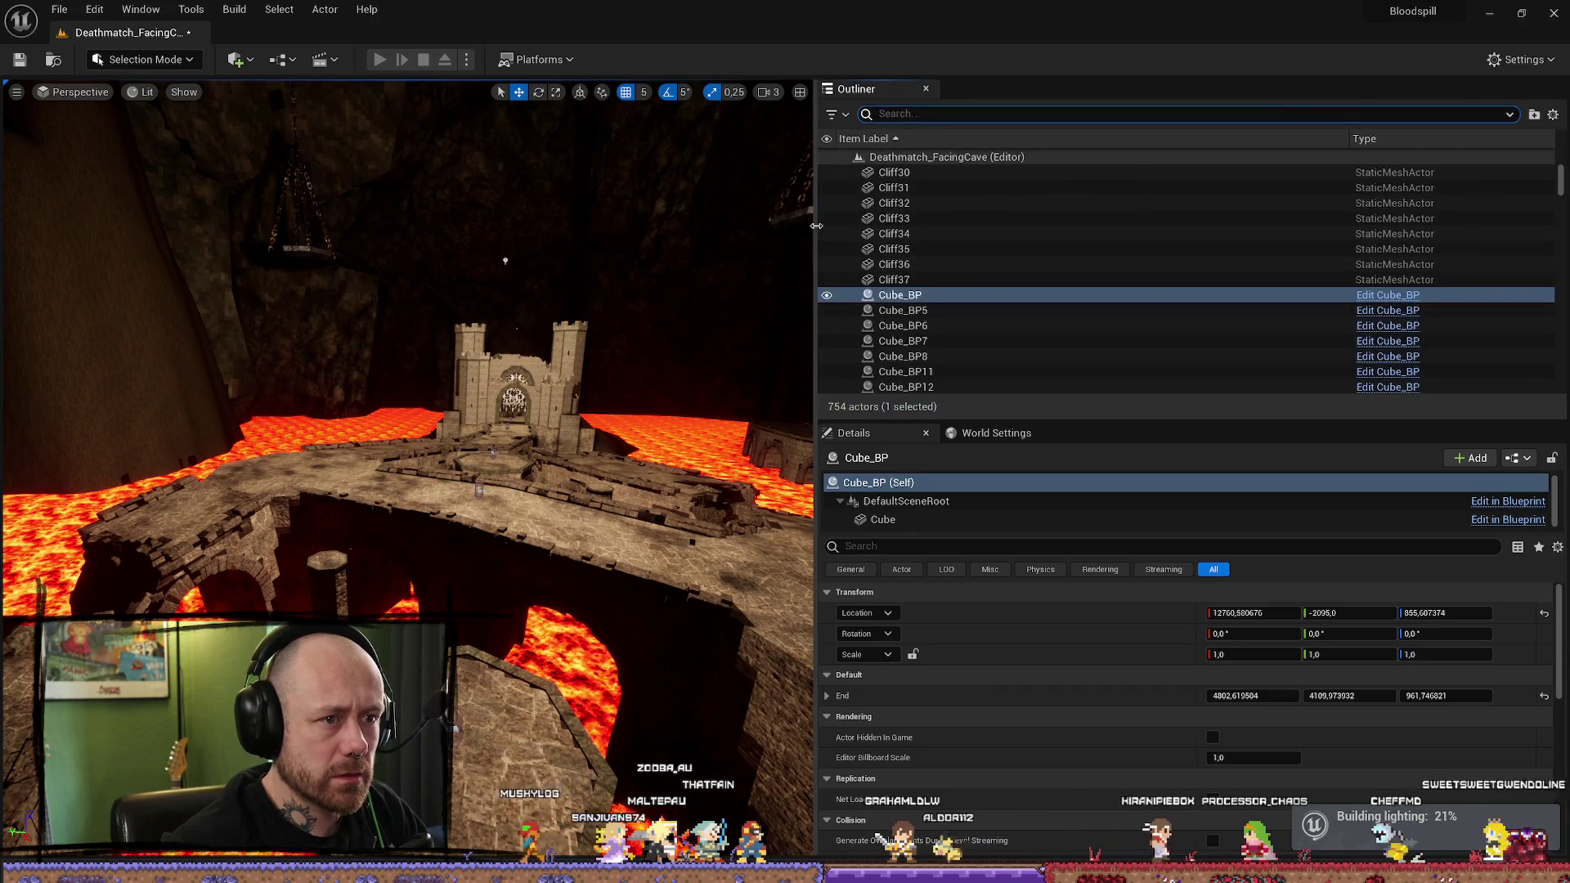
pyautogui.moveTo(815, 245)
pyautogui.mouseDown()
pyautogui.moveTo(1406, 245)
pyautogui.moveTo(1326, 246)
pyautogui.mouseUp()
pyautogui.moveTo(662, 474)
pyautogui.mouseDown()
pyautogui.moveTo(605, 498)
pyautogui.moveTo(726, 474)
pyautogui.mouseUp()
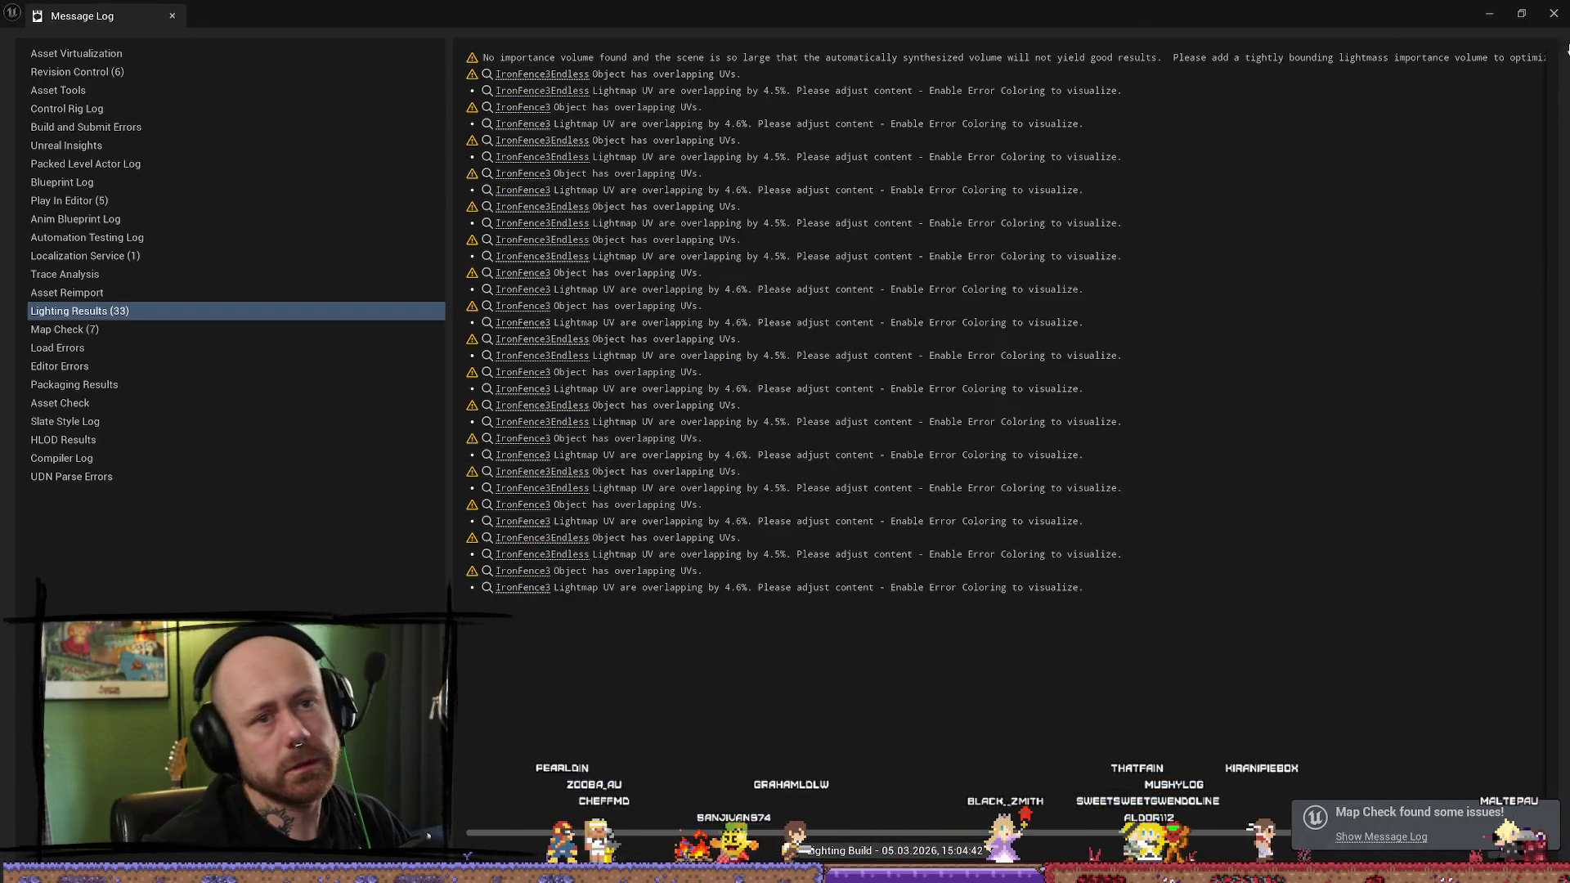
pyautogui.click(1553, 13)
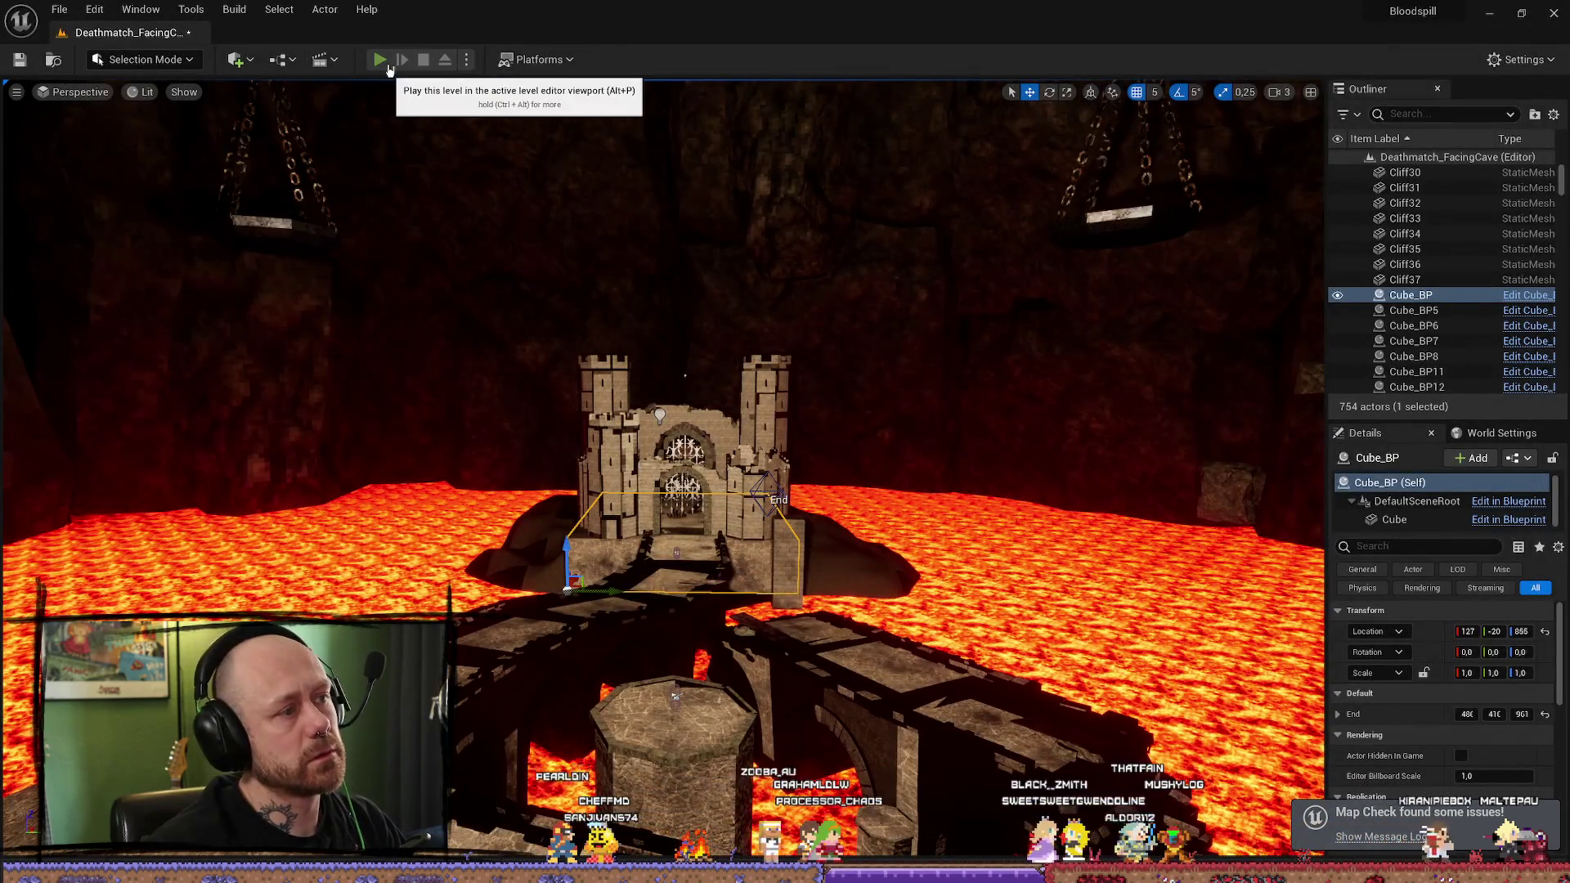
# Step: Start a play session, pick a loadout, and walk past the iron gate onto the bridge
pyautogui.click(380, 59)
pyautogui.click(662, 754)
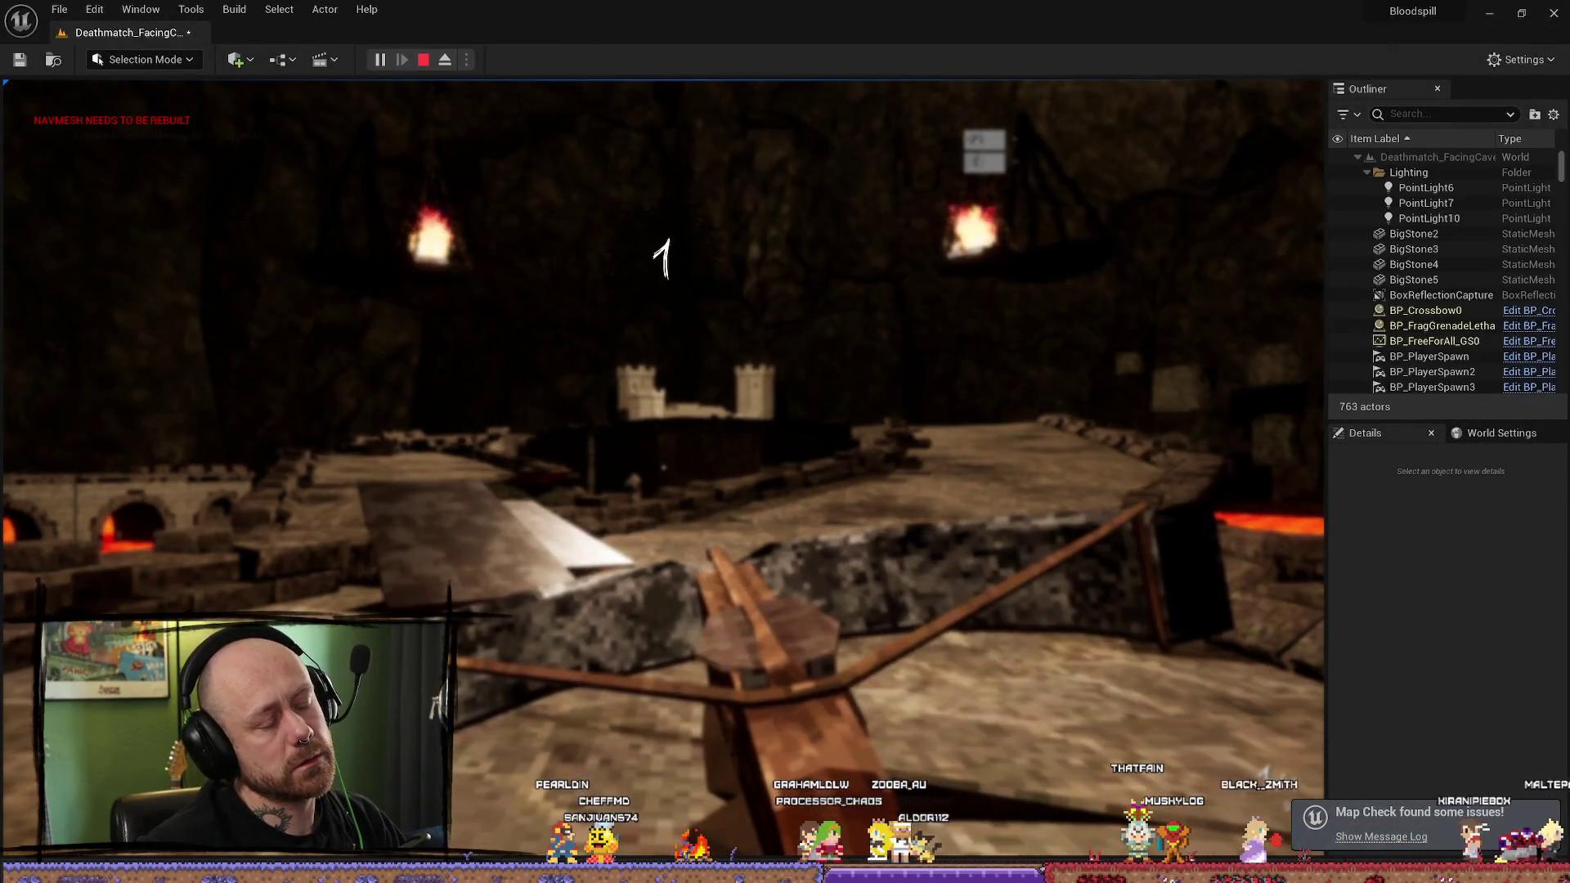
pyautogui.press('w')
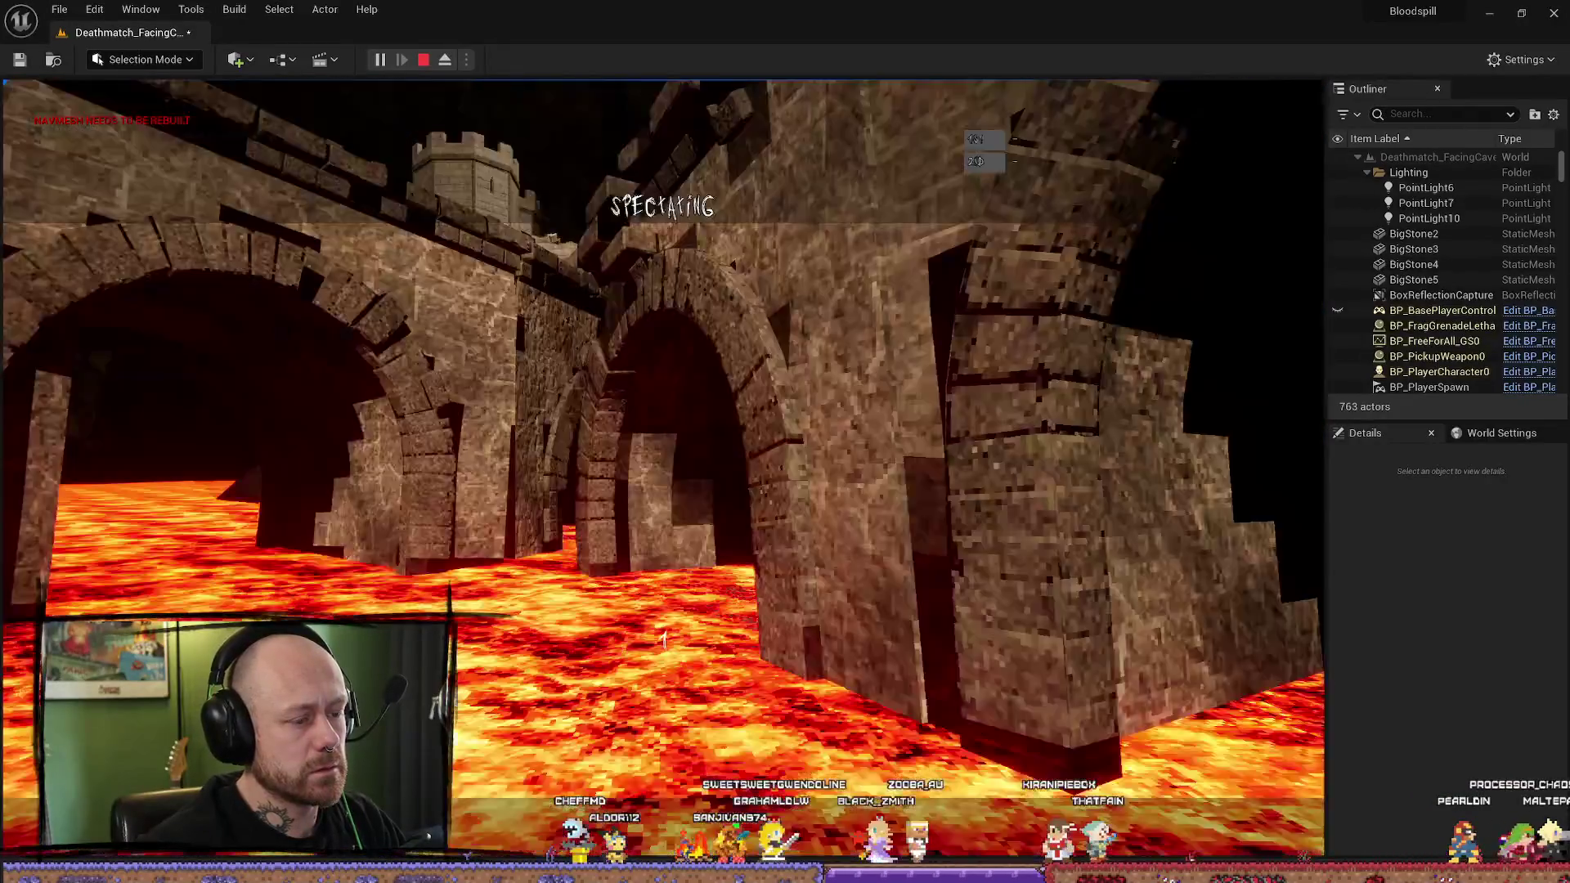
pyautogui.press('w')
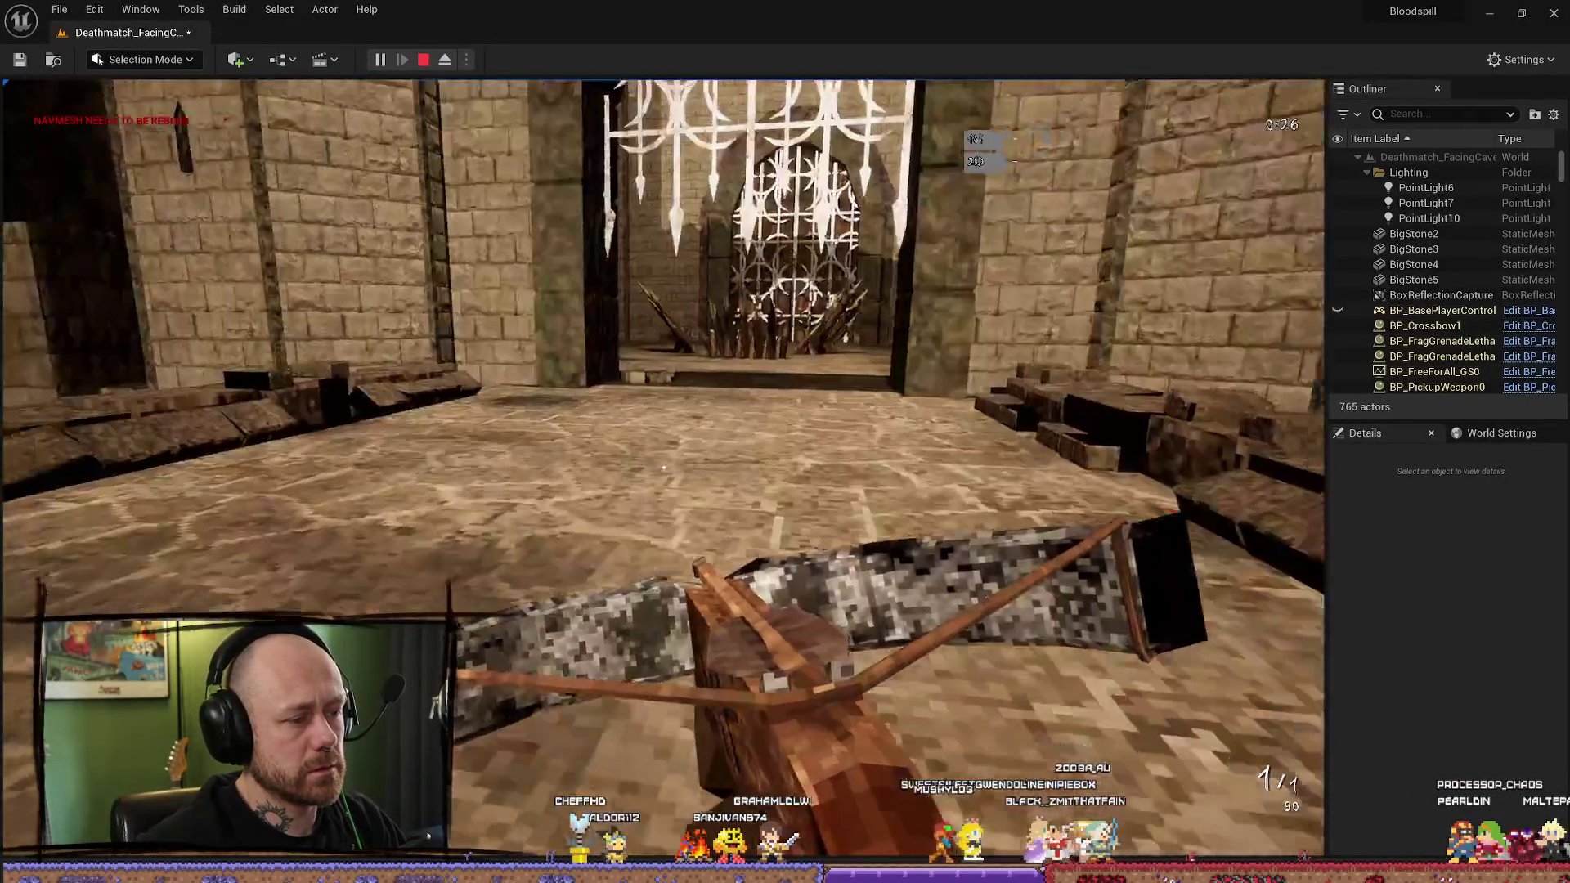
pyautogui.press('w')
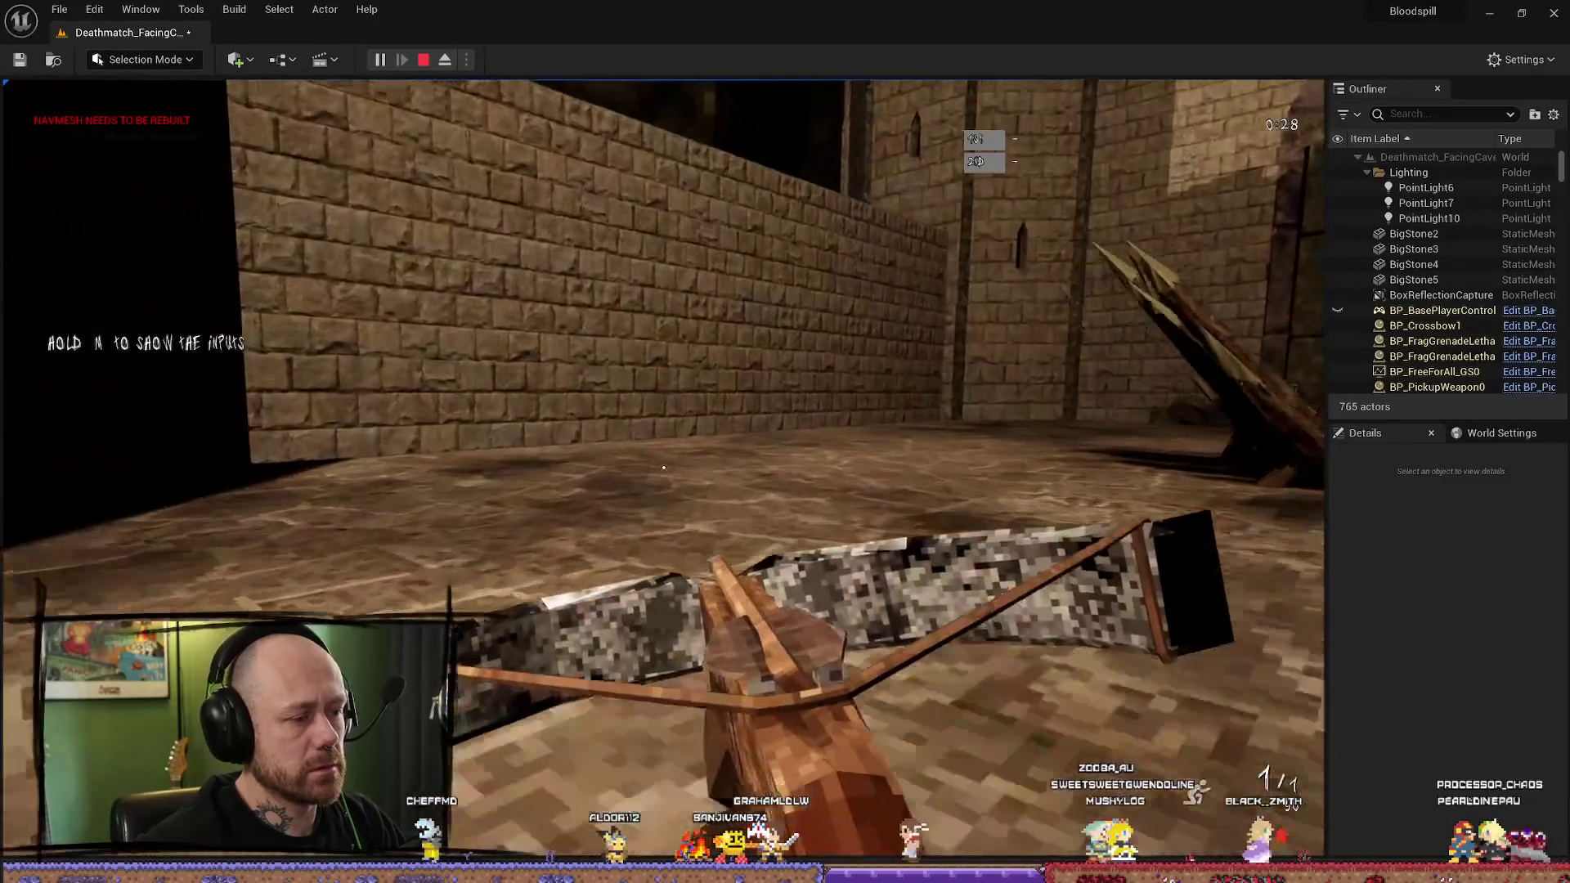
pyautogui.press('w')
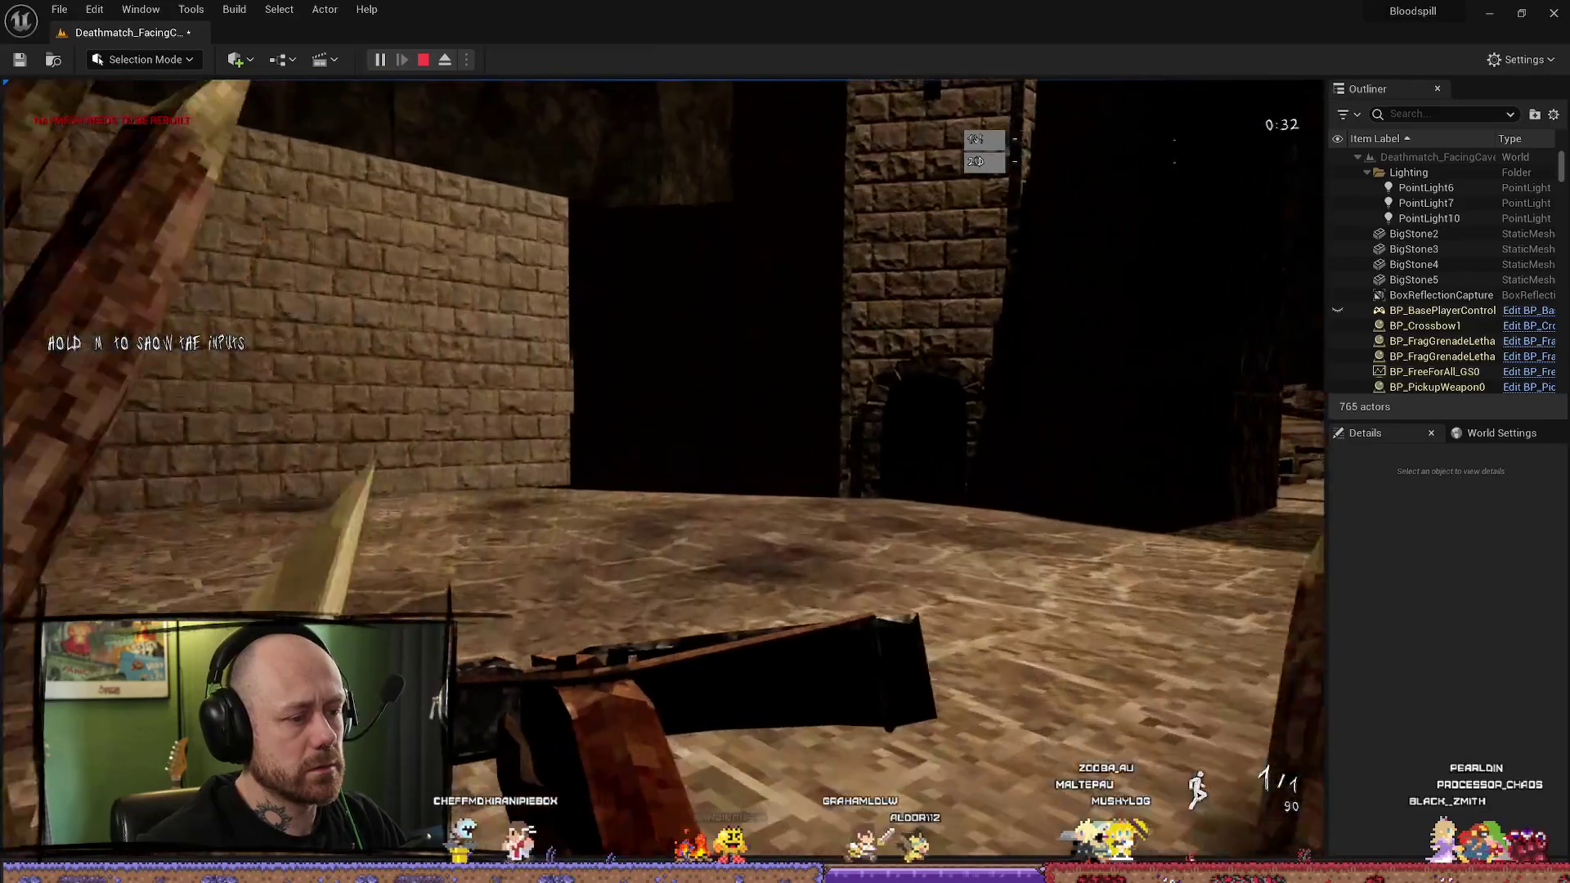
pyautogui.press('w')
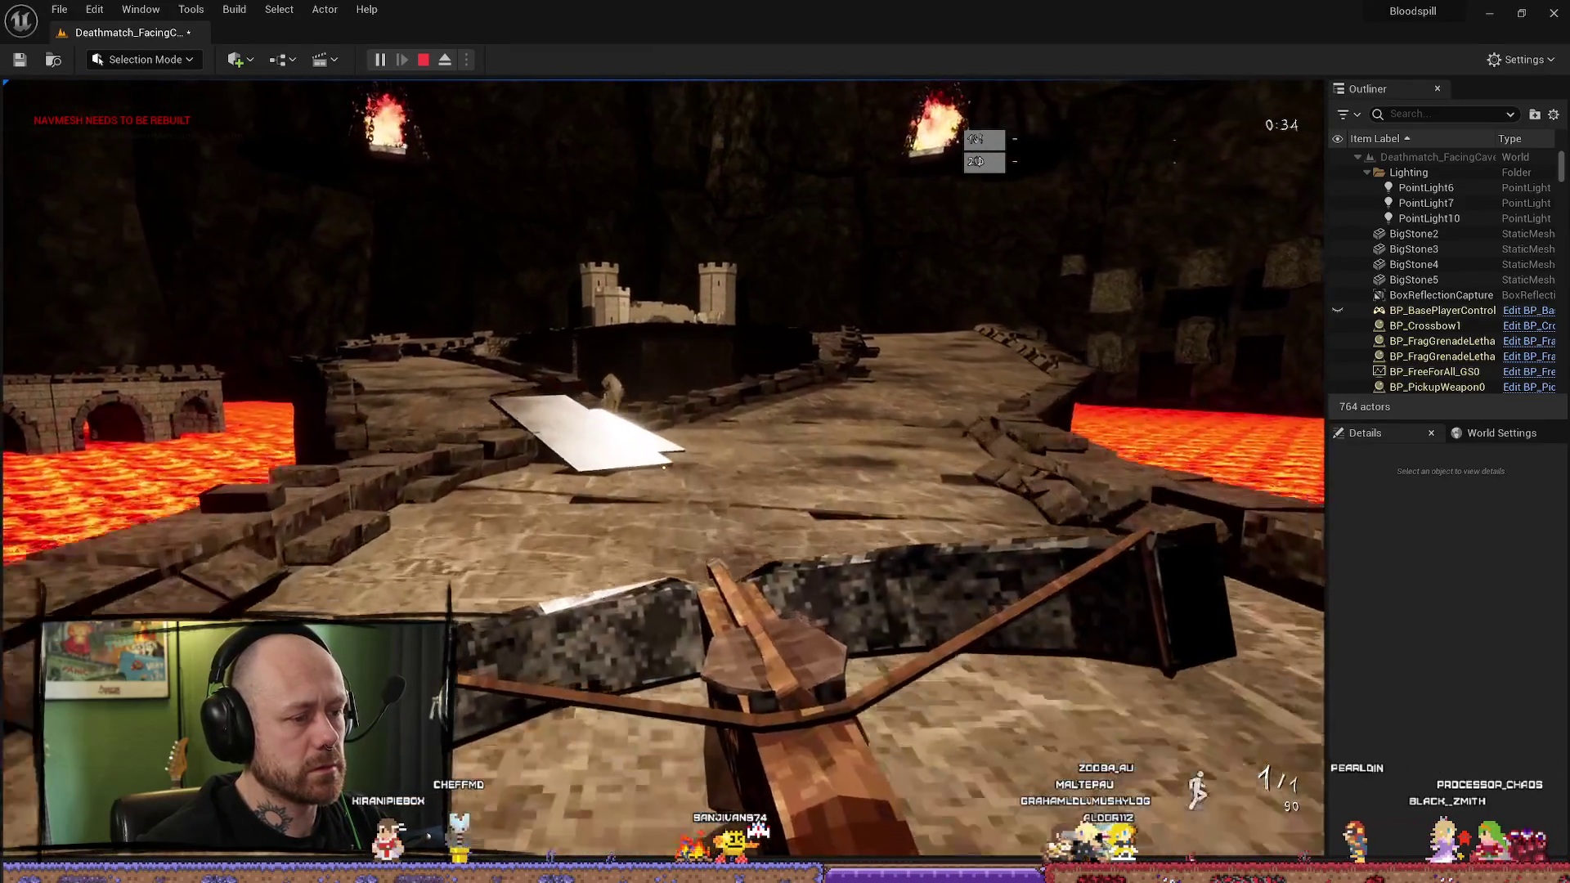
# Step: Walk along the bridge and castle walkway, then stop the play session
pyautogui.press('w')
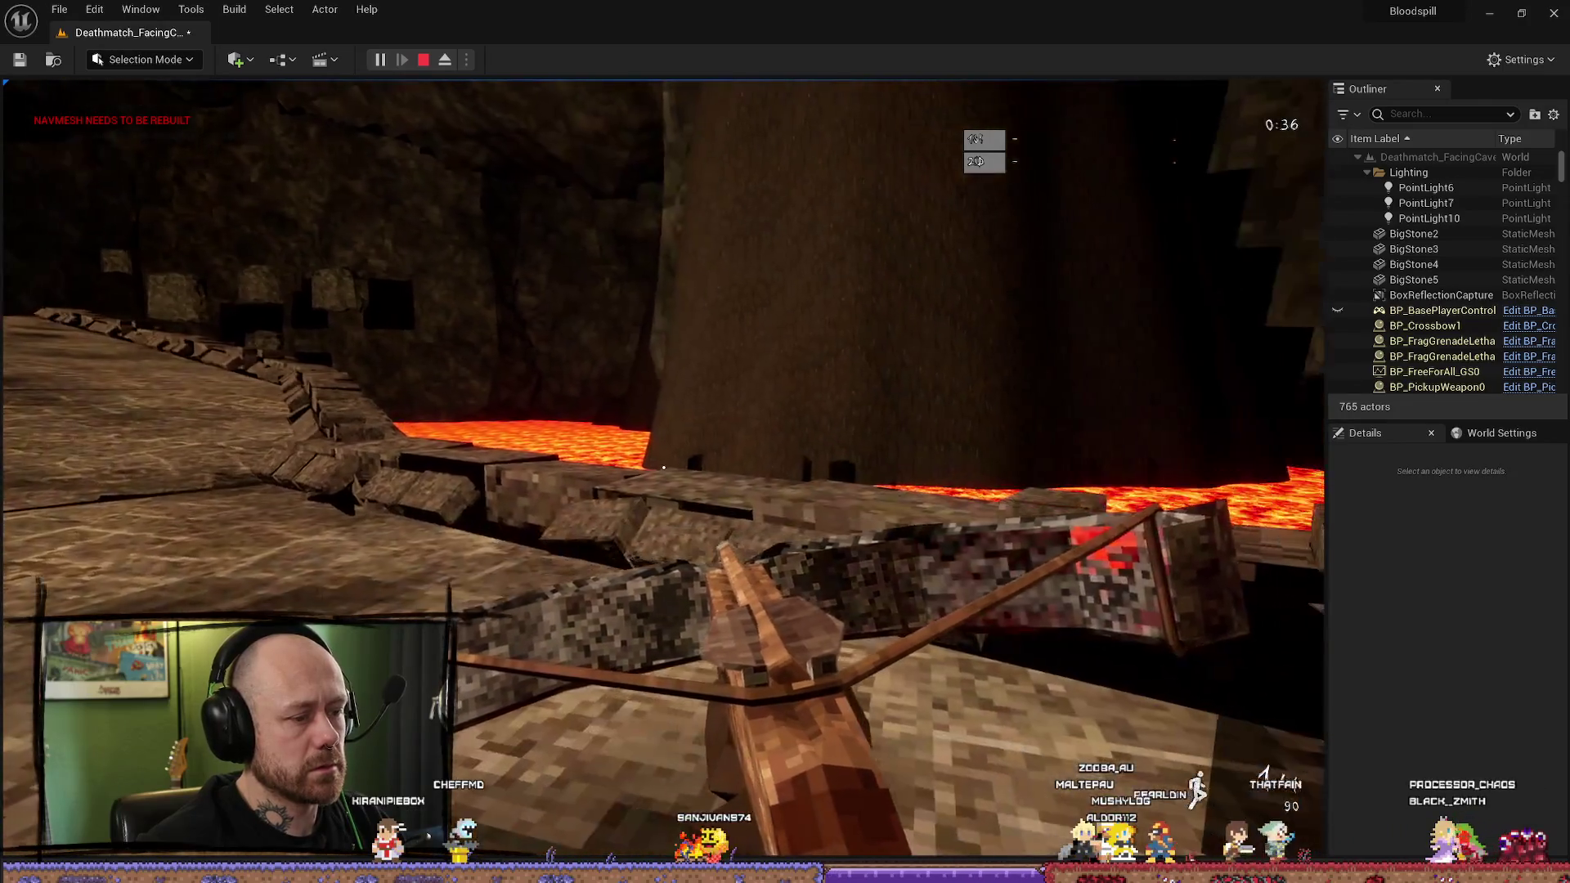
pyautogui.moveTo(663, 467)
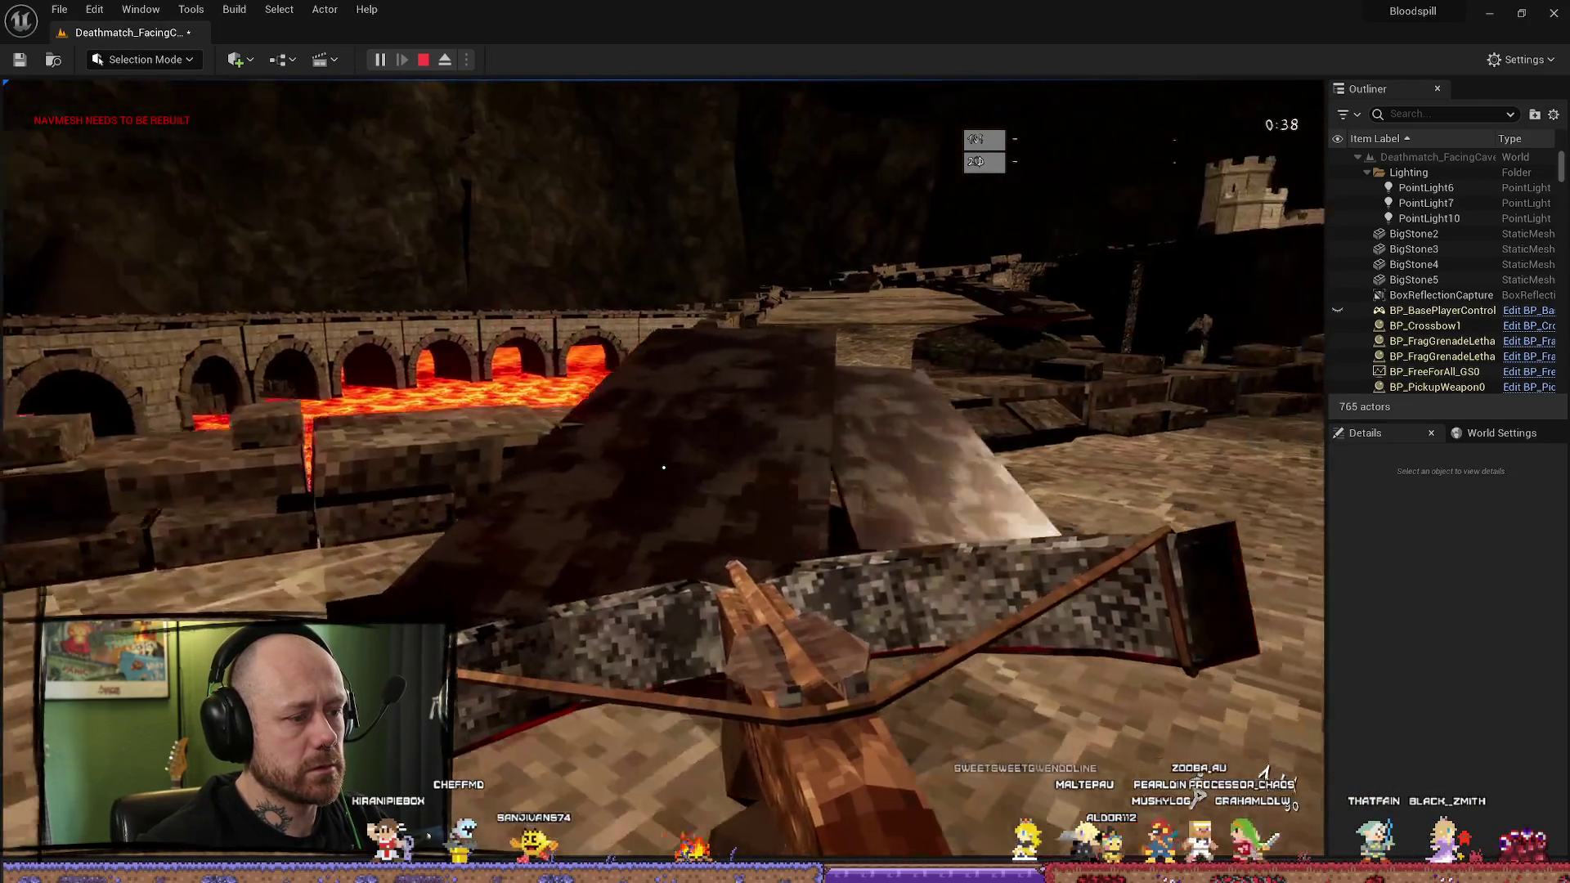
pyautogui.press('w')
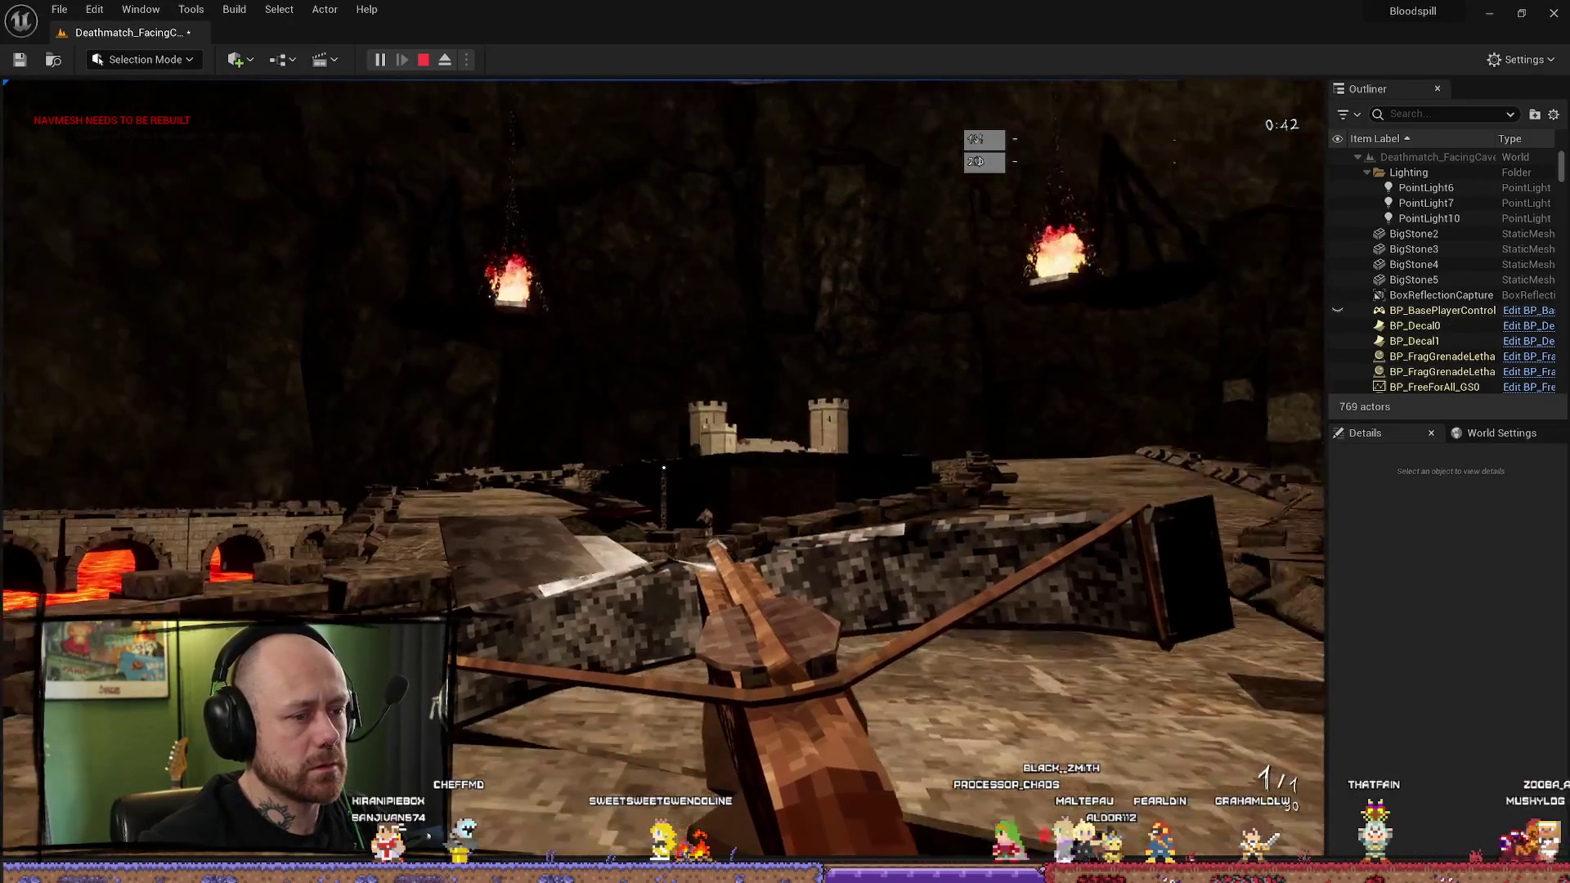
pyautogui.press('w')
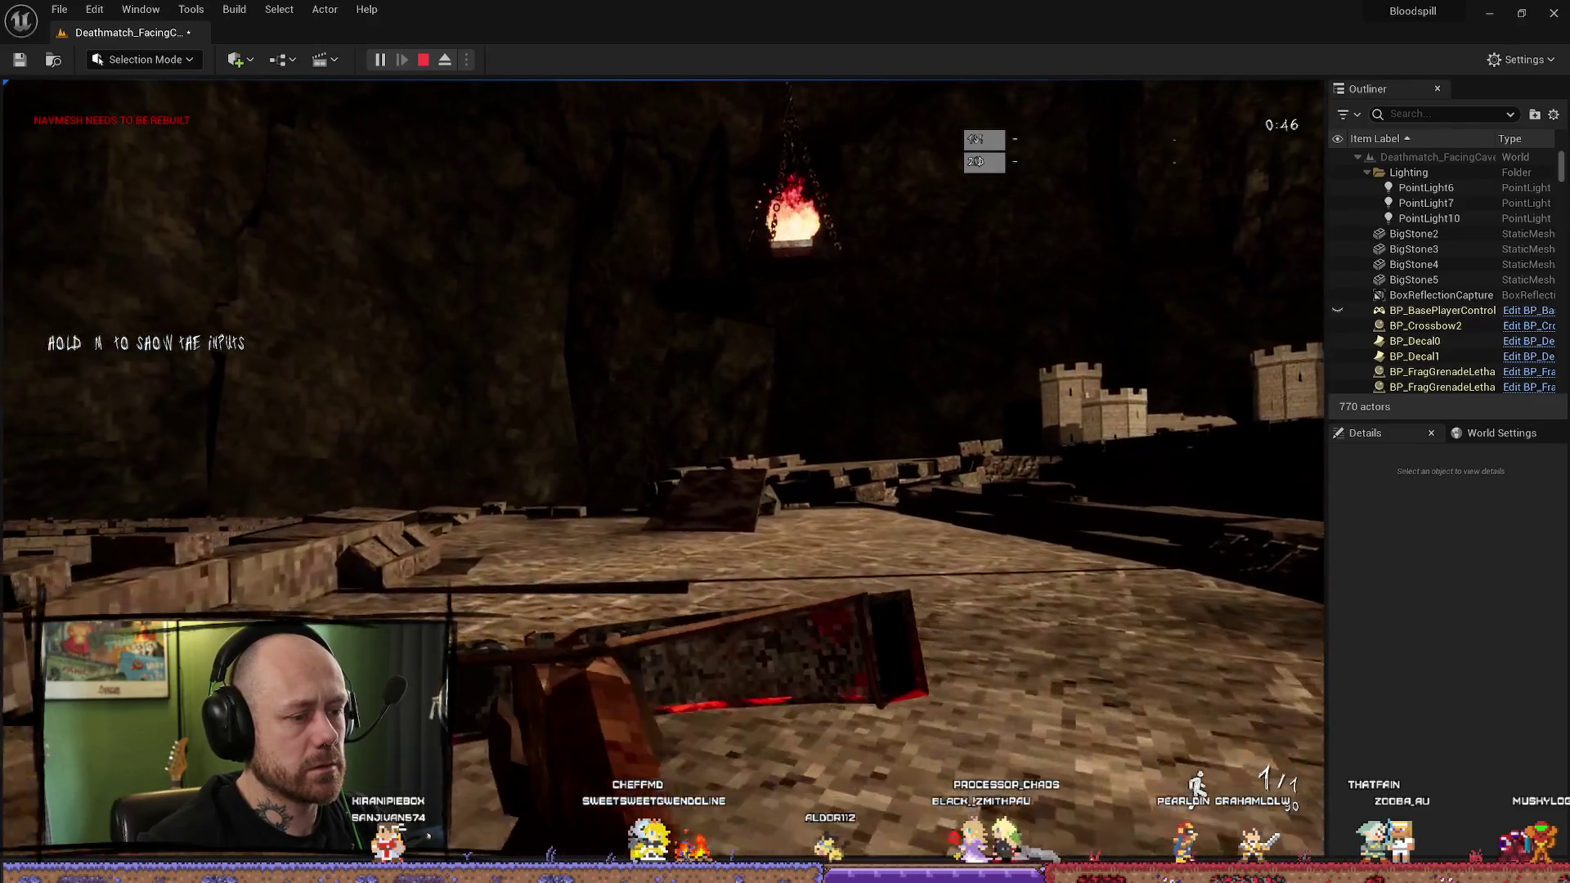
pyautogui.press('w')
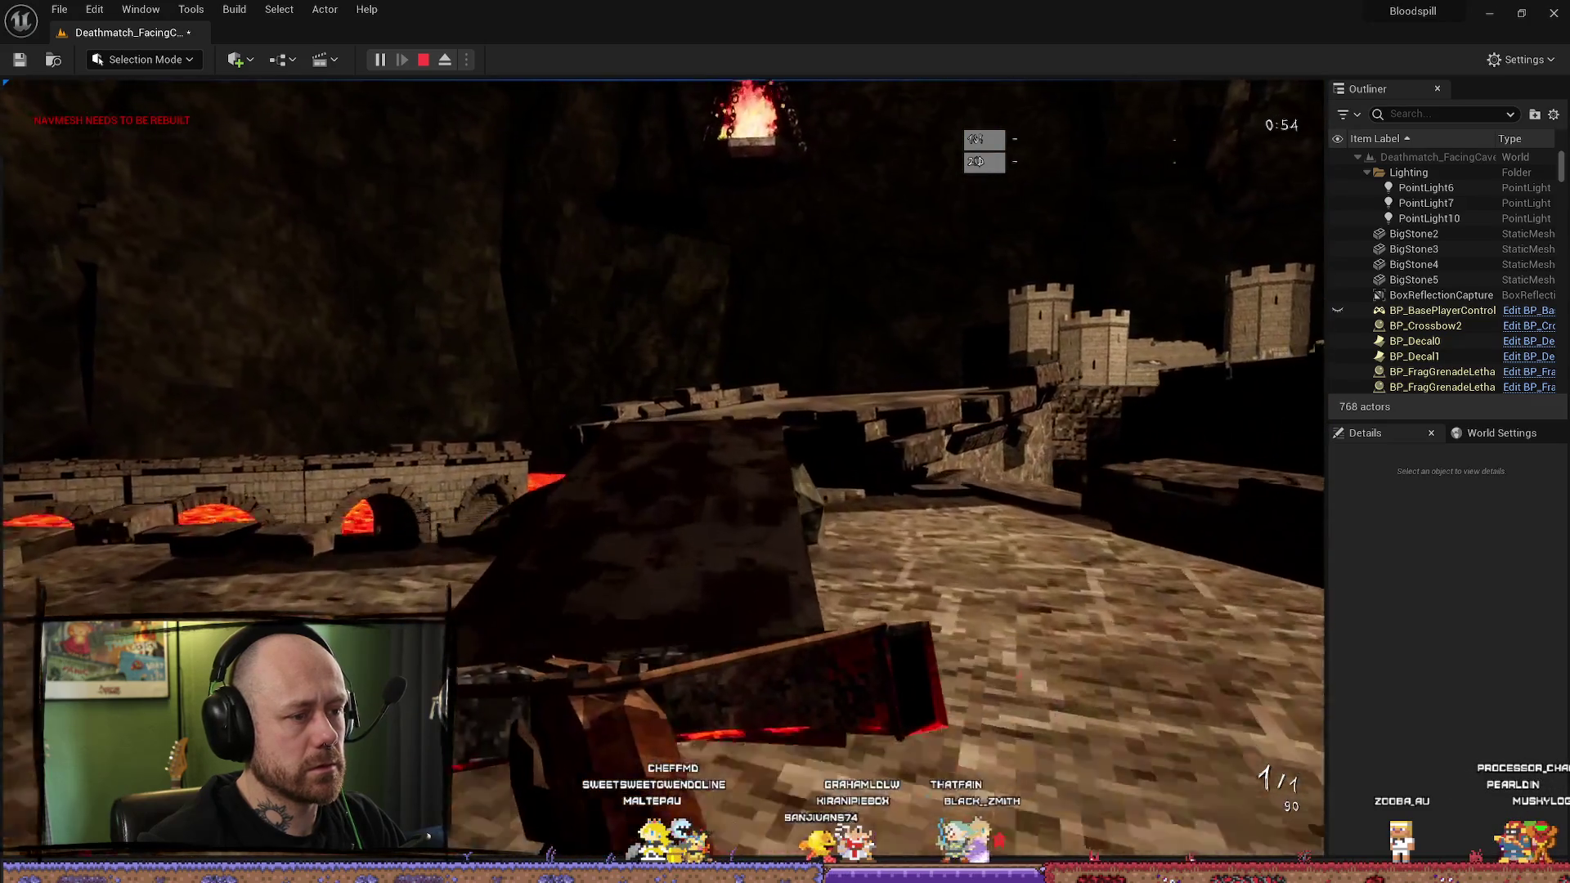
pyautogui.press('w')
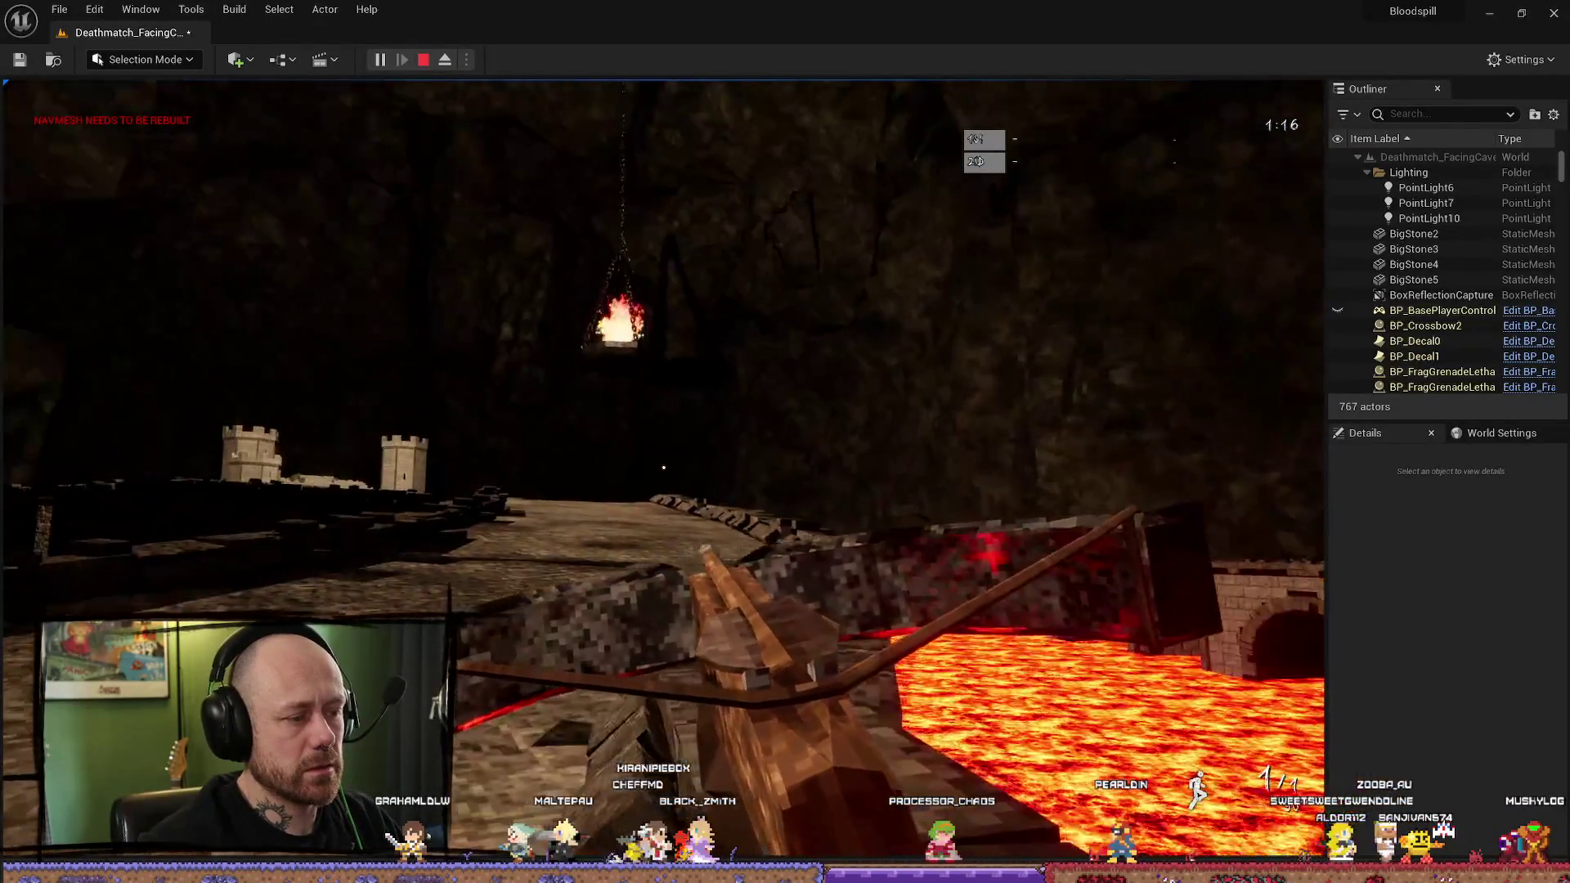
pyautogui.press('w')
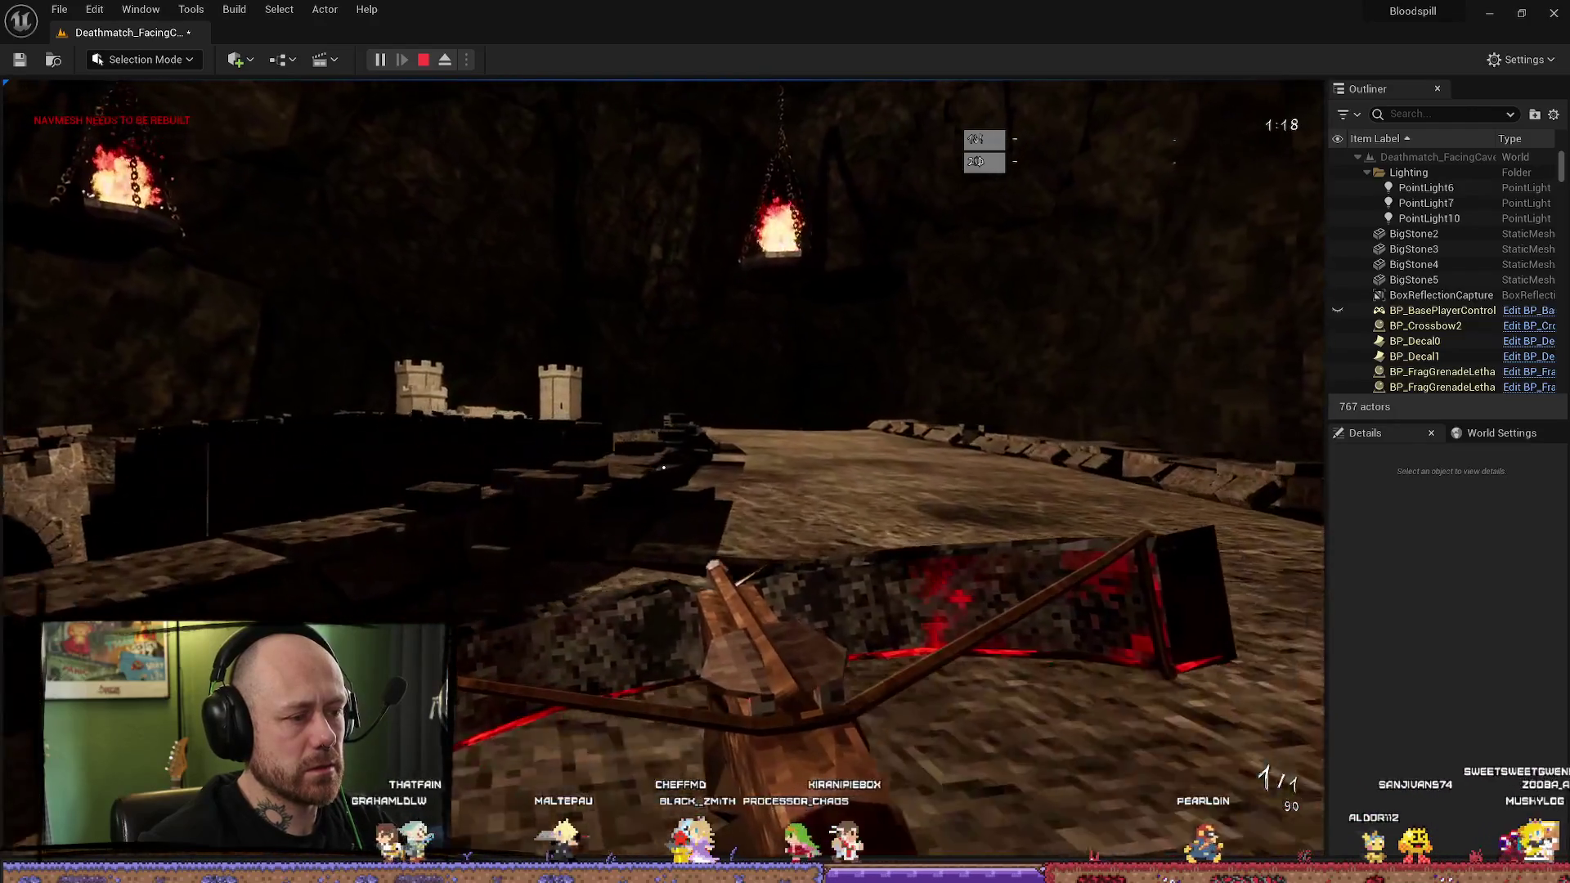
pyautogui.press('Escape')
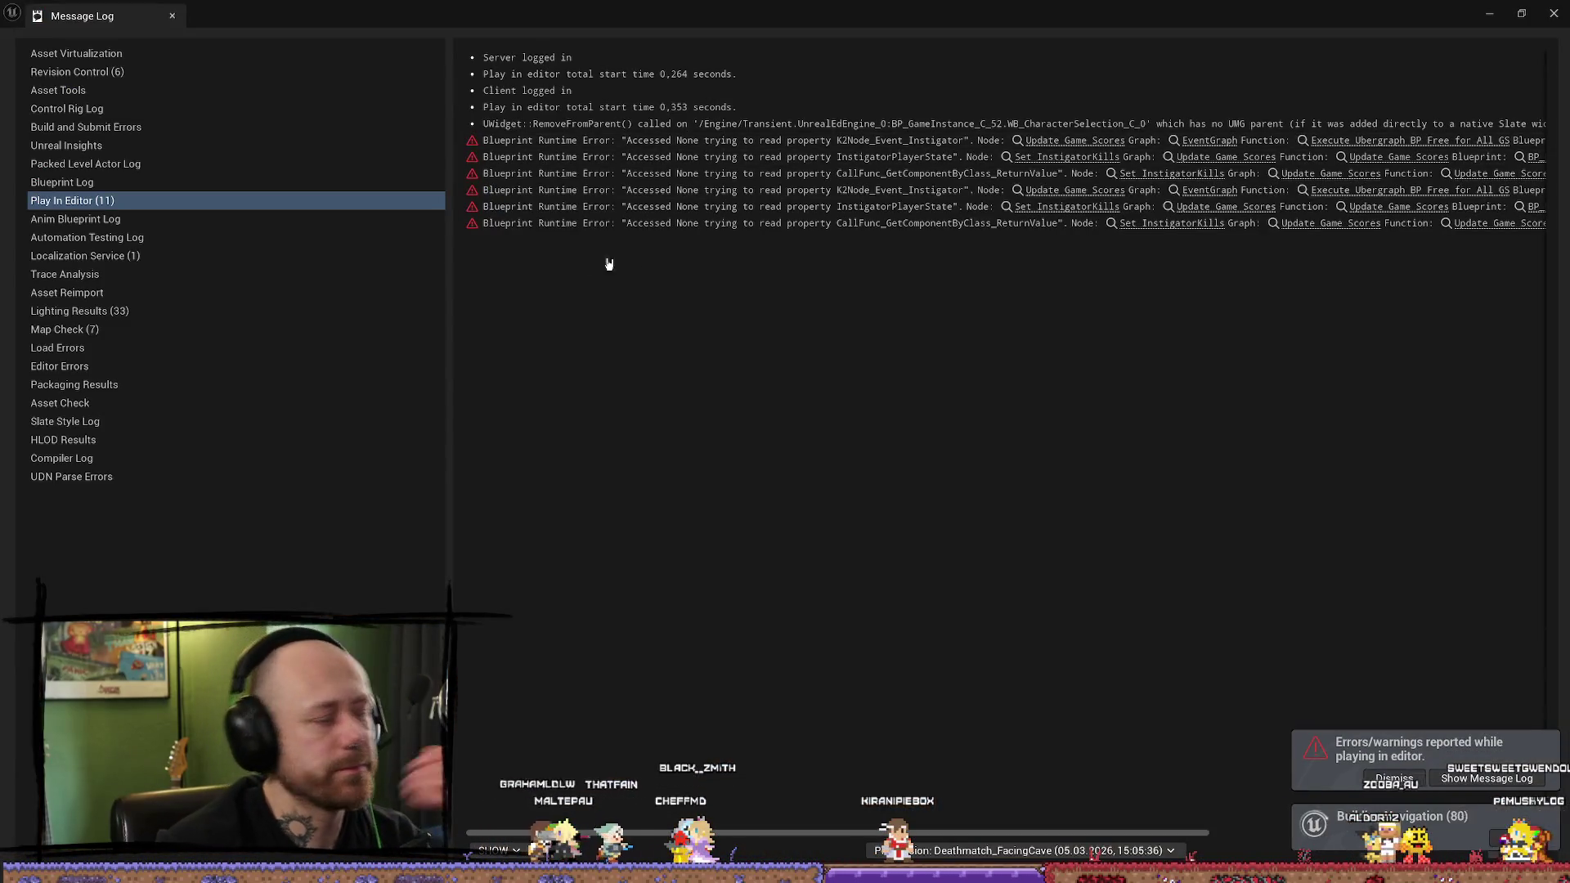
# Step: Close the play error log and filter the Outliner by 'cap' to select BoxReflectionCapture
pyautogui.click(1553, 13)
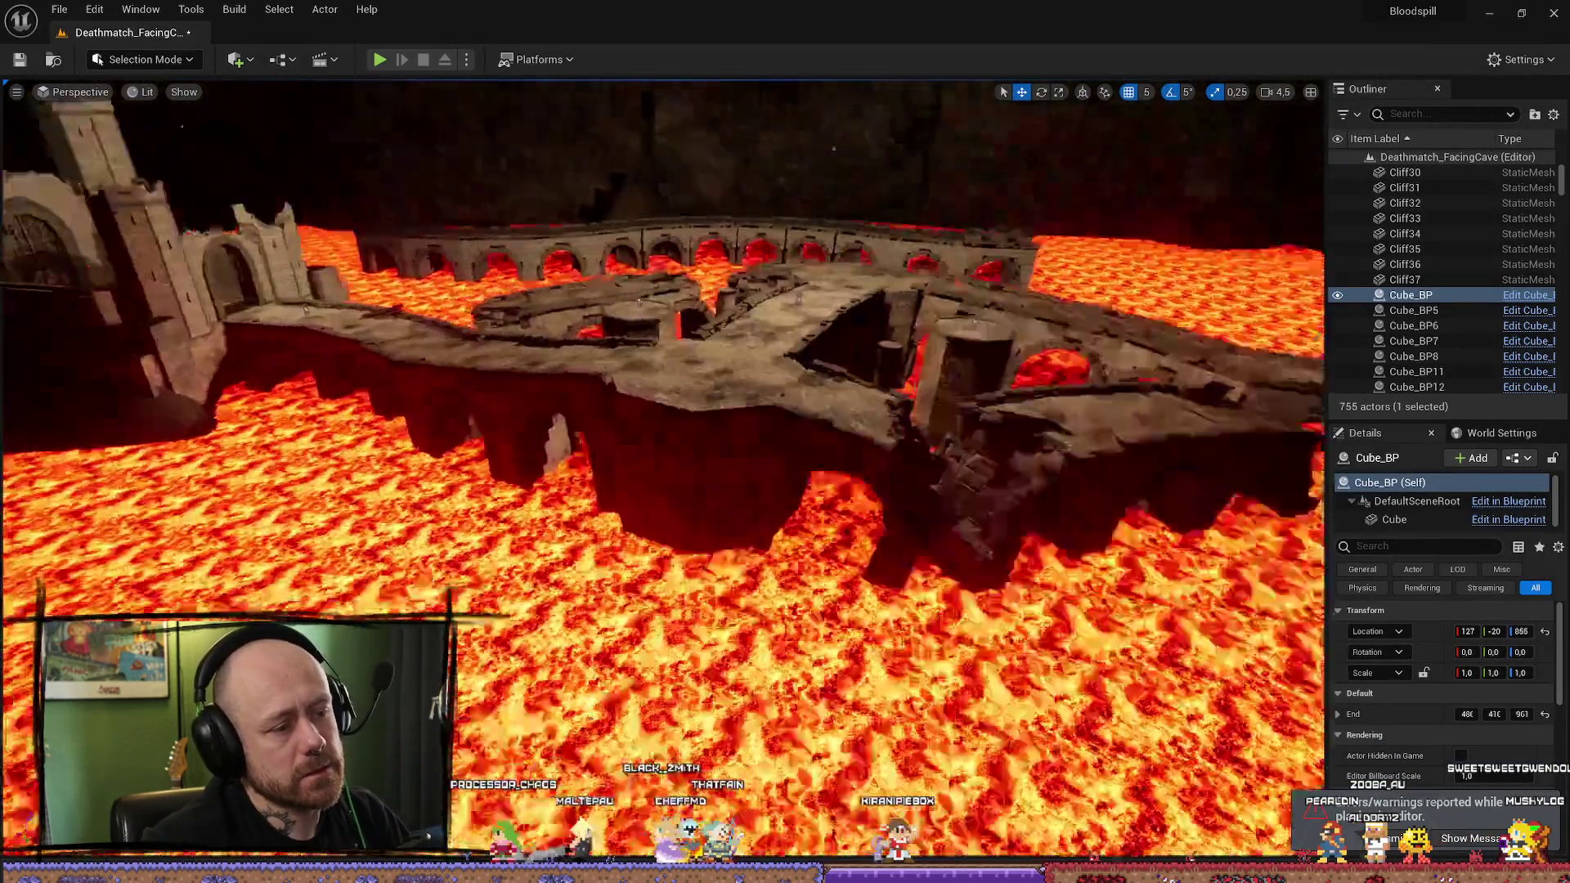
pyautogui.moveTo(662, 409)
pyautogui.mouseDown()
pyautogui.moveTo(663, 572)
pyautogui.moveTo(637, 462)
pyautogui.mouseUp()
pyautogui.scroll(5, 1471, 245)
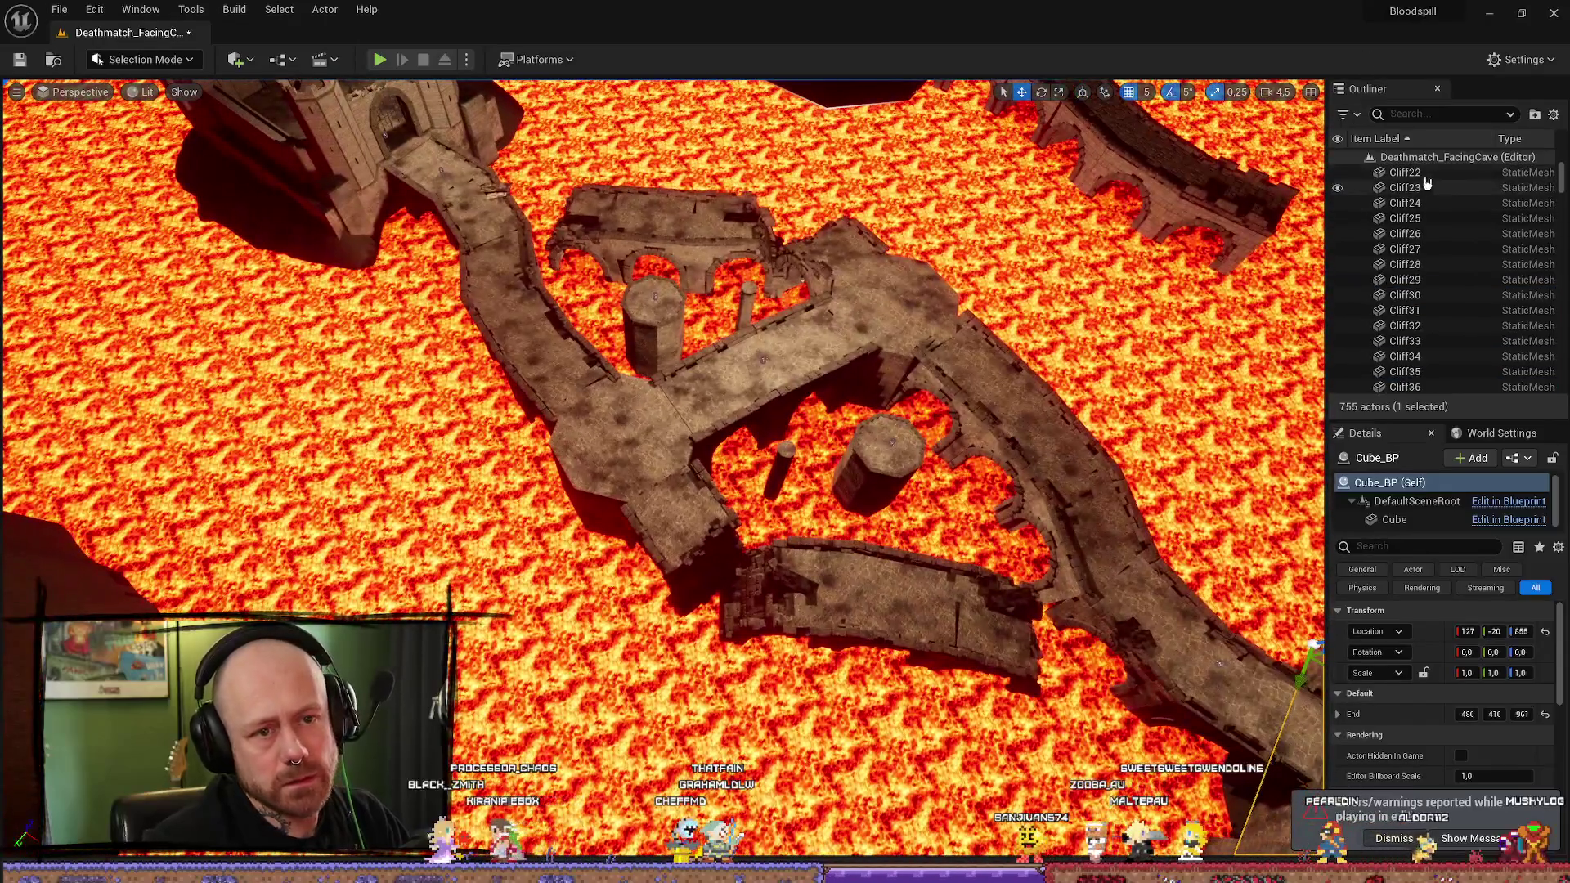
pyautogui.click(1424, 115)
pyautogui.write('ca')
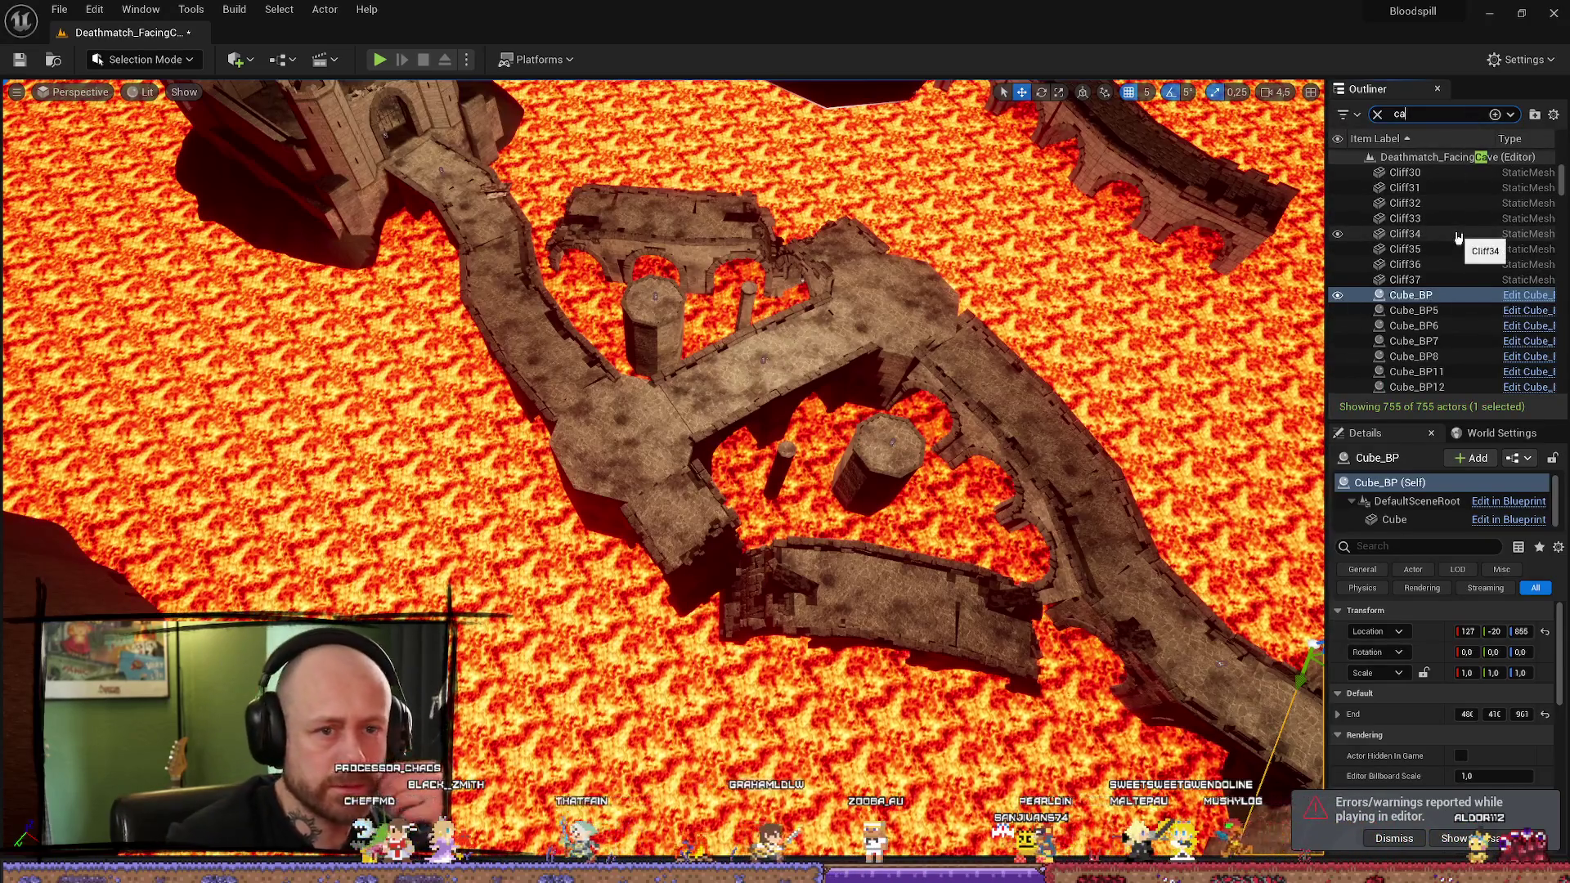
pyautogui.write('pt')
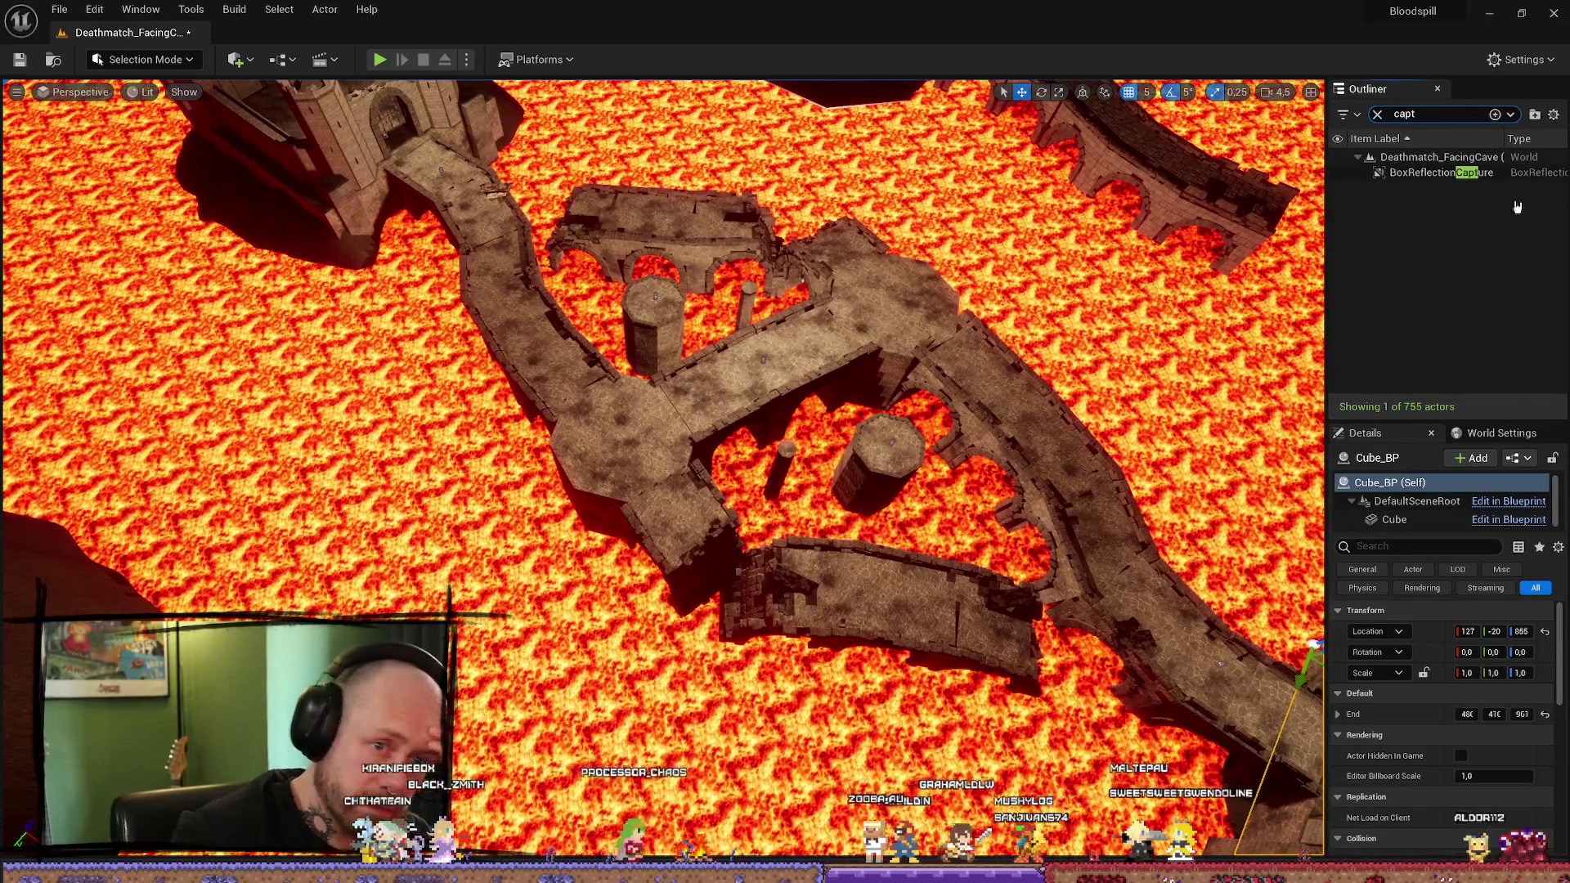
pyautogui.click(1484, 174)
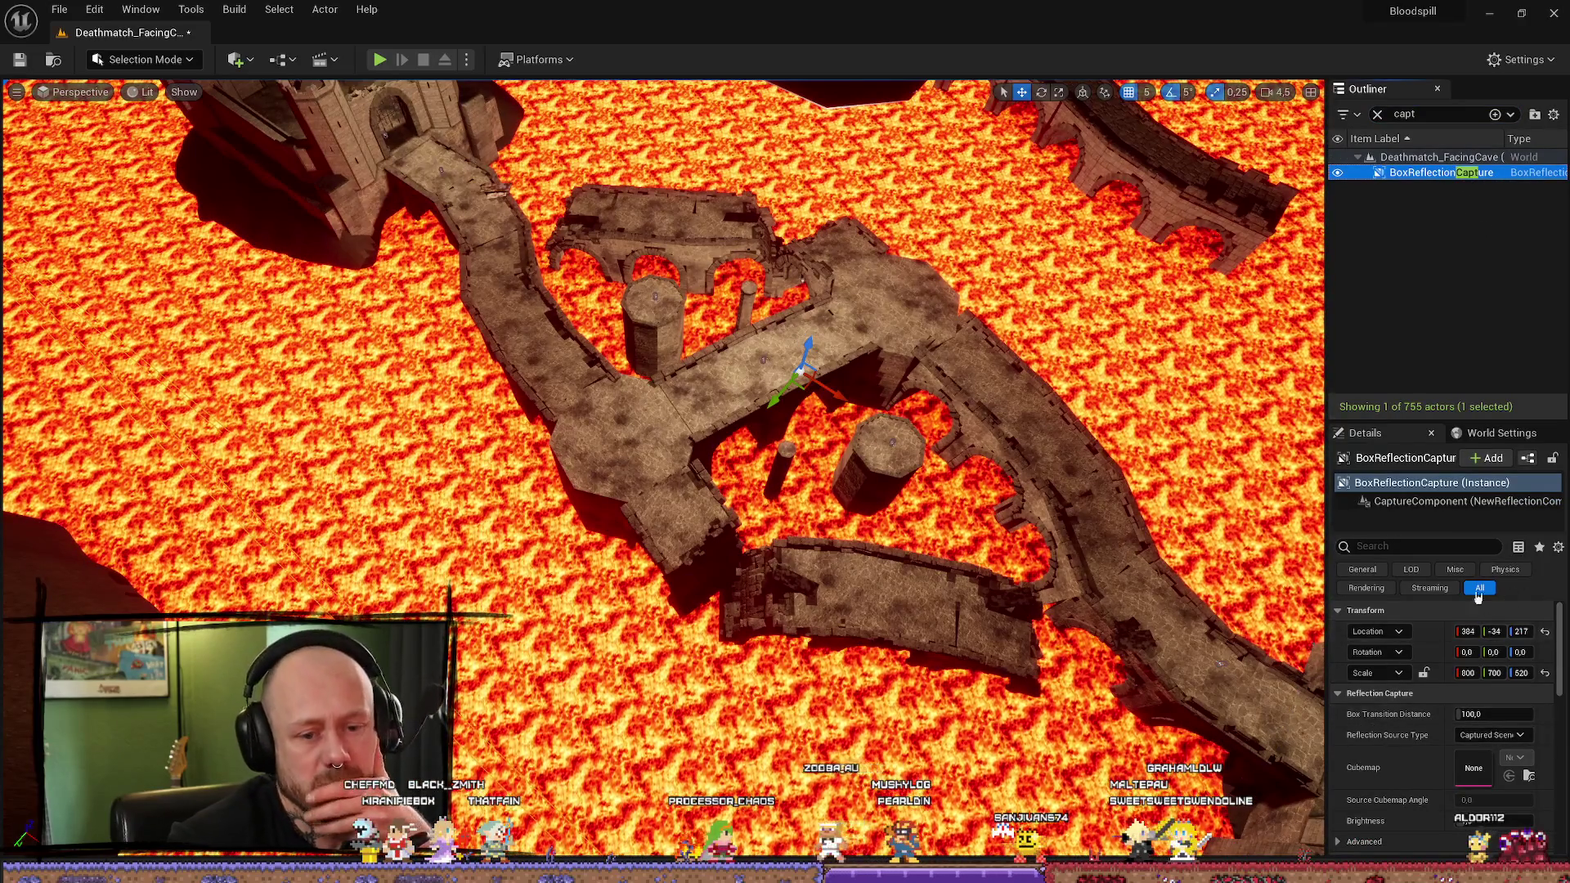
# Step: Move the BoxReflectionCapture into the Lighting folder, frame it, and widen the side panels
pyautogui.rightClick(1466, 177)
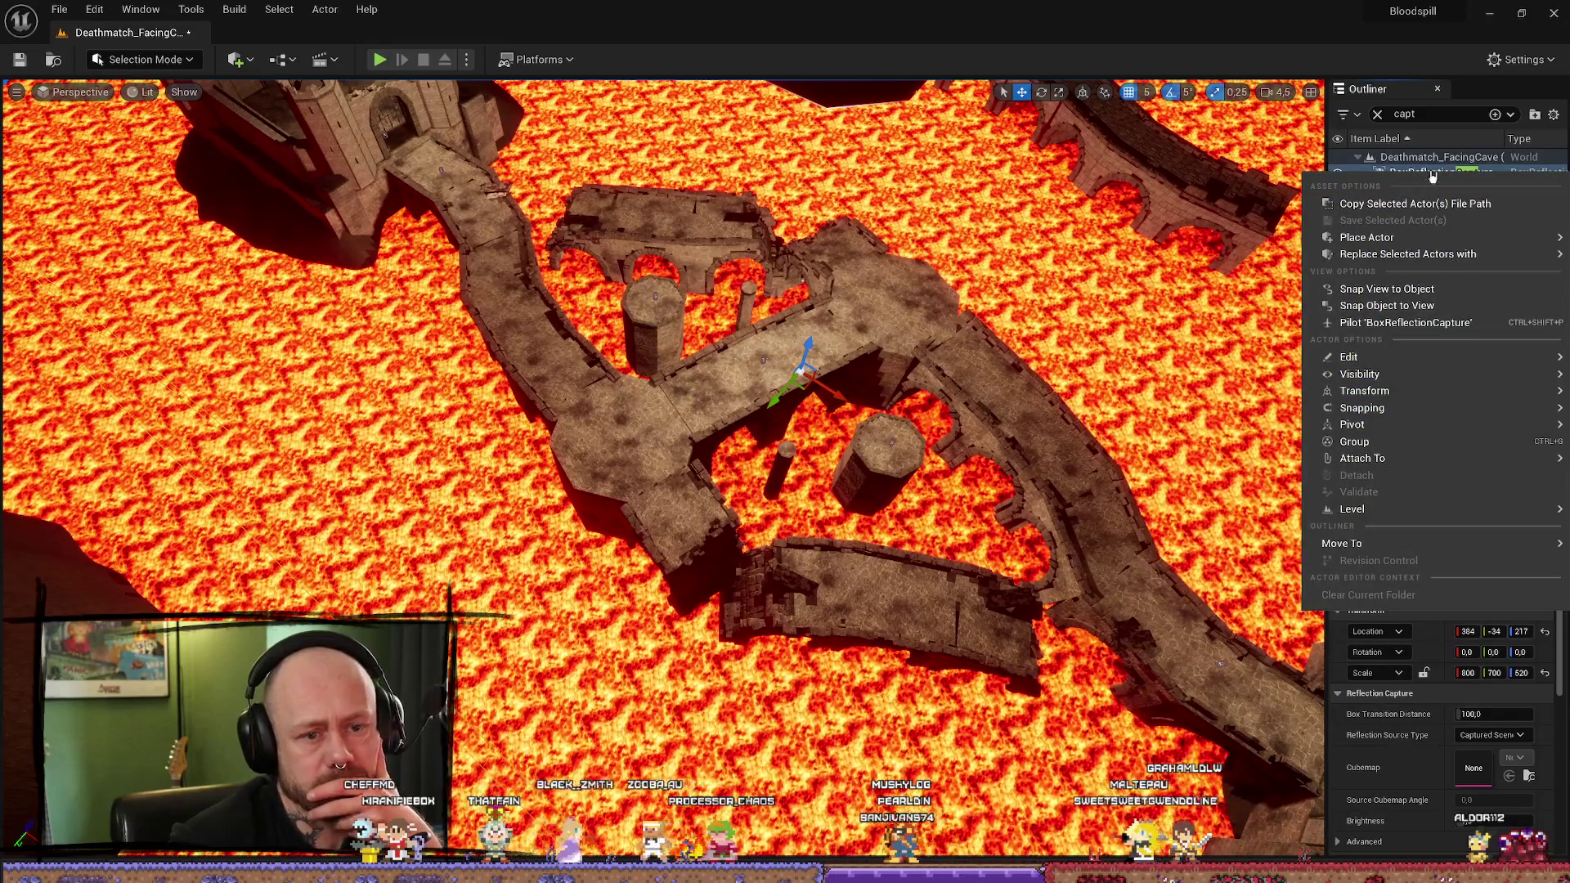
pyautogui.moveTo(1383, 543)
pyautogui.click(1218, 615)
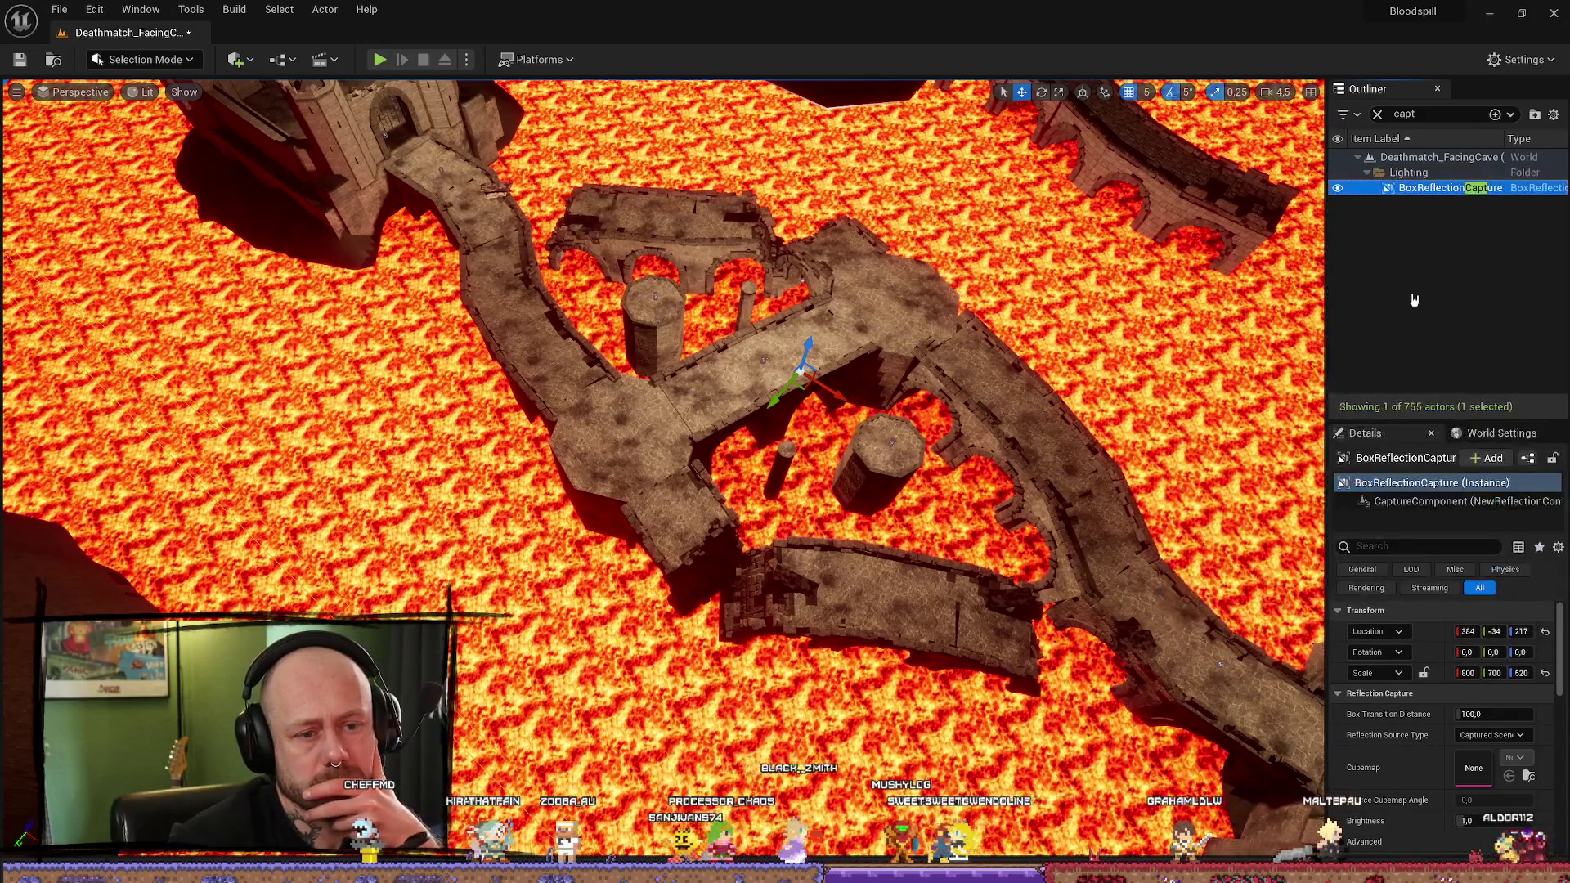
pyautogui.click(1378, 114)
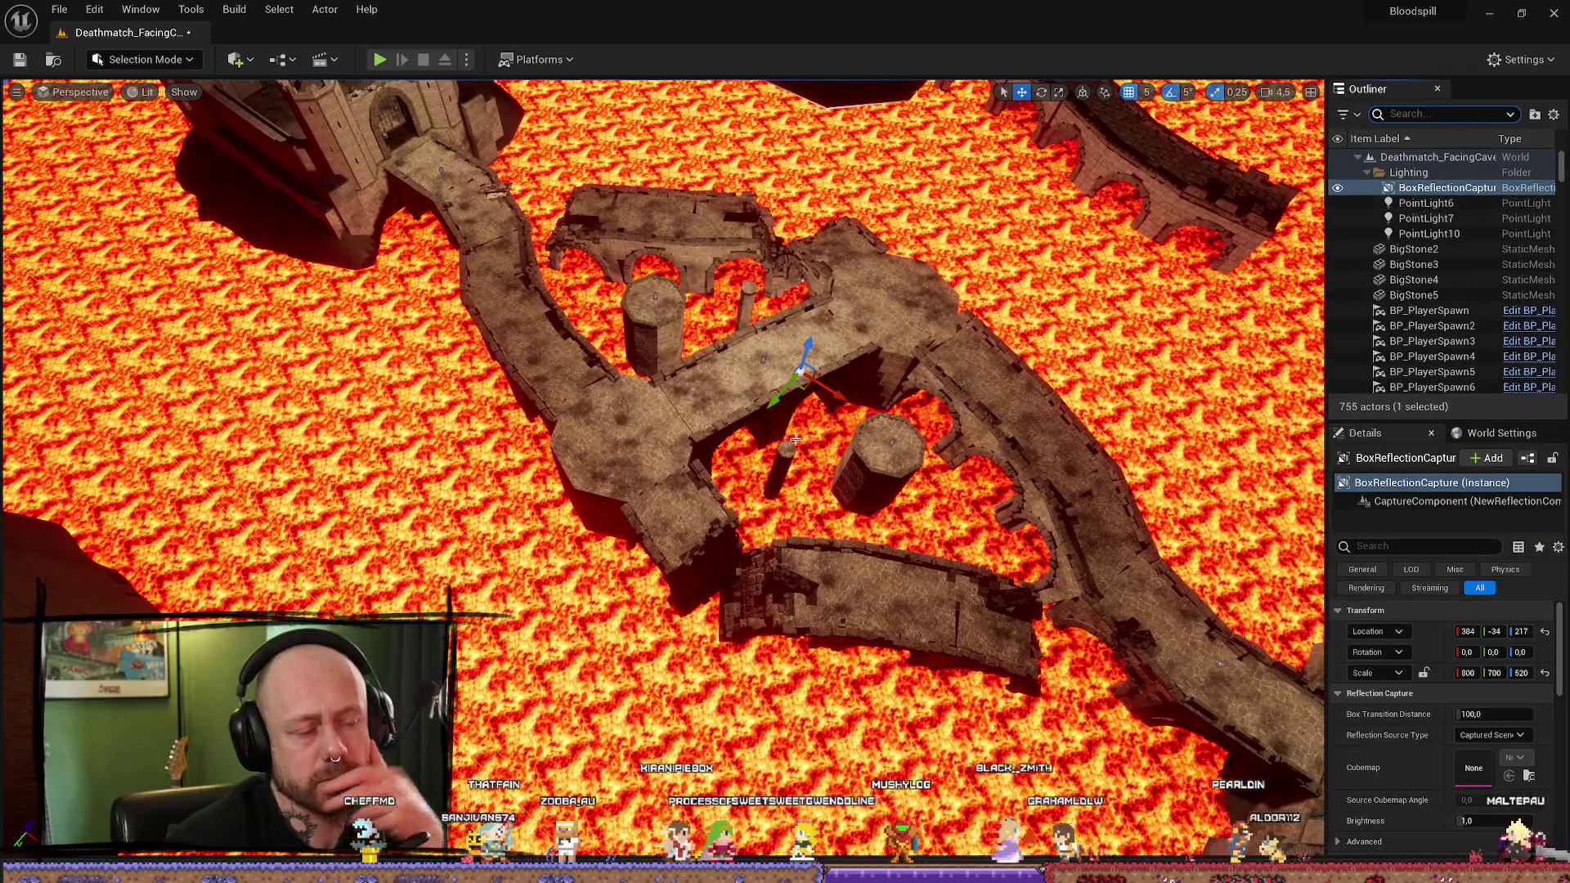
pyautogui.press('f')
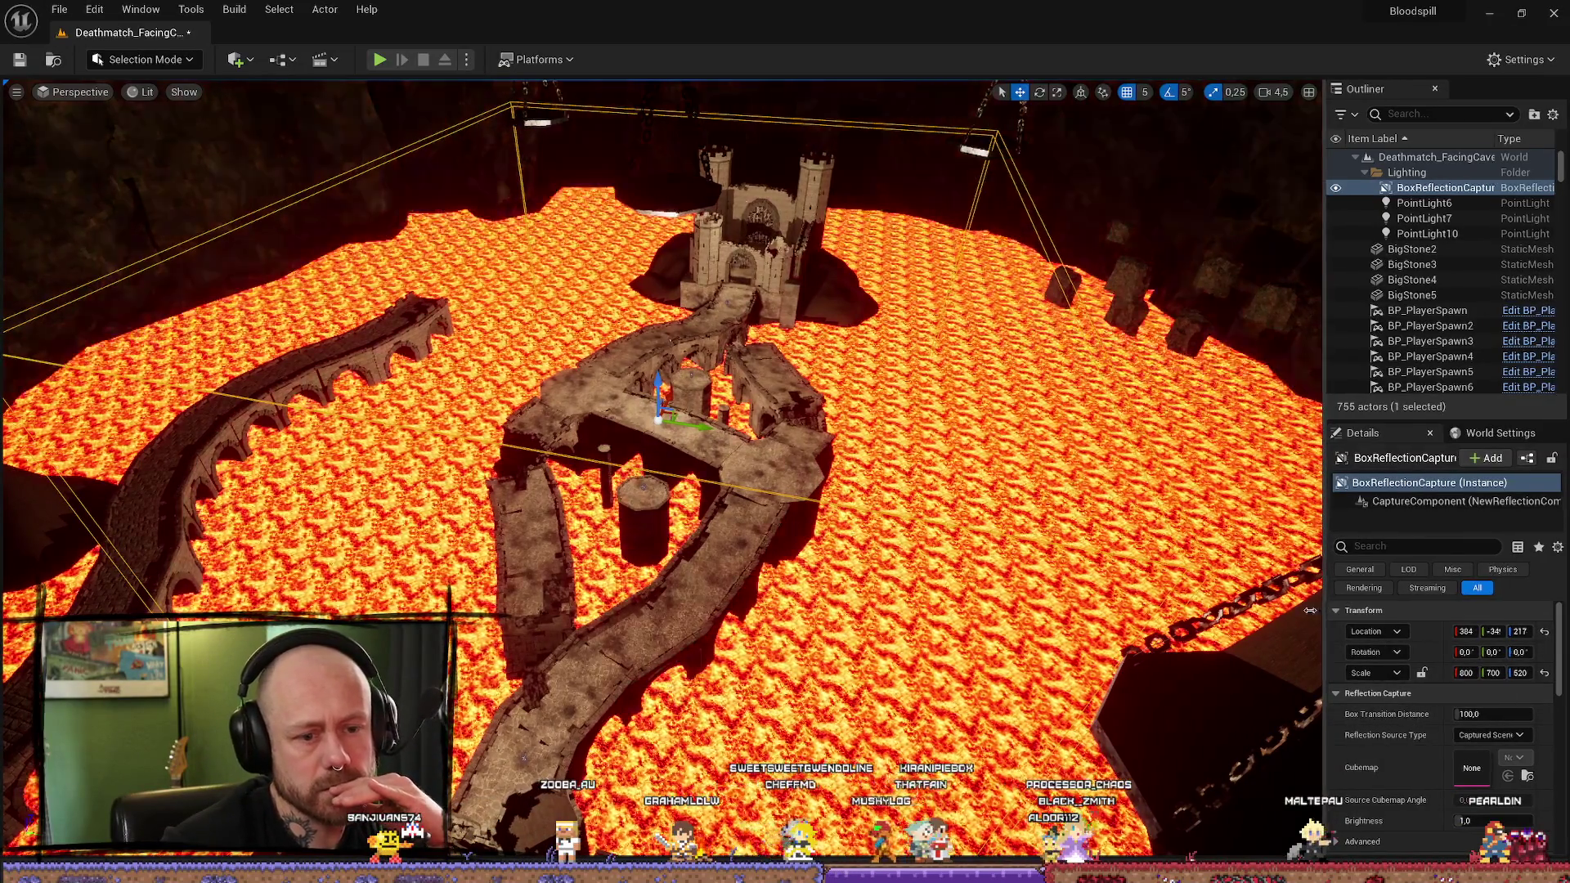
pyautogui.moveTo(1325, 610); pyautogui.dragTo(1222, 610)
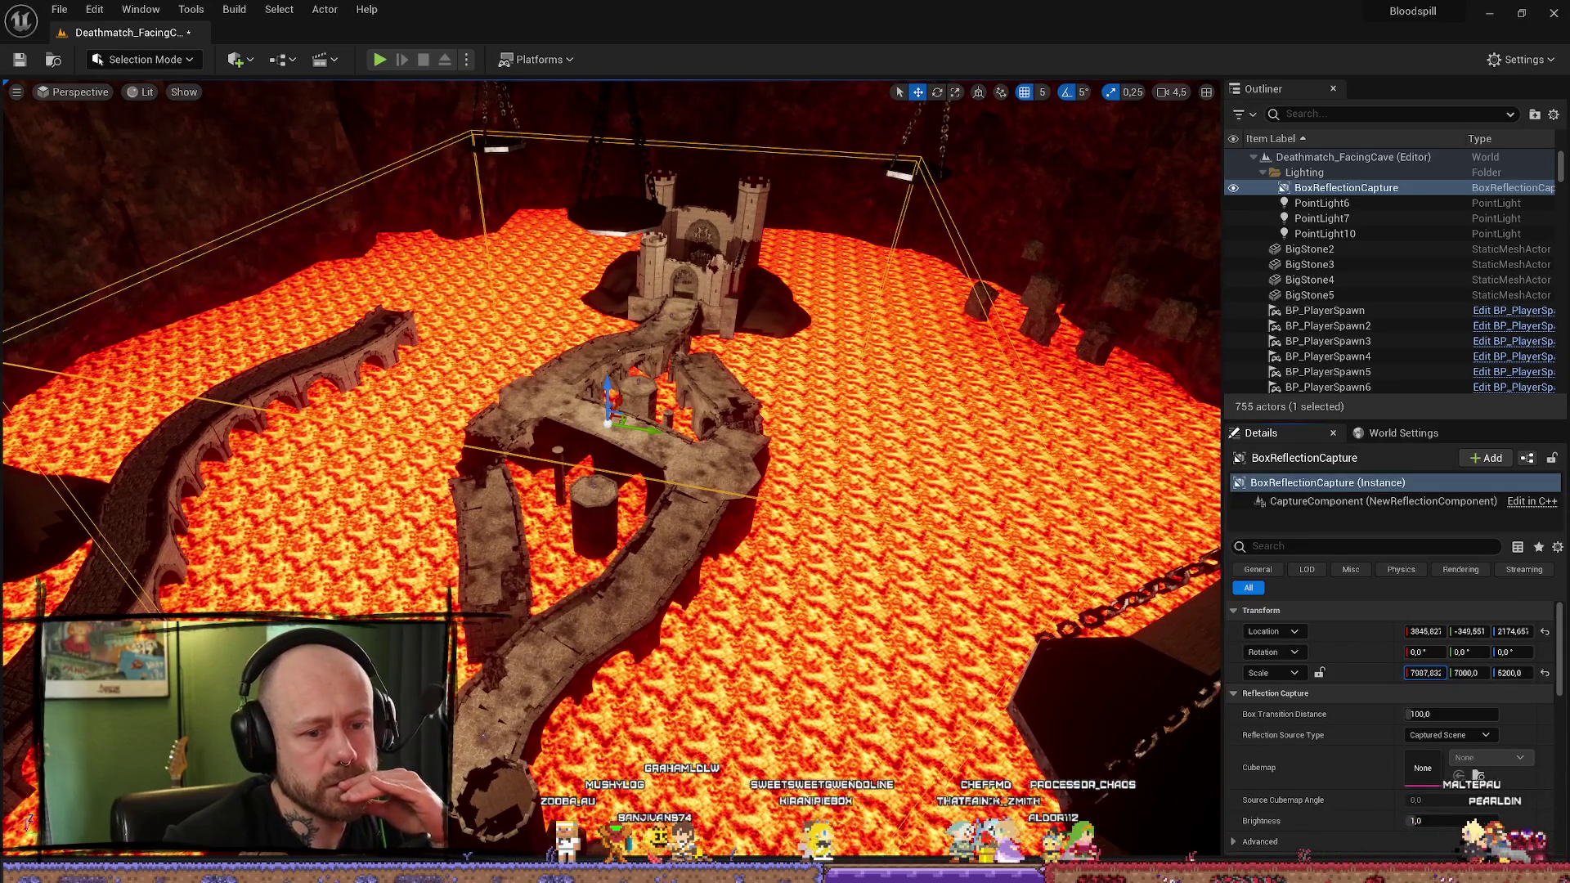
# Step: Set the capture's X scale to 8000 and Y scale to 1000
pyautogui.press('Return')
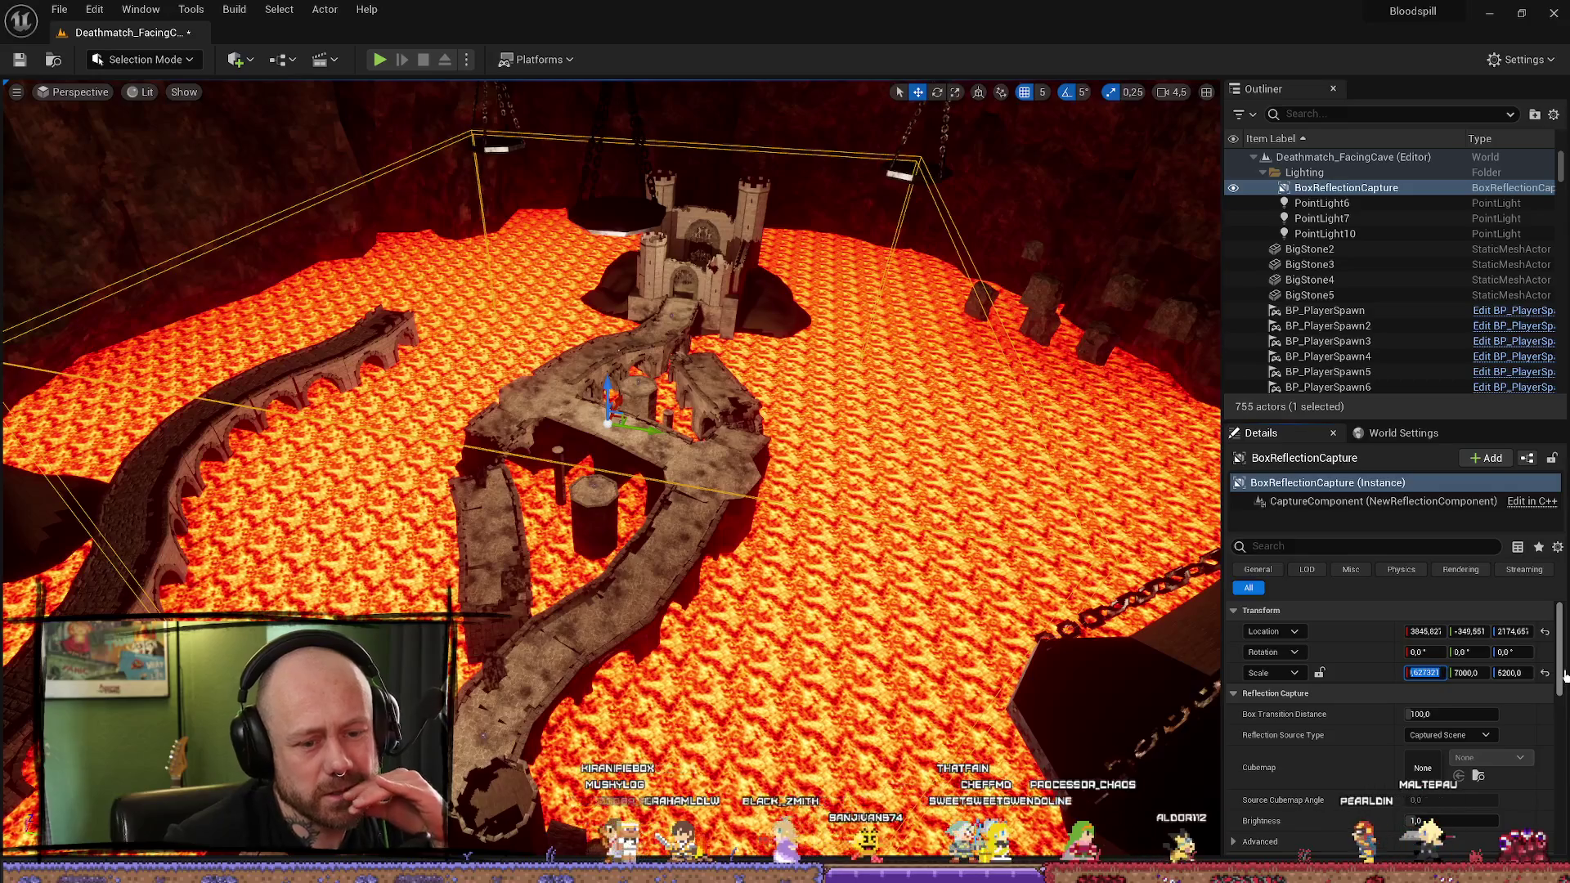
pyautogui.write('6')
pyautogui.press('Return')
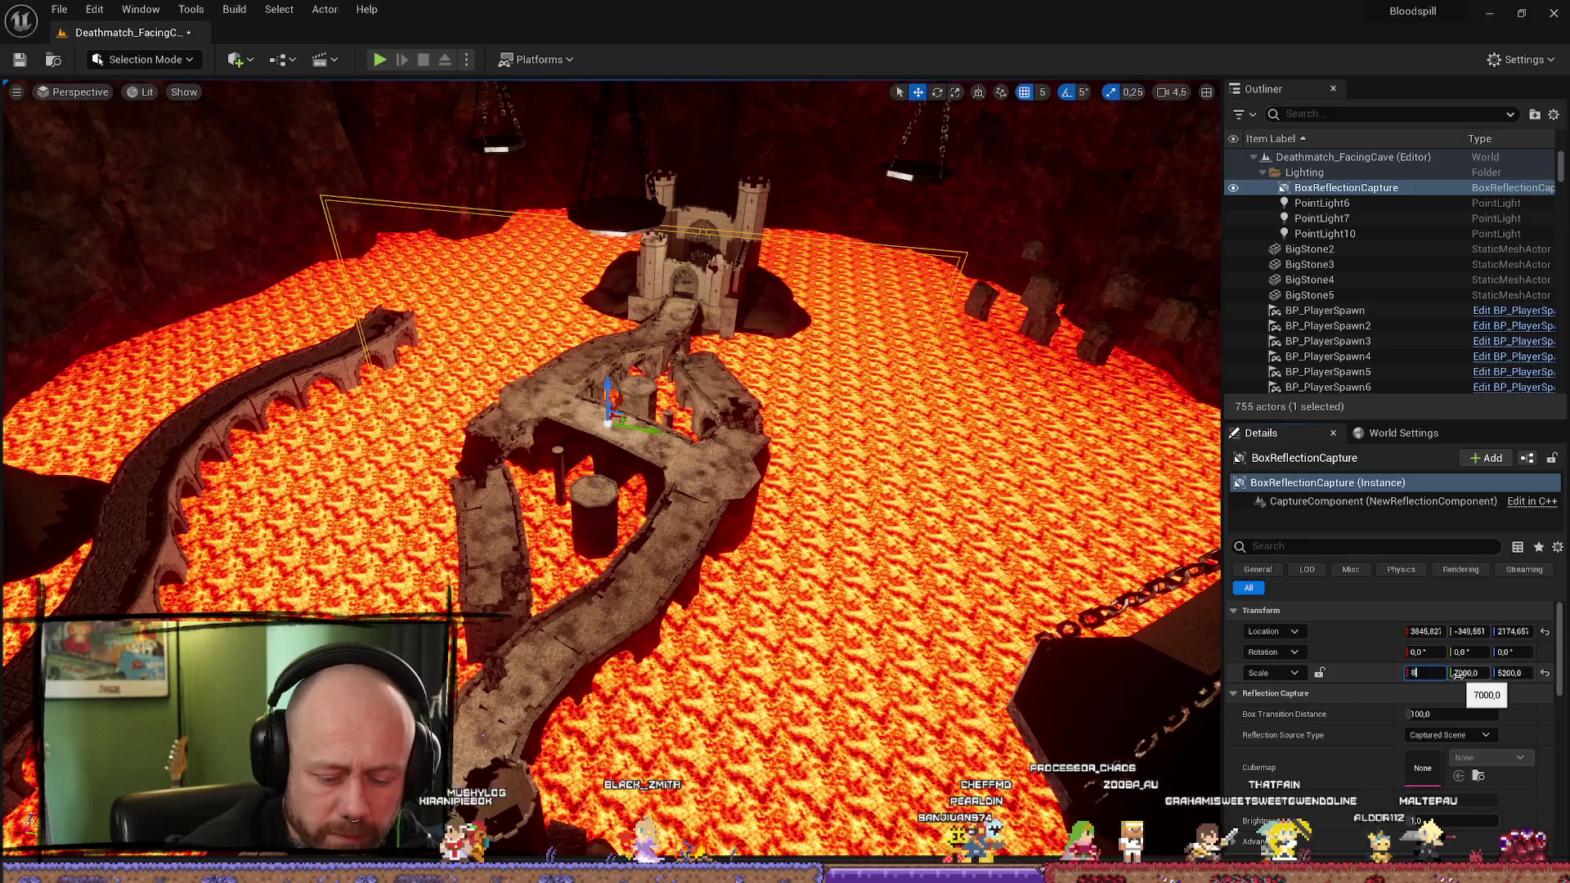
pyautogui.write('0')
pyautogui.press('Return')
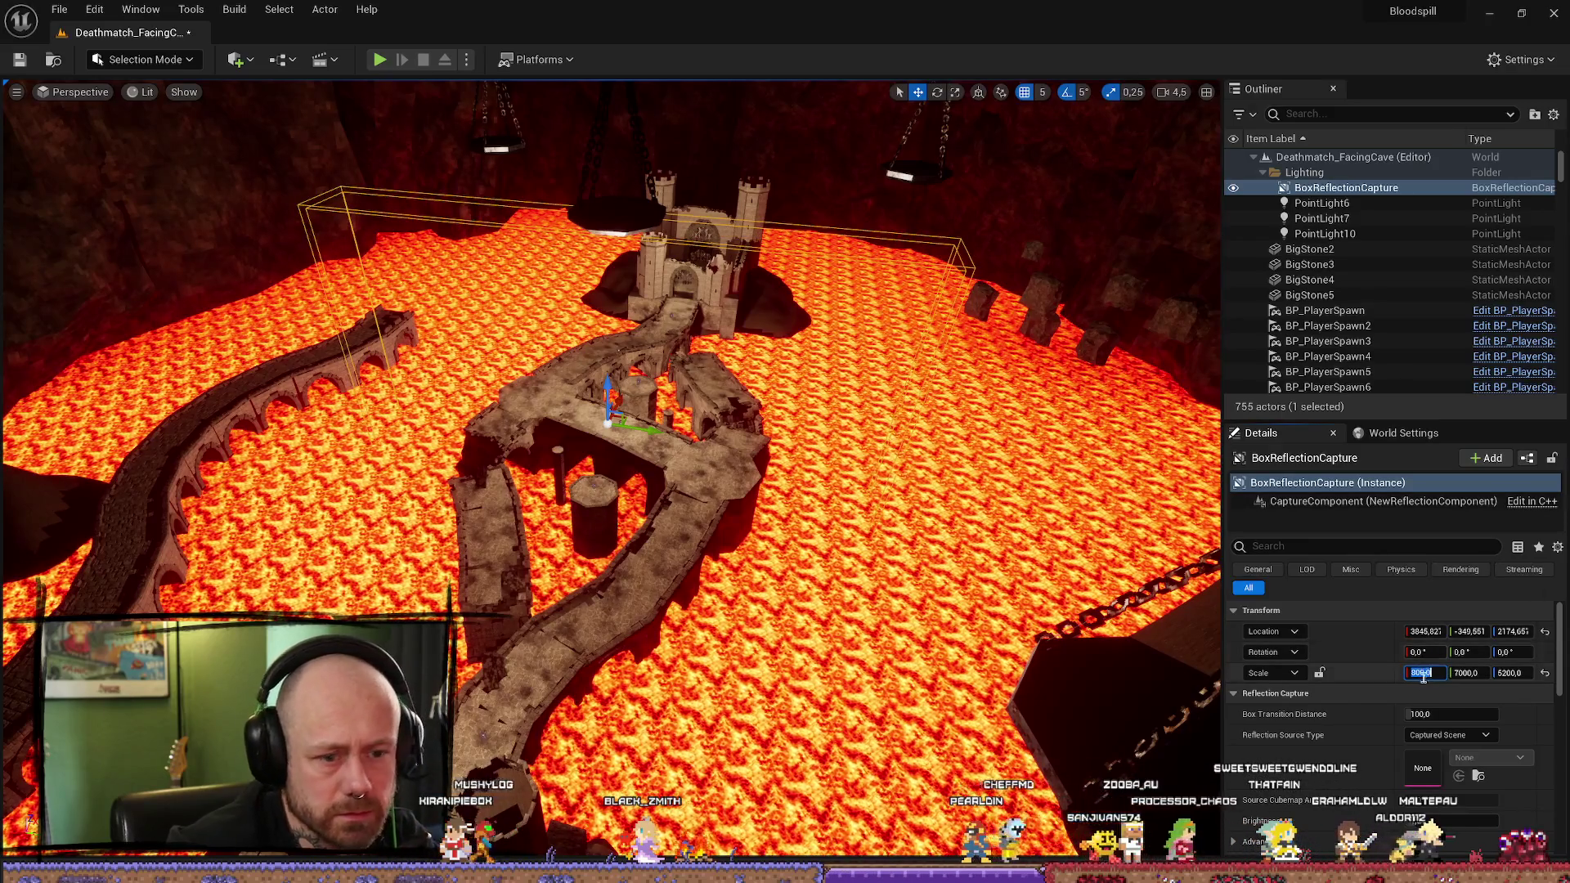
pyautogui.write('8000')
pyautogui.press('Return')
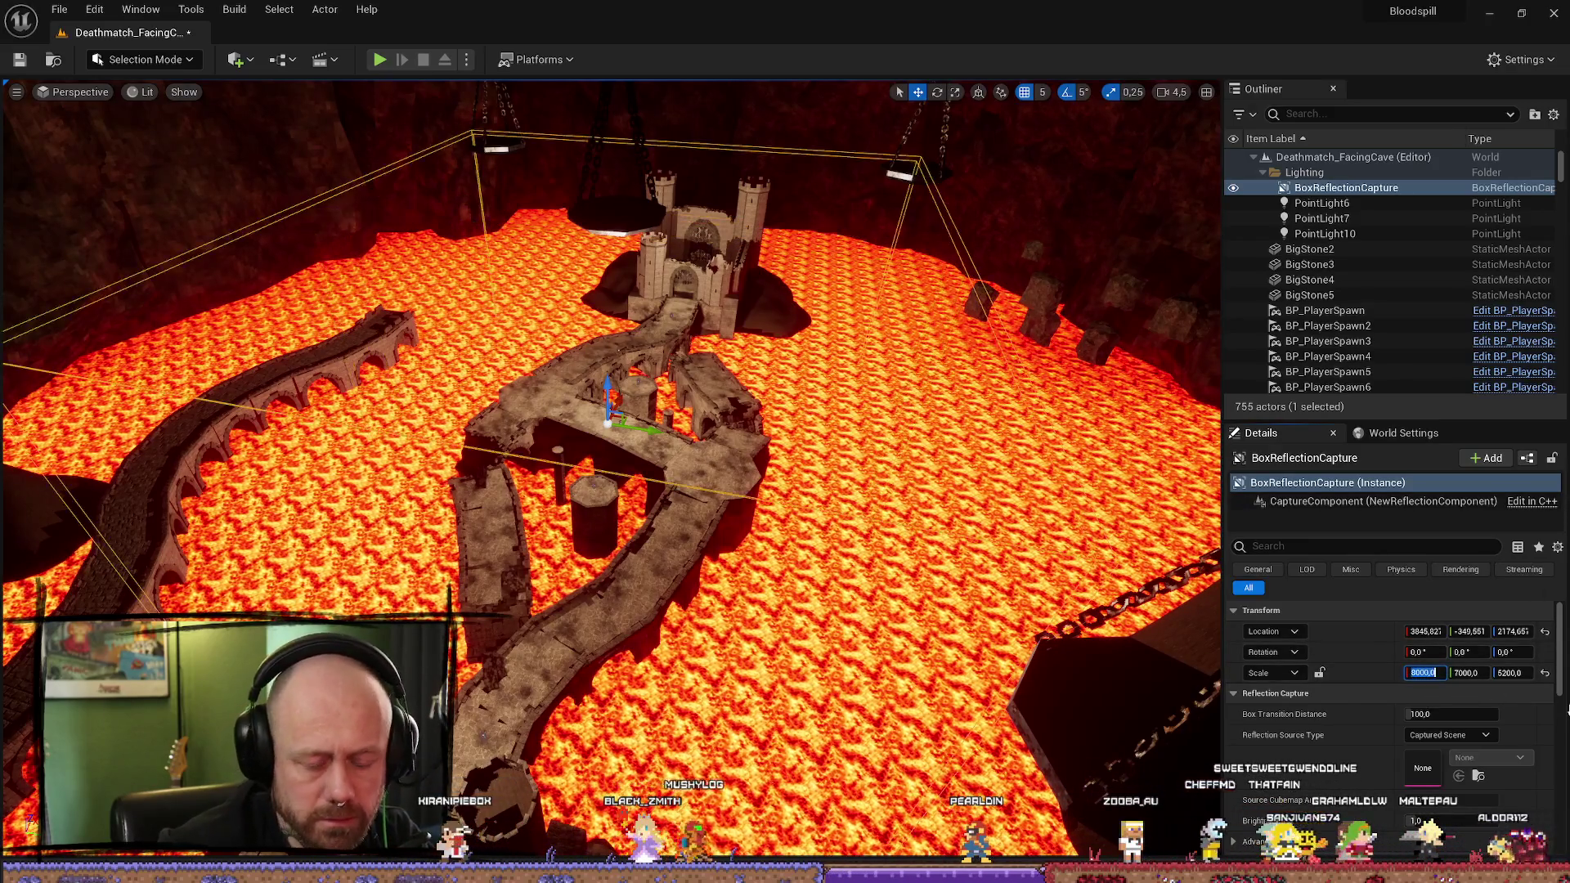
pyautogui.click(1478, 676)
pyautogui.write('1000')
pyautogui.press('Return')
# Step: Slide the reflection capture along its Y axis, lower over the lava
pyautogui.moveTo(646, 427)
pyautogui.mouseDown()
pyautogui.moveTo(973, 543)
pyautogui.moveTo(1143, 572)
pyautogui.moveTo(1112, 548)
pyautogui.moveTo(736, 523)
pyautogui.moveTo(646, 465)
pyautogui.moveTo(654, 442)
pyautogui.moveTo(507, 458)
pyautogui.moveTo(556, 466)
pyautogui.moveTo(638, 424)
pyautogui.moveTo(634, 653)
pyautogui.moveTo(634, 393)
pyautogui.mouseUp()
pyautogui.scroll(5, 654, 441)
pyautogui.scroll(-1, 573, 458)
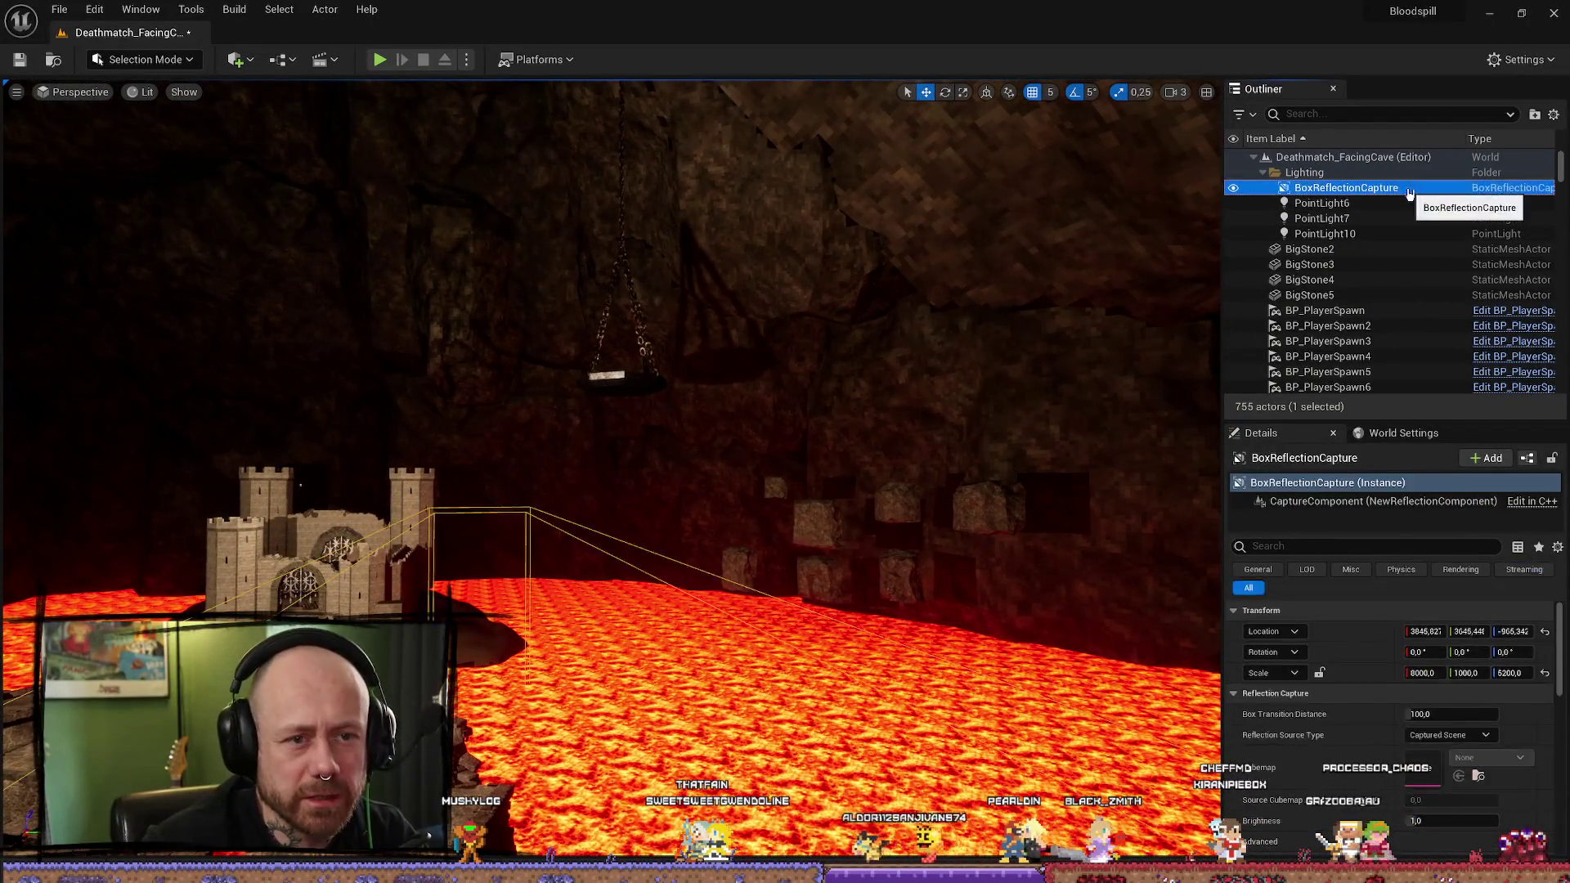
# Step: Delete the BoxReflectionCapture and snip a top-down view of the arena into Snipping Tool
pyautogui.press('Delete')
pyautogui.moveTo(641, 472)
pyautogui.mouseDown()
pyautogui.moveTo(240, 452)
pyautogui.moveTo(559, 383)
pyautogui.moveTo(463, 318)
pyautogui.moveTo(463, 466)
pyautogui.mouseUp()
pyautogui.scroll(1, 400, 418)
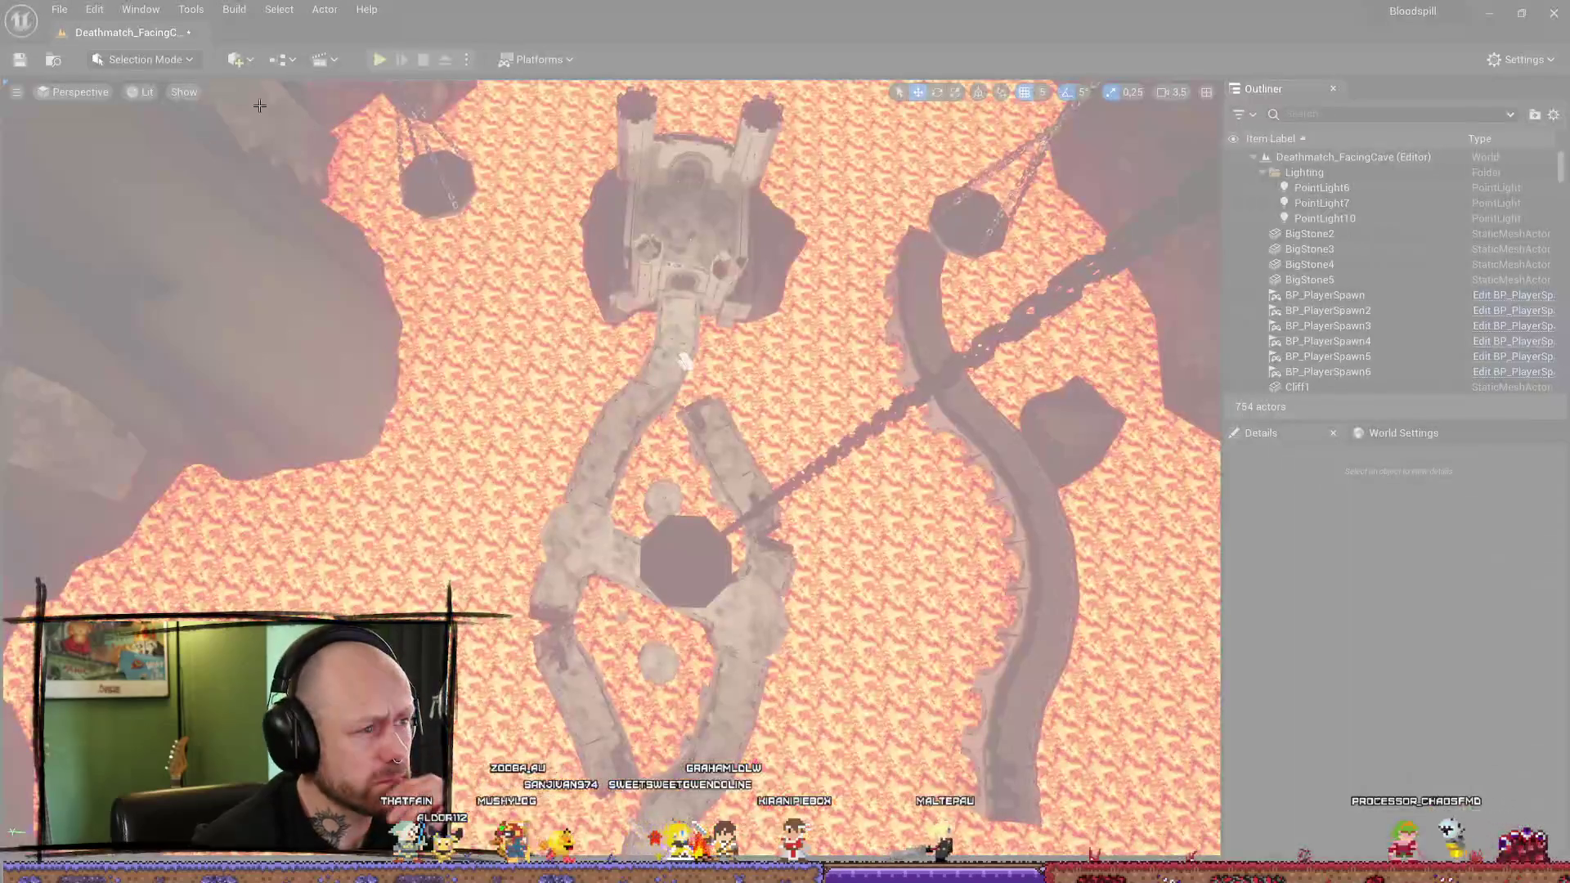
pyautogui.moveTo(247, 98)
pyautogui.mouseDown()
pyautogui.moveTo(1137, 746)
pyautogui.moveTo(1139, 788)
pyautogui.mouseUp()
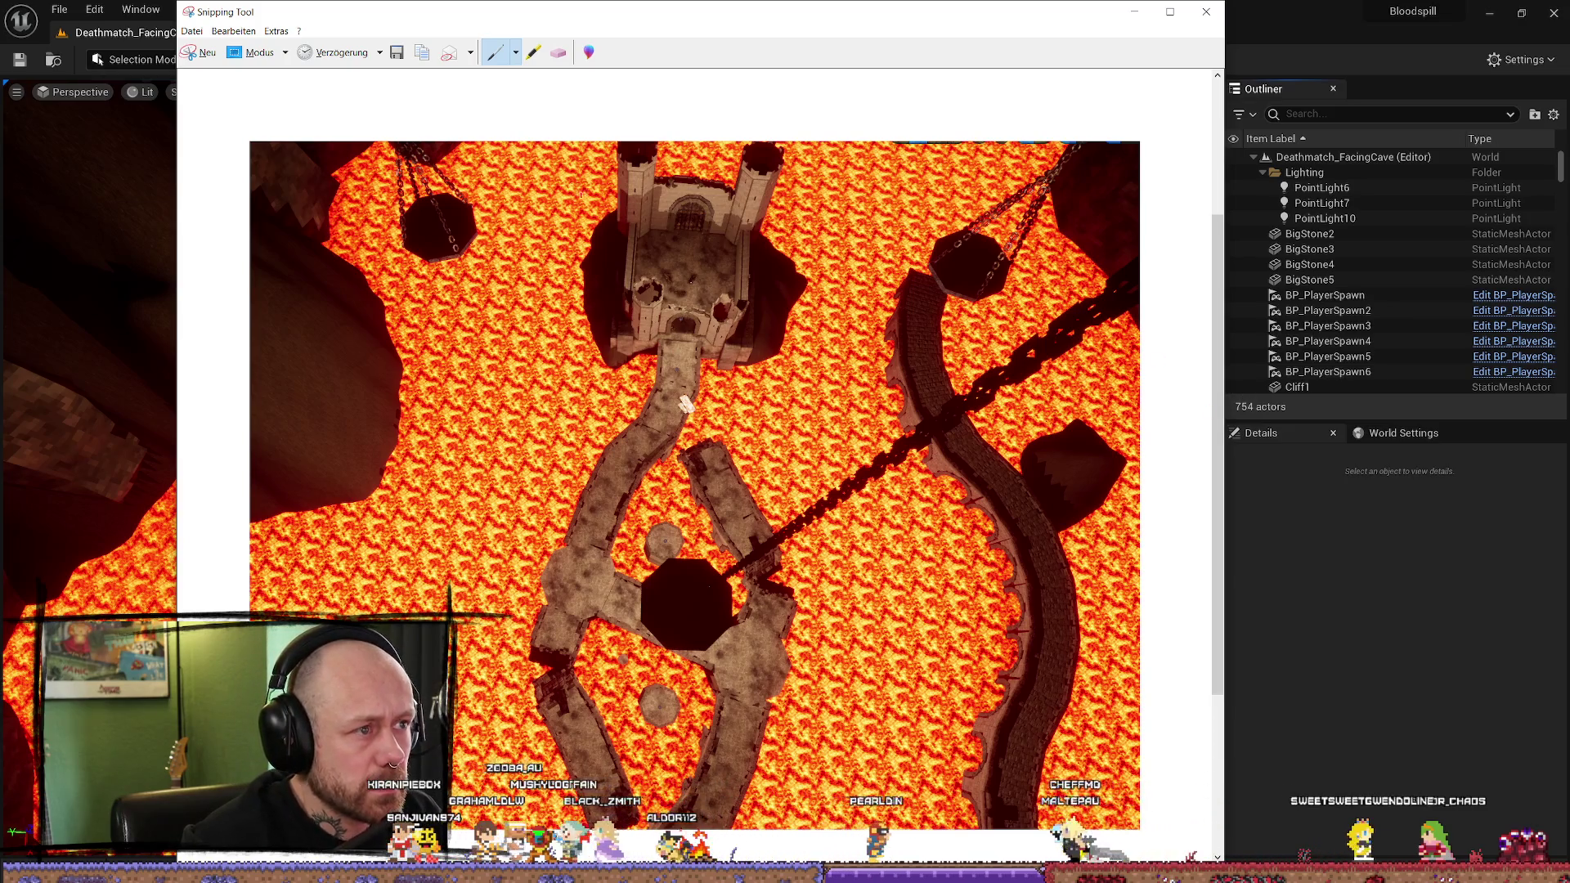
# Step: Sketch red route lines from the castle gate down the path and around the island
pyautogui.moveTo(650, 333)
pyautogui.mouseDown()
pyautogui.moveTo(541, 540)
pyautogui.moveTo(516, 726)
pyautogui.mouseUp()
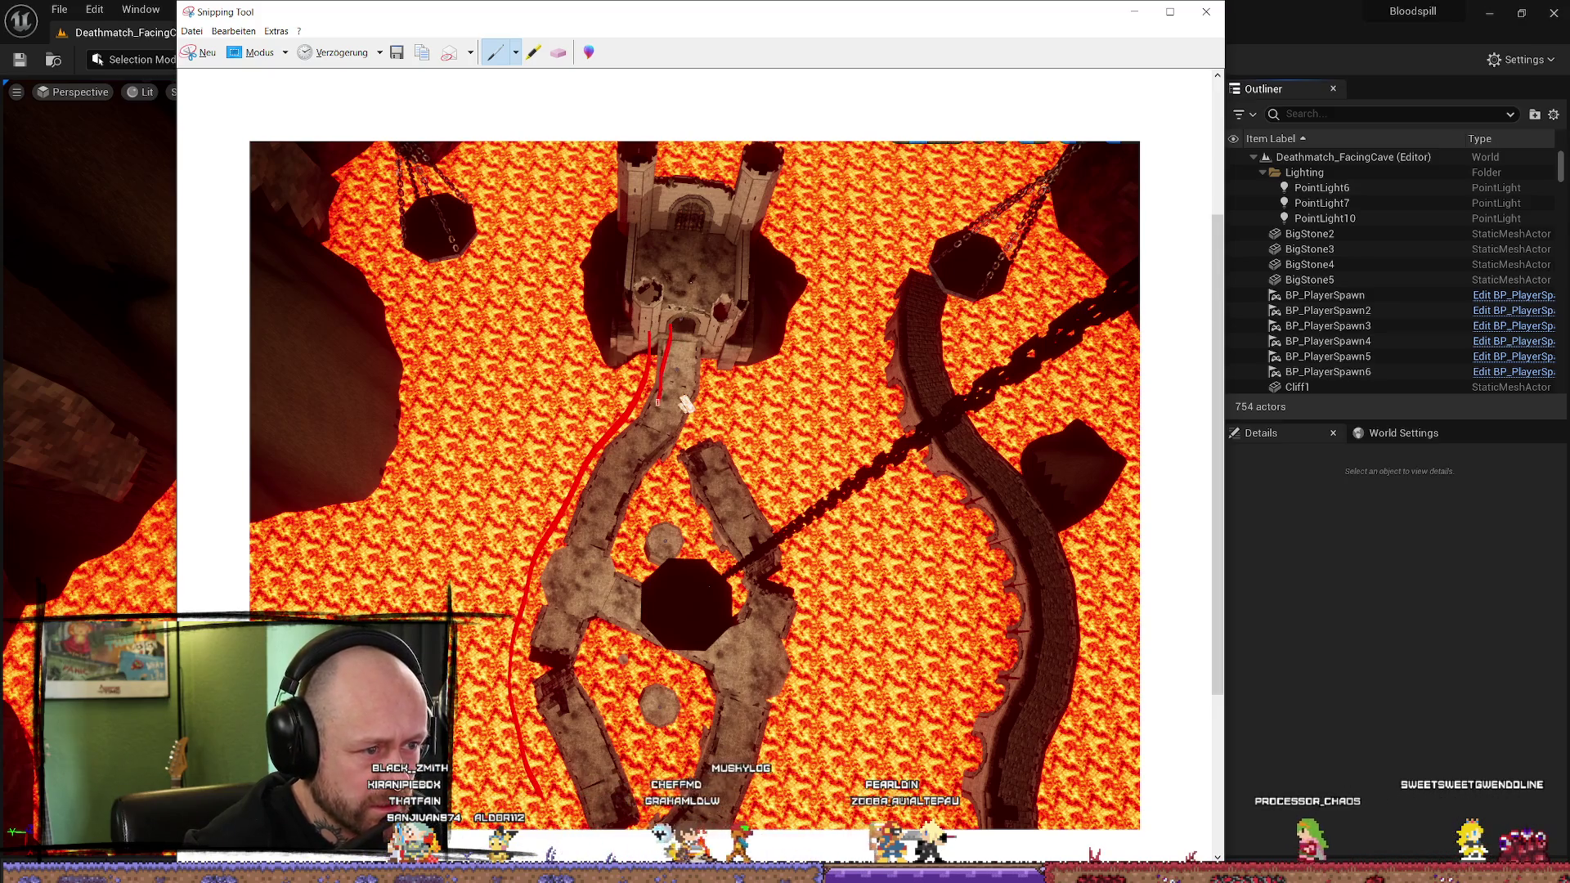
pyautogui.moveTo(620, 456); pyautogui.dragTo(580, 527)
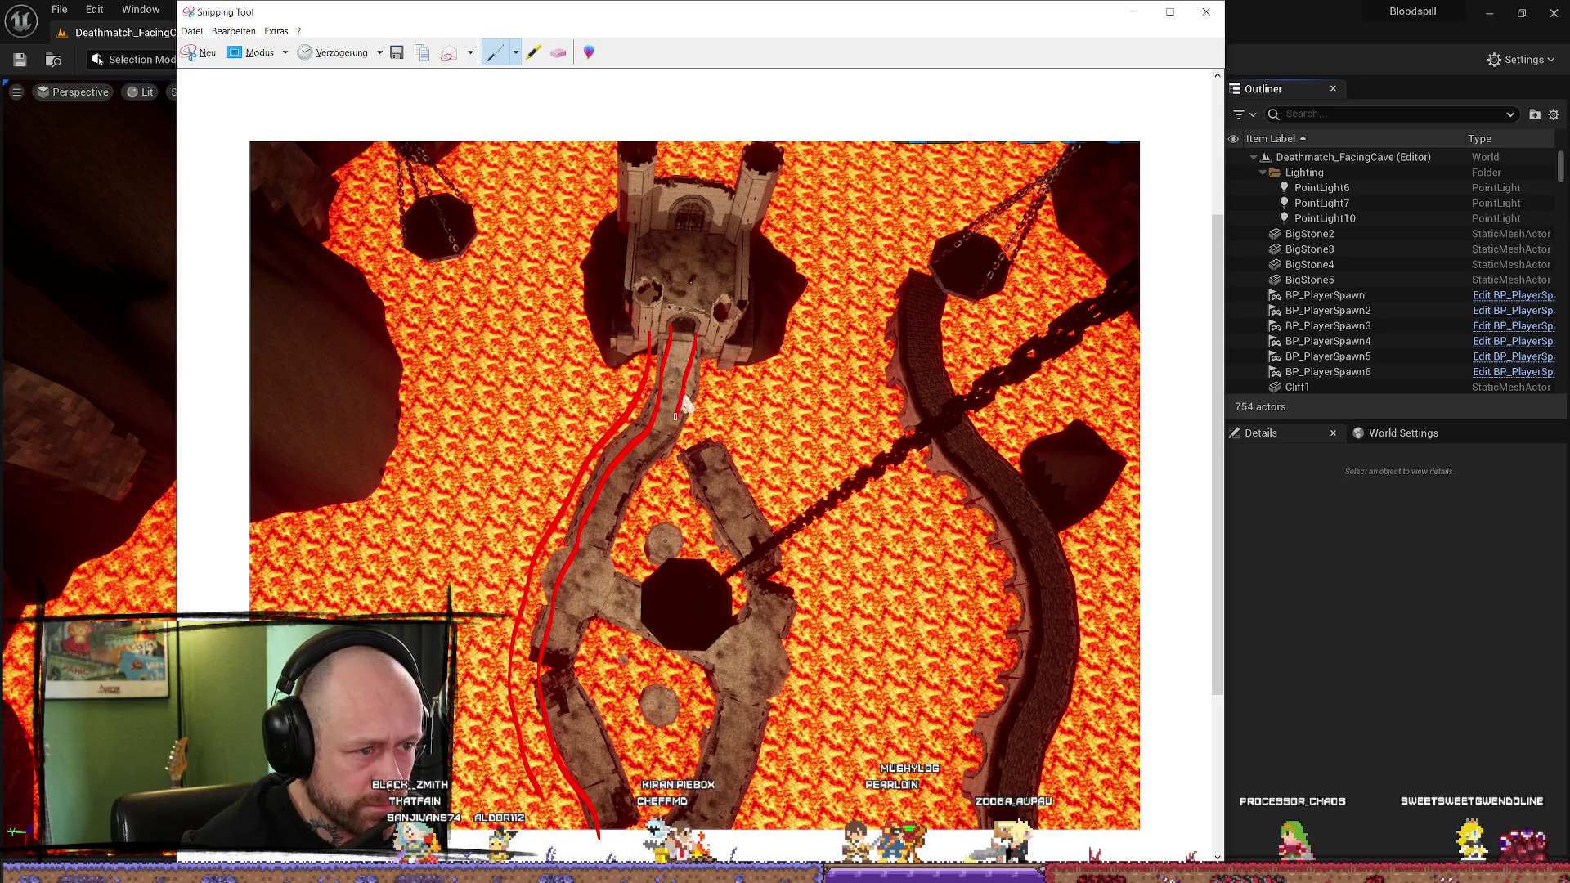
pyautogui.moveTo(603, 558); pyautogui.dragTo(587, 696)
pyautogui.moveTo(658, 827)
pyautogui.mouseDown()
pyautogui.moveTo(715, 676)
pyautogui.moveTo(598, 628)
pyautogui.mouseUp()
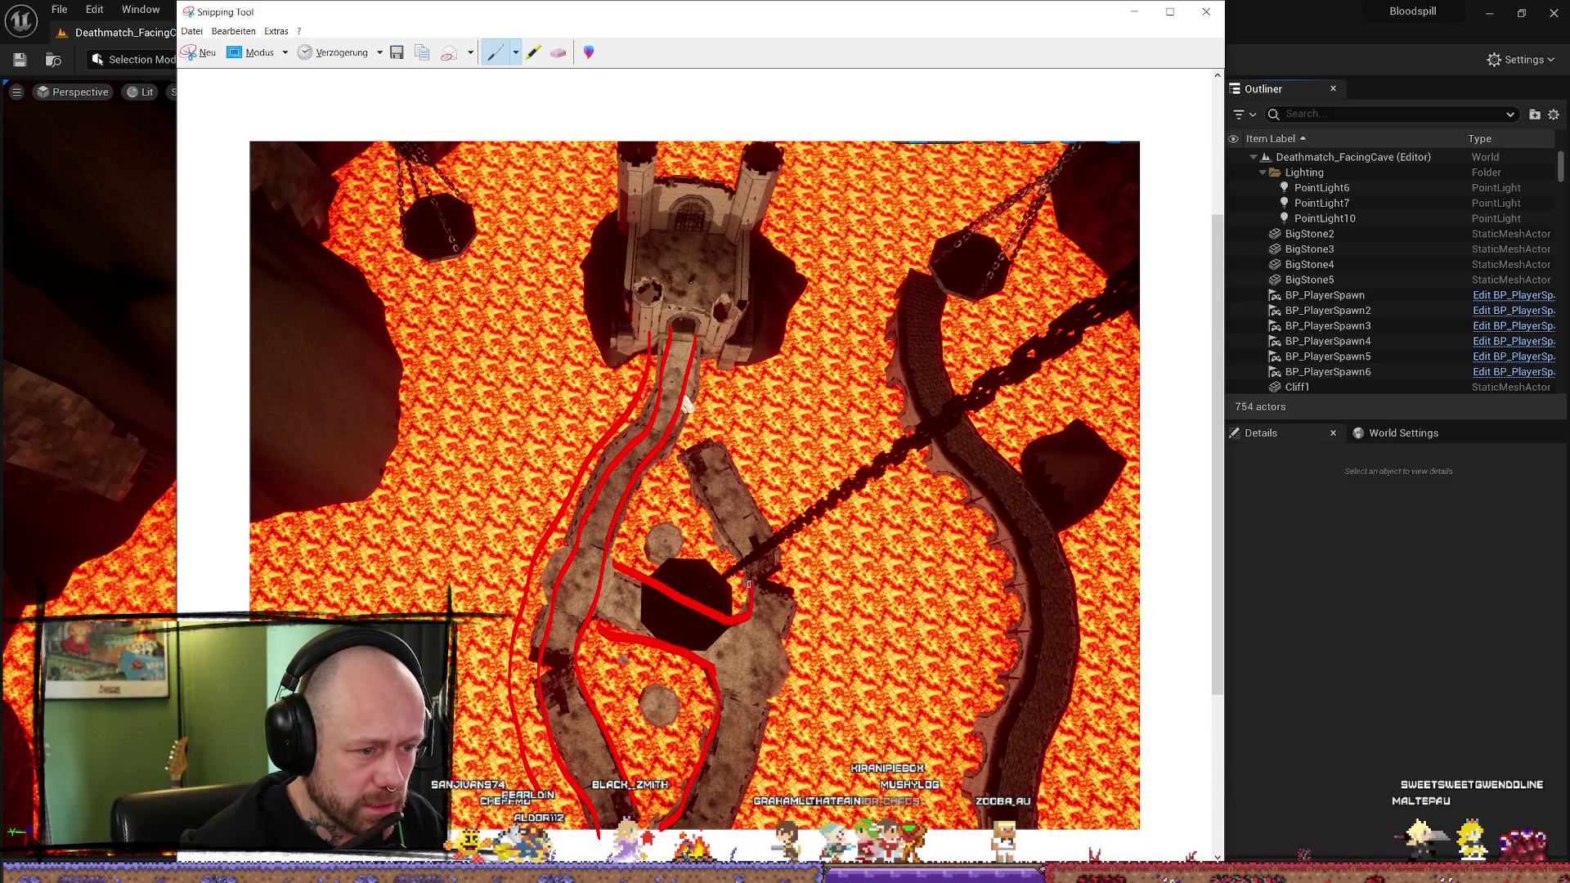
pyautogui.moveTo(728, 426)
pyautogui.mouseDown()
pyautogui.moveTo(768, 540)
pyautogui.moveTo(775, 679)
pyautogui.mouseUp()
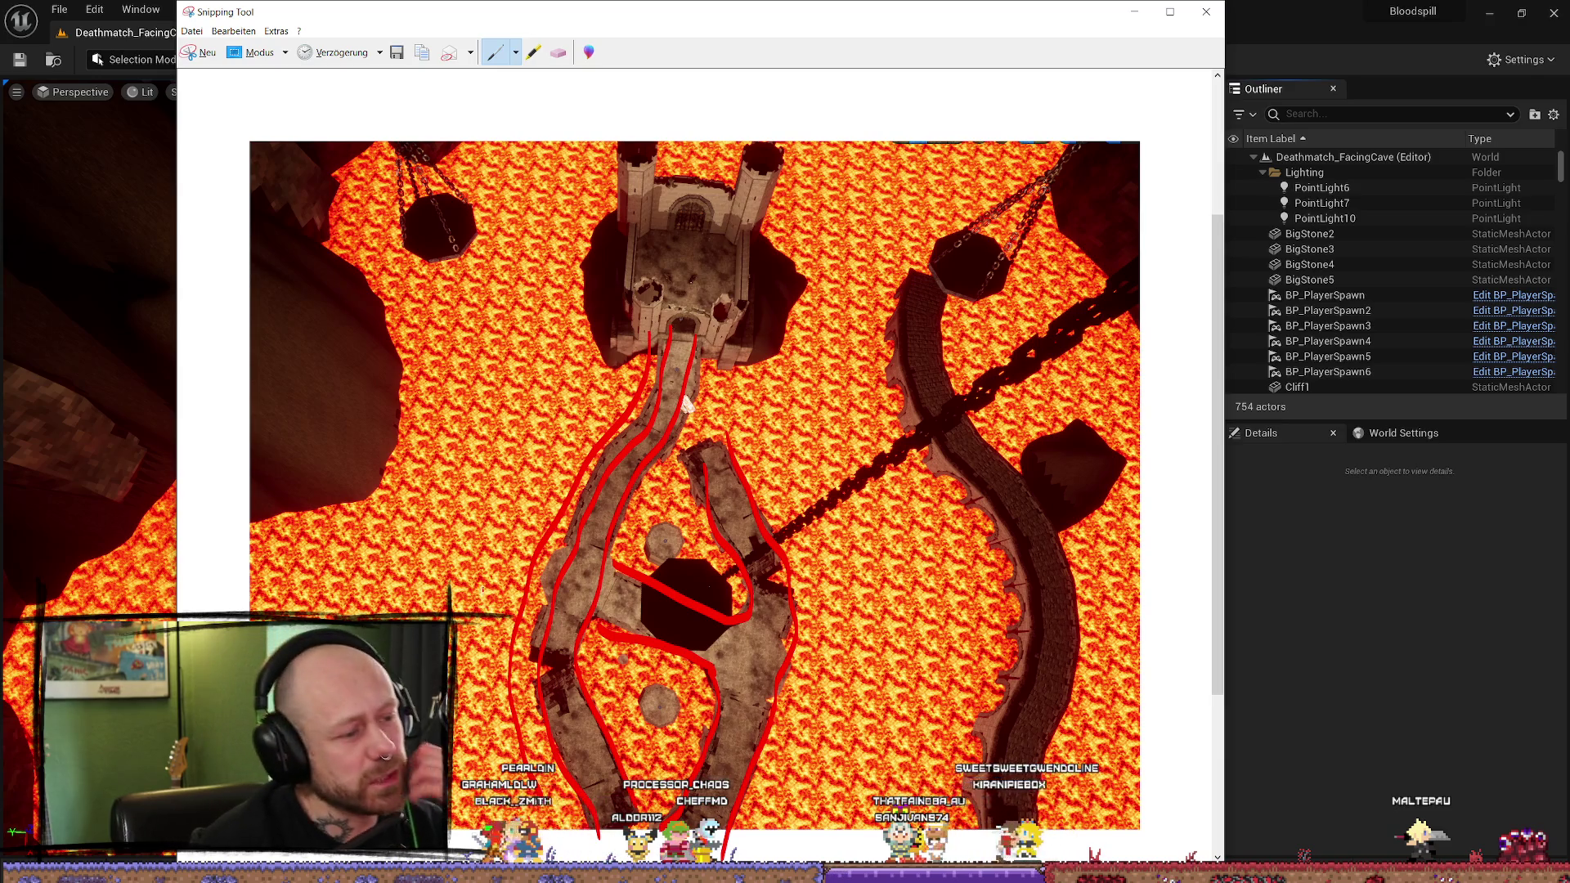
pyautogui.moveTo(540, 536); pyautogui.dragTo(550, 546)
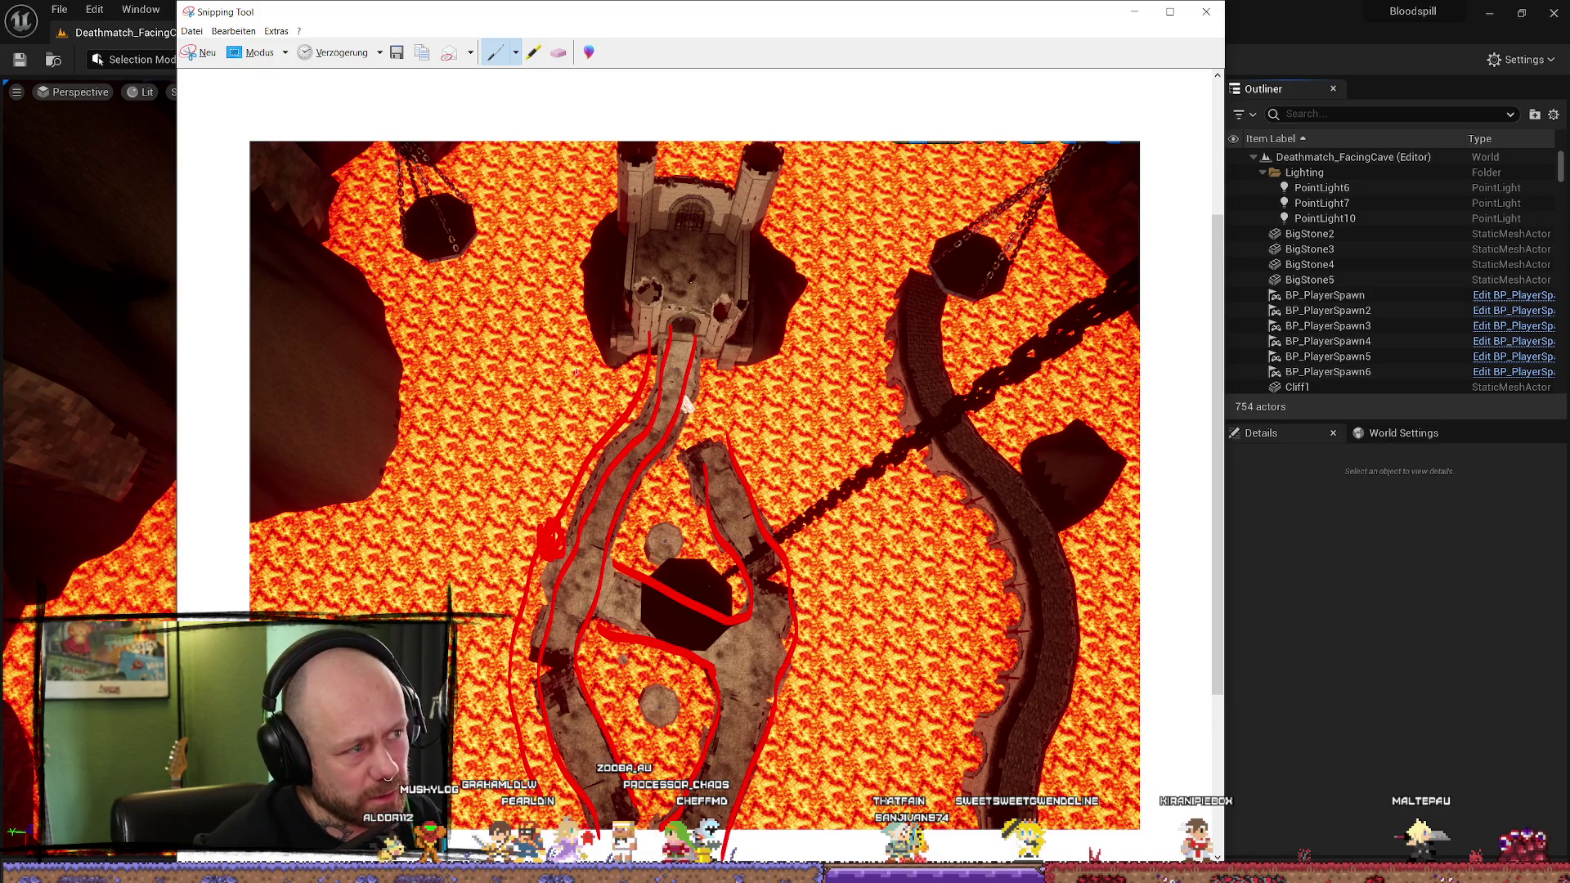
# Step: Erase all the red strokes from the arena screenshot
pyautogui.click(558, 55)
pyautogui.click(646, 384)
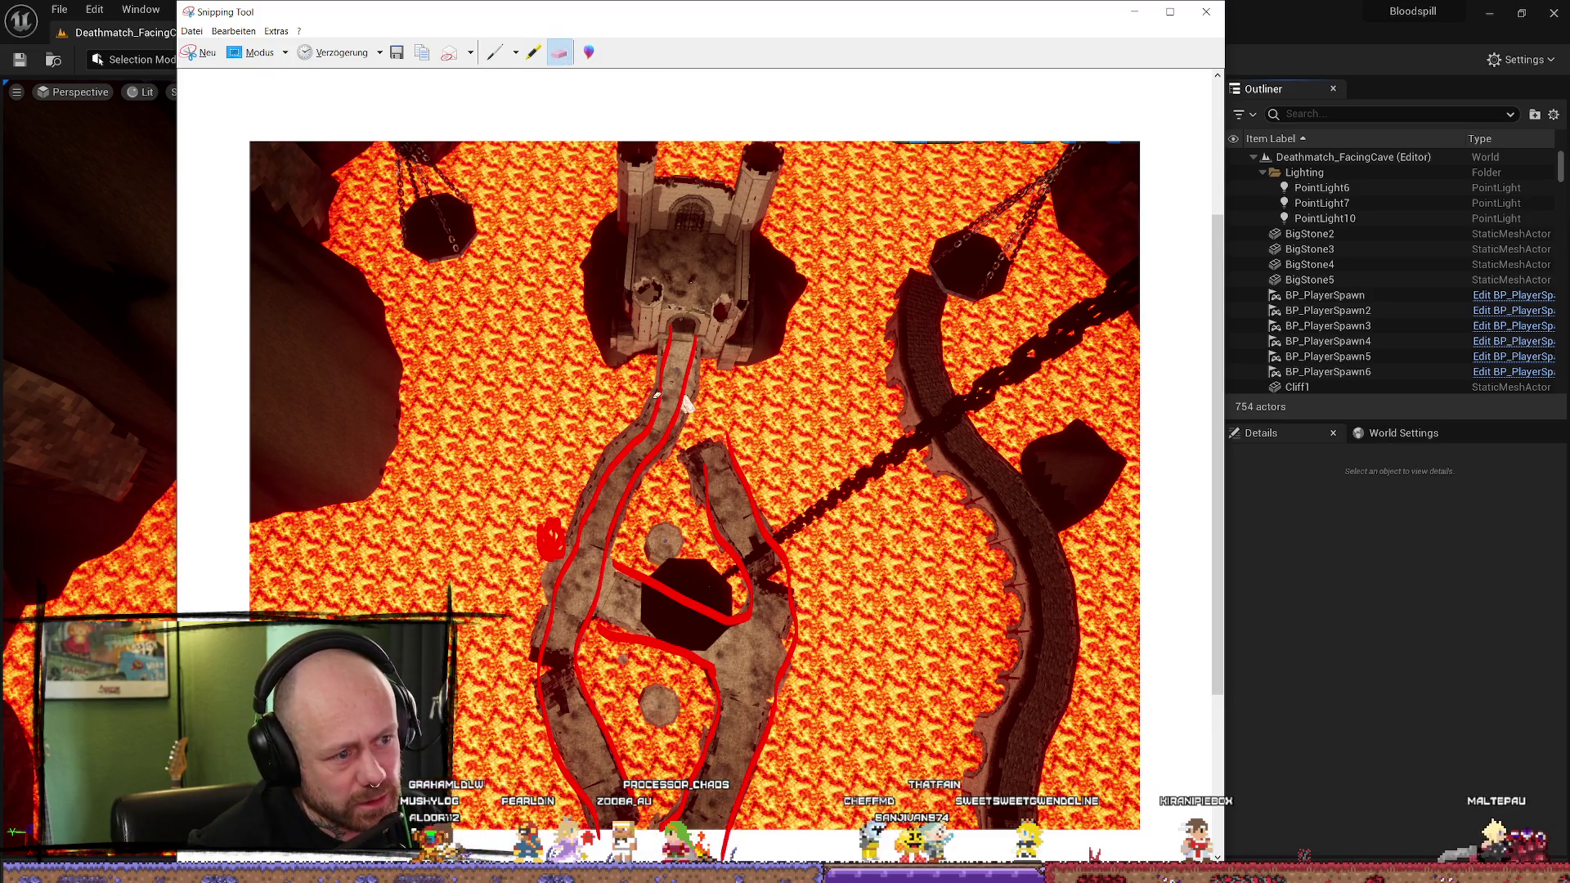
pyautogui.moveTo(549, 544)
pyautogui.mouseDown()
pyautogui.moveTo(626, 473)
pyautogui.moveTo(709, 617)
pyautogui.mouseUp()
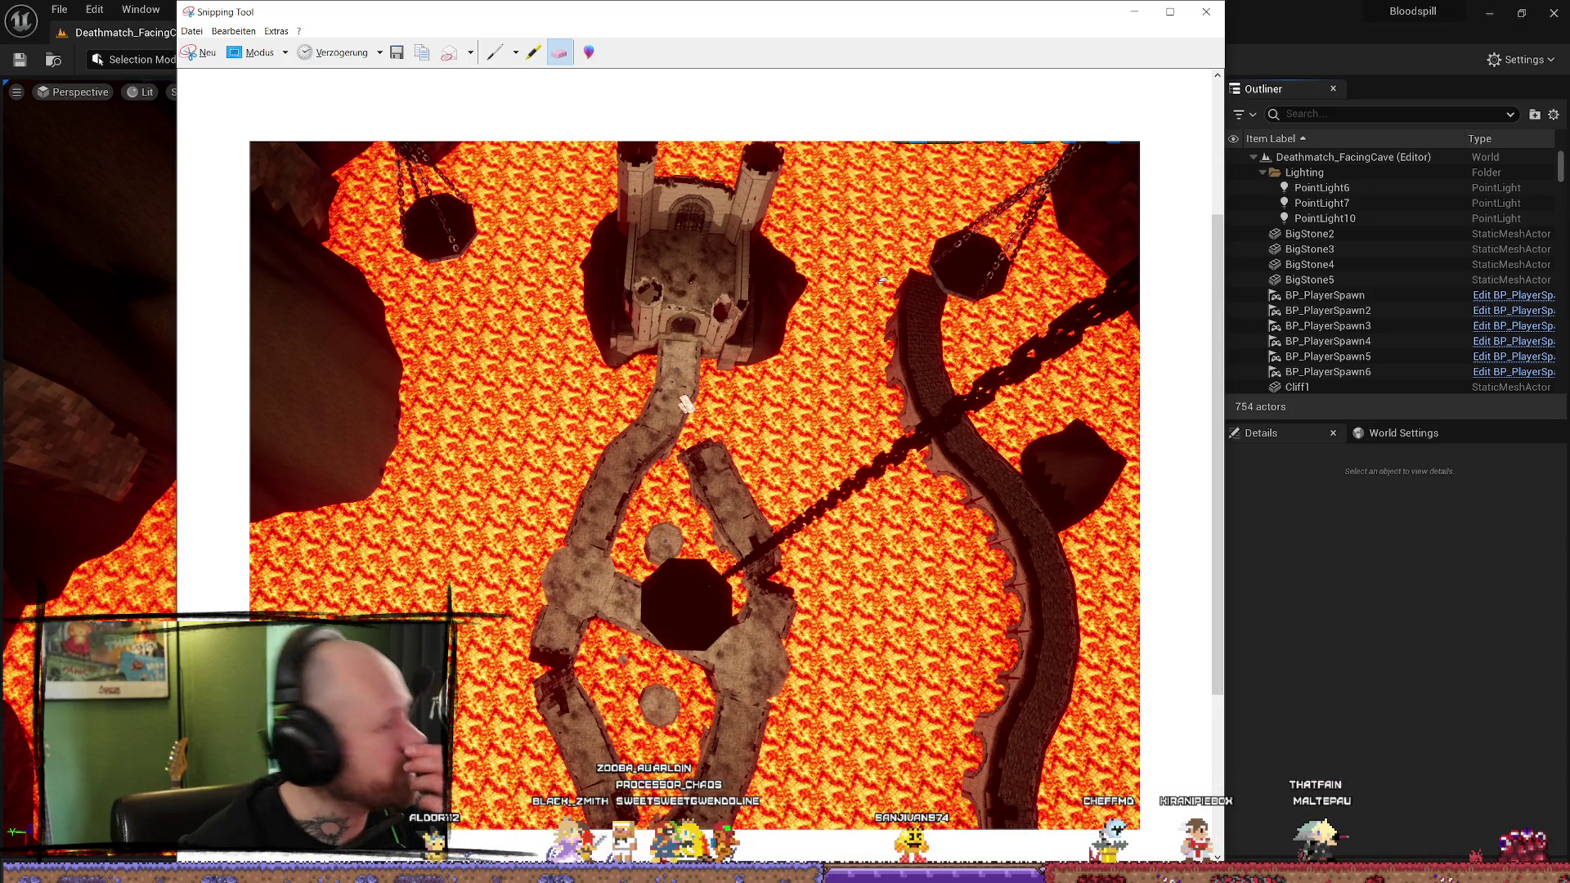
# Step: Close Snipping Tool without saving the snip, returning to the lava level
pyautogui.click(1219, 10)
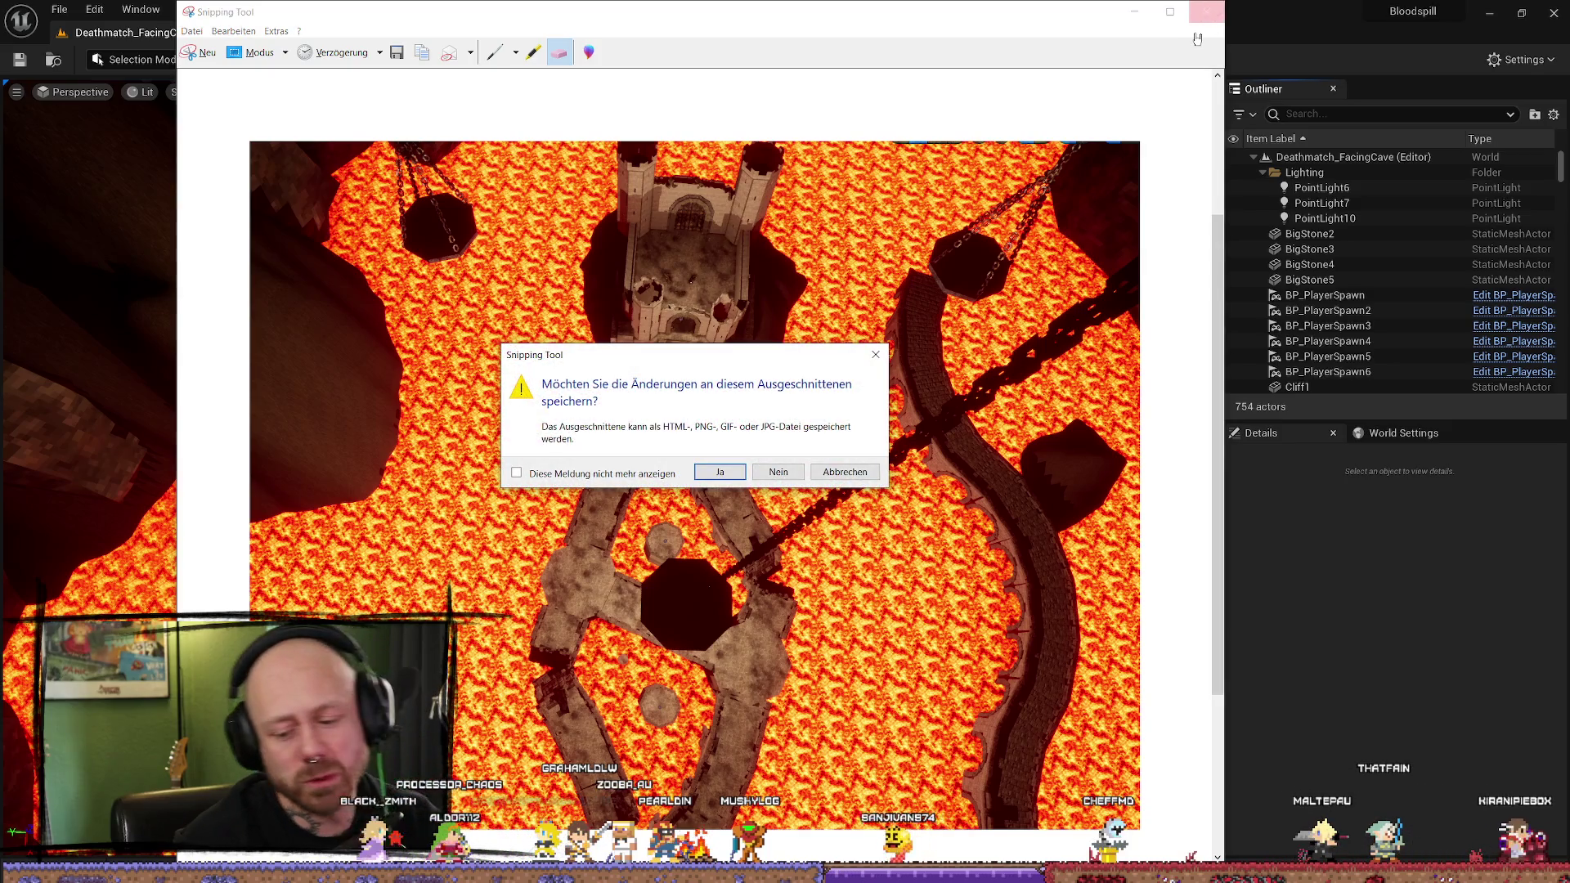
pyautogui.click(722, 472)
pyautogui.click(855, 452)
pyautogui.click(1205, 11)
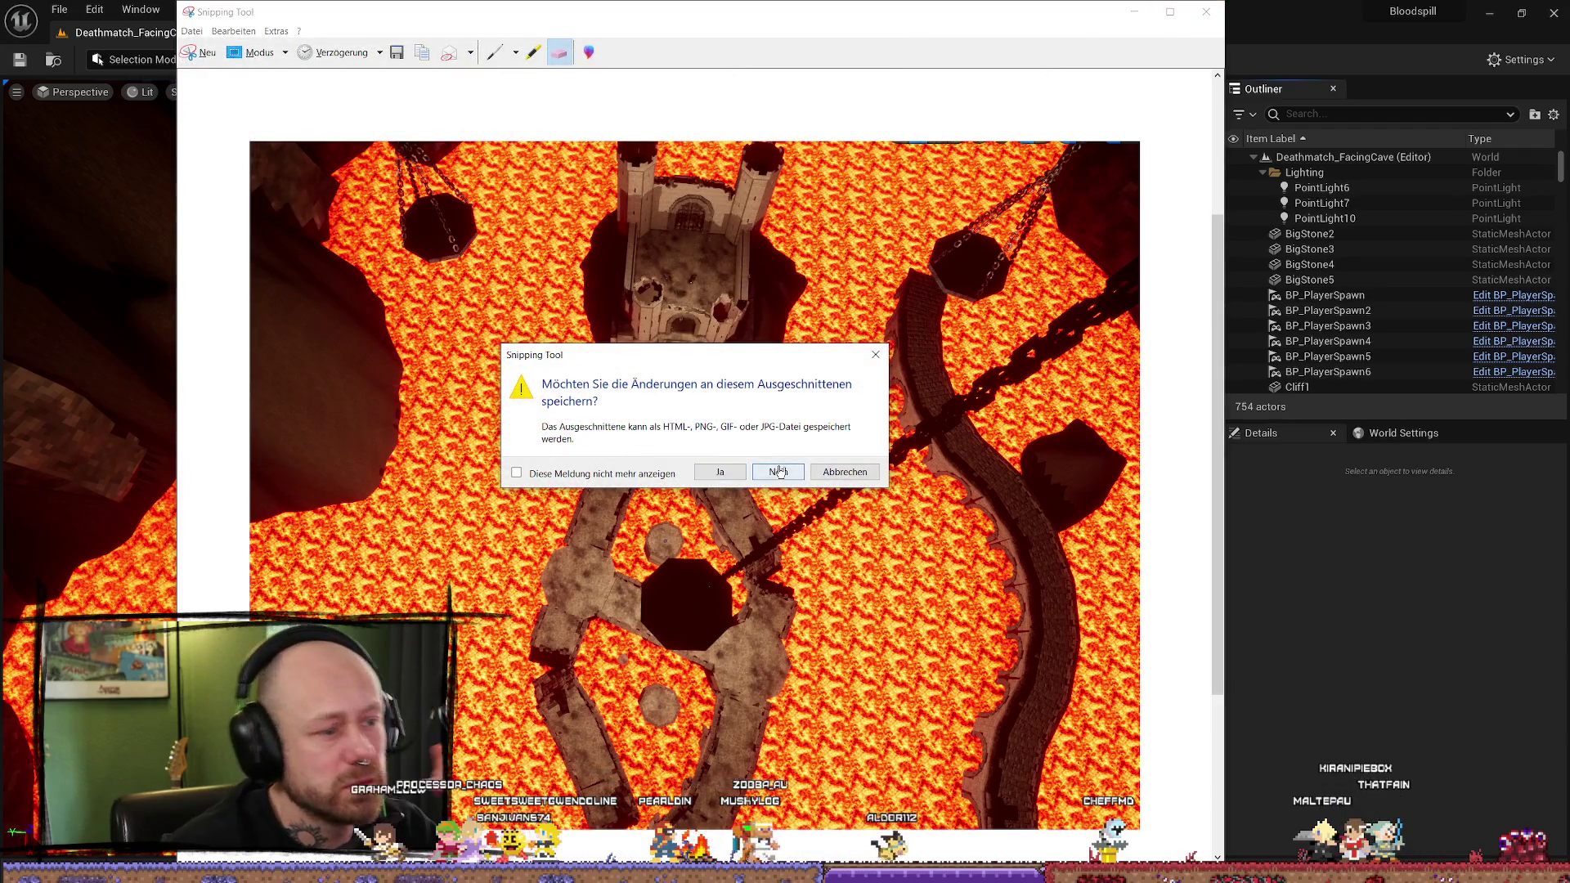
pyautogui.click(779, 473)
pyautogui.moveTo(760, 333)
pyautogui.mouseDown()
pyautogui.moveTo(671, 270)
pyautogui.moveTo(748, 335)
pyautogui.mouseUp()
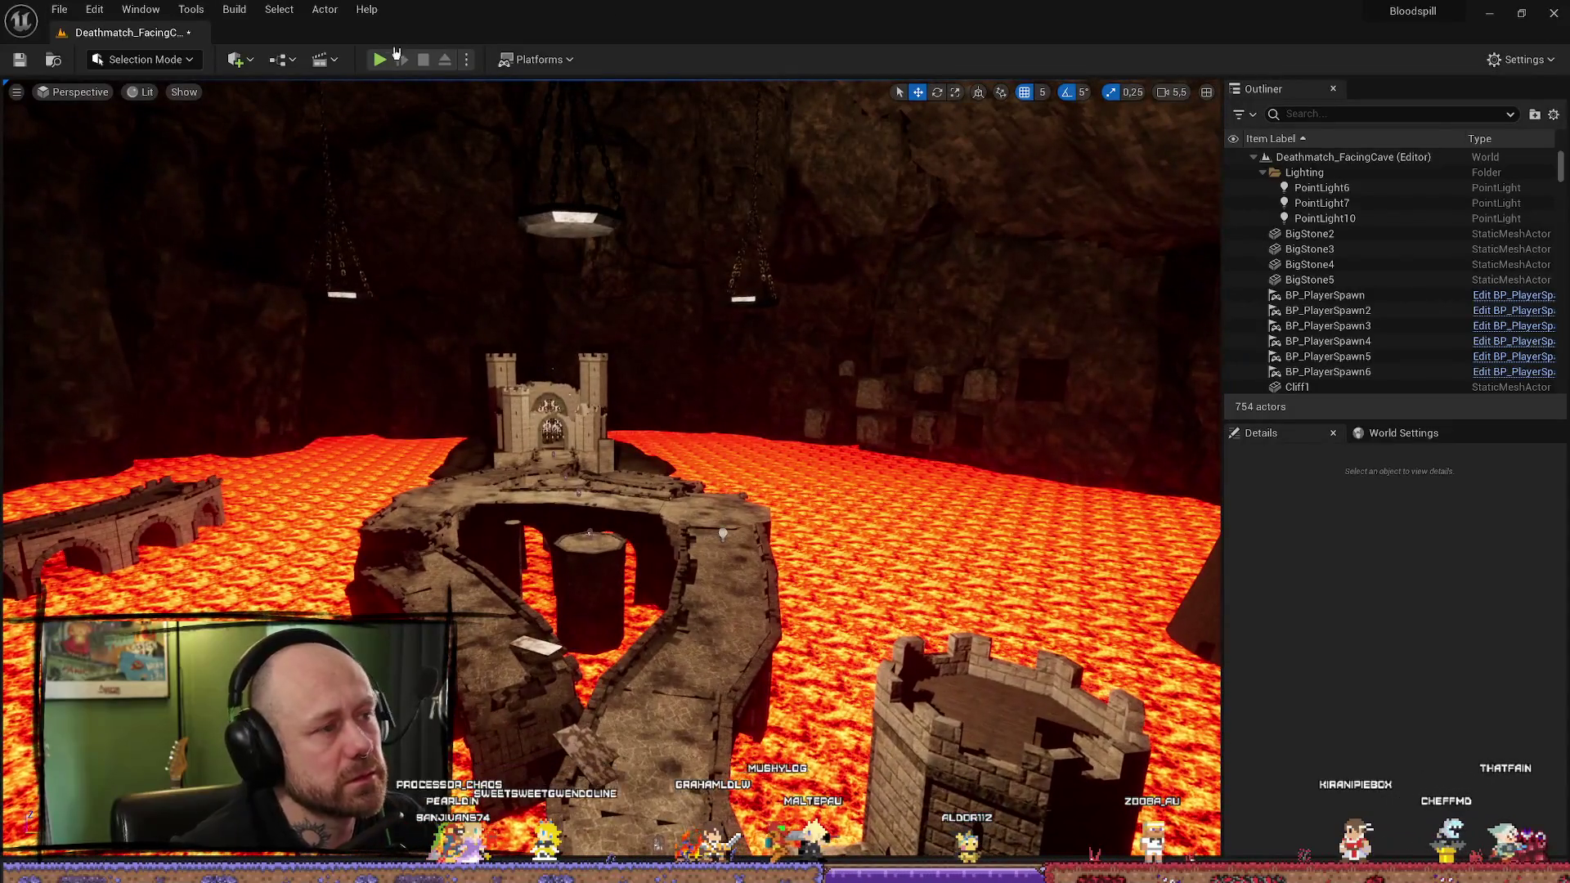
# Step: Frame PointLight6 in the viewport and save all unsaved level changes
pyautogui.click(1321, 187)
pyautogui.press('f')
pyautogui.click(19, 59)
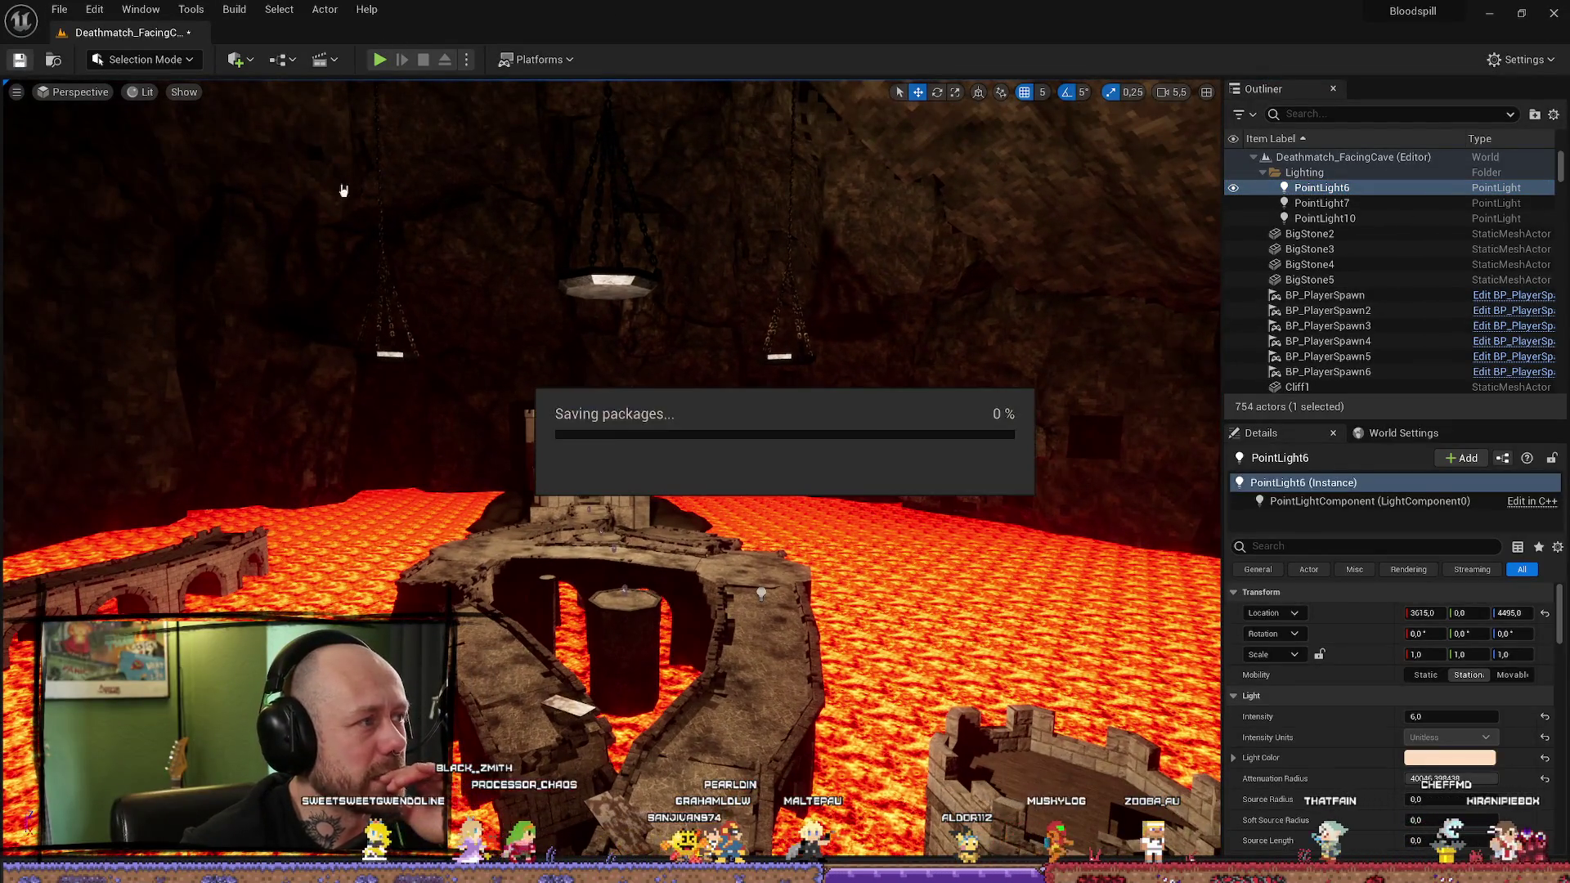
# Step: Build All Levels with lighting, then close the map check and lighting results logs
pyautogui.click(235, 10)
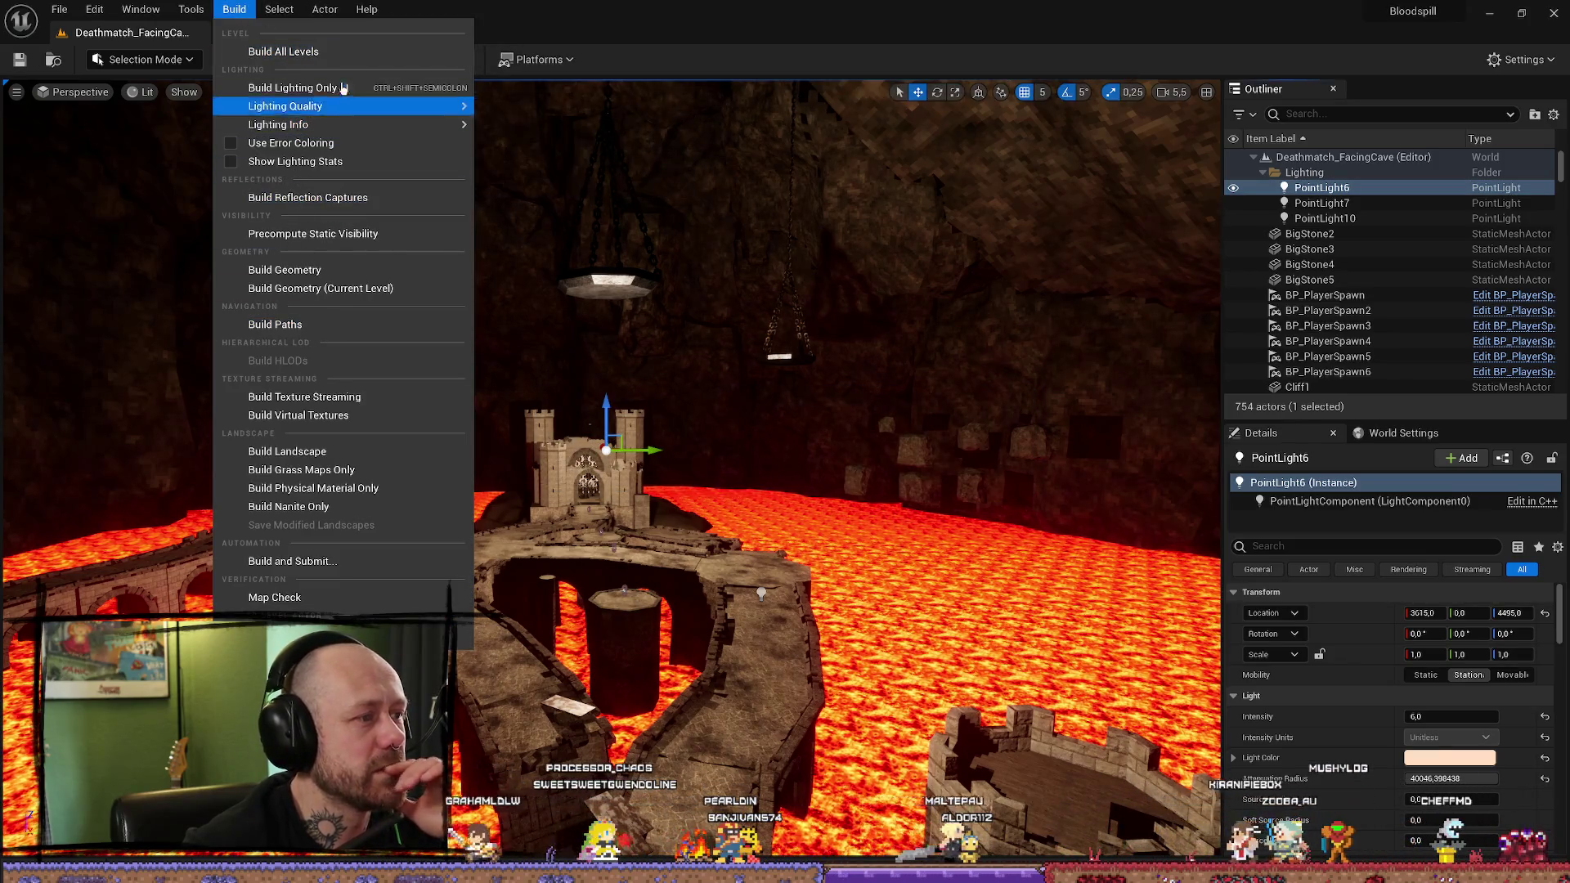
pyautogui.click(278, 51)
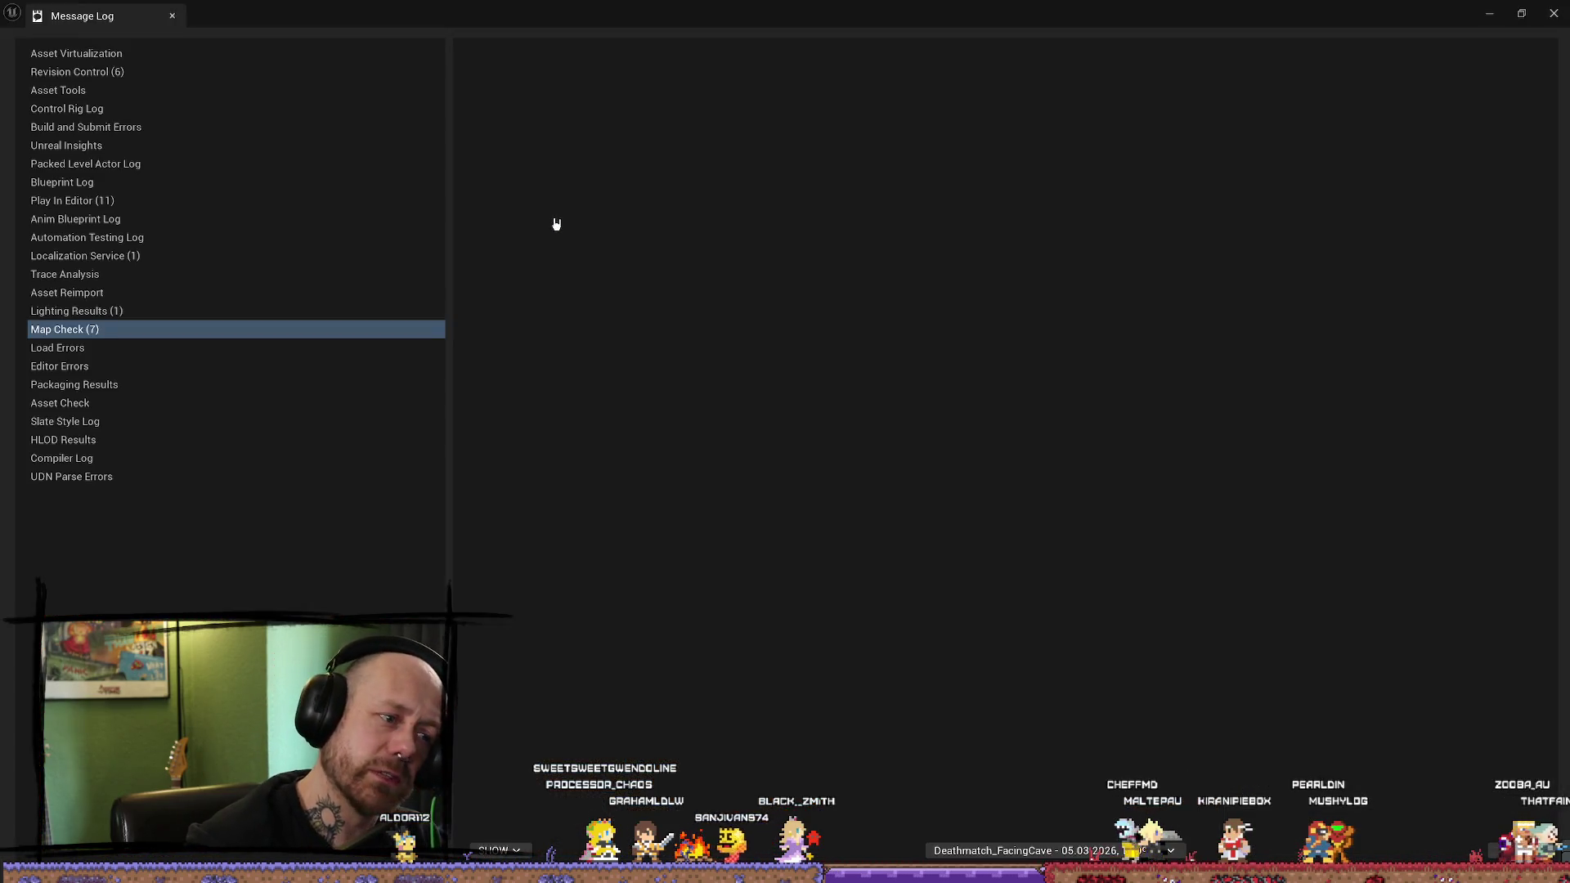
pyautogui.click(1562, 14)
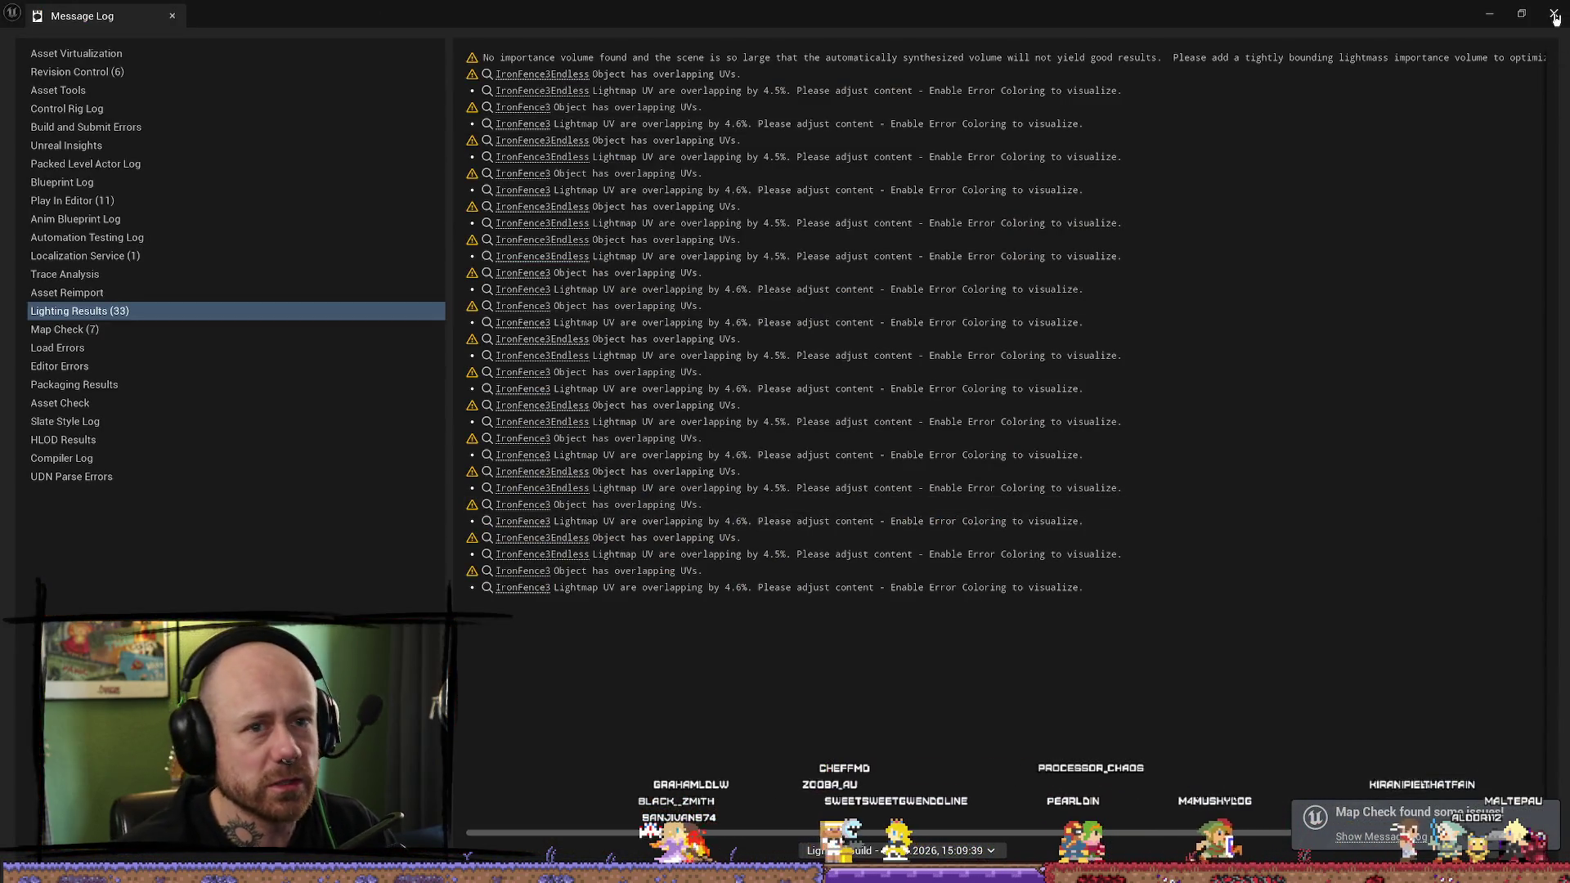
pyautogui.click(1554, 15)
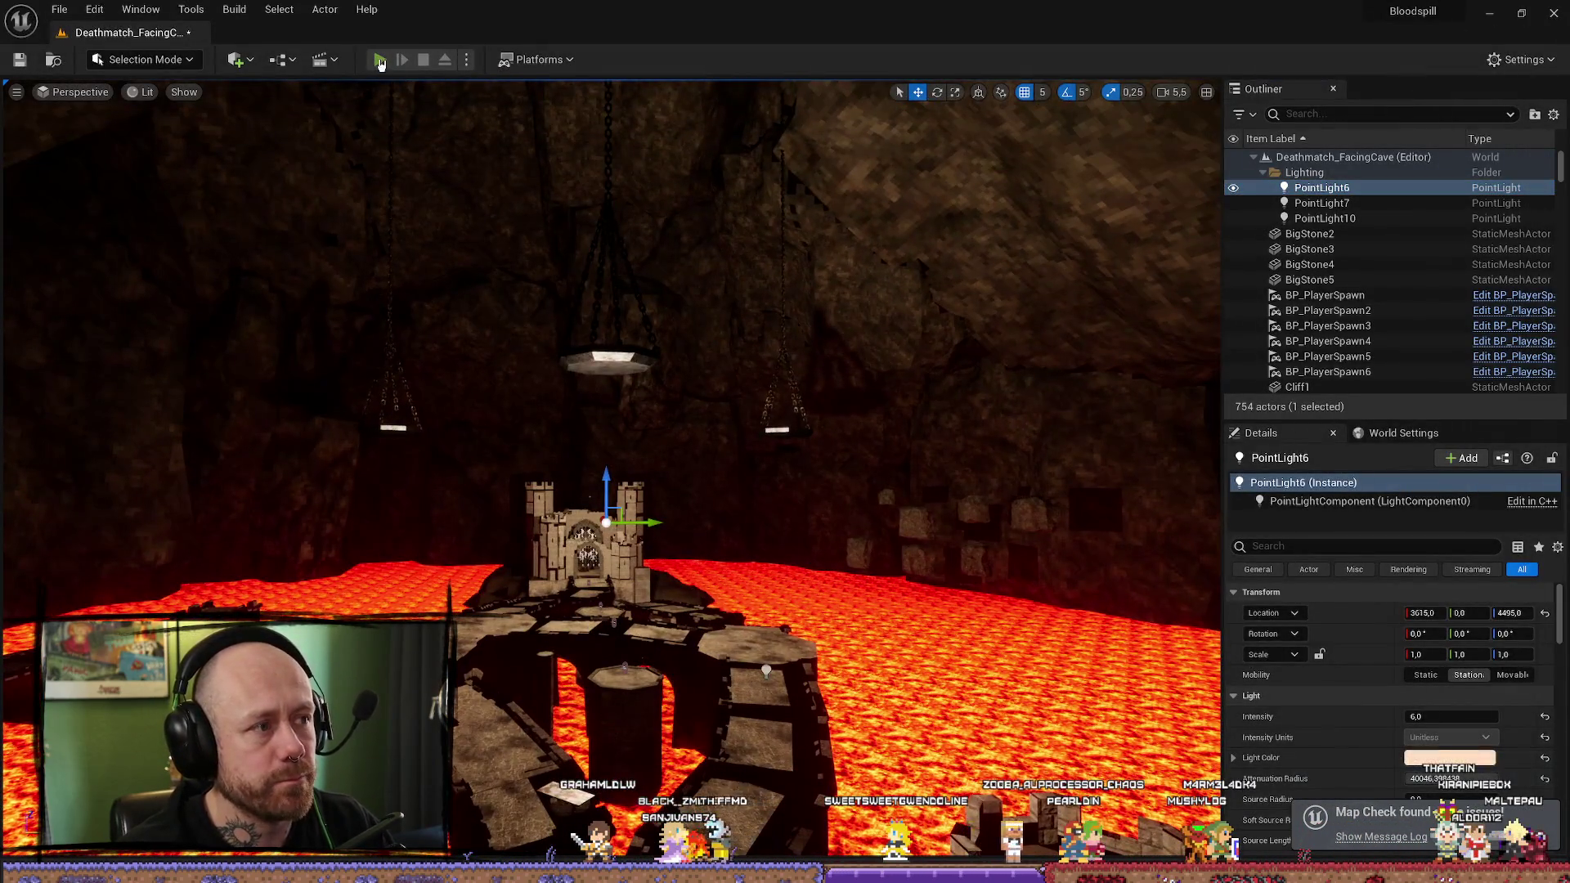
pyautogui.click(380, 61)
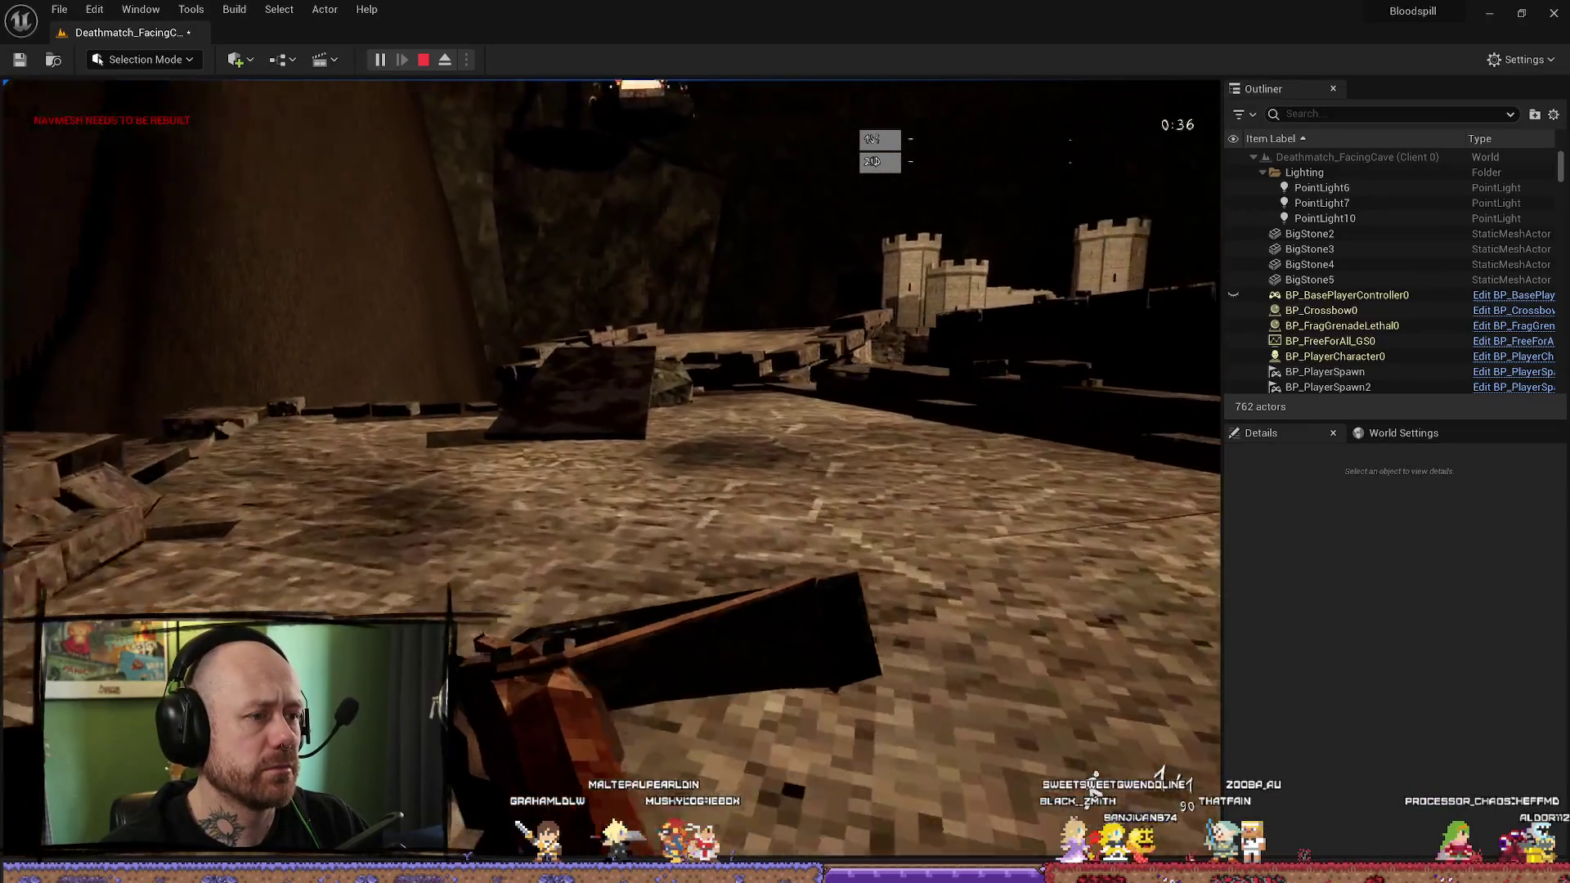
pyautogui.press('w')
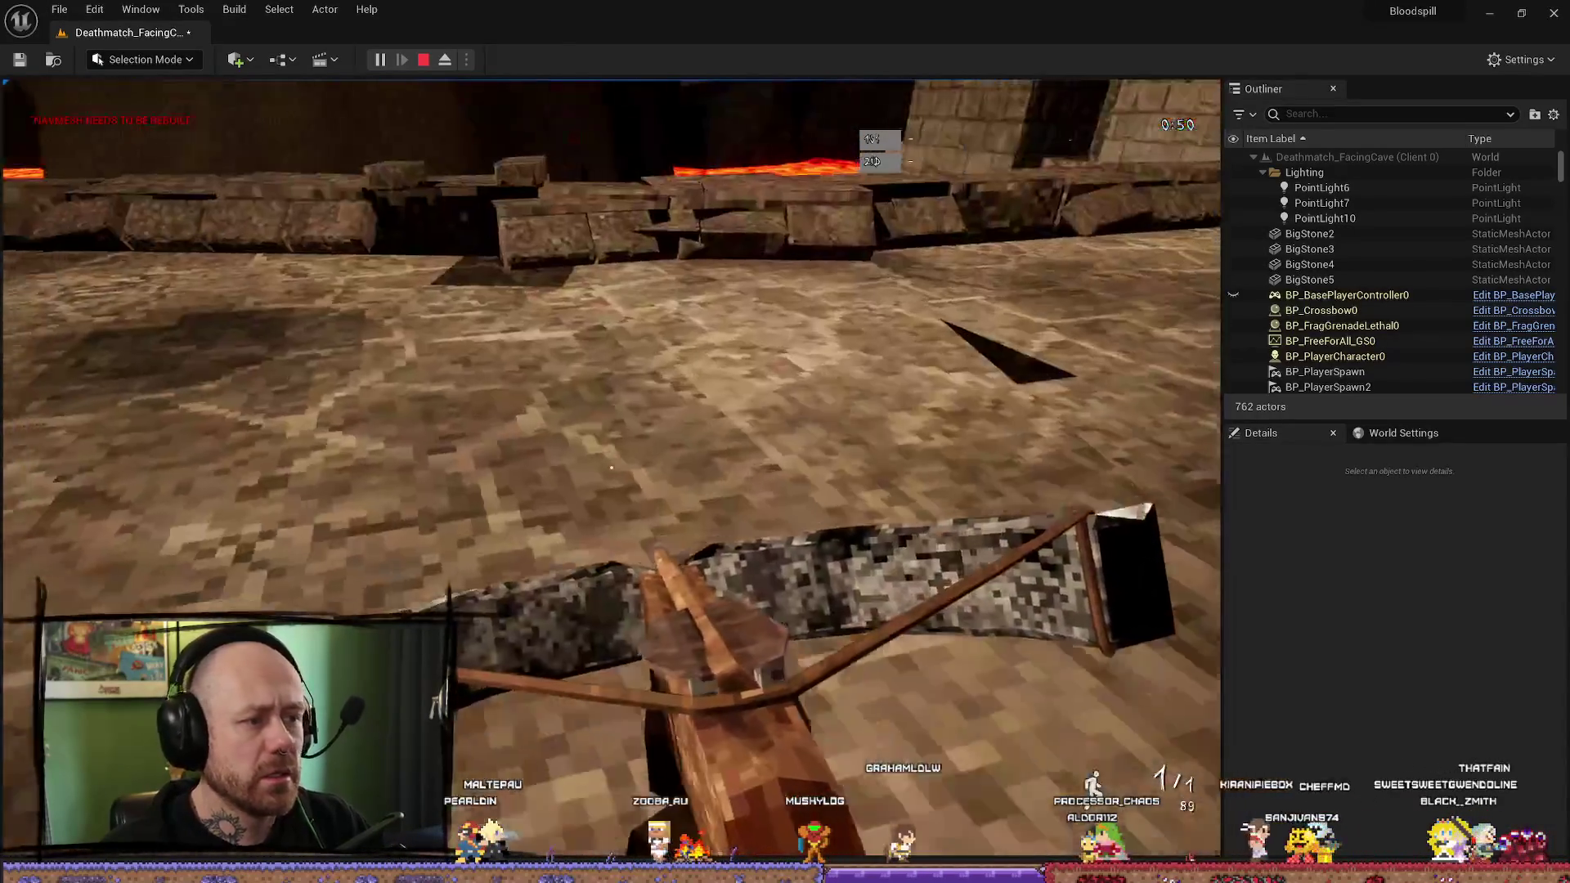
pyautogui.press('Escape')
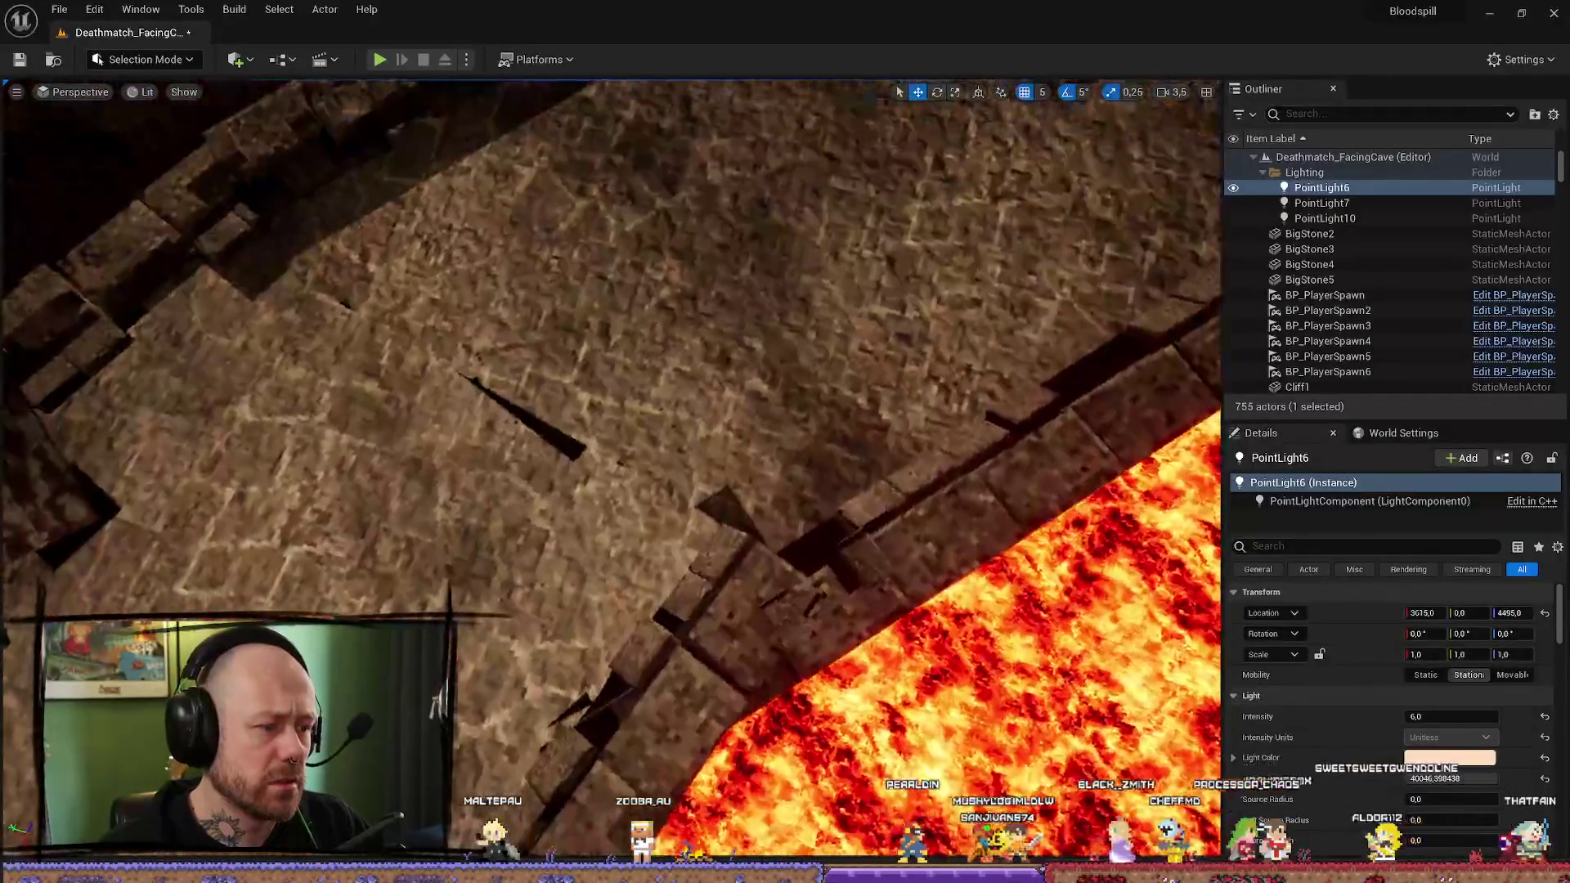
# Step: Orbit to the right hanging fire bowl and open its FireBowlLight Blueprint
pyautogui.moveTo(268, 281); pyautogui.dragTo(268, 280)
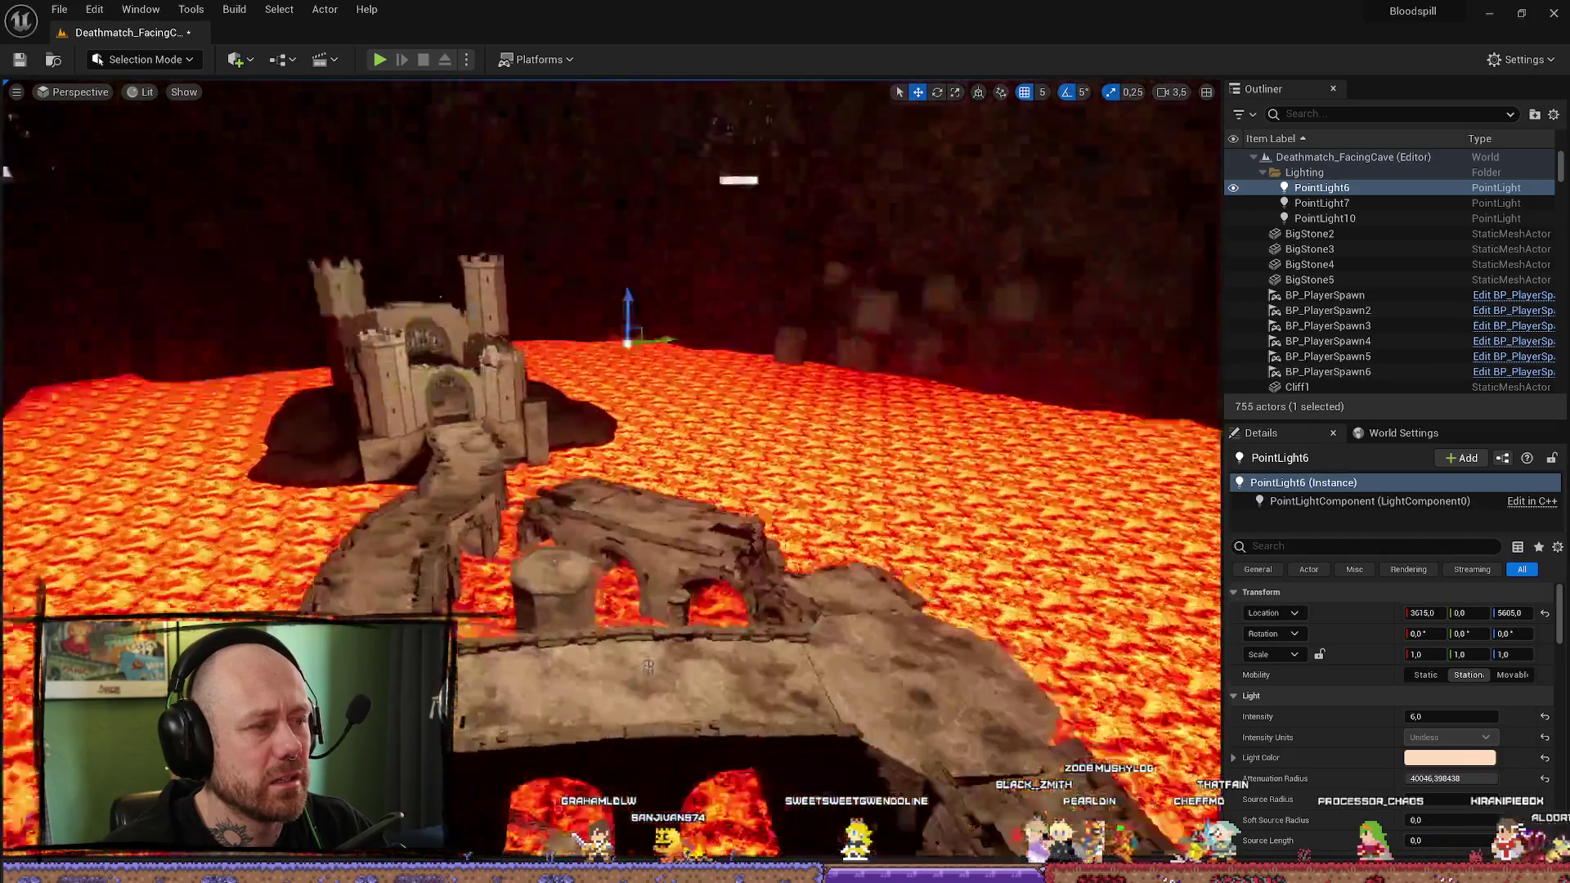
pyautogui.moveTo(648, 666); pyautogui.dragTo(659, 217)
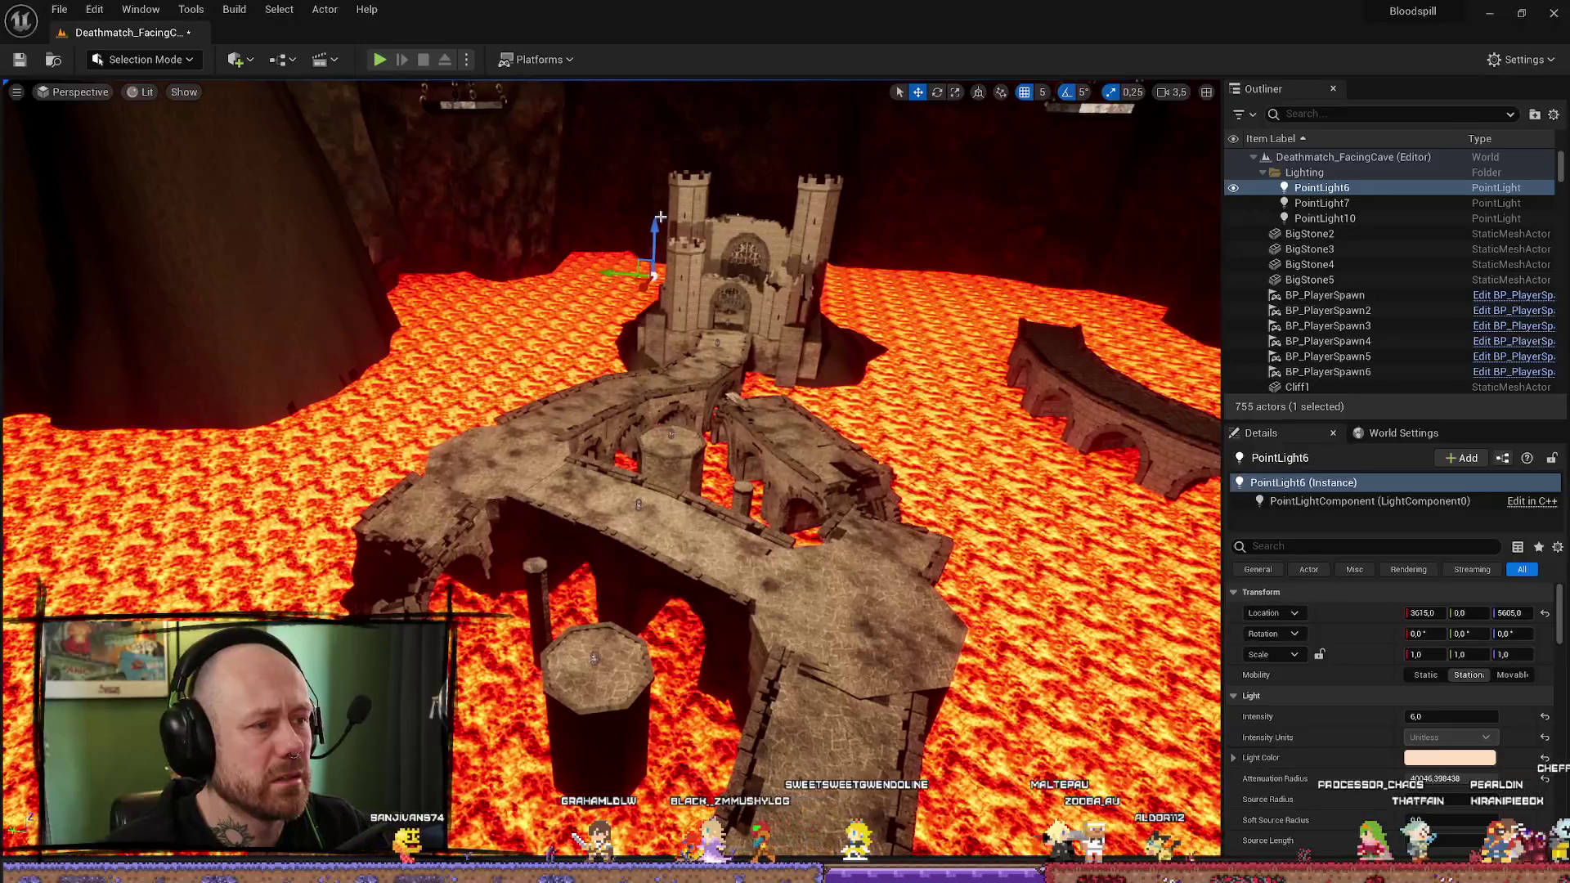
pyautogui.moveTo(653, 289)
pyautogui.mouseDown()
pyautogui.moveTo(777, 228)
pyautogui.moveTo(863, 266)
pyautogui.mouseUp()
pyautogui.click(981, 515)
pyautogui.press('f')
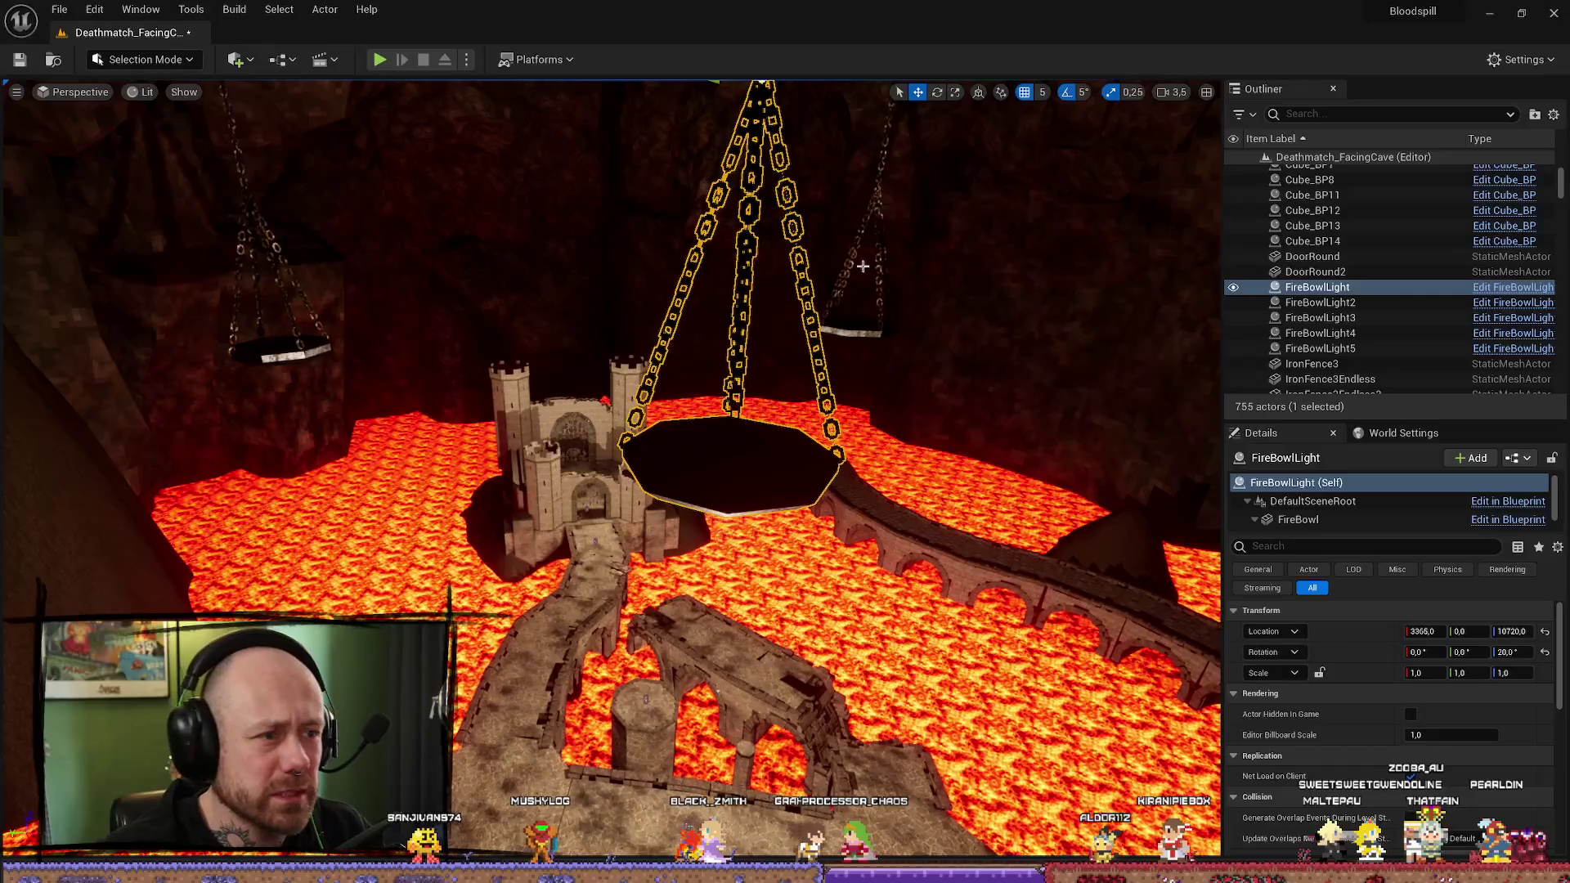
pyautogui.click(1512, 291)
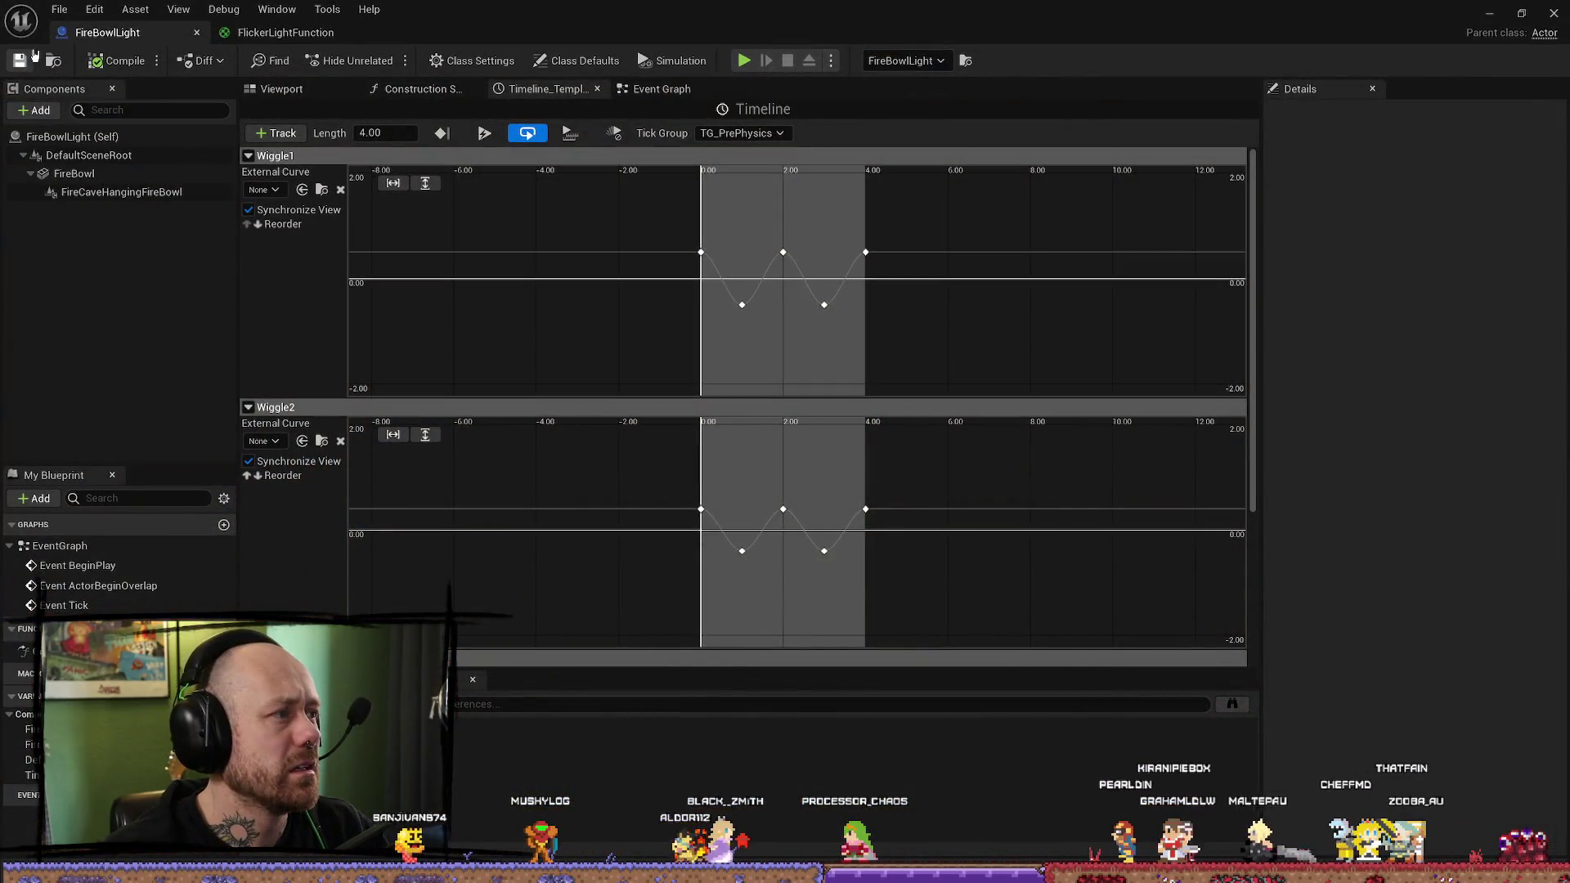
# Step: Save the Deathmatch_FacingCave map and close the FireBowlLight Blueprint editor
pyautogui.click(59, 9)
pyautogui.click(106, 66)
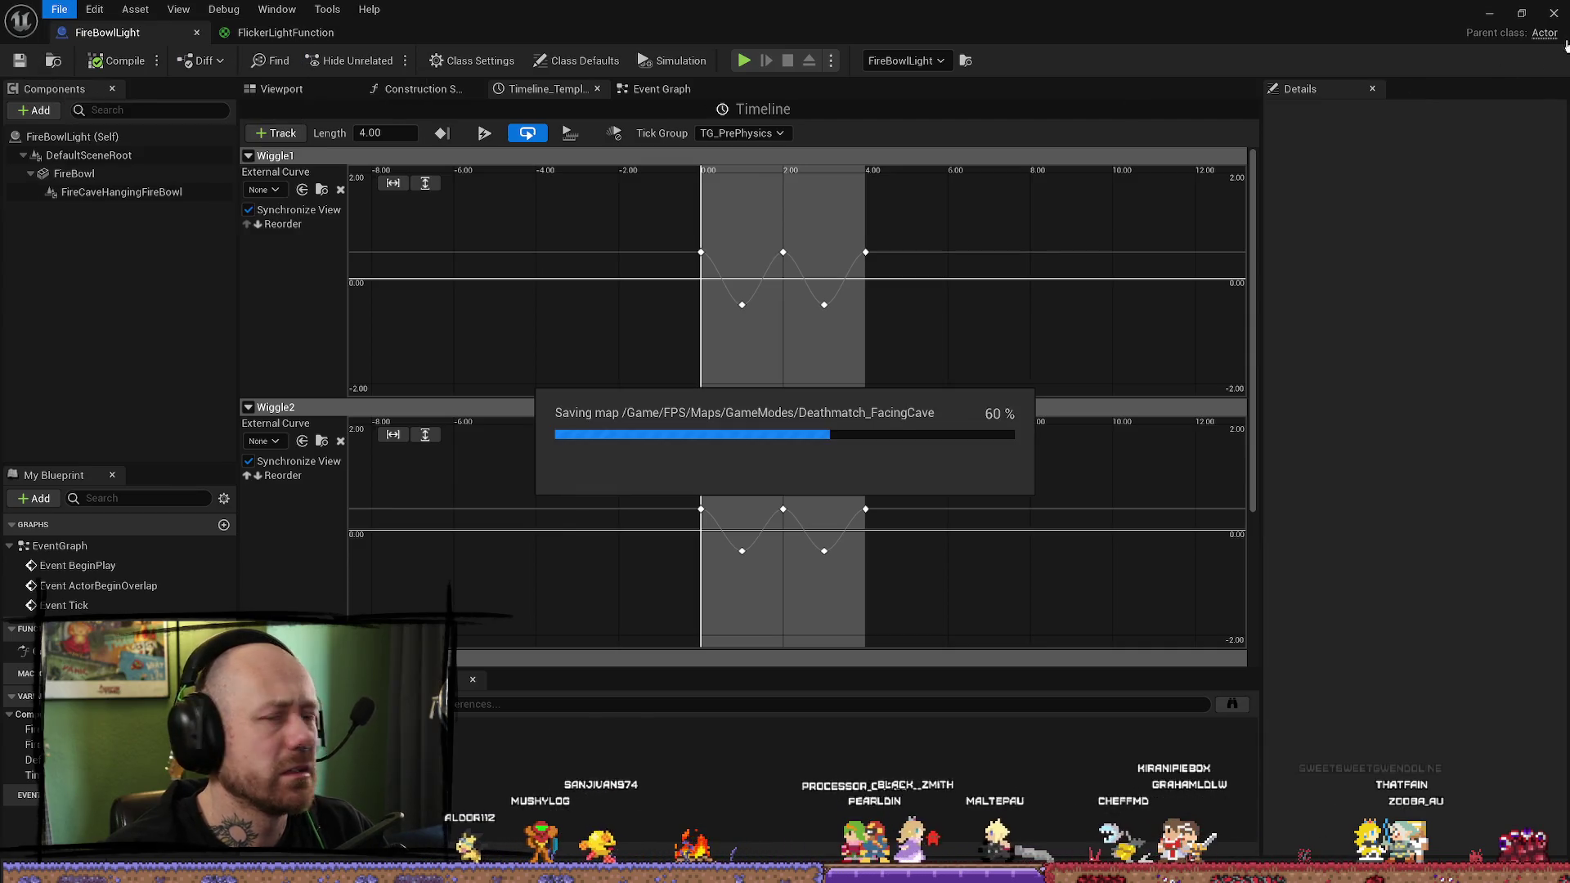
pyautogui.click(1547, 11)
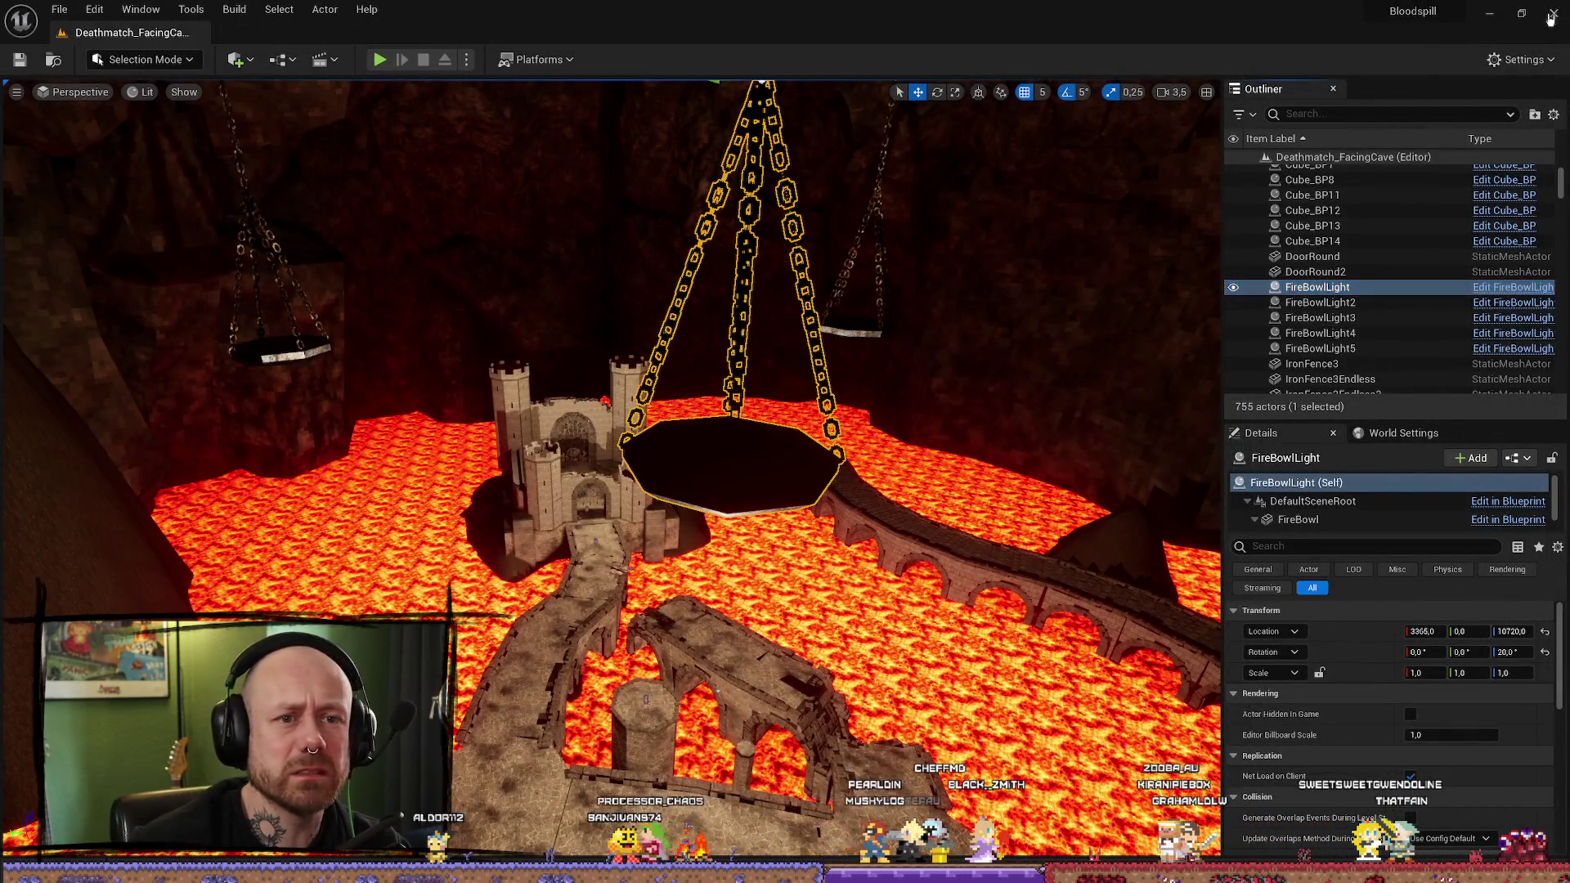
pyautogui.click(1553, 13)
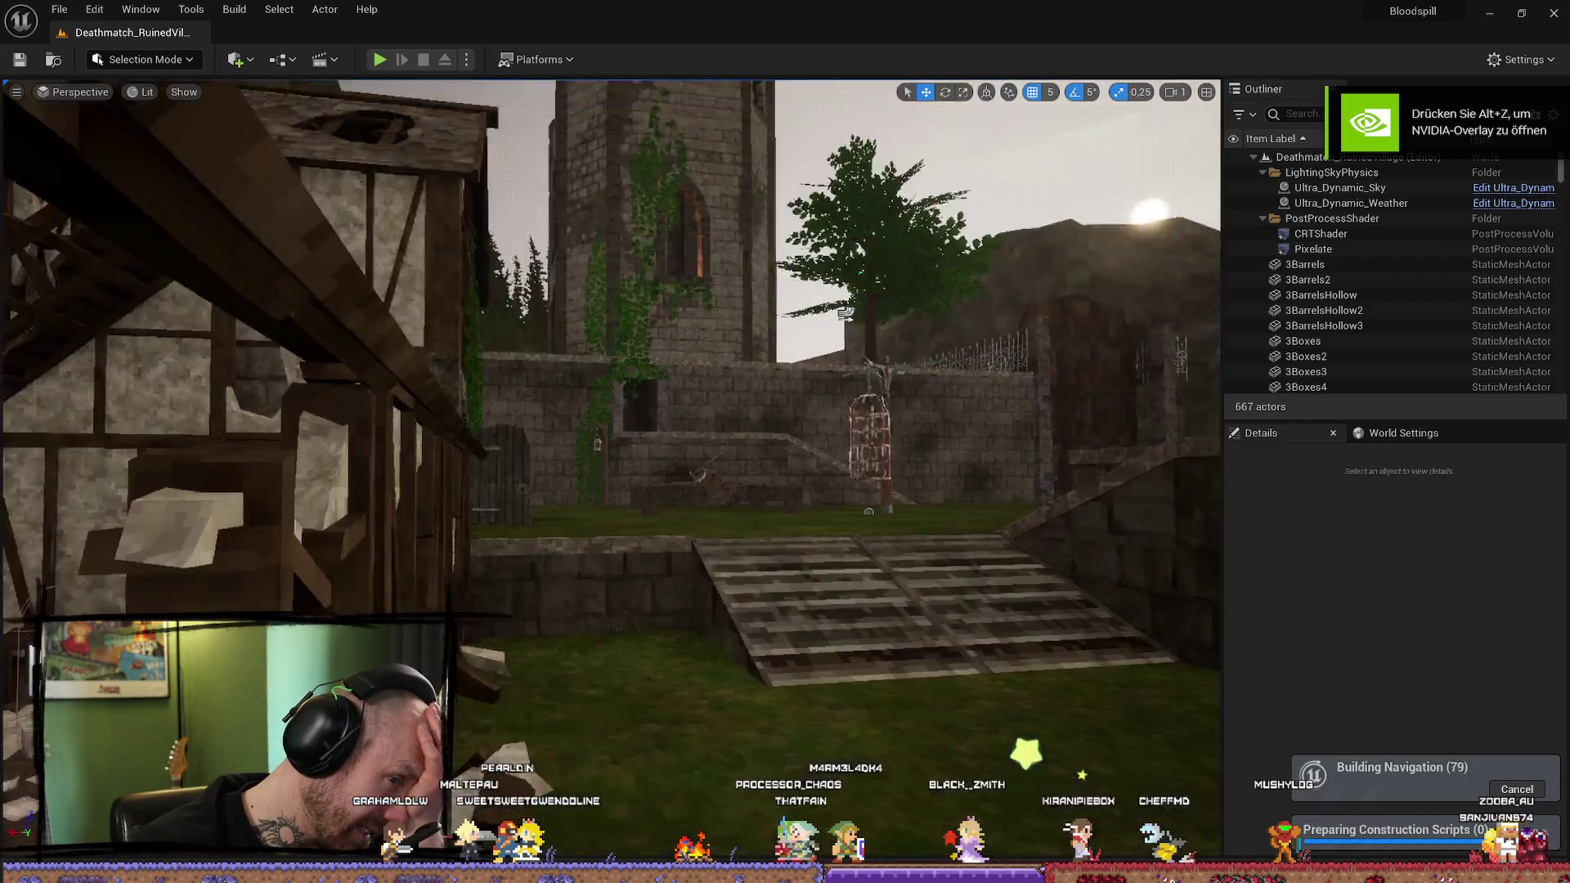
# Step: Switch the viewport to Light Complexity and fly through Deathmatch_RuinedVillage inspecting overlap
pyautogui.moveTo(818, 401)
pyautogui.mouseDown()
pyautogui.moveTo(817, 458)
pyautogui.moveTo(802, 425)
pyautogui.moveTo(785, 442)
pyautogui.moveTo(793, 491)
pyautogui.moveTo(809, 458)
pyautogui.moveTo(761, 425)
pyautogui.mouseUp()
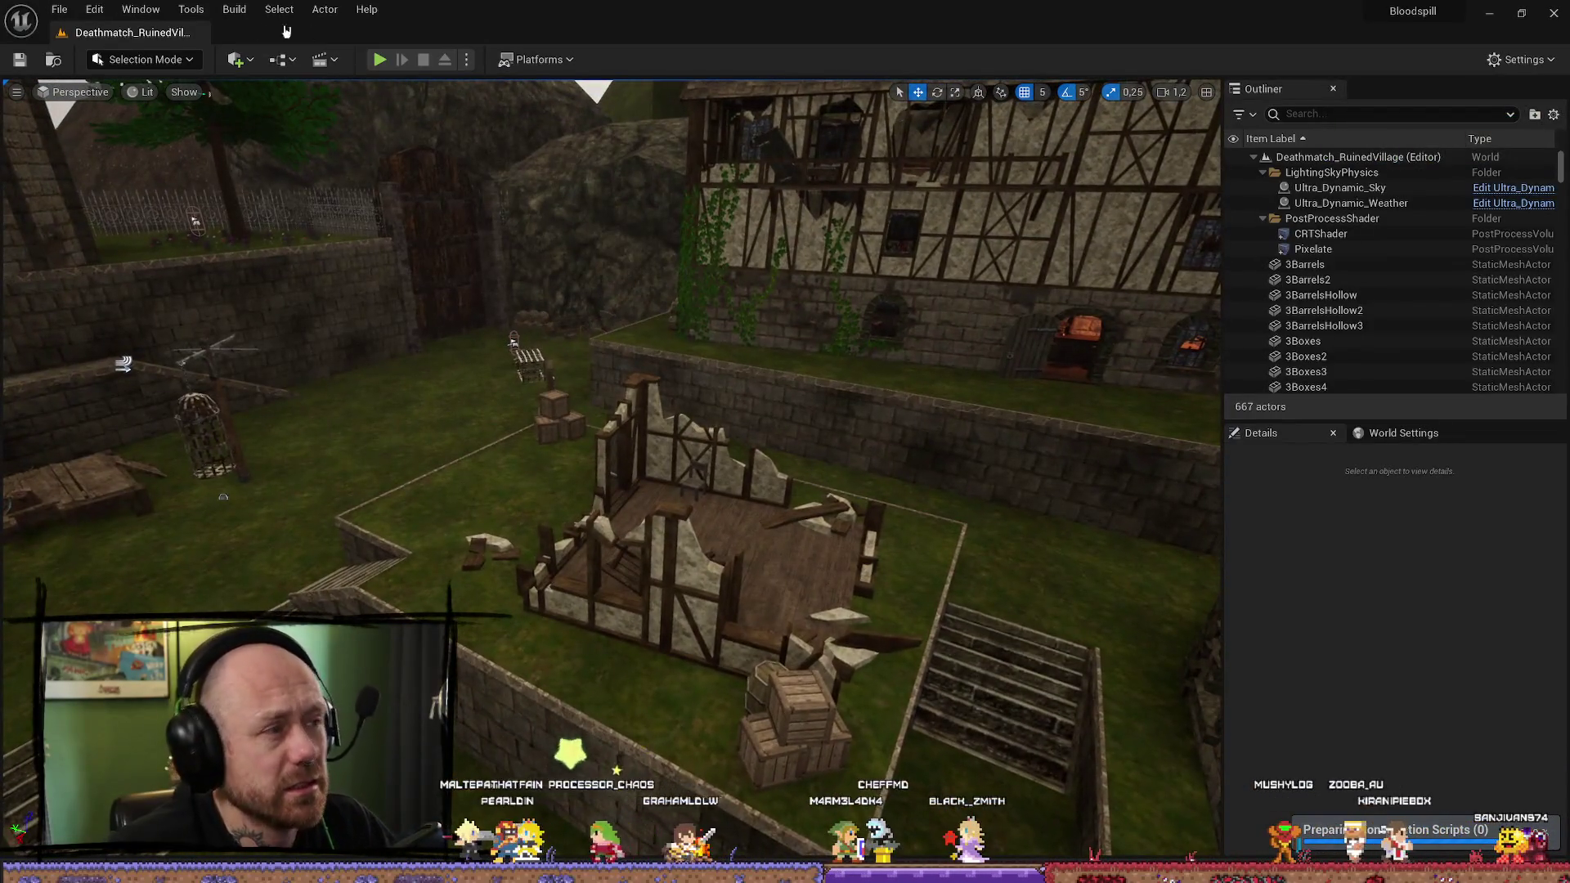
pyautogui.click(147, 93)
pyautogui.moveTo(247, 286)
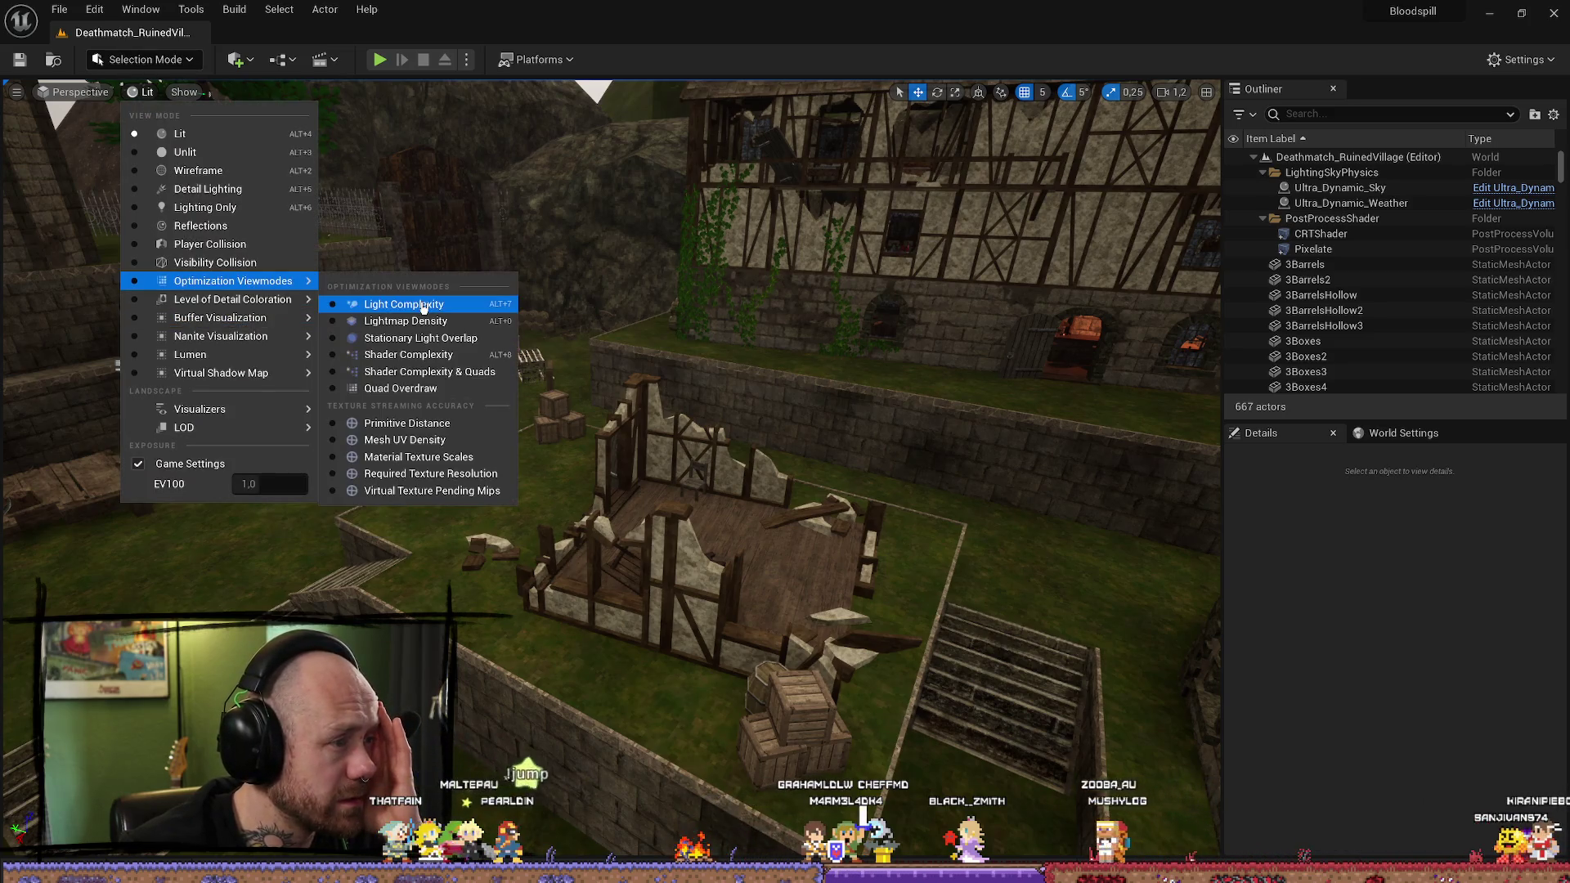
pyautogui.click(423, 305)
pyautogui.moveTo(611, 466); pyautogui.dragTo(611, 466)
pyautogui.moveTo(611, 466); pyautogui.dragTo(611, 467)
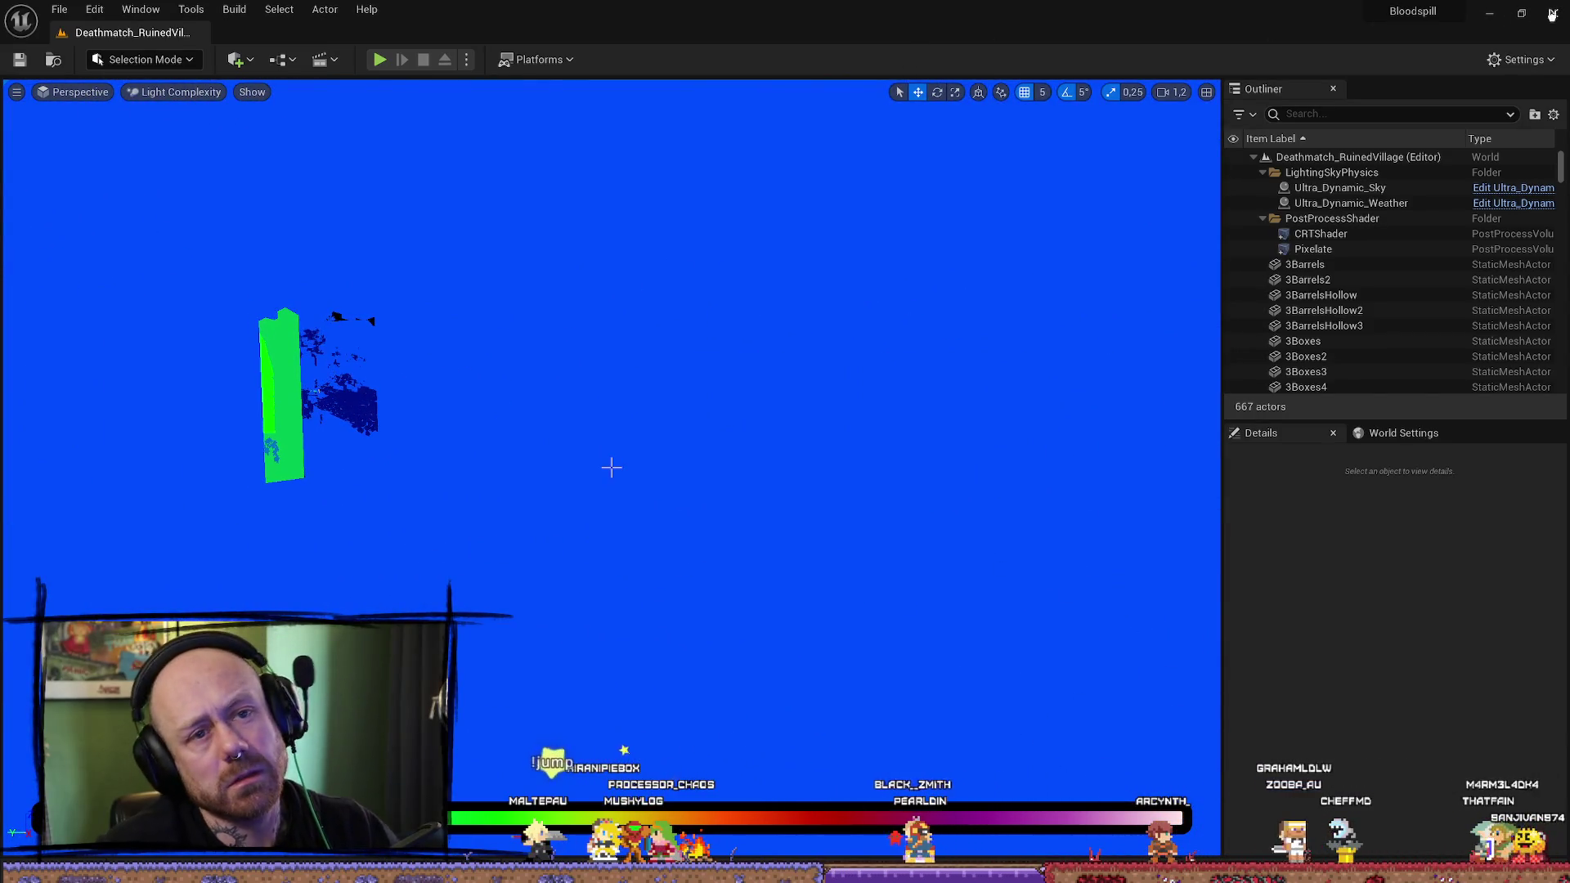
pyautogui.click(504, 63)
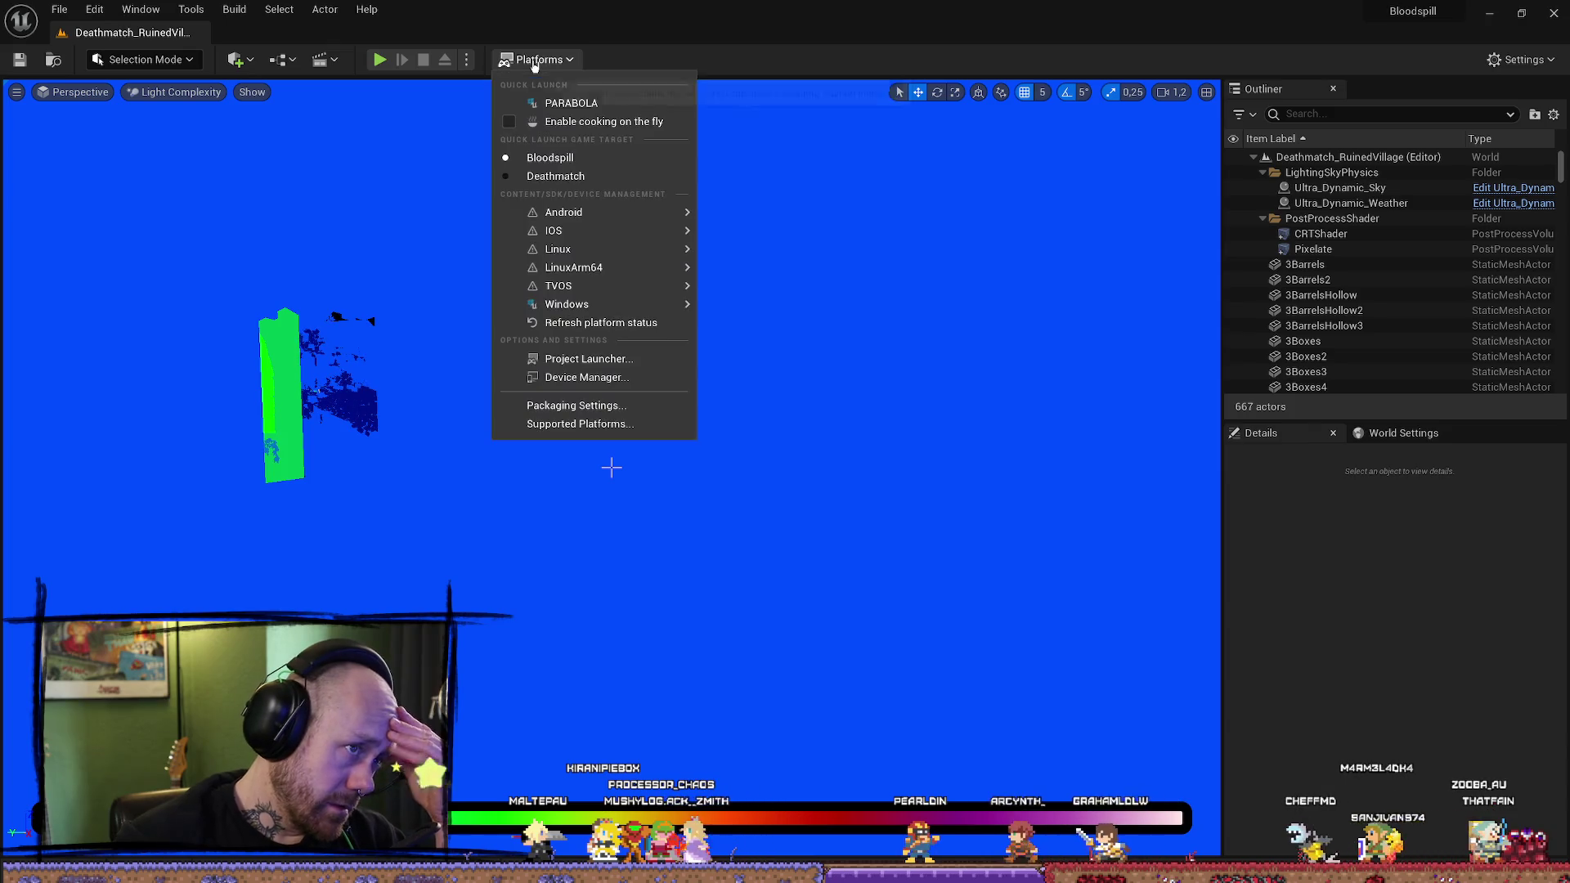
# Step: Set the viewport view mode back to Lit
pyautogui.click(534, 64)
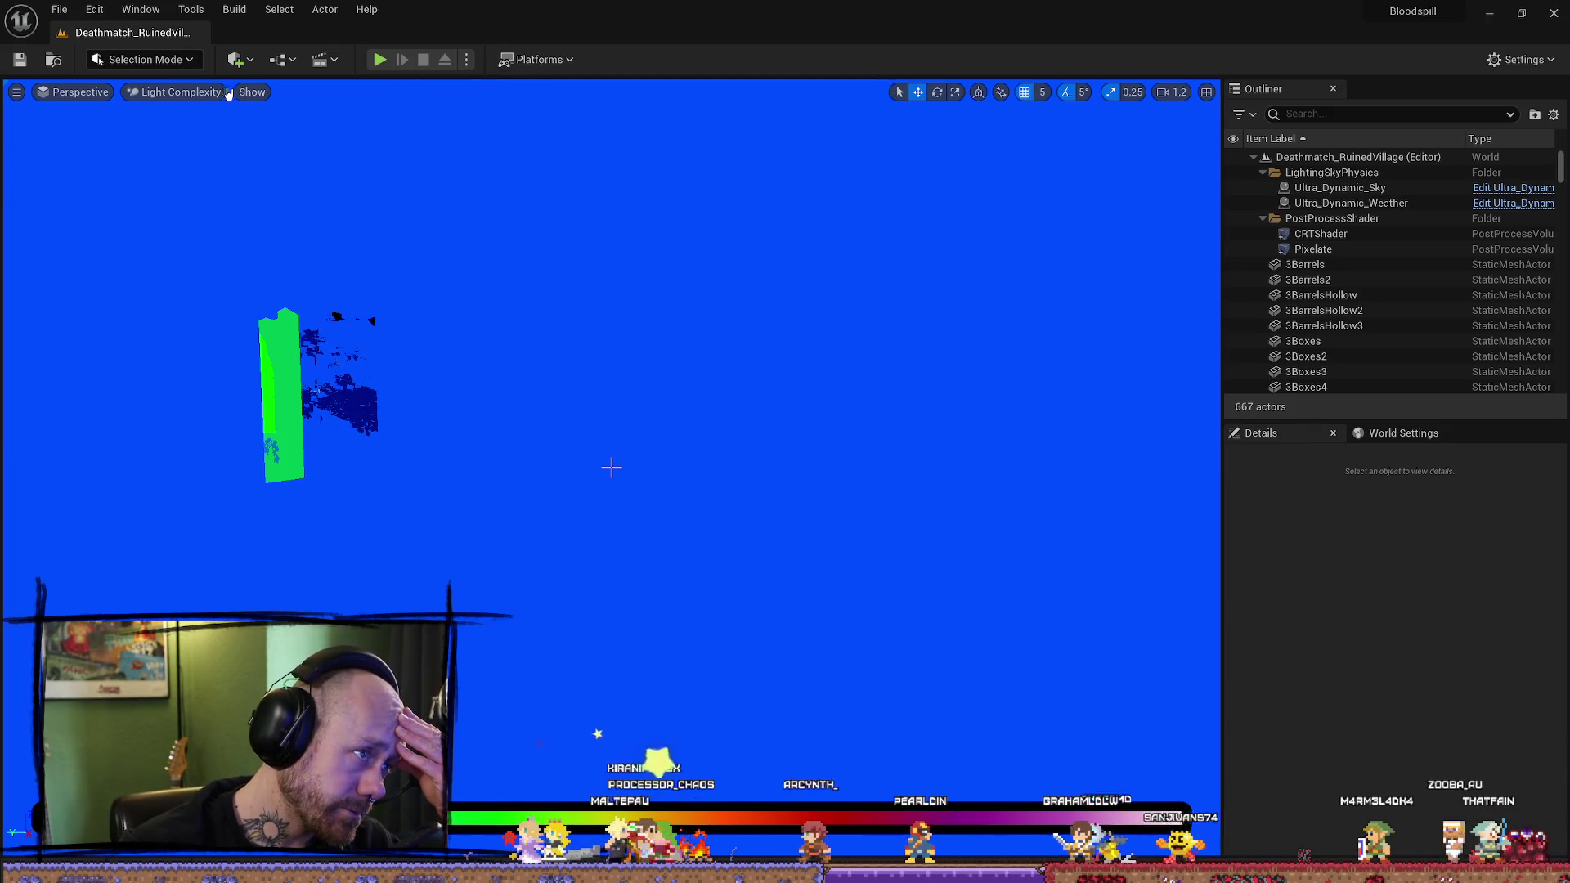
pyautogui.click(145, 92)
pyautogui.click(177, 135)
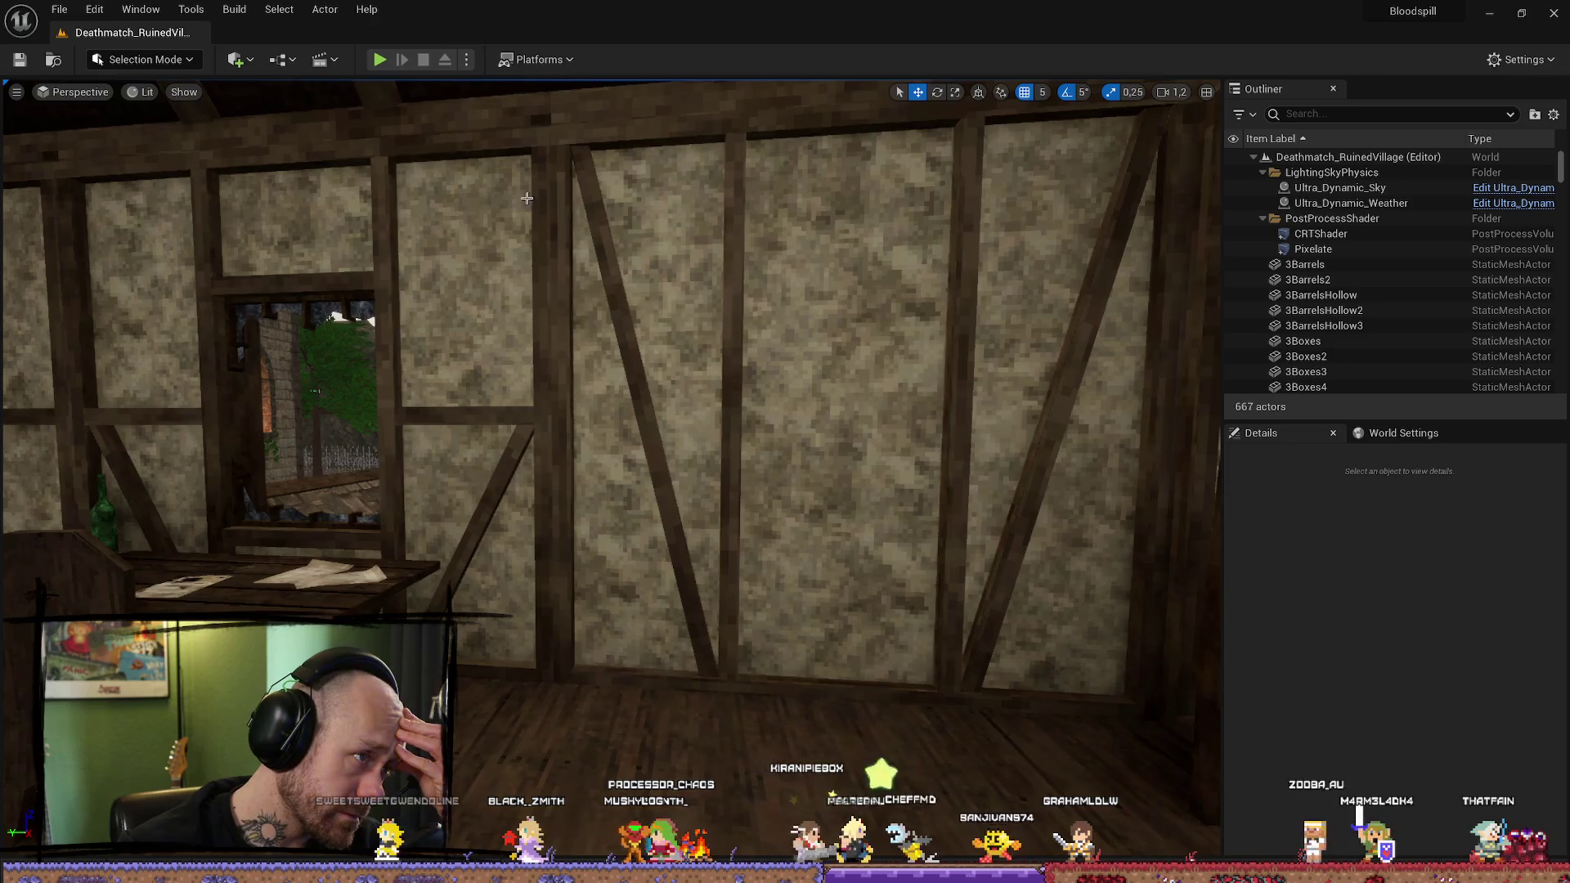
pyautogui.scroll(-4, 660, 235)
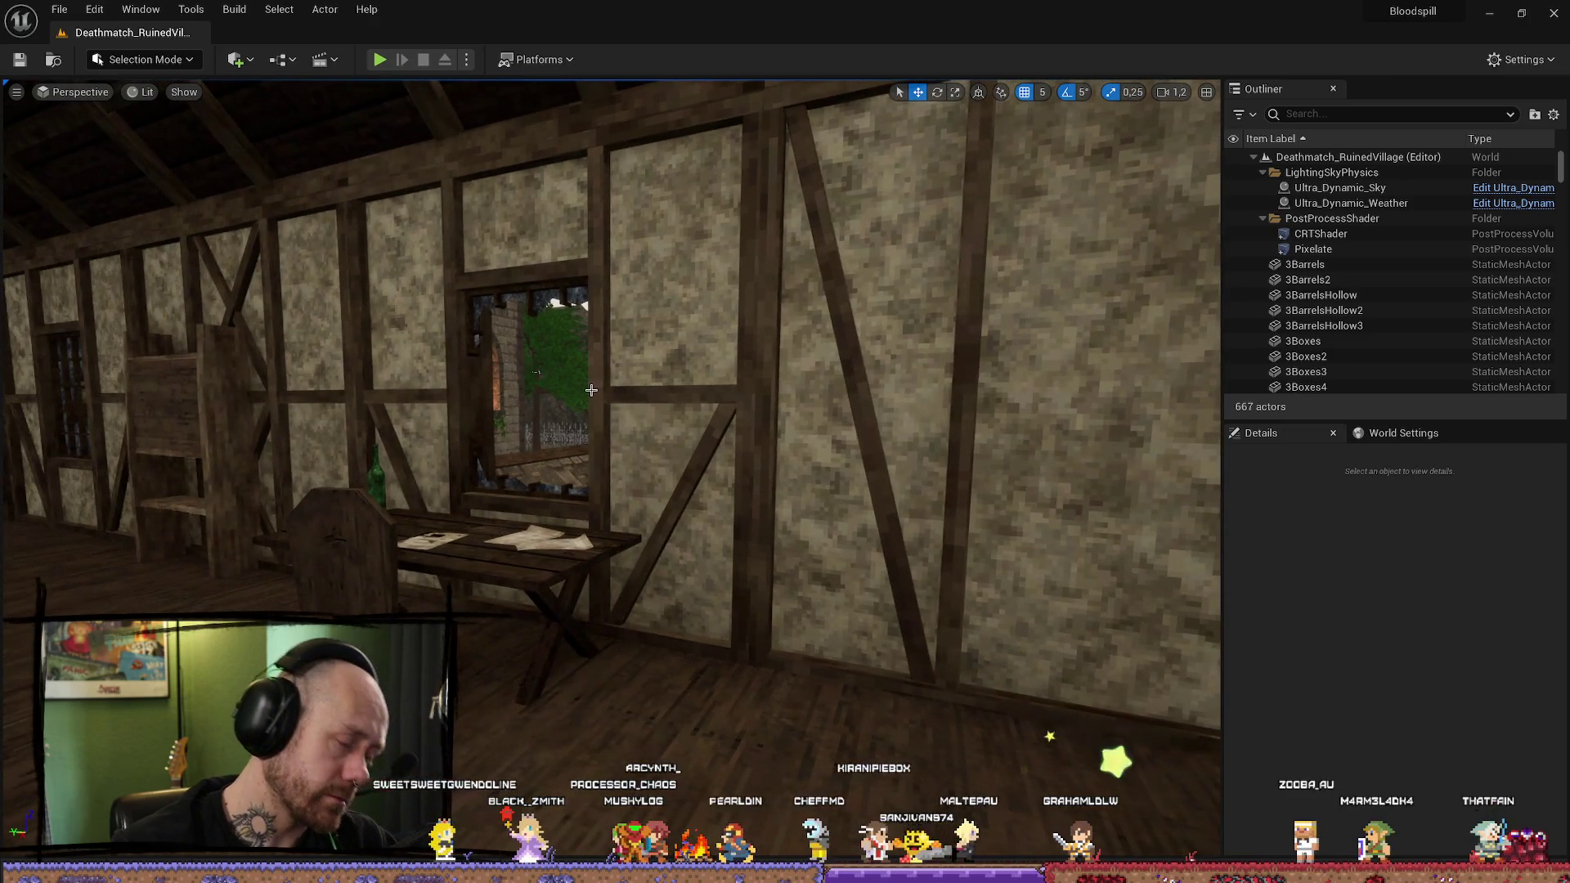
# Step: Open Deathmatch_FacingCave from FPS > Maps > GameModes in the Content Drawer
pyautogui.hotkey('ctrl', 'space')
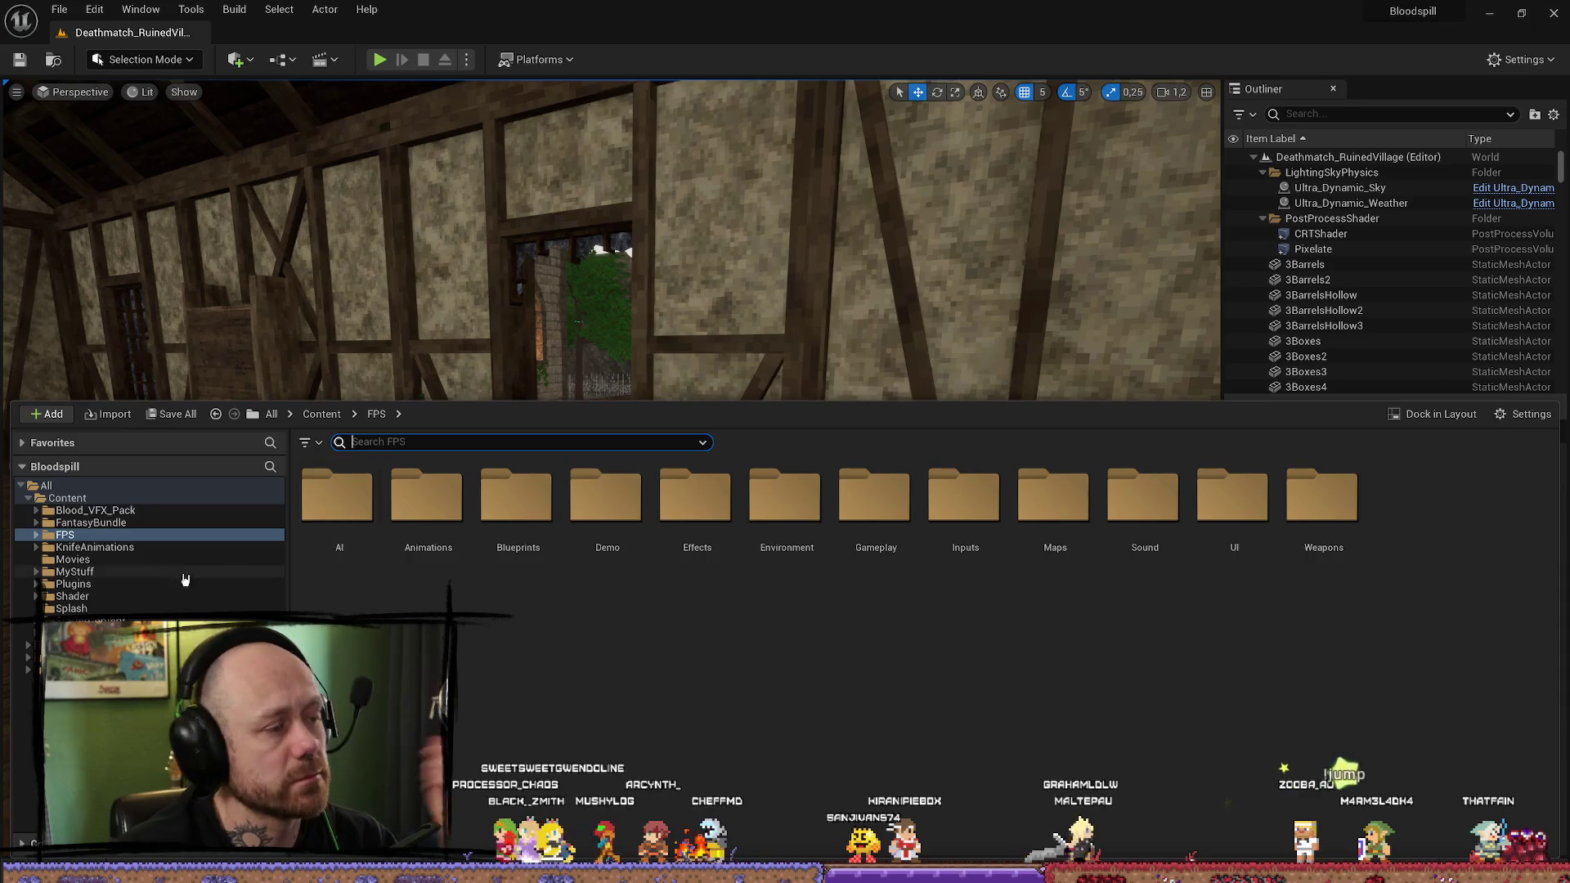
pyautogui.click(37, 536)
pyautogui.doubleClick(1054, 494)
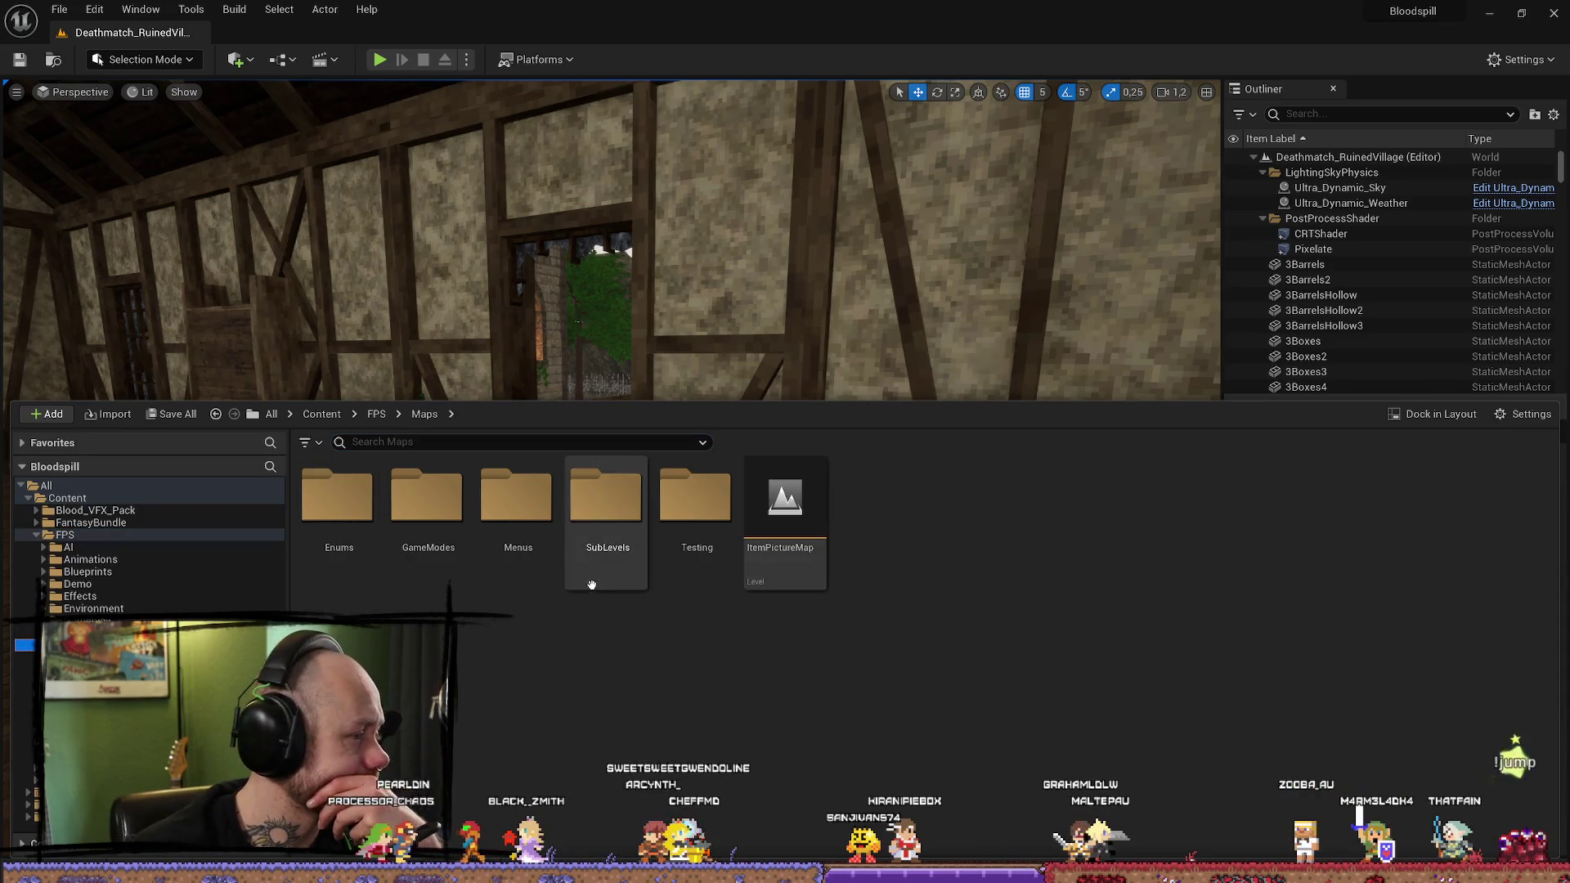
pyautogui.doubleClick(427, 495)
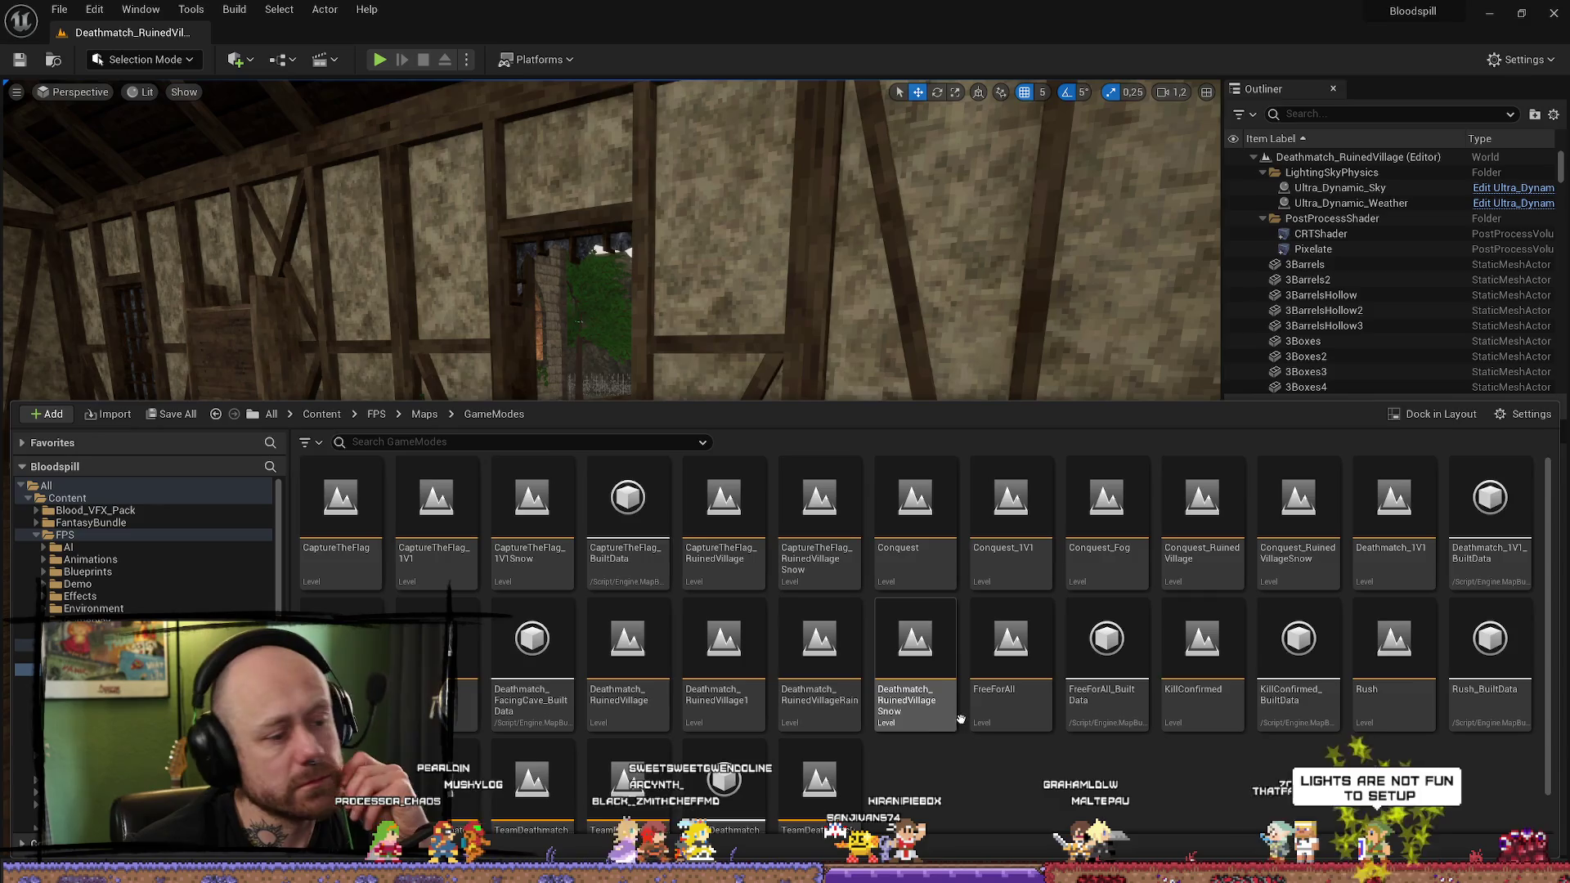
pyautogui.scroll(-1, 924, 714)
pyautogui.scroll(1, 941, 703)
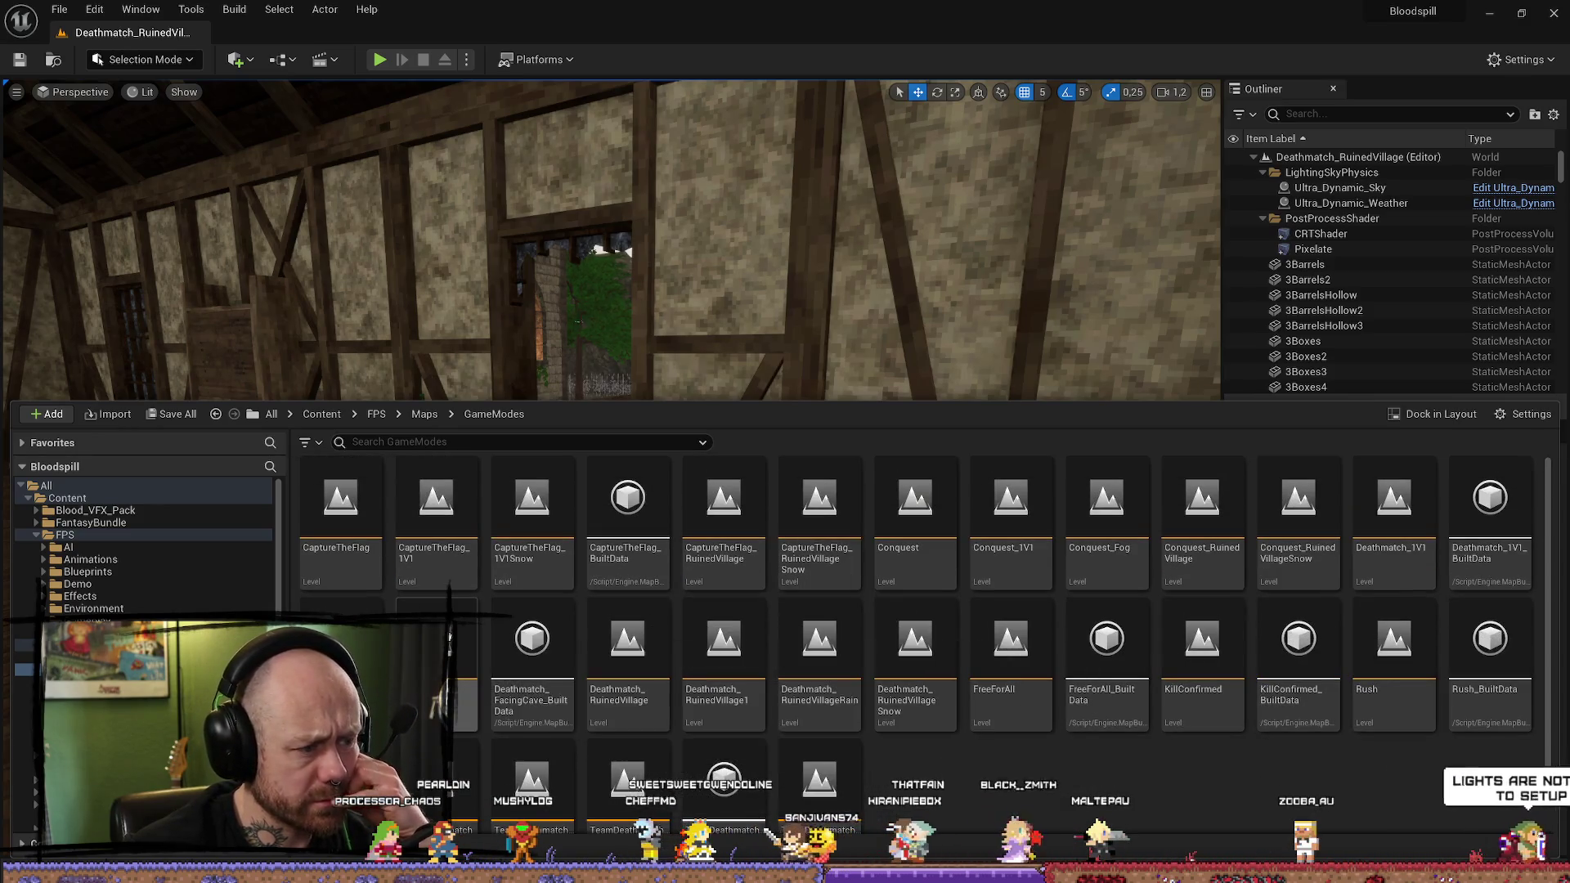
pyautogui.doubleClick(437, 641)
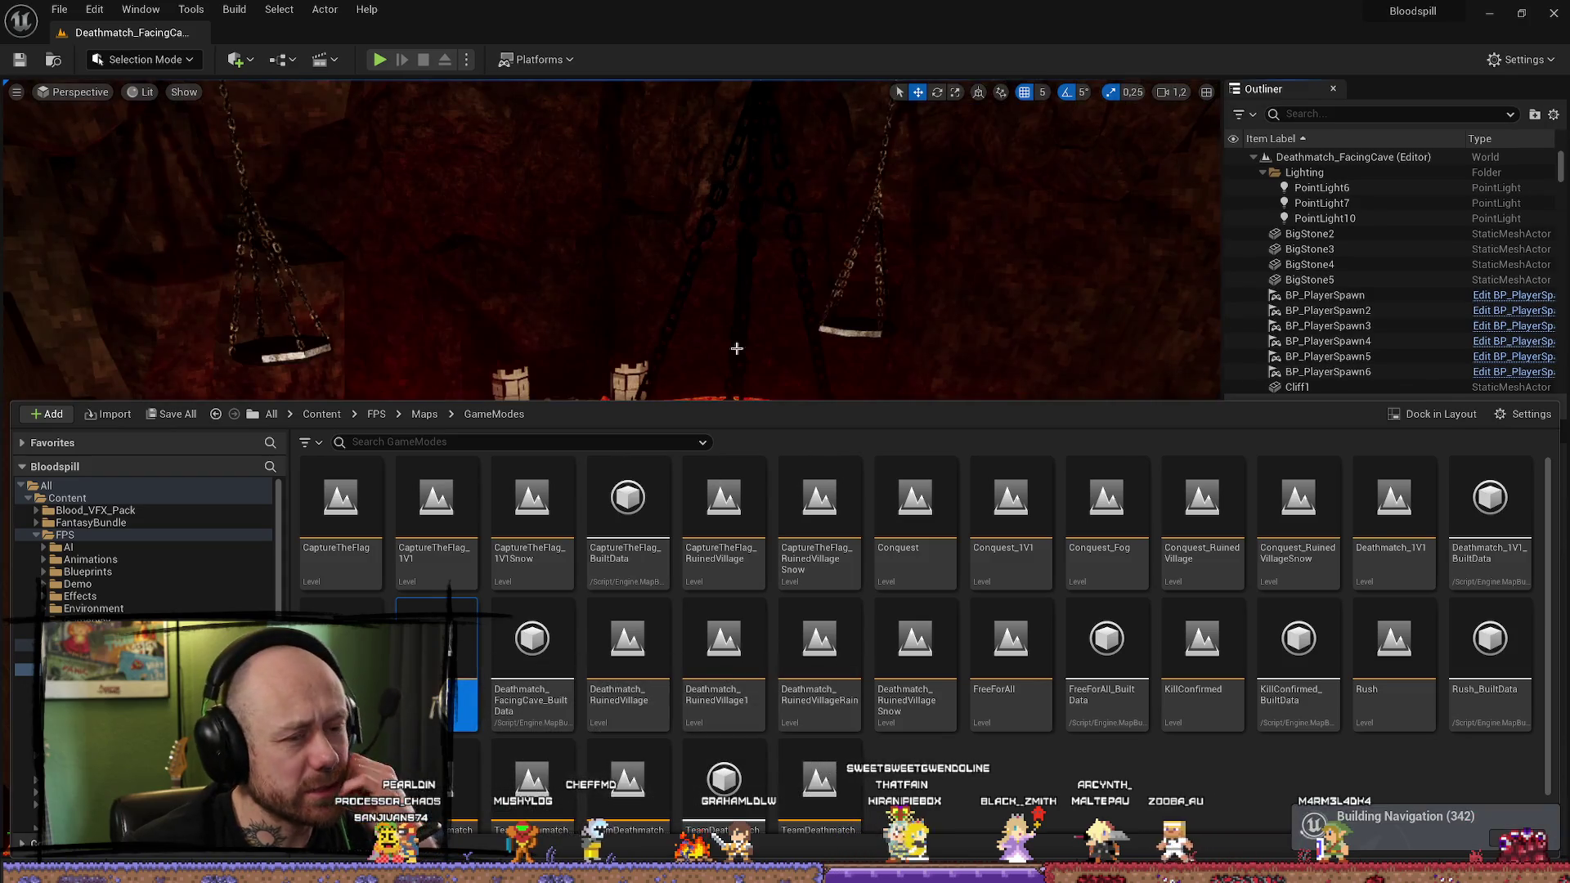
# Step: Fly around the castle, then select and frame PointLight6
pyautogui.click(736, 348)
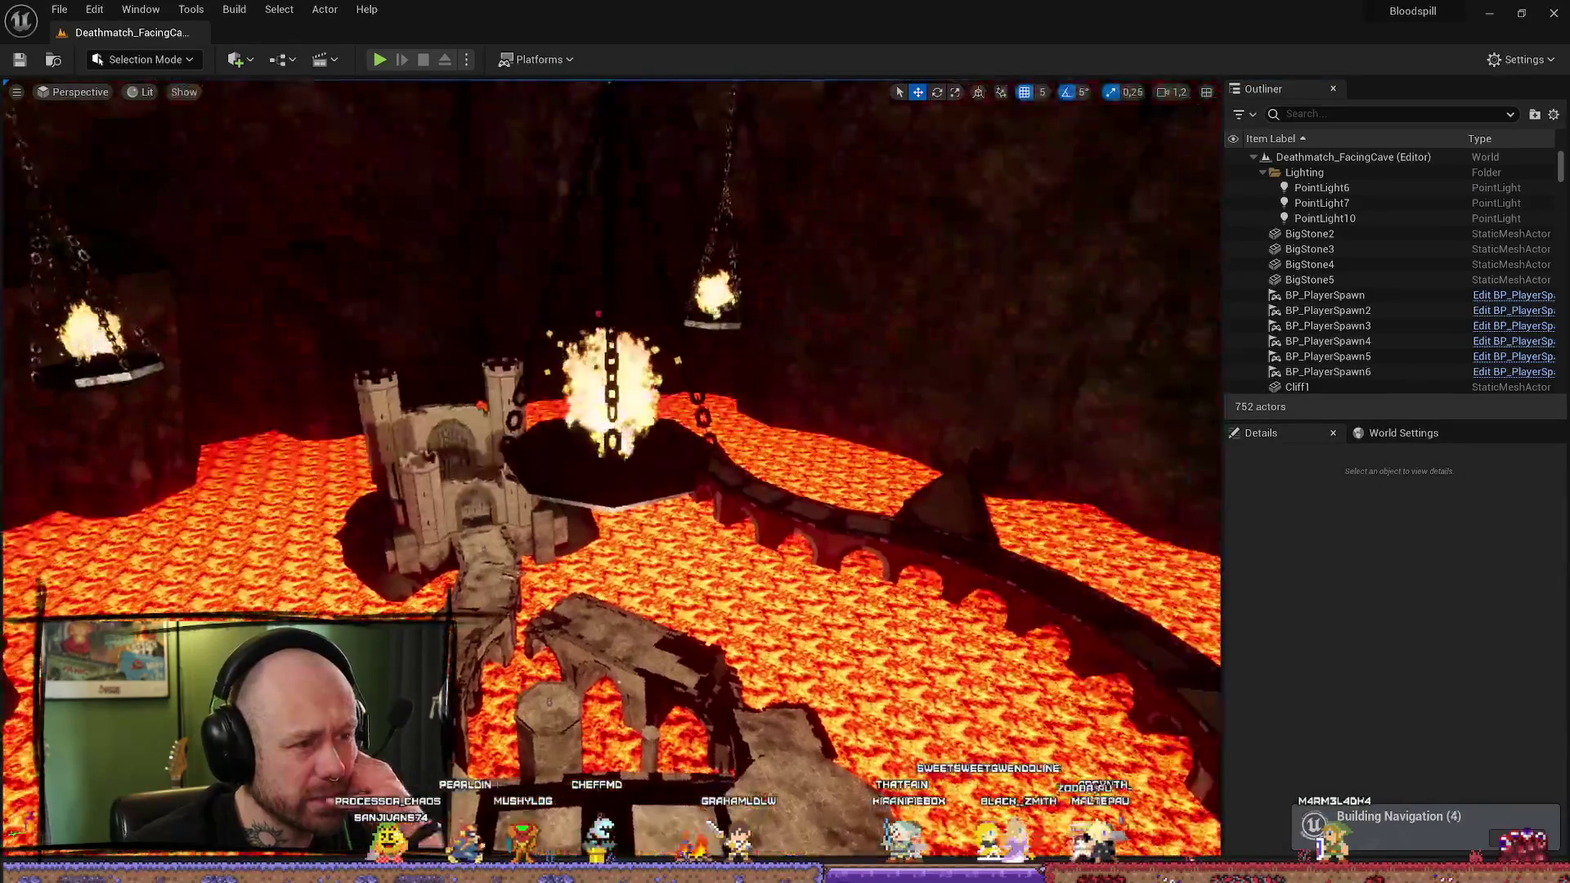
pyautogui.scroll(3, 612, 471)
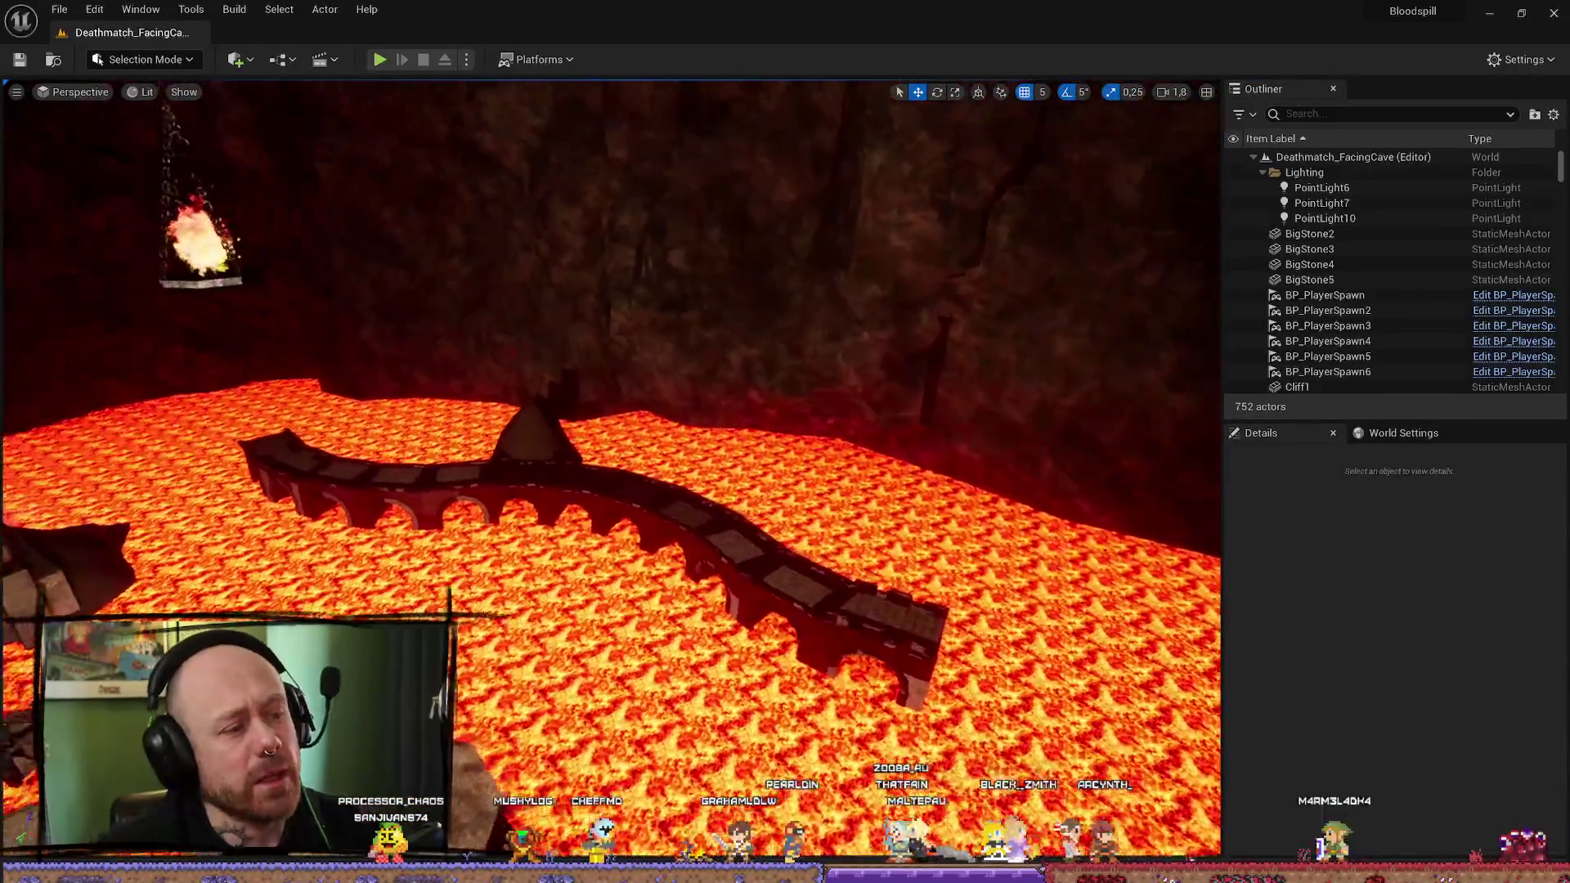
pyautogui.press('w')
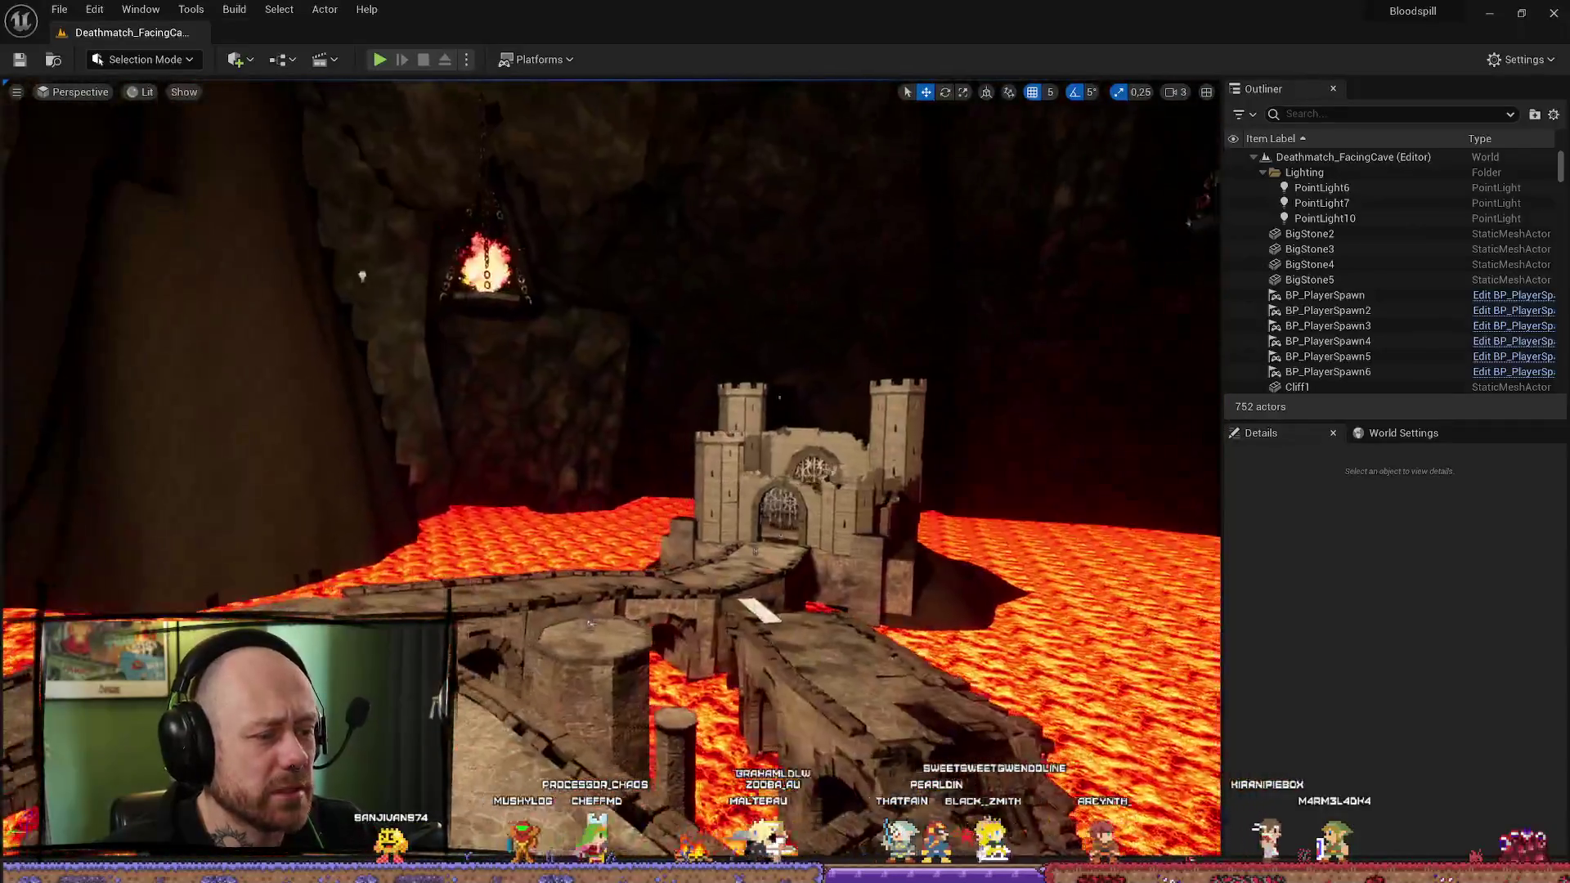
pyautogui.press('d')
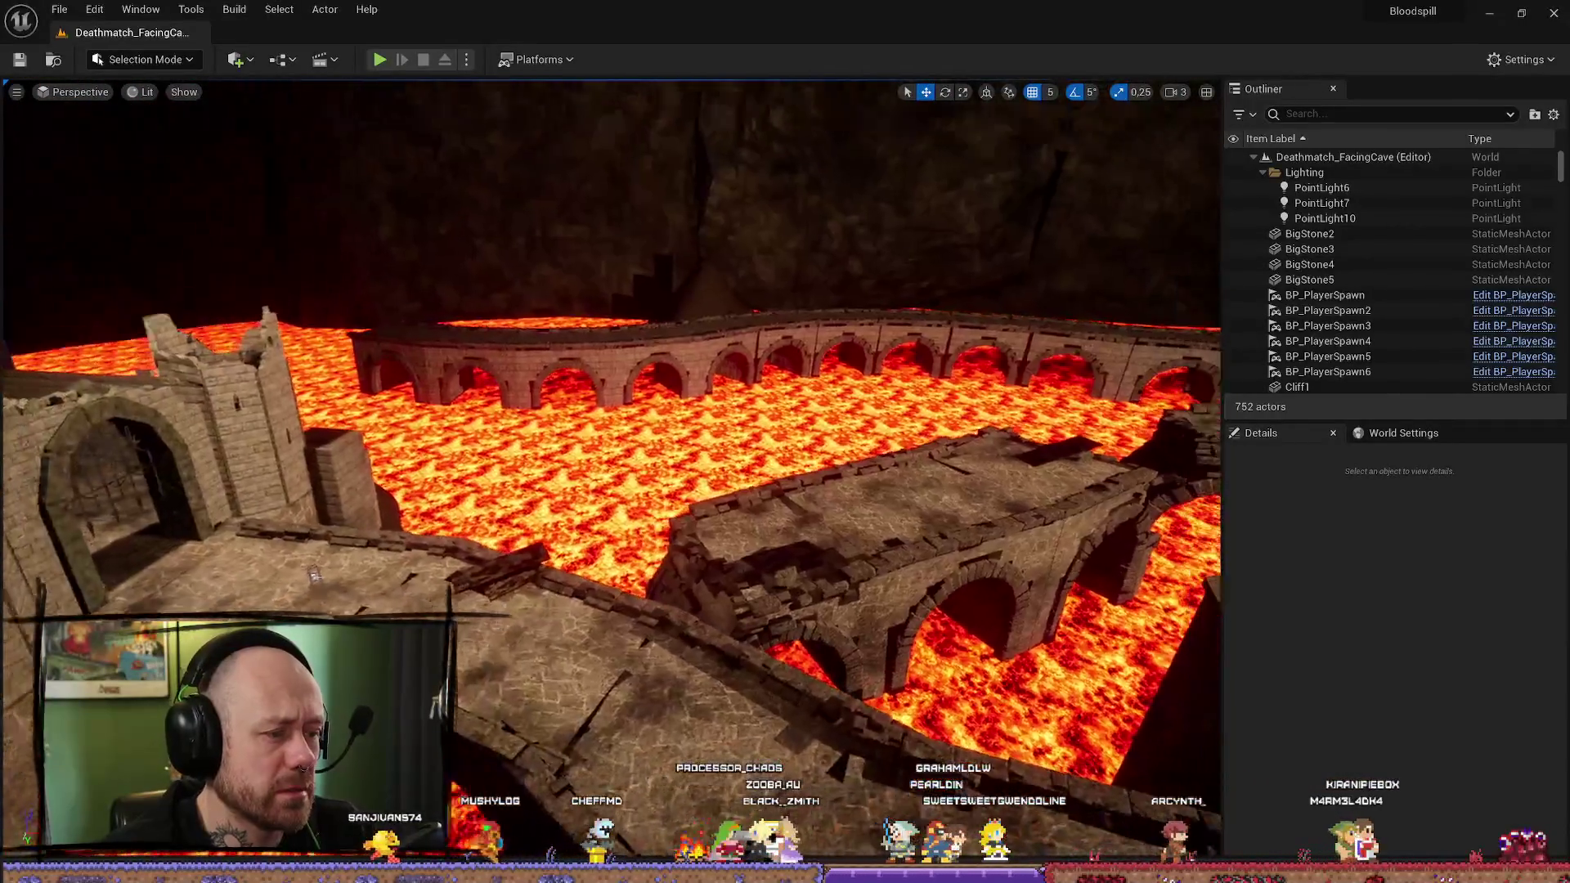
pyautogui.press('w')
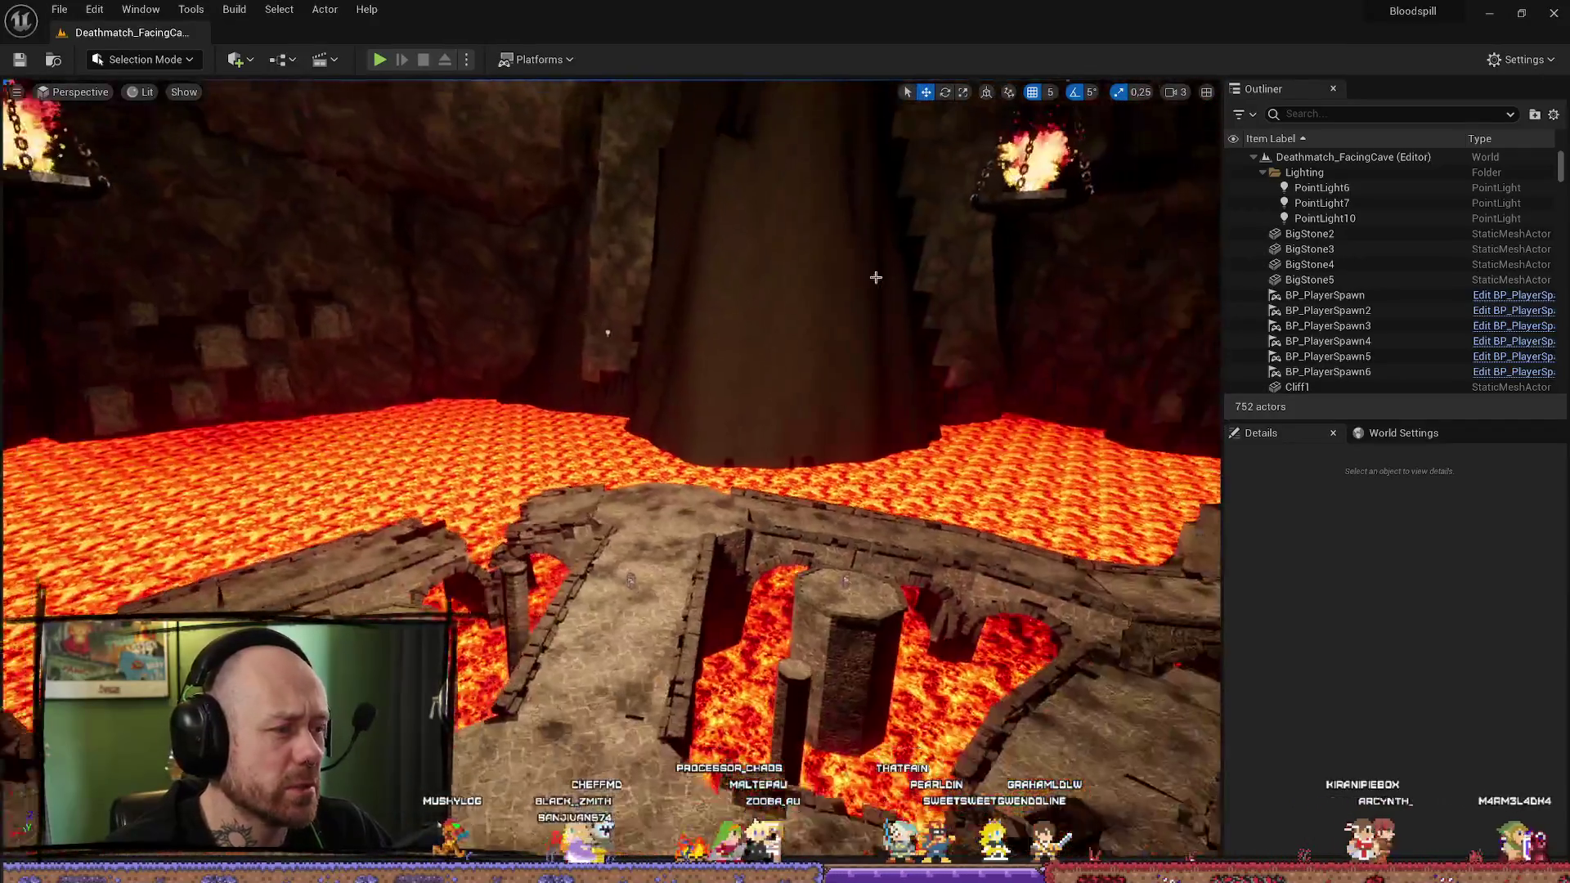
pyautogui.click(623, 344)
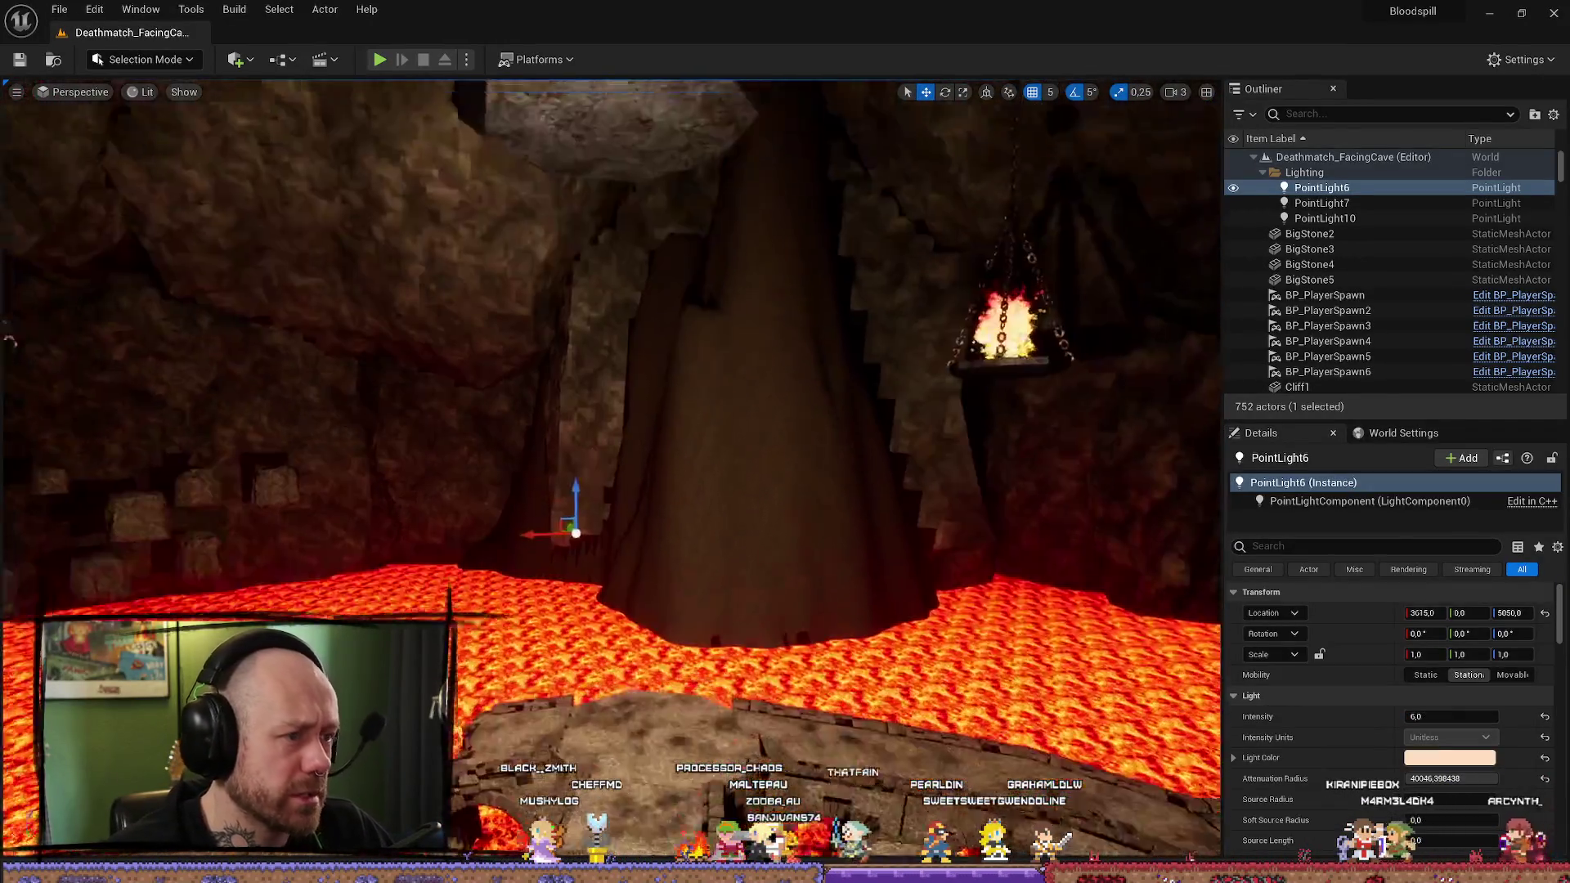
pyautogui.press('f')
# Step: Lower PointLight6's Attenuation Radius to 16384 in the Details panel
pyautogui.scroll(-5, 669, 330)
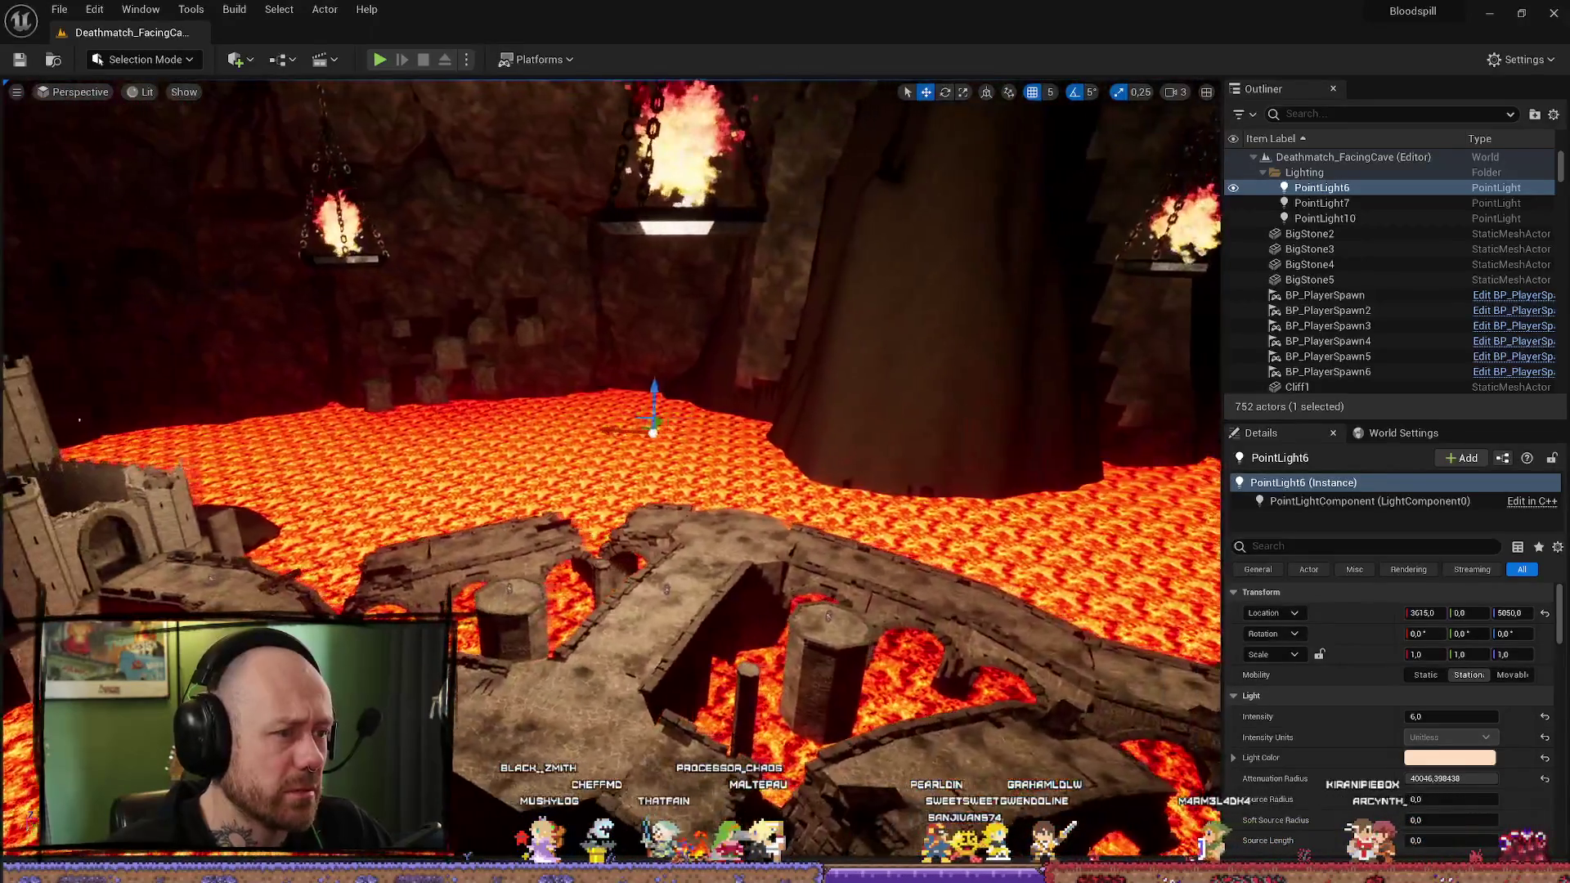
pyautogui.scroll(-1, 1403, 678)
pyautogui.moveTo(1451, 729)
pyautogui.mouseDown()
pyautogui.moveTo(1406, 729)
pyautogui.moveTo(1496, 730)
pyautogui.mouseUp()
pyautogui.moveTo(517, 247); pyautogui.dragTo(517, 246)
# Step: Save the current lava cave level
pyautogui.click(59, 9)
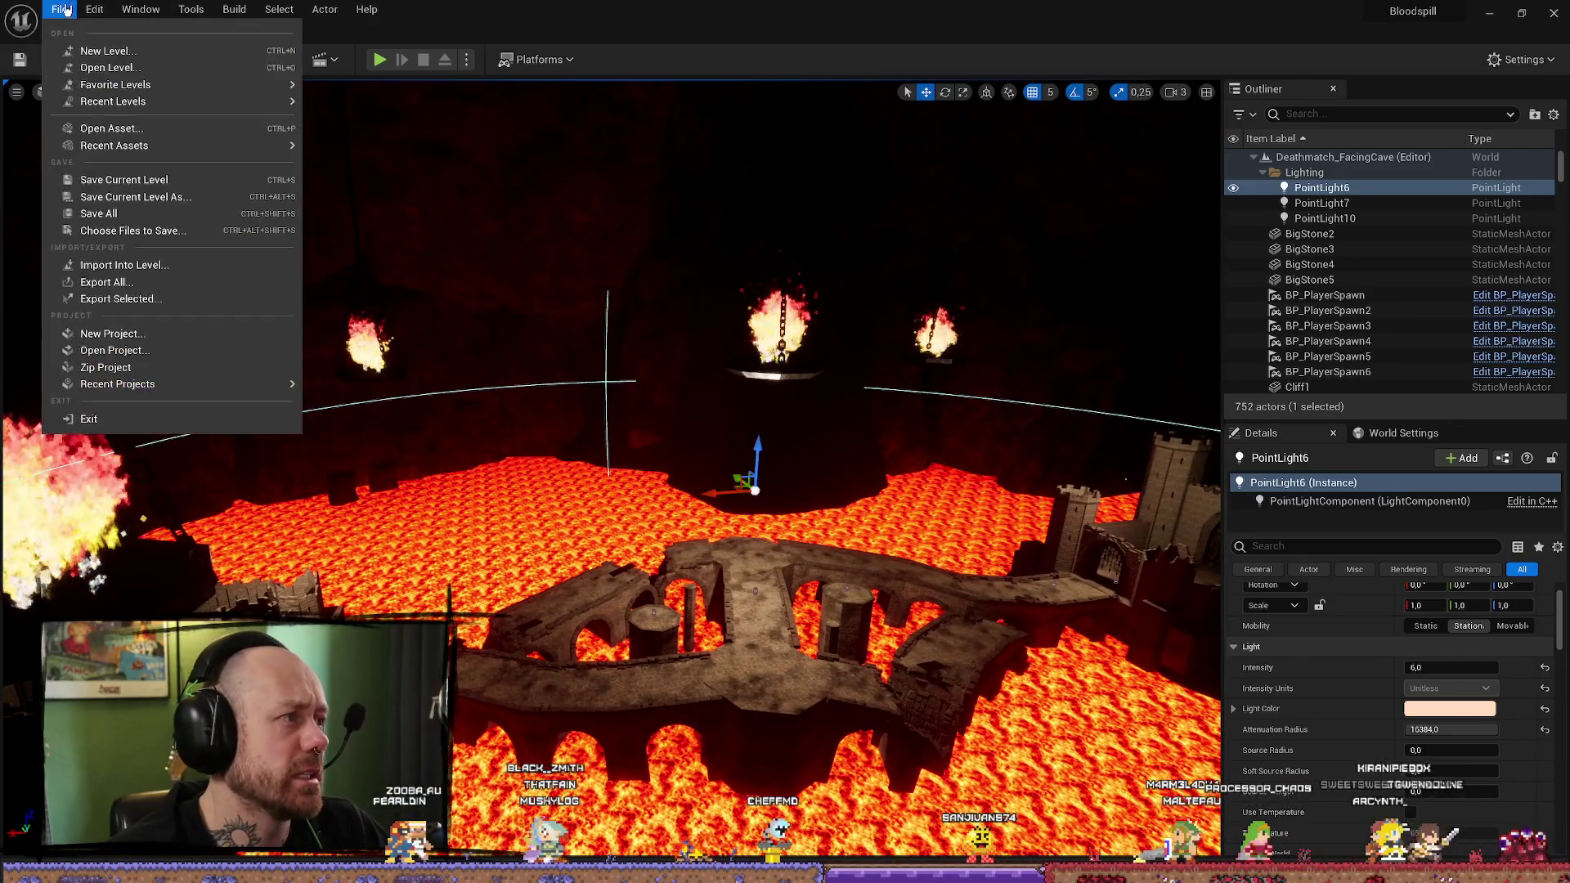
pyautogui.click(168, 223)
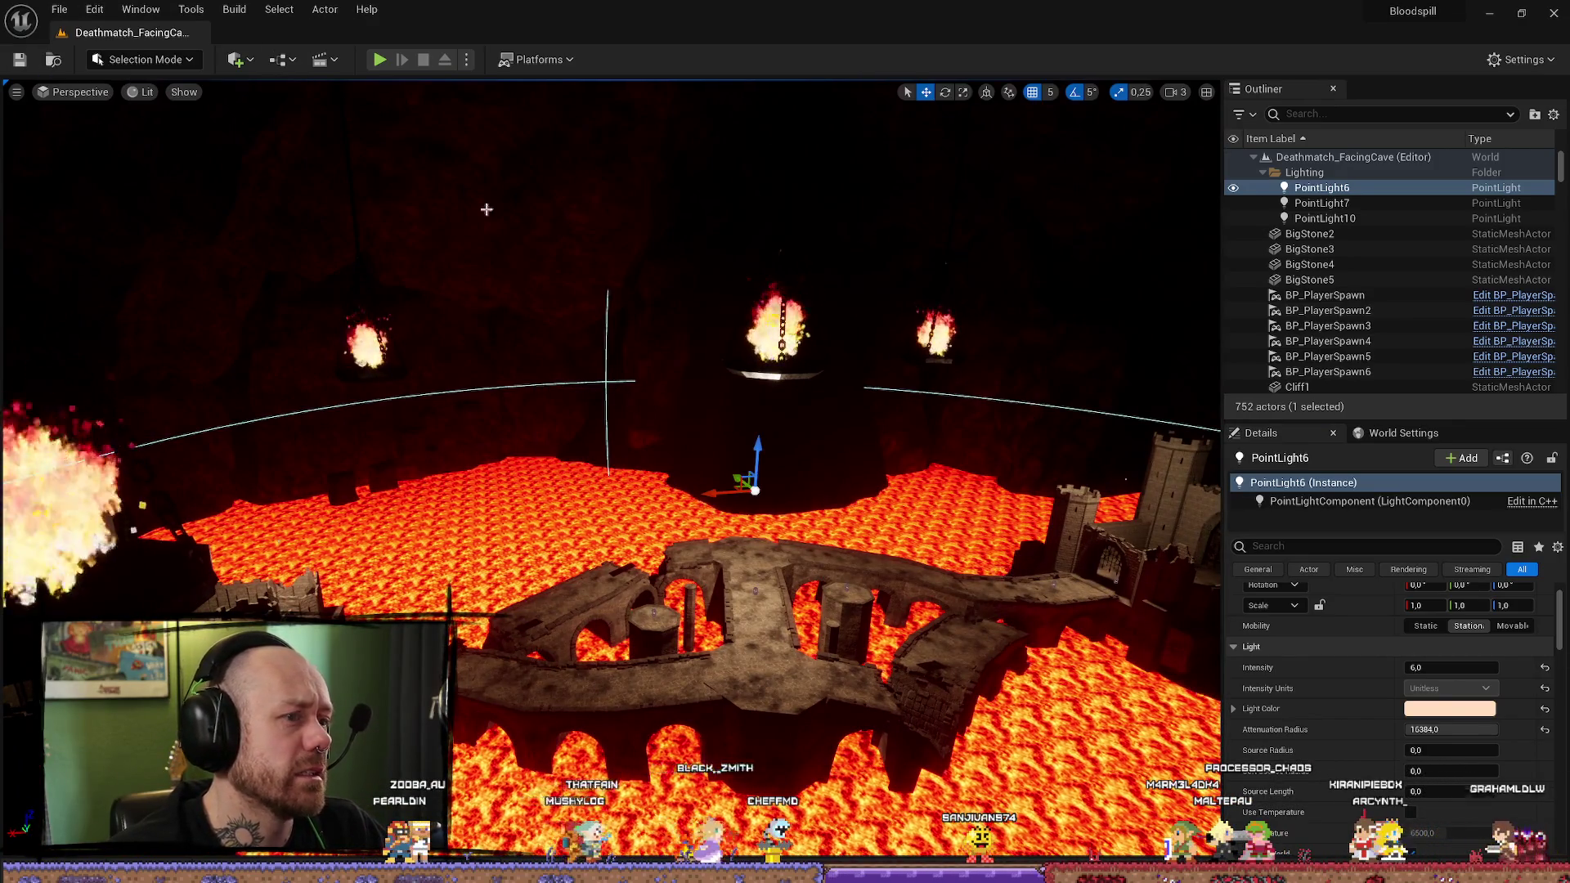
pyautogui.moveTo(169, 225); pyautogui.dragTo(169, 225)
pyautogui.moveTo(830, 609); pyautogui.dragTo(829, 609)
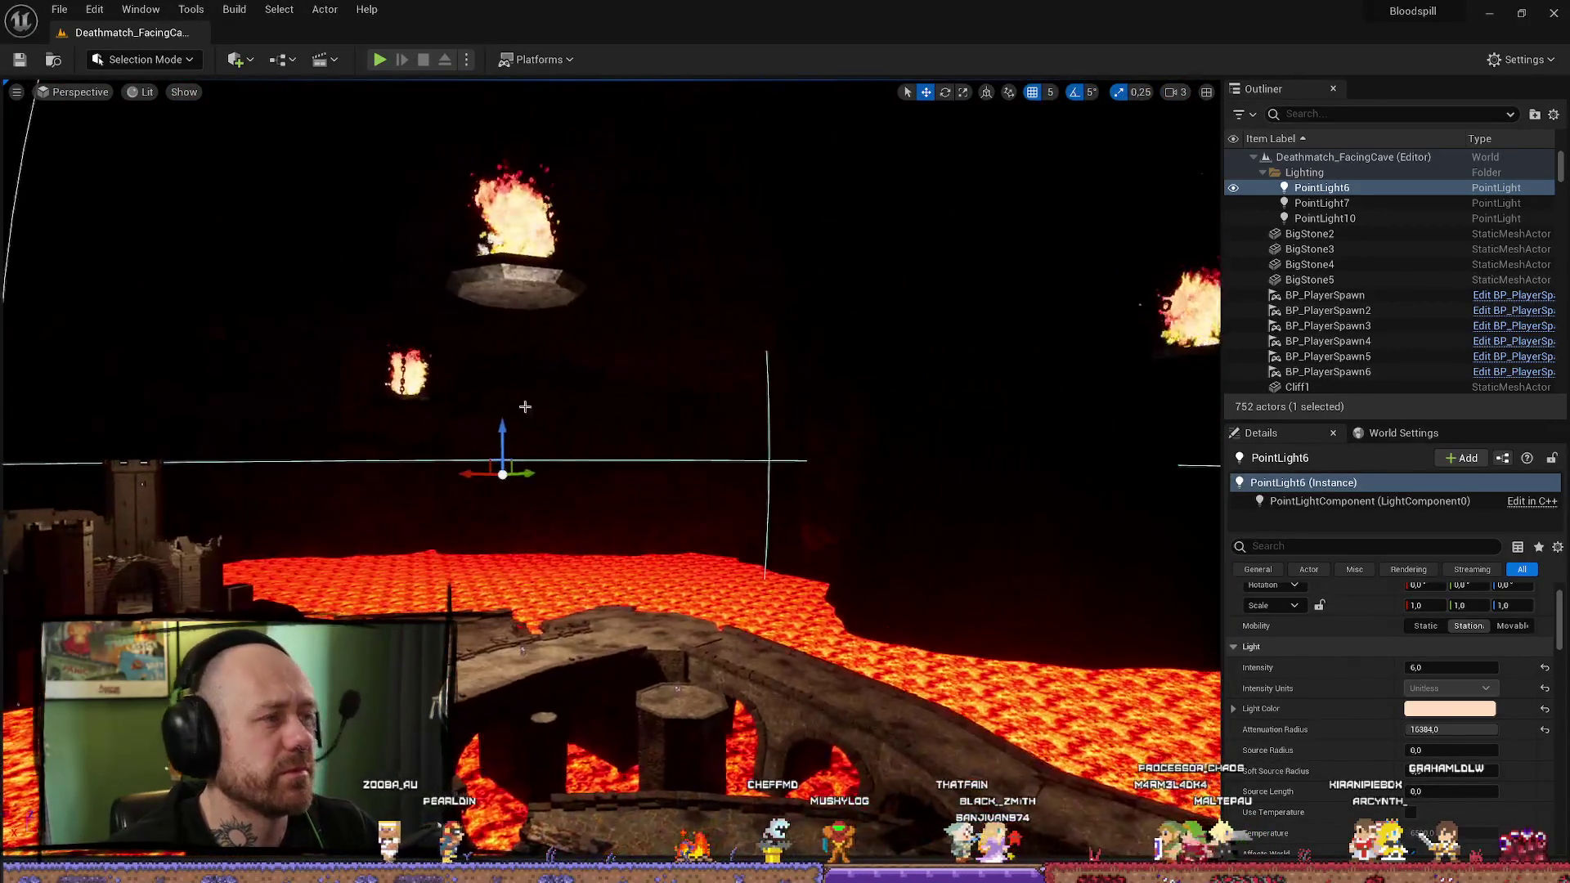
pyautogui.click(234, 9)
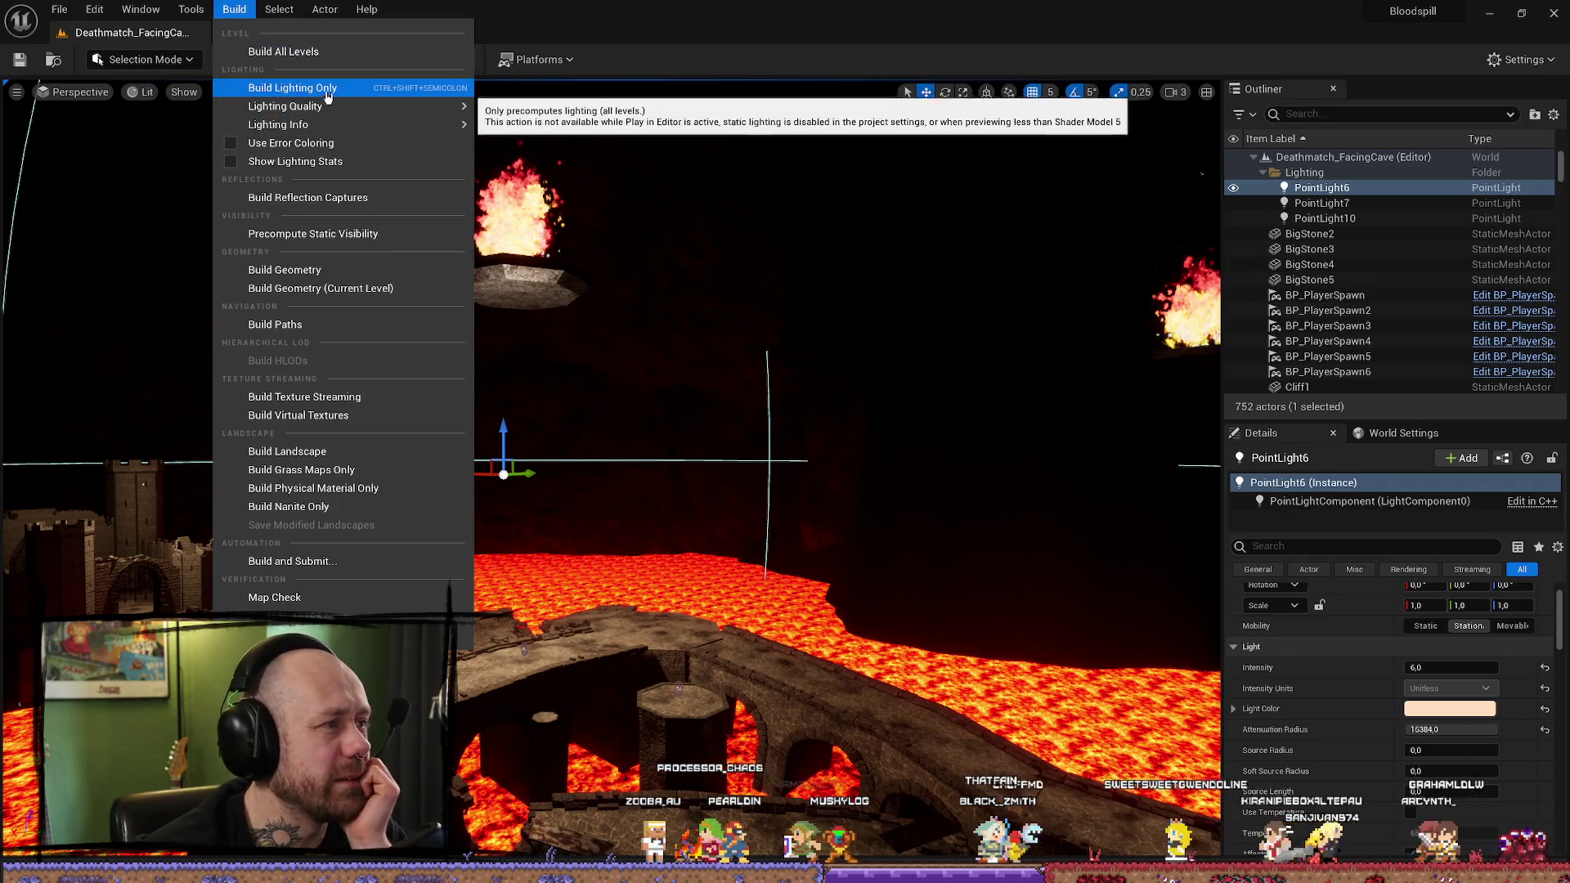
# Step: Build lighting only, then close the results log listing 33 overlapping-lightmap-UV warnings
pyautogui.click(377, 88)
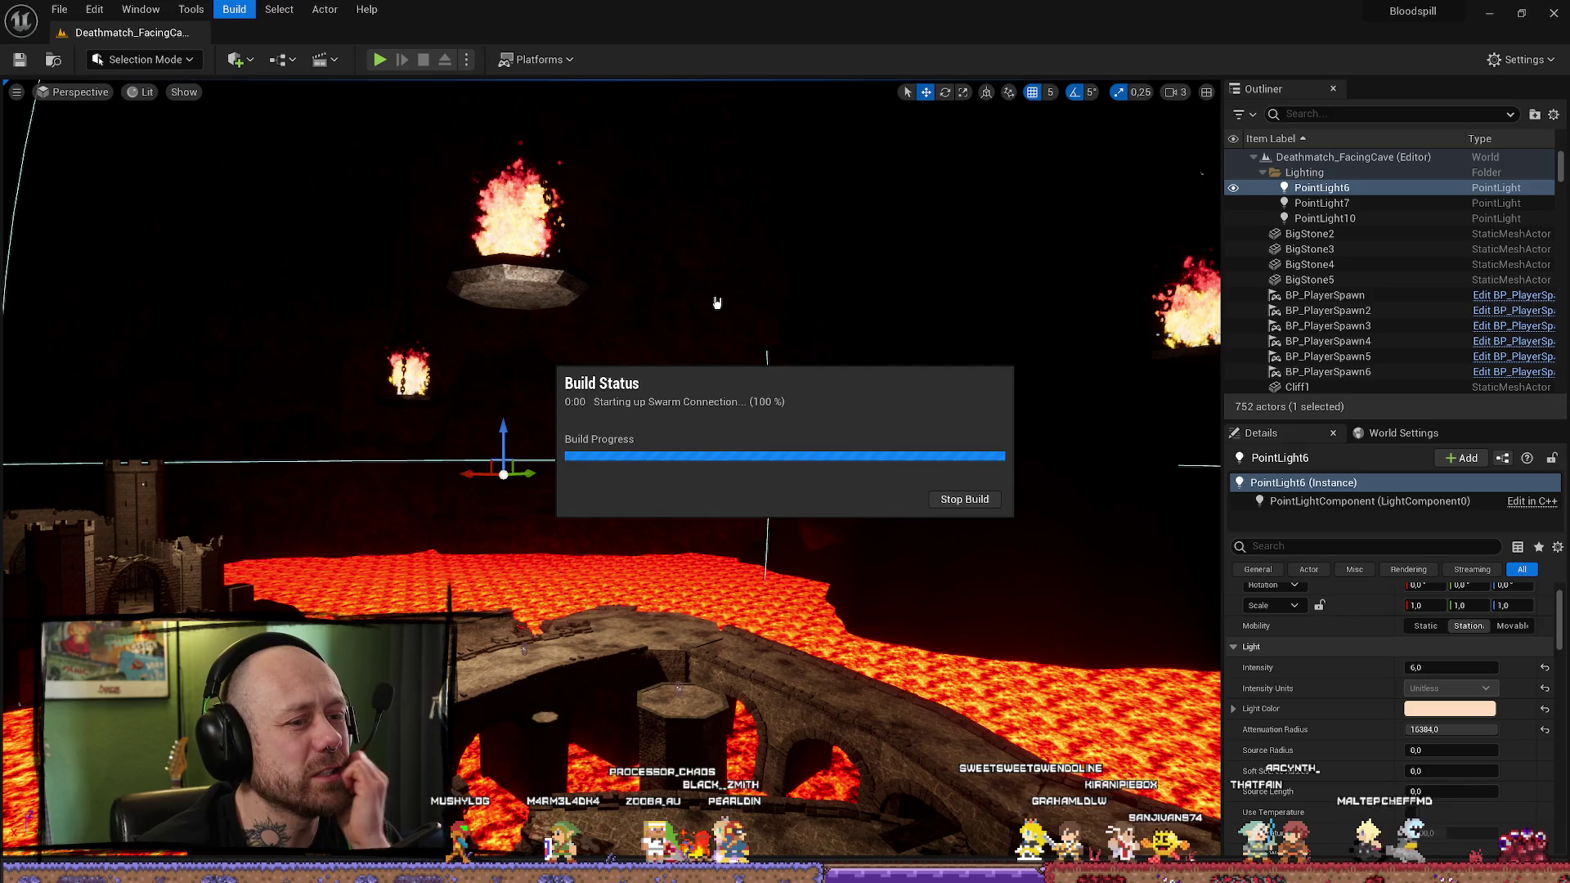
pyautogui.moveTo(652, 289)
pyautogui.mouseDown()
pyautogui.moveTo(505, 263)
pyautogui.moveTo(687, 257)
pyautogui.mouseUp()
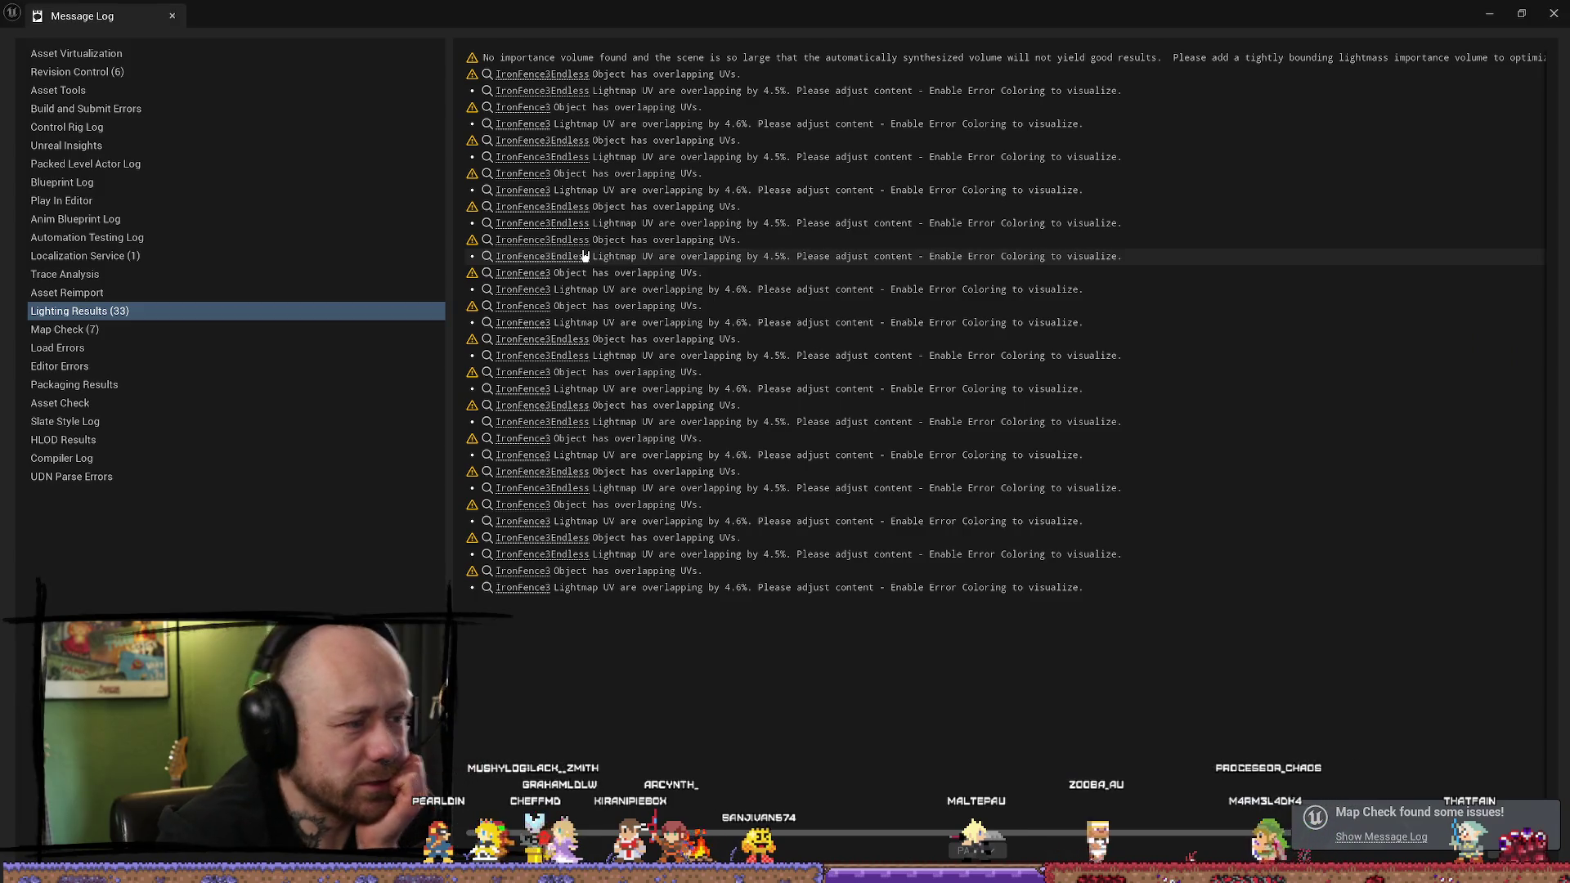
pyautogui.click(1553, 13)
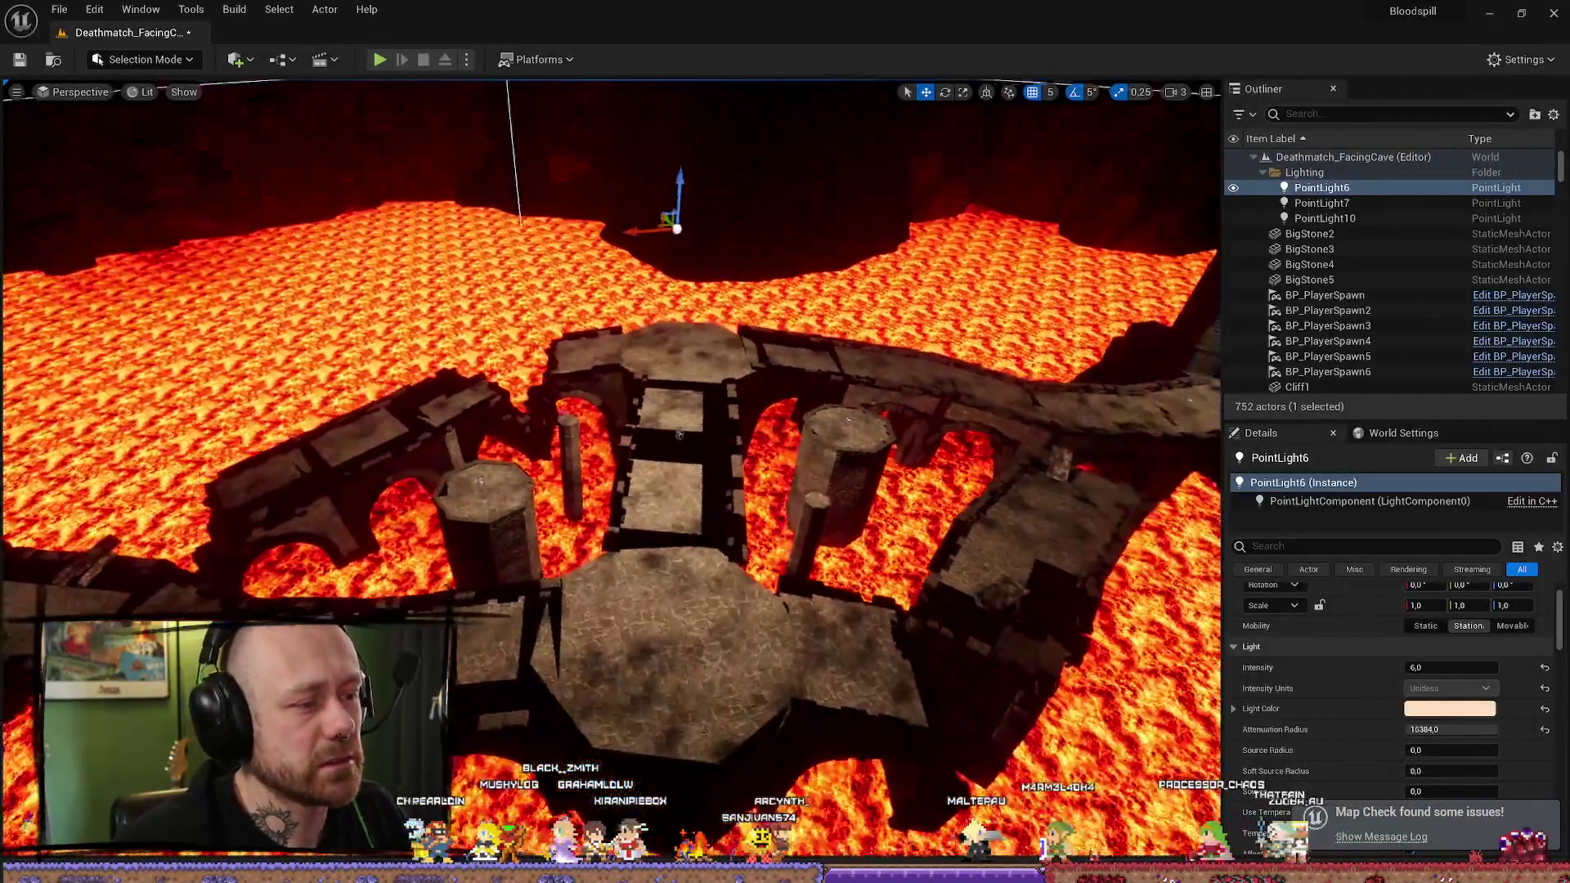
# Step: Run two short Play-in-Editor tests of the arena, stopping each with Esc
pyautogui.moveTo(679, 434)
pyautogui.mouseDown()
pyautogui.moveTo(569, 481)
pyautogui.moveTo(601, 121)
pyautogui.moveTo(601, 449)
pyautogui.moveTo(556, 425)
pyautogui.moveTo(564, 490)
pyautogui.moveTo(560, 401)
pyautogui.mouseUp()
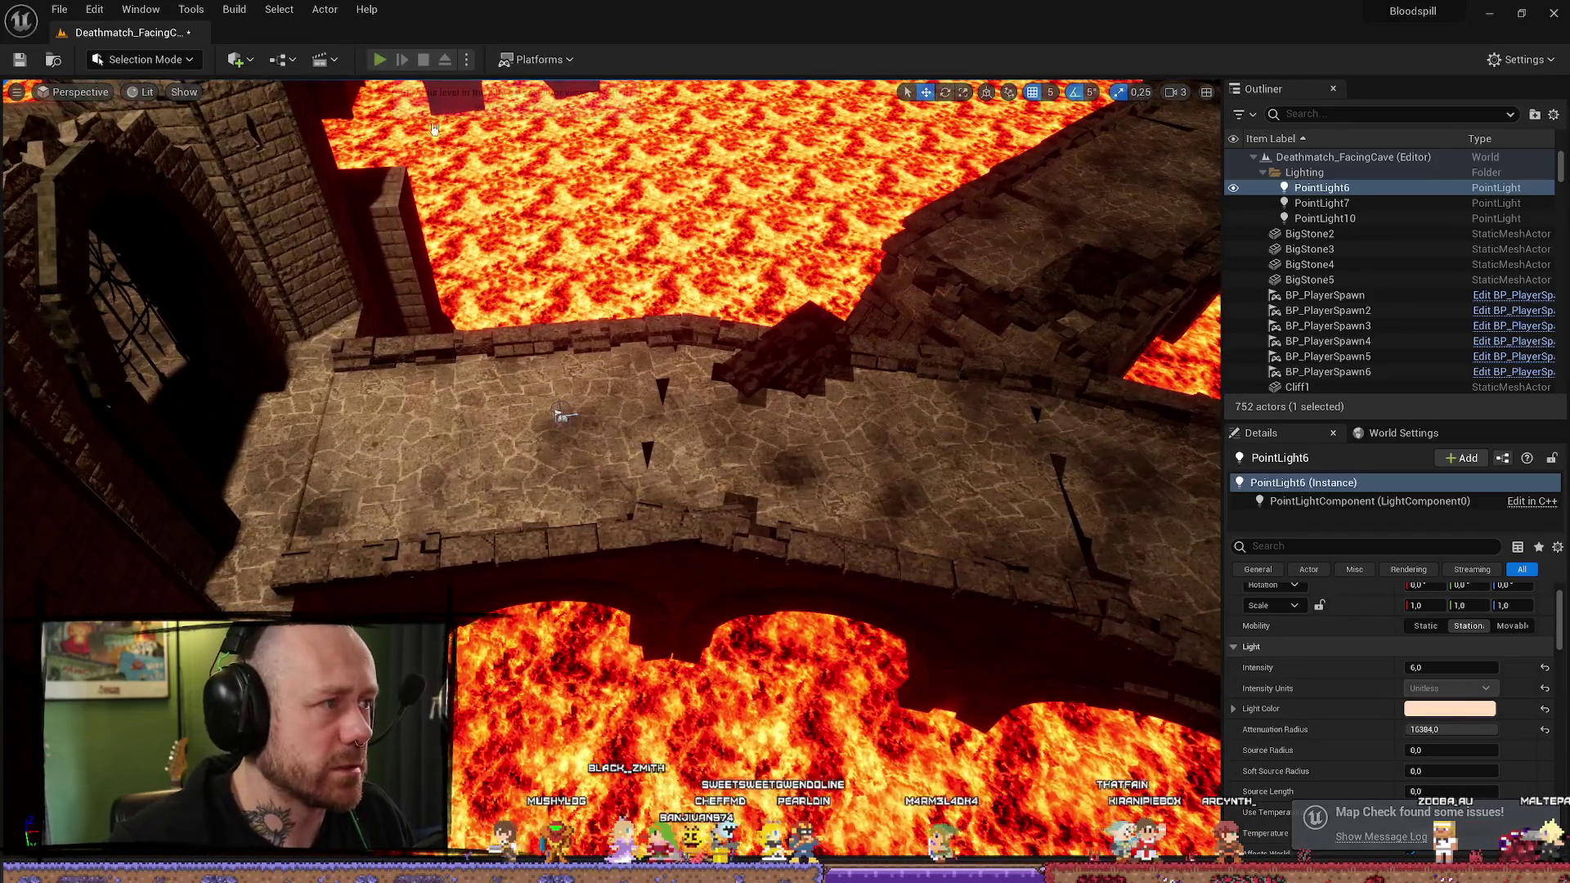
pyautogui.click(379, 59)
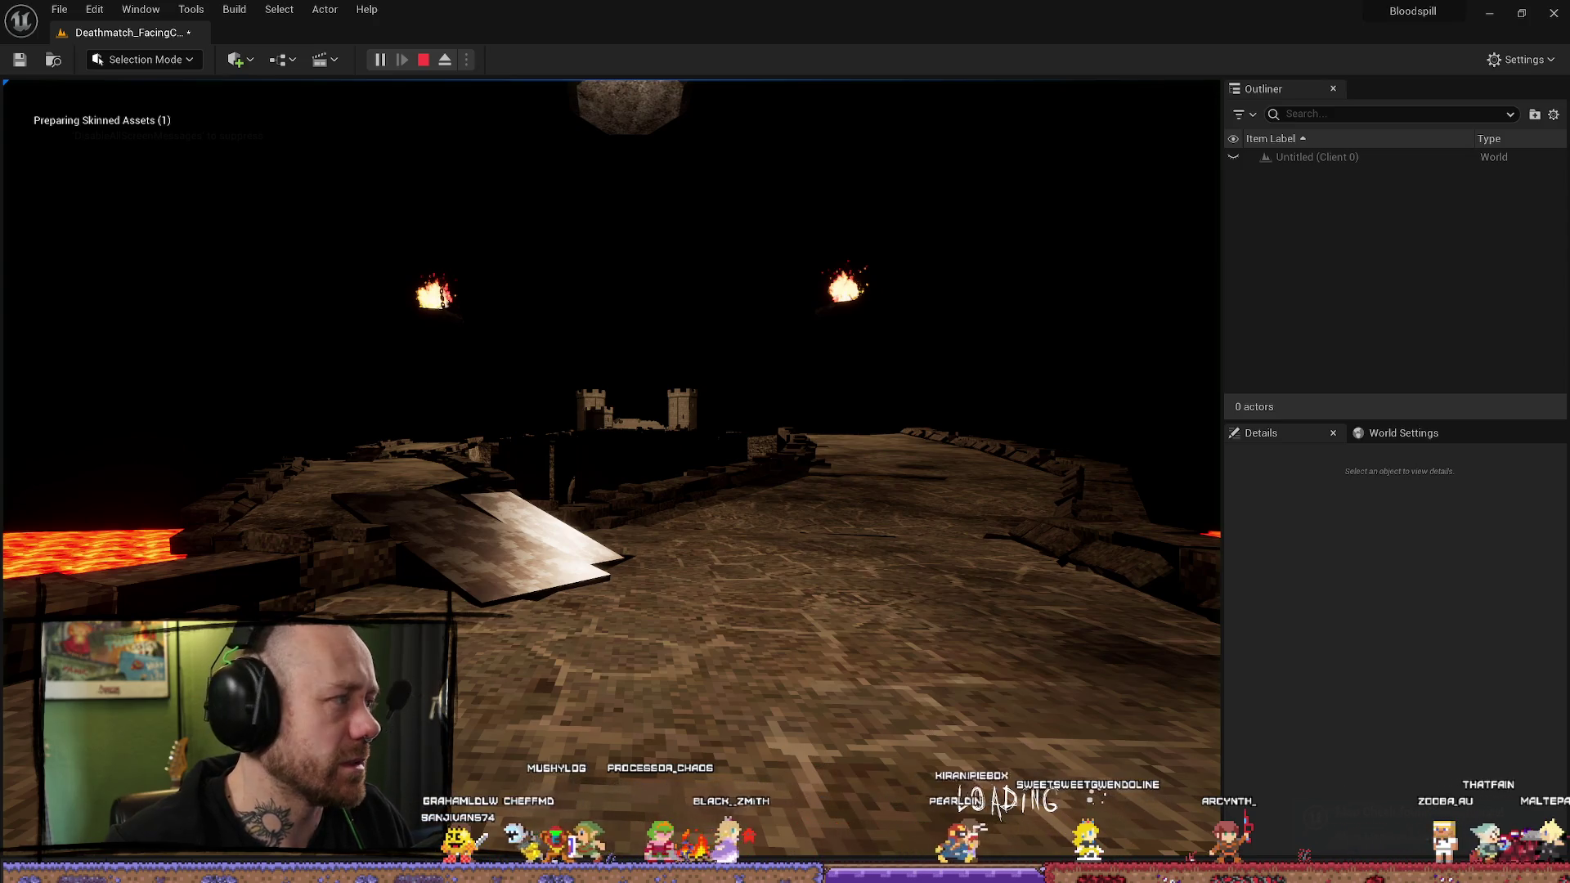
pyautogui.press('Escape')
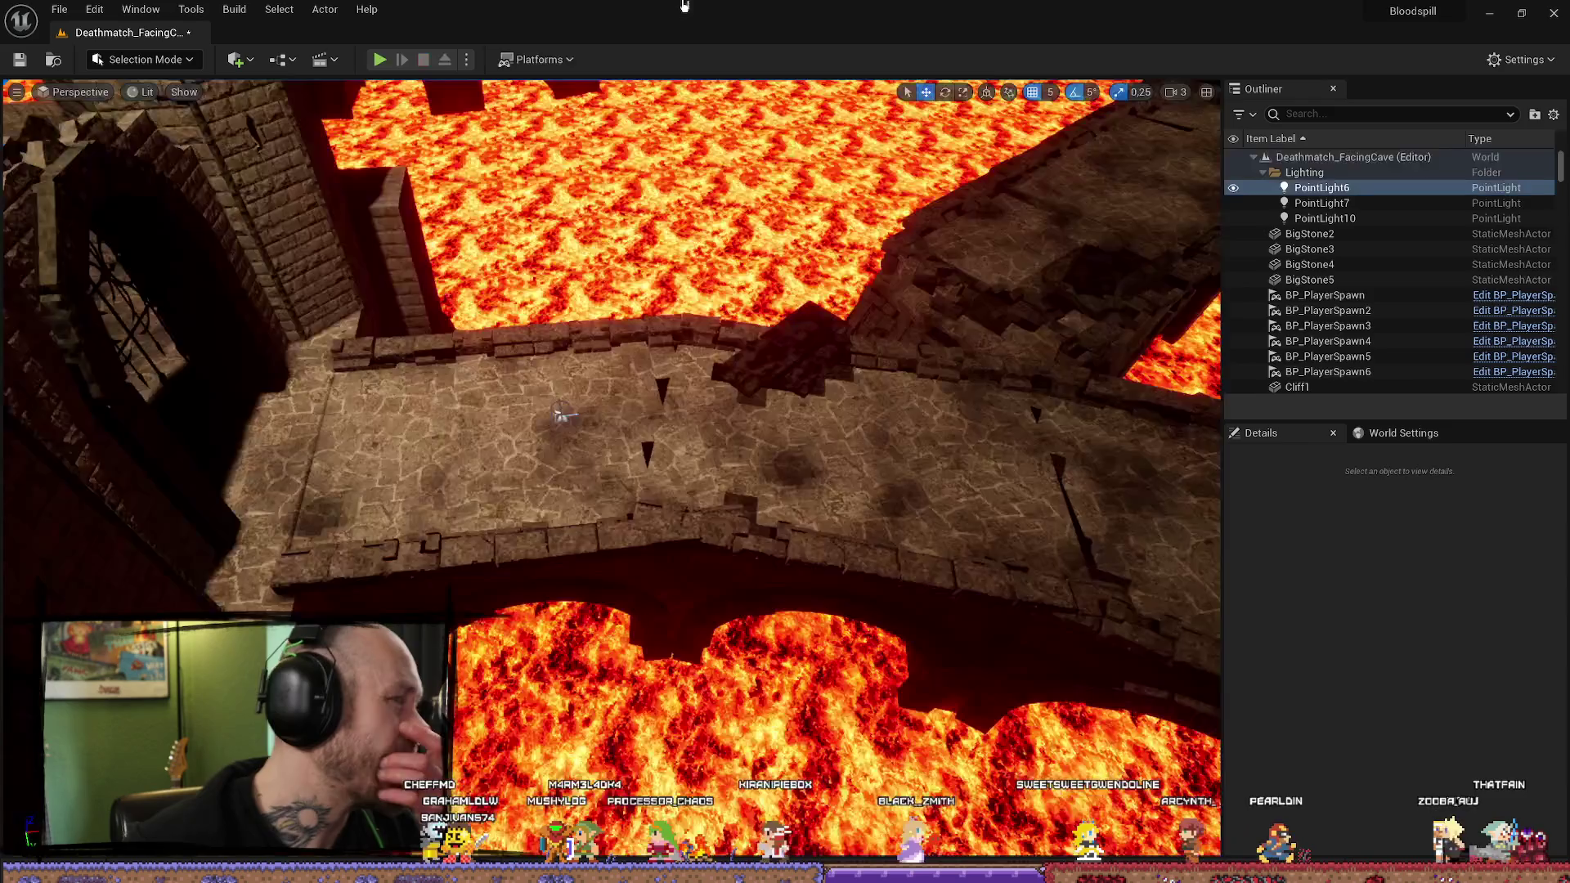
pyautogui.click(466, 59)
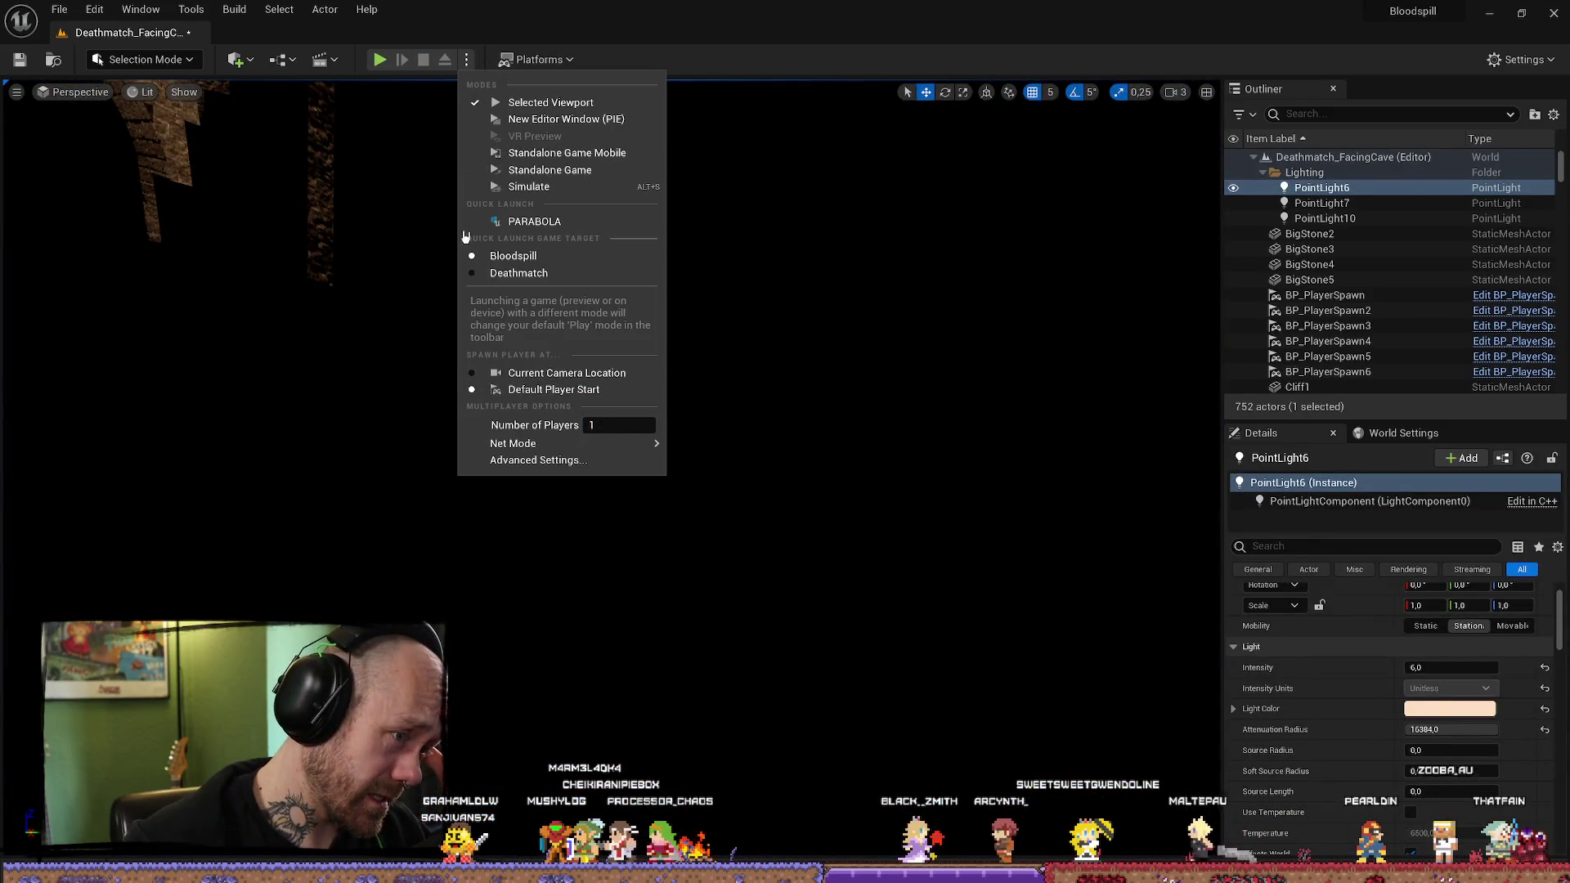
pyautogui.click(380, 60)
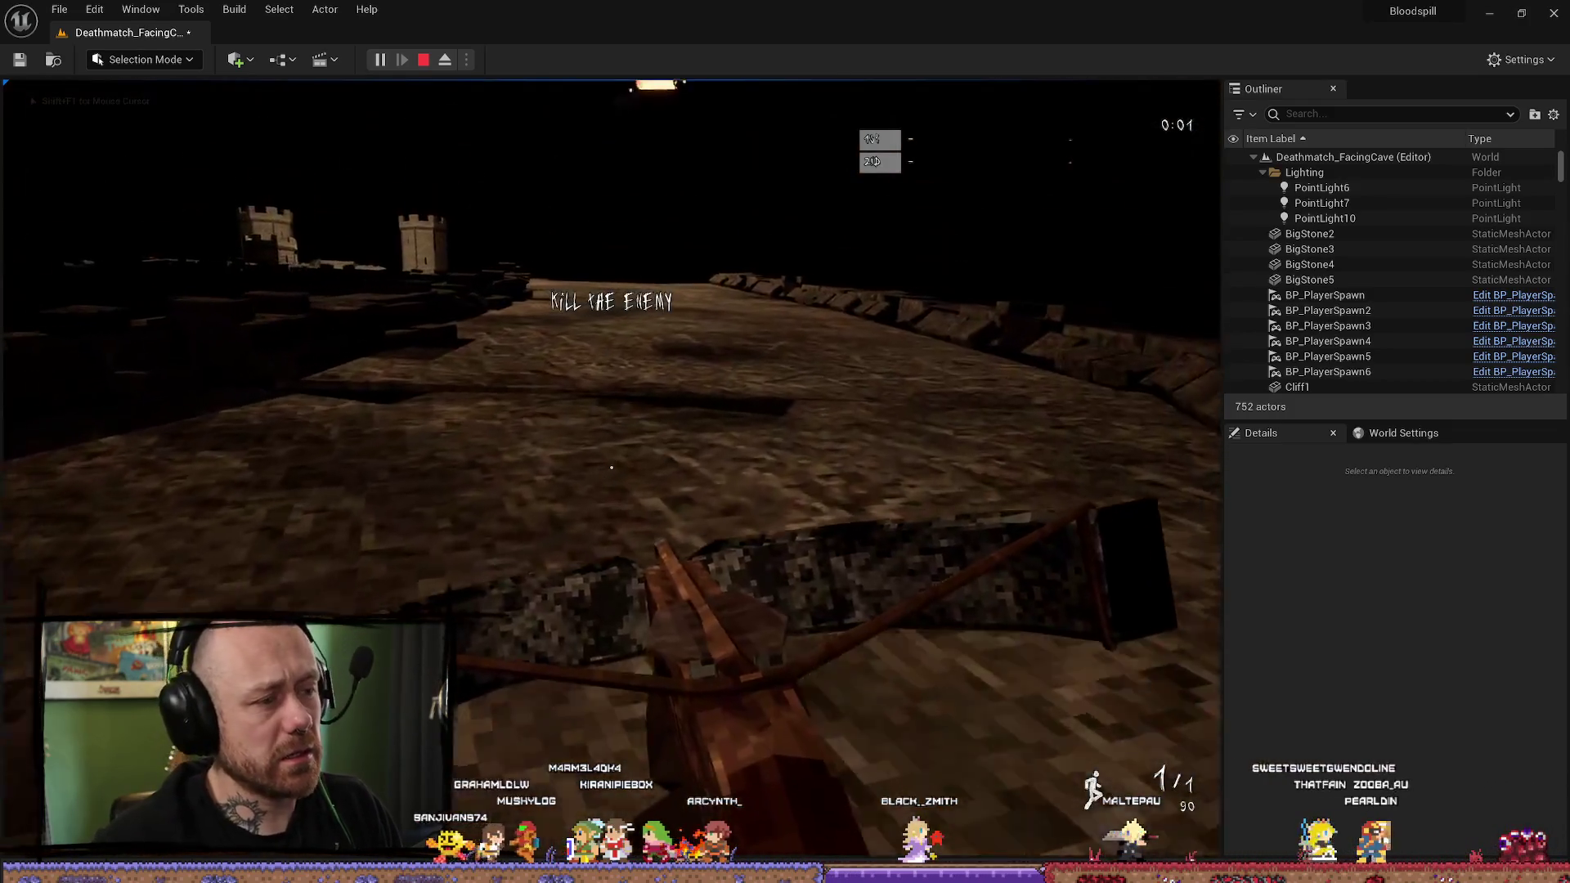
pyautogui.press('Escape')
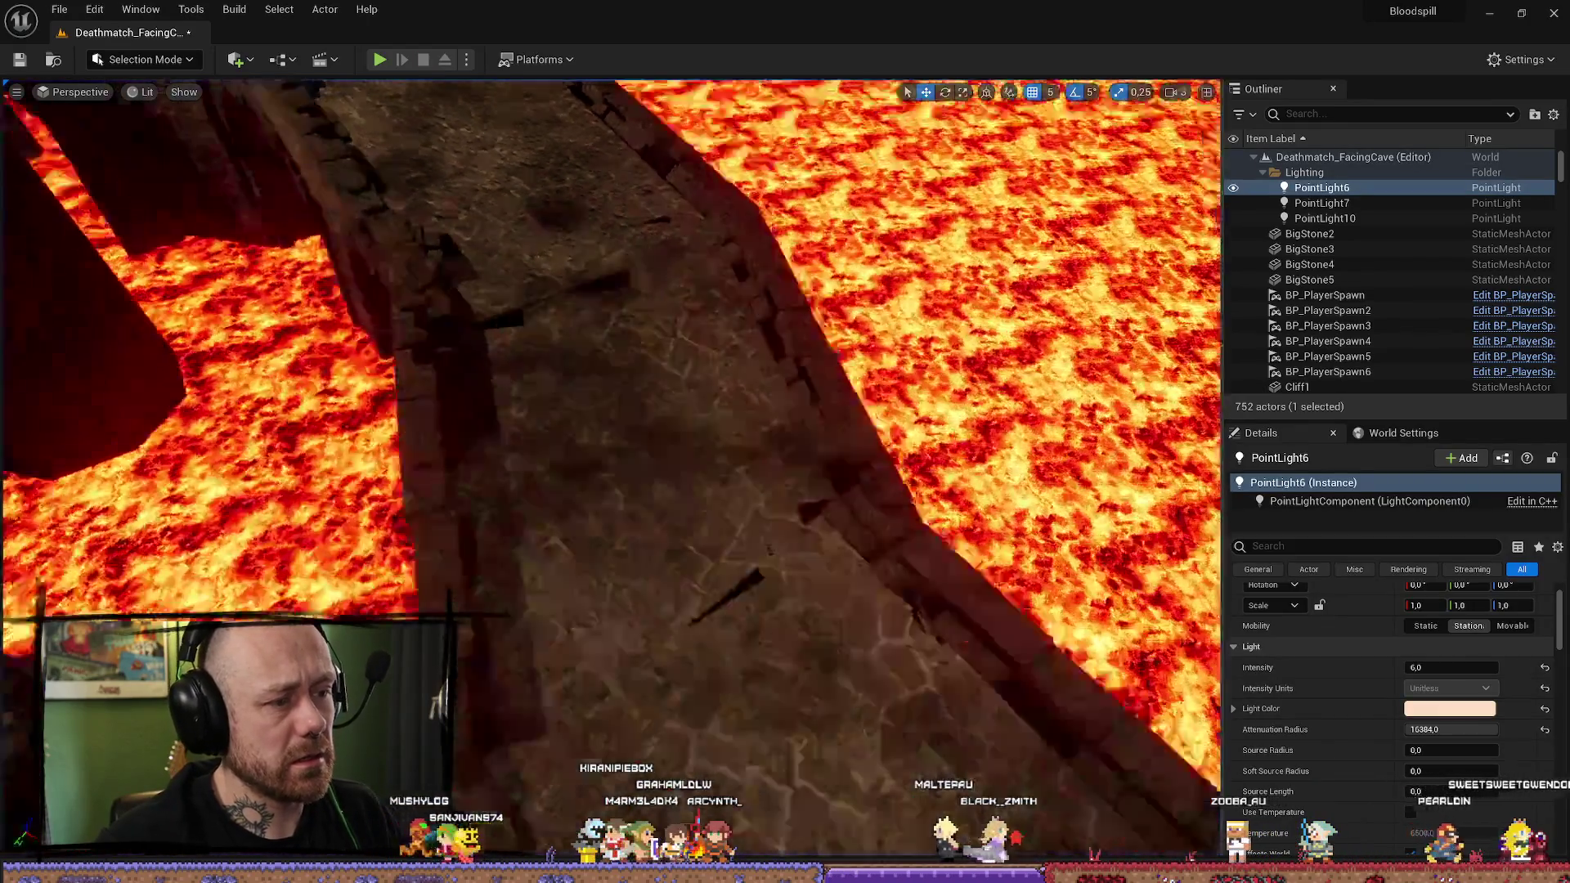
# Step: Frame PointLight6, then move the selection down to PointLight7
pyautogui.press('f')
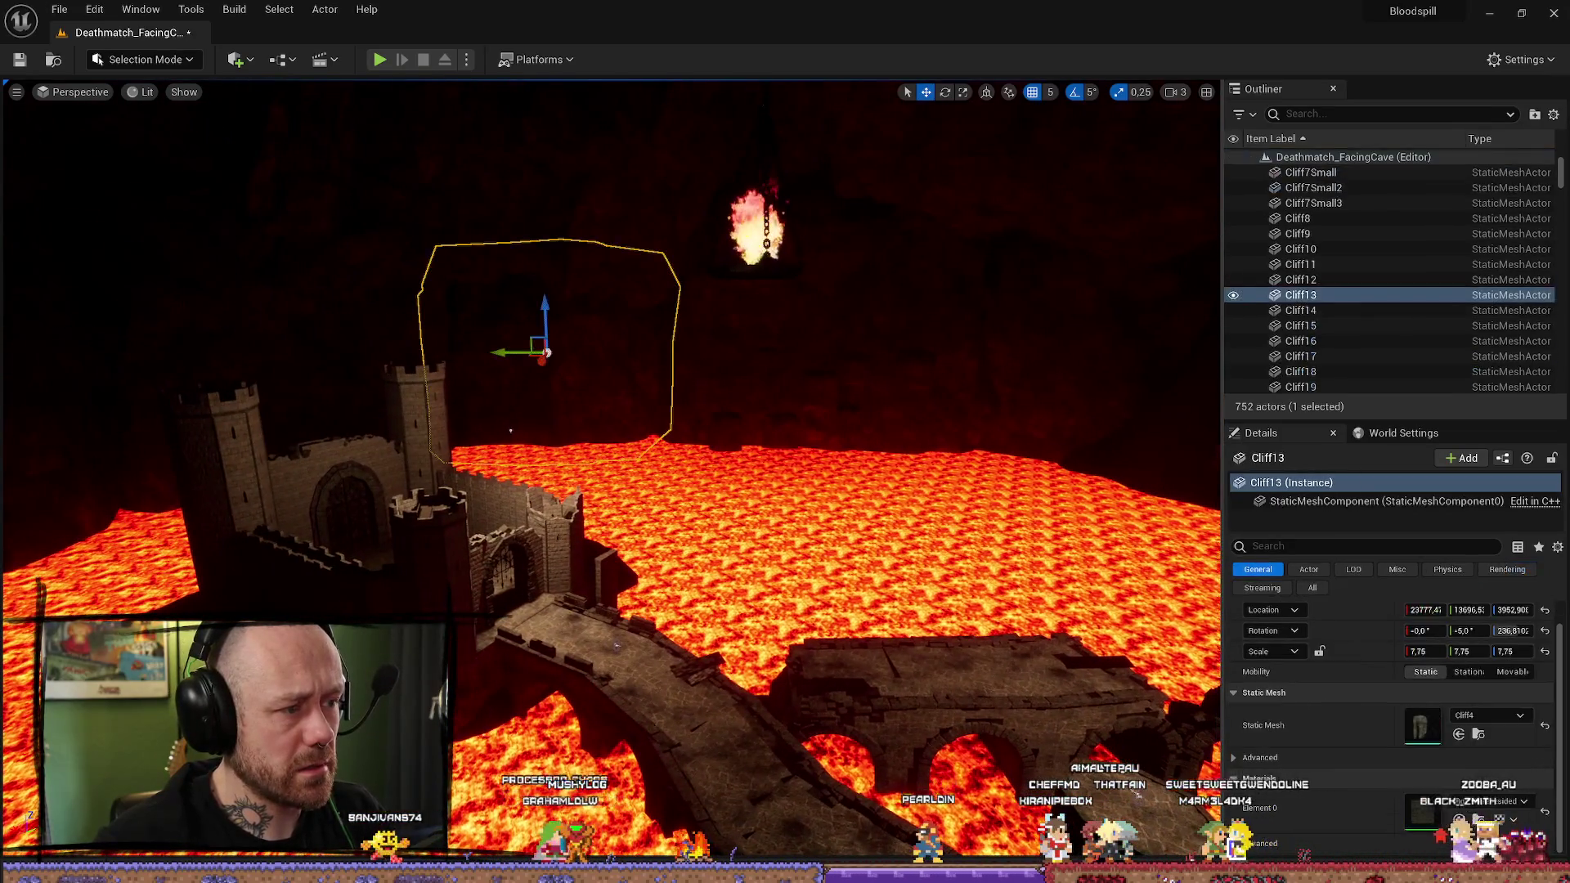
pyautogui.press('Down')
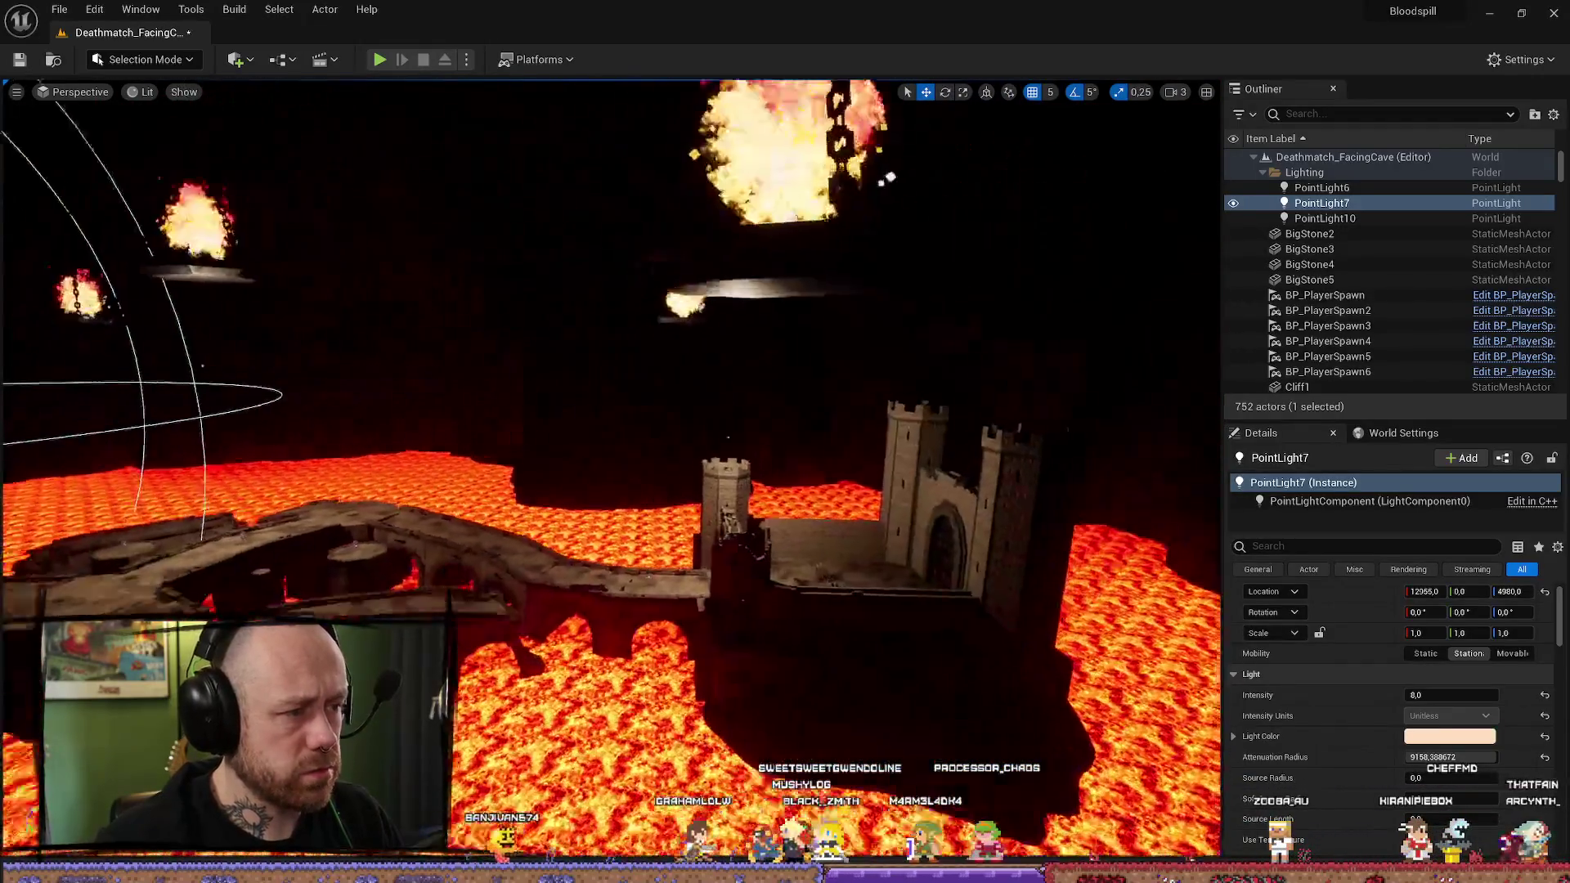
pyautogui.click(286, 9)
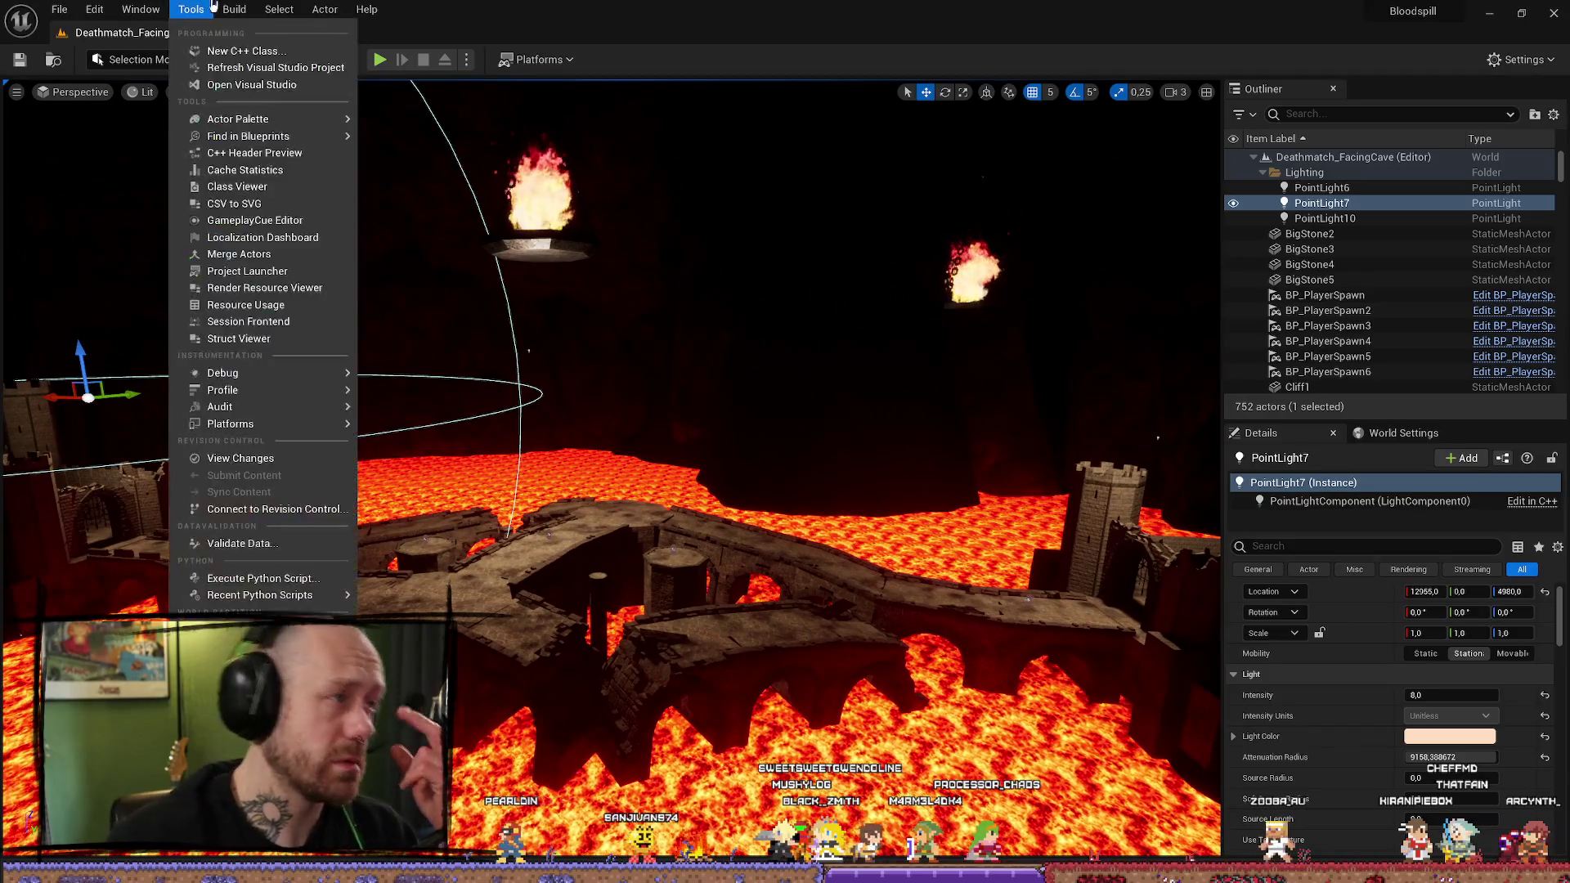
# Step: Bake lighting only with the raised PointLight7 and close the 33-warning results log
pyautogui.click(286, 9)
pyautogui.click(235, 9)
pyautogui.click(302, 92)
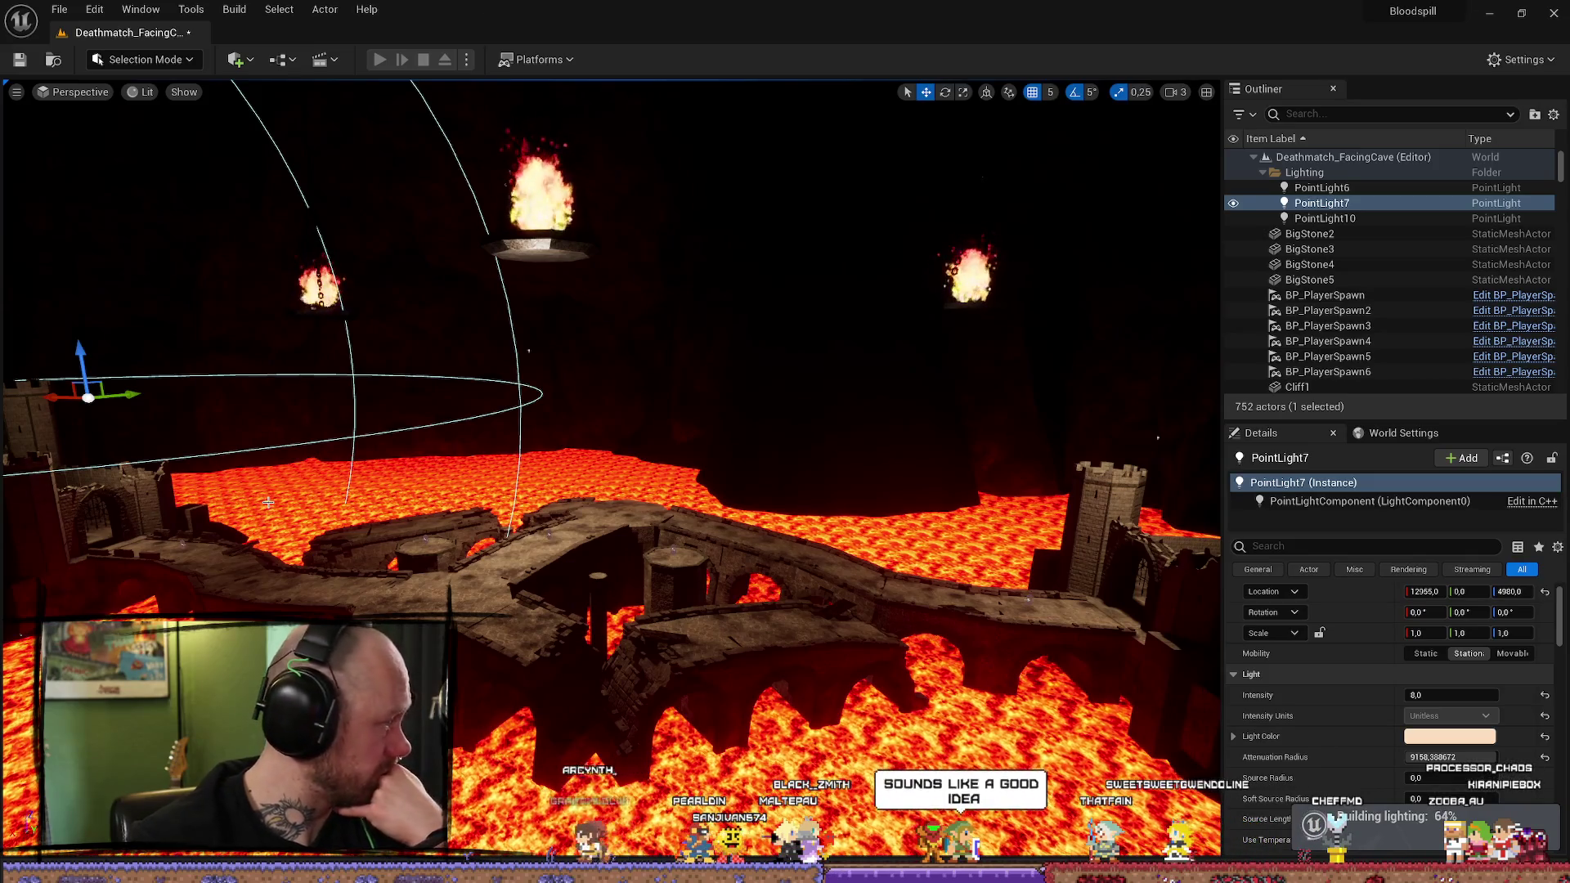
pyautogui.moveTo(1017, 345); pyautogui.dragTo(867, 351)
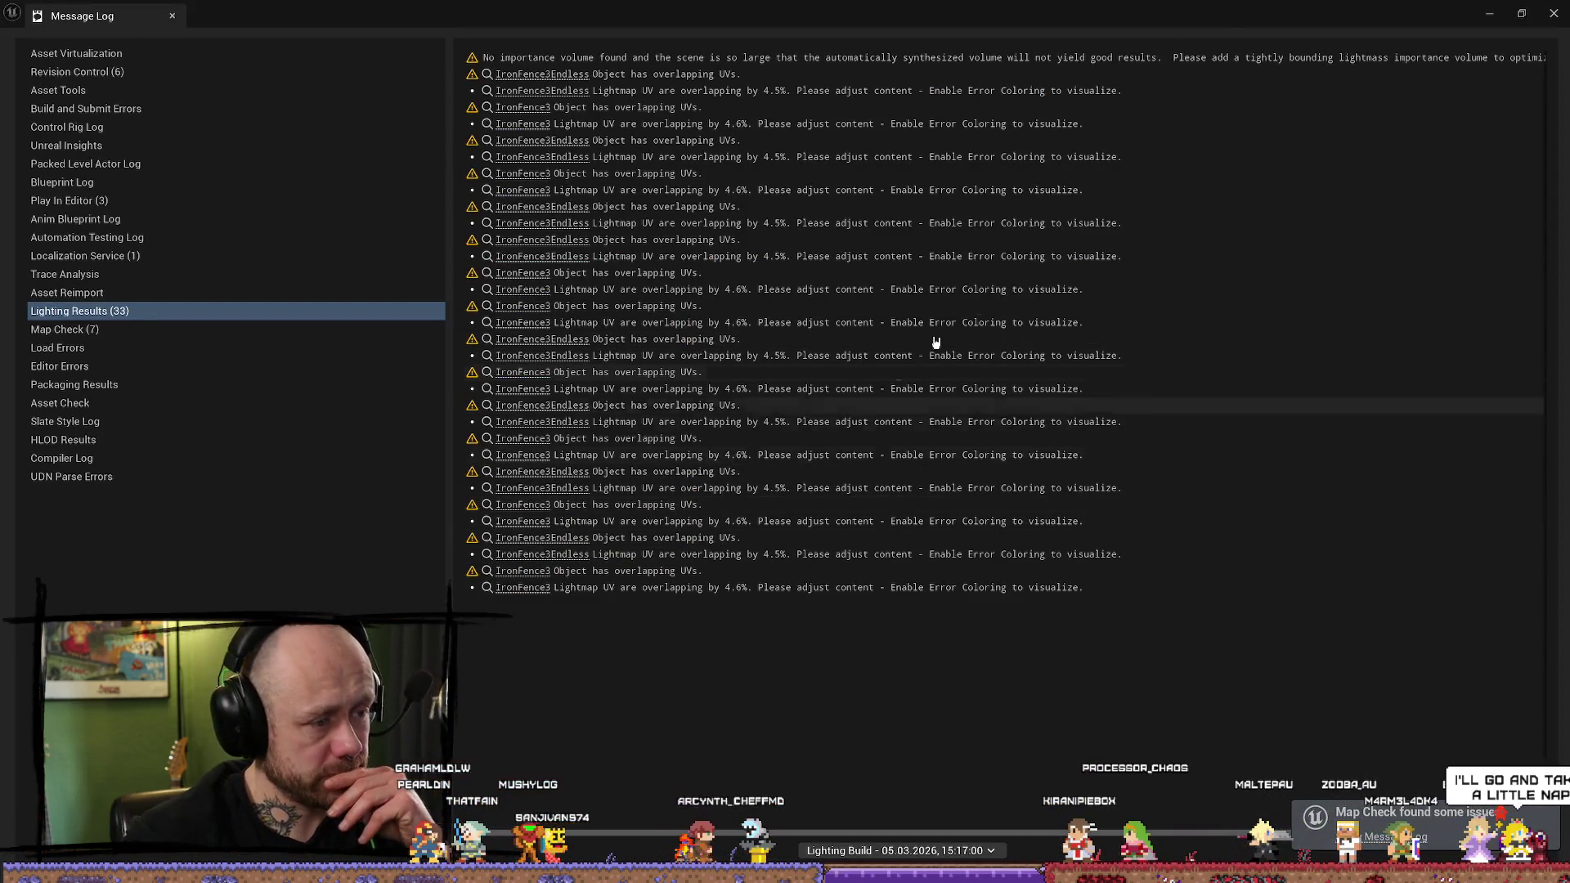
pyautogui.click(1552, 17)
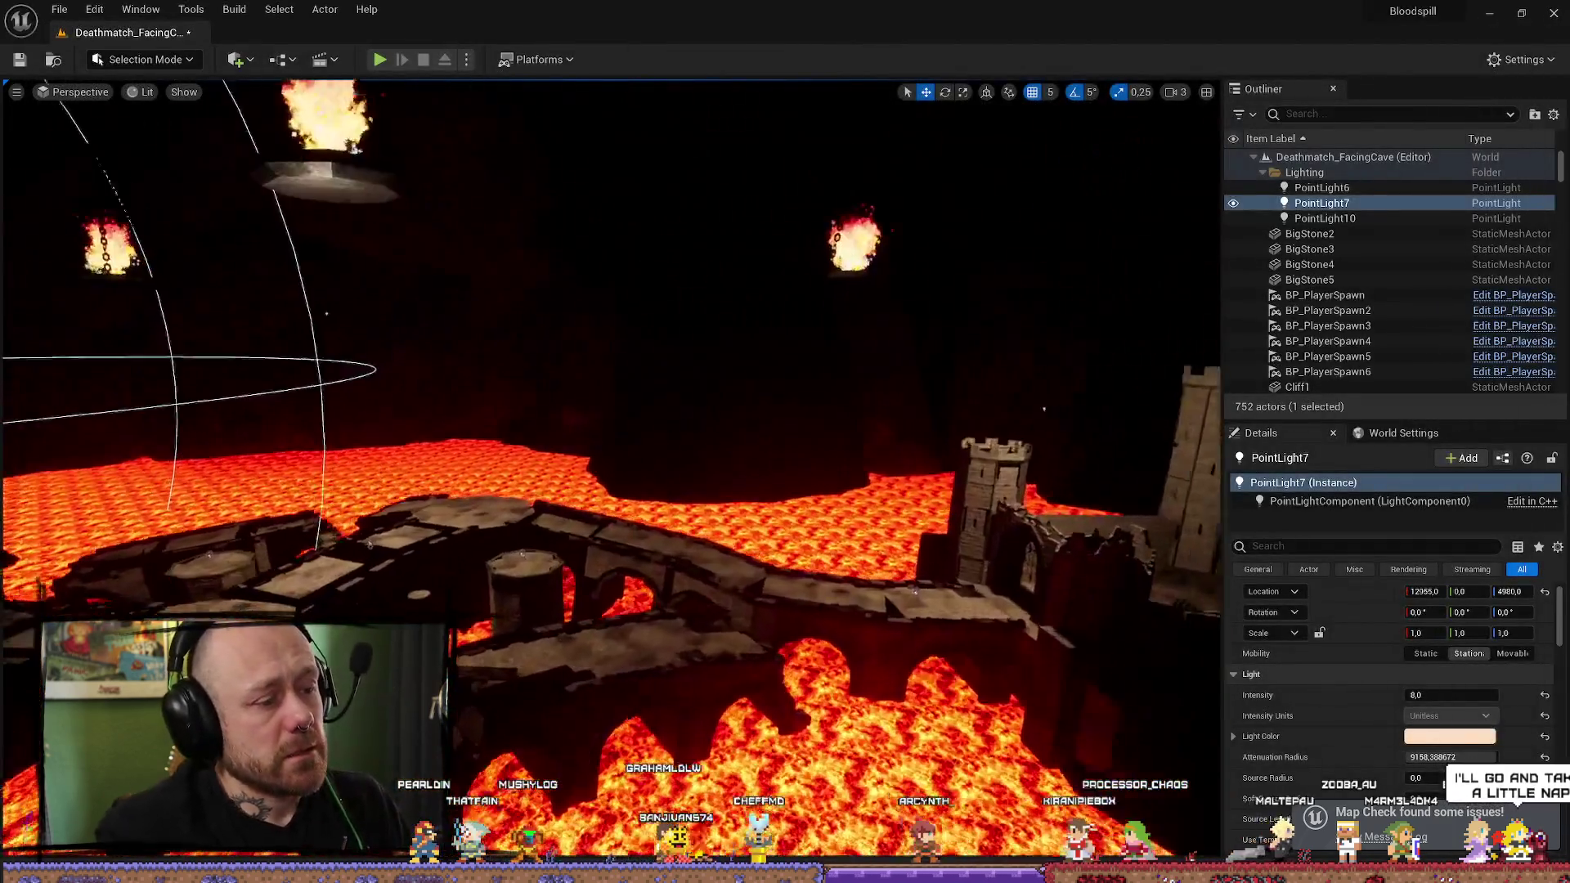
# Step: Frame PointLight7, select PointLight6, 7 and 10 together, and set their Mobility to Movable
pyautogui.moveTo(610, 471); pyautogui.dragTo(674, 540)
pyautogui.moveTo(786, 364); pyautogui.dragTo(645, 394)
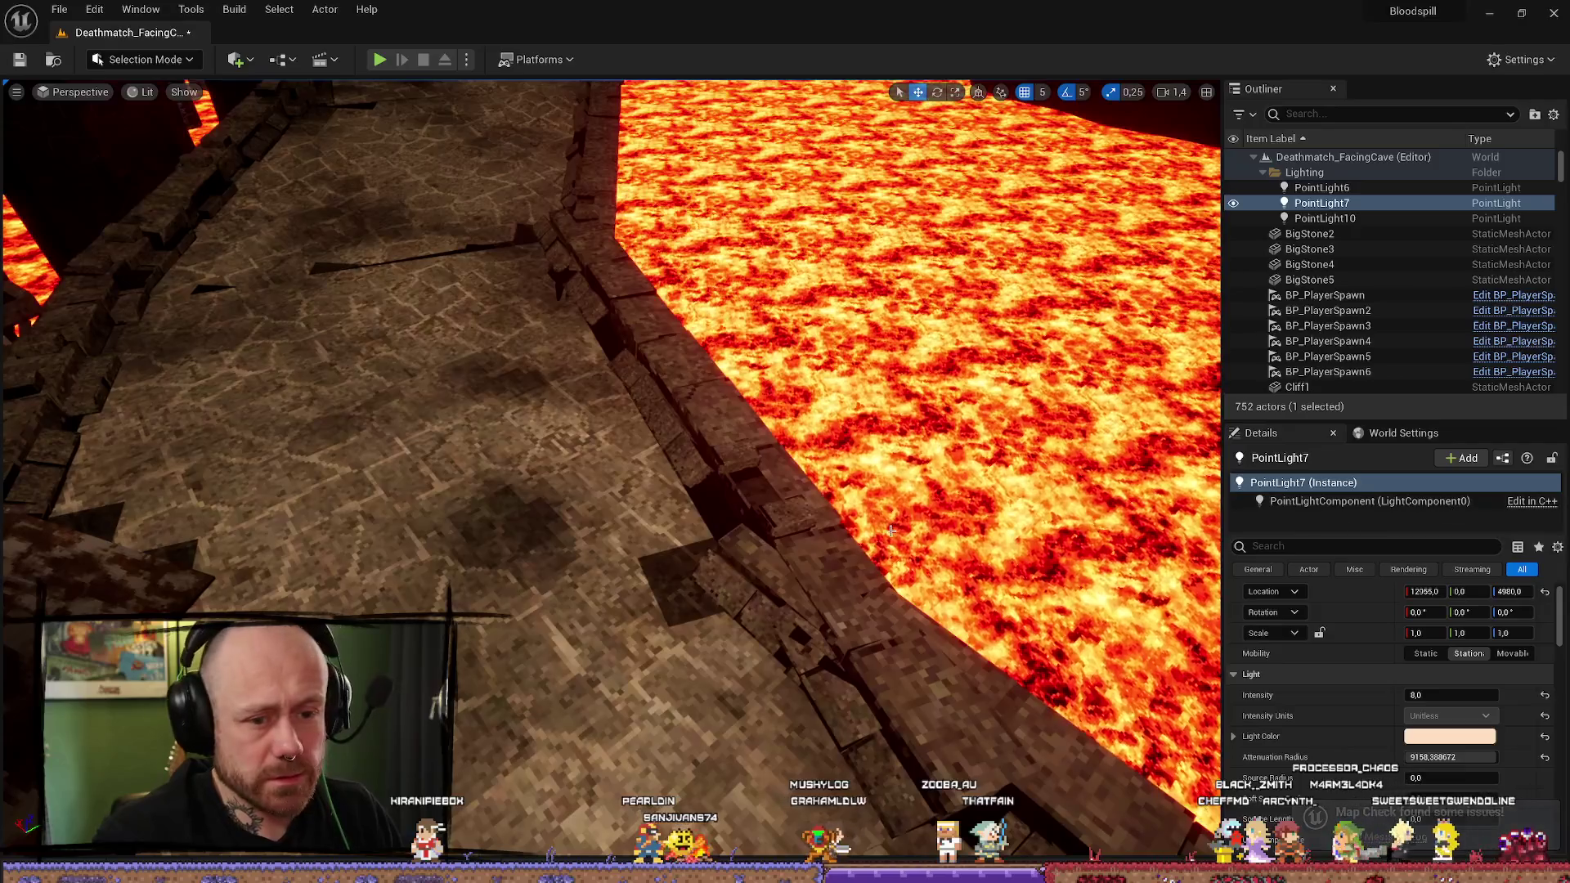
pyautogui.press('f')
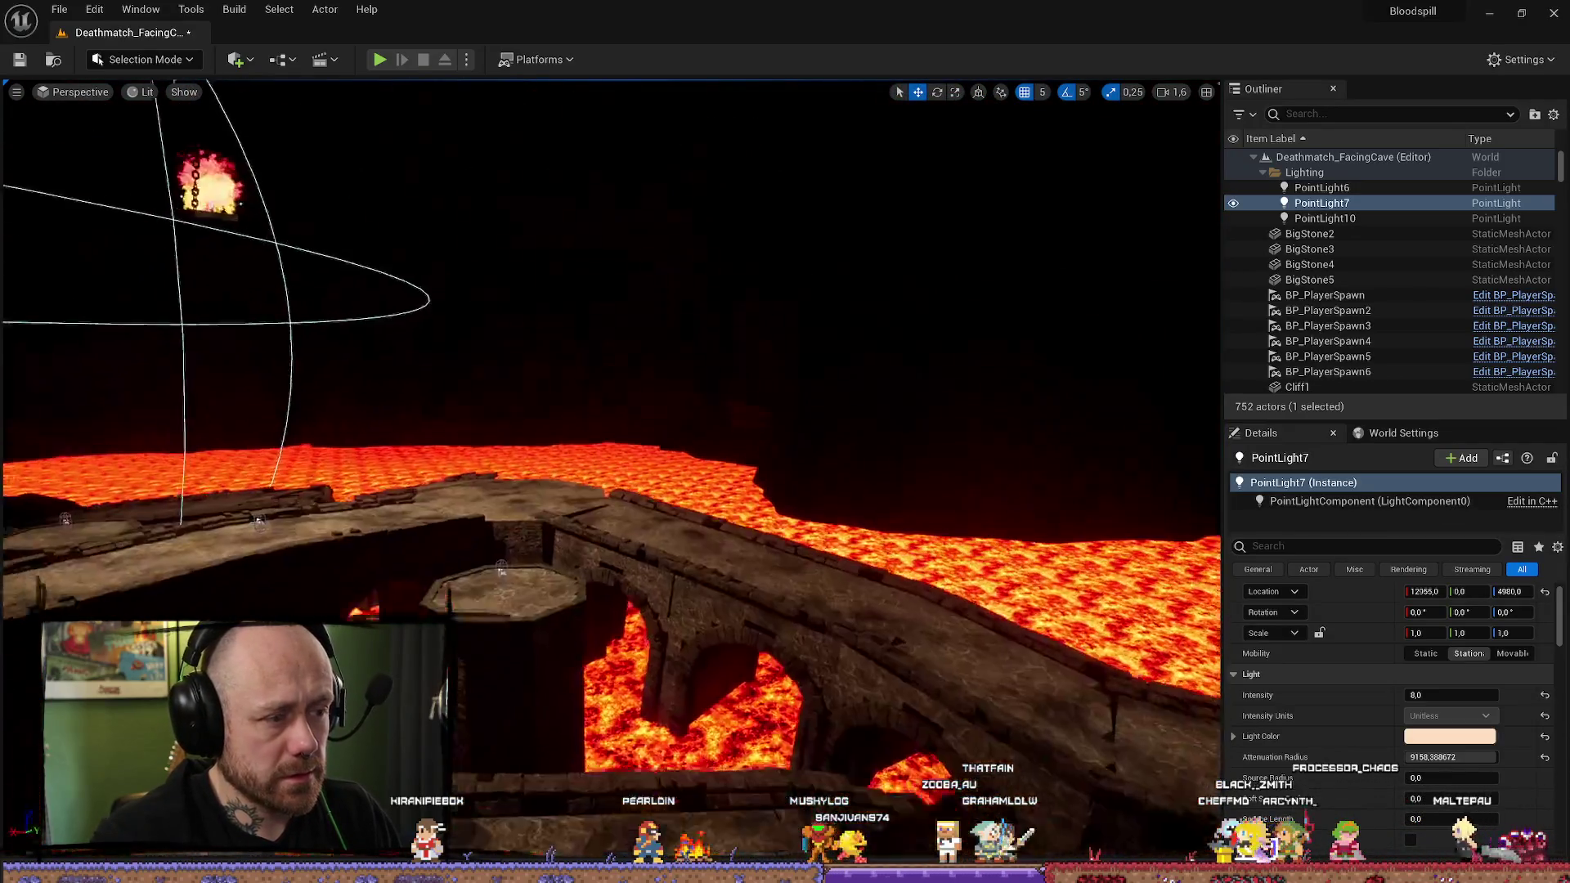
pyautogui.click(1321, 187)
pyautogui.keyDown('shift'); pyautogui.click(1325, 218); pyautogui.keyUp('shift')
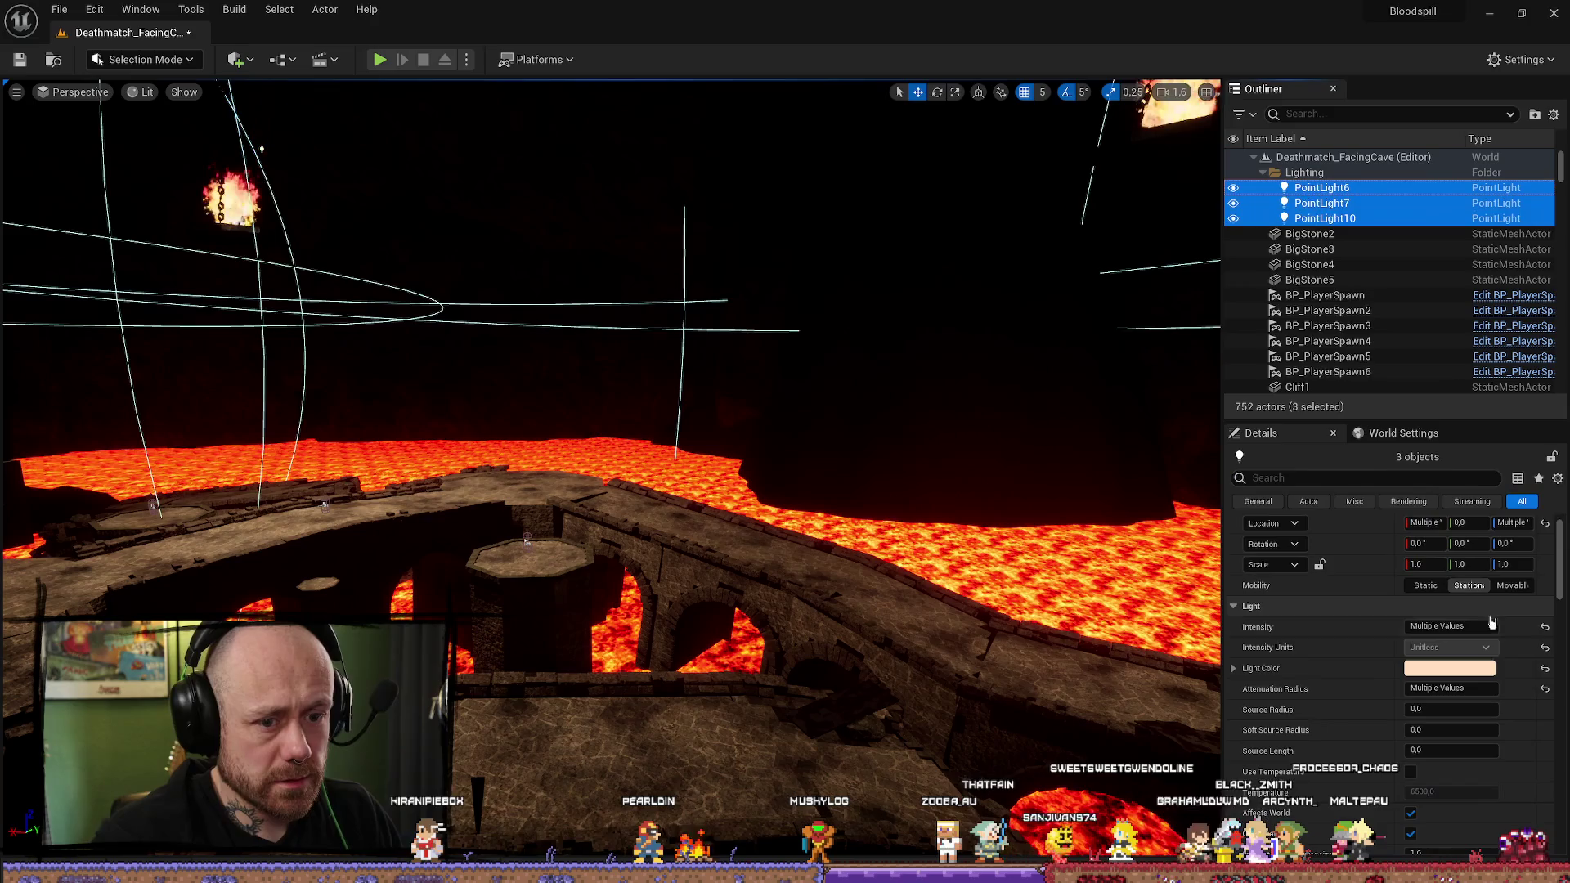
pyautogui.click(1510, 586)
# Step: Fly across the lava bridge toward the castle and switch to Light Complexity view (Alt+7)
pyautogui.moveTo(867, 572); pyautogui.dragTo(827, 603)
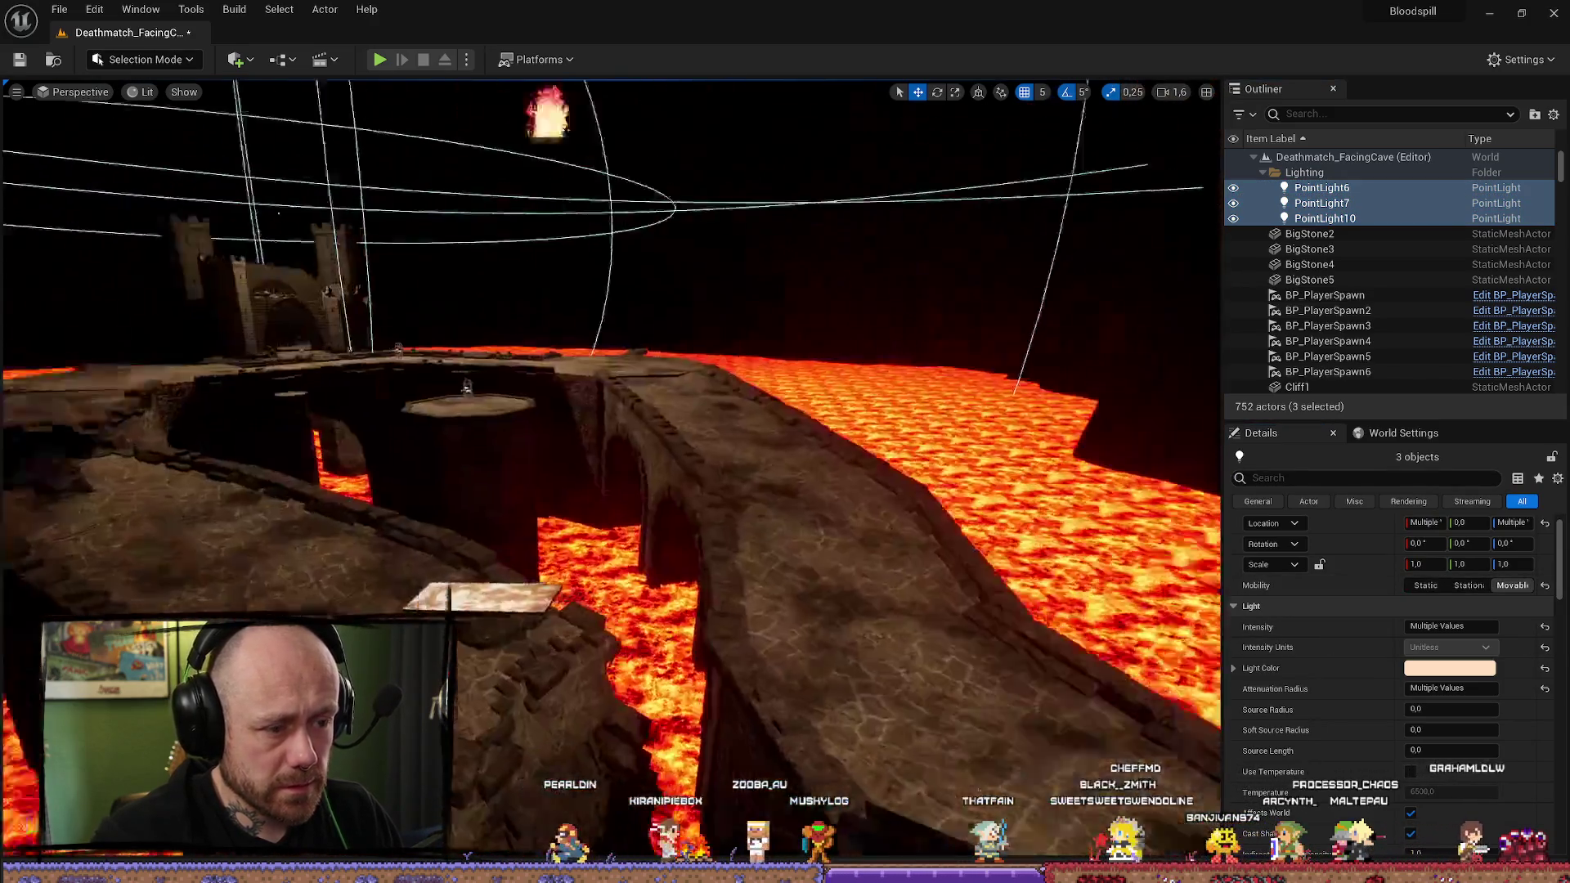
pyautogui.moveTo(935, 532); pyautogui.dragTo(935, 532)
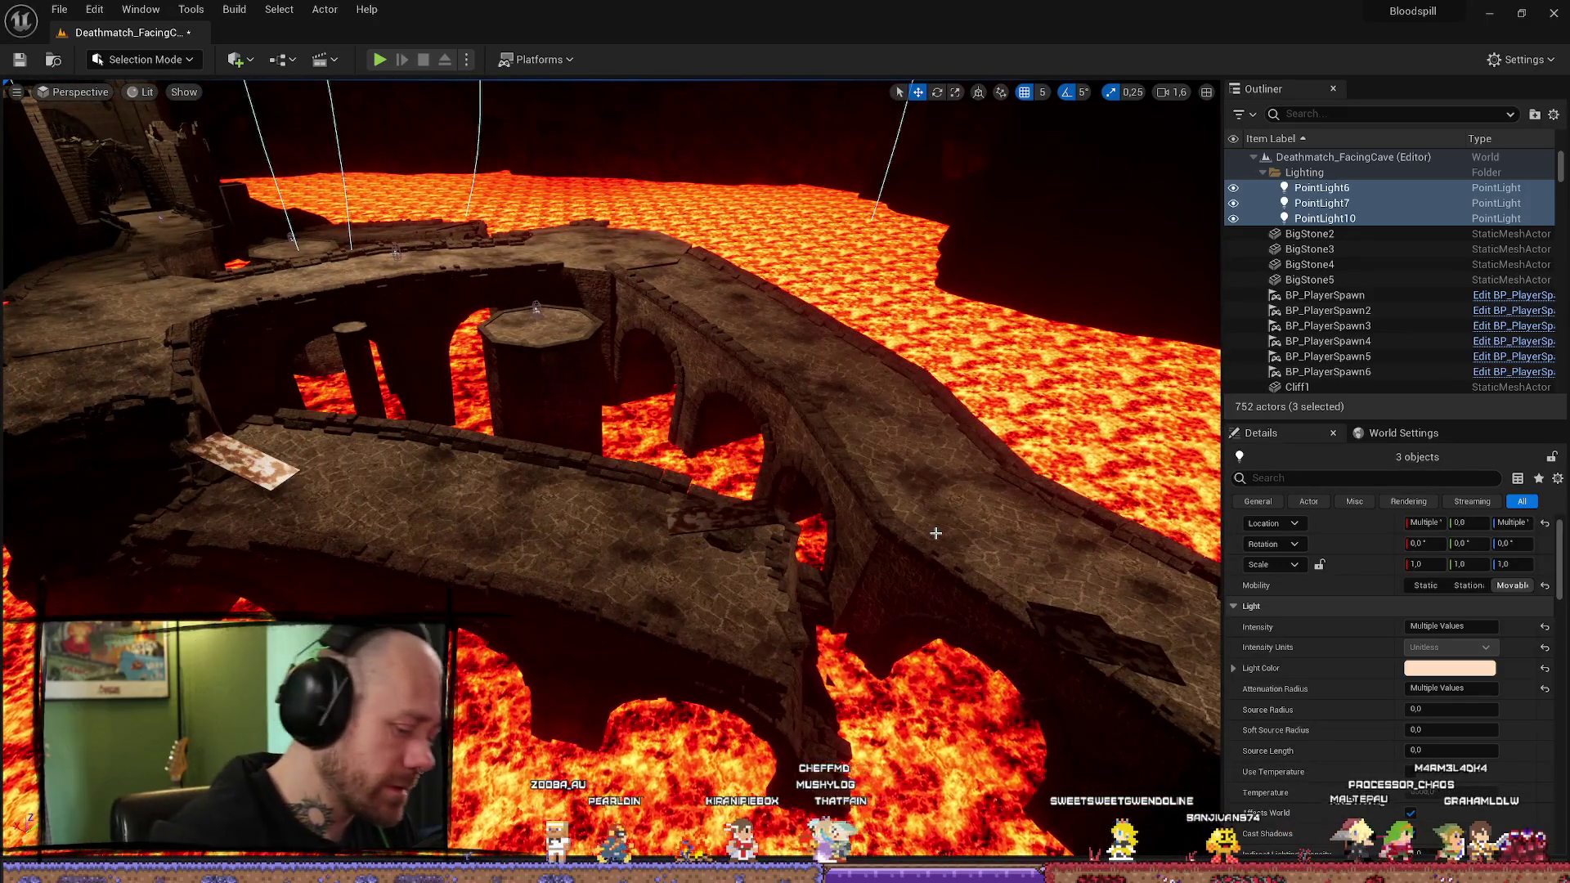
pyautogui.hotkey('alt', '7')
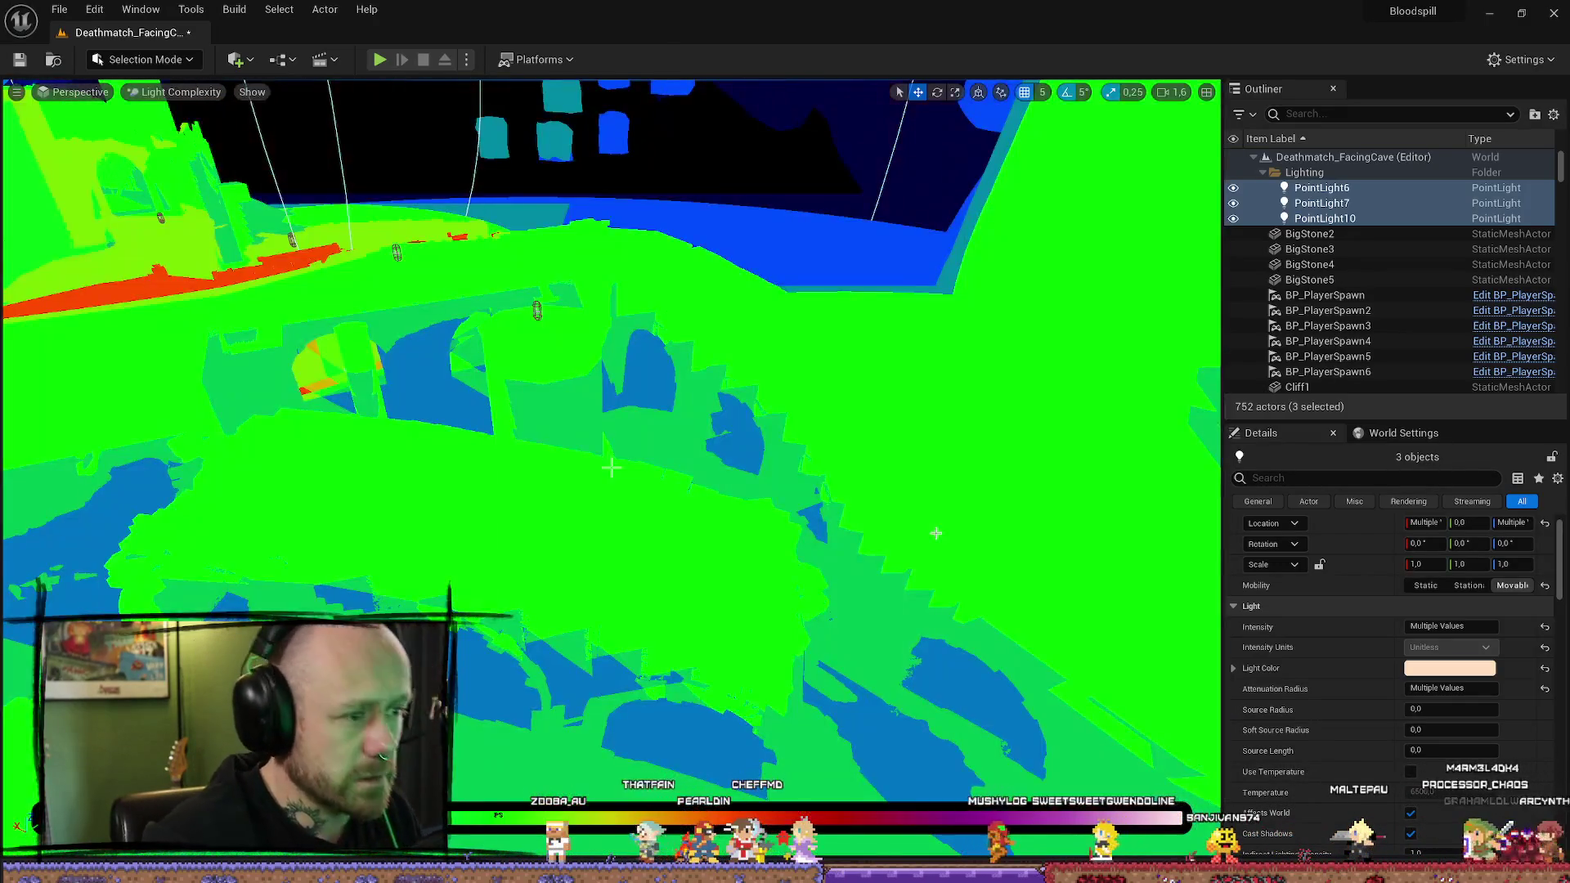
# Step: Compare Movable against Stationary light complexity, leaving PointLight6, 7 and 10 on Stationary
pyautogui.moveTo(565, 448); pyautogui.dragTo(611, 468)
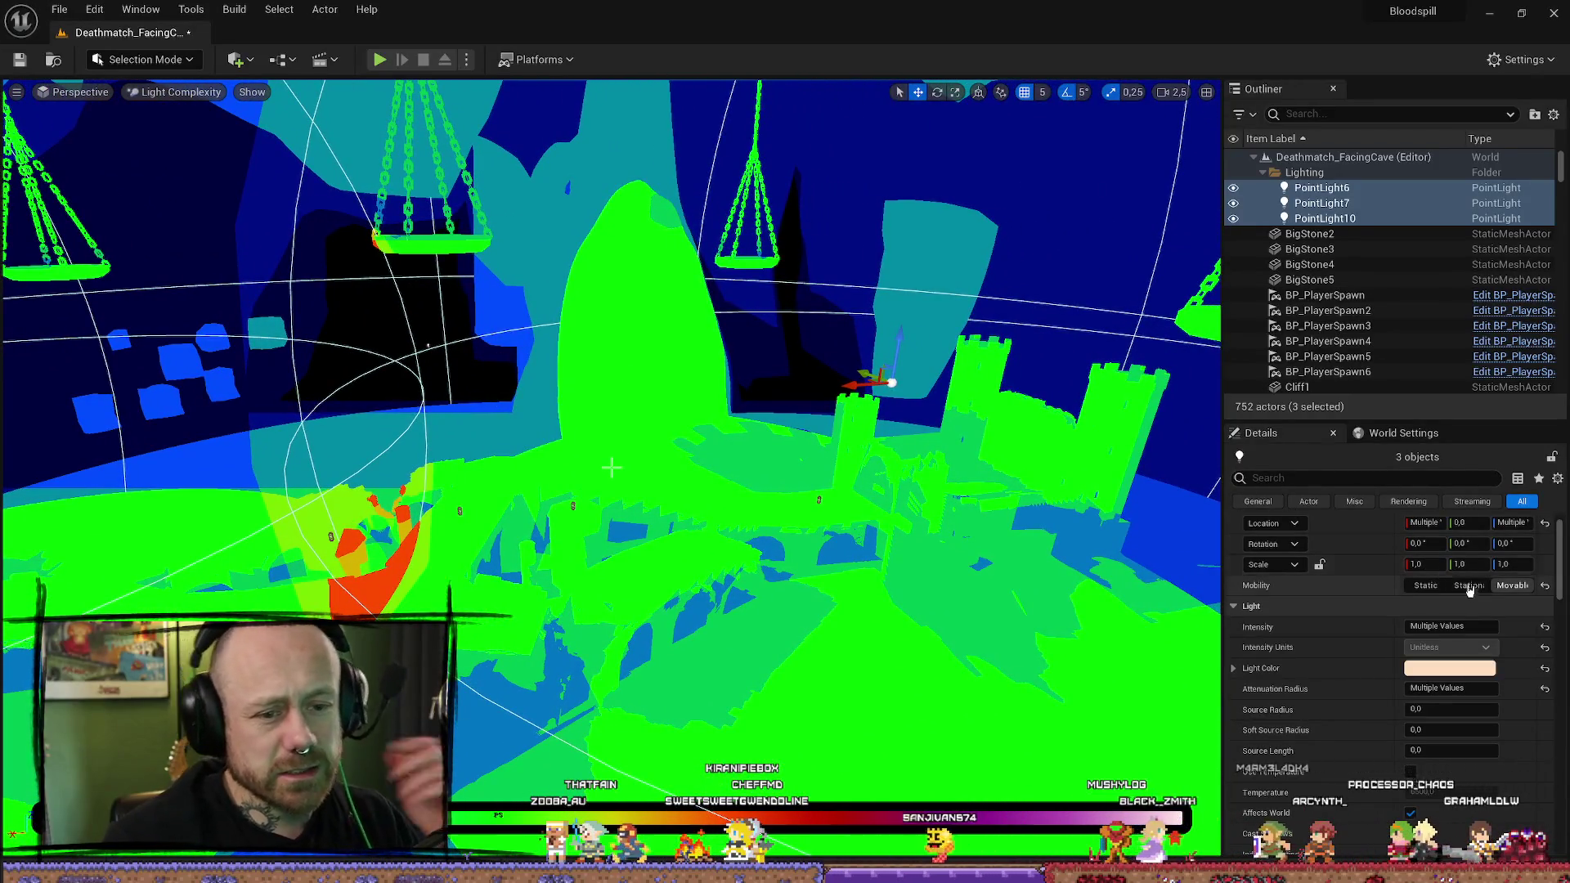
pyautogui.click(1521, 589)
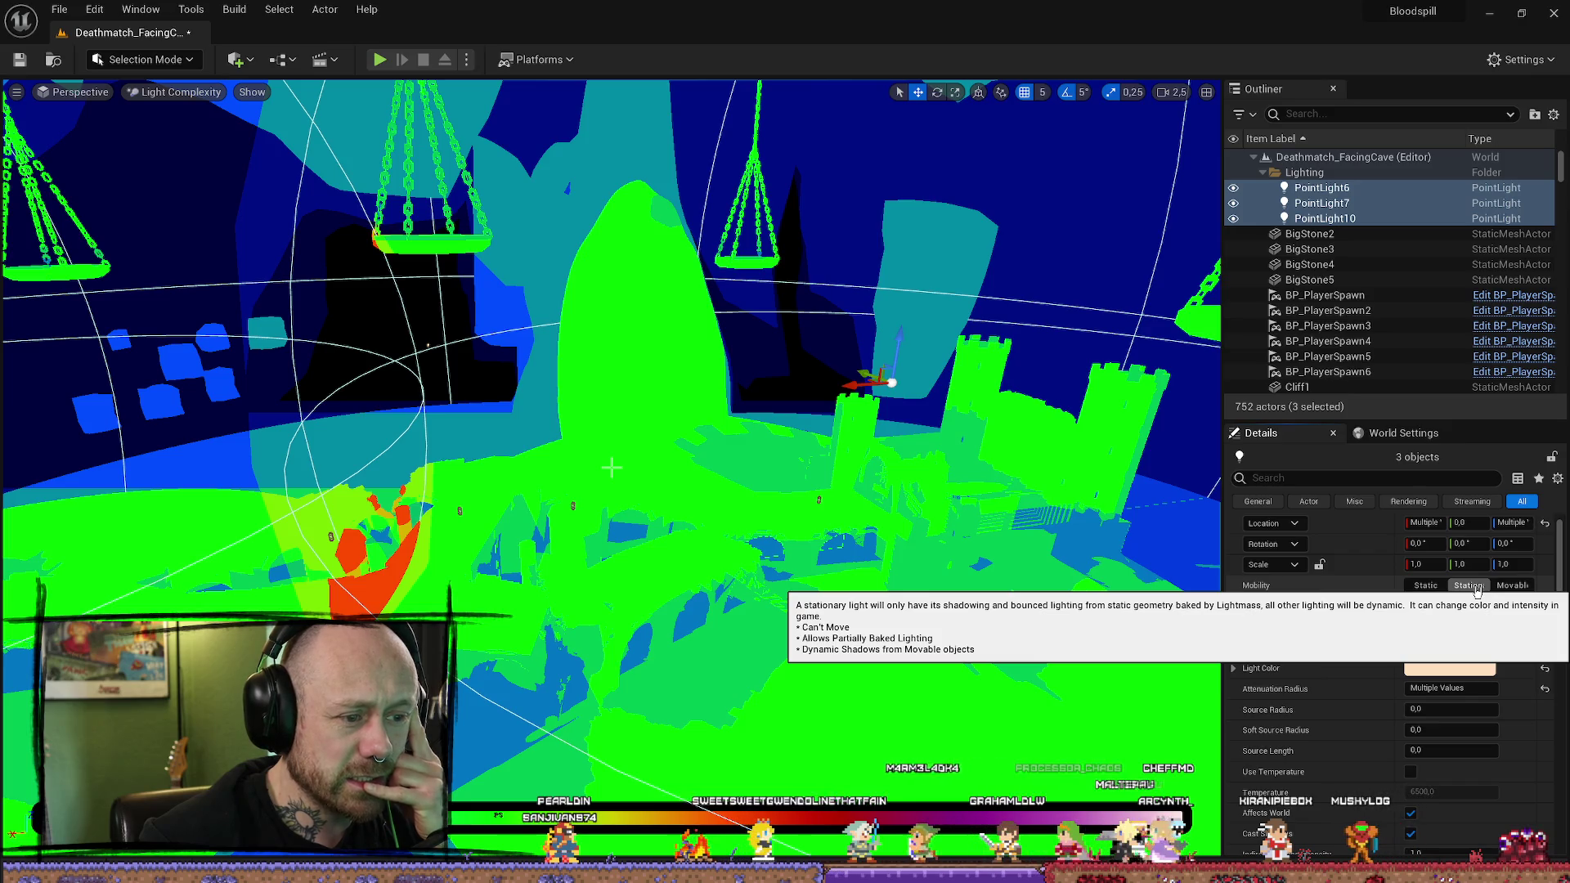
pyautogui.moveTo(511, 580); pyautogui.dragTo(343, 582)
pyautogui.moveTo(445, 271); pyautogui.dragTo(523, 331)
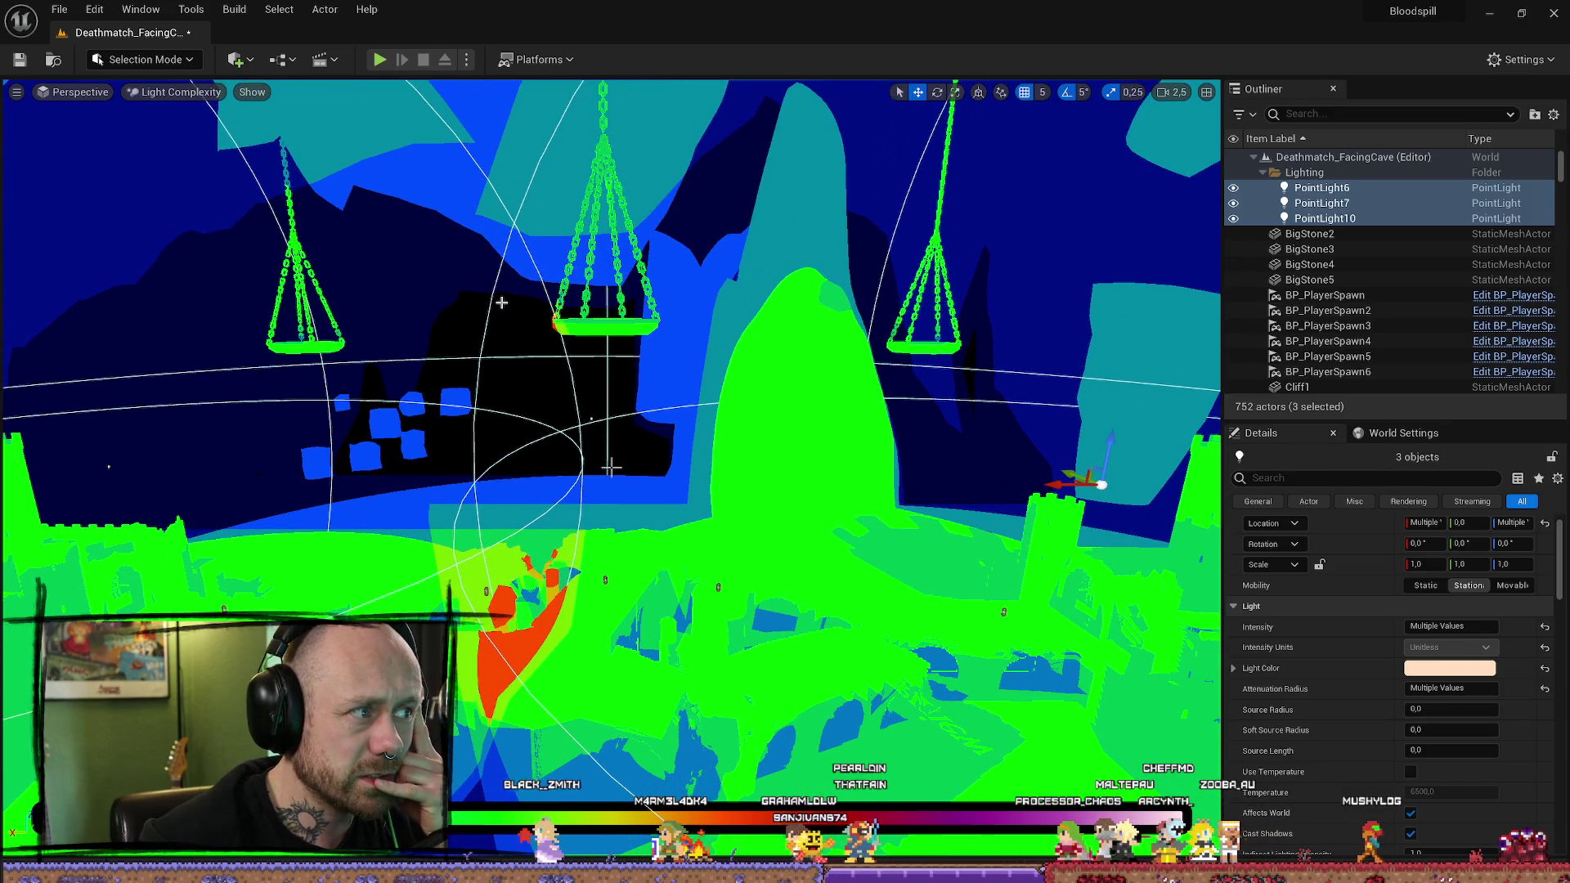
pyautogui.click(236, 10)
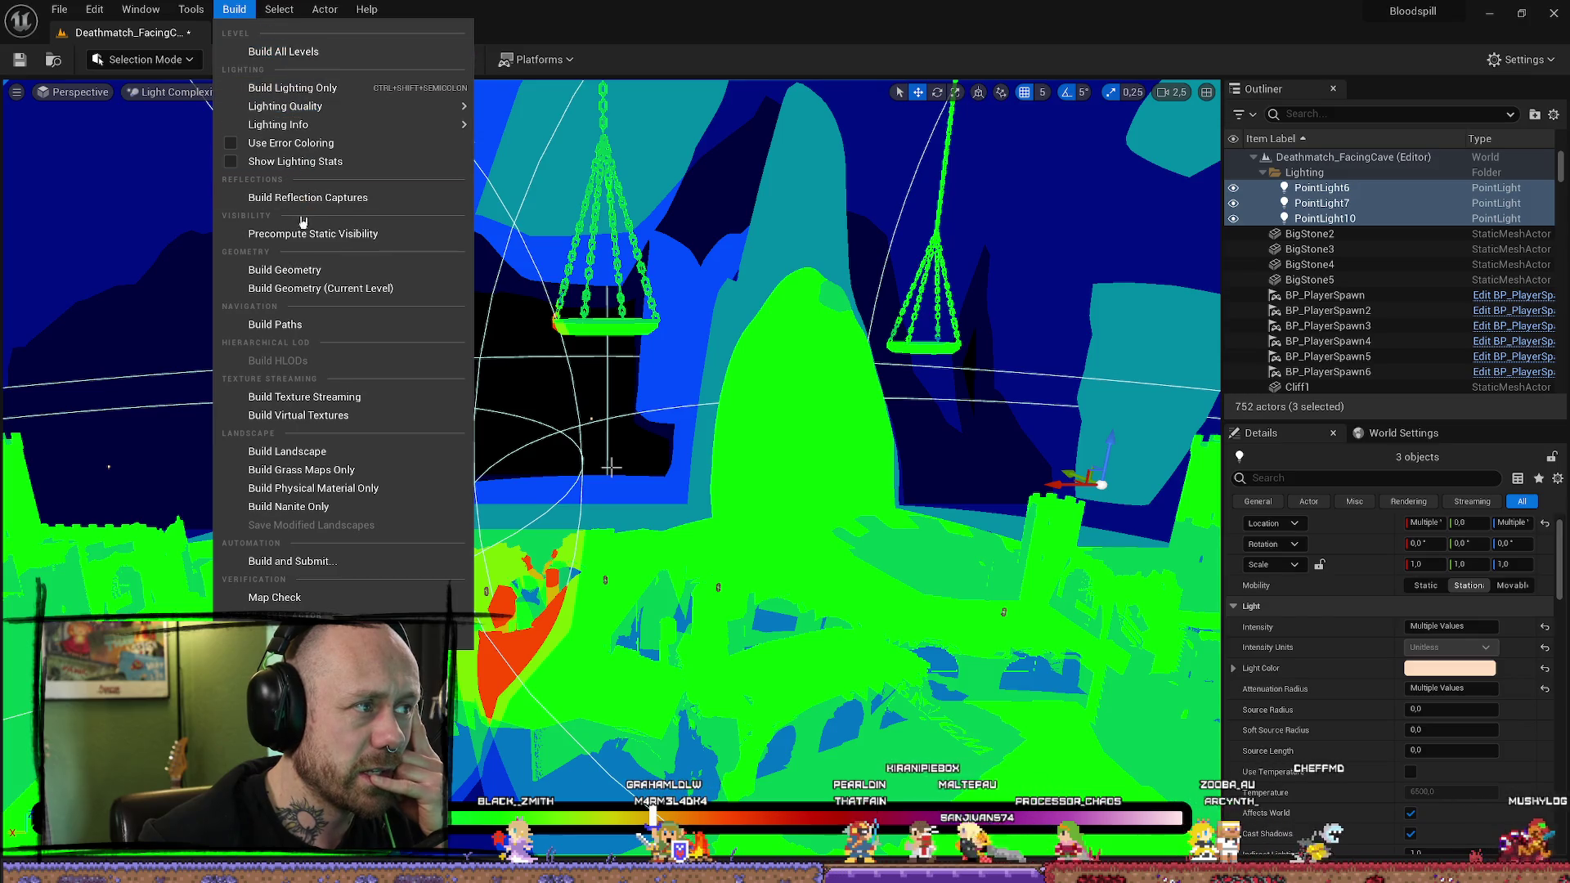
# Step: Run Build Lighting Only, then close the Message Log listing 33 lightmap UV warnings
pyautogui.click(270, 85)
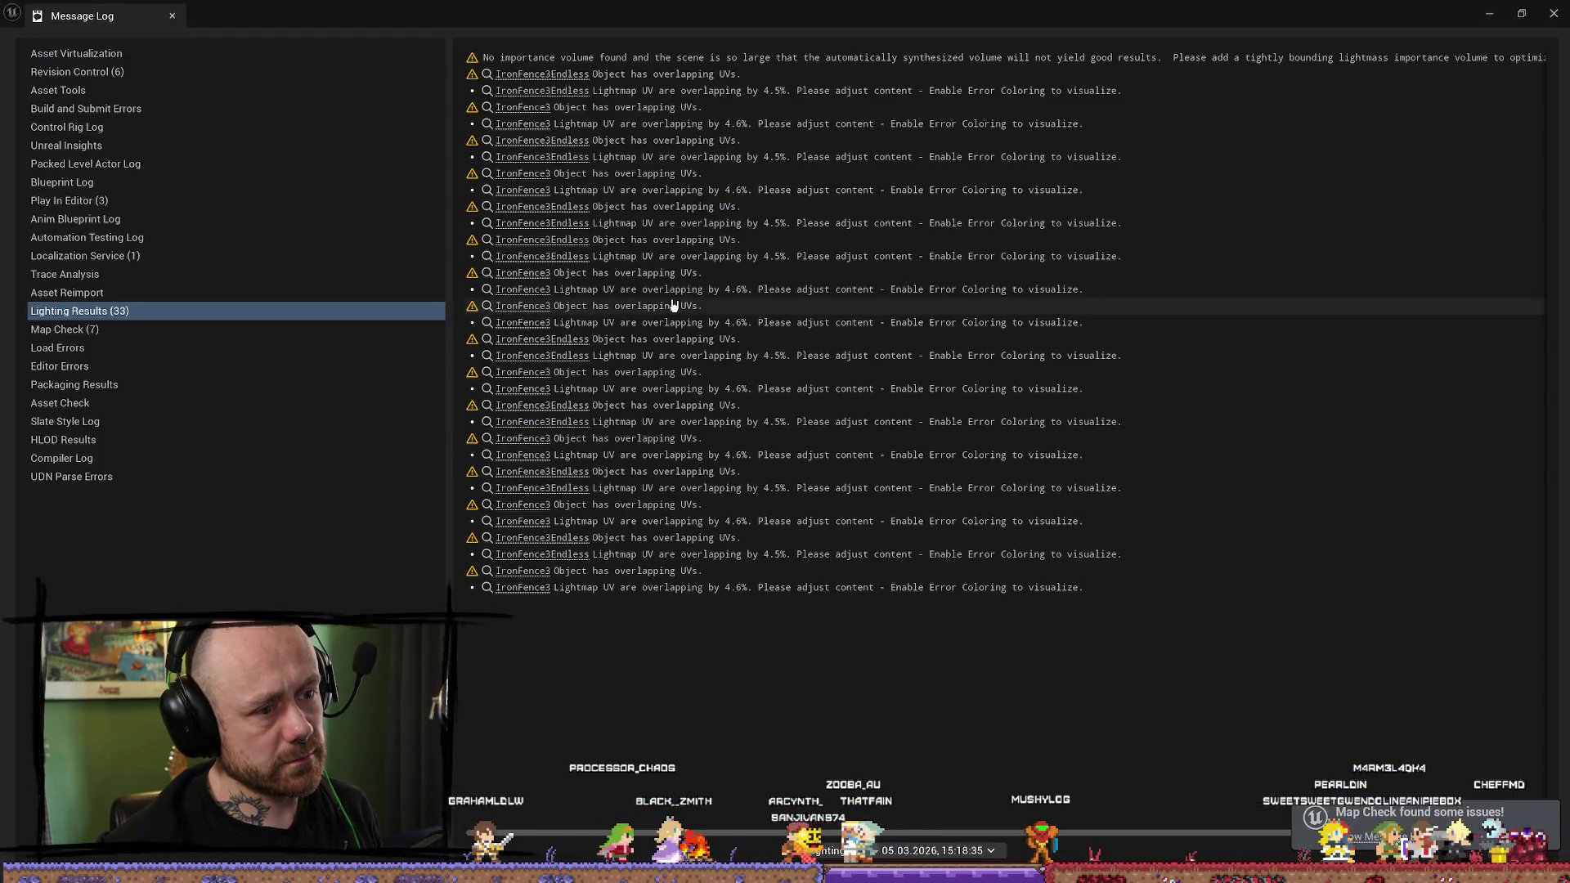
pyautogui.click(1553, 13)
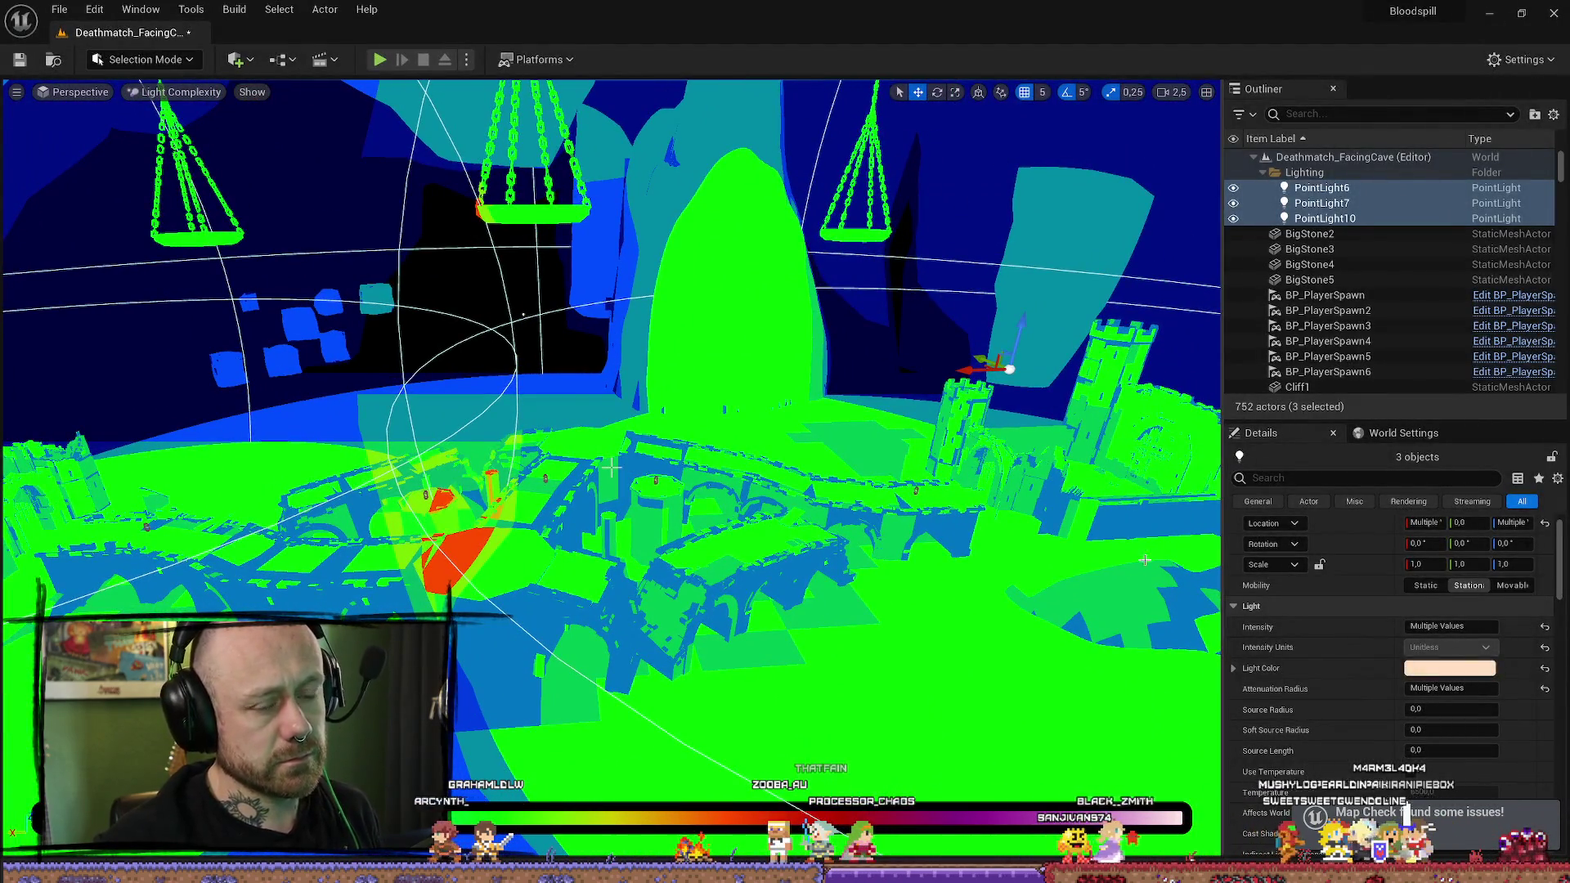
pyautogui.moveTo(998, 473)
pyautogui.mouseDown()
pyautogui.moveTo(878, 472)
pyautogui.moveTo(981, 487)
pyautogui.mouseUp()
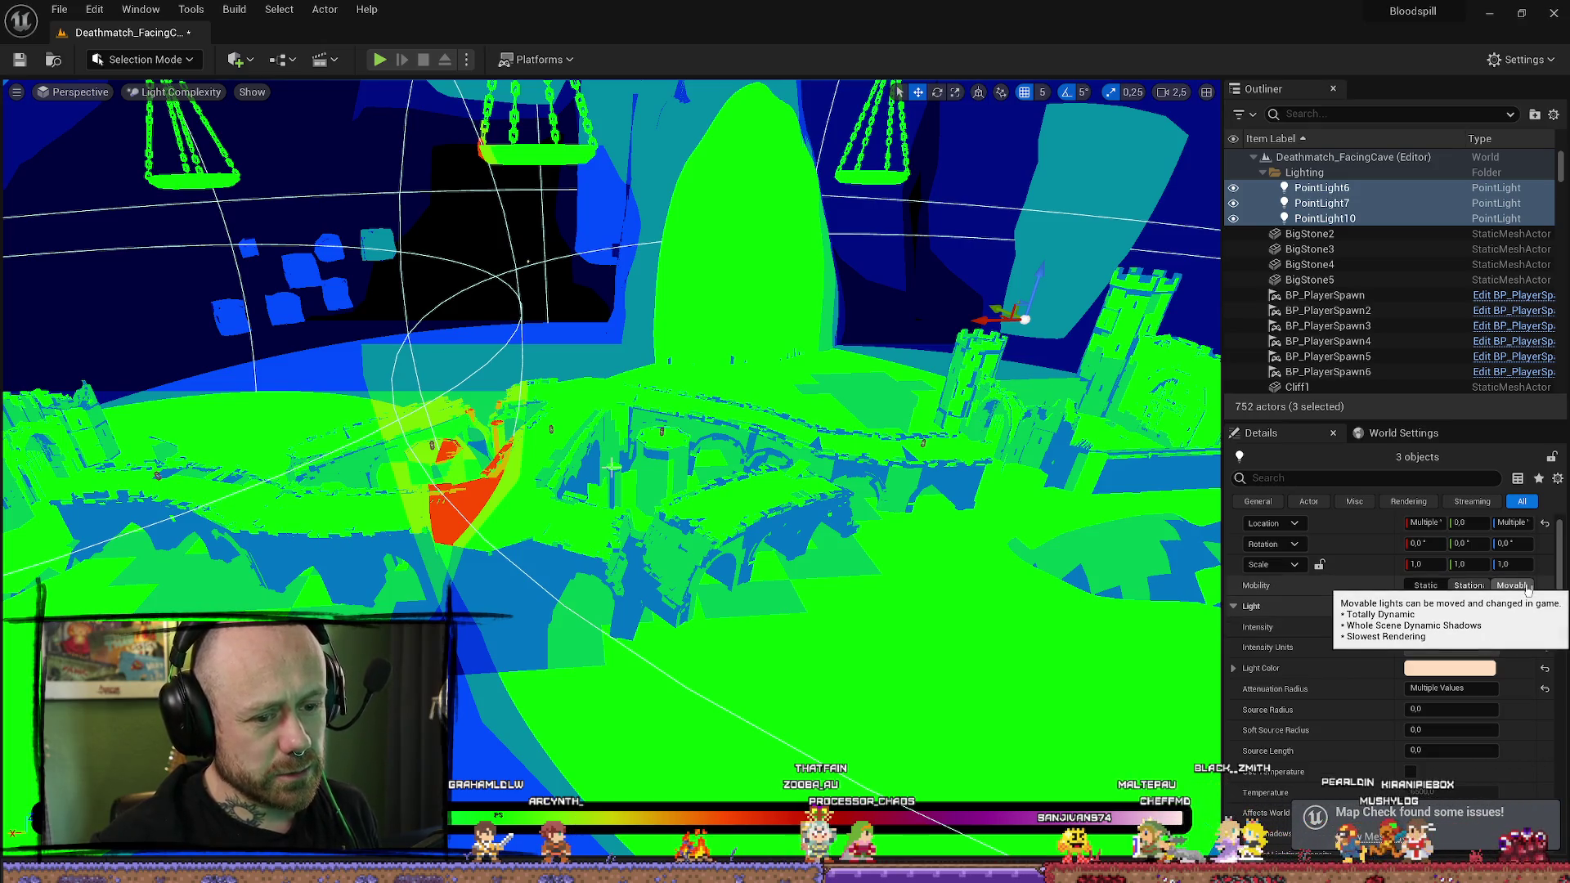
# Step: Check the lights' Movable mobility option and select the lava Plane in the scene
pyautogui.click(1527, 585)
pyautogui.moveTo(785, 513)
pyautogui.mouseDown()
pyautogui.moveTo(854, 515)
pyautogui.moveTo(859, 490)
pyautogui.mouseUp()
pyautogui.click(859, 455)
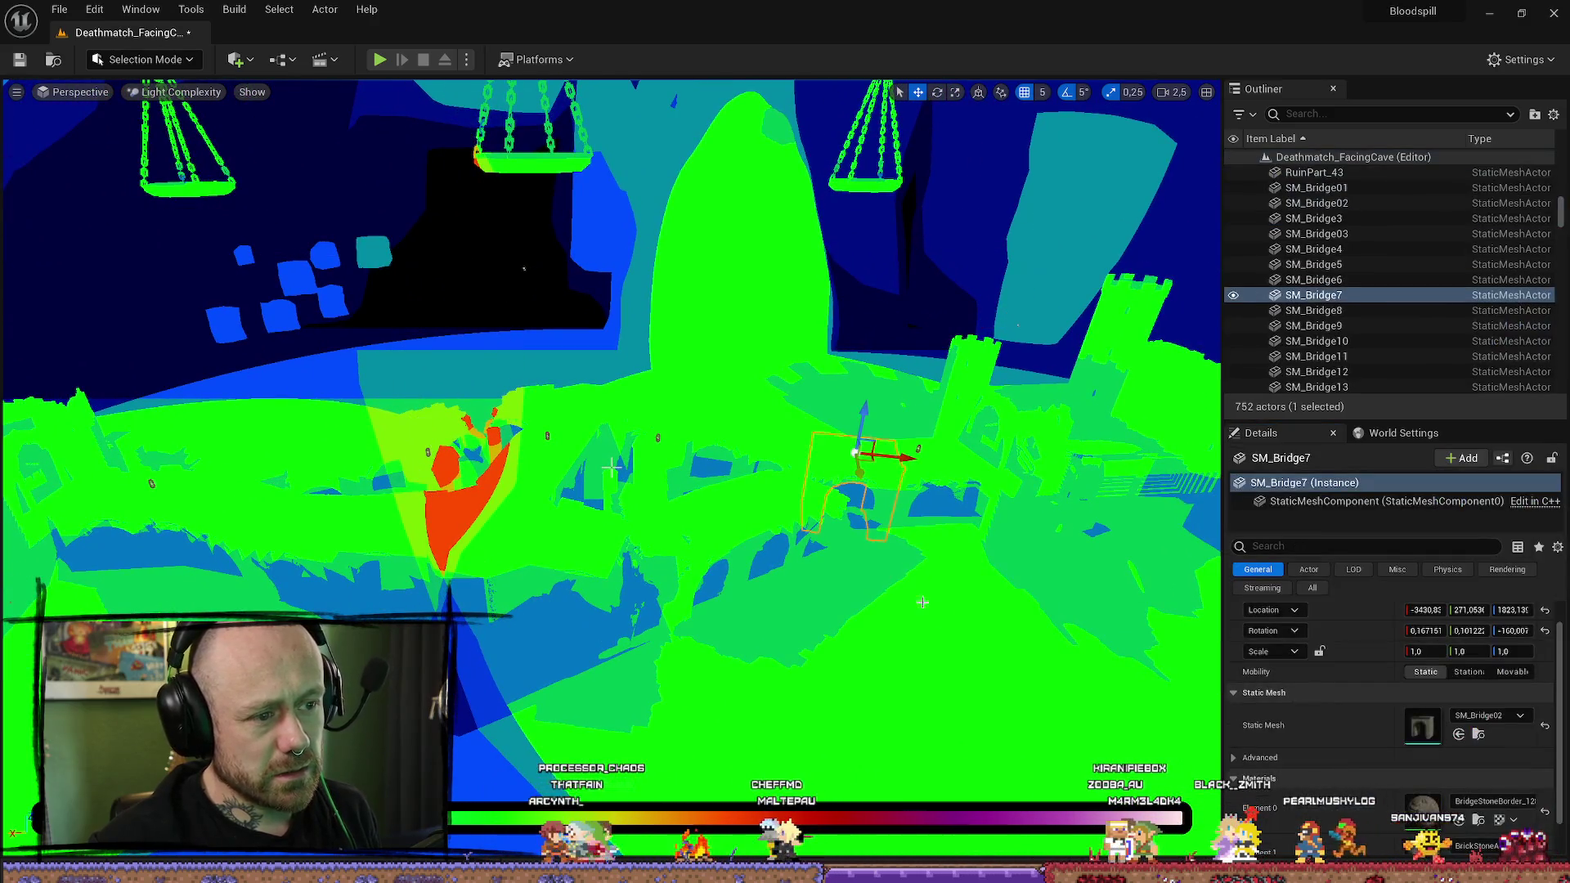
# Step: Save the lava cave map and minimize the Unreal Editor window to the desktop
pyautogui.moveTo(611, 466); pyautogui.dragTo(612, 466)
pyautogui.click(32, 59)
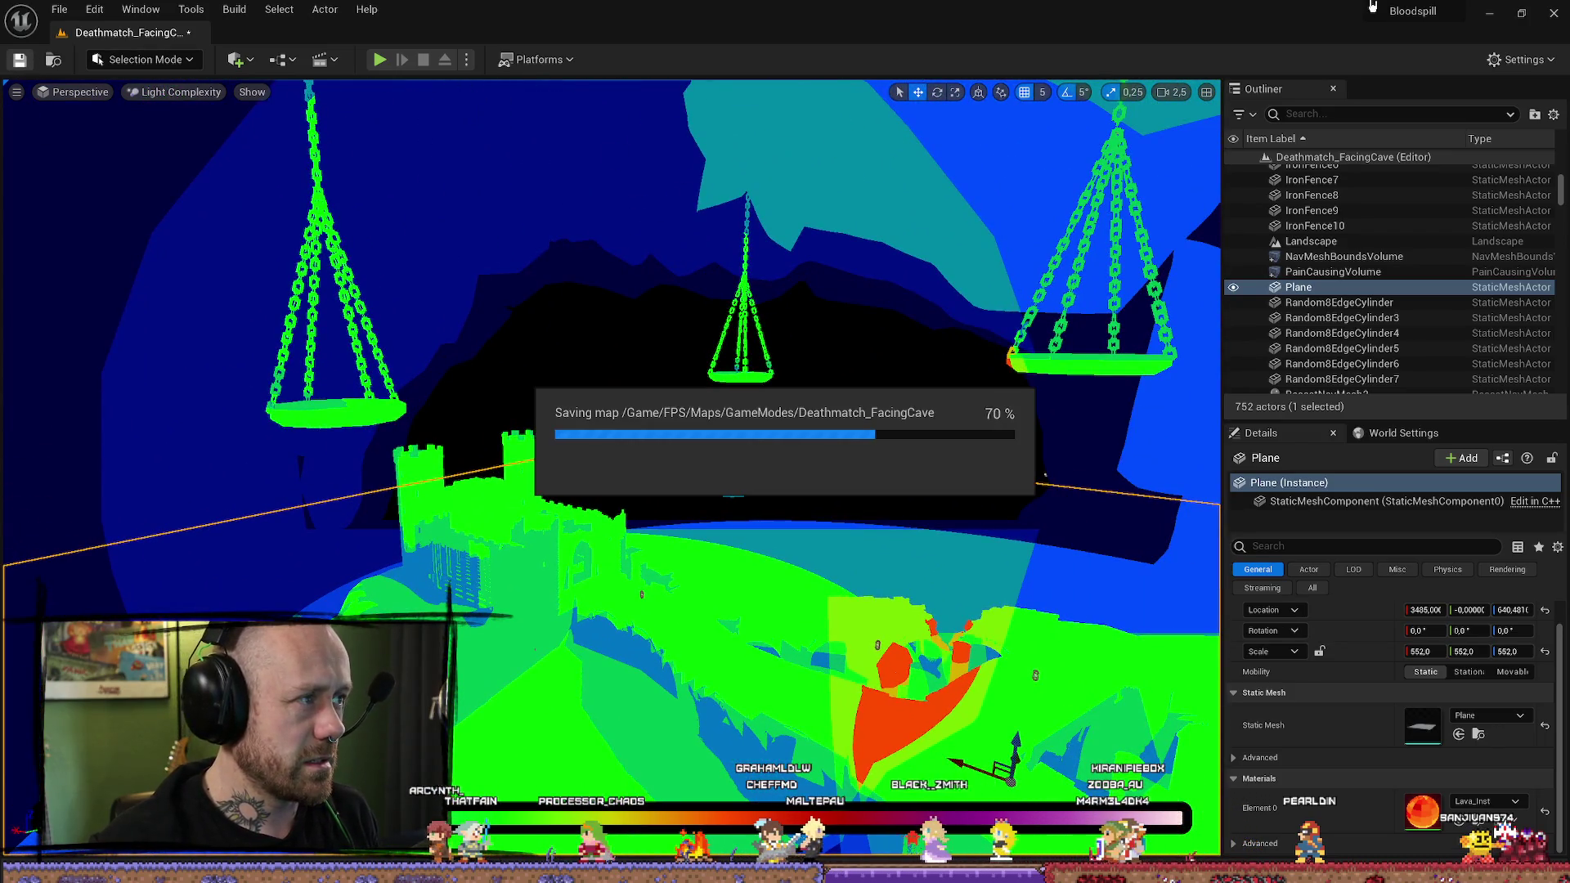
pyautogui.click(1495, 20)
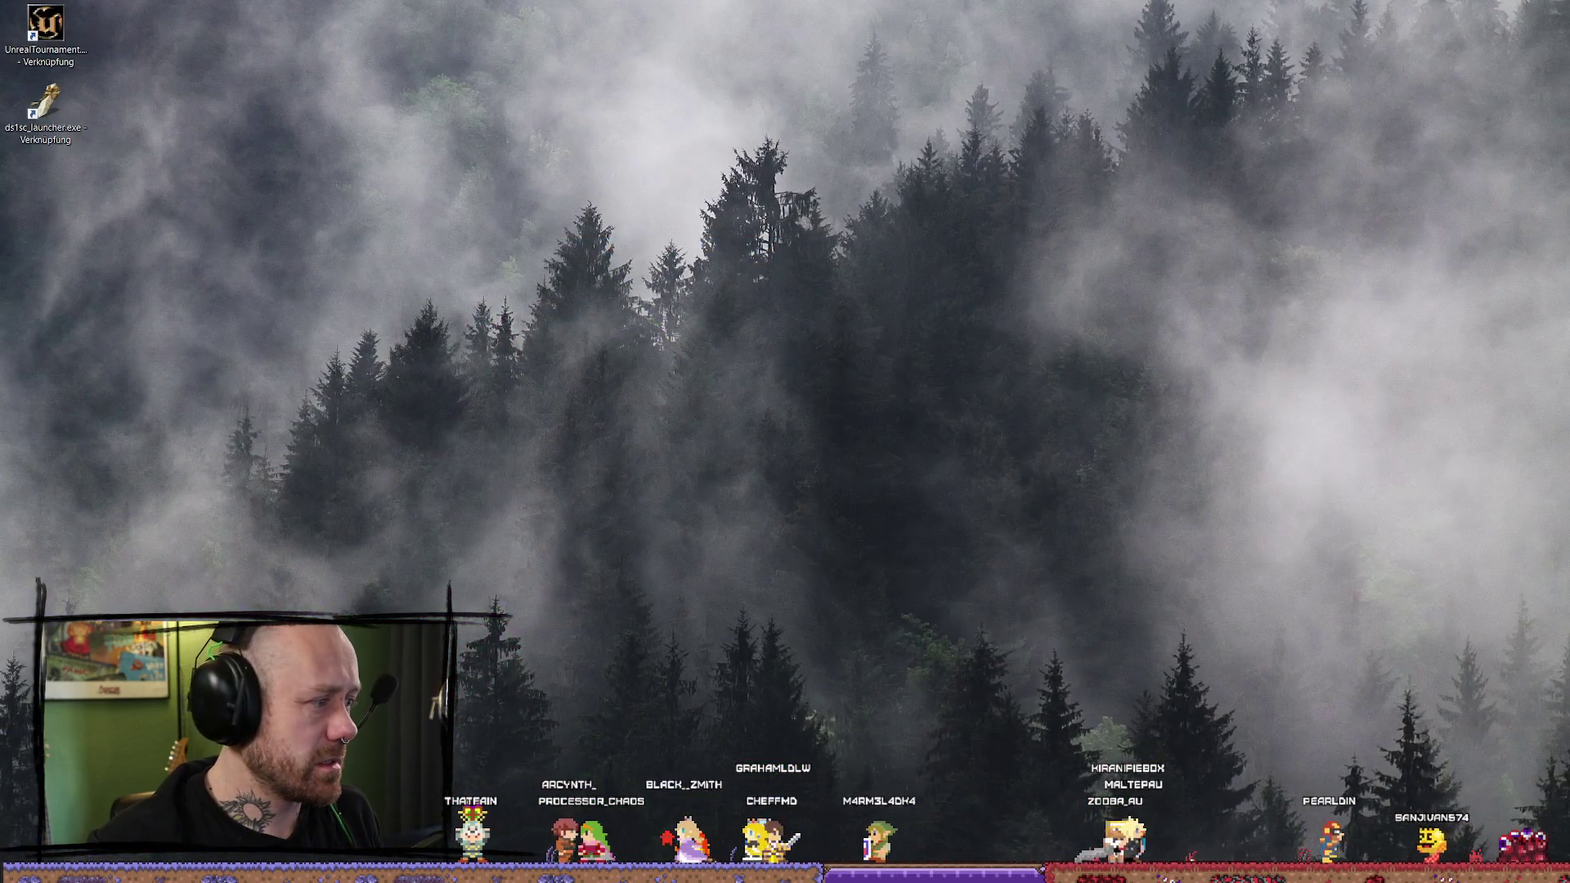